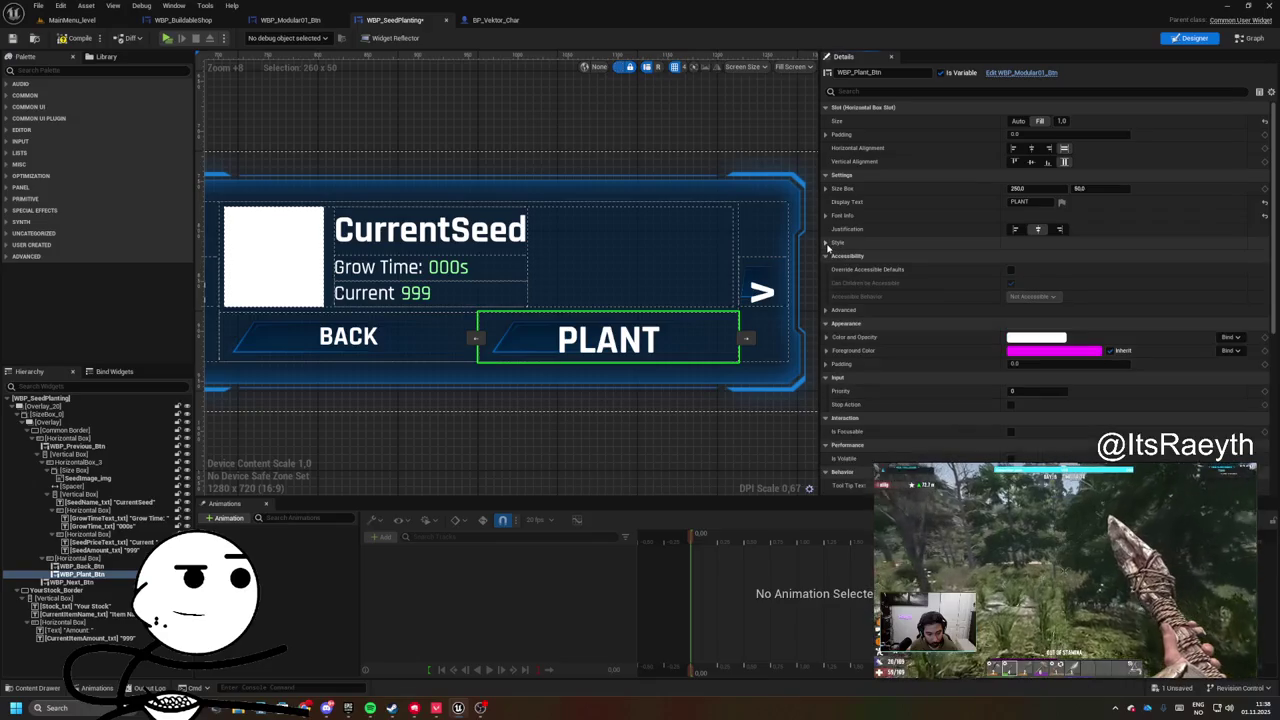
click(826, 243)
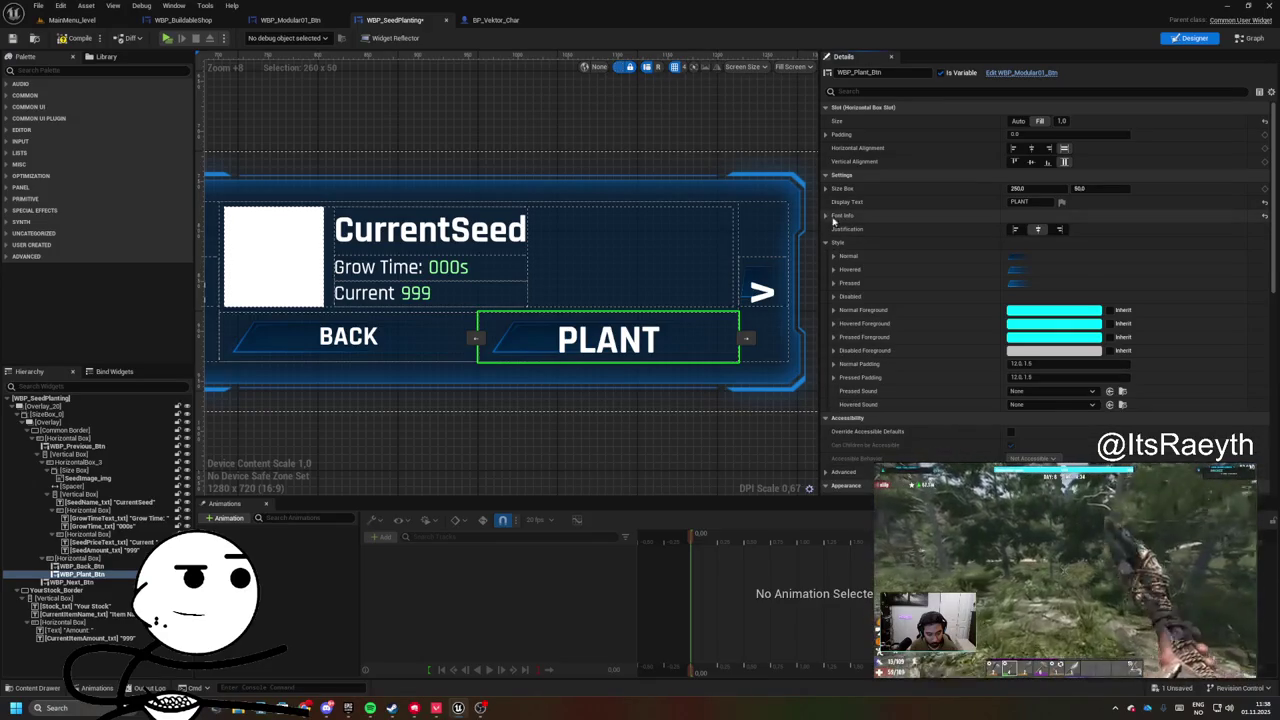
- Set the PLANT label's font size to 20
click(826, 215)
click(1029, 257)
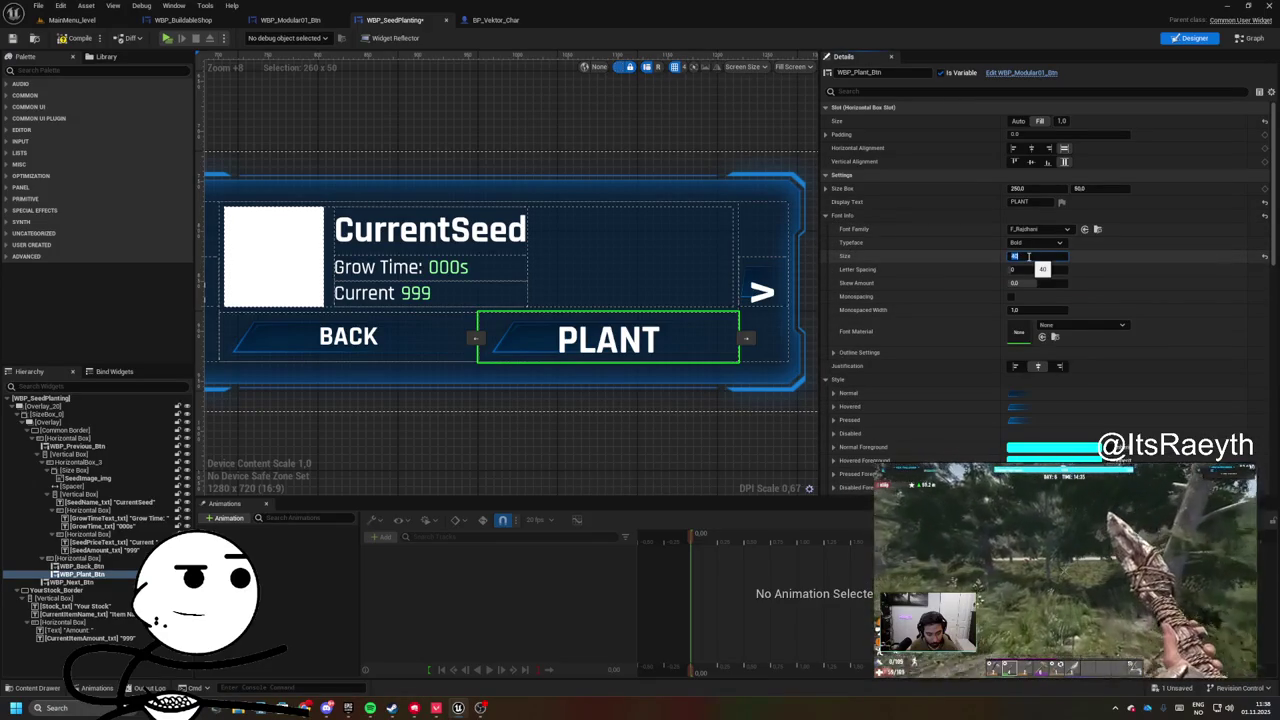
text(20)
key(Return)
- Set the BACK label's font size to 20, then select both < and > arrow buttons
click(428, 338)
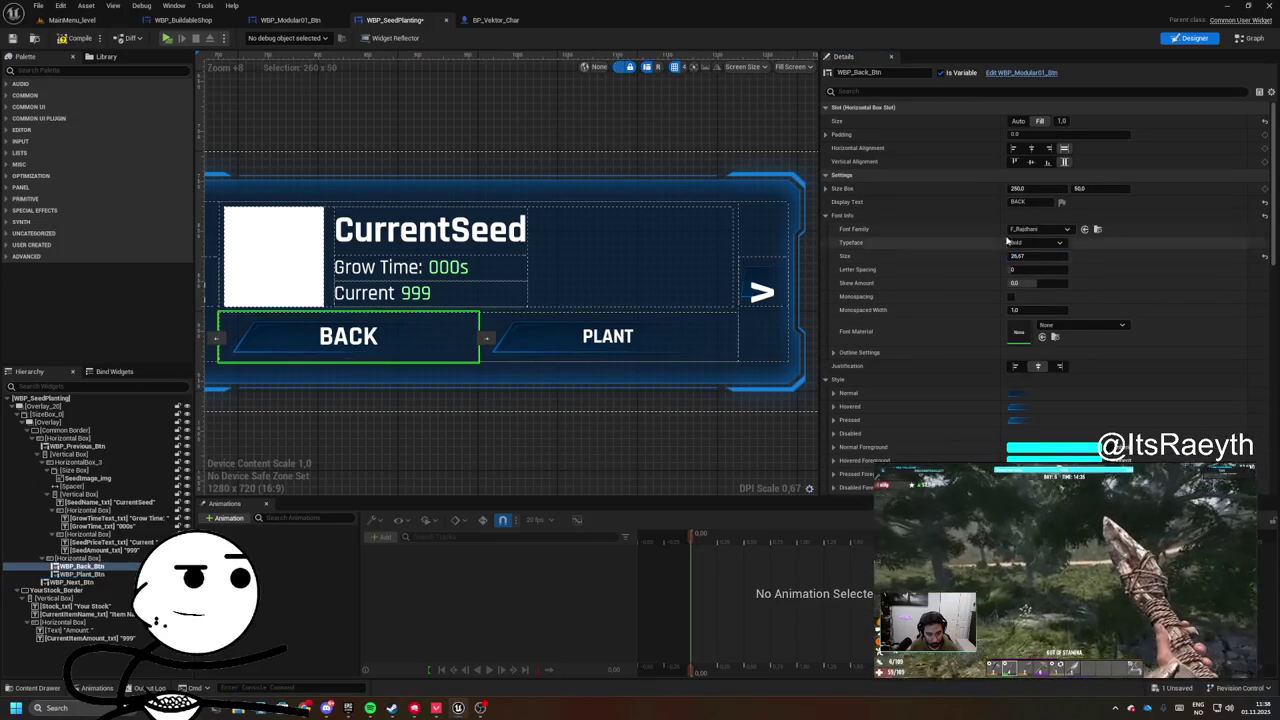
click(1029, 257)
text(20)
key(Return)
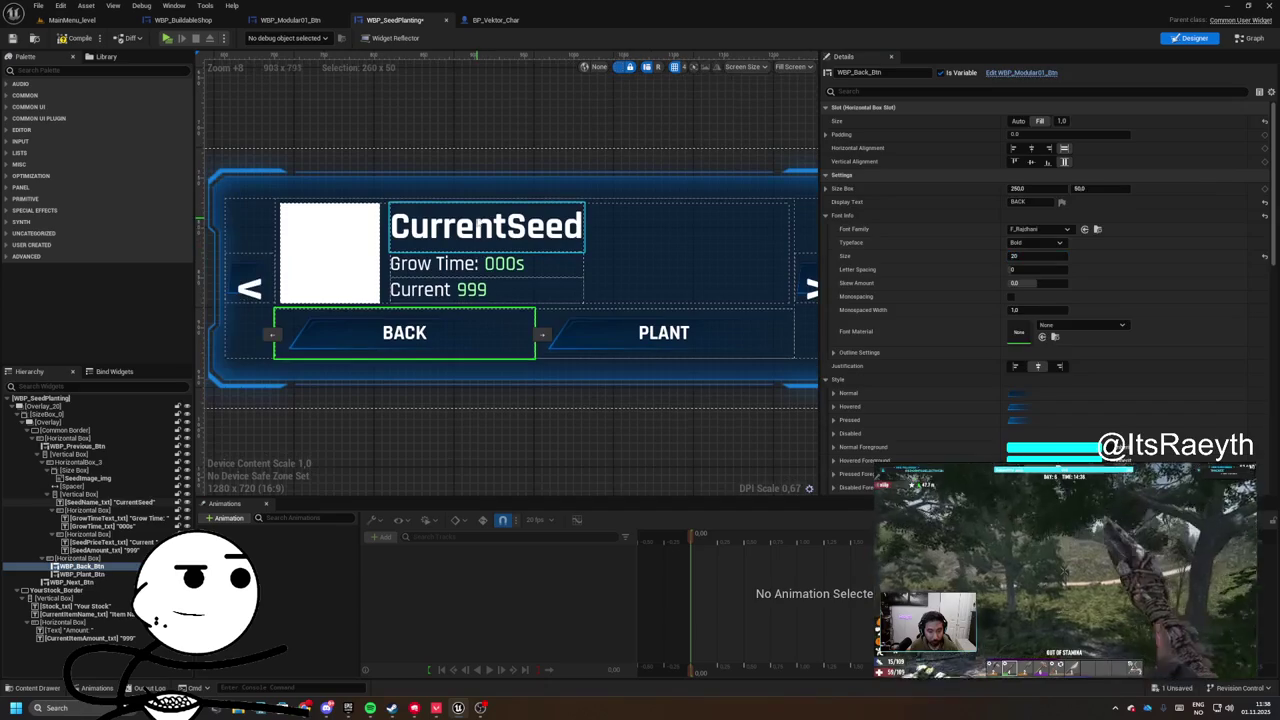
click(322, 280)
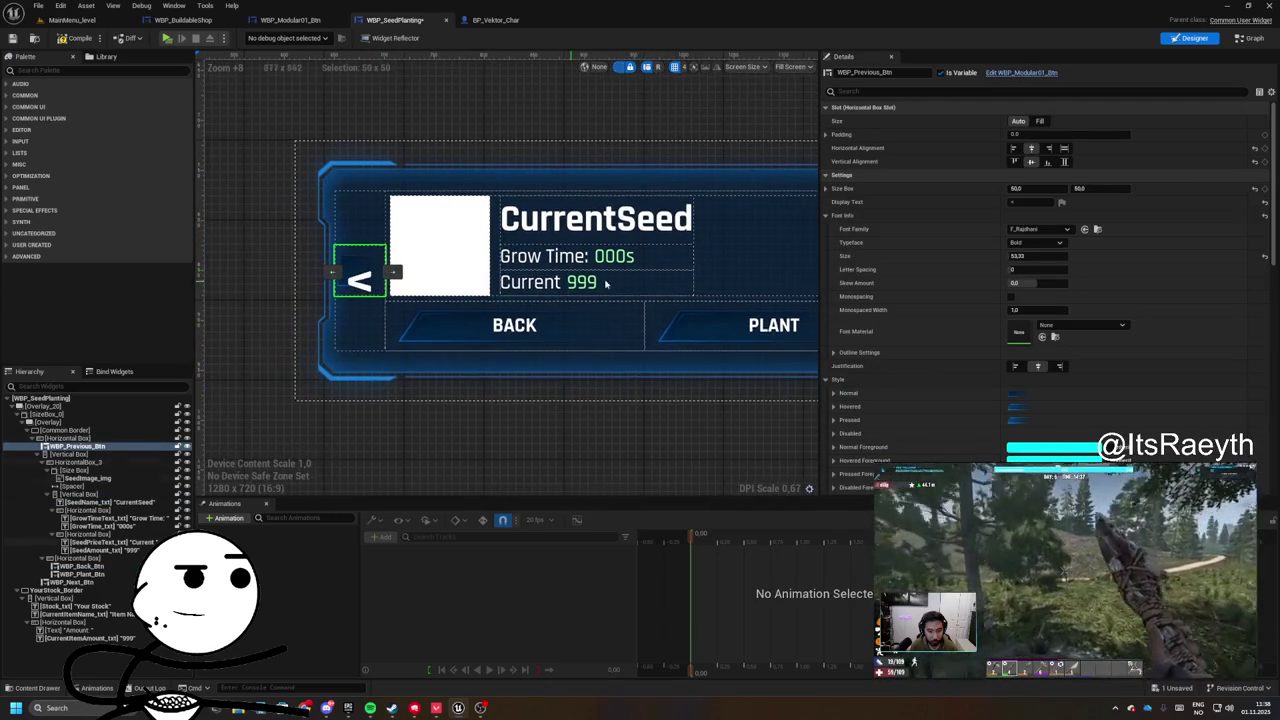
ctrl+click(643, 261)
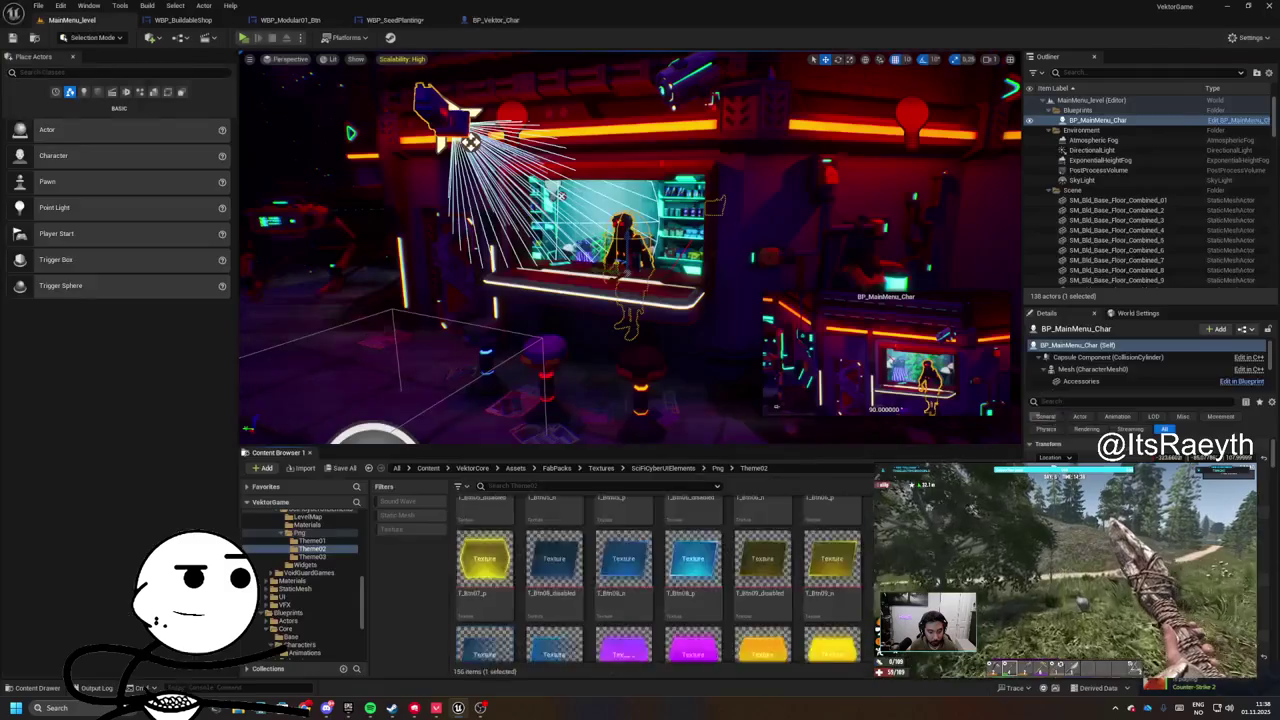
scroll(738, 512, up, 10)
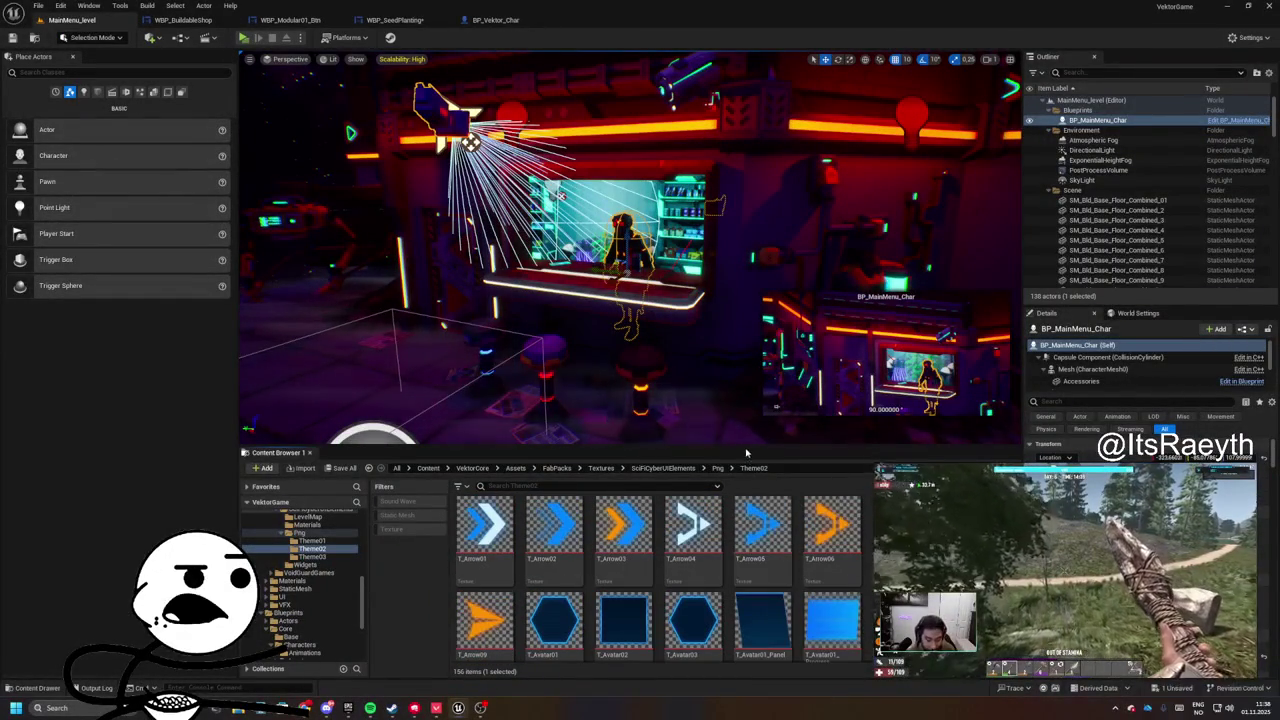
- Browse the Theme01 textures in the Png folder, then return to WBP_SeedPlanting
drag(738, 447, 738, 288)
click(717, 308)
double_click(481, 368)
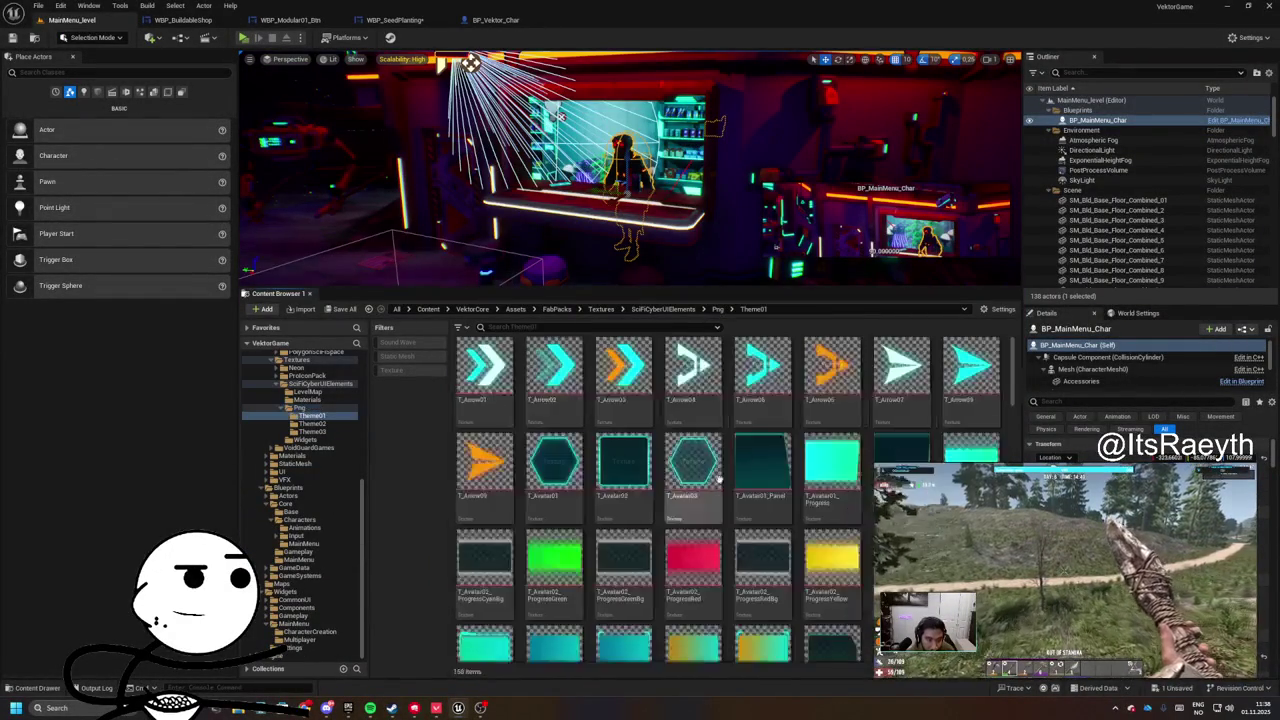
scroll(690, 440, down, 10)
scroll(766, 509, up, 10)
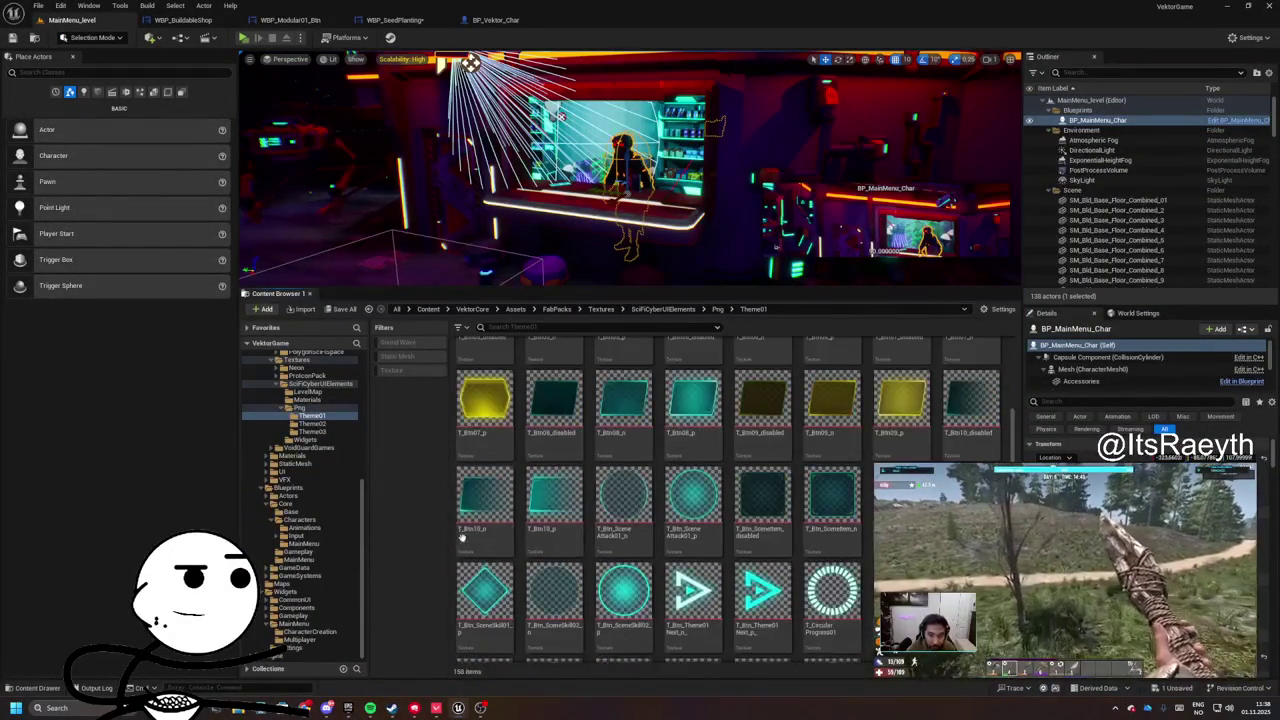
scroll(958, 446, up, 2)
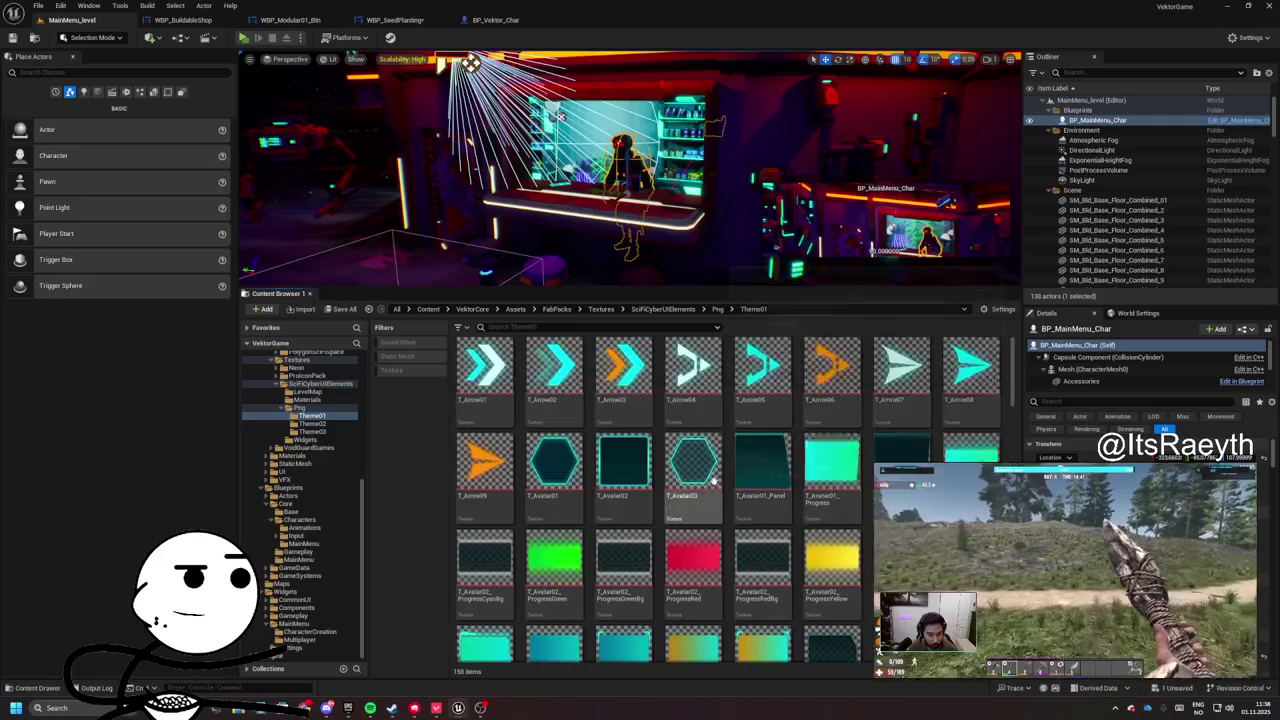
scroll(531, 497, down, 5)
scroll(531, 497, down, 6)
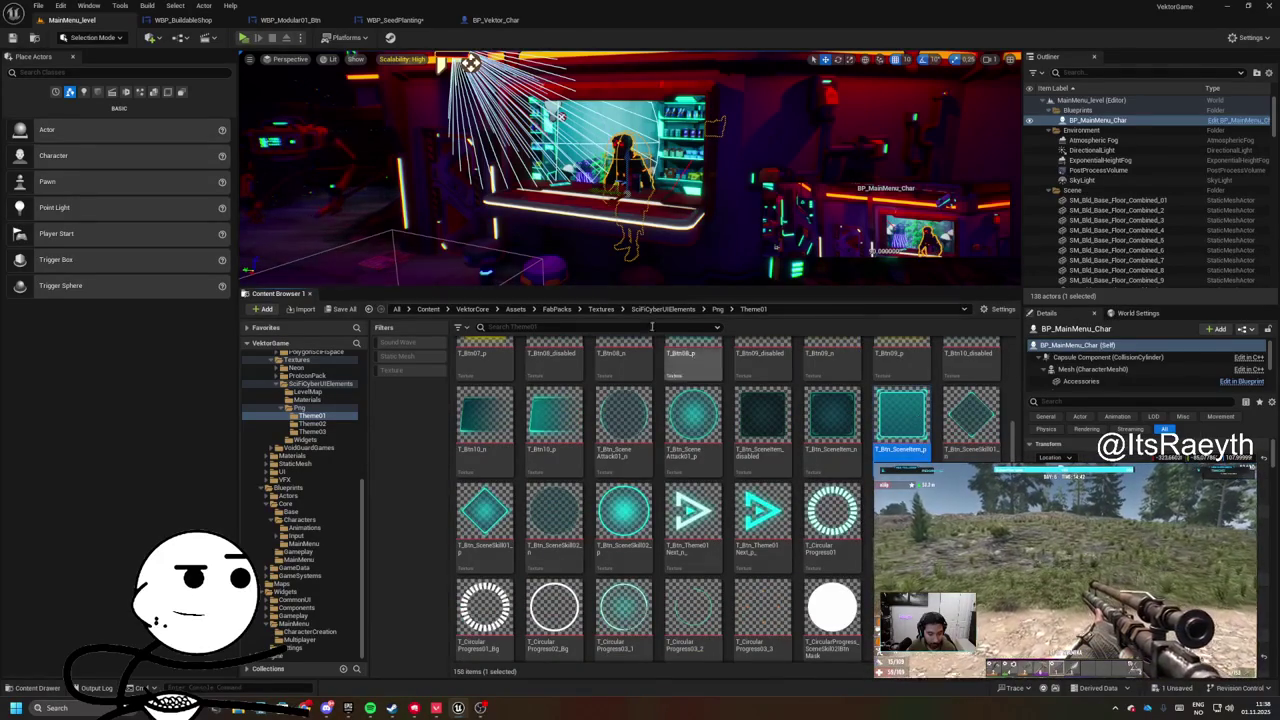
click(495, 20)
click(395, 20)
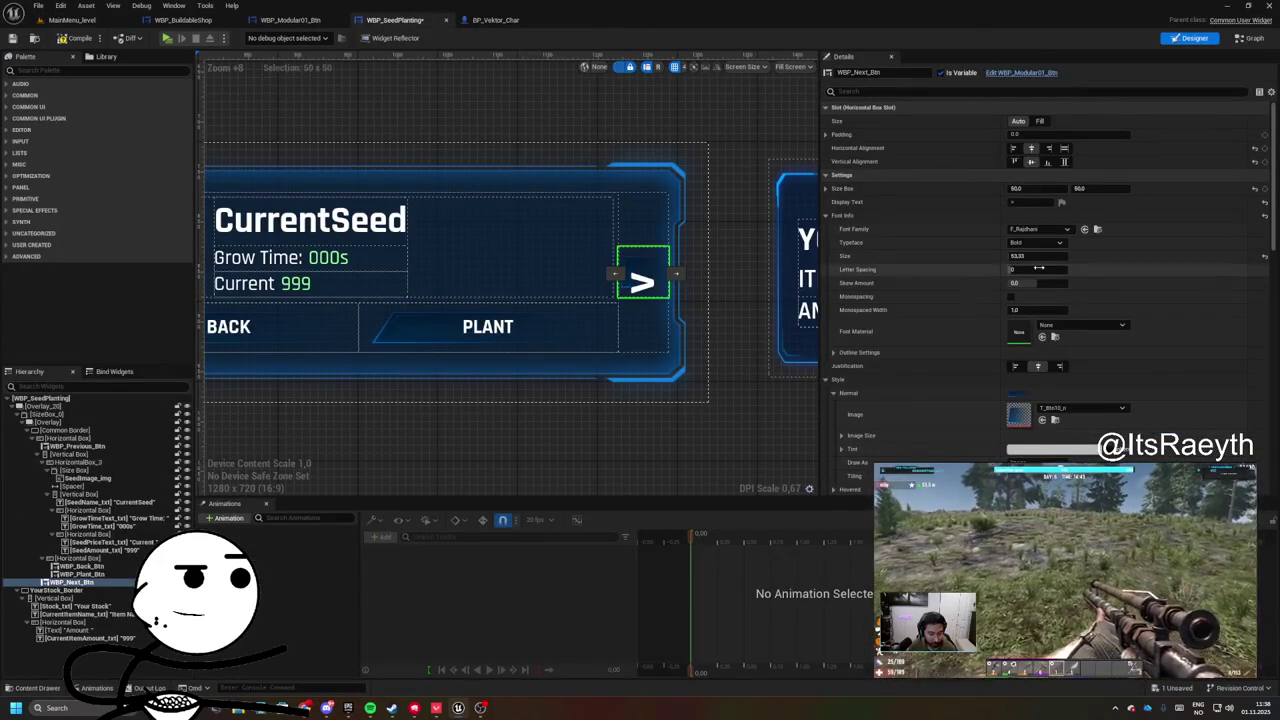
- Review the next-arrow's Hovered, Pressed and Normal styles, then save WBP_SeedPlanting
scroll(1008, 367, down, 2)
click(1025, 410)
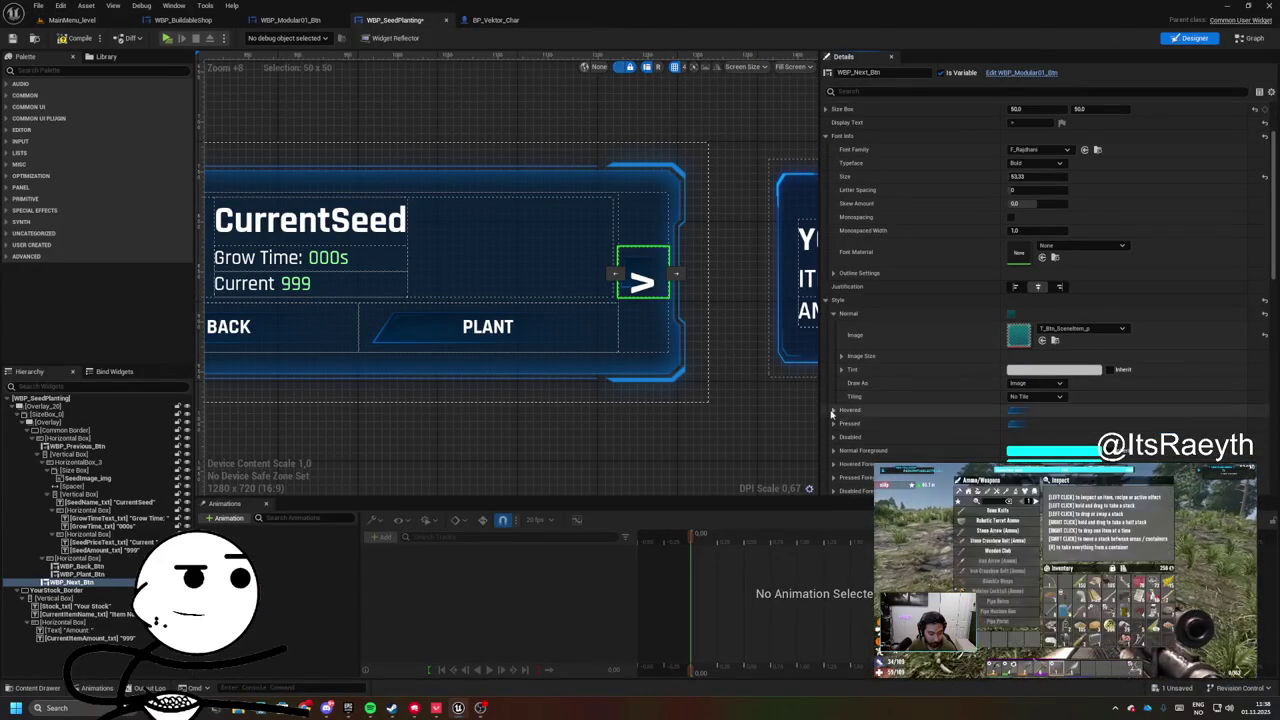
click(833, 410)
click(833, 423)
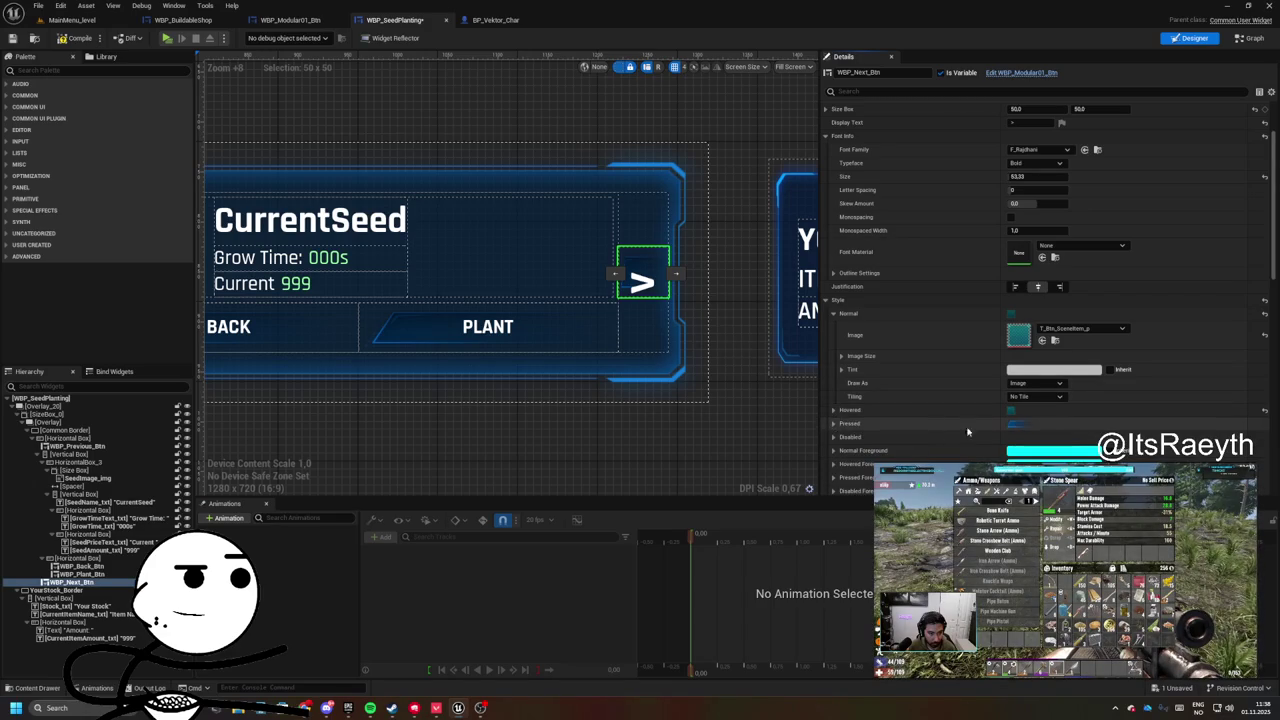
click(833, 423)
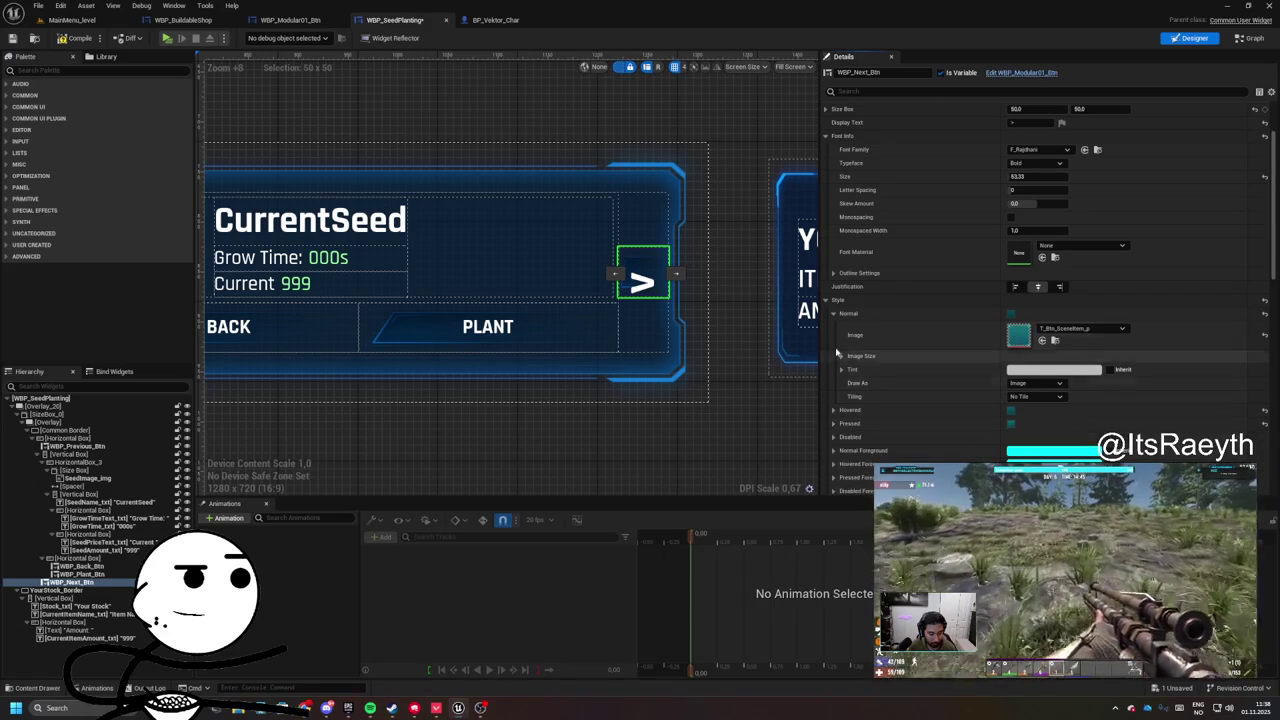
click(833, 313)
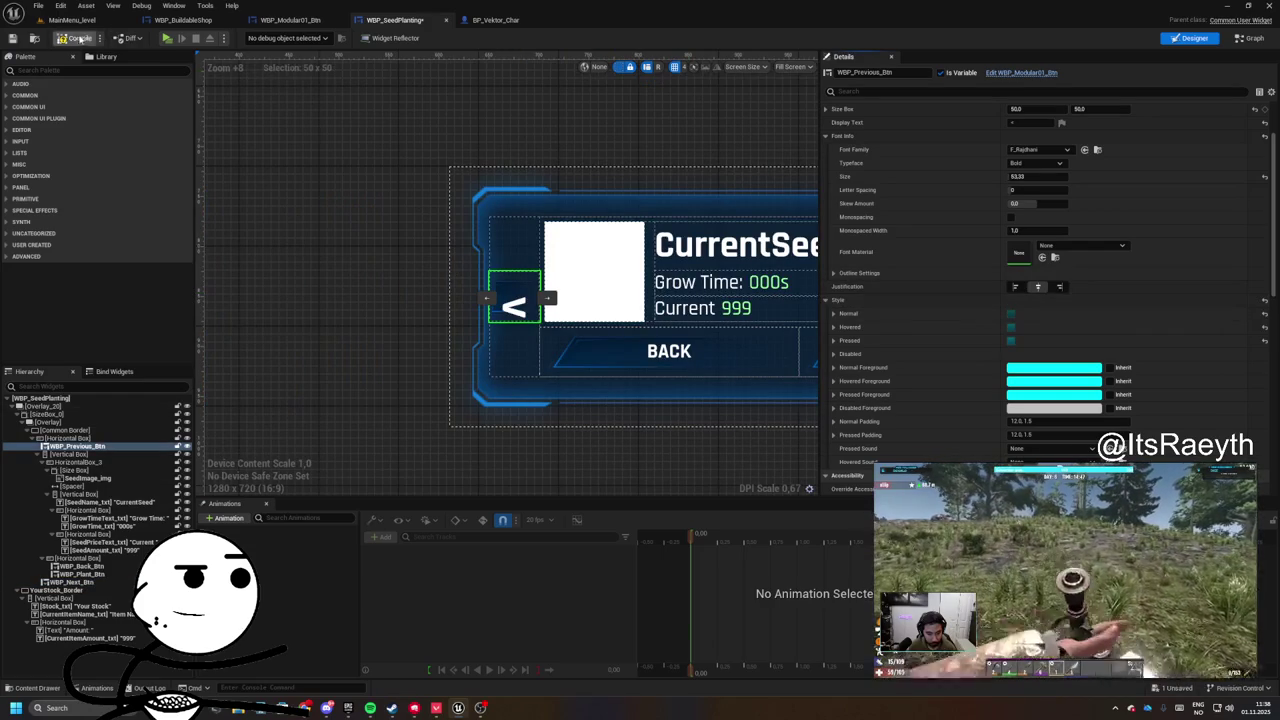
click(12, 38)
click(290, 20)
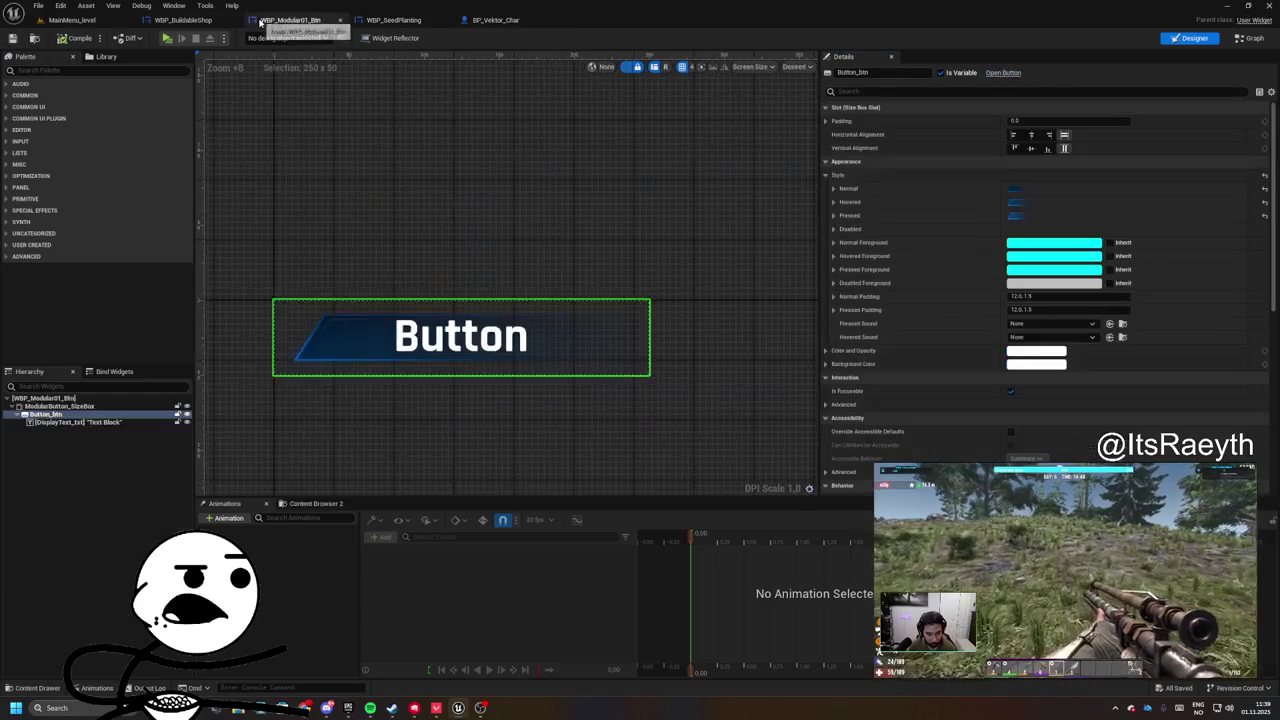
- Set the WBP_Modular01_Btn root widget's font size to 25 and compile
click(1252, 38)
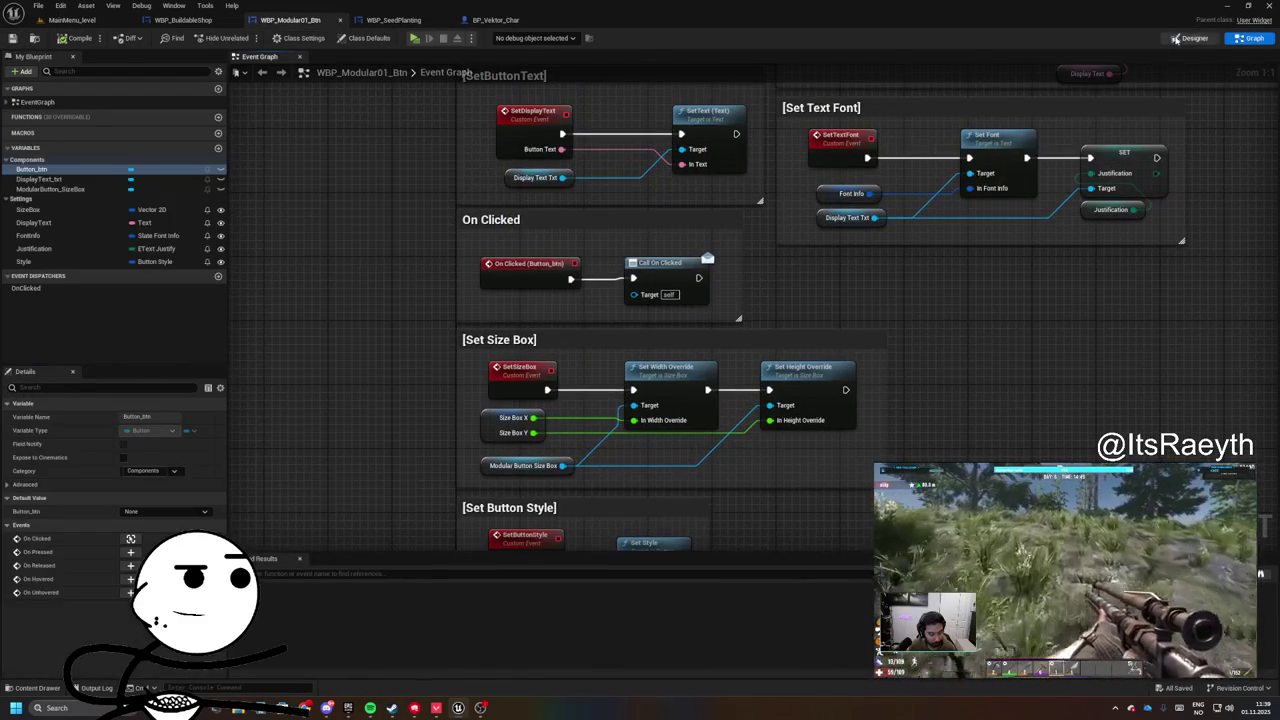
click(1190, 38)
click(569, 296)
scroll(562, 297, up, 10)
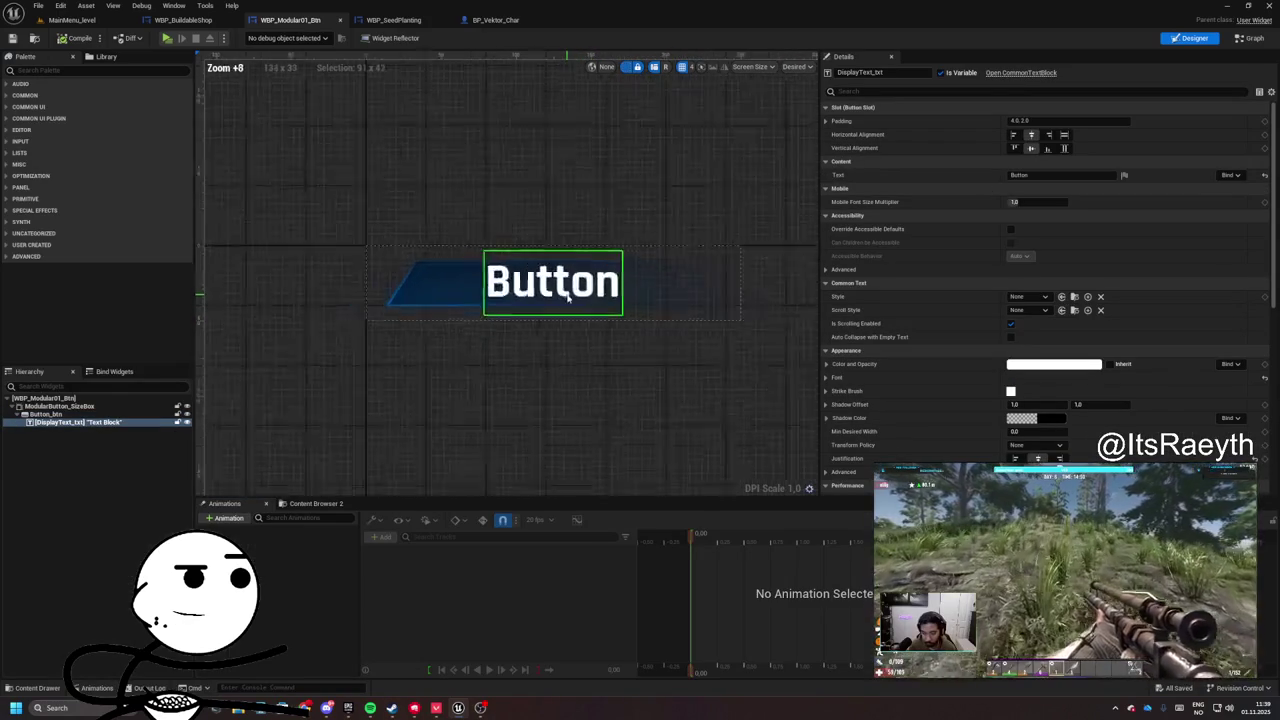
click(45, 398)
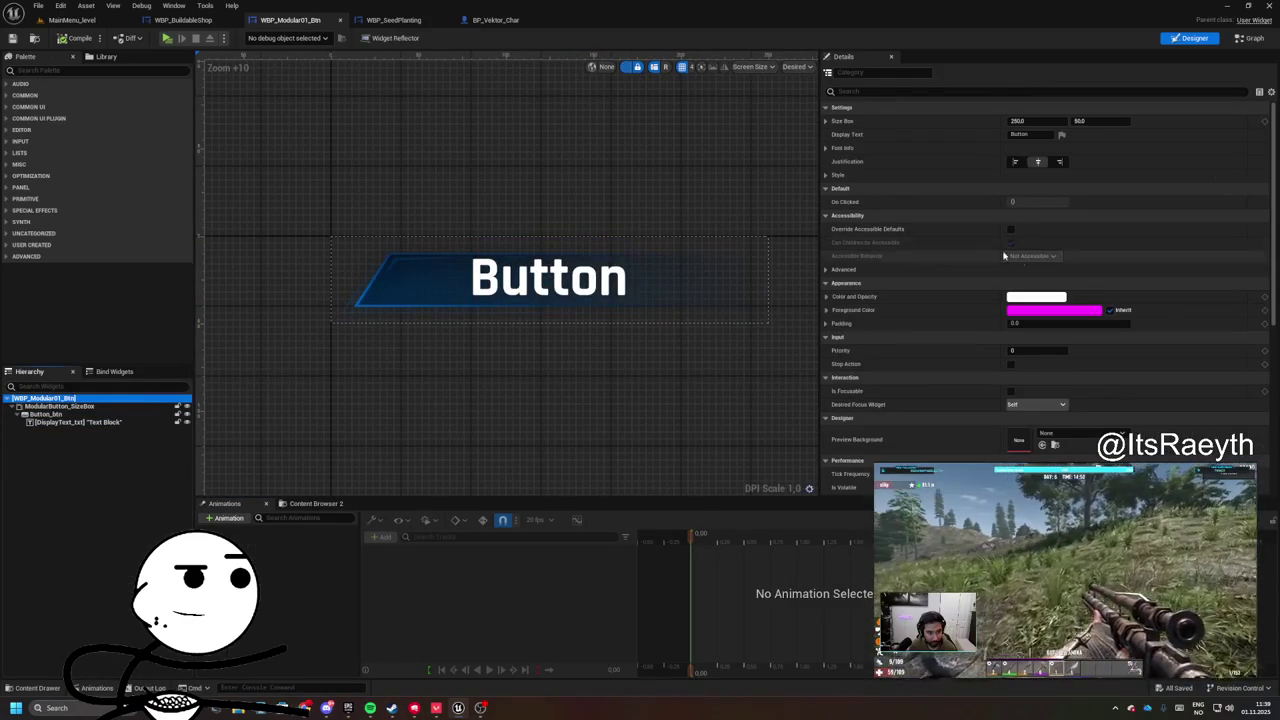
click(826, 147)
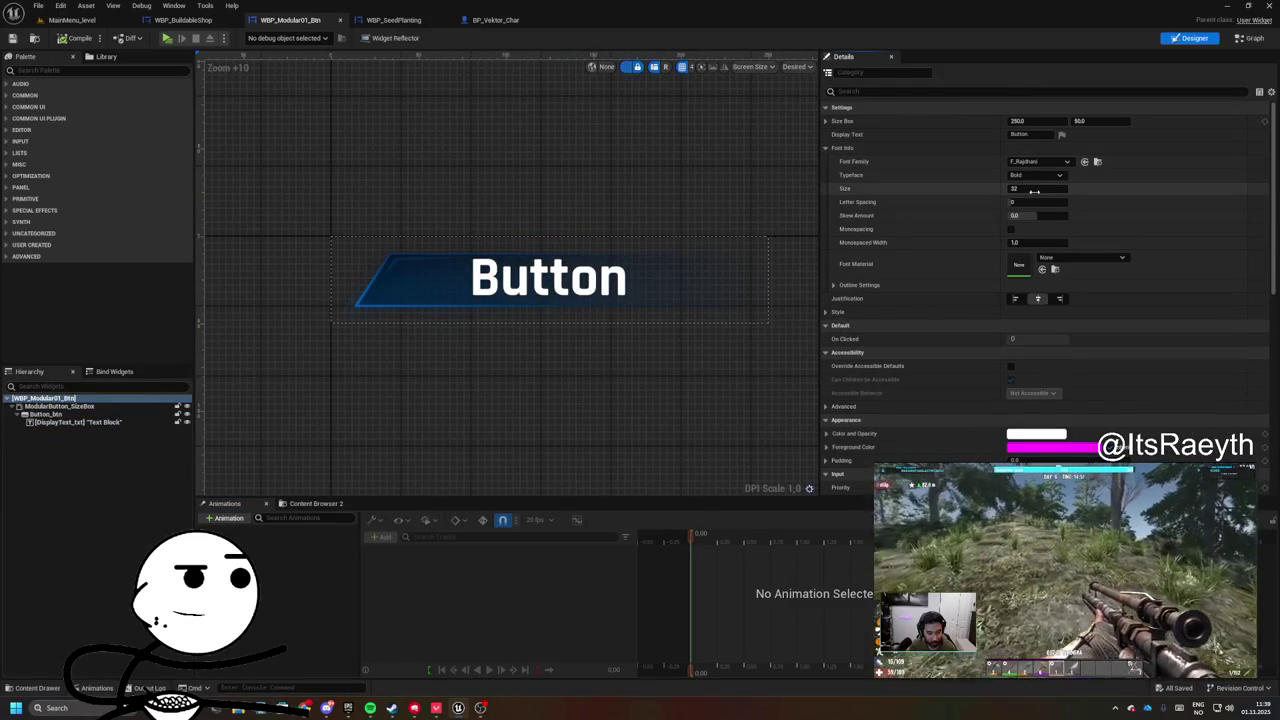
text(25)
key(Return)
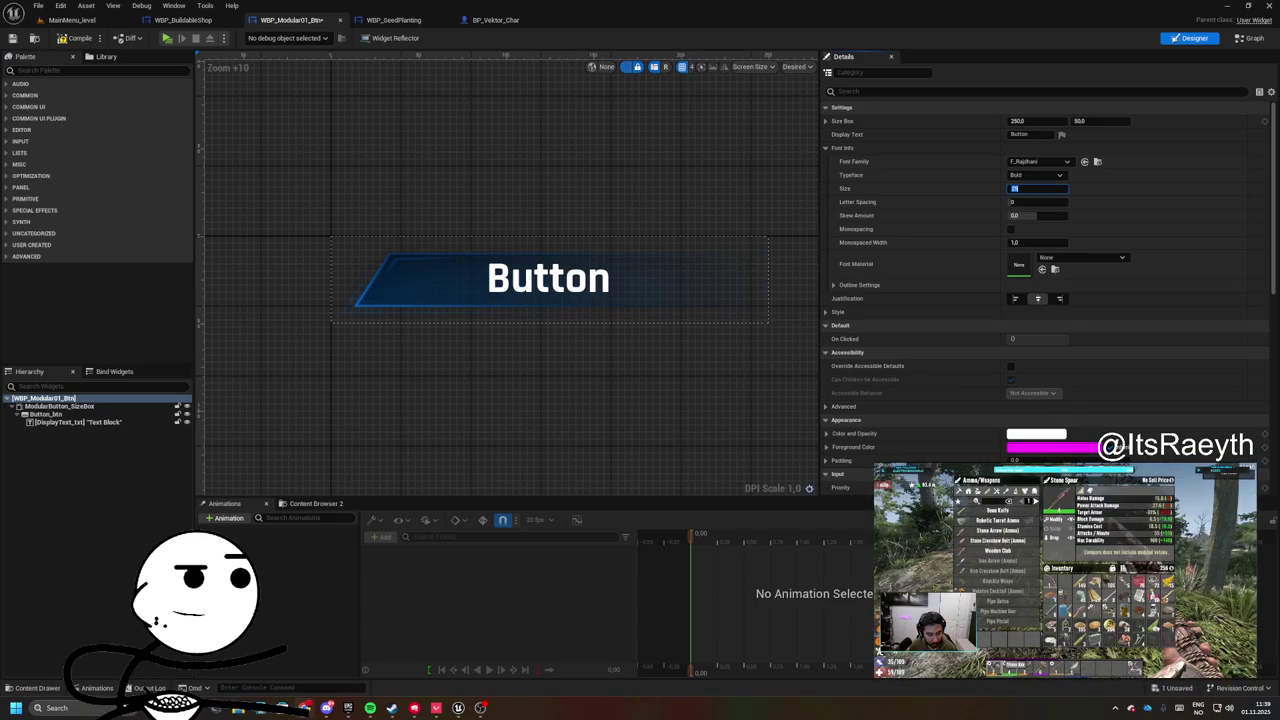
key(Return)
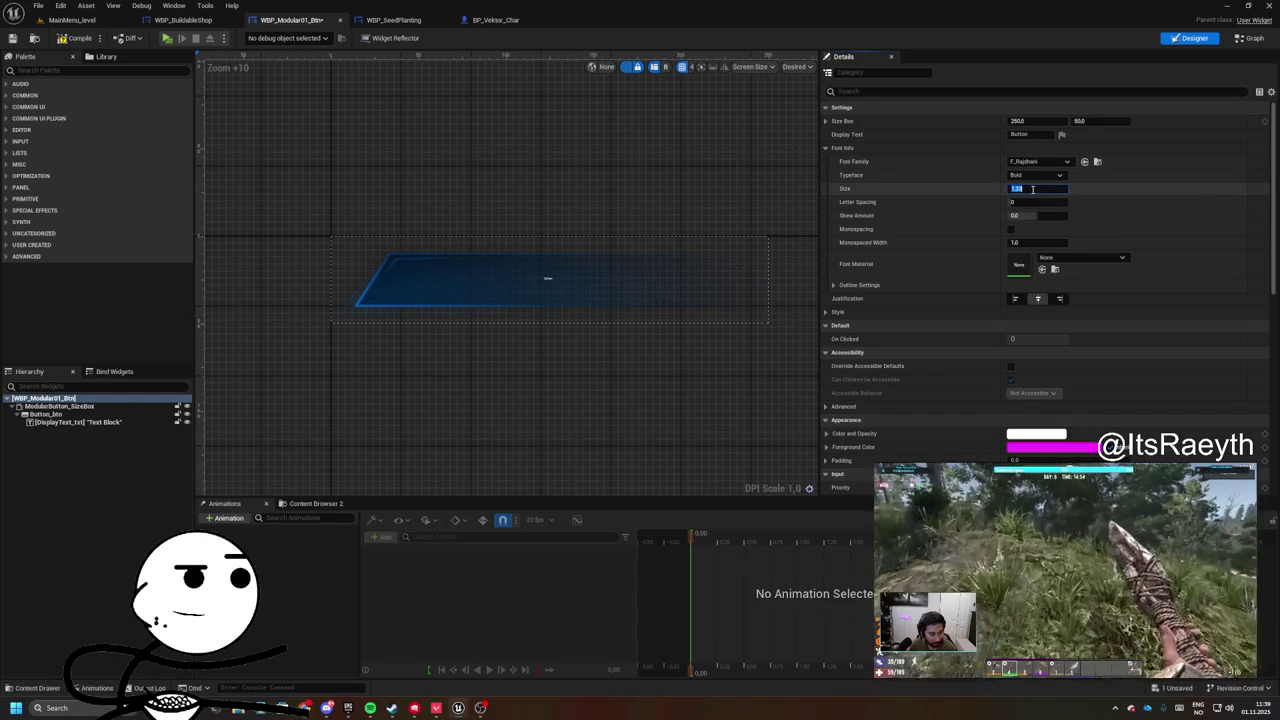
key(Return)
click(75, 38)
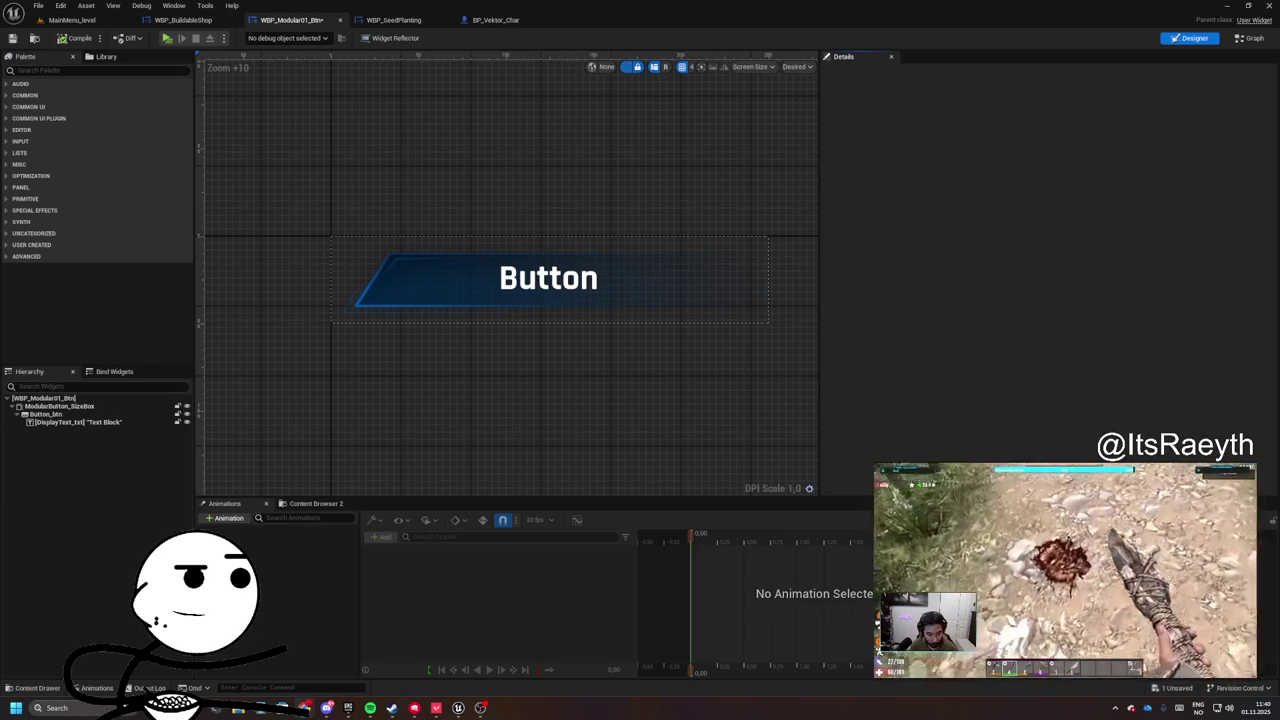
- Rename the FontInfo variable to Font and move Style above Justification
drag(657, 355, 581, 373)
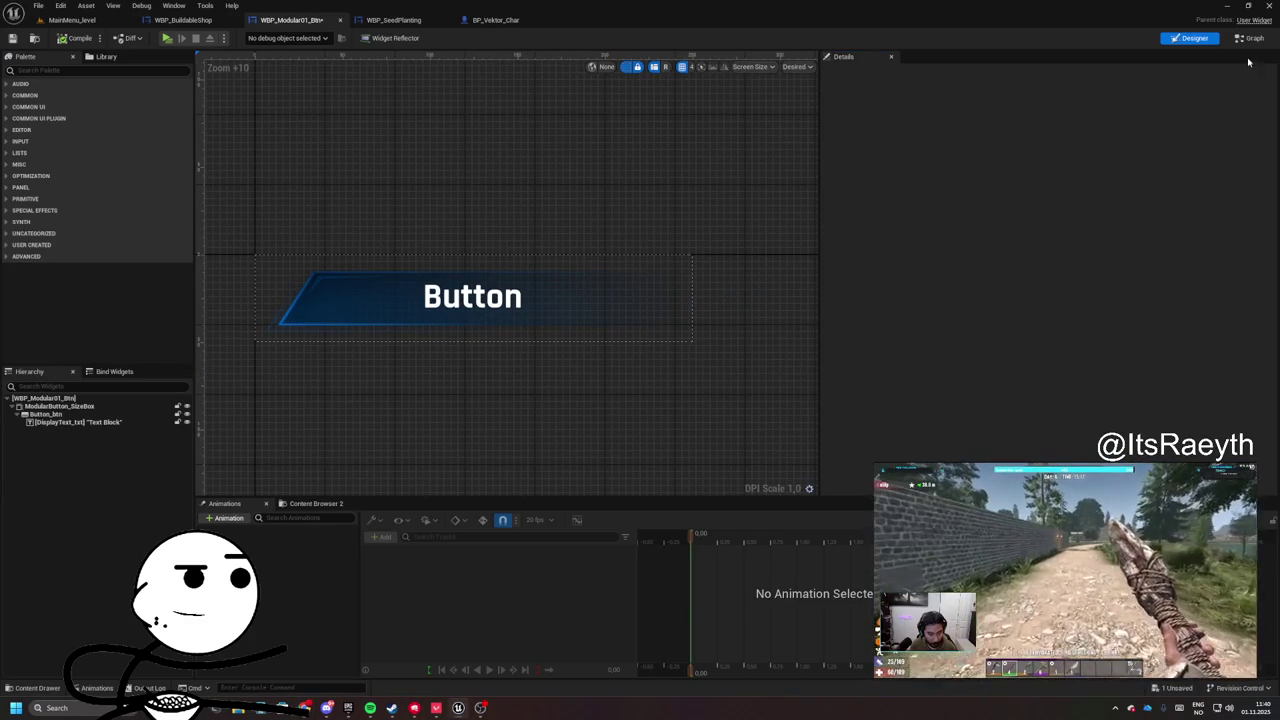
click(1249, 38)
mouse_move(670, 415)
mouse_down()
mouse_move(652, 396)
mouse_move(662, 374)
mouse_up()
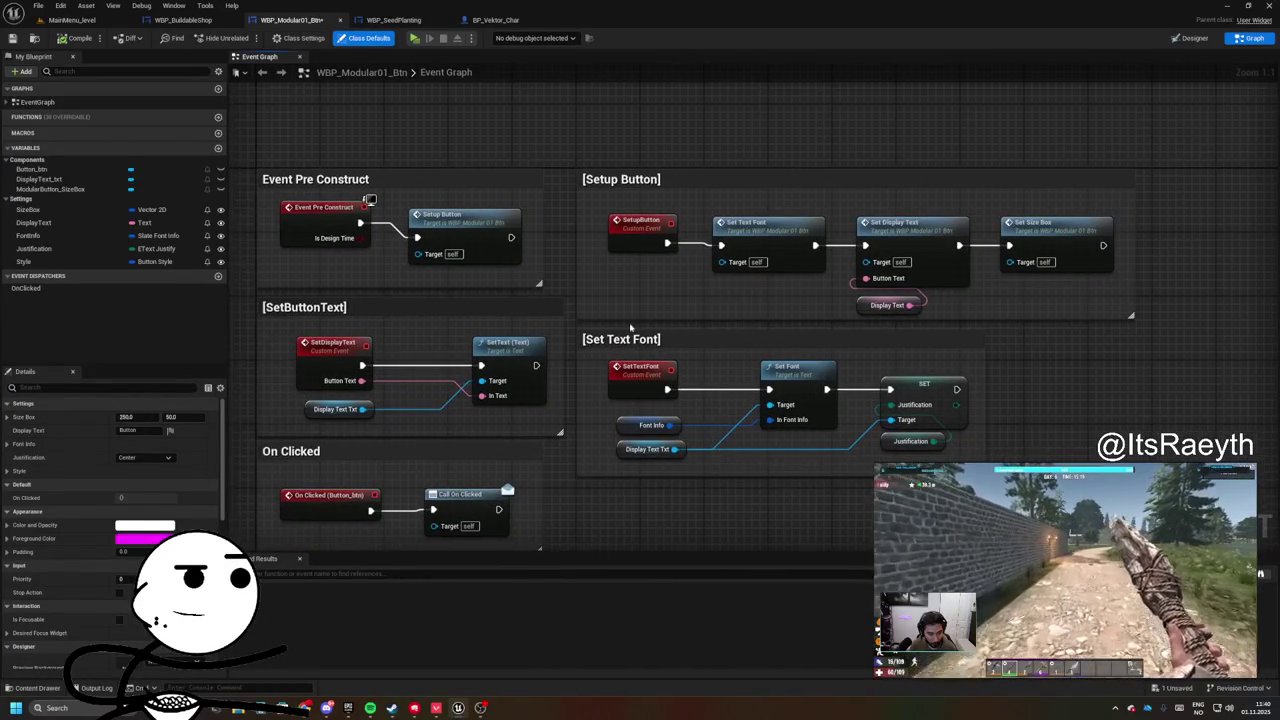
click(38, 236)
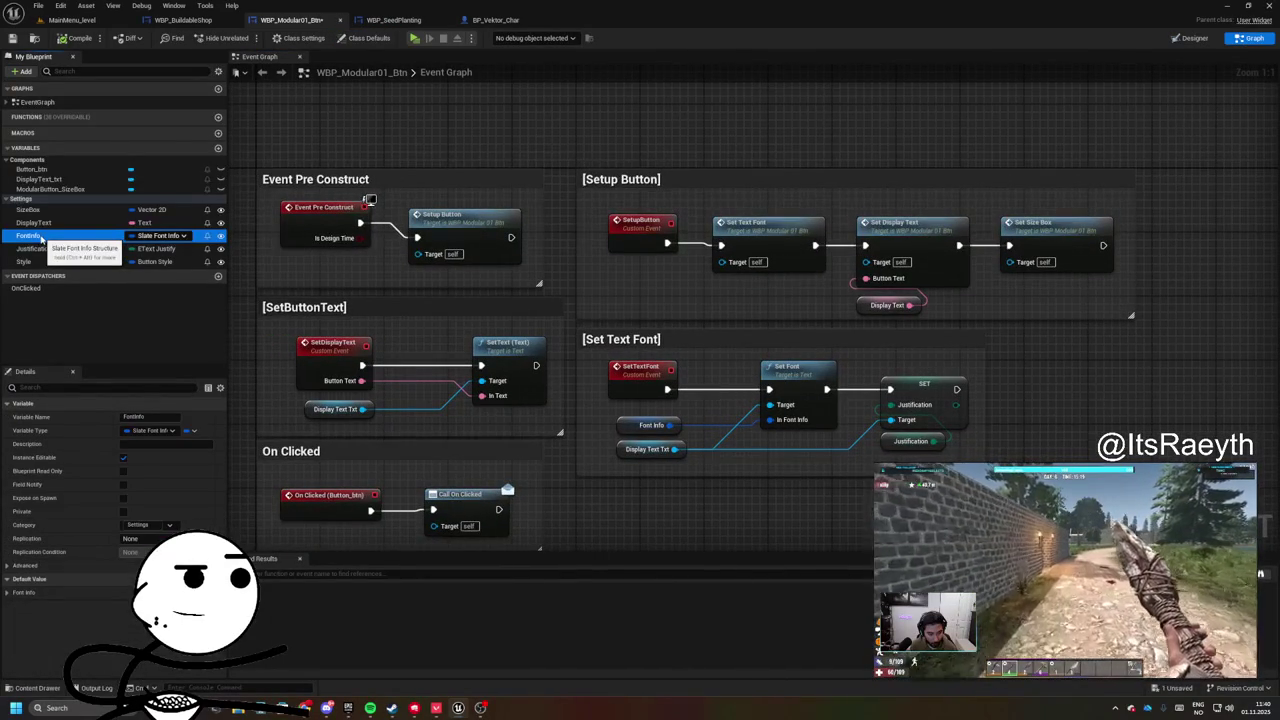
double_click(40, 237)
text(Font)
click(98, 303)
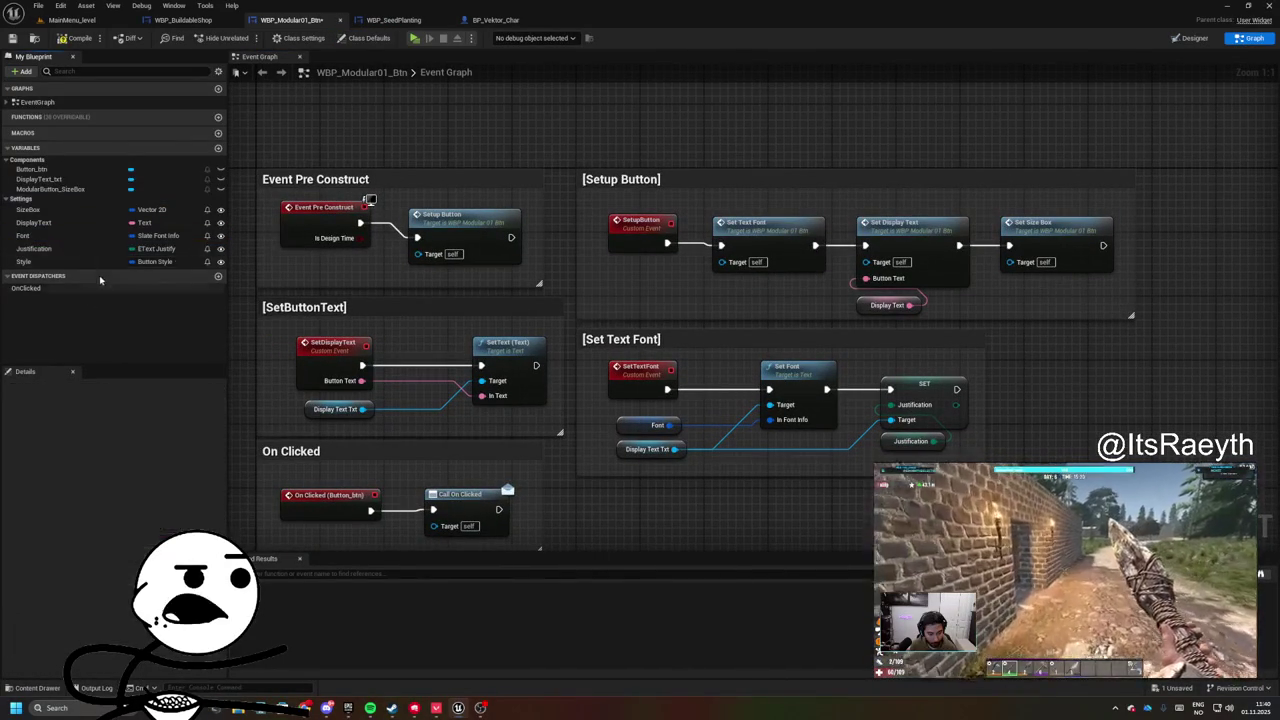
click(45, 249)
drag(23, 261, 25, 248)
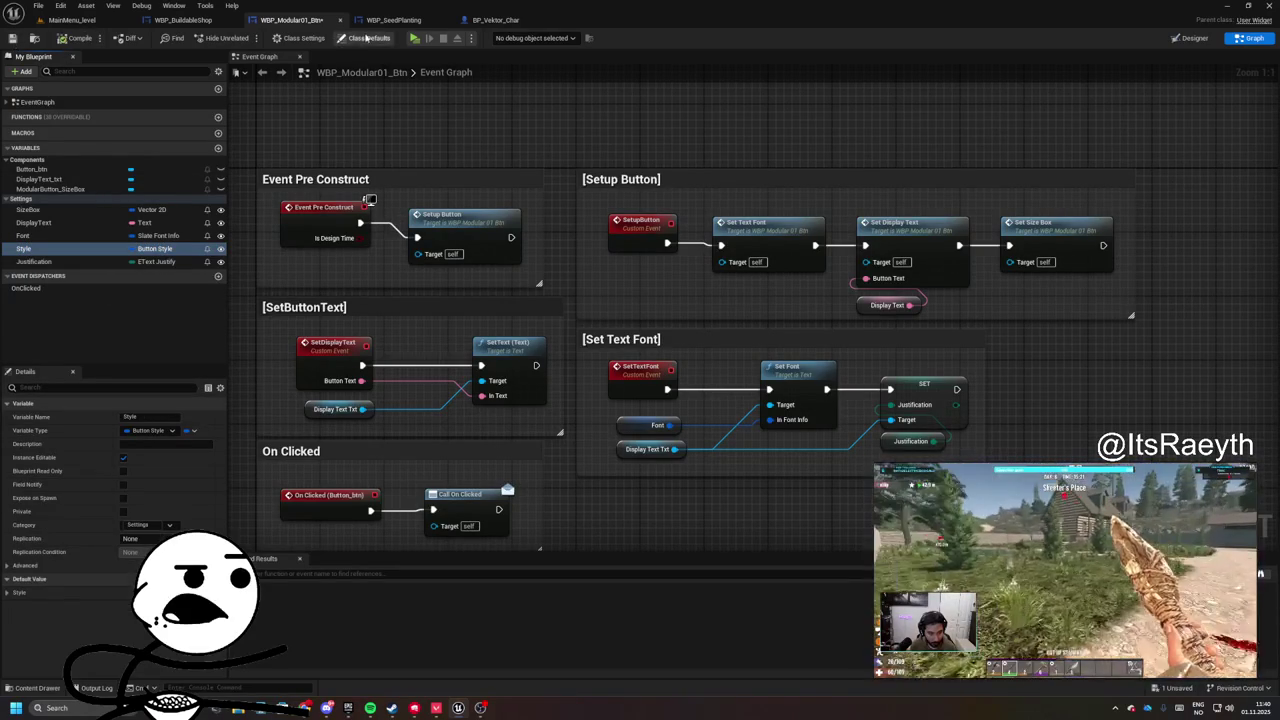
- Add a Set Button Style node after Set Size Box in Setup Button and compile
click(393, 20)
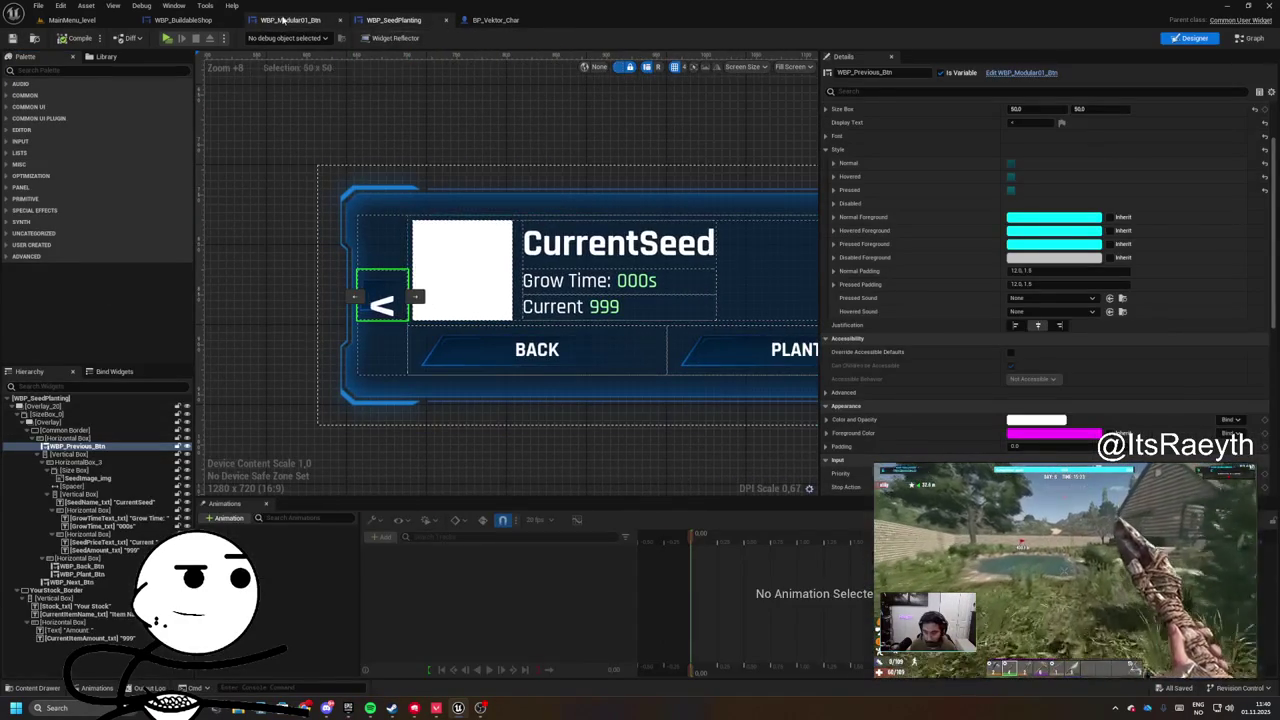
click(290, 20)
scroll(409, 455, up, 3)
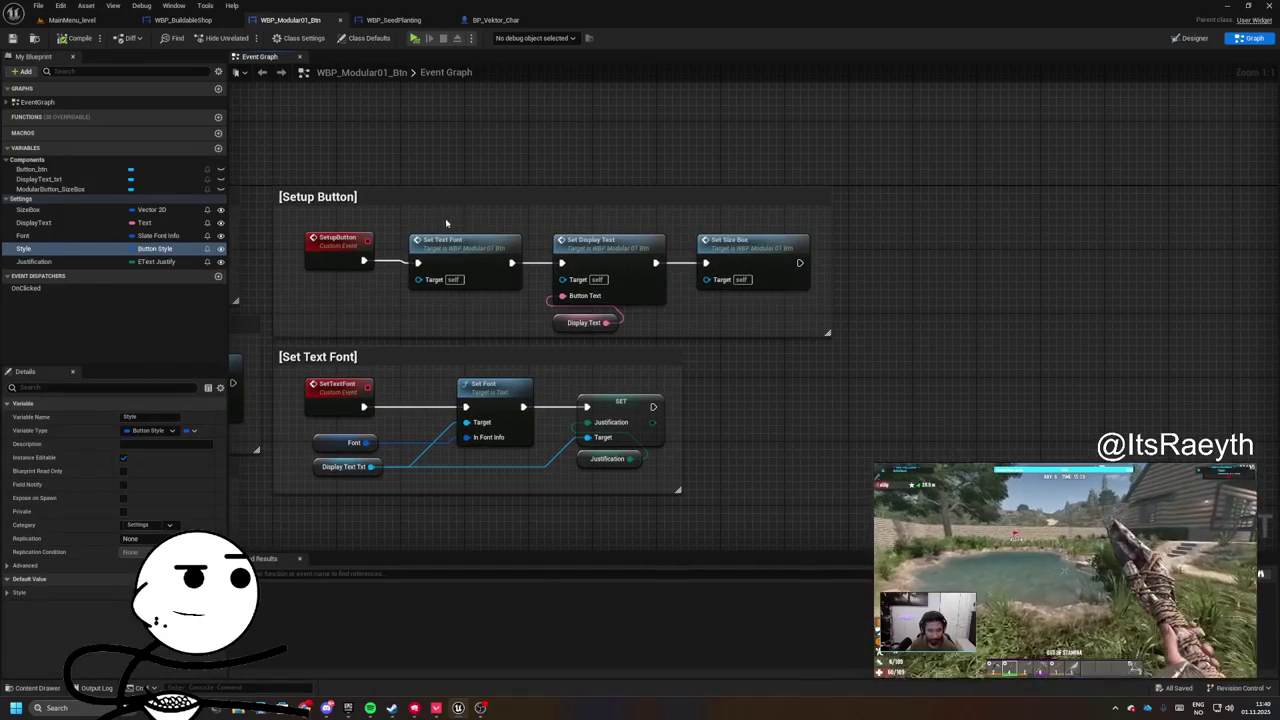
drag(687, 270, 755, 273)
text(t button)
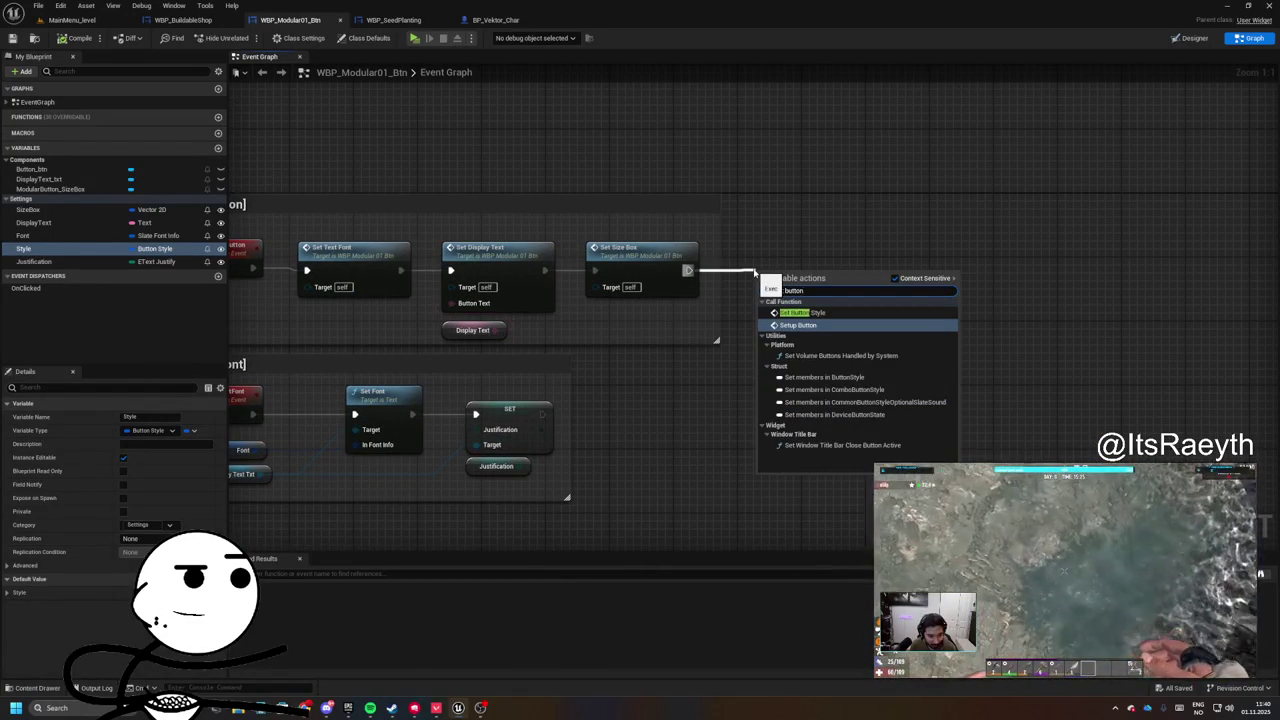
click(800, 312)
drag(765, 268, 725, 244)
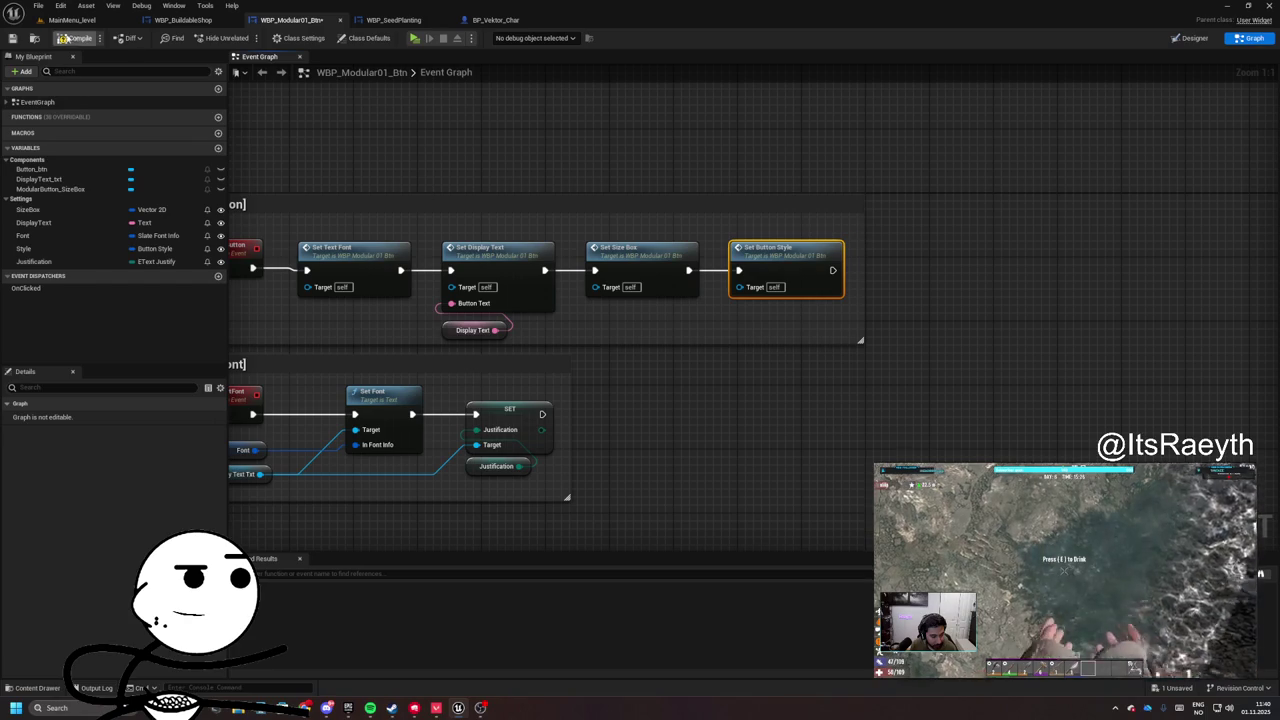
click(68, 19)
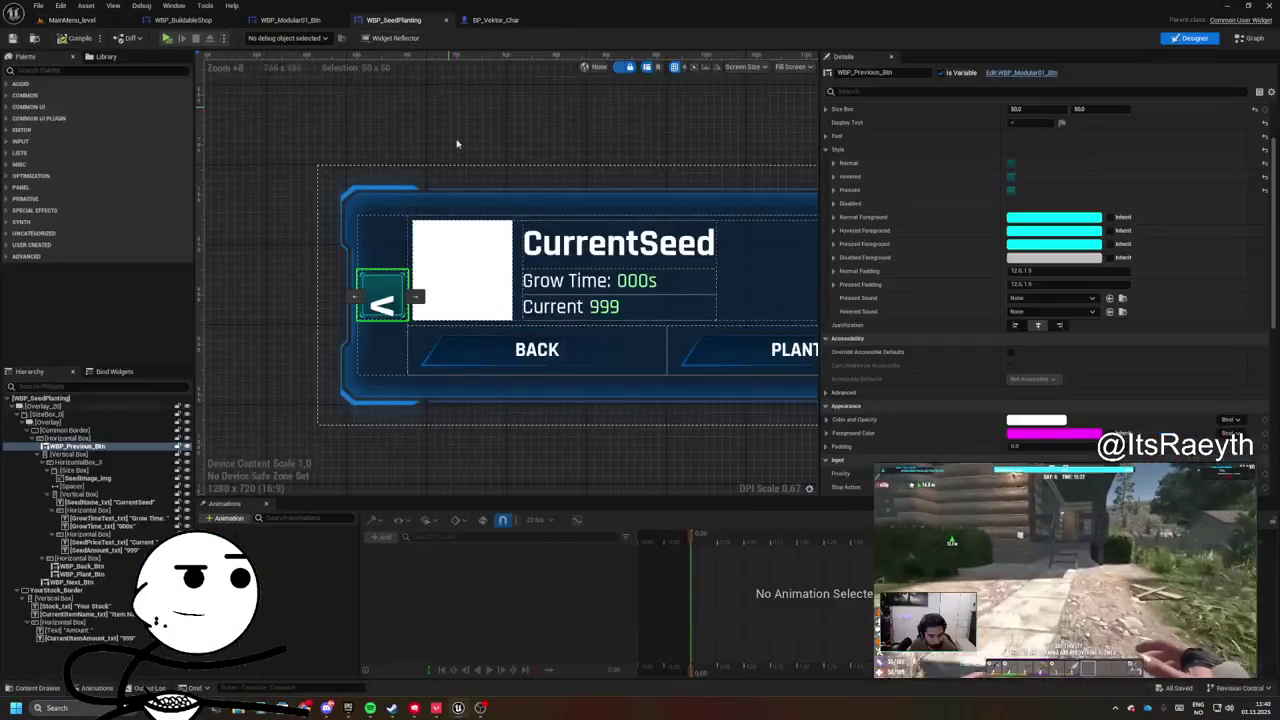
- Cycle through the open blueprints back to the WBP_Modular01_Btn event graph
scroll(392, 348, up, 4)
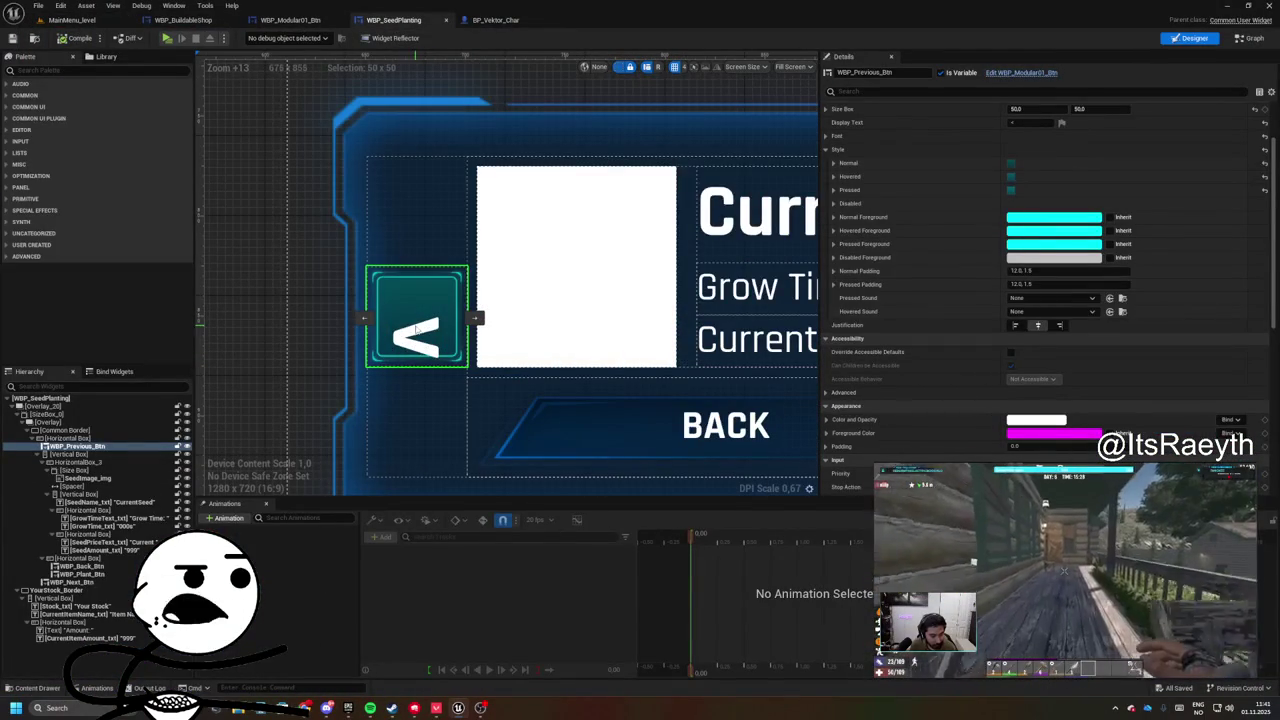
scroll(875, 244, up, 2)
scroll(875, 244, up, 2)
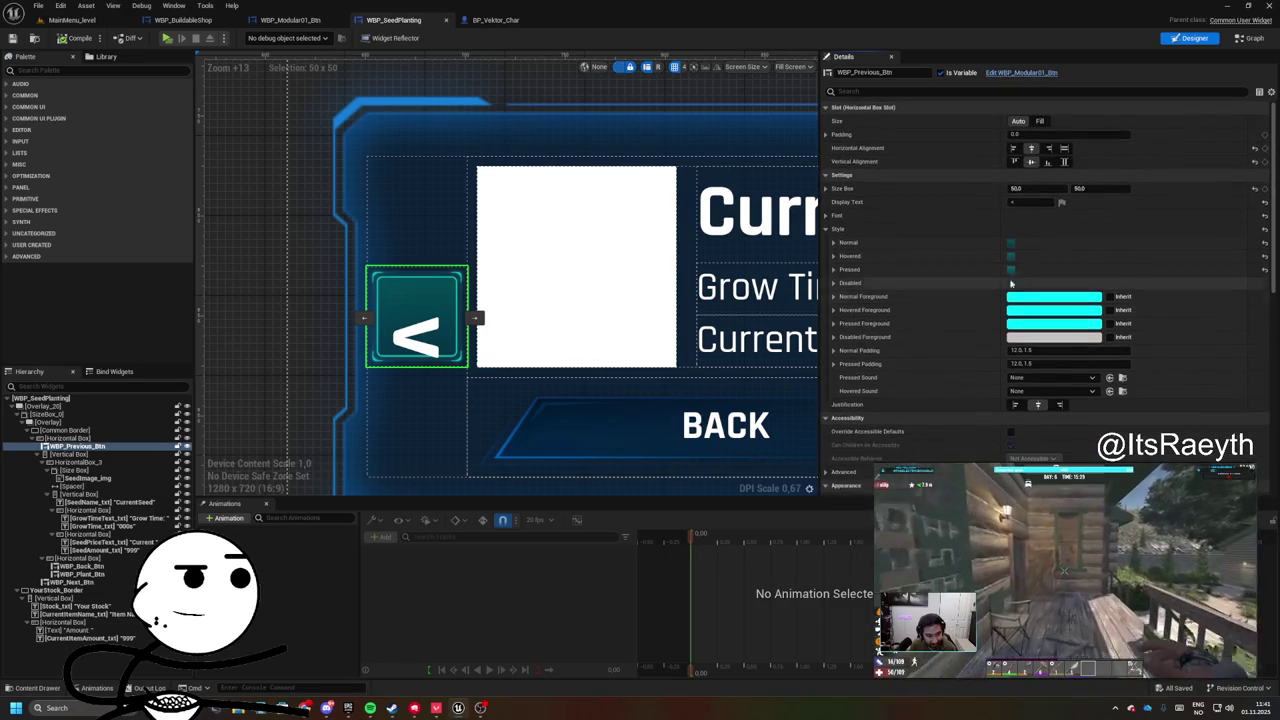
click(496, 20)
click(290, 20)
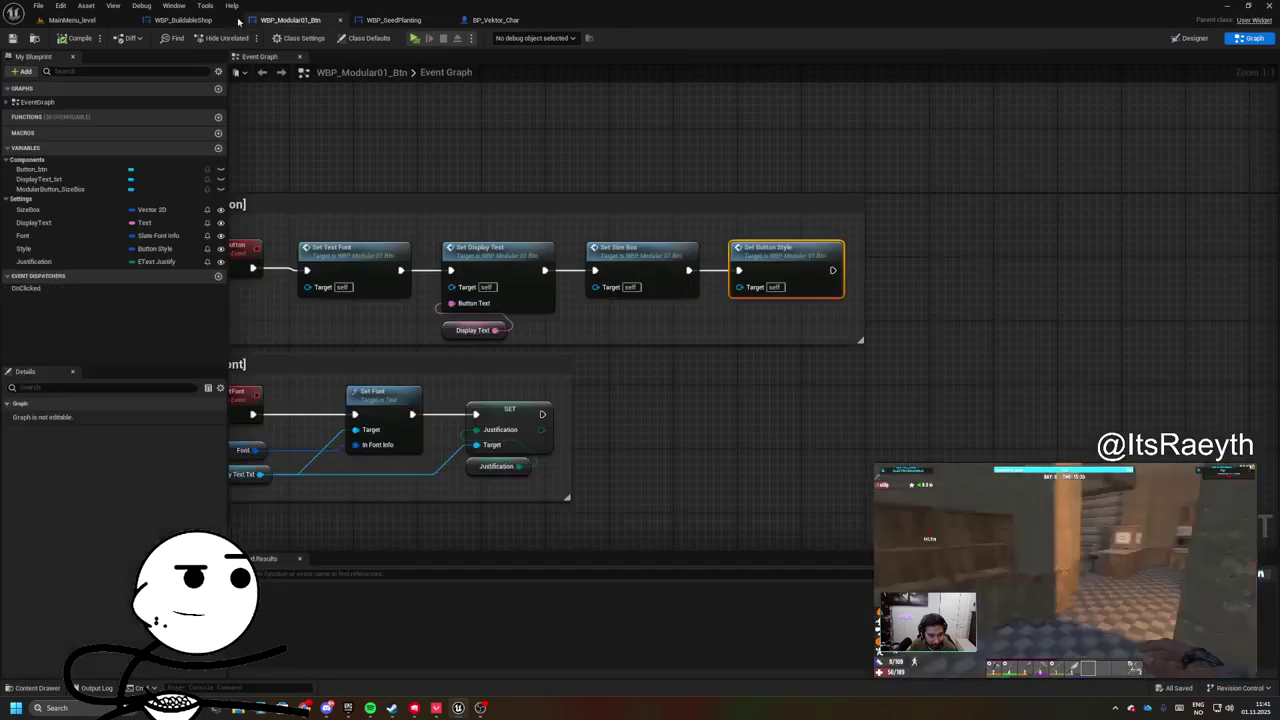
click(183, 20)
click(393, 20)
click(280, 22)
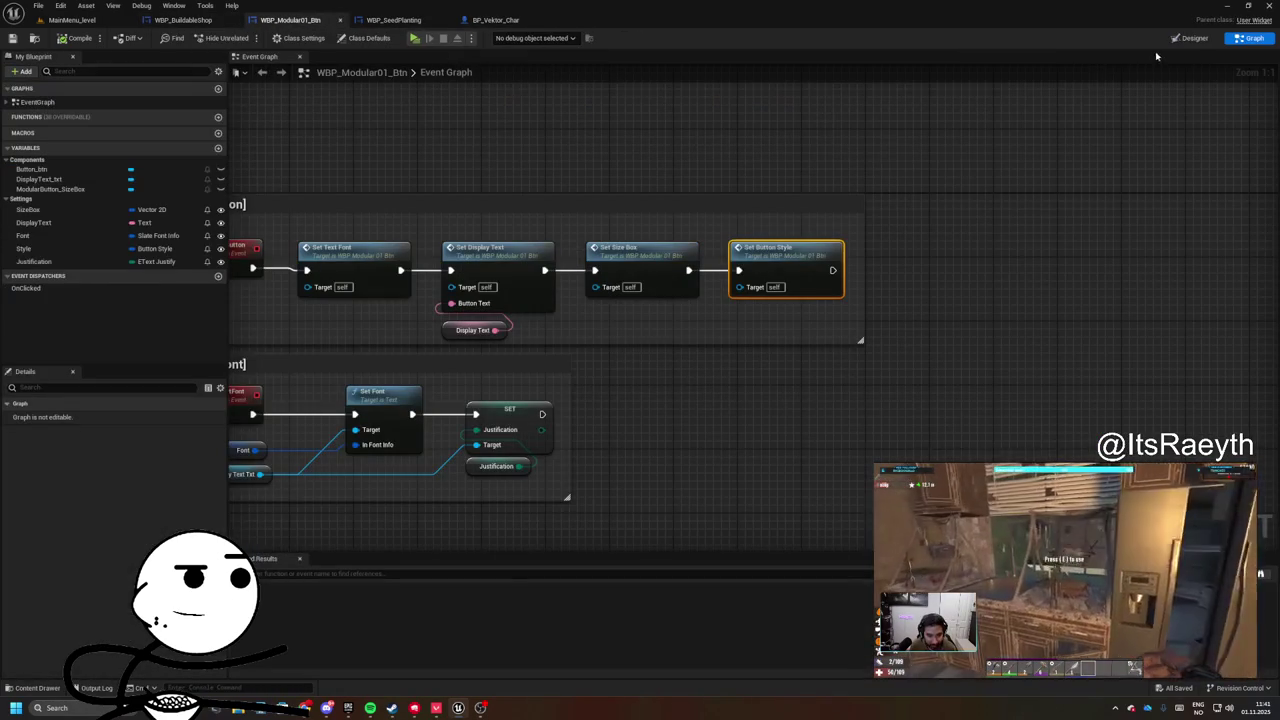
- Set the DisplayText block's padding to 0 and compile and save
click(1190, 38)
click(577, 294)
click(1025, 120)
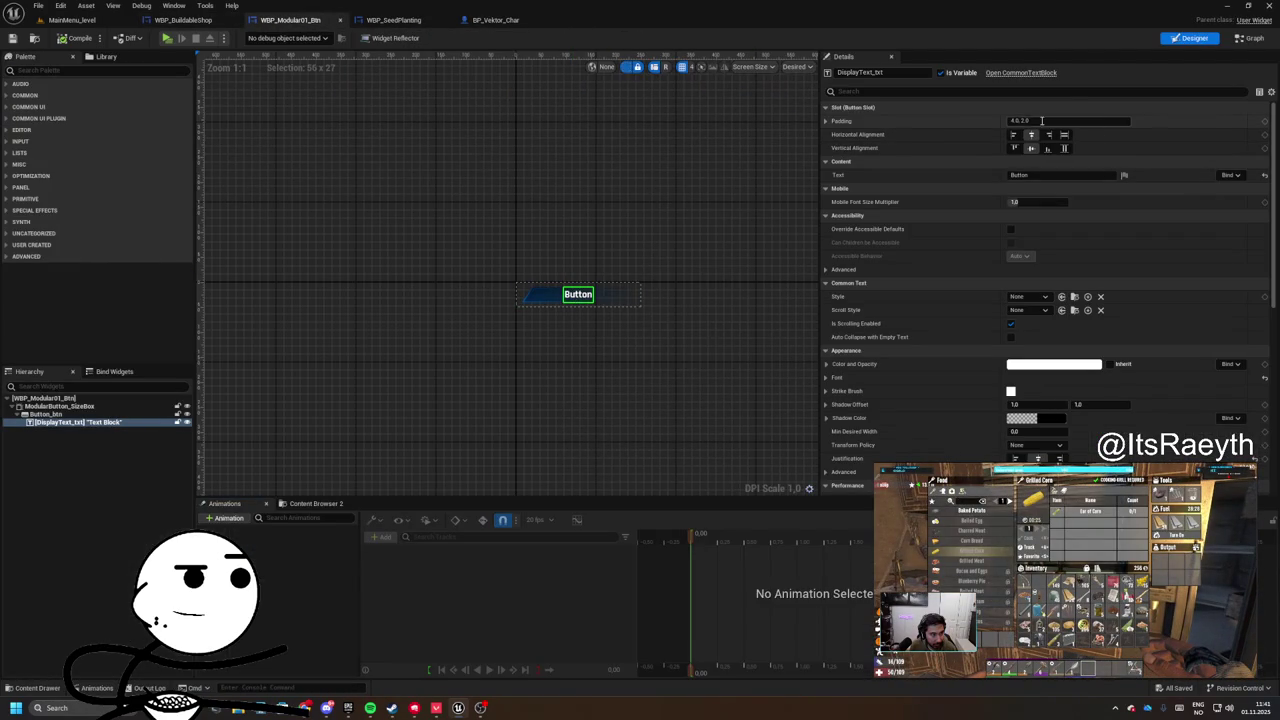
text(0)
key(Return)
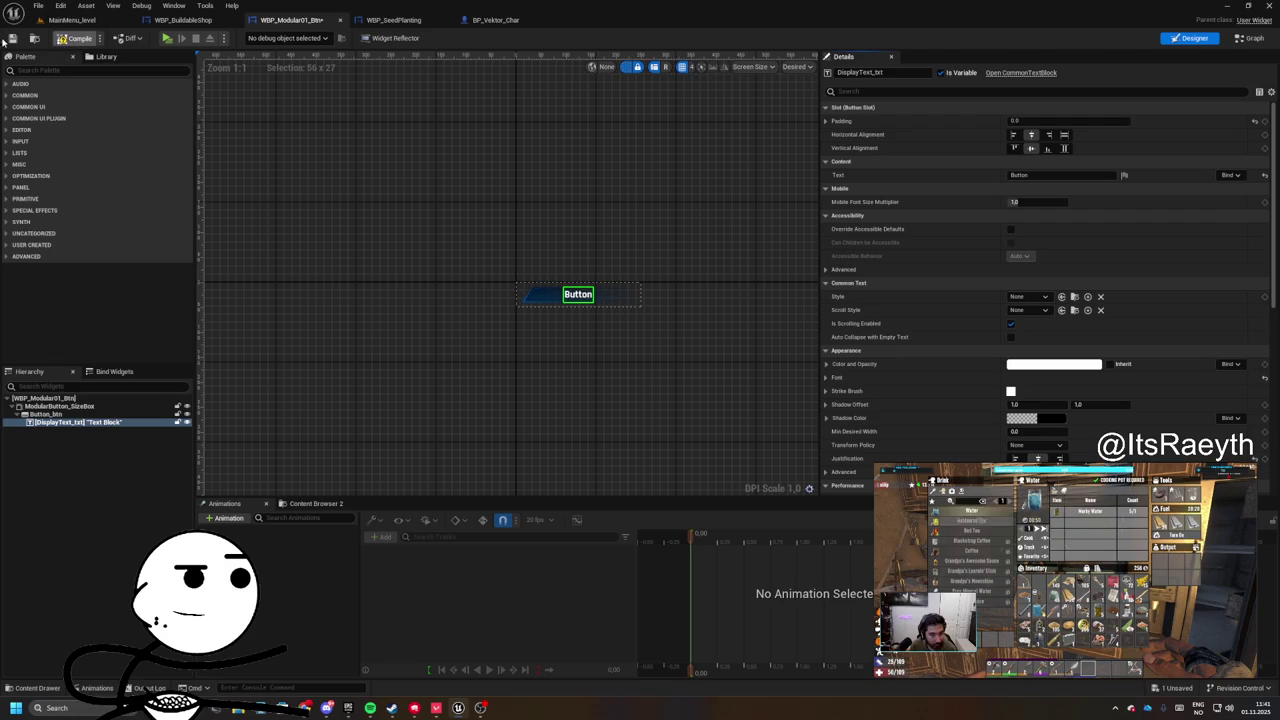
key(ctrl+s)
- Switch across the open blueprints and return to the WBP_SeedPlanting layout
scroll(518, 258, up, 2)
click(495, 20)
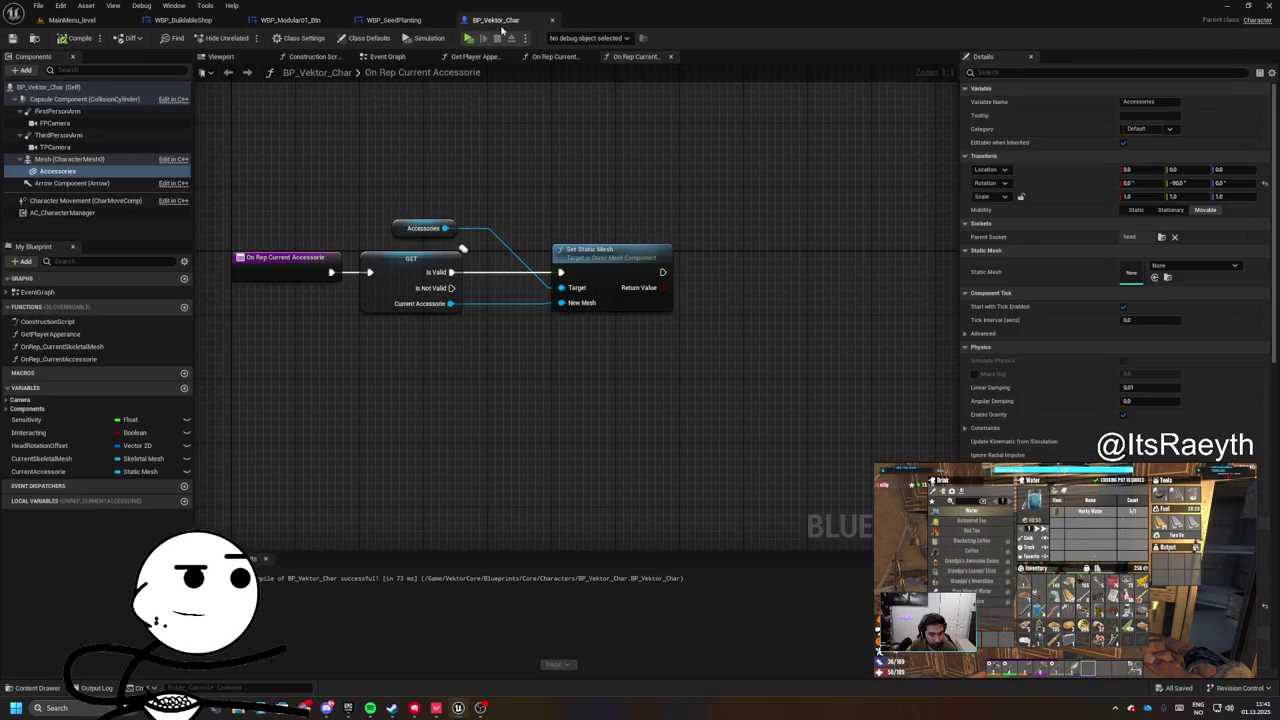
click(394, 20)
click(290, 20)
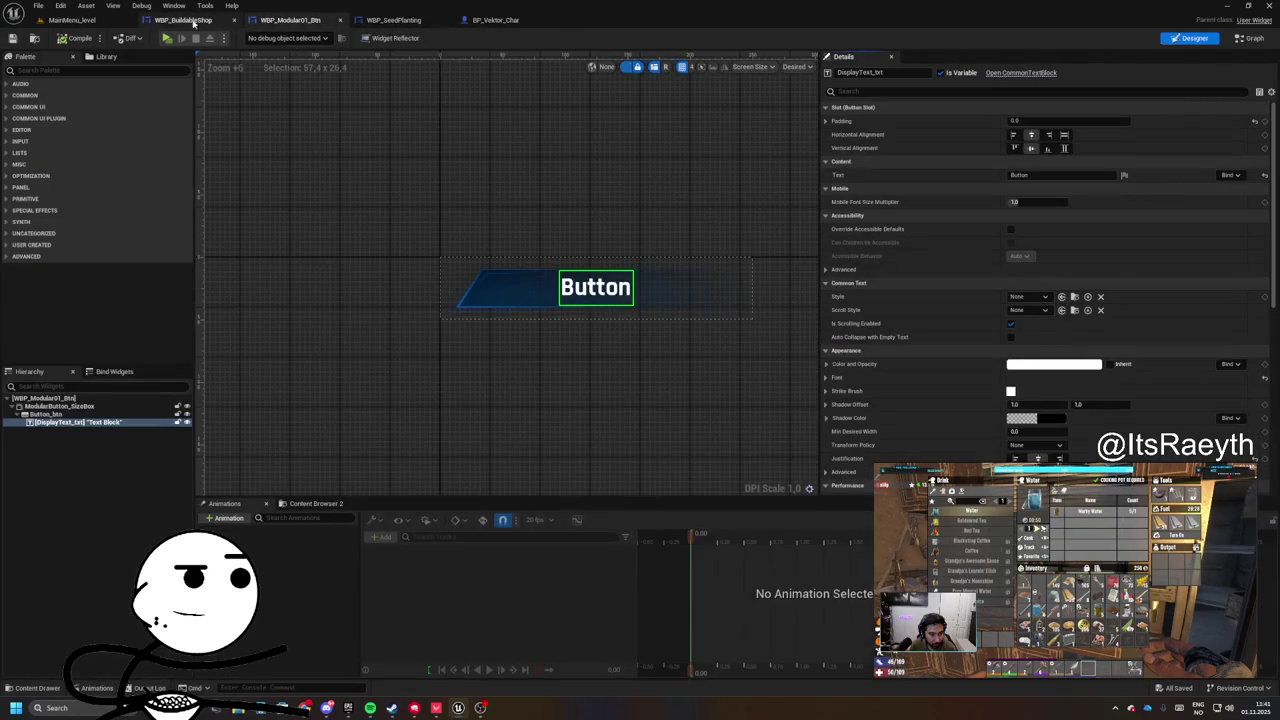
click(183, 20)
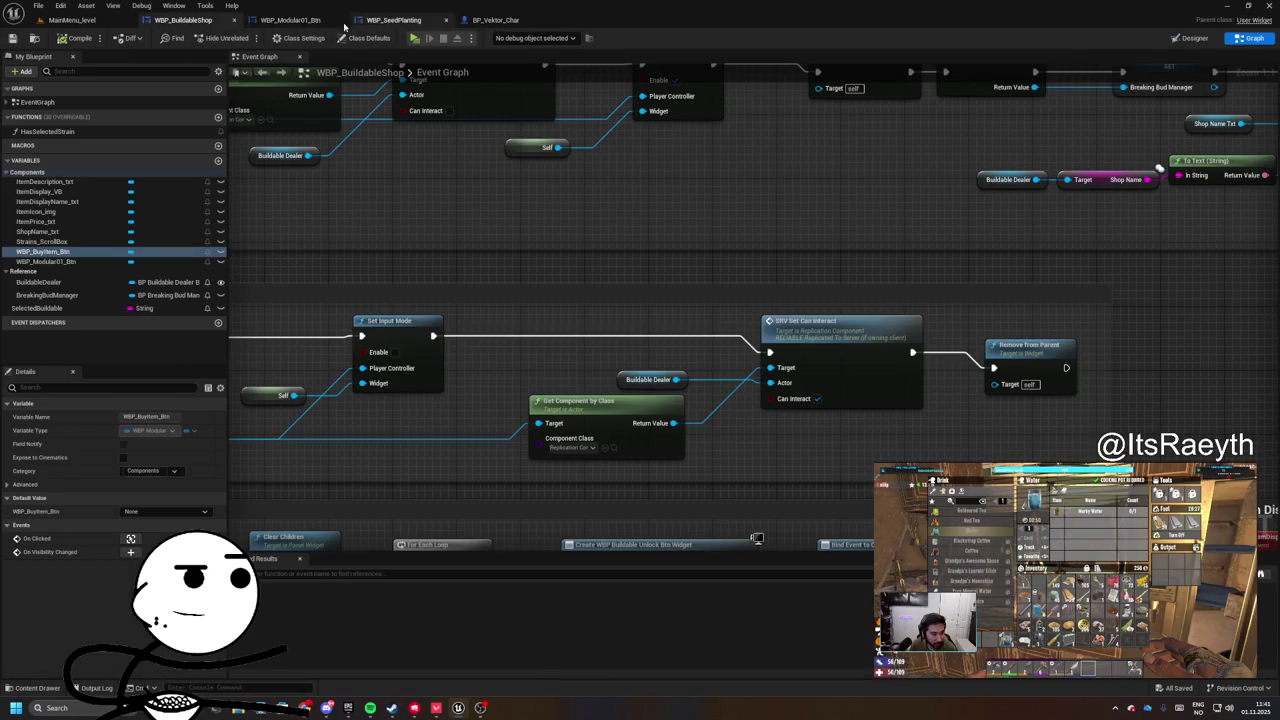
click(414, 22)
scroll(508, 308, down, 4)
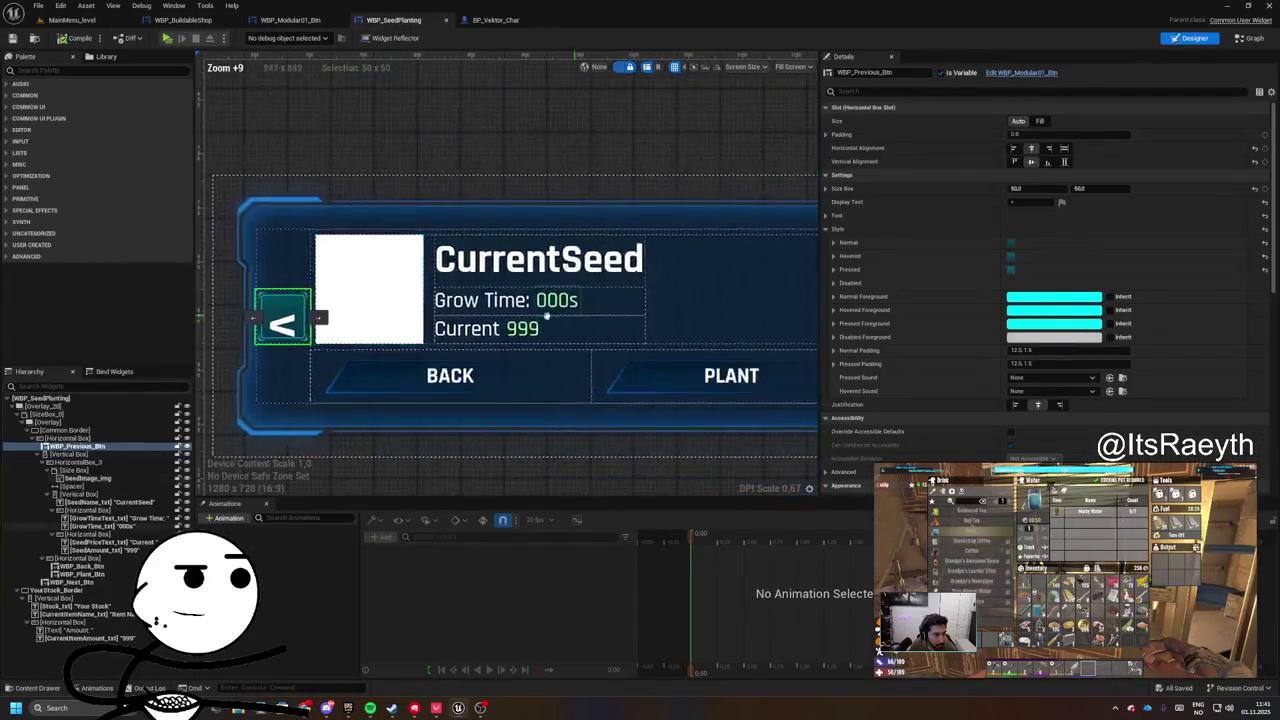
- Set both arrow buttons' font size to 40, then select the seed panel's border
ctrl+click(712, 315)
click(826, 215)
click(1012, 256)
key(BackSpace)
text(8)
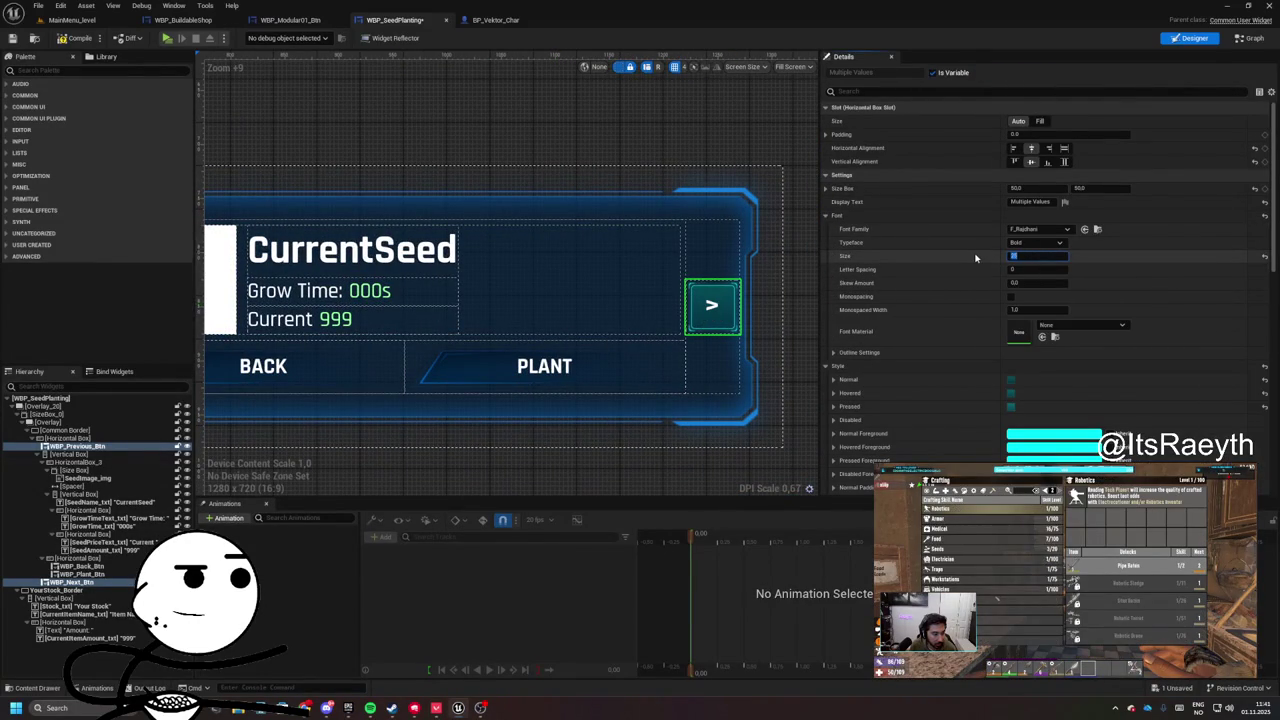
key(Return)
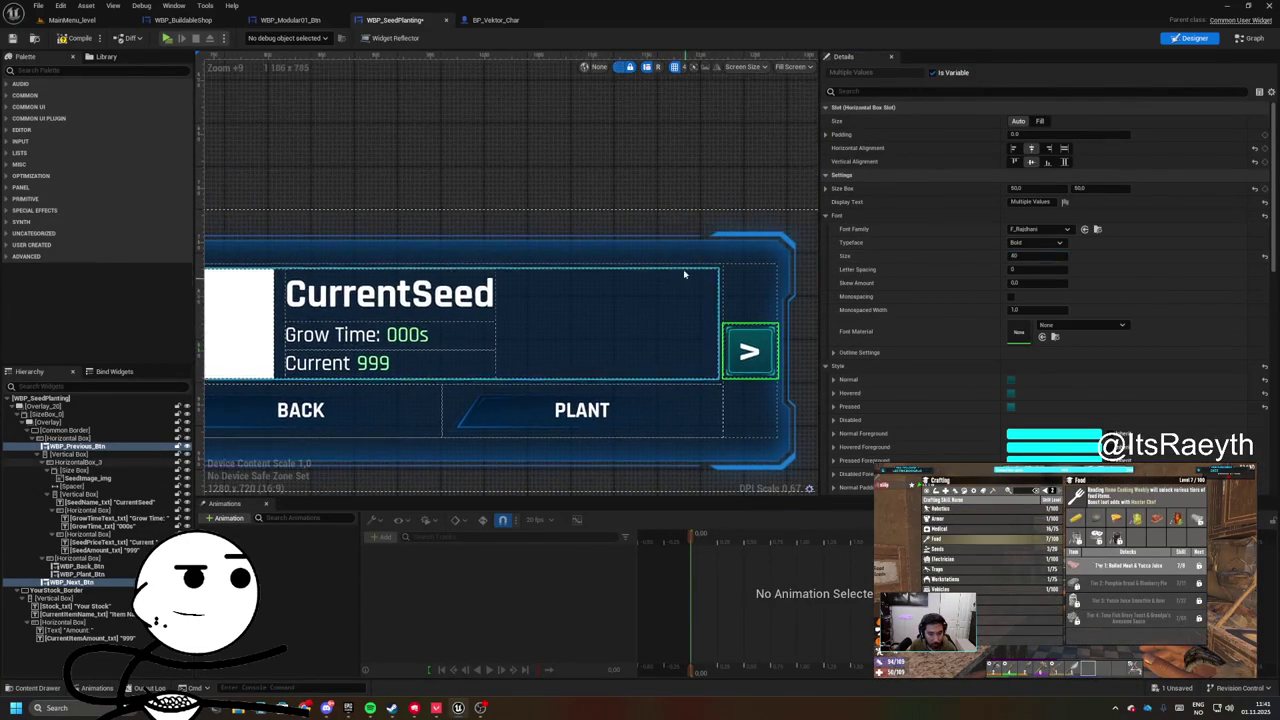
scroll(680, 291, down, 4)
drag(441, 183, 581, 185)
click(581, 200)
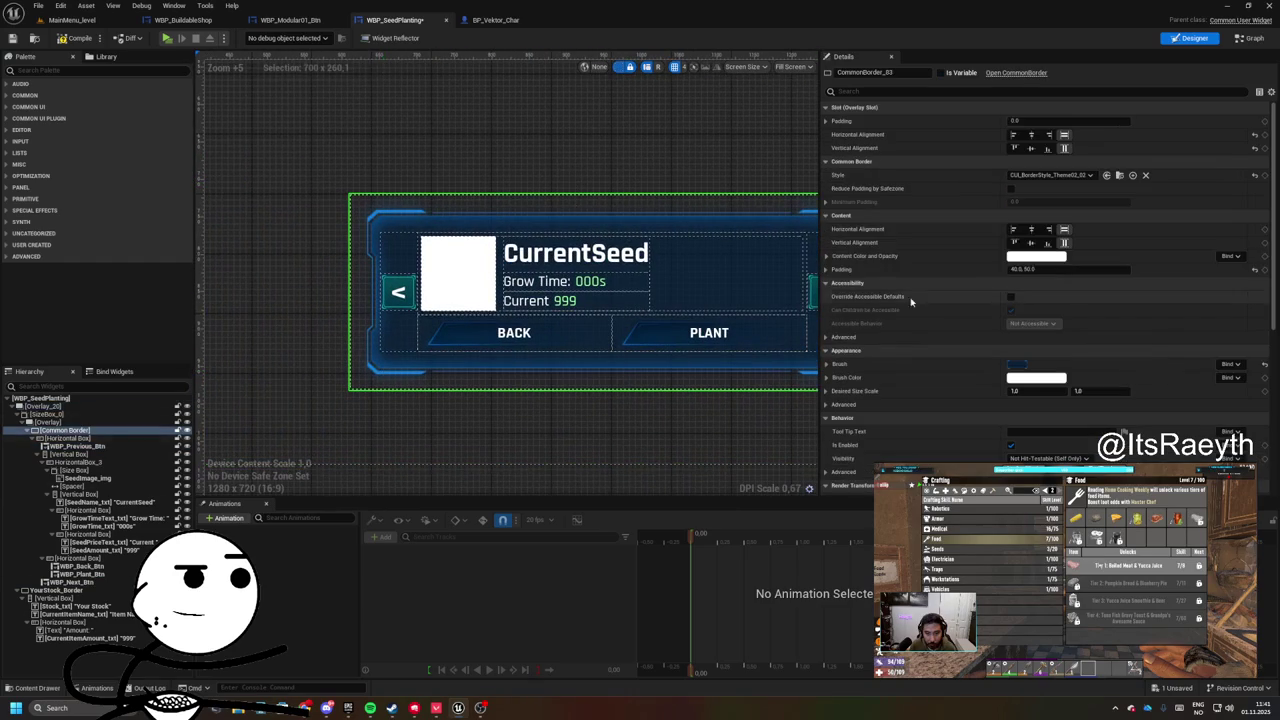
- Inspect the border's Brush Image, keeping T_Panel07_Dark unchanged
click(828, 364)
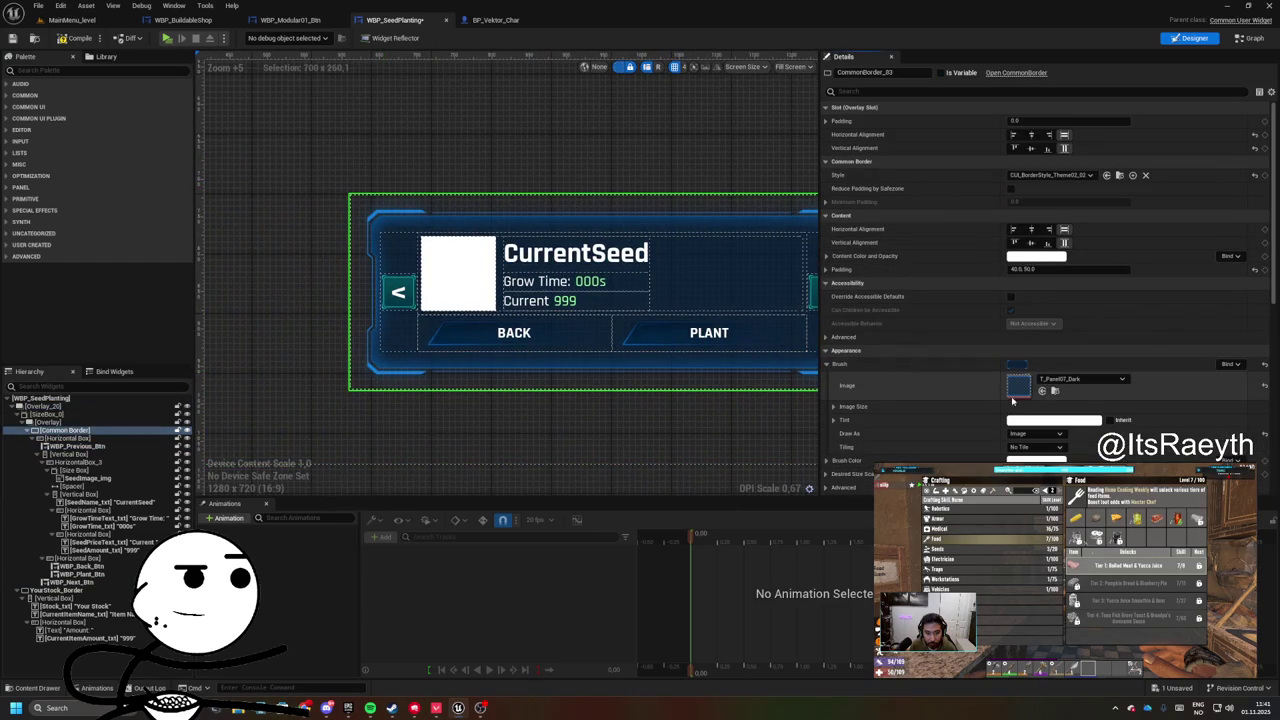
right_click(1076, 383)
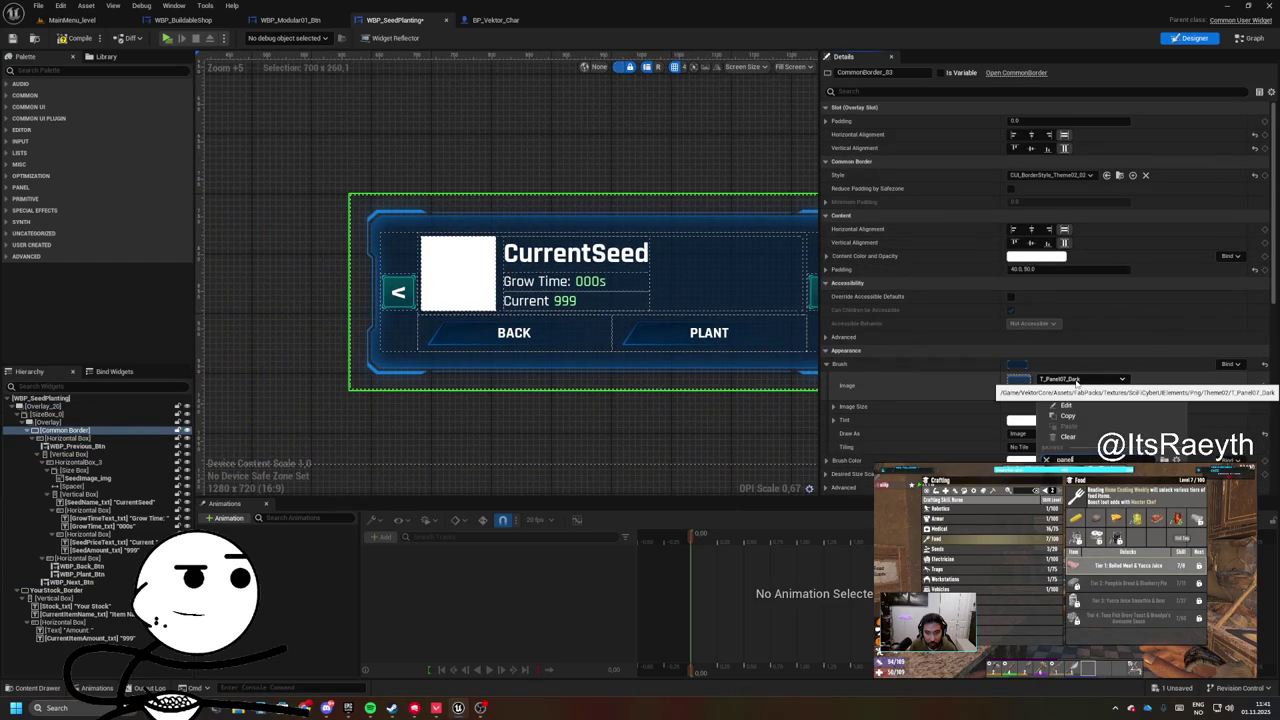
key(Escape)
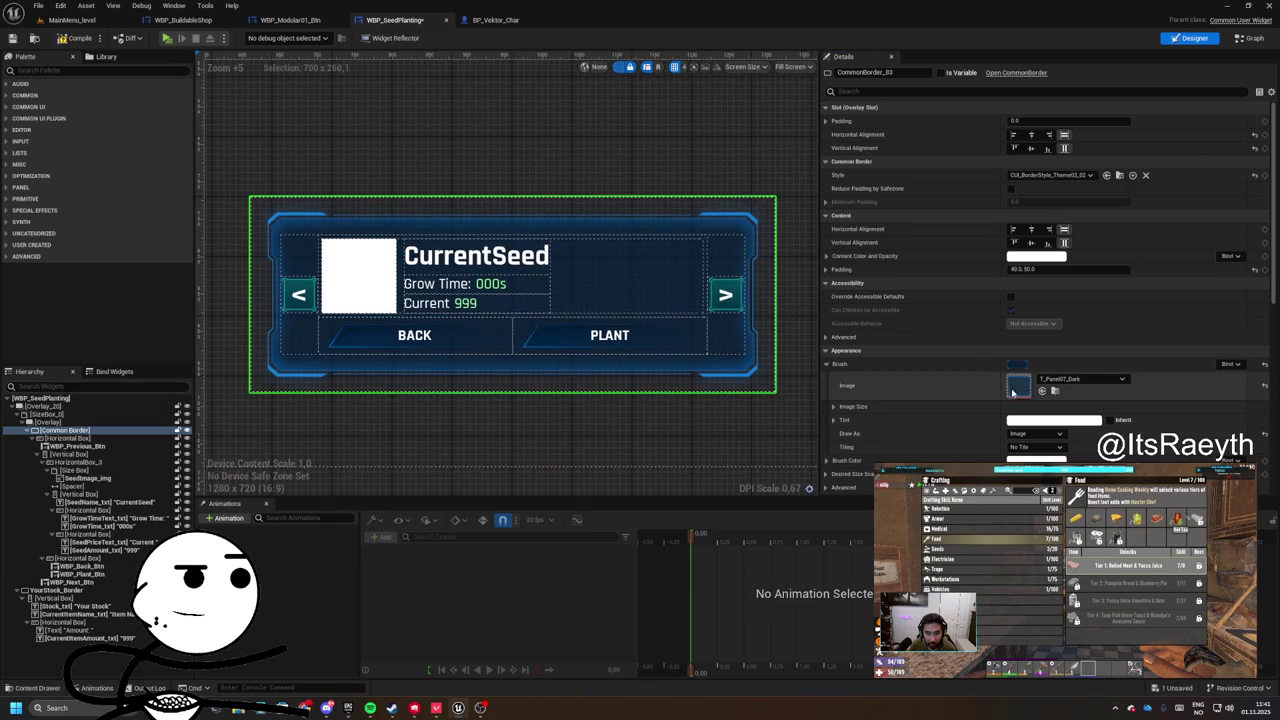
scroll(1009, 385, down, 2)
click(1070, 284)
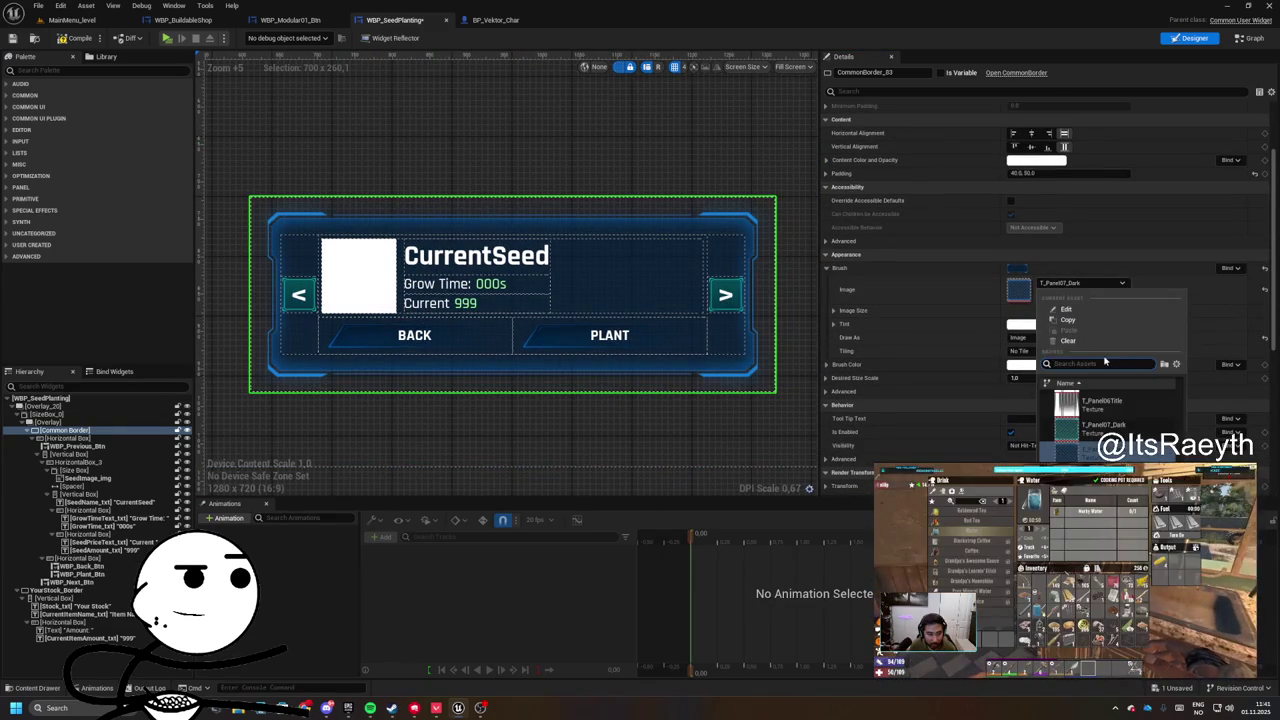
click(1100, 428)
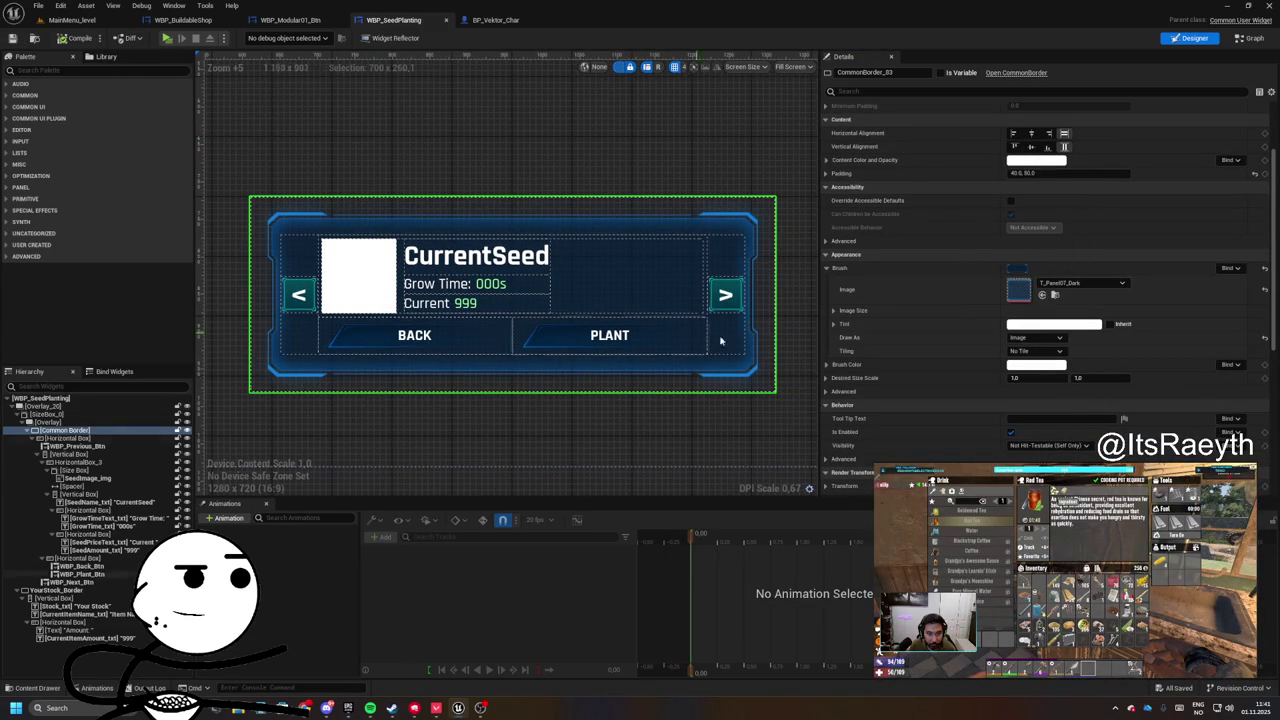
click(1080, 283)
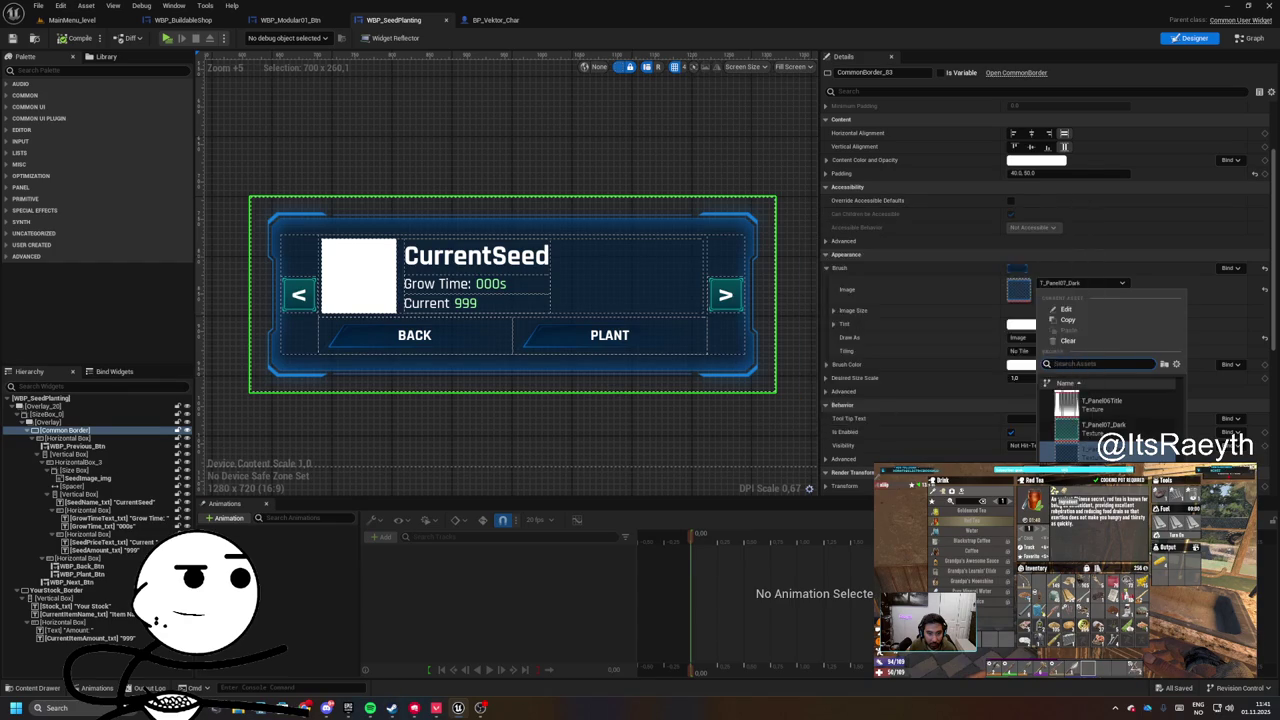
click(1095, 428)
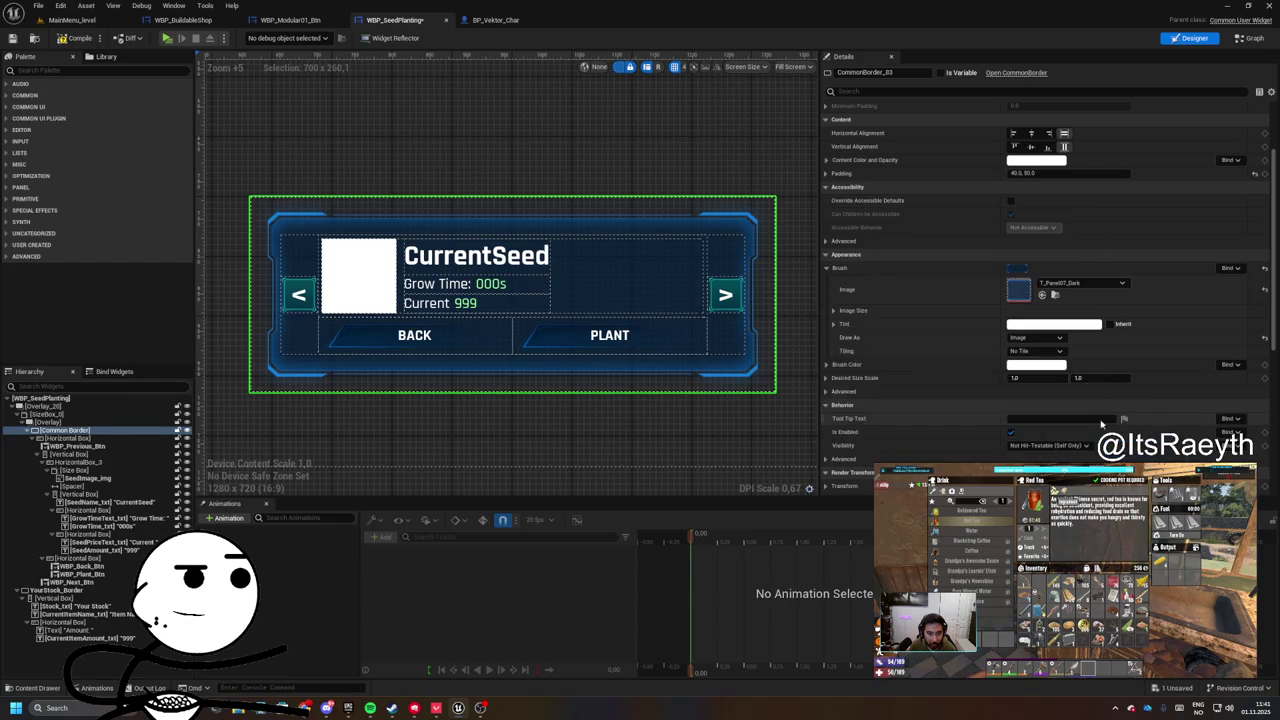
- Select the root seed planting widget and compile WBP_SeedPlanting
click(597, 178)
scroll(963, 200, up, 5)
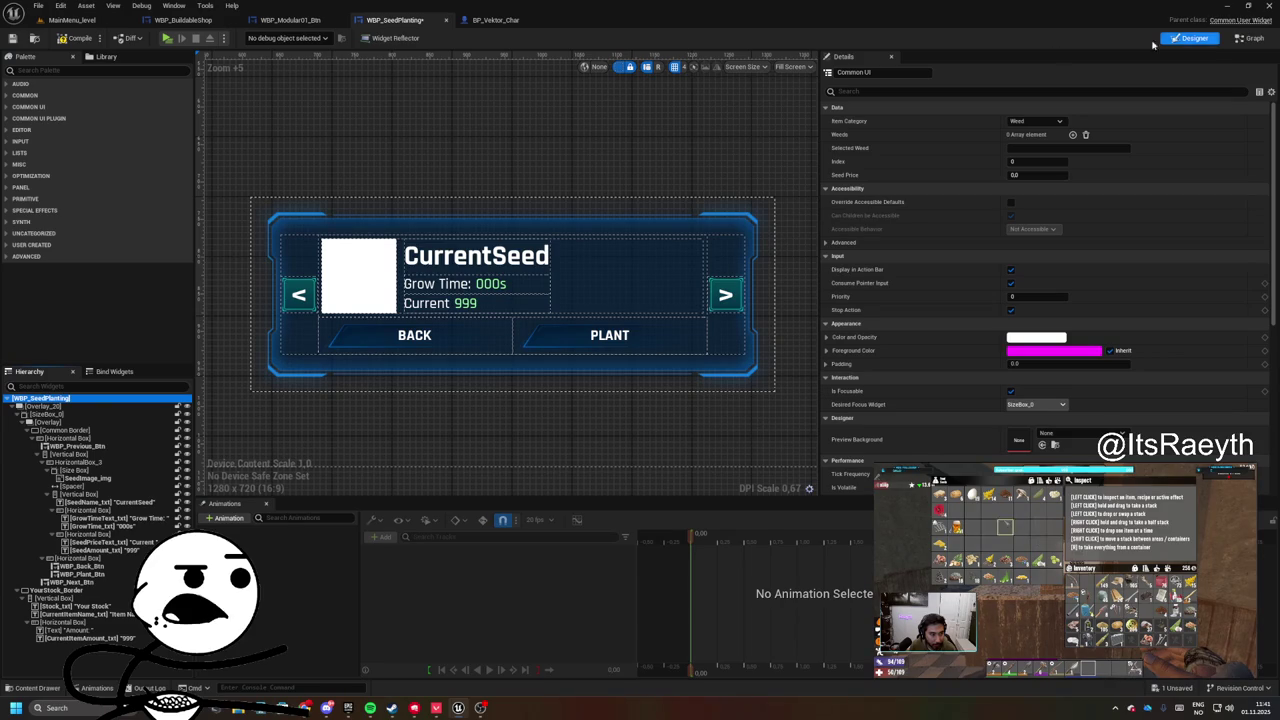
drag(375, 120, 417, 153)
click(63, 40)
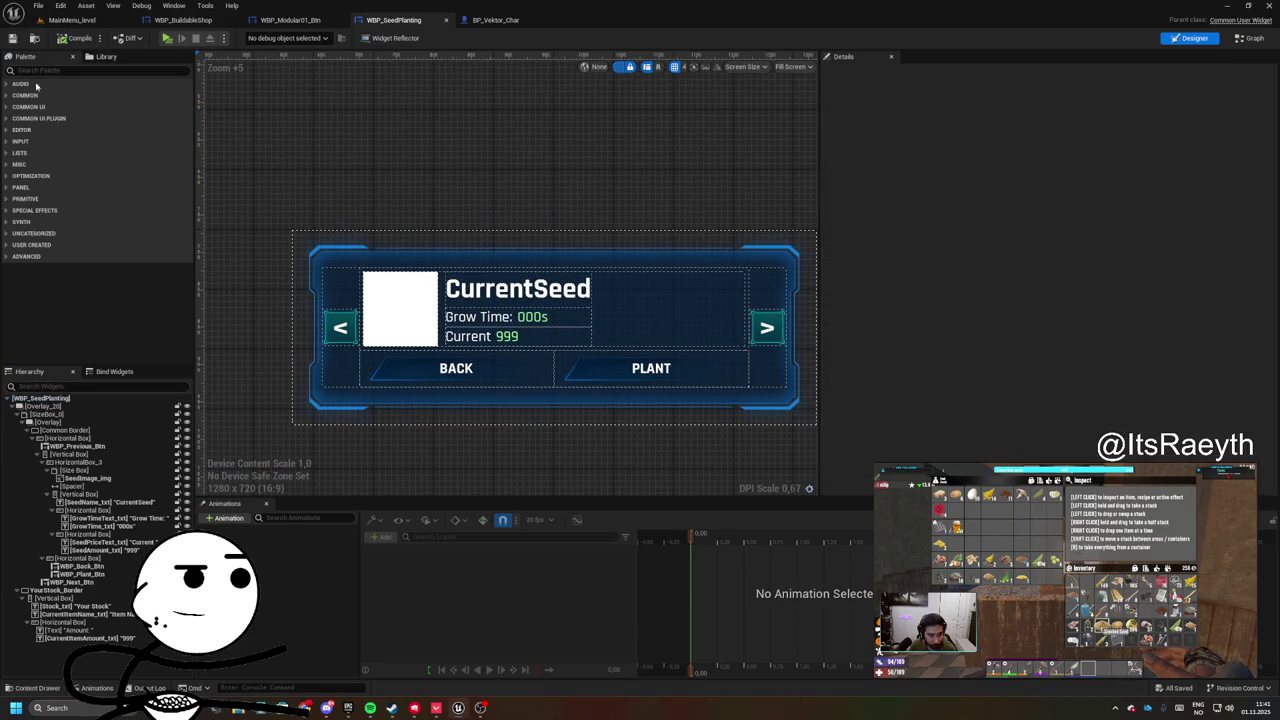
click(1250, 38)
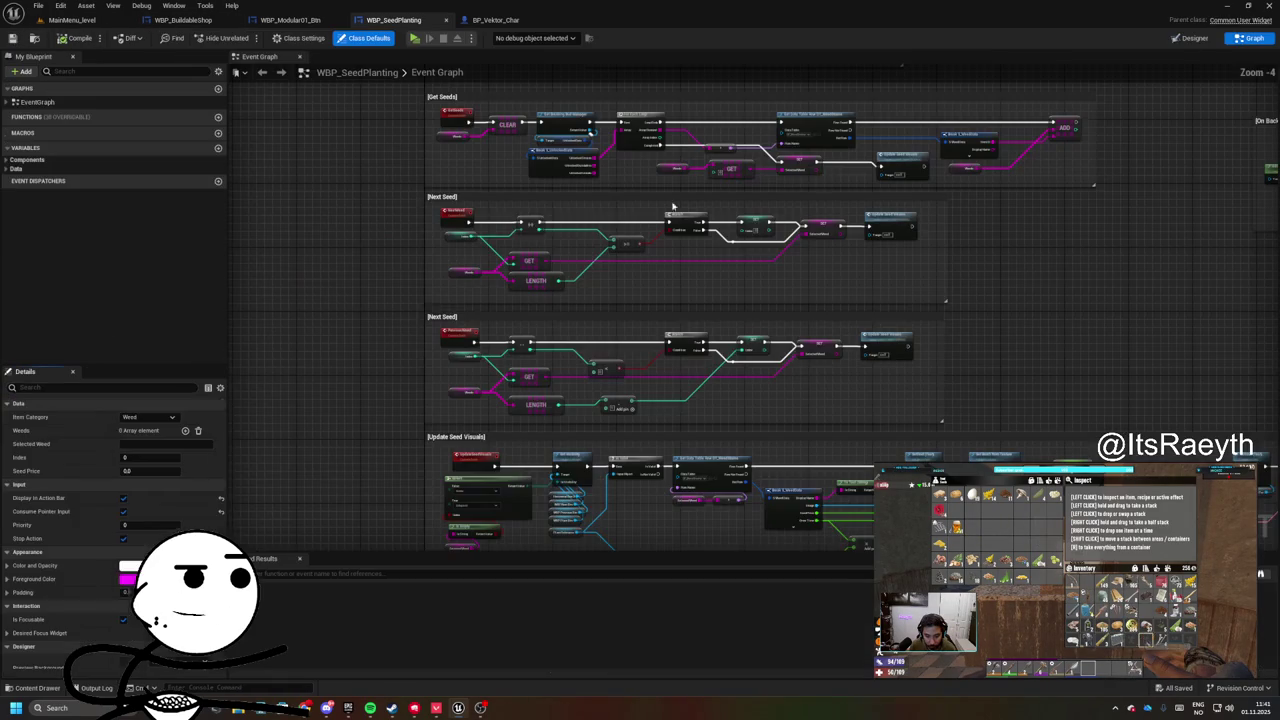
- Change WBP_SeedPlanting's parent class to User Widget in Class Settings and confirm
click(293, 38)
click(147, 418)
text(un)
text(us)
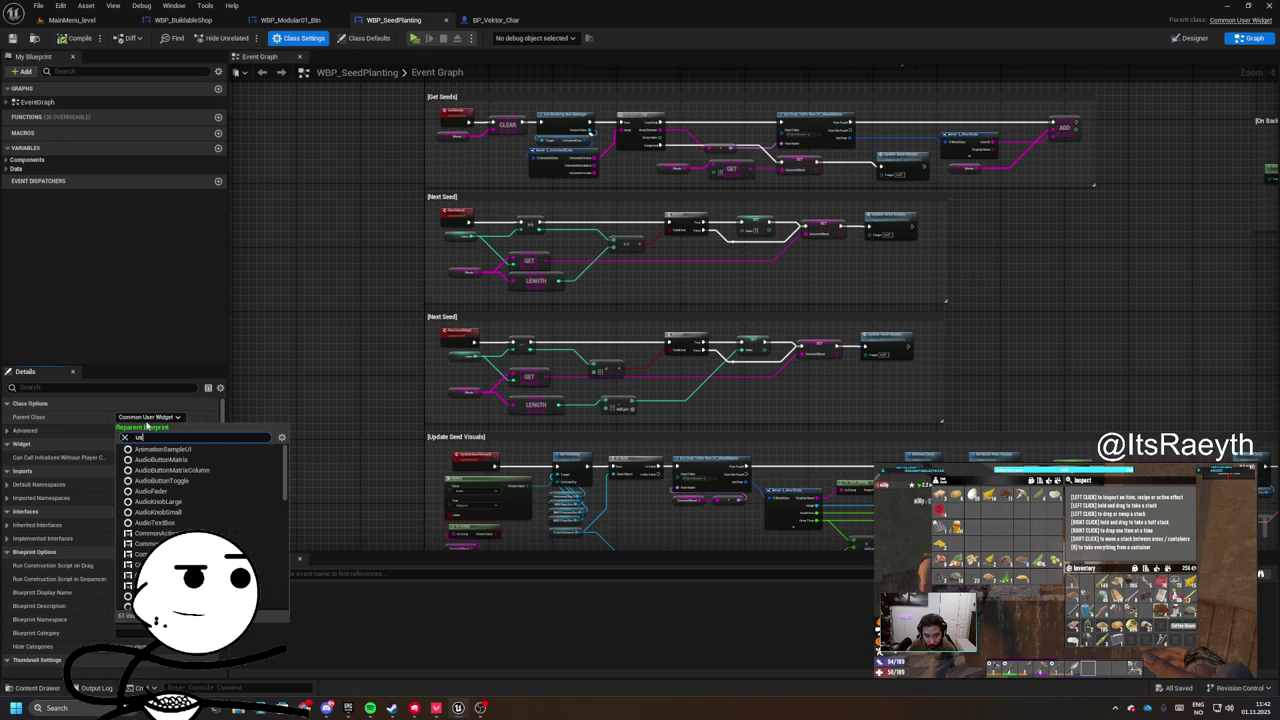
text(wid)
key(Down)
key(Return)
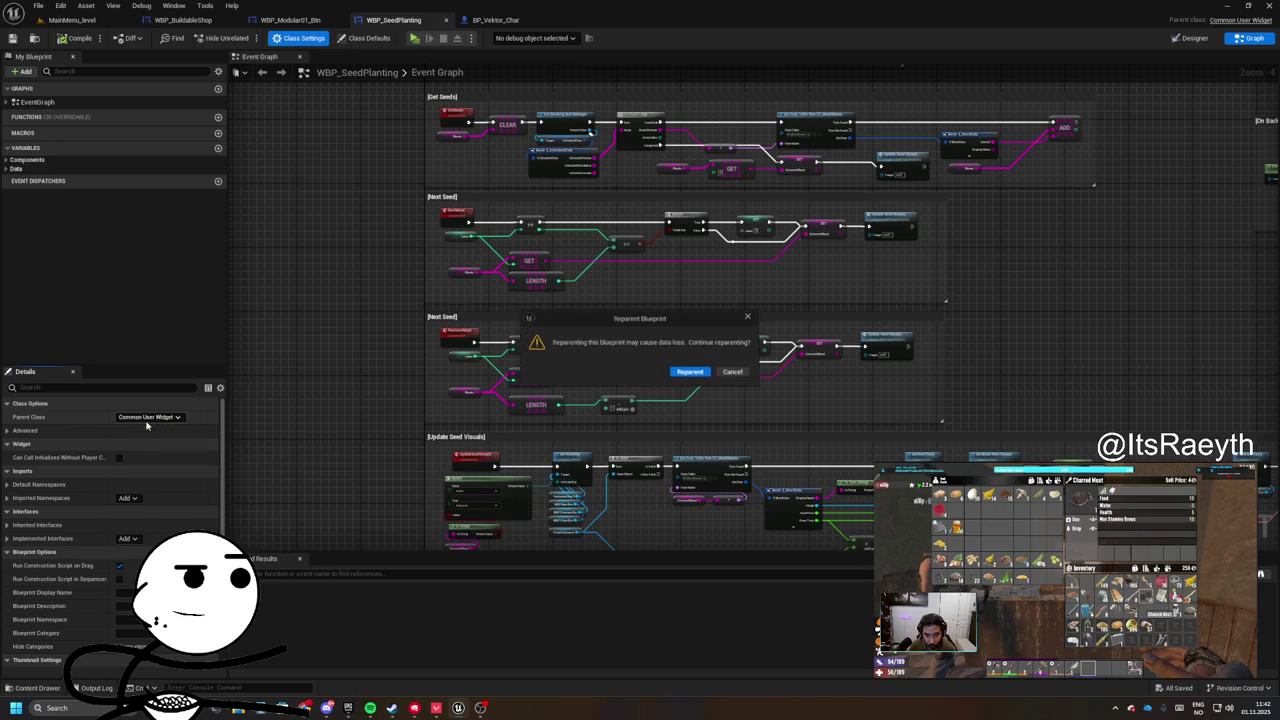
click(691, 372)
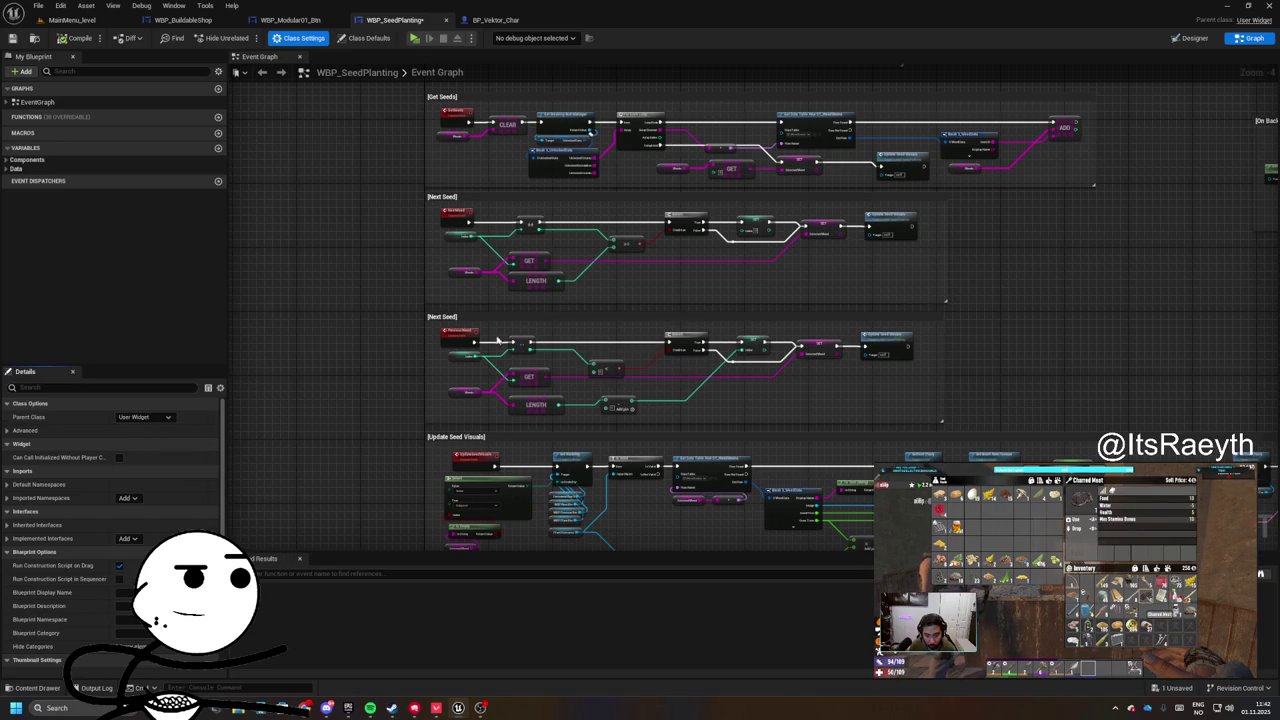
click(1190, 38)
scroll(483, 332, up, 5)
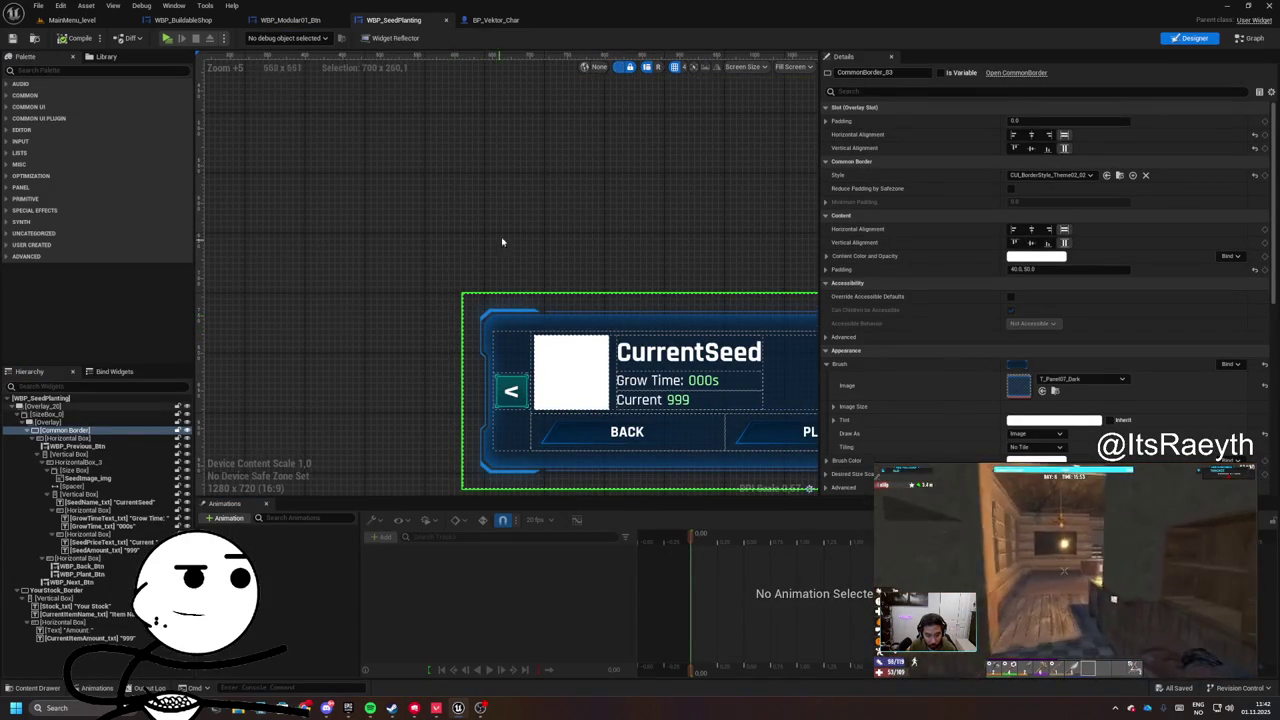
- Use Replace With to turn the seed panel's Common Border into a Canvas Panel
drag(492, 248, 357, 197)
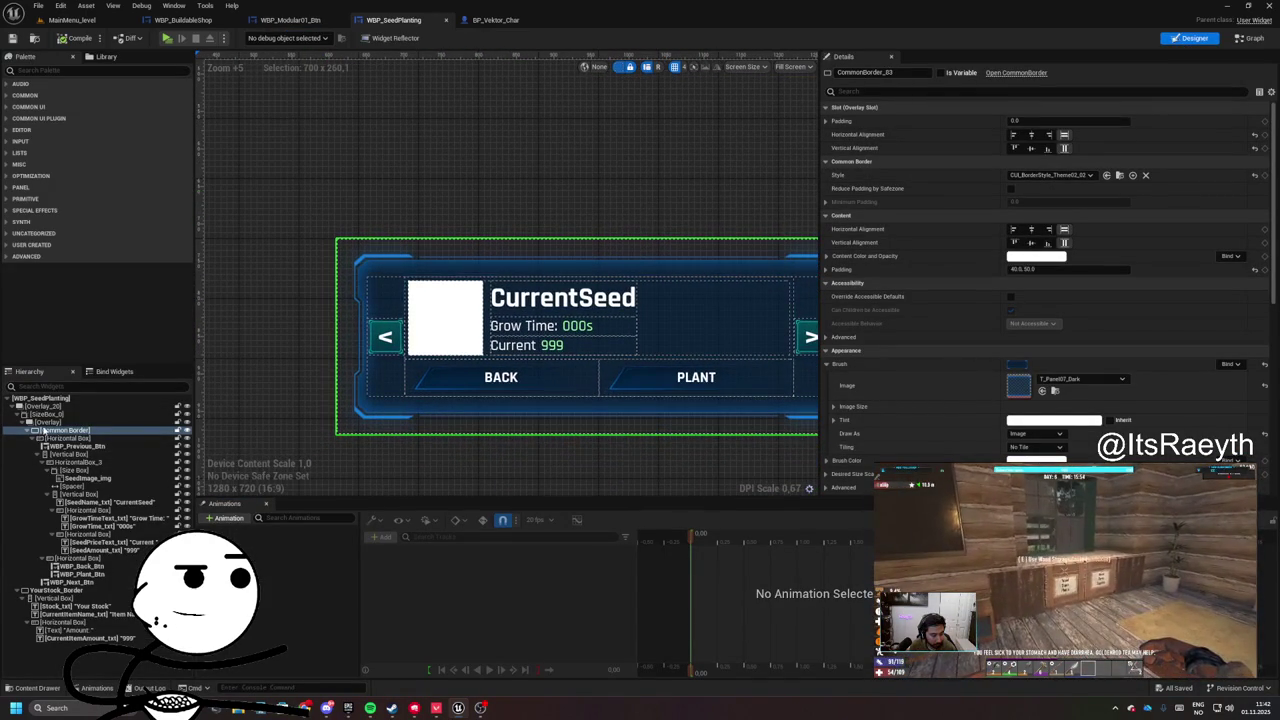
right_click(44, 430)
mouse_move(110, 549)
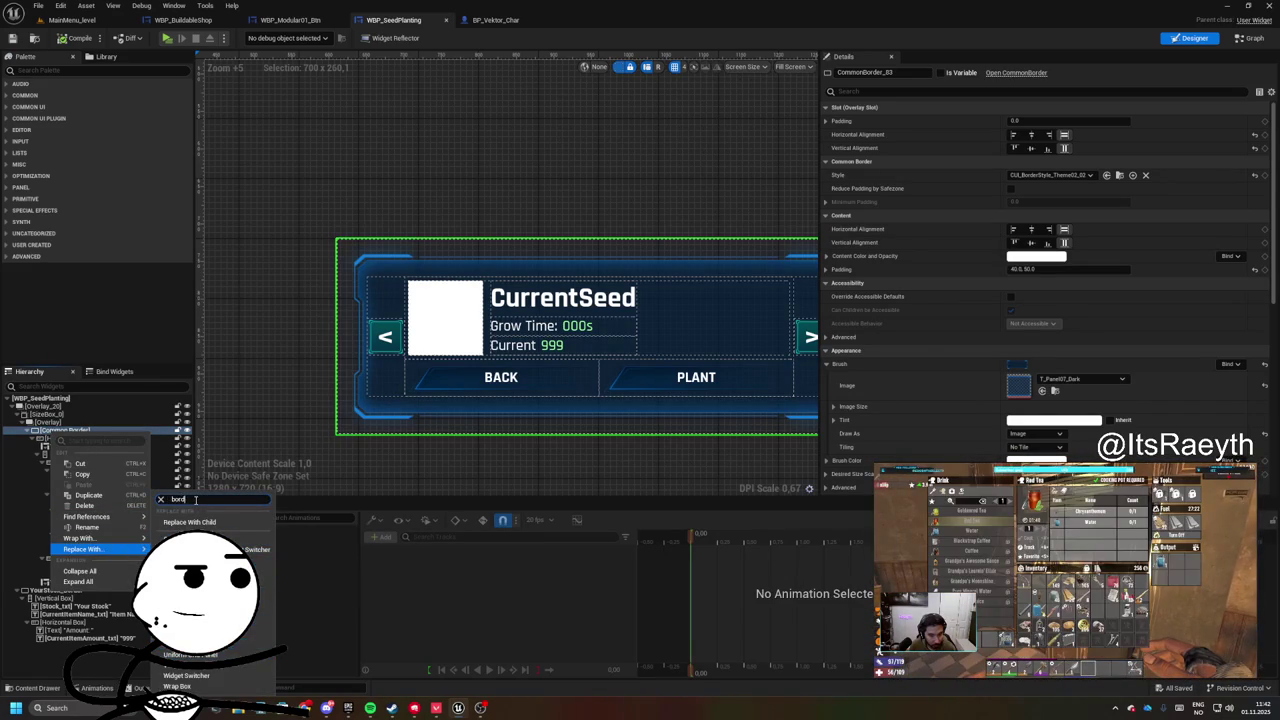
key(BackSpace)
key(BackSpace)
key(BackSpace)
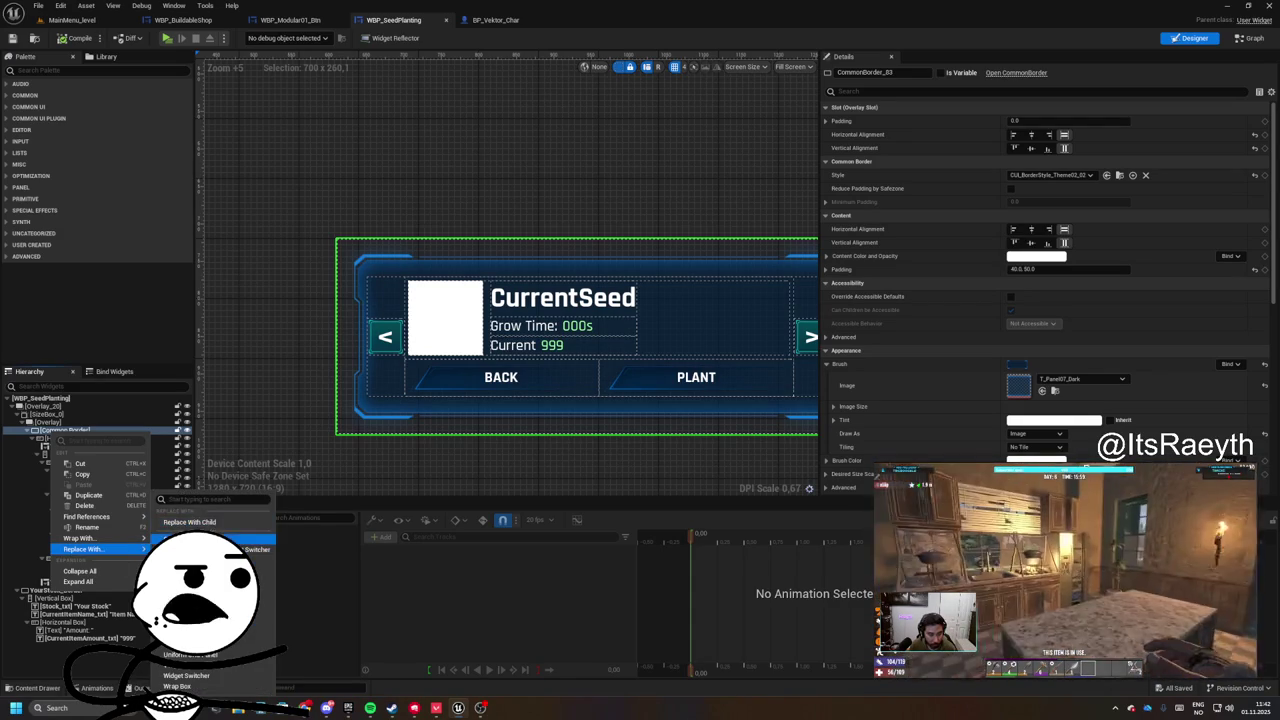
click(200, 539)
right_click(58, 431)
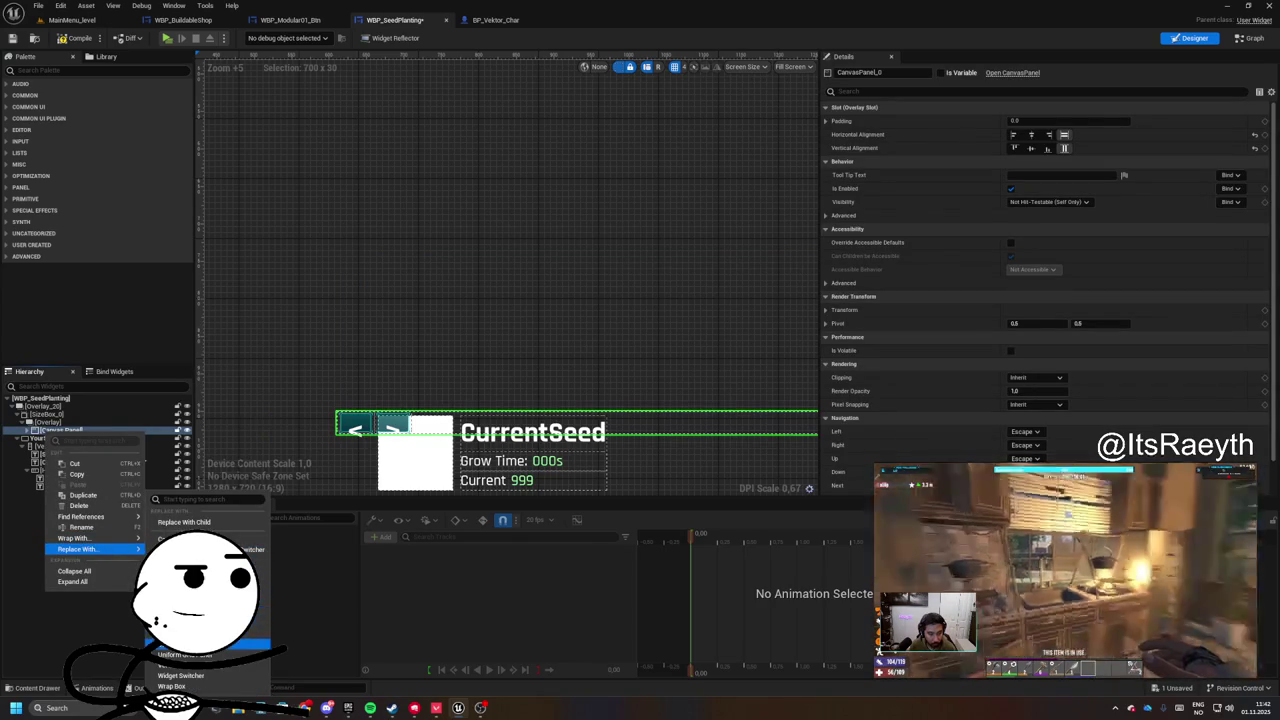
- Undo the Canvas Panel swap, pull out the Horizontal Box and delete the Common Border
click(215, 623)
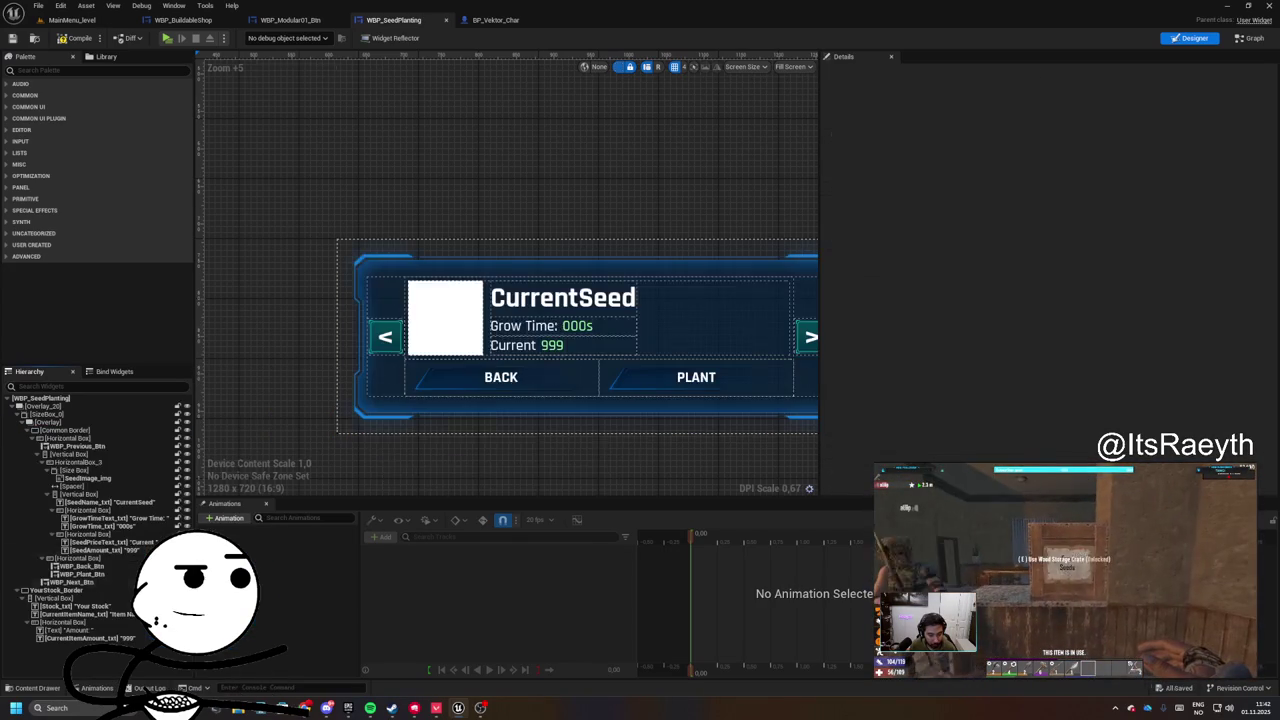
click(32, 438)
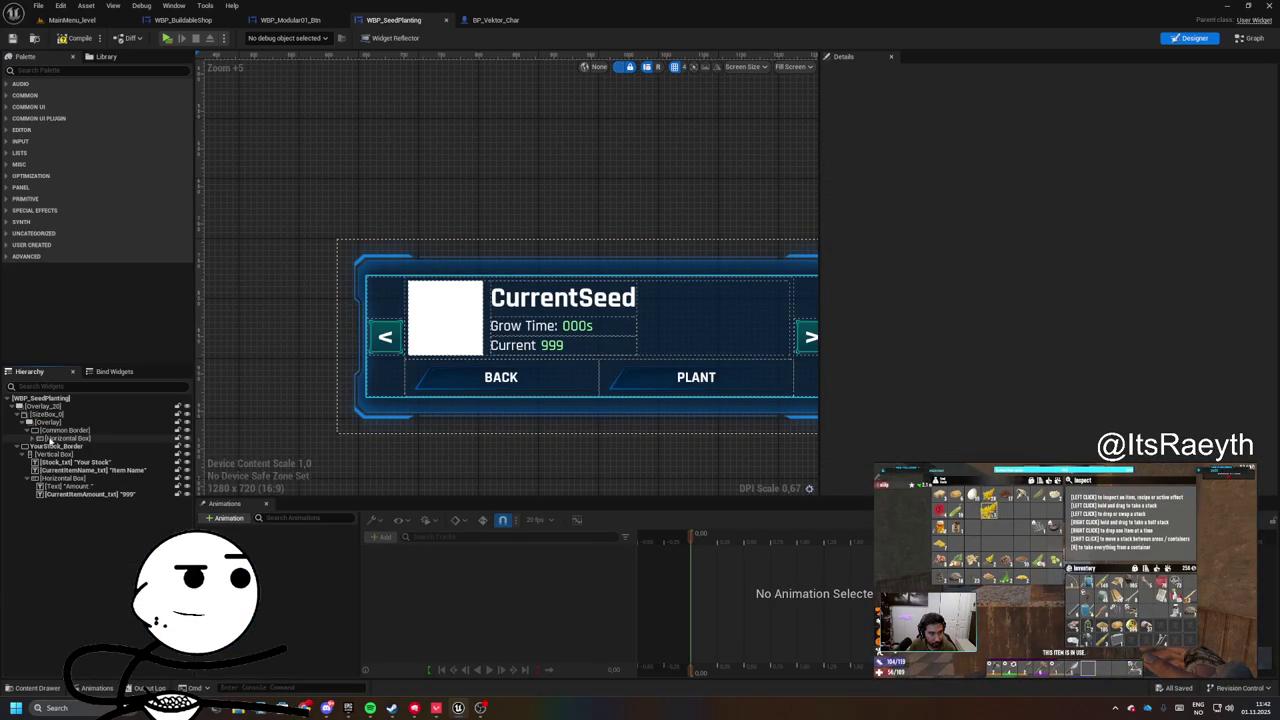
click(58, 439)
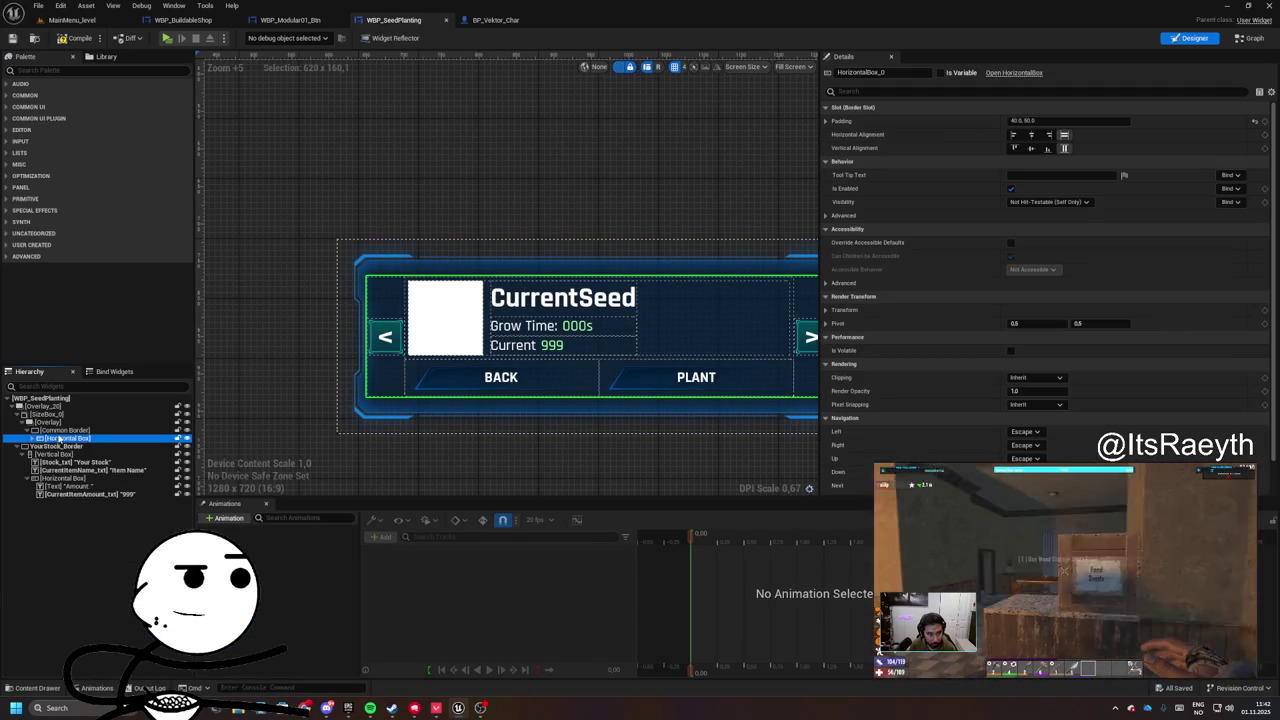
key(Delete)
click(62, 430)
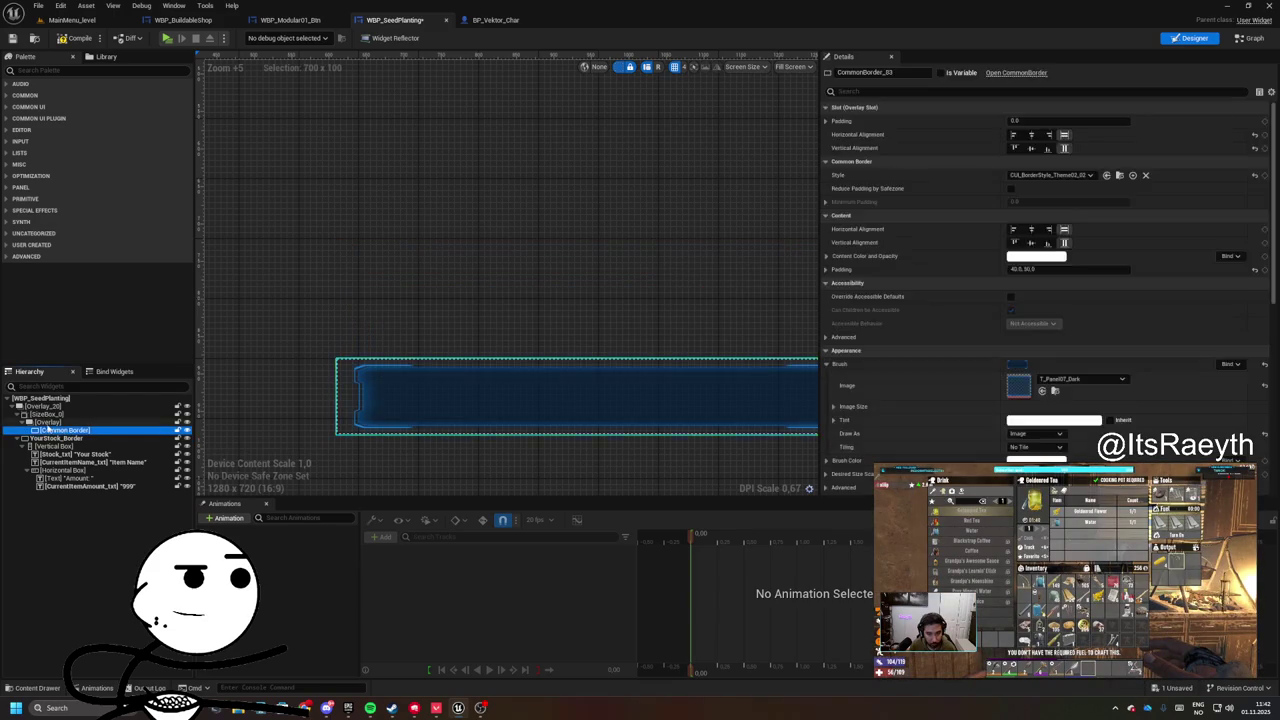
key(Delete)
- Add a fill-aligned Border to the Overlay and place the Horizontal Box inside it
text(border)
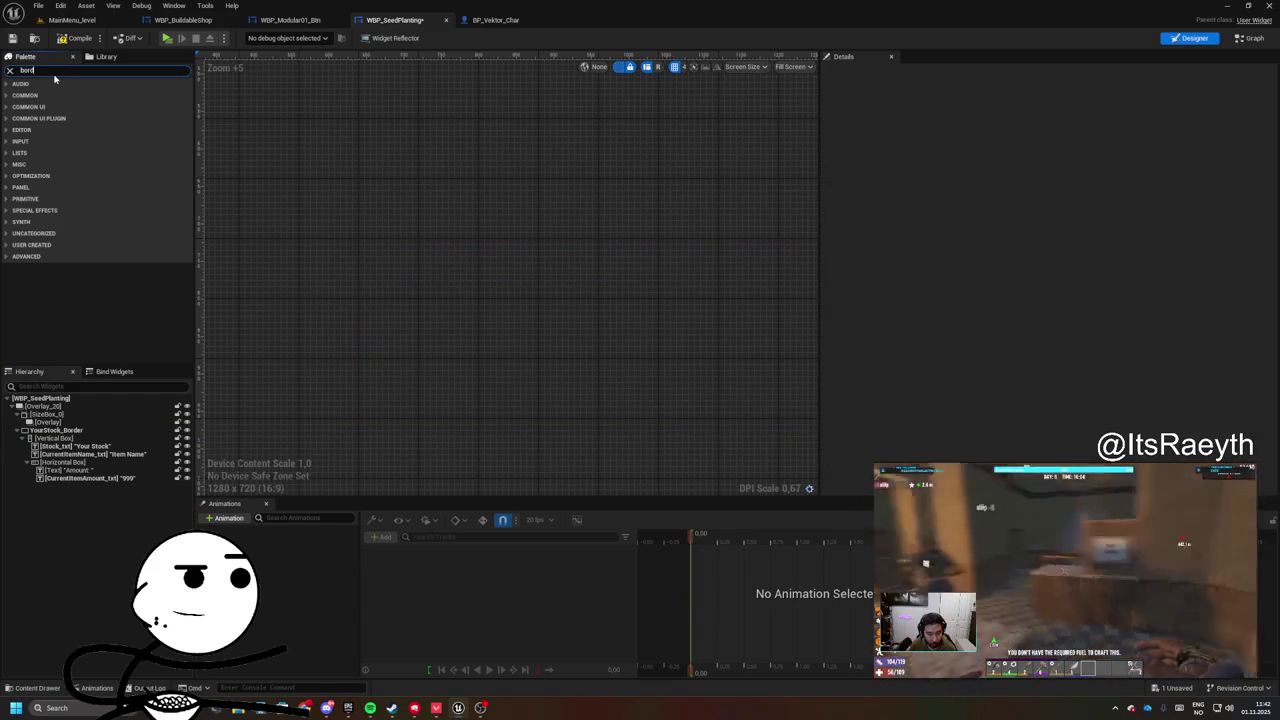
drag(40, 94, 133, 370)
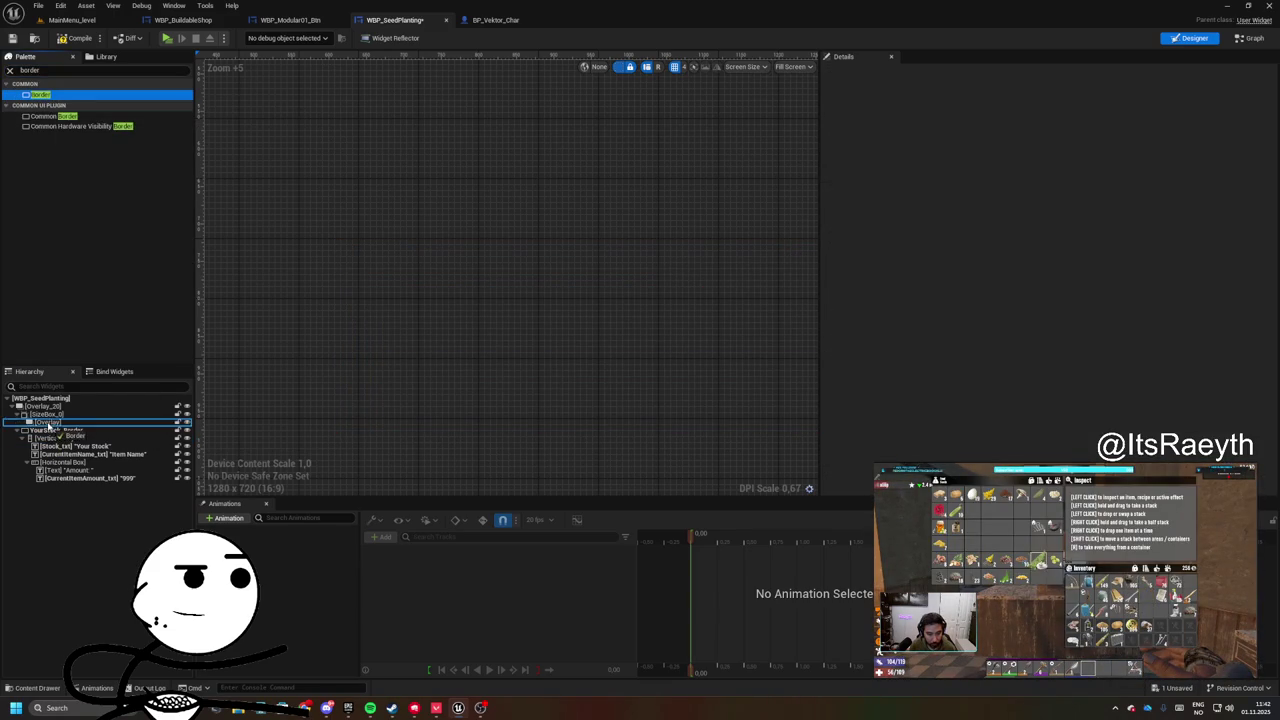
drag(48, 425, 48, 425)
click(1064, 148)
click(1064, 134)
mouse_move(564, 340)
mouse_down()
mouse_move(551, 234)
mouse_move(562, 246)
mouse_up()
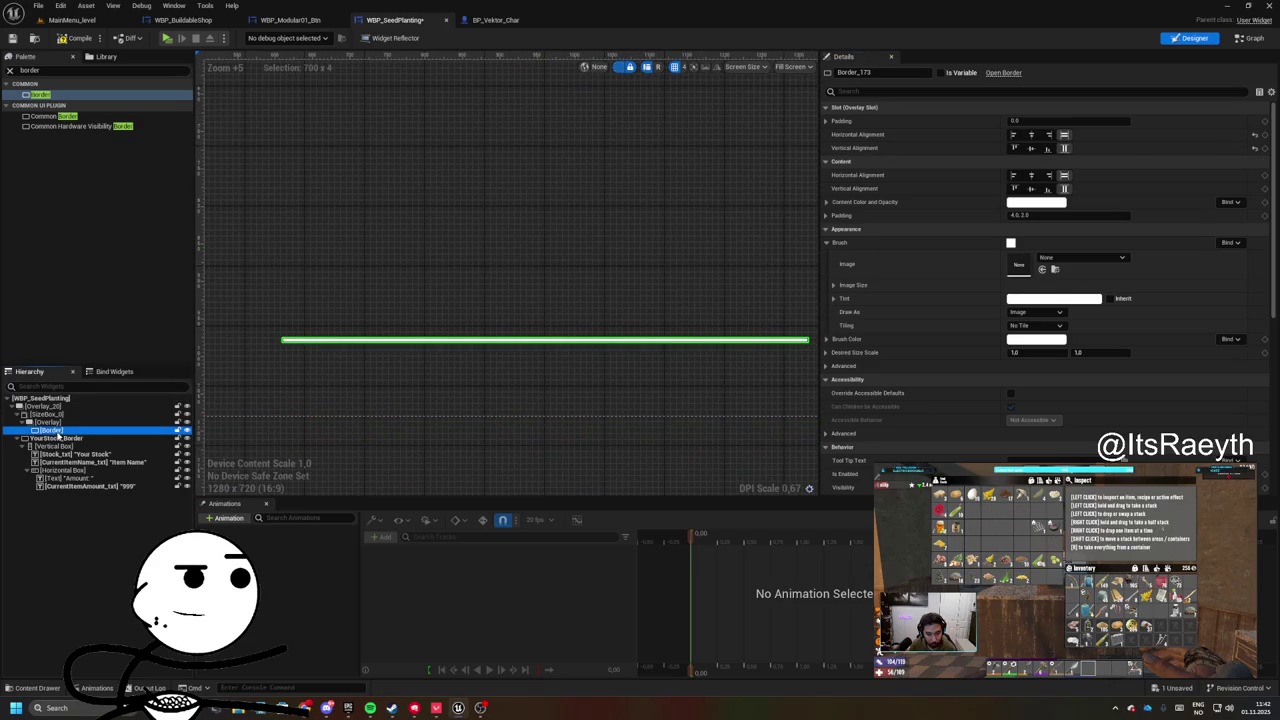
drag(57, 437, 55, 432)
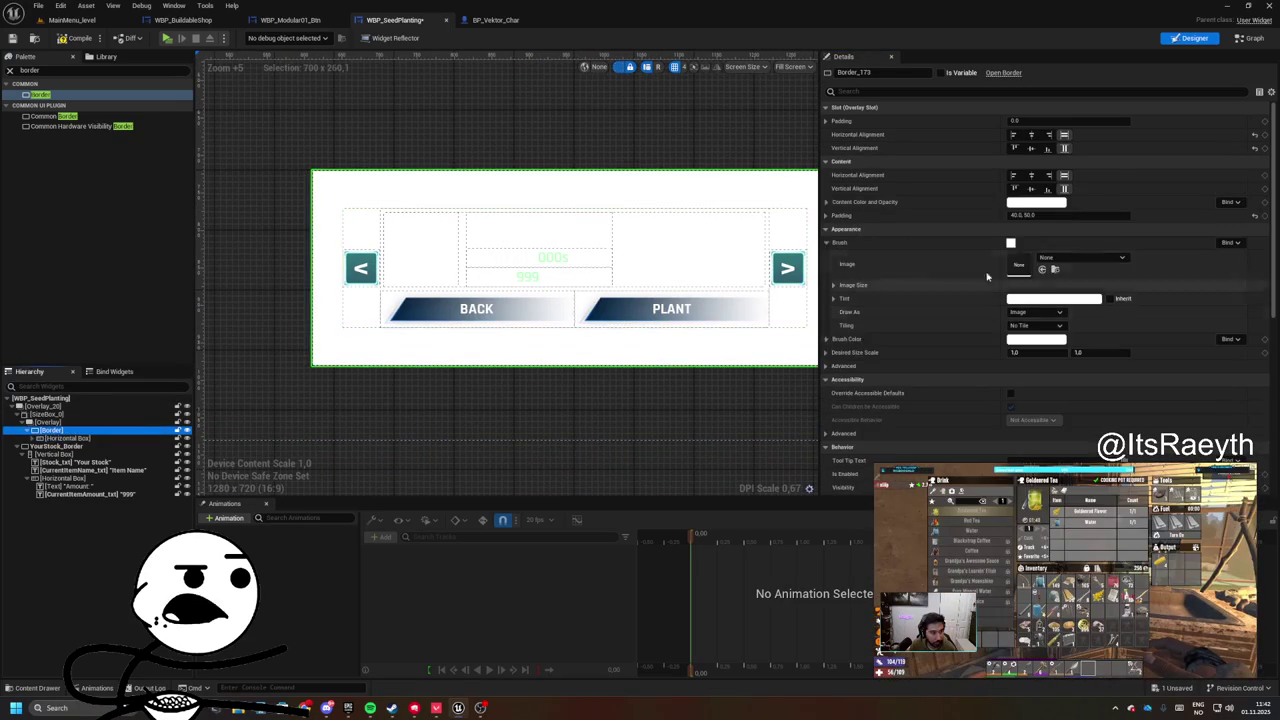
- Set the Border's brush image to T_Panel07_Dark and select the root Overlay_20
click(1056, 258)
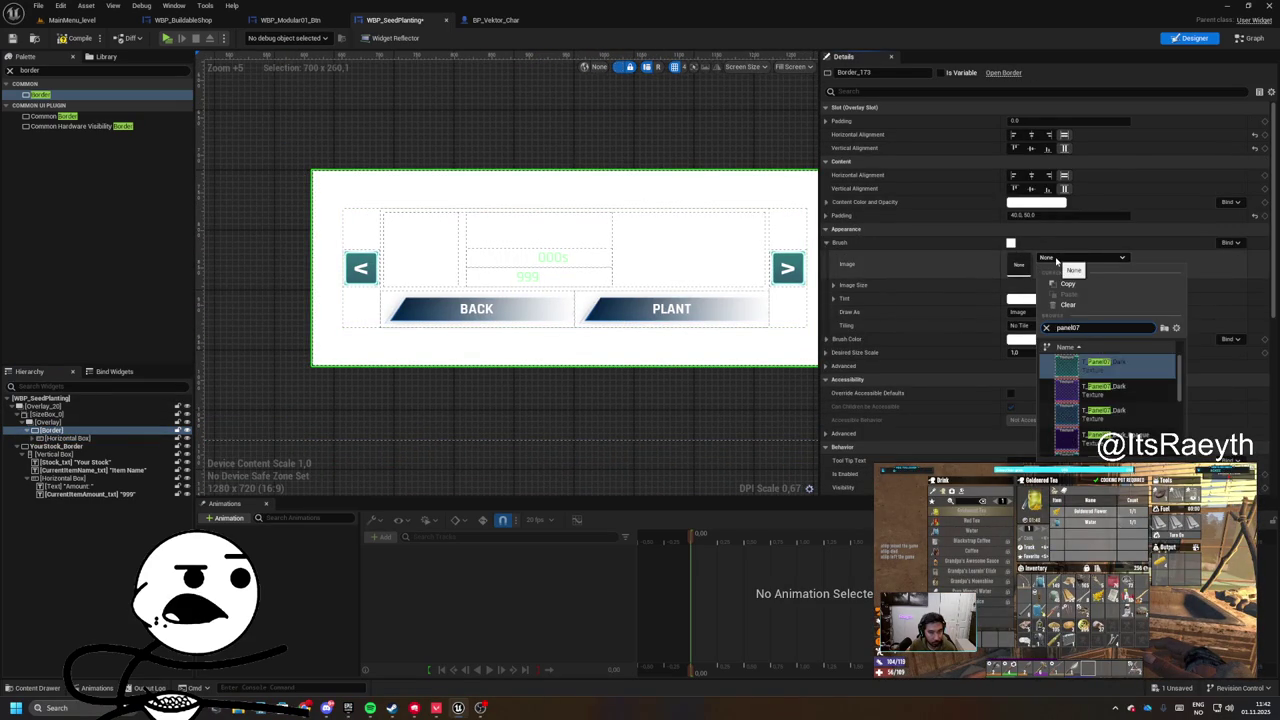
click(1100, 365)
scroll(367, 155, up, 3)
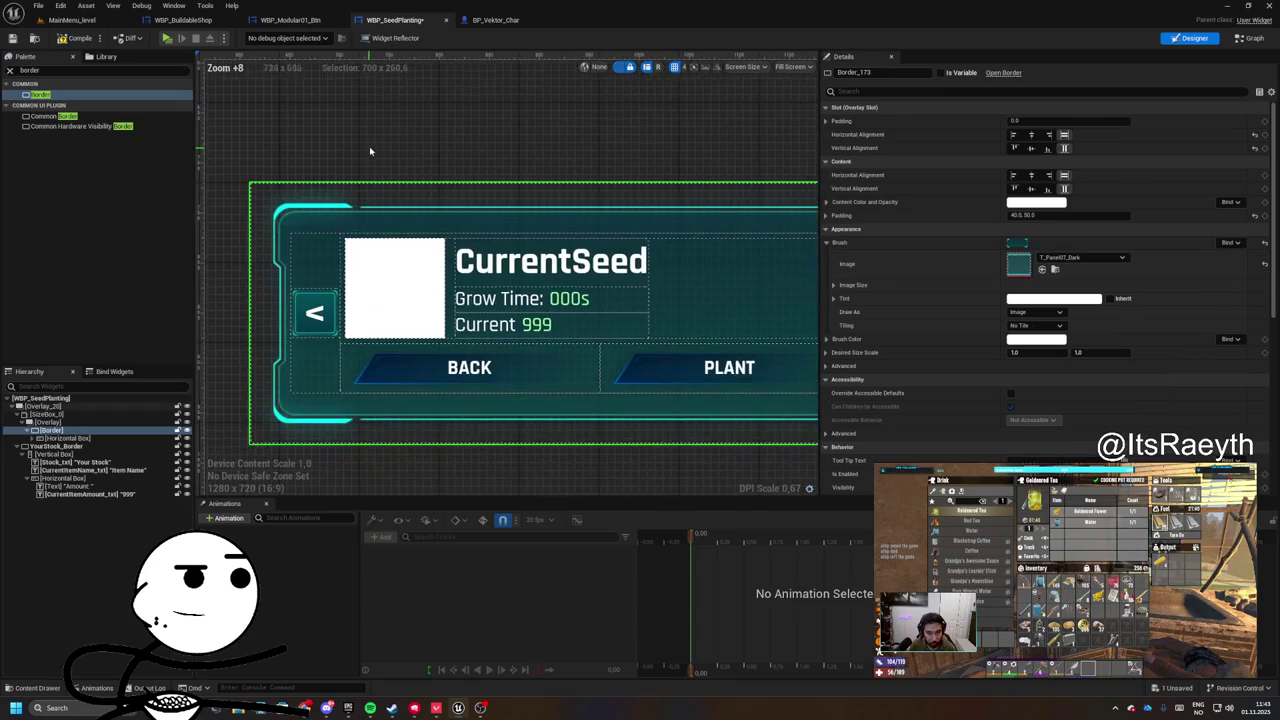
click(367, 155)
scroll(362, 200, down, 3)
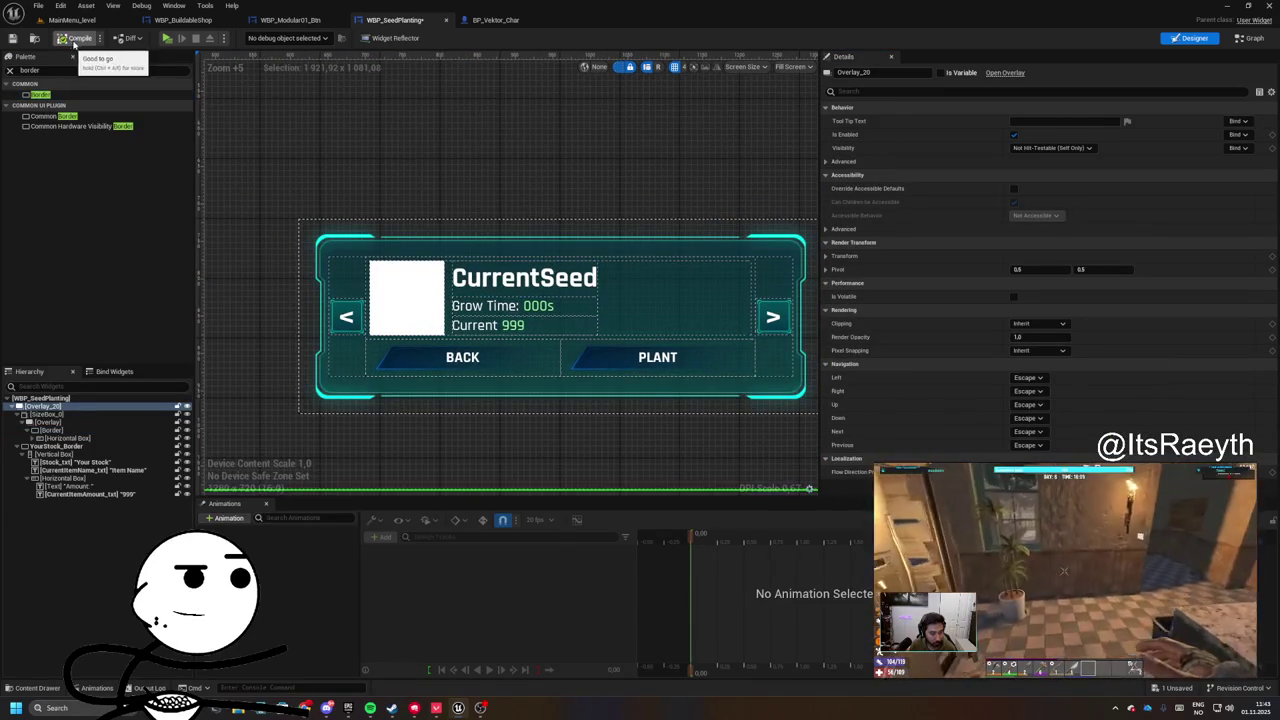
- Compile and save, then filter the Hierarchy for 'common' and select YourStock_Border
click(70, 42)
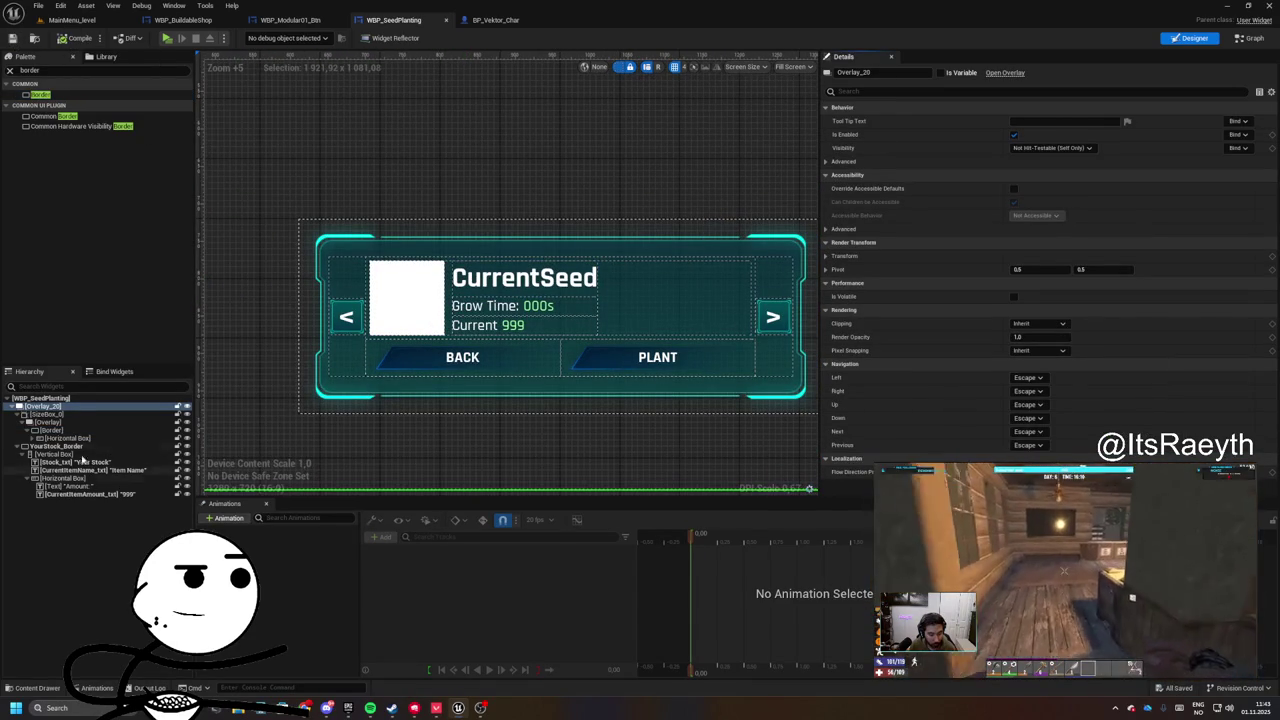
click(55, 386)
text(common)
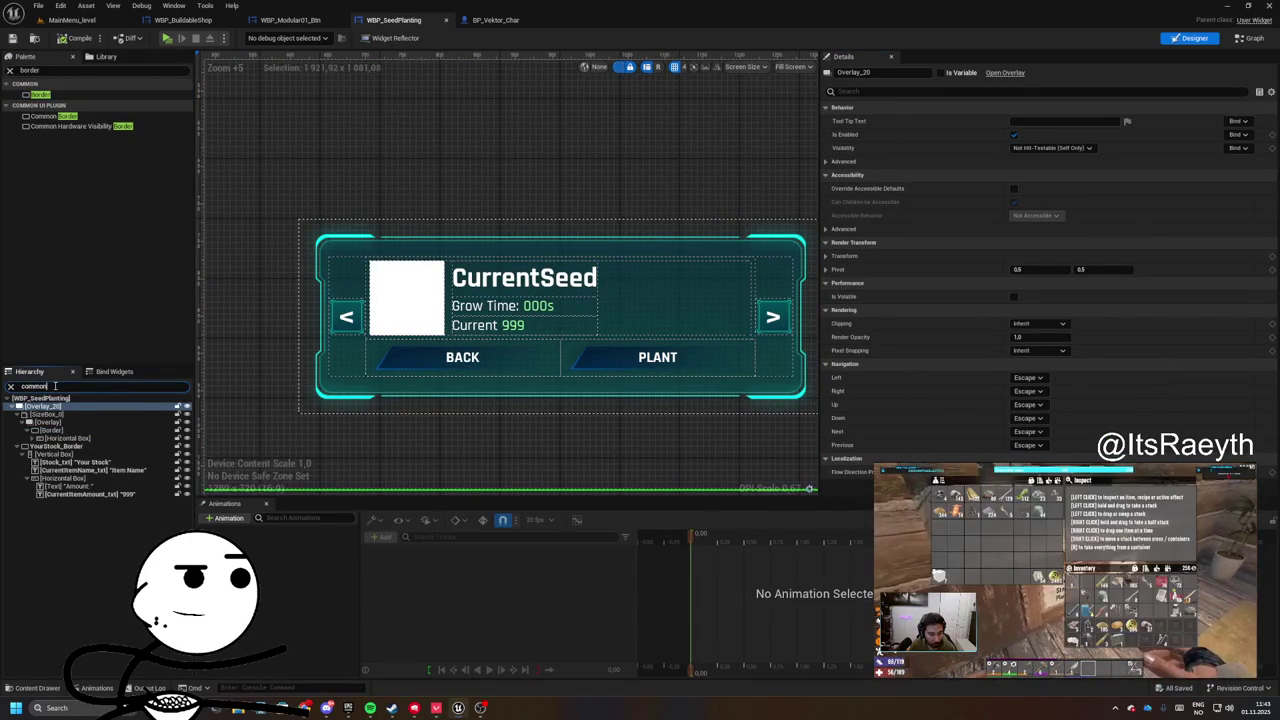
click(56, 414)
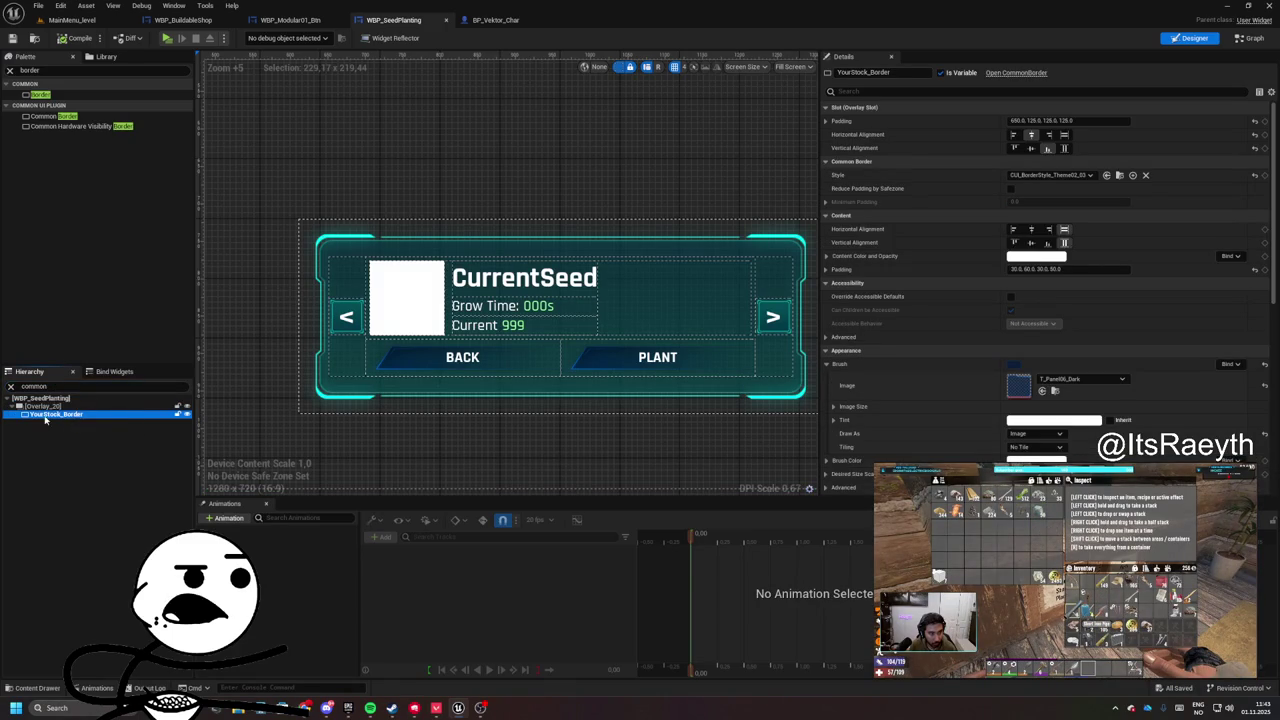
- Zoom onto the YOUR STOCK box and expand YourStock_Border's widget tree, collapsing SizeBox_0
scroll(459, 275, up, 3)
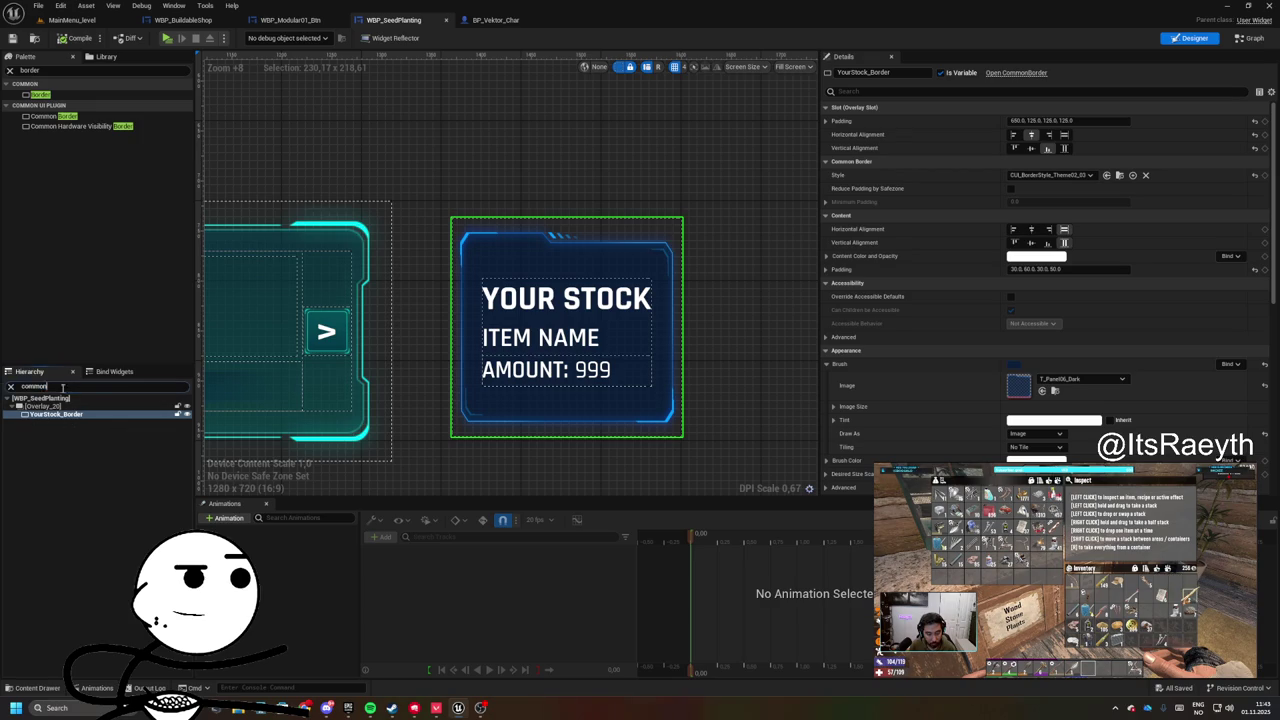
shift+click(19, 413)
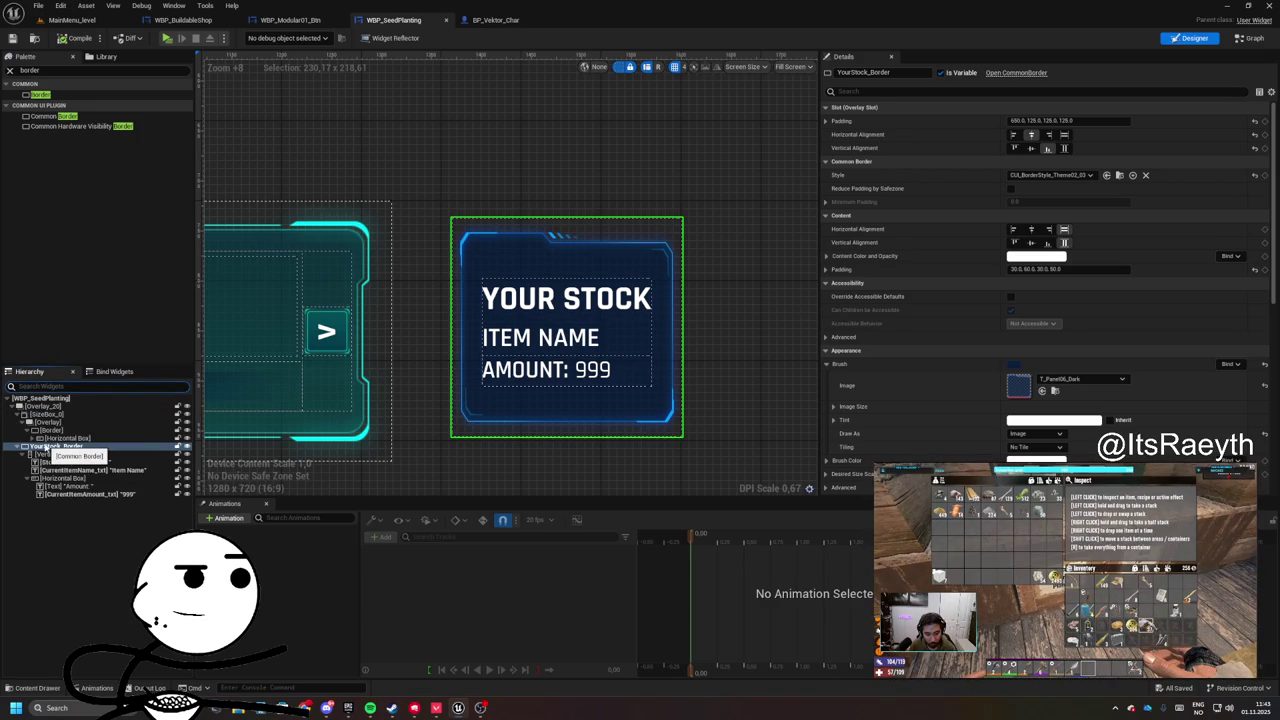
click(17, 415)
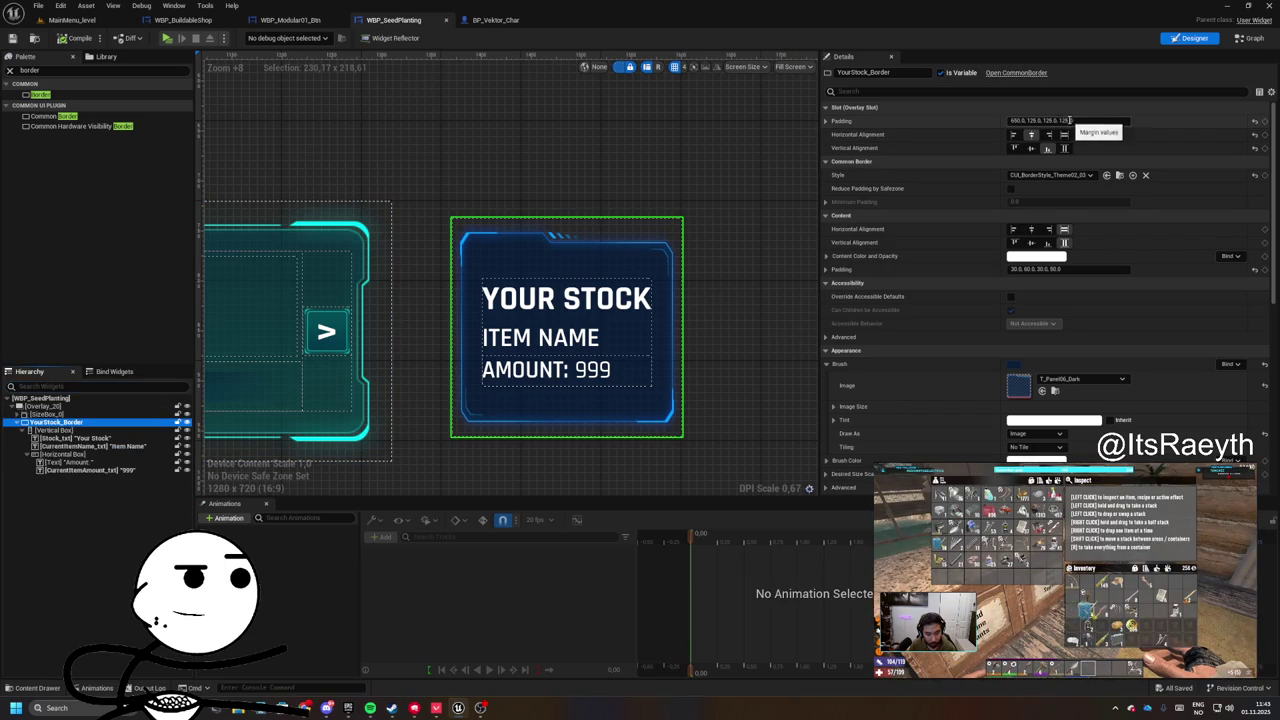
scroll(645, 308, down, 6)
- Inspect the CurrentSeed panel's Border and Horizontal Box, then select the YOUR STOCK box
mouse_move(645, 308)
mouse_down()
mouse_move(523, 326)
mouse_move(641, 316)
mouse_up()
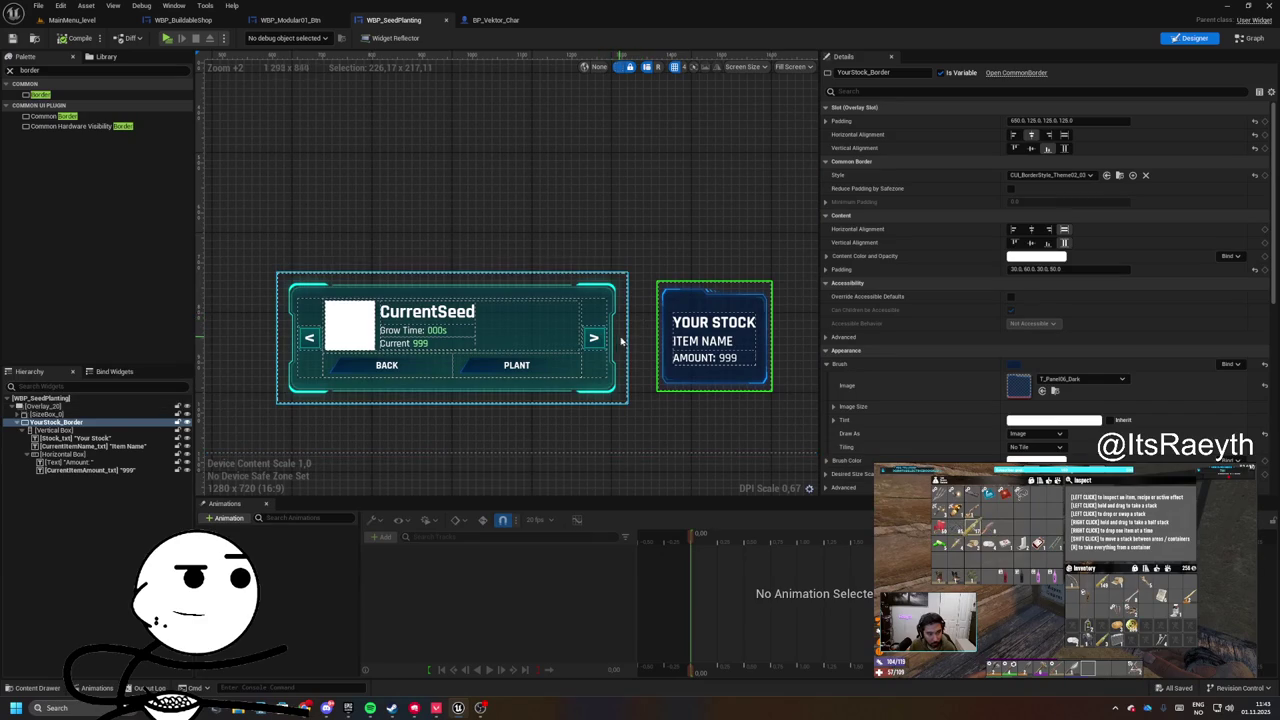
click(625, 342)
click(70, 438)
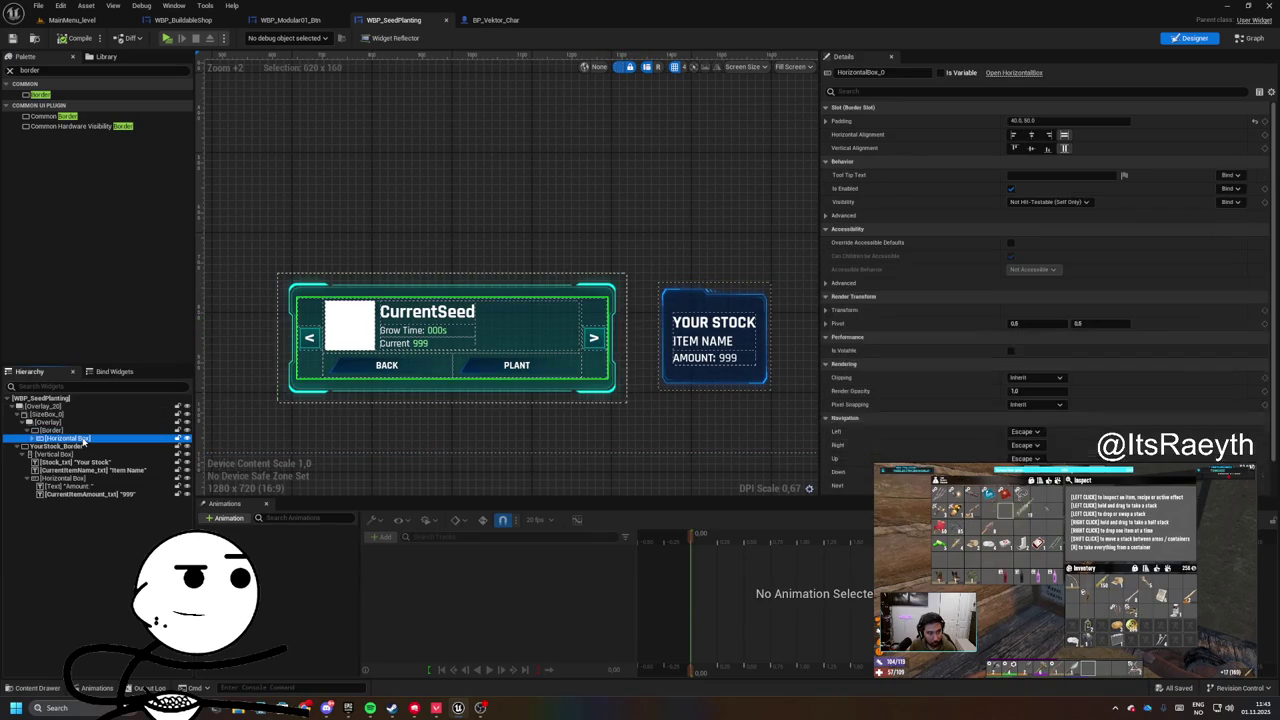
click(50, 430)
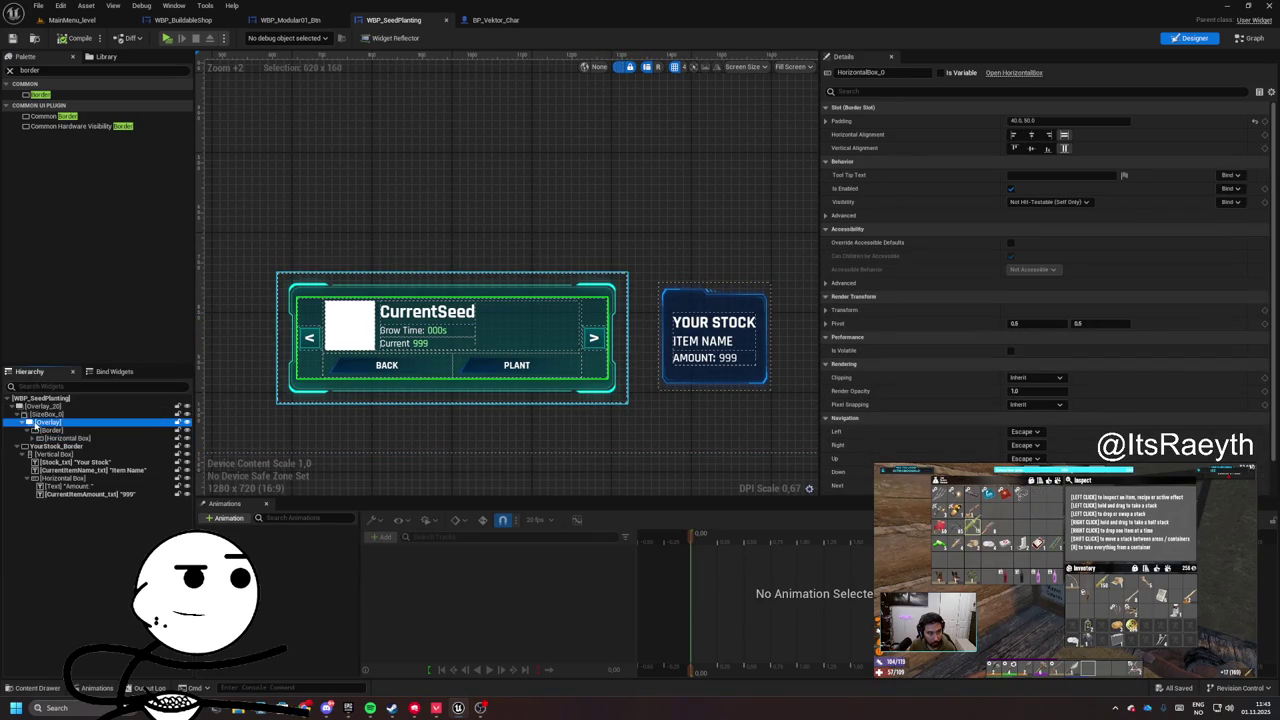
right_click(47, 432)
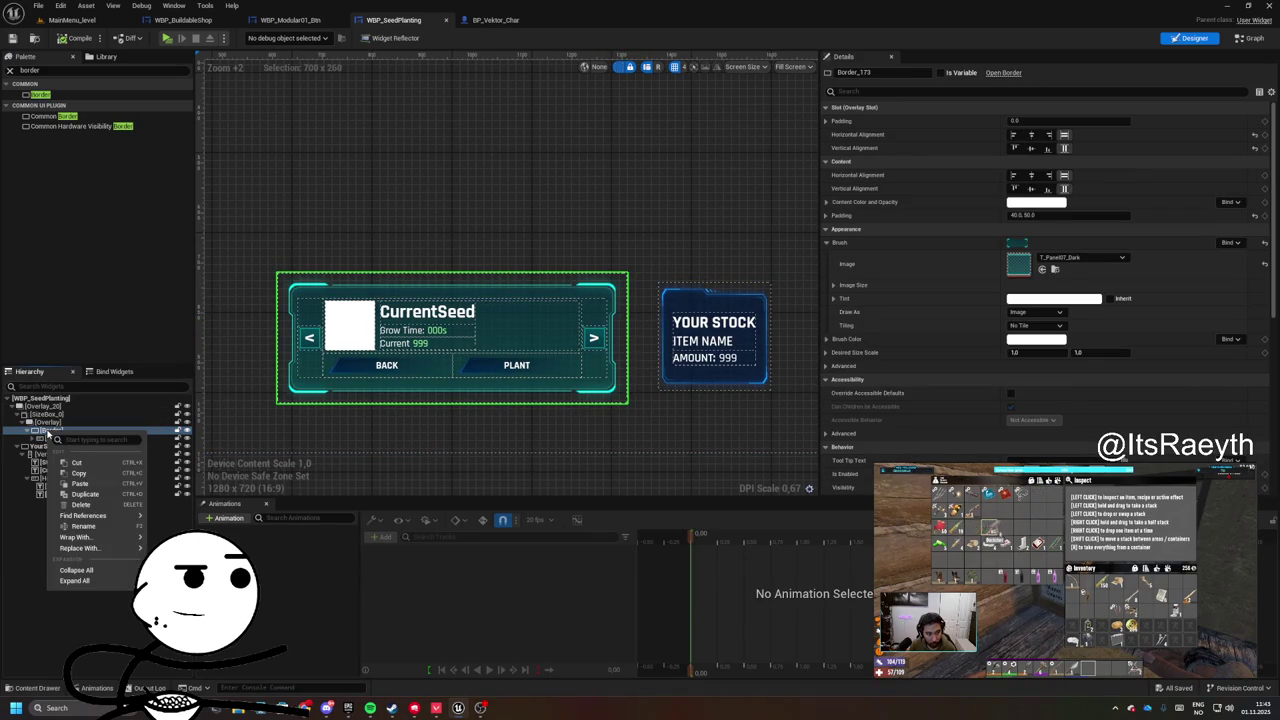
scroll(720, 412, down, 4)
scroll(458, 362, up, 7)
click(458, 362)
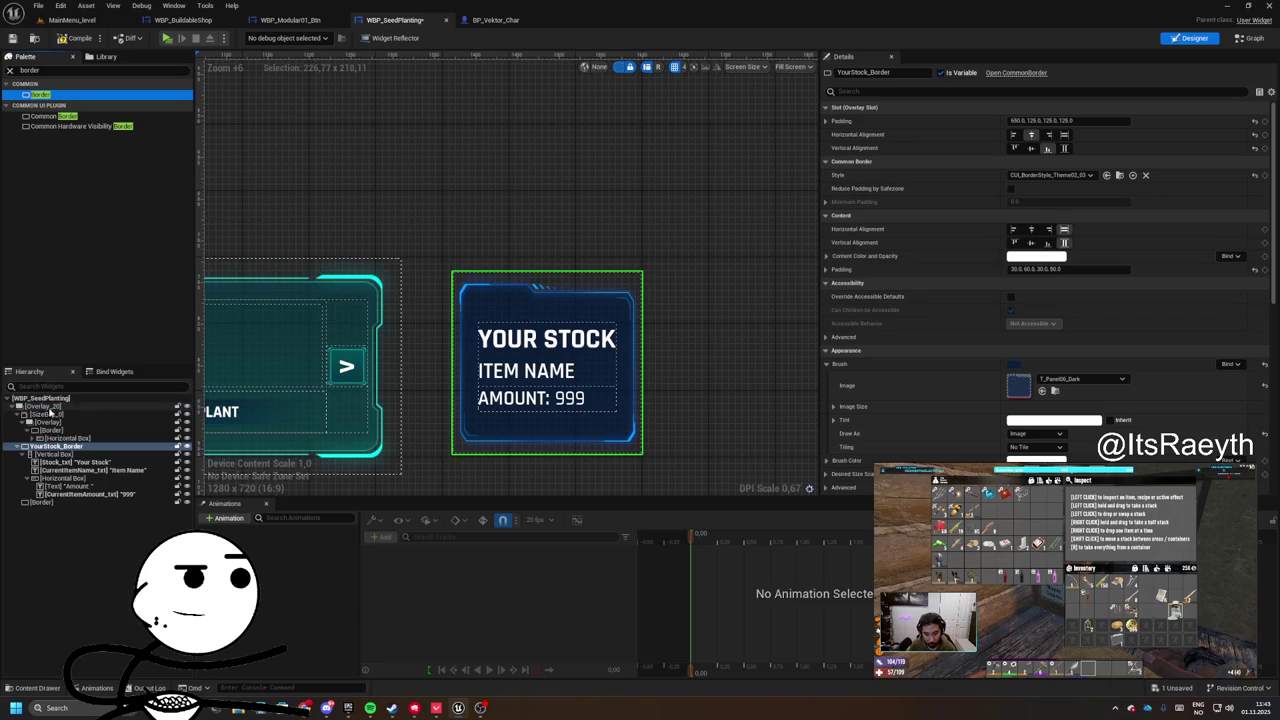
- Paste padding 650, 125, 125, 125 into the newly added Border
click(41, 503)
click(1060, 120)
text(650.0, 125.0, 125.0, 125.0)
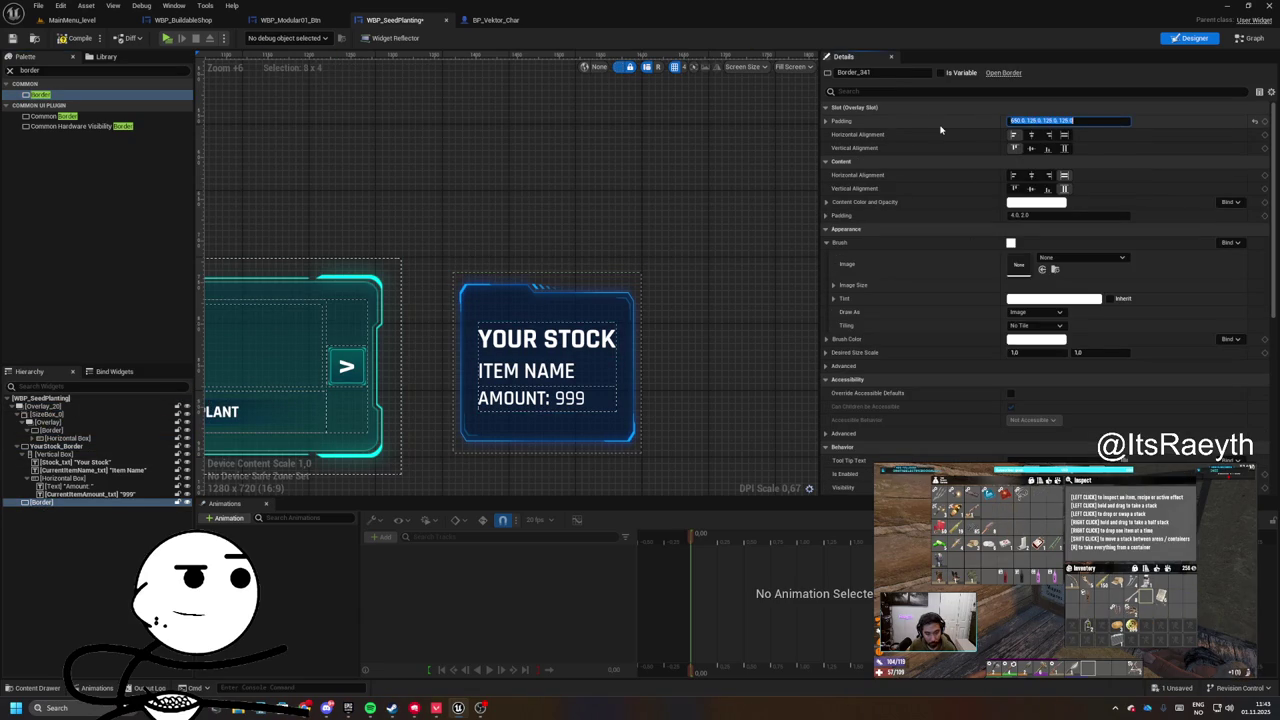
scroll(600, 290, down, 8)
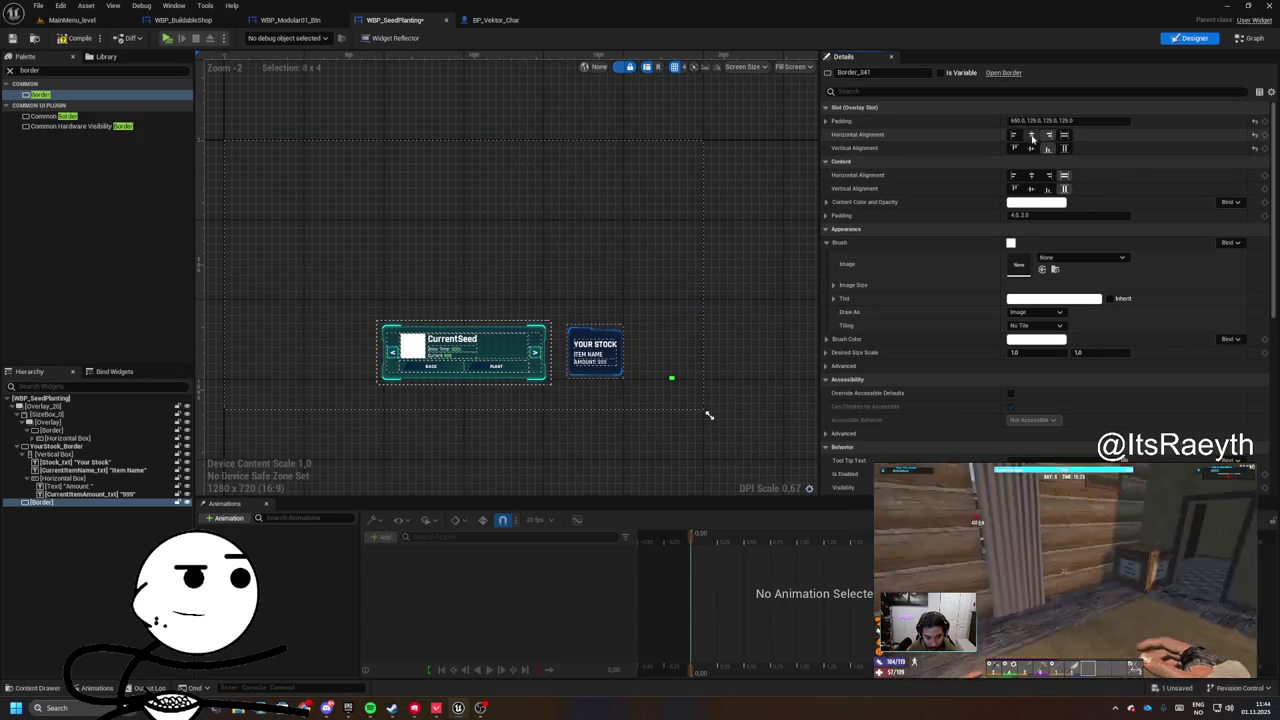
scroll(629, 381, up, 6)
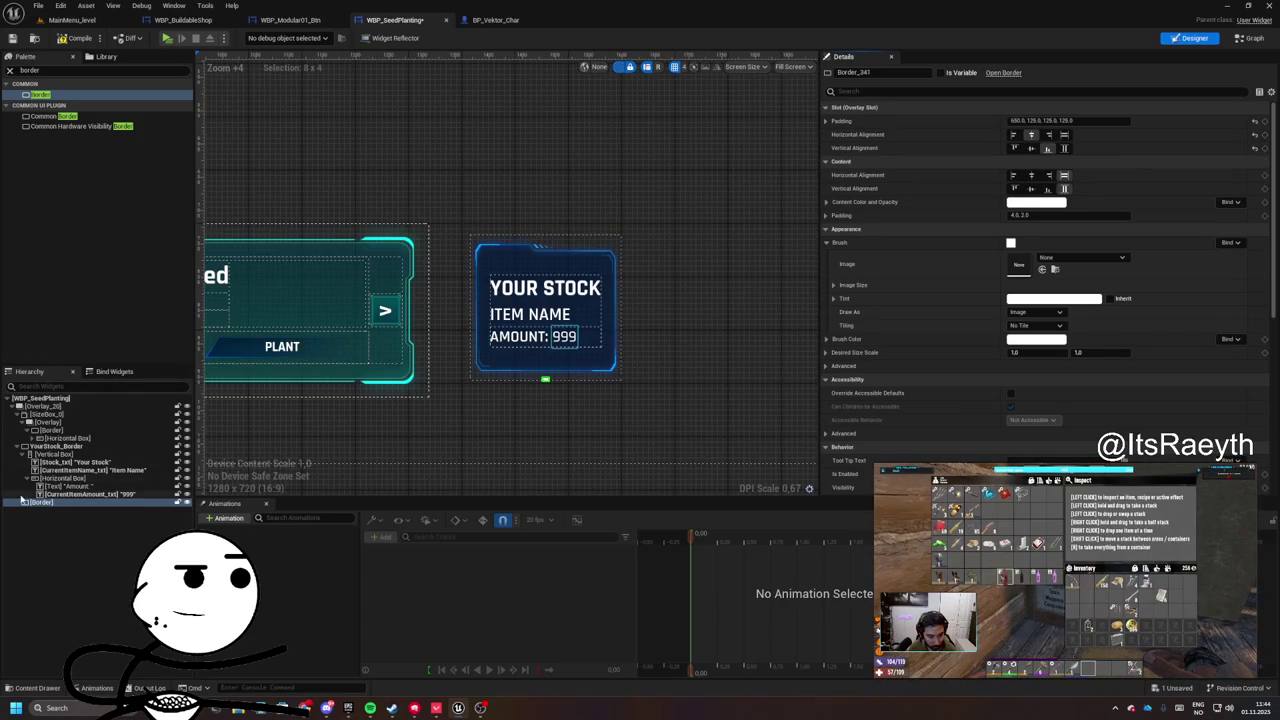
- Move the Vertical Box into the new Border, replacing YourStock_Border with it
click(55, 446)
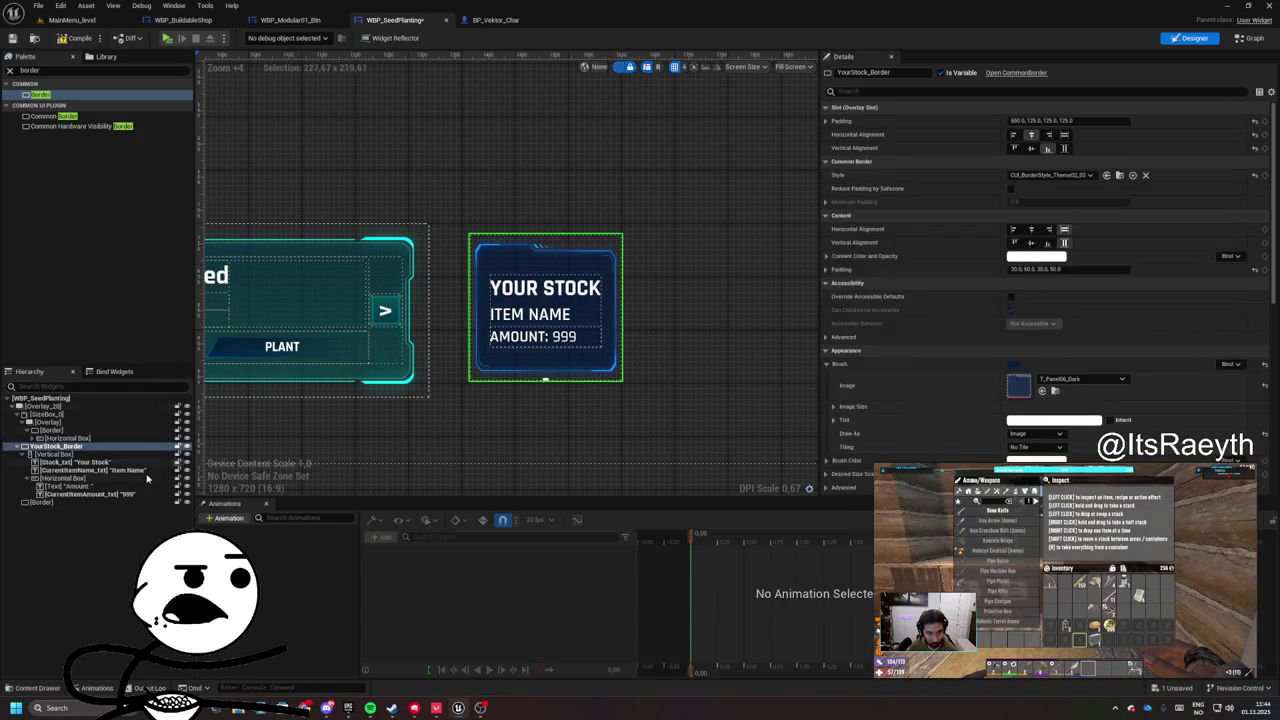
drag(57, 455, 40, 502)
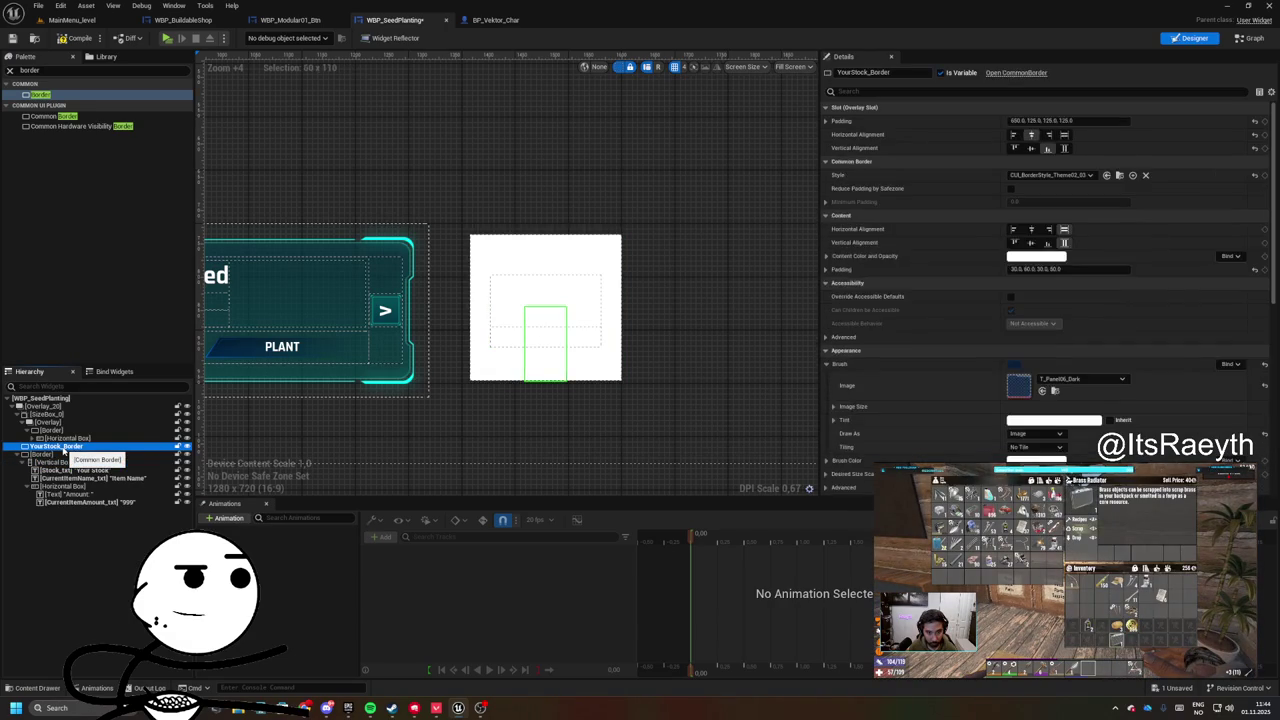
key(ctrl+z)
click(55, 446)
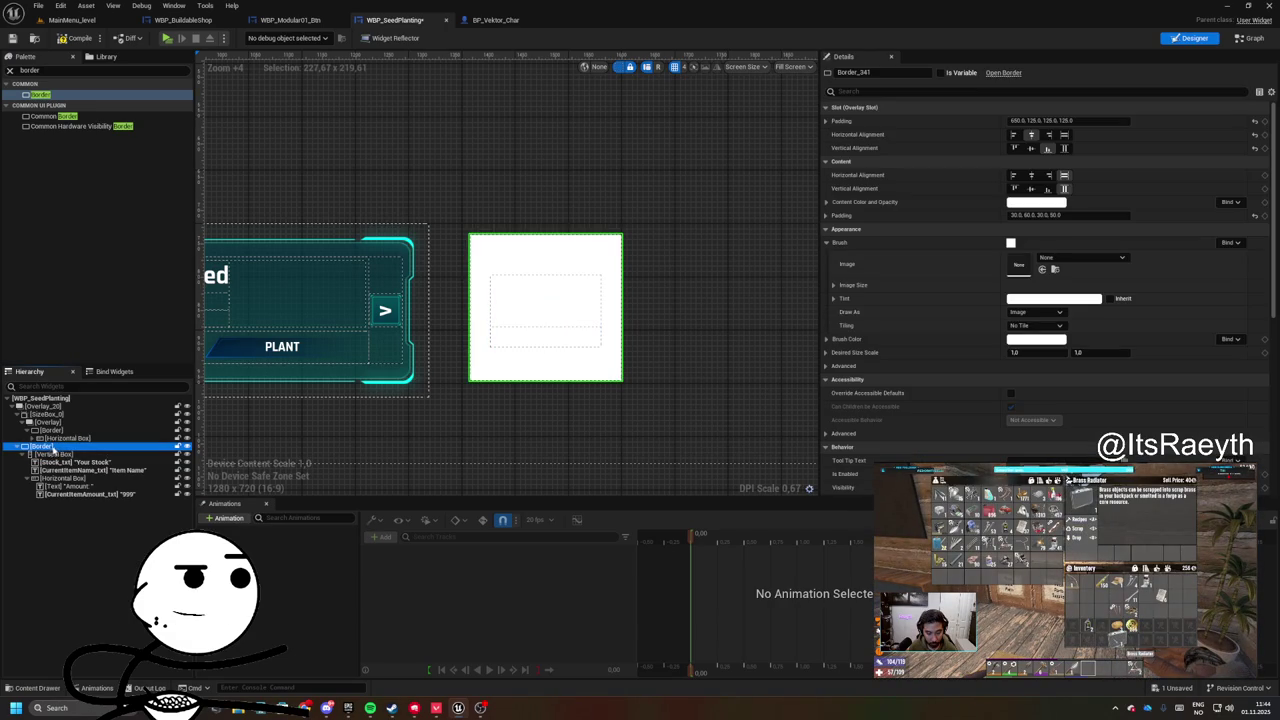
- Set the Border's brush image to the T_Panel01_Light texture
click(1051, 259)
text(pane)
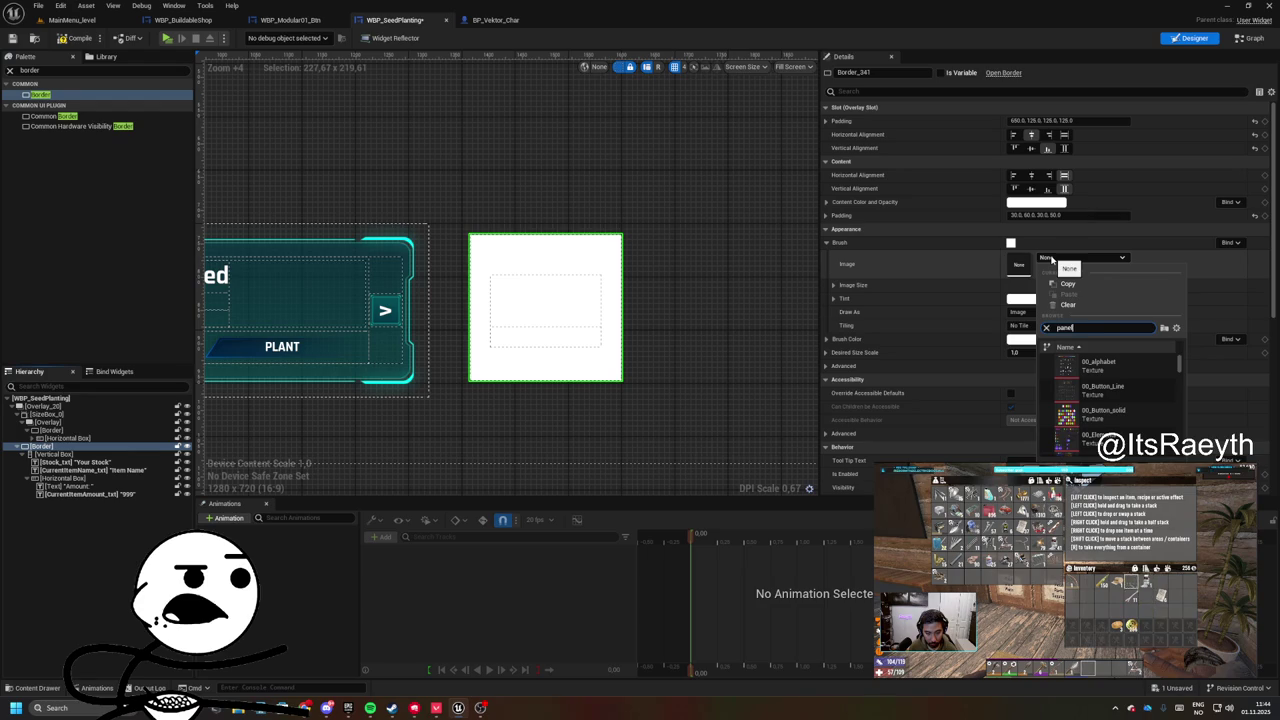
text(l)
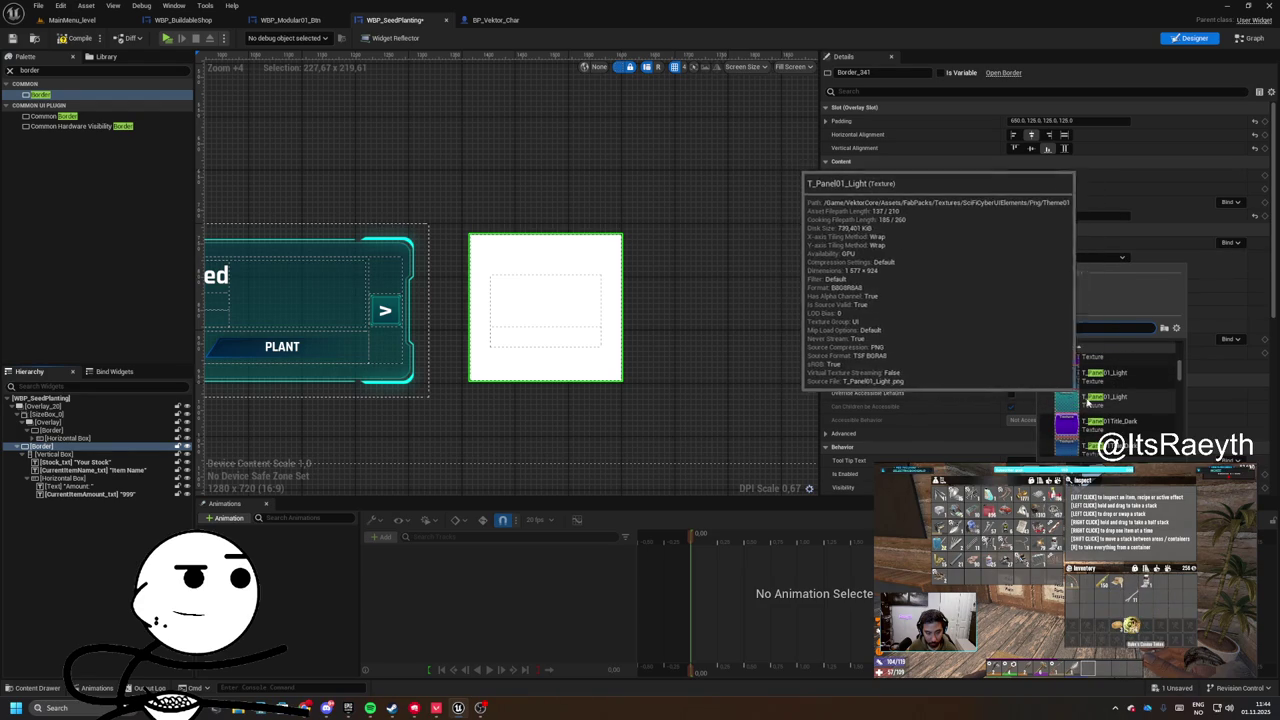
click(1081, 399)
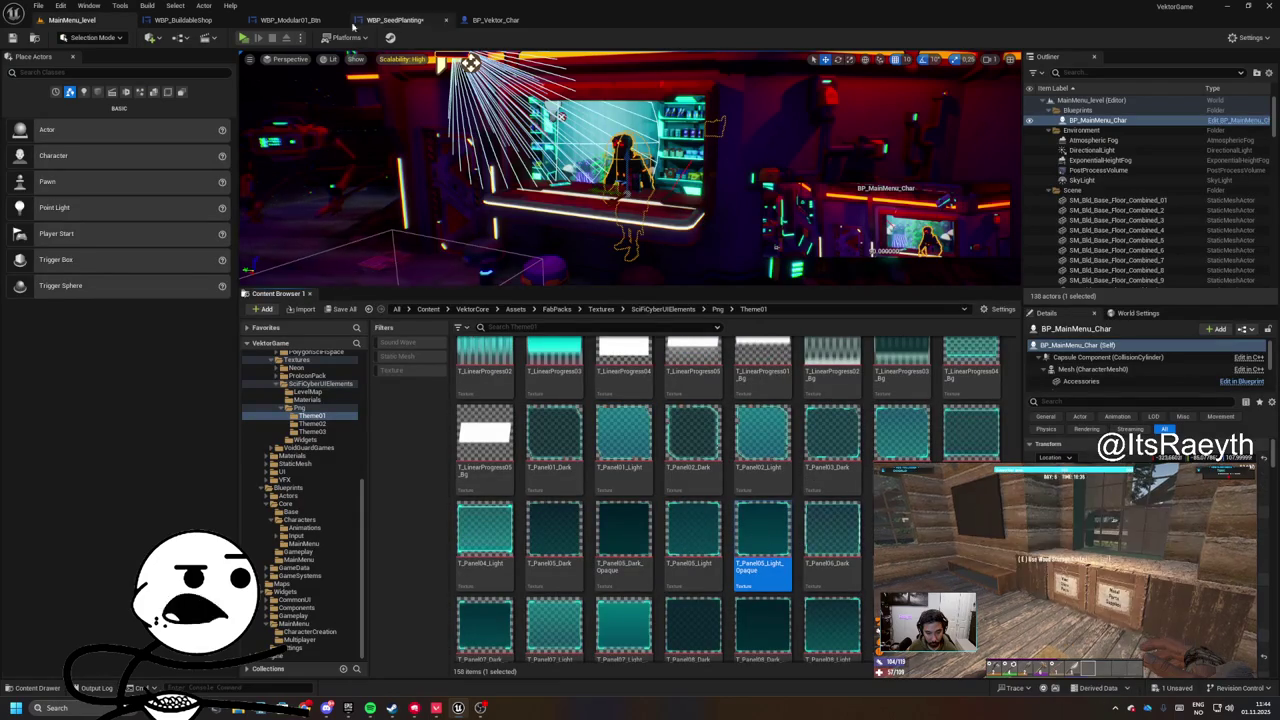
click(688, 525)
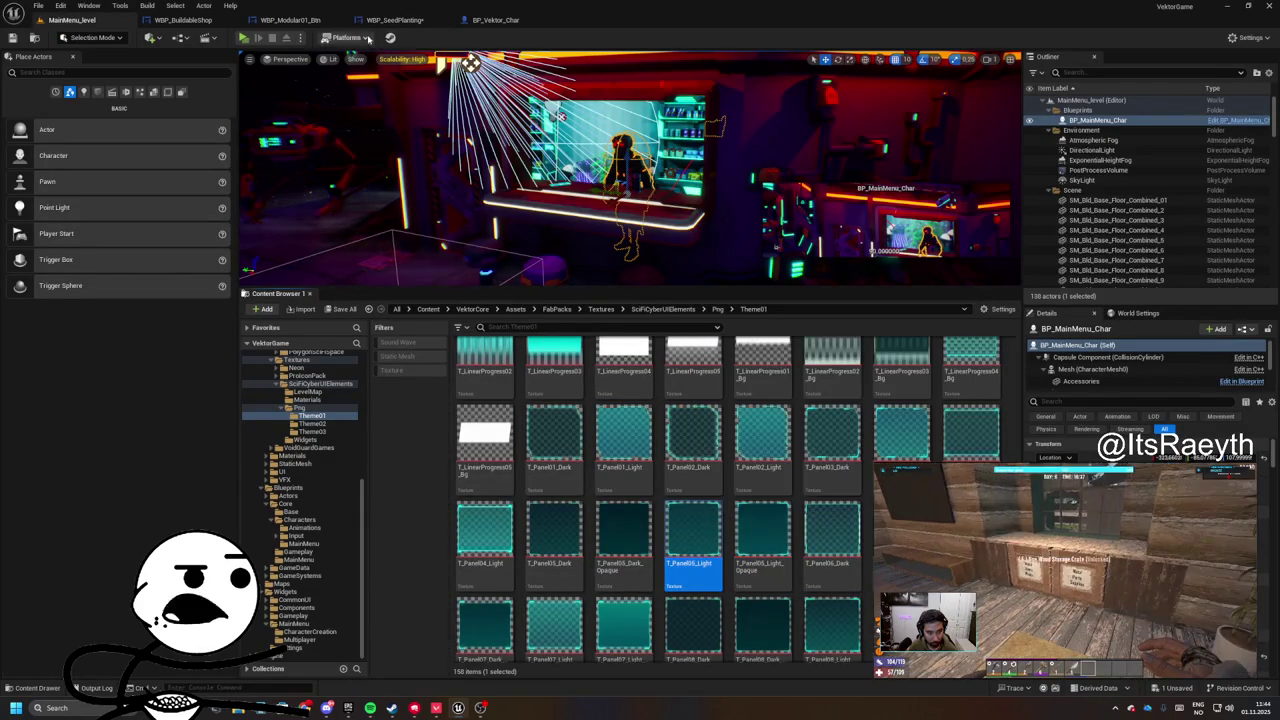
- Return to the WBP_SeedPlanting designer and reorder the open editor tabs
click(492, 20)
click(362, 21)
drag(353, 24, 490, 21)
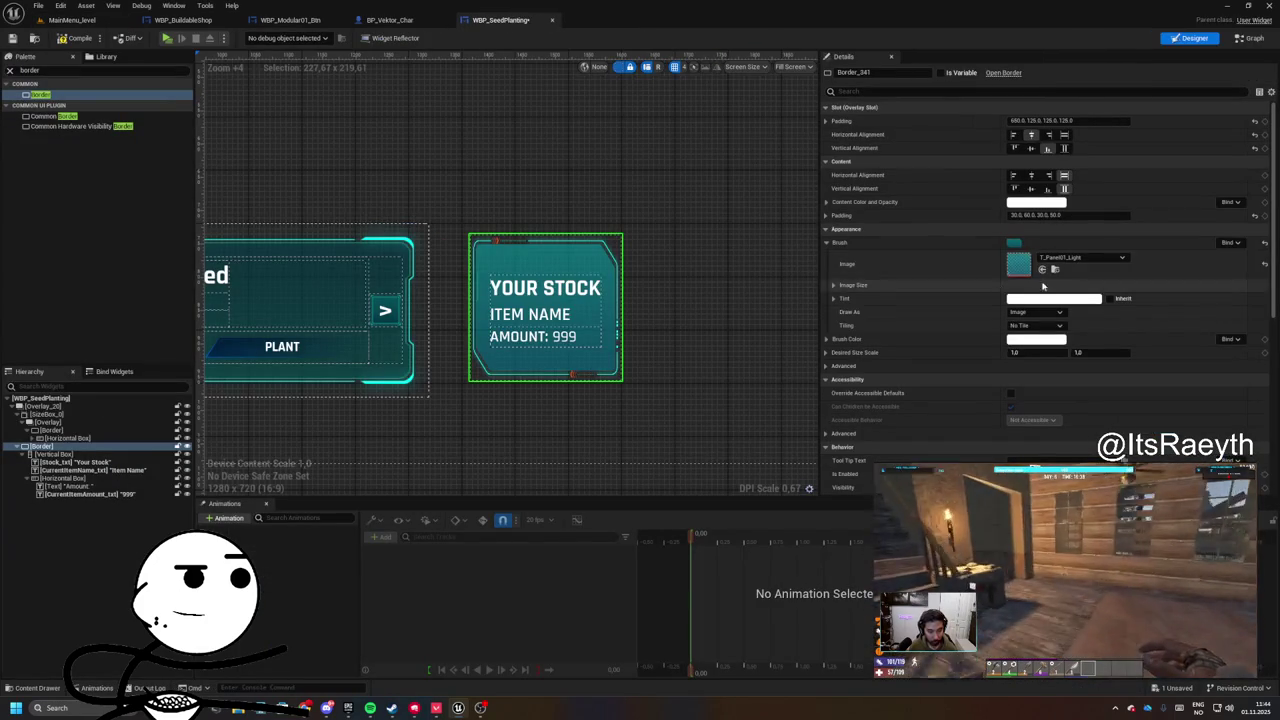
scroll(620, 261, up, 3)
scroll(674, 243, down, 2)
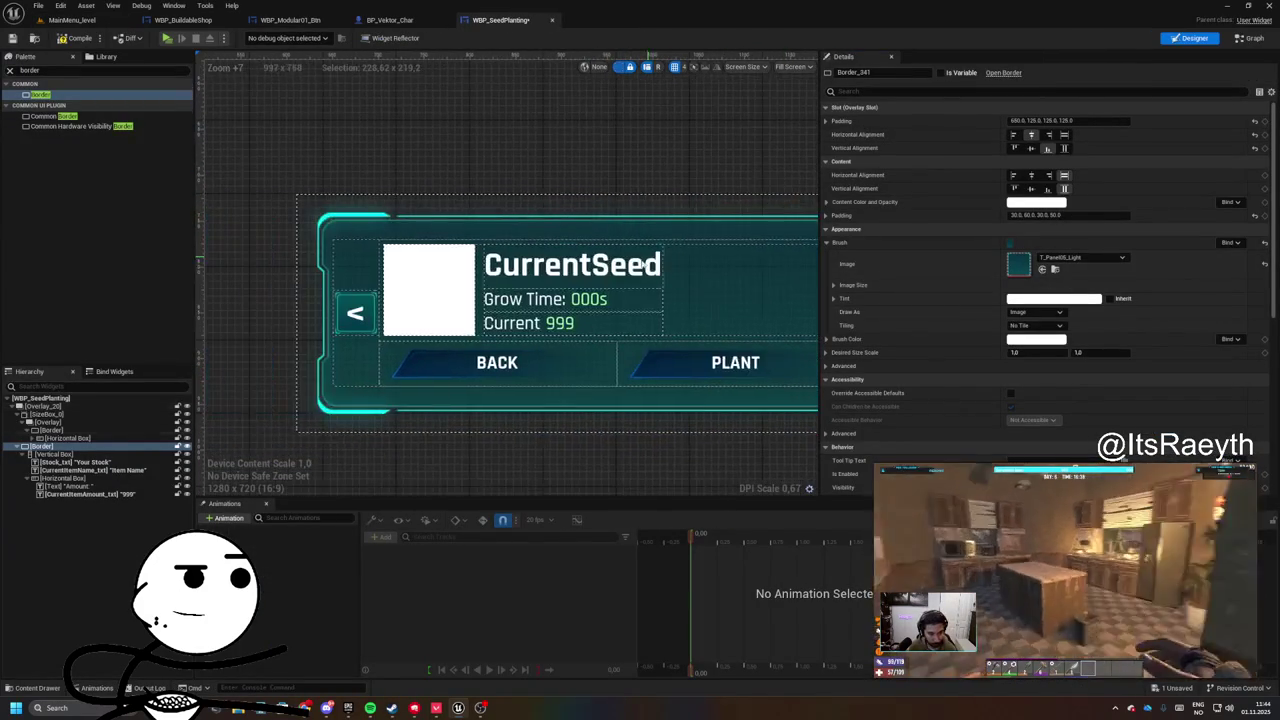
- Pick T_Title04_Panel from the texture library as the CurrentSeed border's image
scroll(395, 229, down, 2)
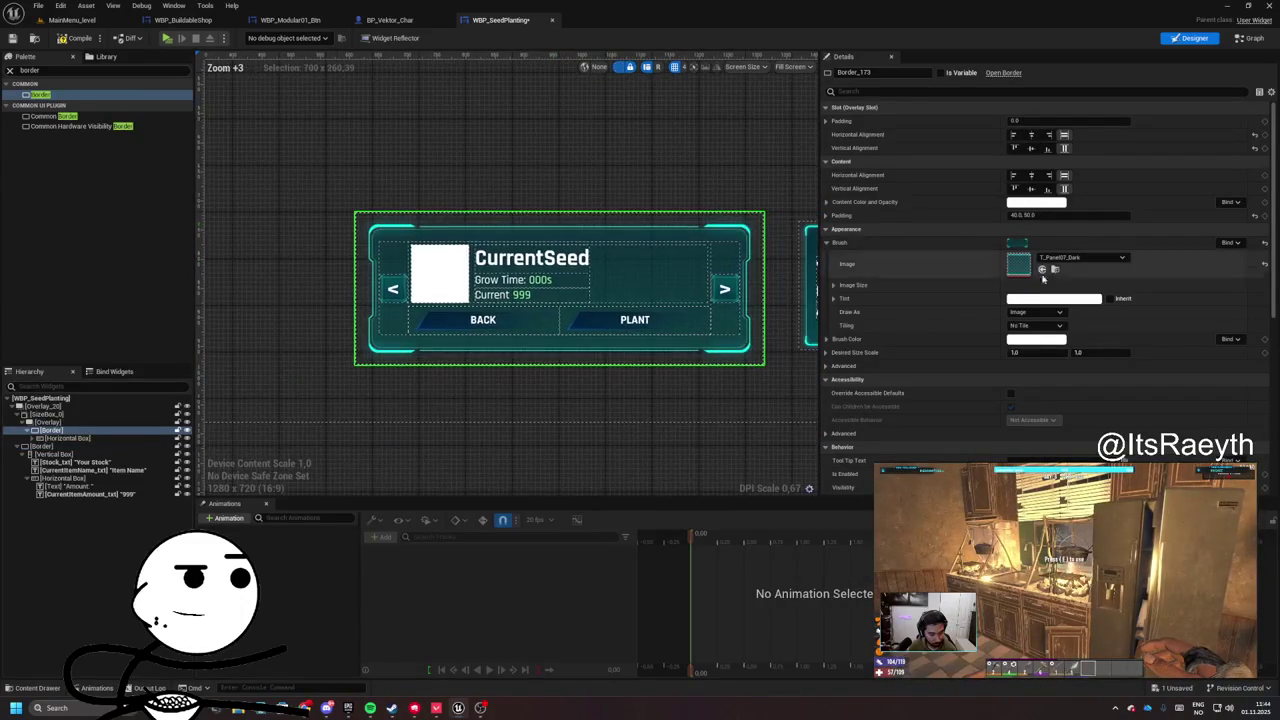
click(70, 20)
scroll(773, 485, down, 2)
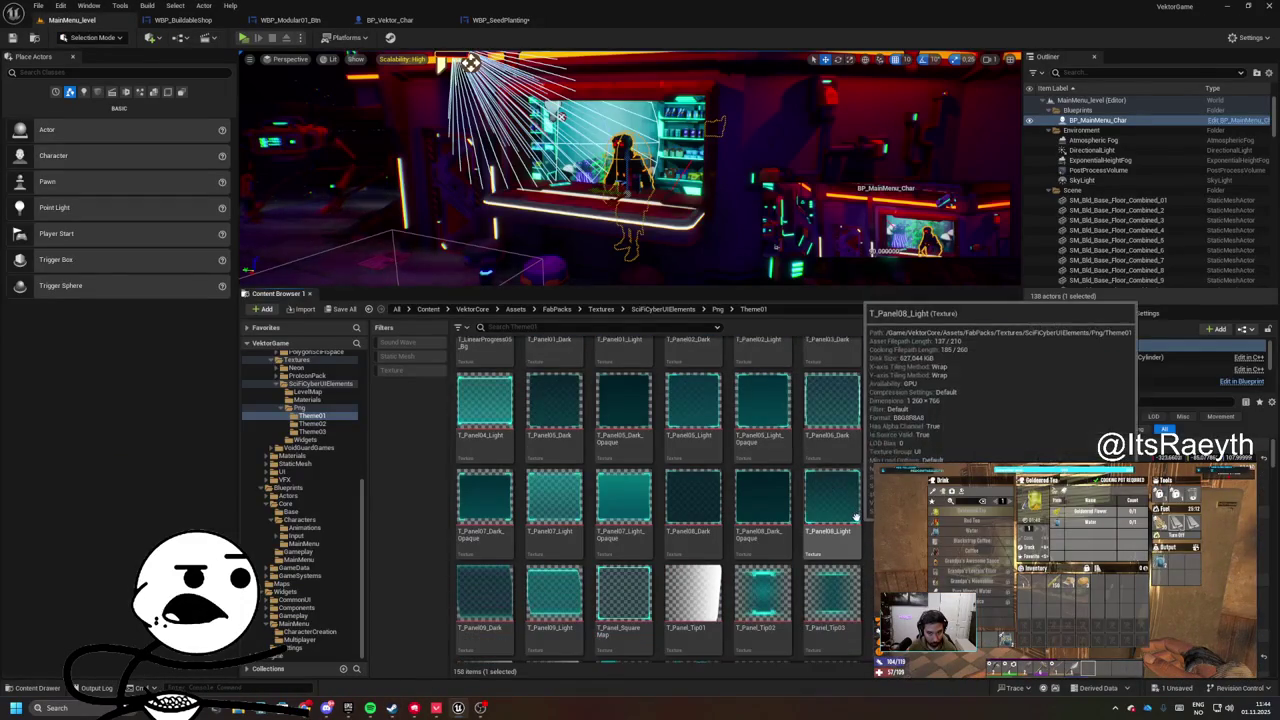
scroll(688, 530, down, 2)
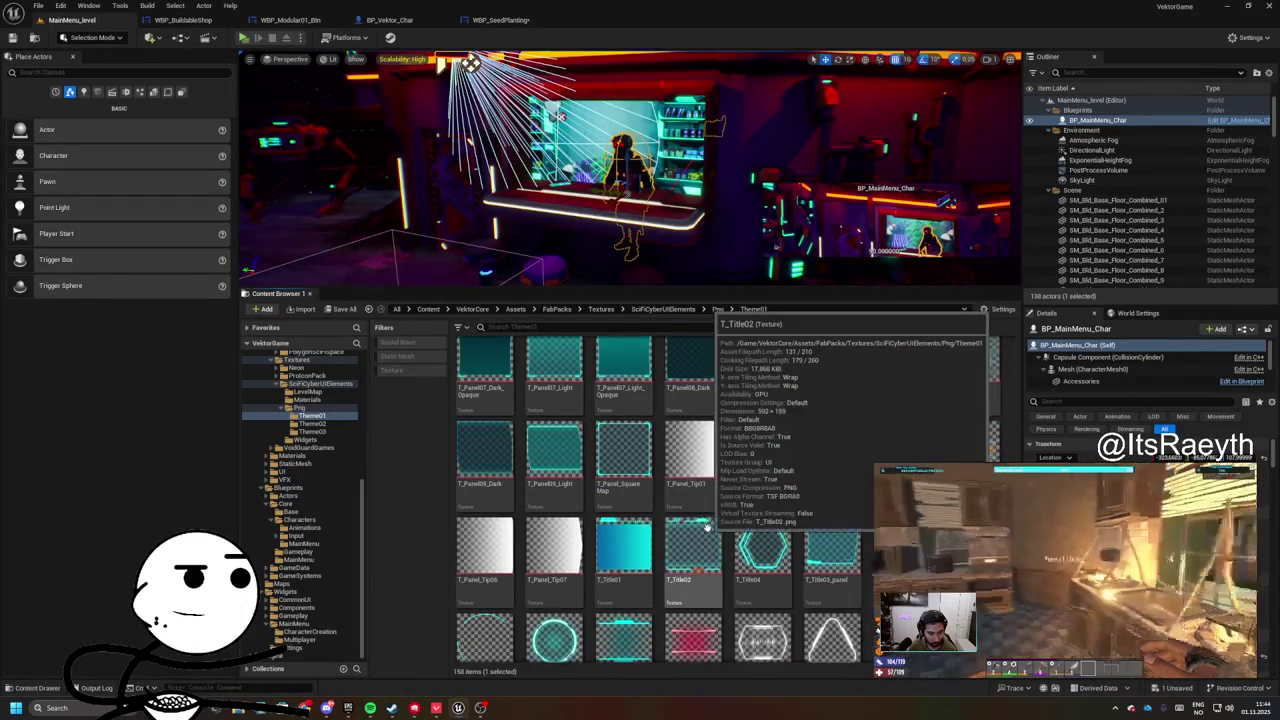
scroll(688, 530, up, 10)
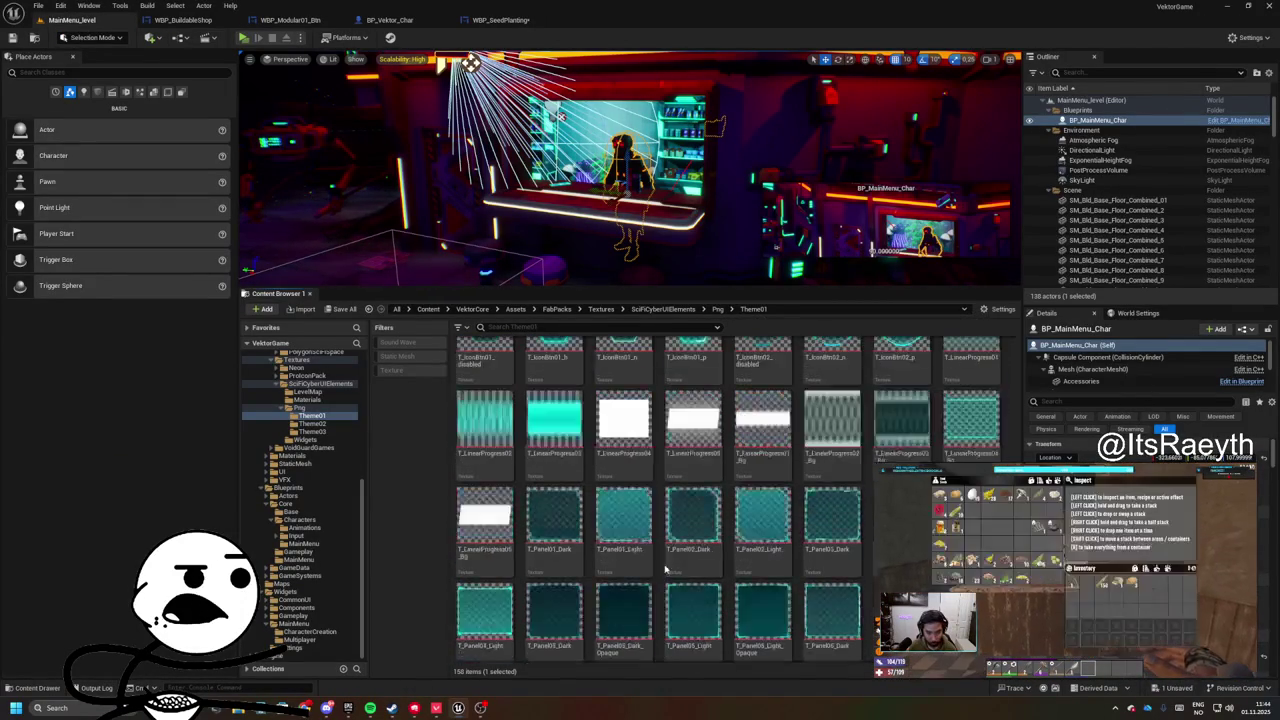
scroll(636, 592, down, 5)
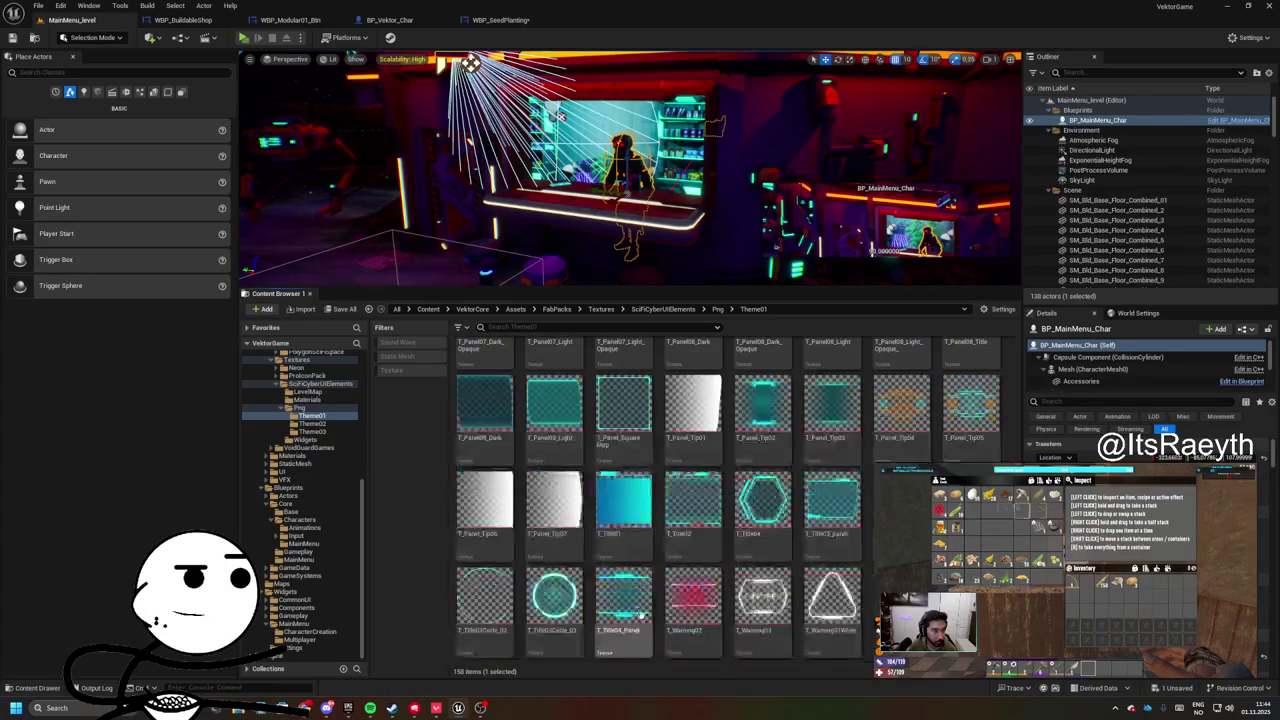
click(500, 20)
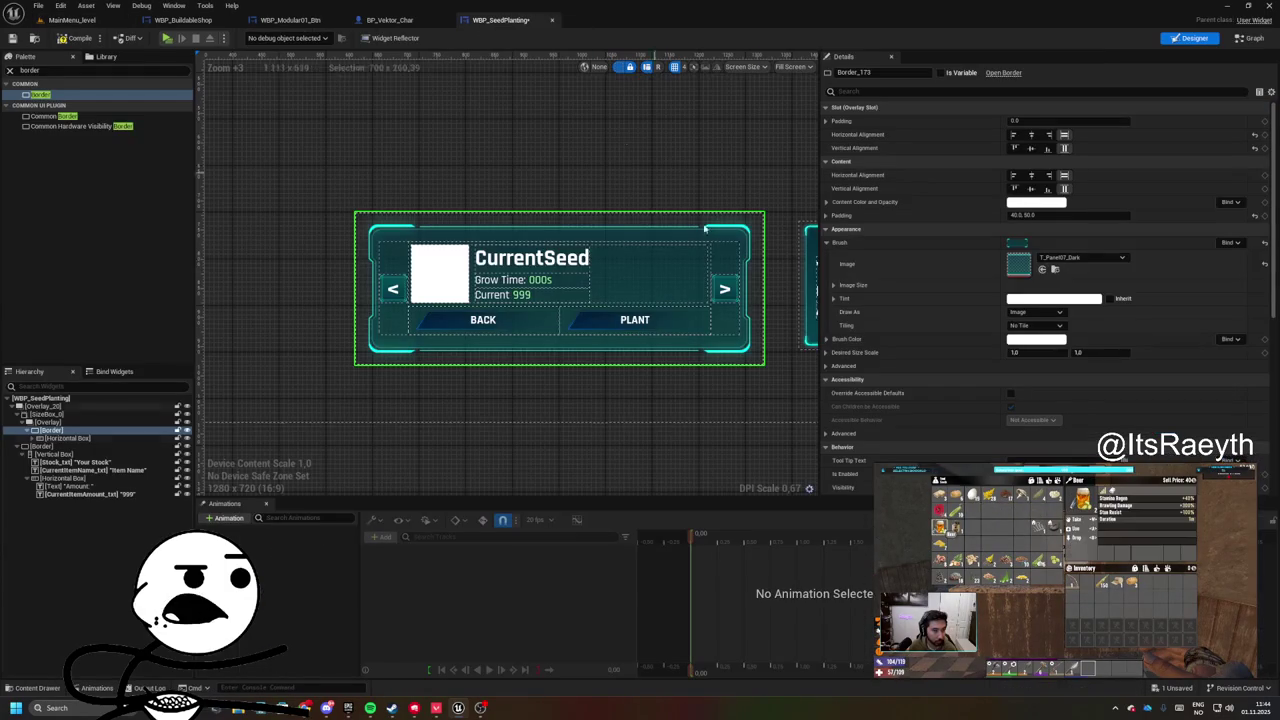
click(1041, 271)
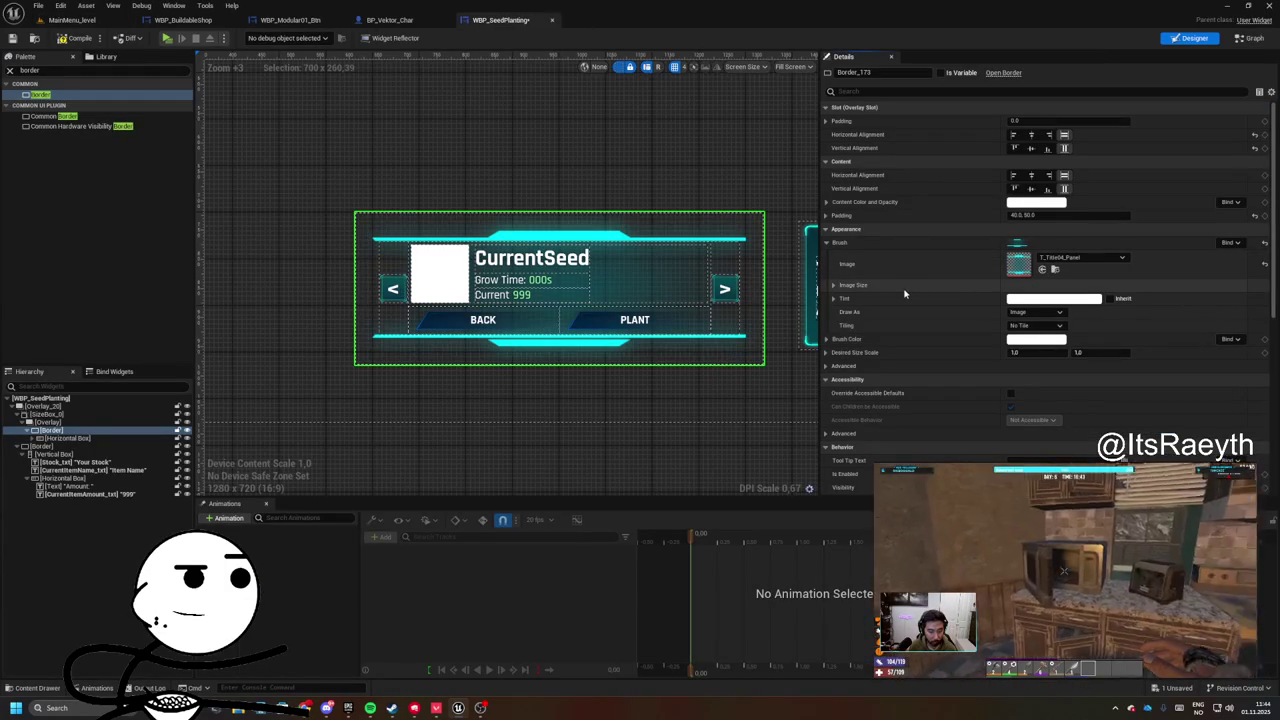
- Select both the previous-arrow and next-arrow buttons together
scroll(522, 325, up, 5)
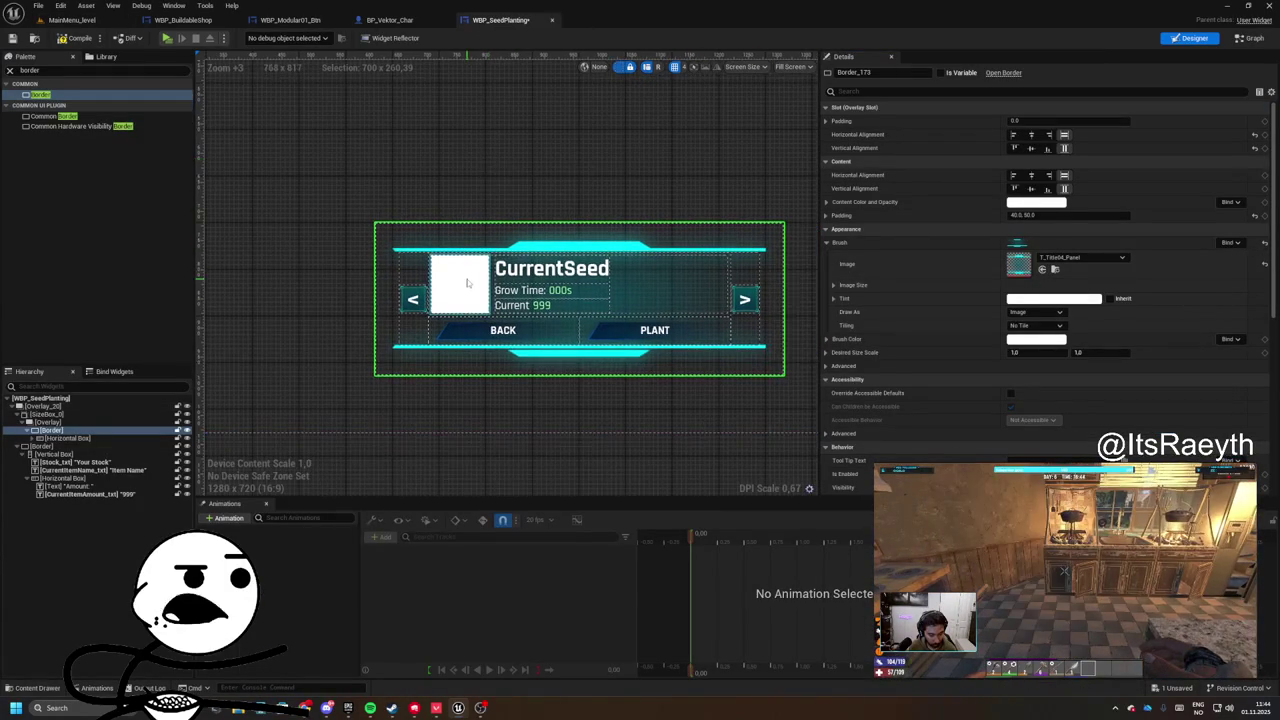
scroll(522, 325, down, 1)
click(366, 329)
scroll(574, 331, right, 3)
ctrl+click(650, 318)
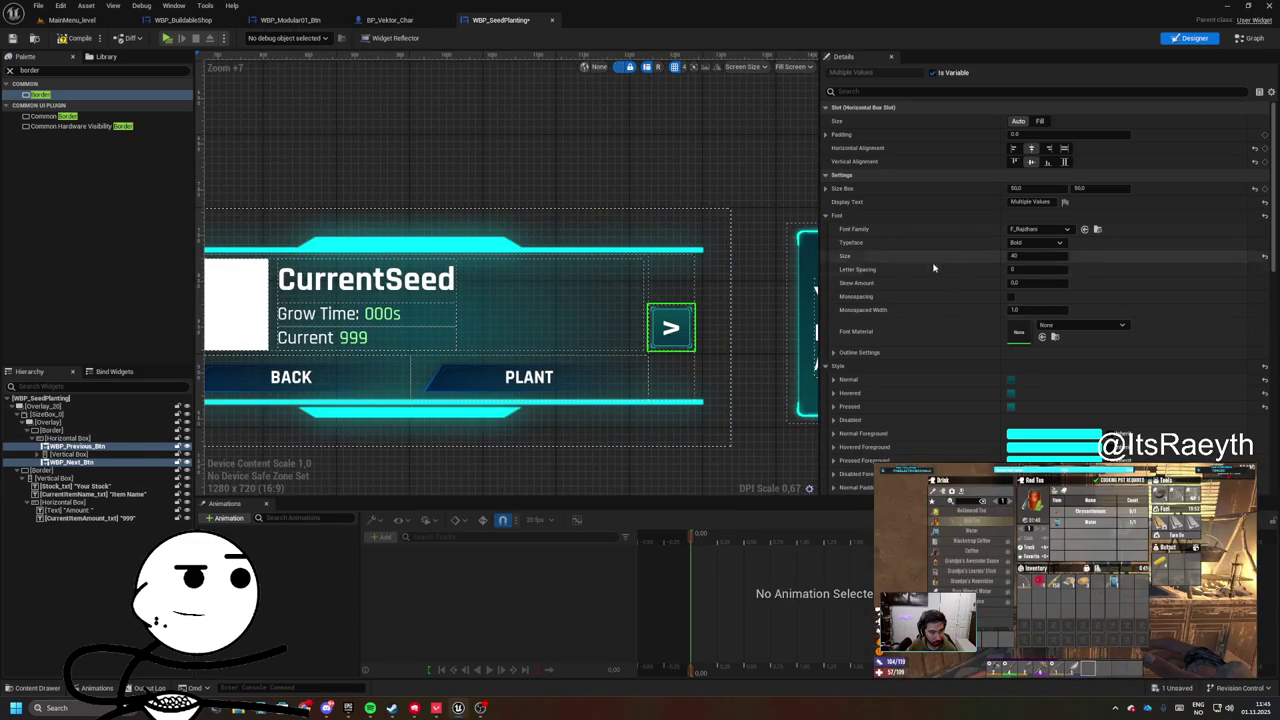
- Find the T_Arrow04 texture in the library and preview it up close
scroll(1043, 321, down, 3)
scroll(1043, 321, down, 1)
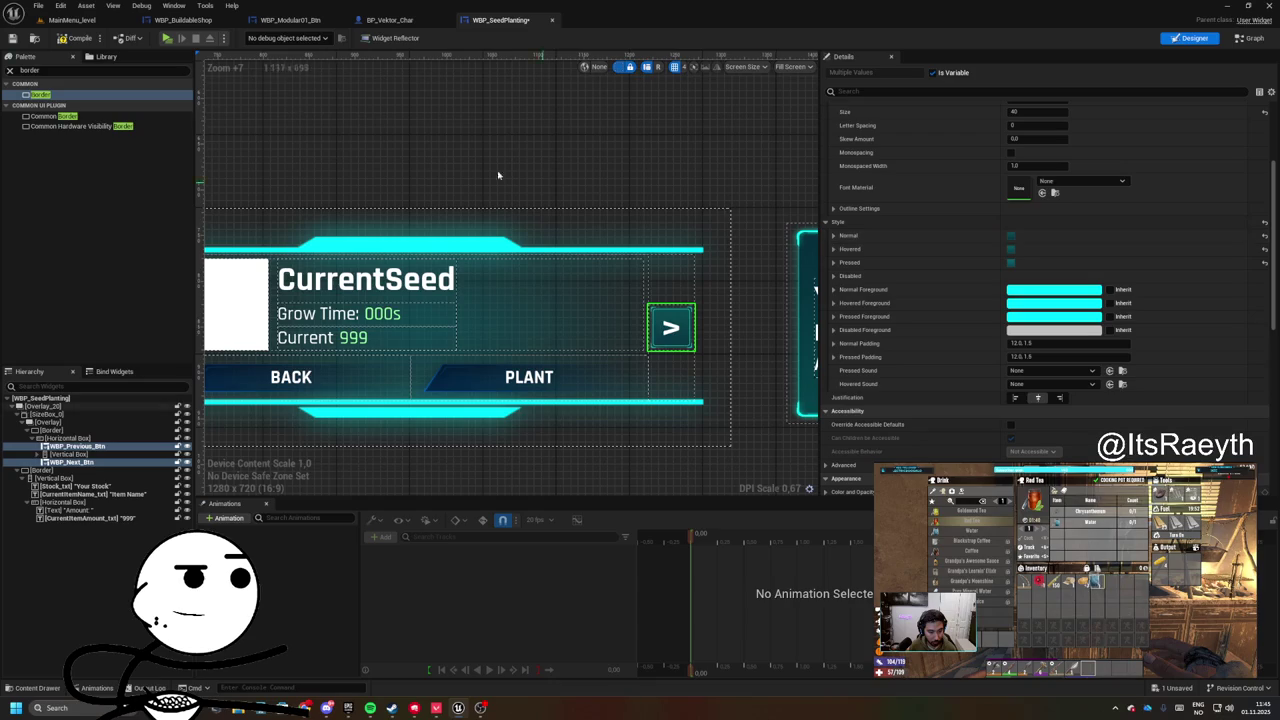
click(94, 19)
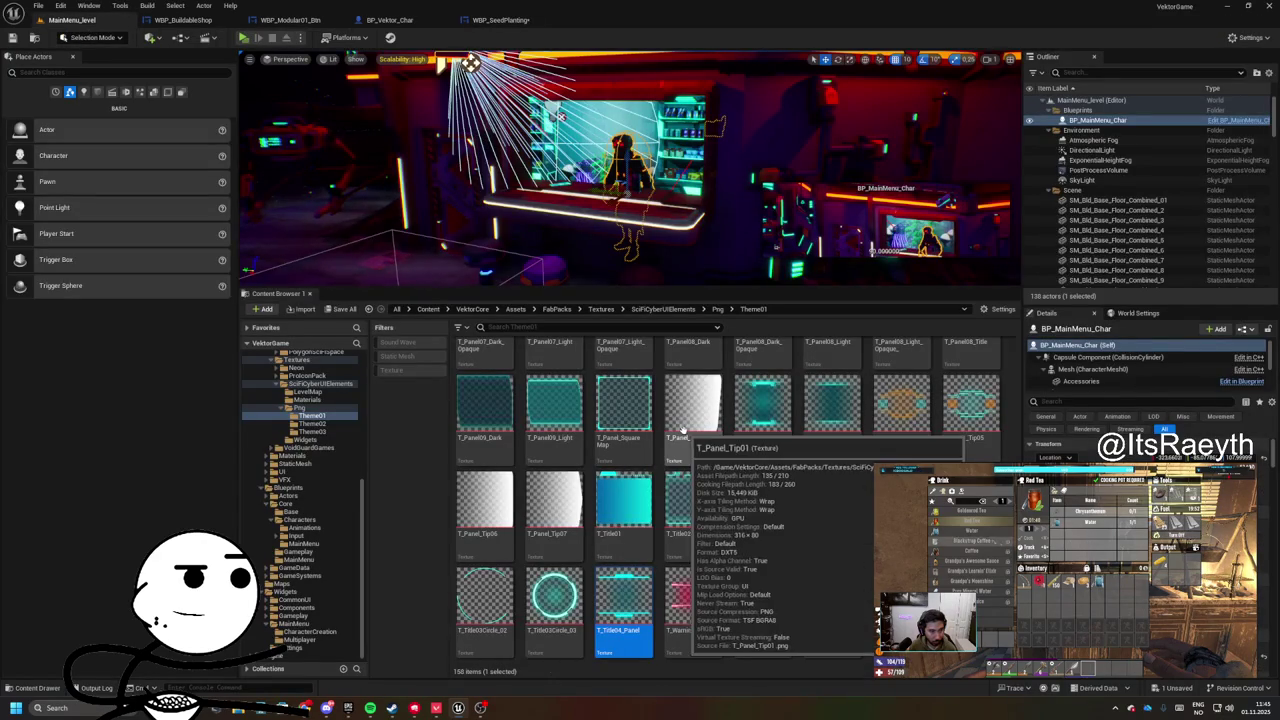
scroll(699, 556, up, 10)
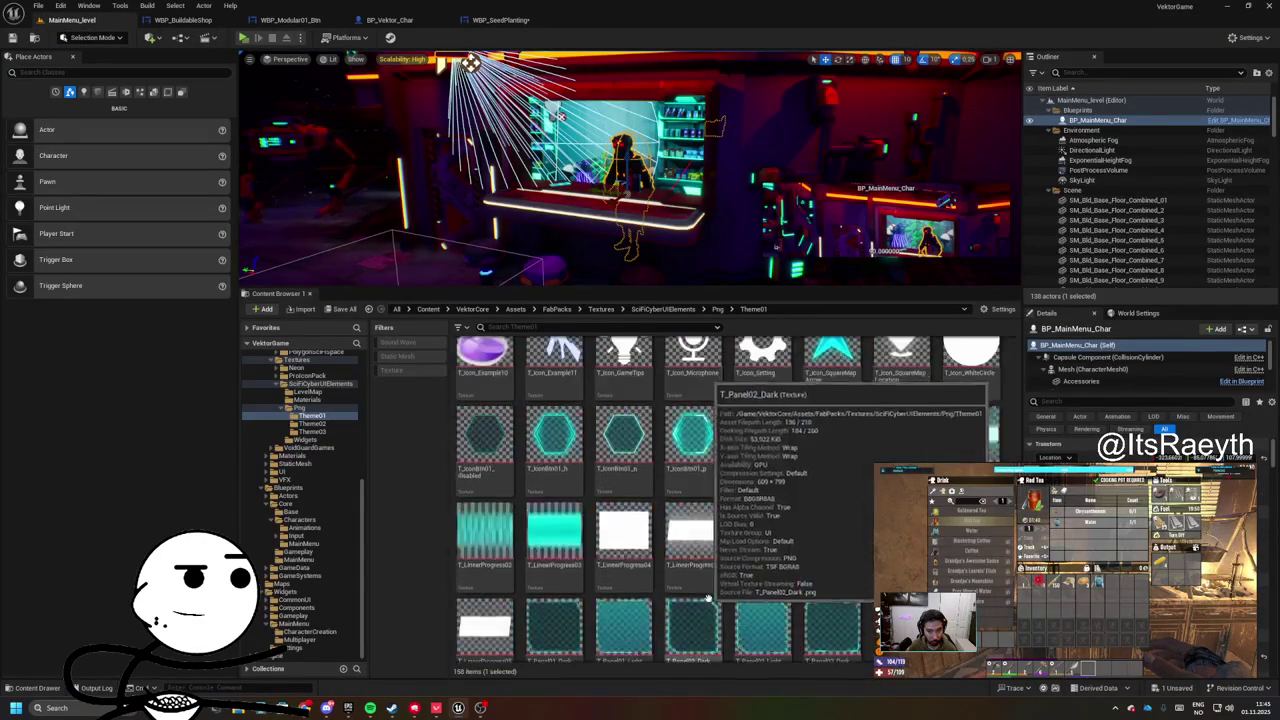
scroll(697, 581, up, 10)
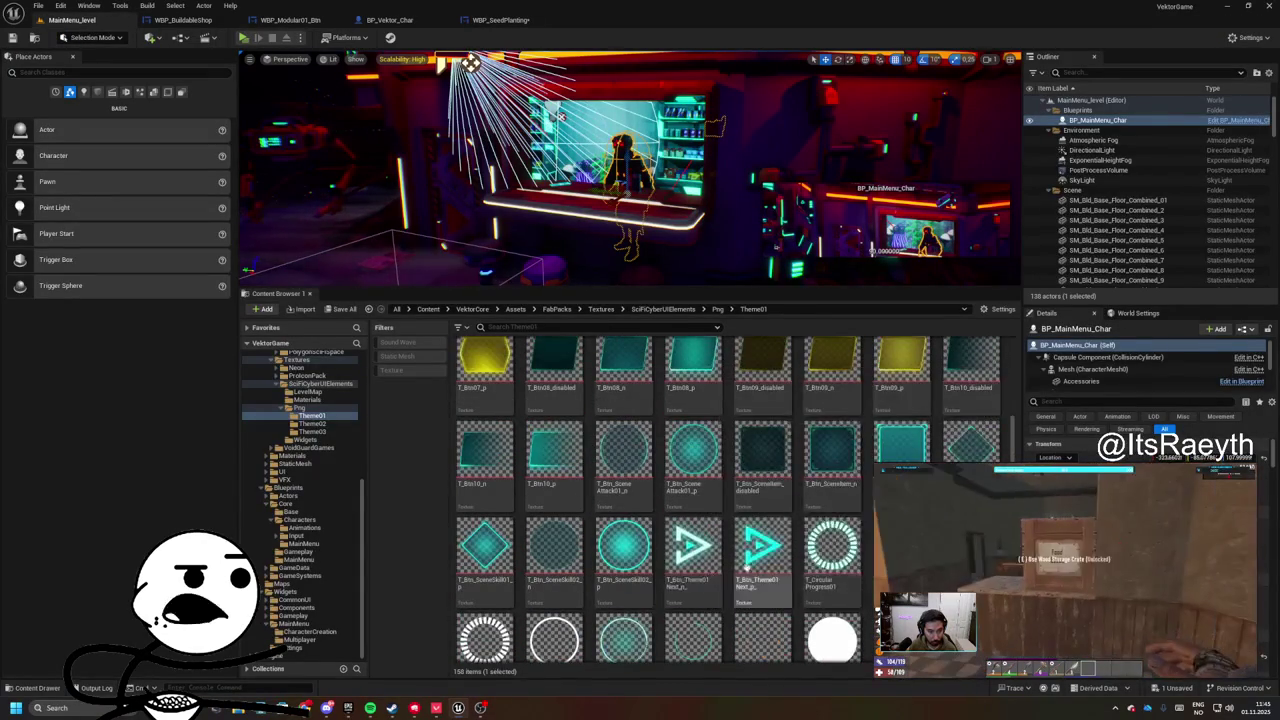
scroll(738, 570, up, 5)
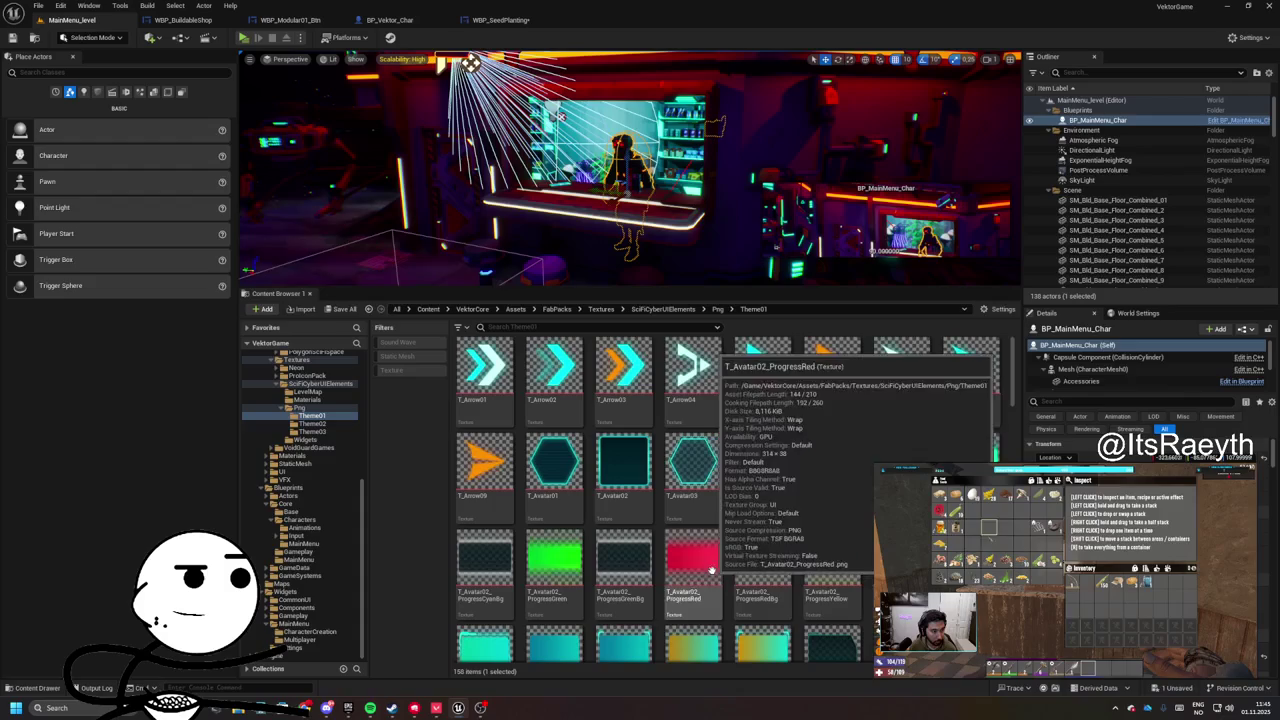
click(690, 375)
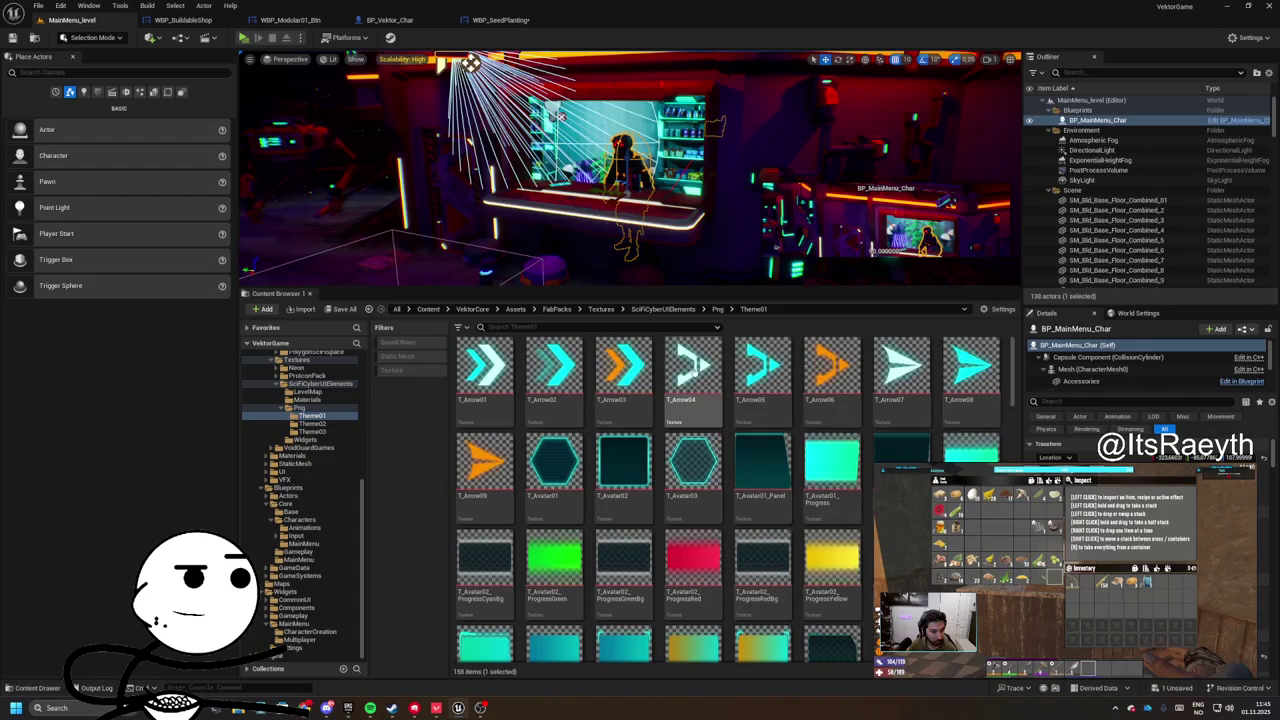
double_click(672, 391)
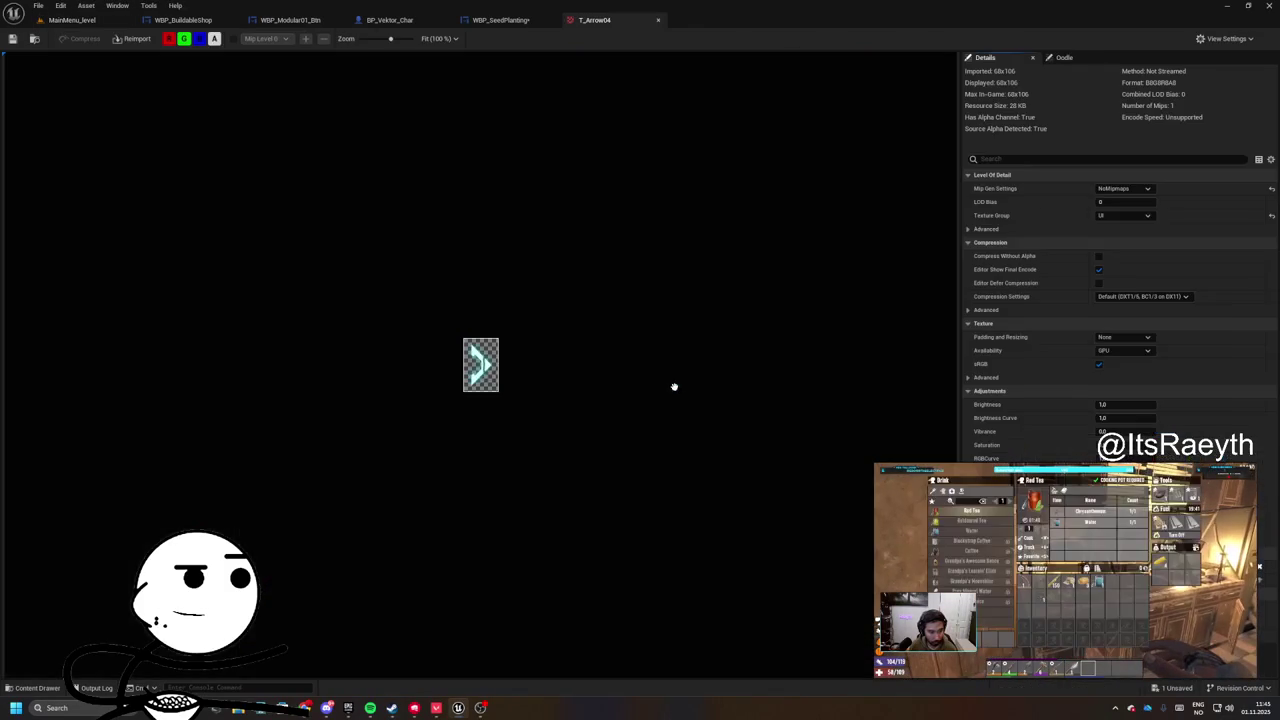
scroll(527, 388, up, 5)
scroll(480, 385, down, 4)
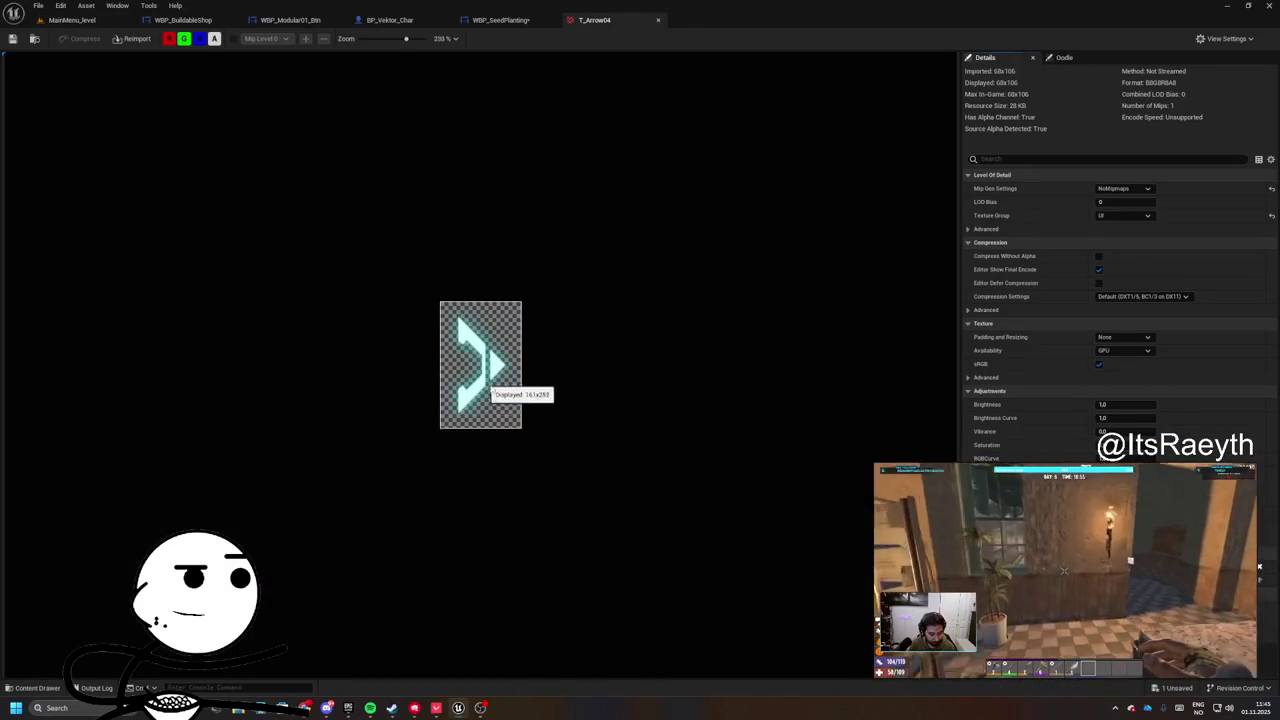
click(659, 20)
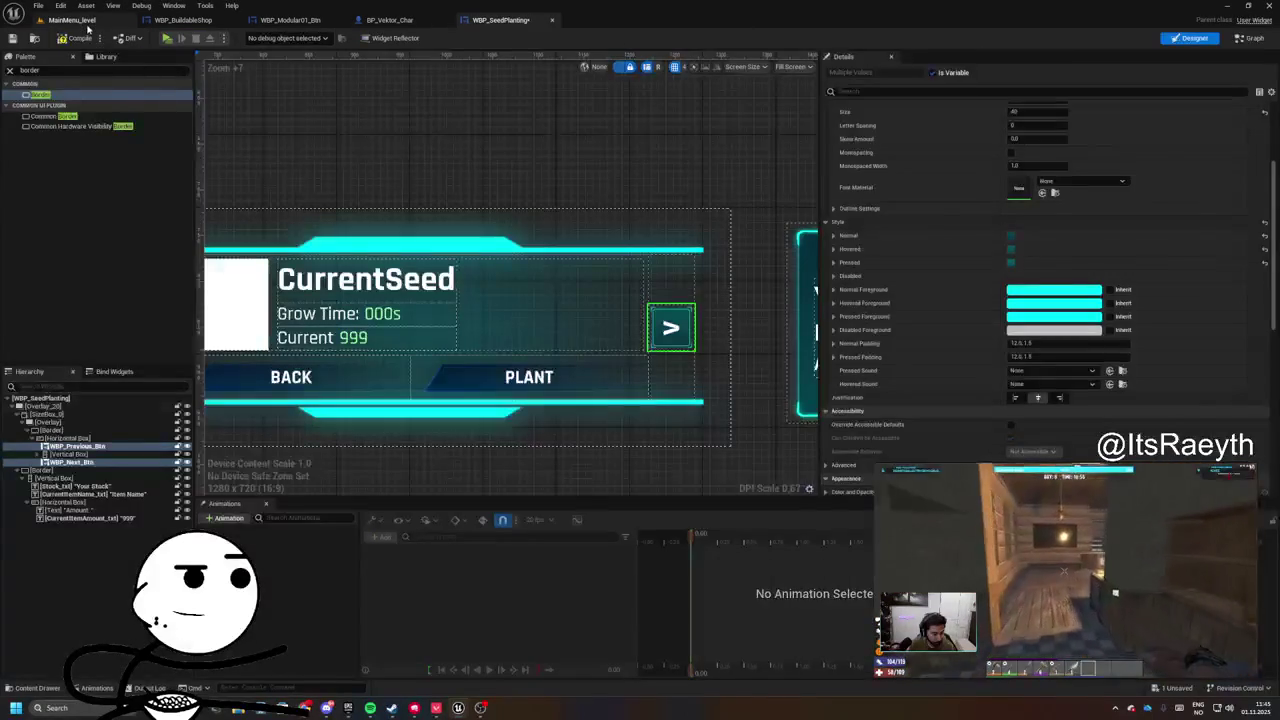
- Set both arrow buttons' normal-state style image to T_Arrow04
click(86, 22)
click(688, 372)
click(497, 20)
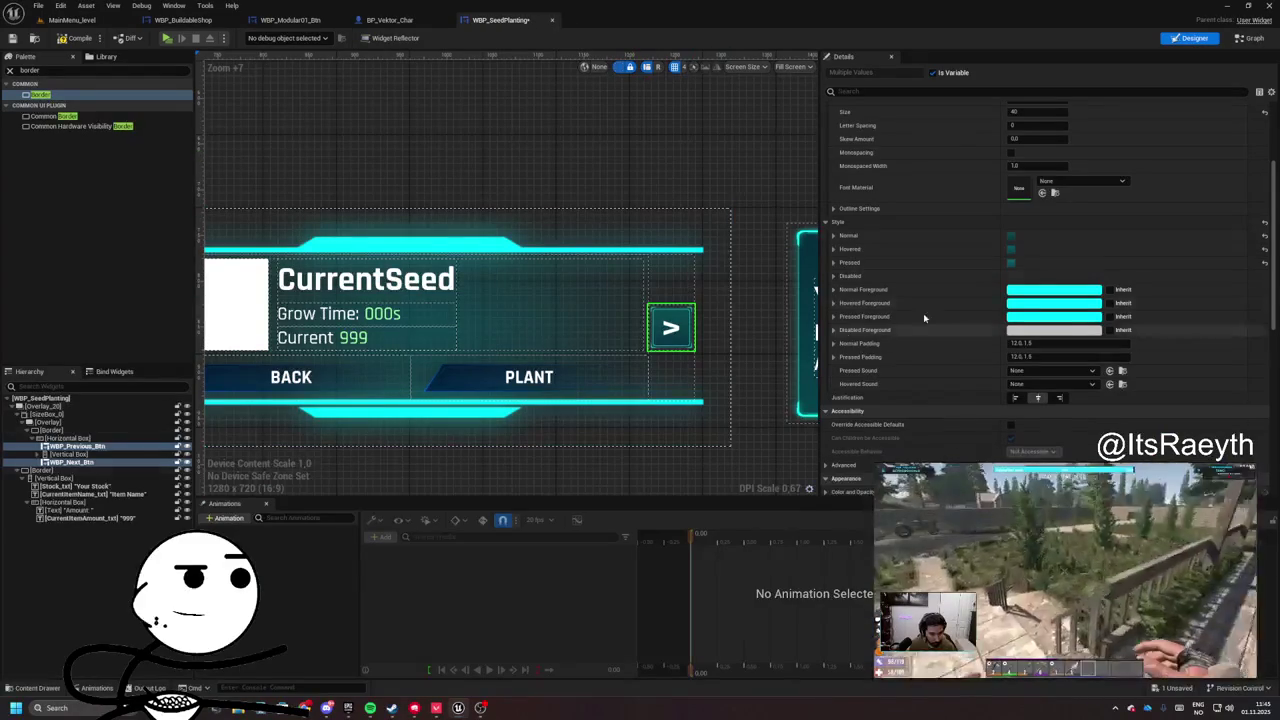
click(832, 236)
click(1042, 262)
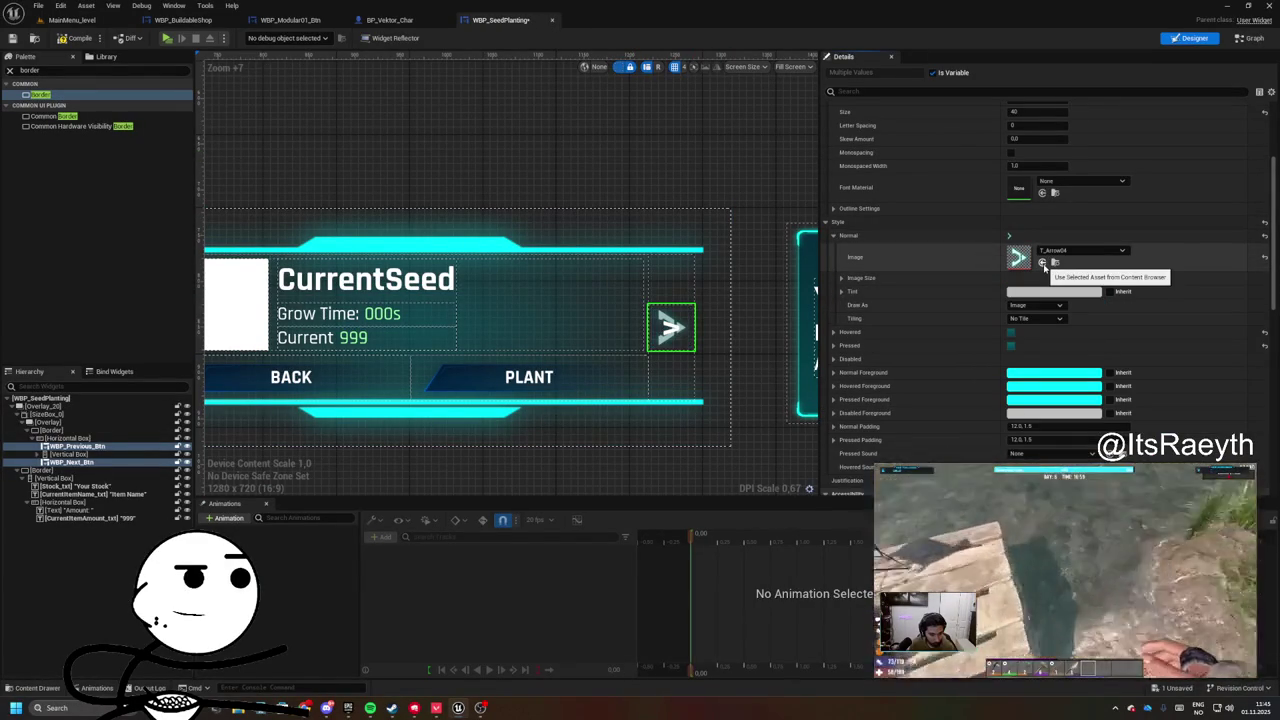
click(850, 236)
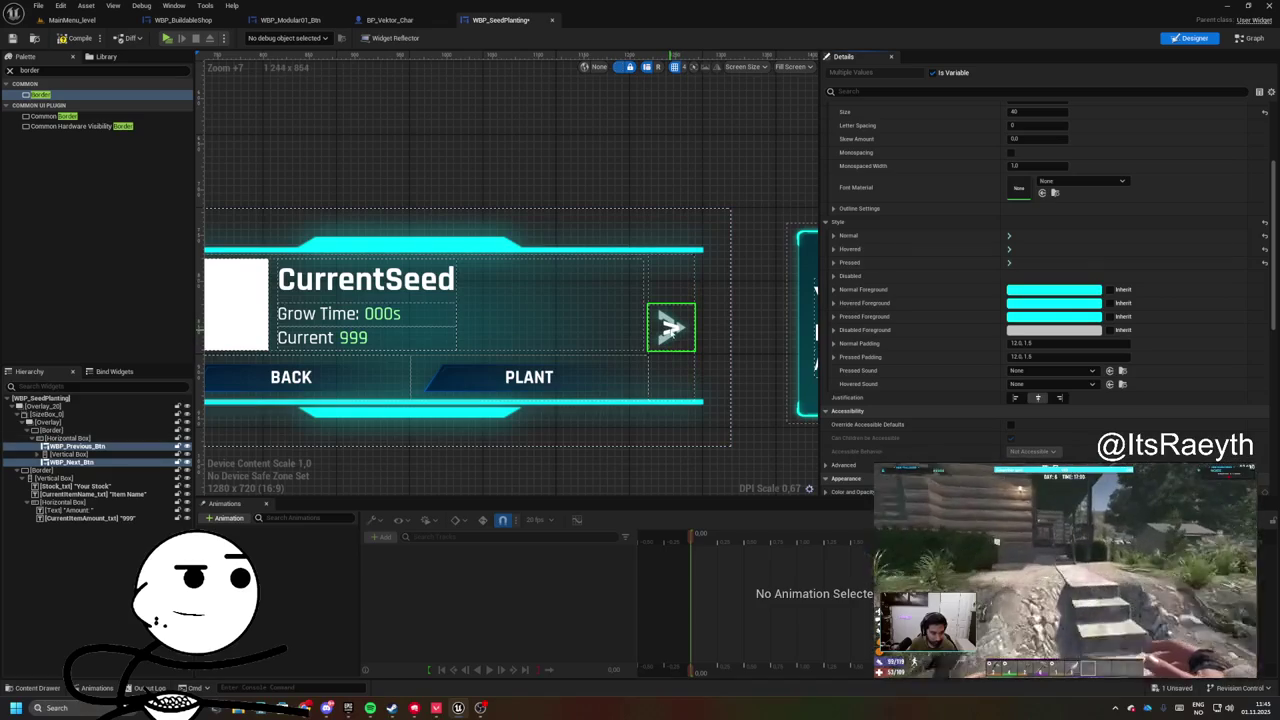
- Clear the arrow buttons' display text so only the arrow icons show
click(668, 326)
scroll(1030, 200, up, 5)
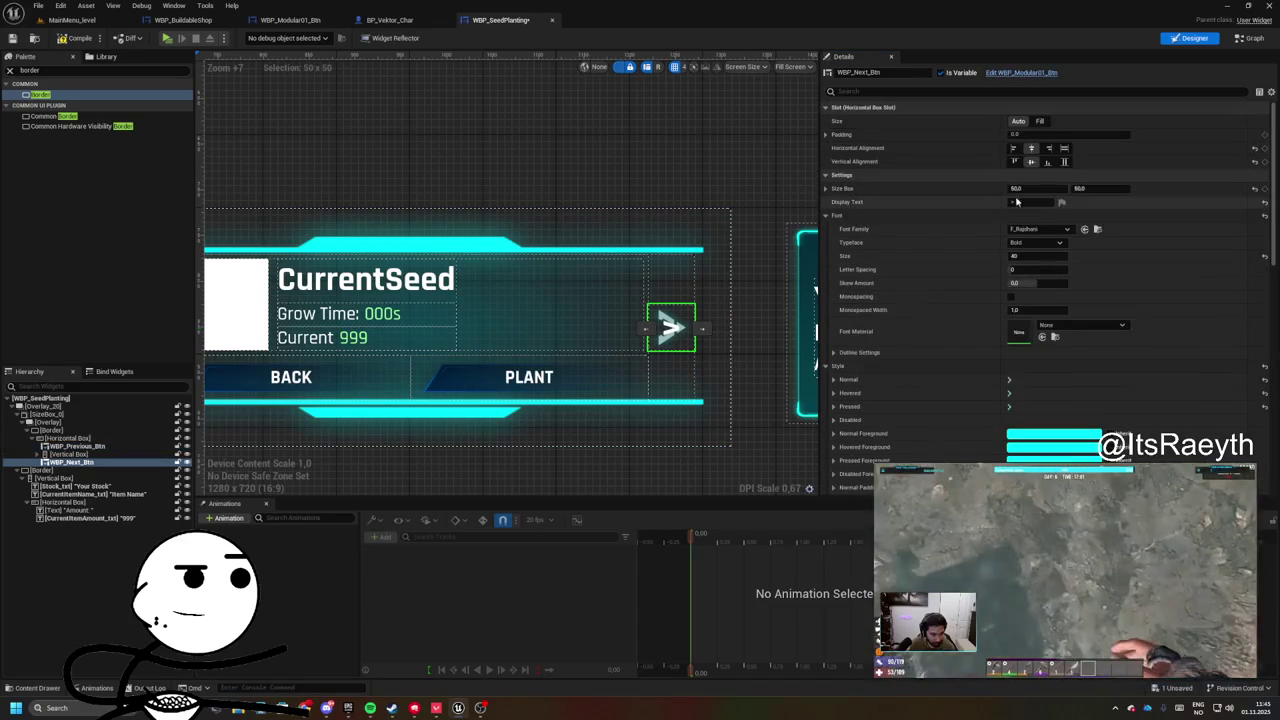
key(Return)
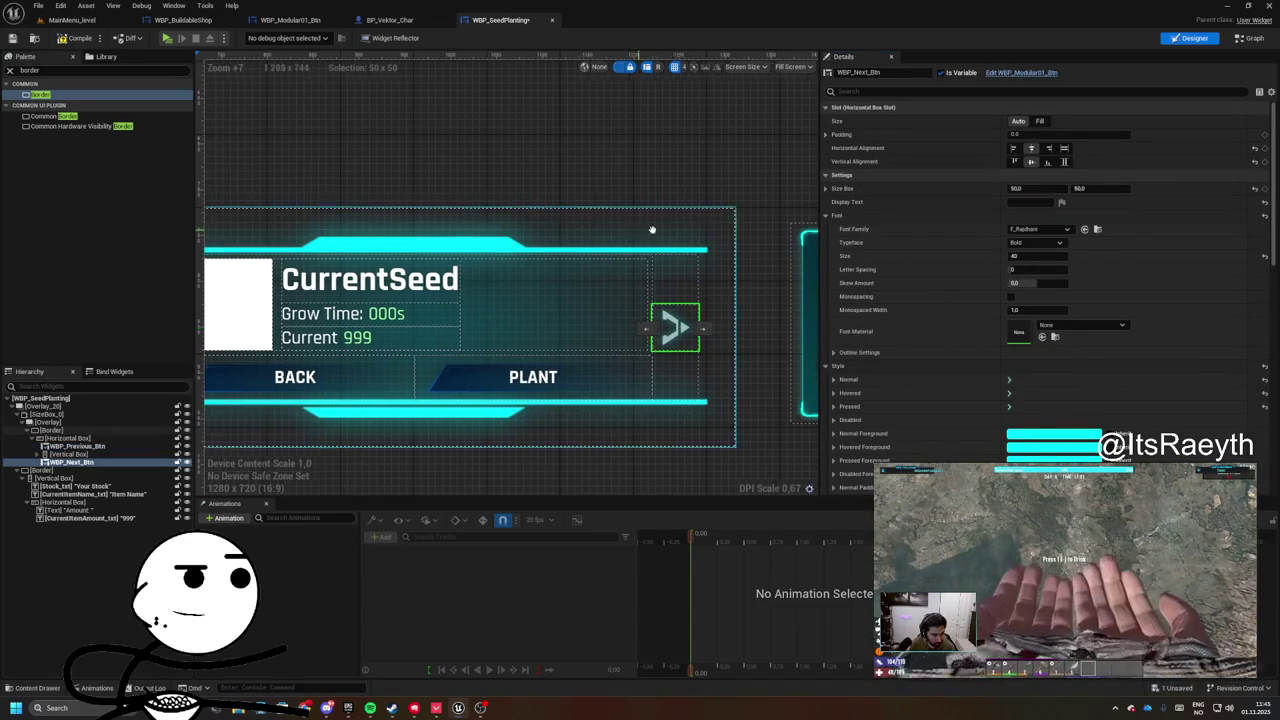
scroll(840, 295, down, 1)
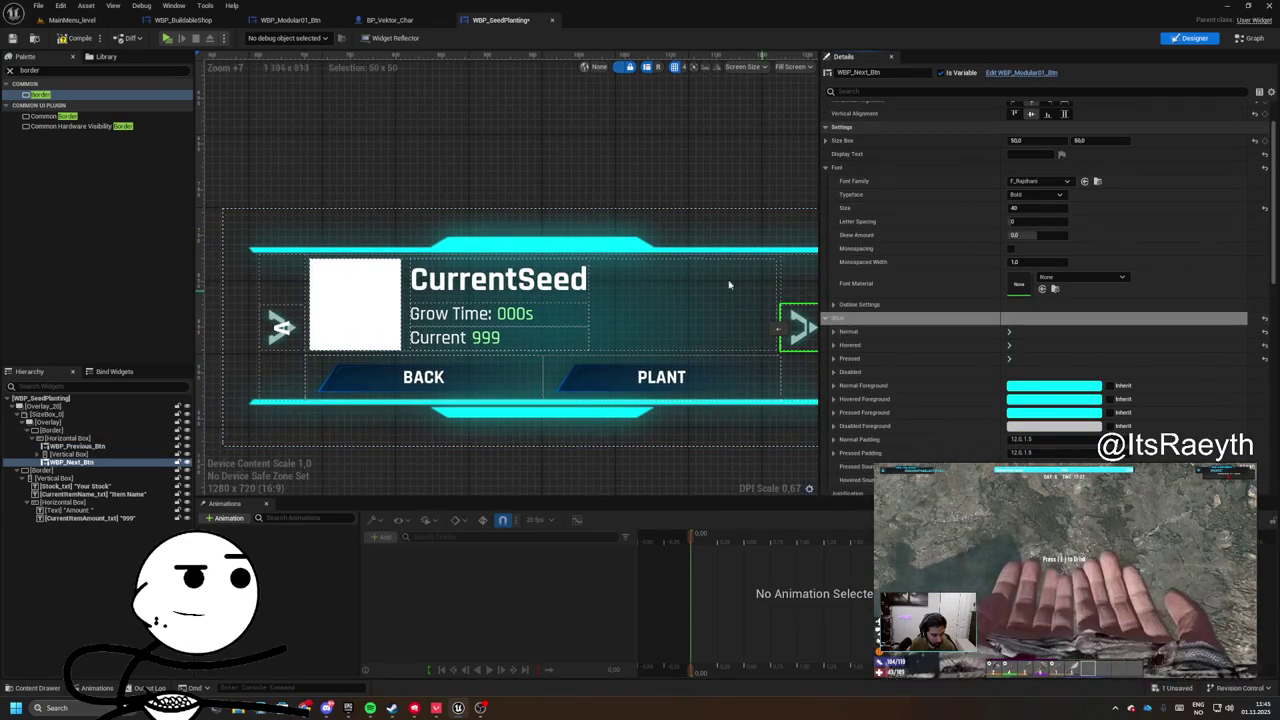
click(405, 328)
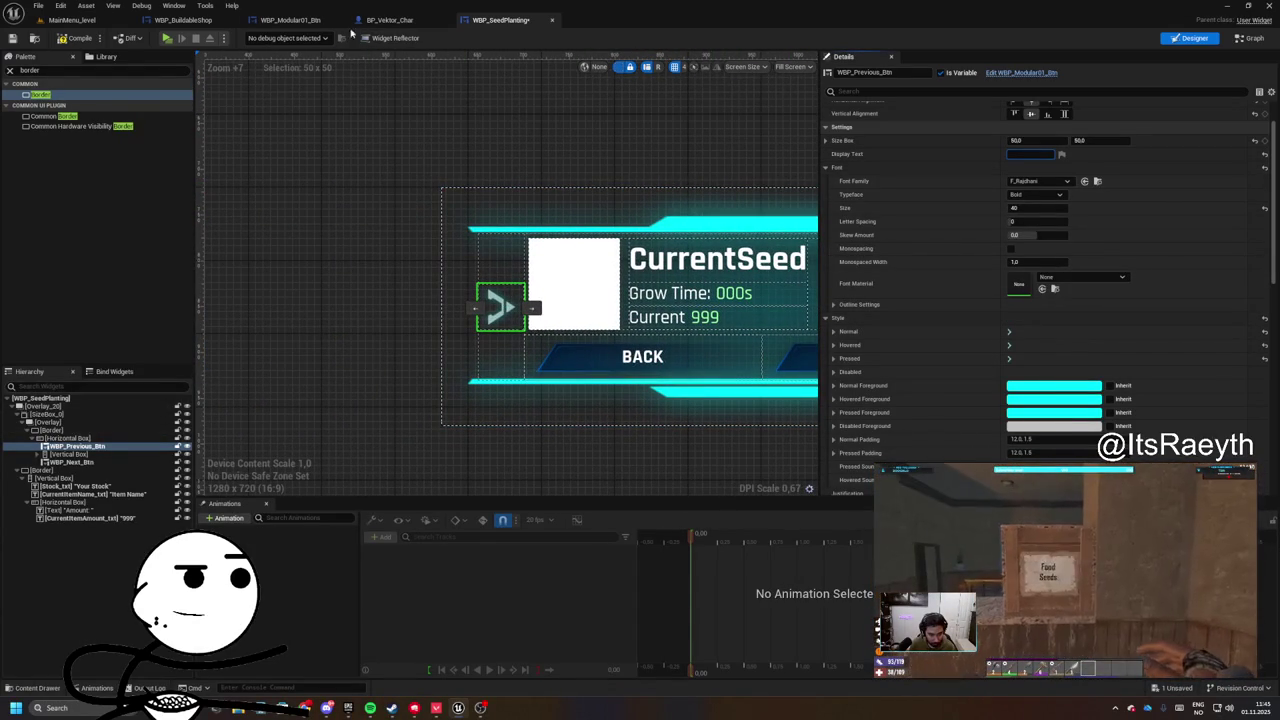
click(274, 21)
- Set WBP_Previous_Btn's Render Transform angle to 180 and recentre the seed panel
click(487, 21)
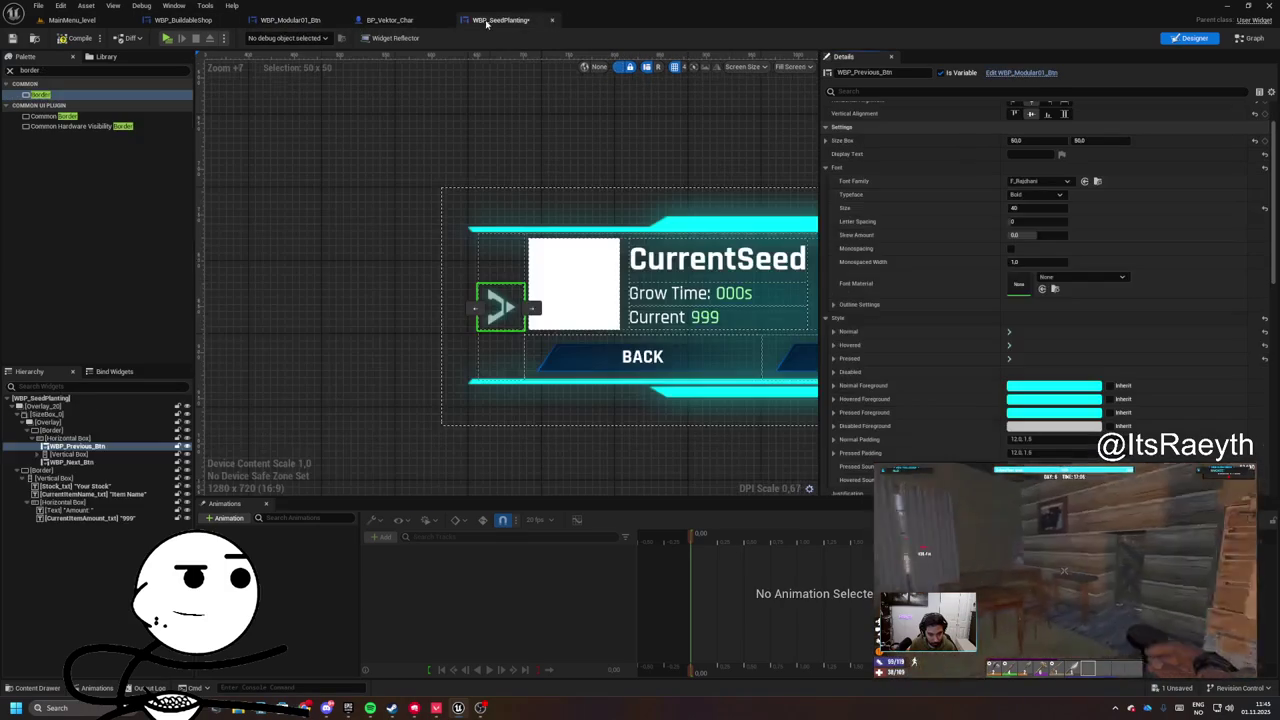
scroll(984, 349, down, 5)
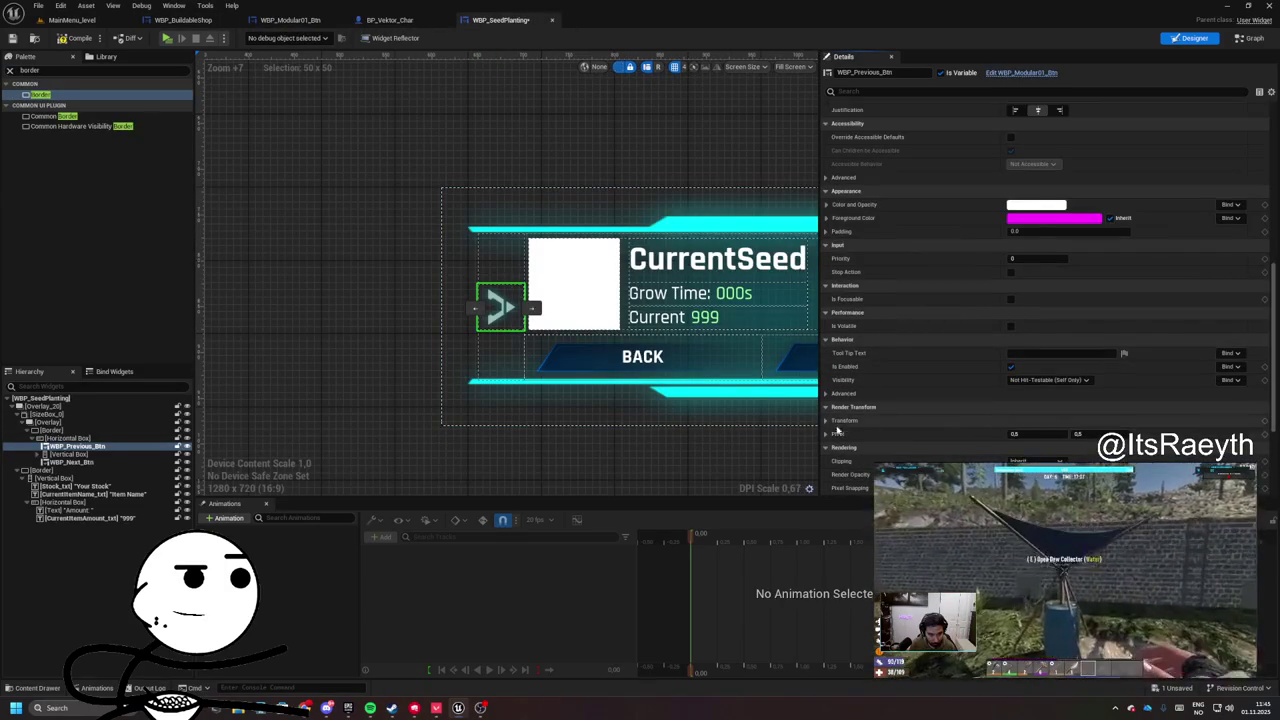
scroll(845, 423, down, 3)
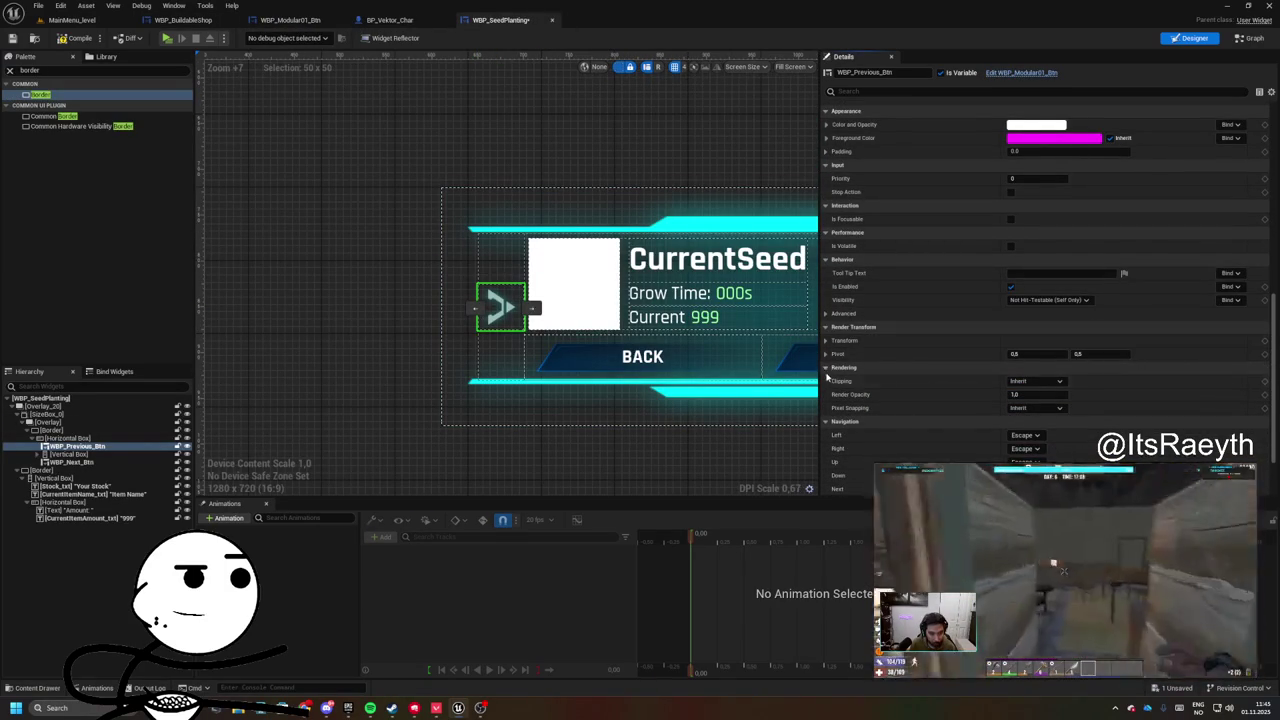
click(825, 341)
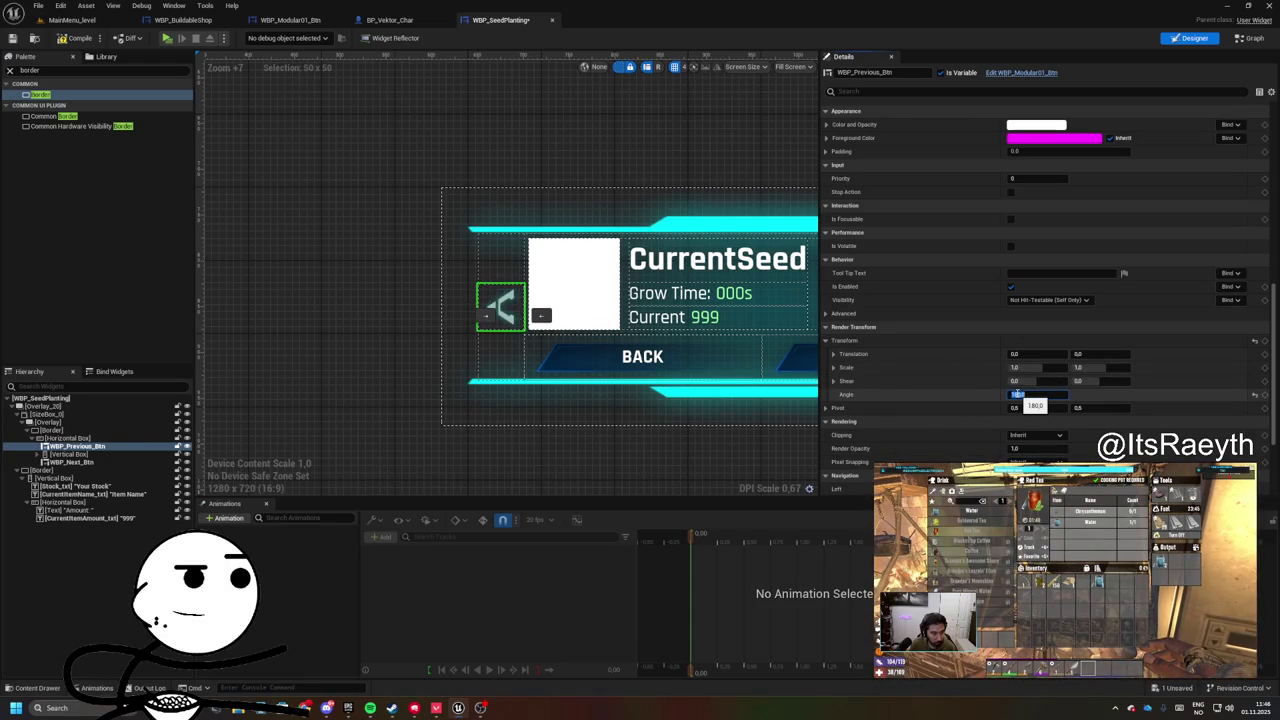
click(335, 186)
scroll(335, 186, down, 4)
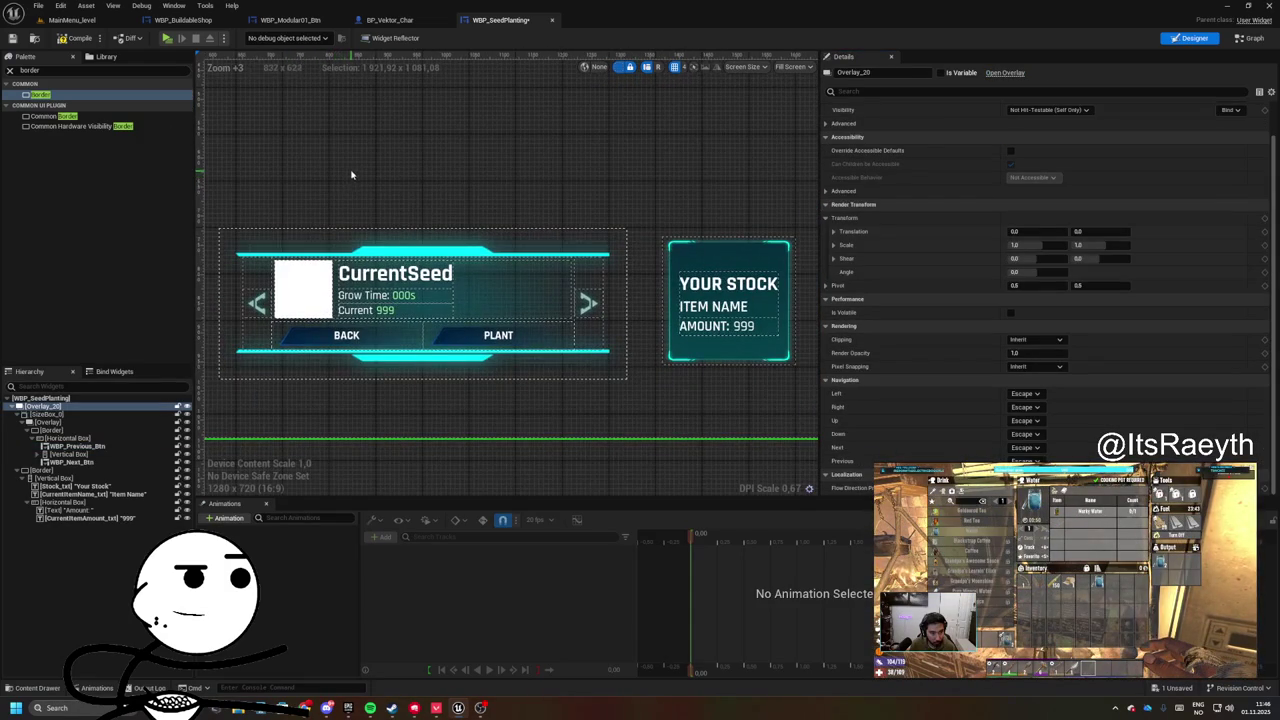
drag(353, 170, 457, 197)
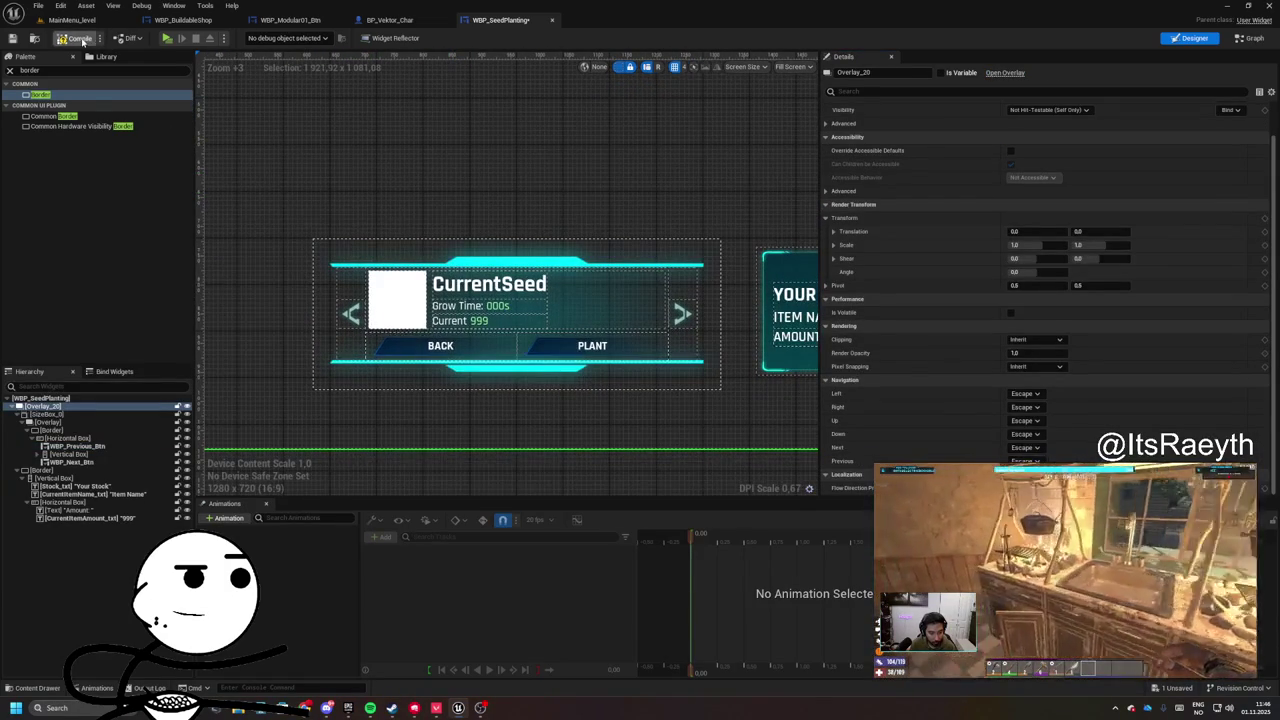
- Compile, trace the missing-variable error, and rename Border_341 to YourStock_Border
click(83, 40)
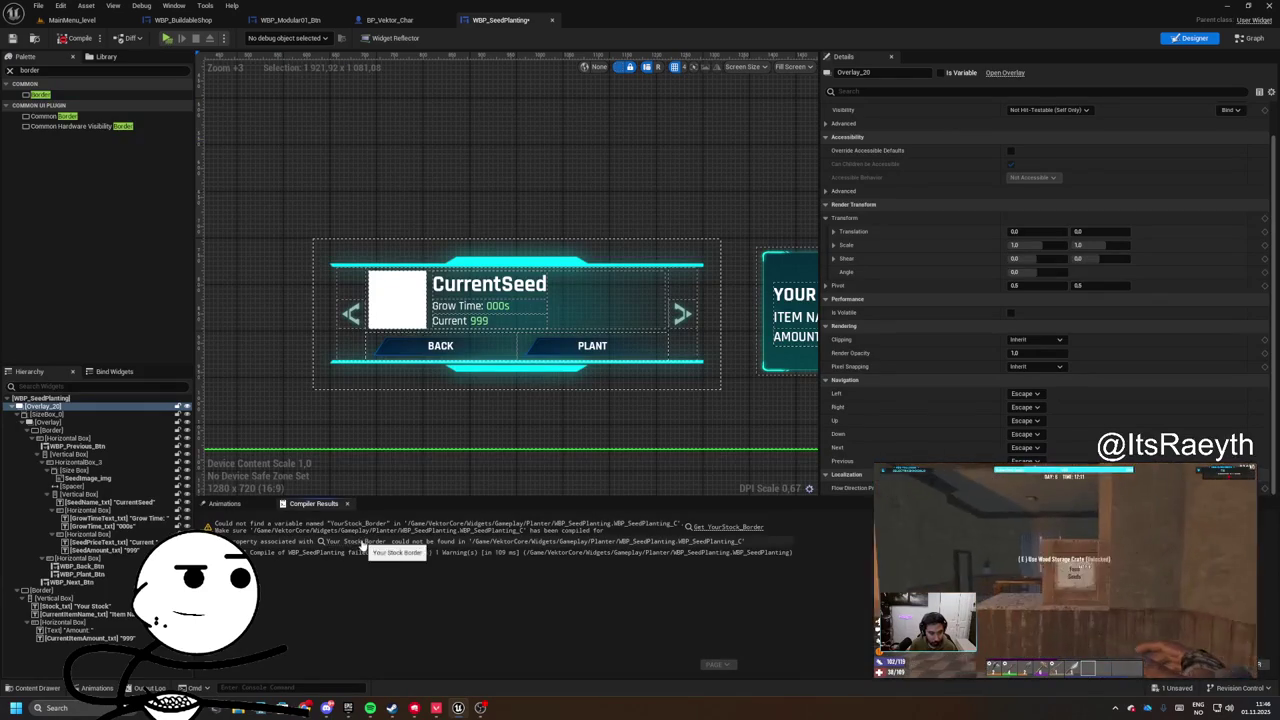
click(363, 544)
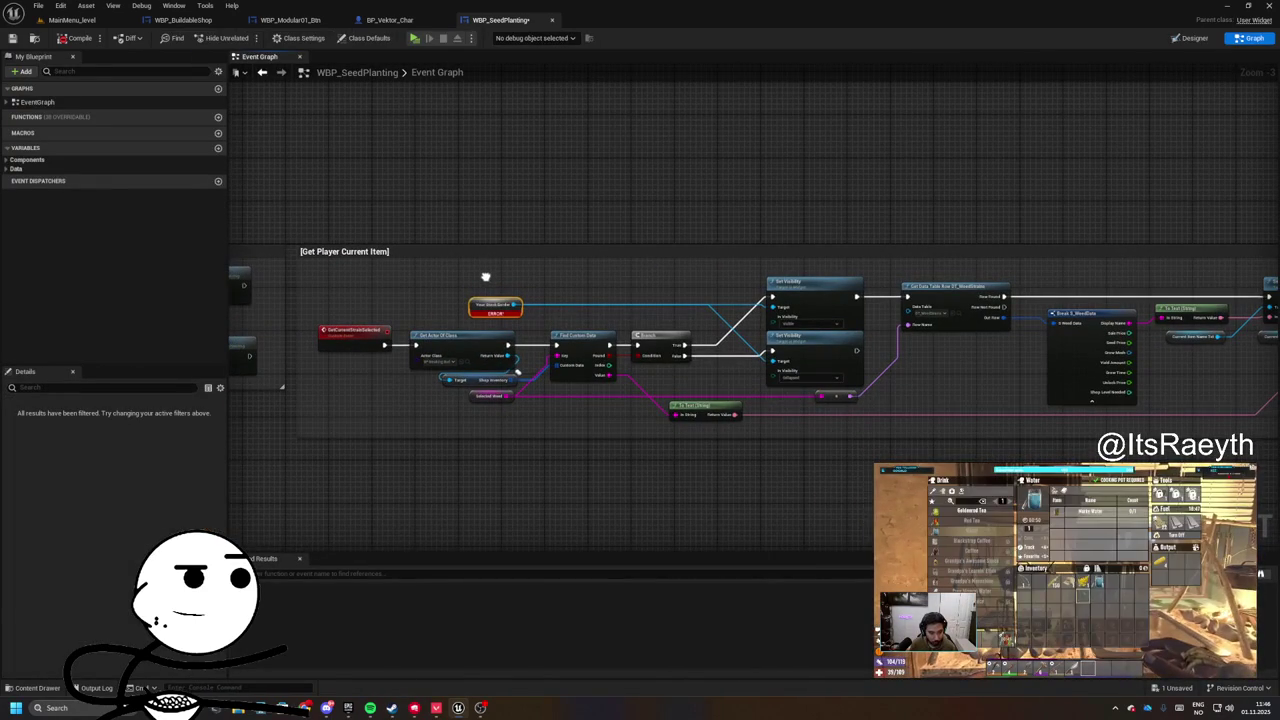
click(1189, 39)
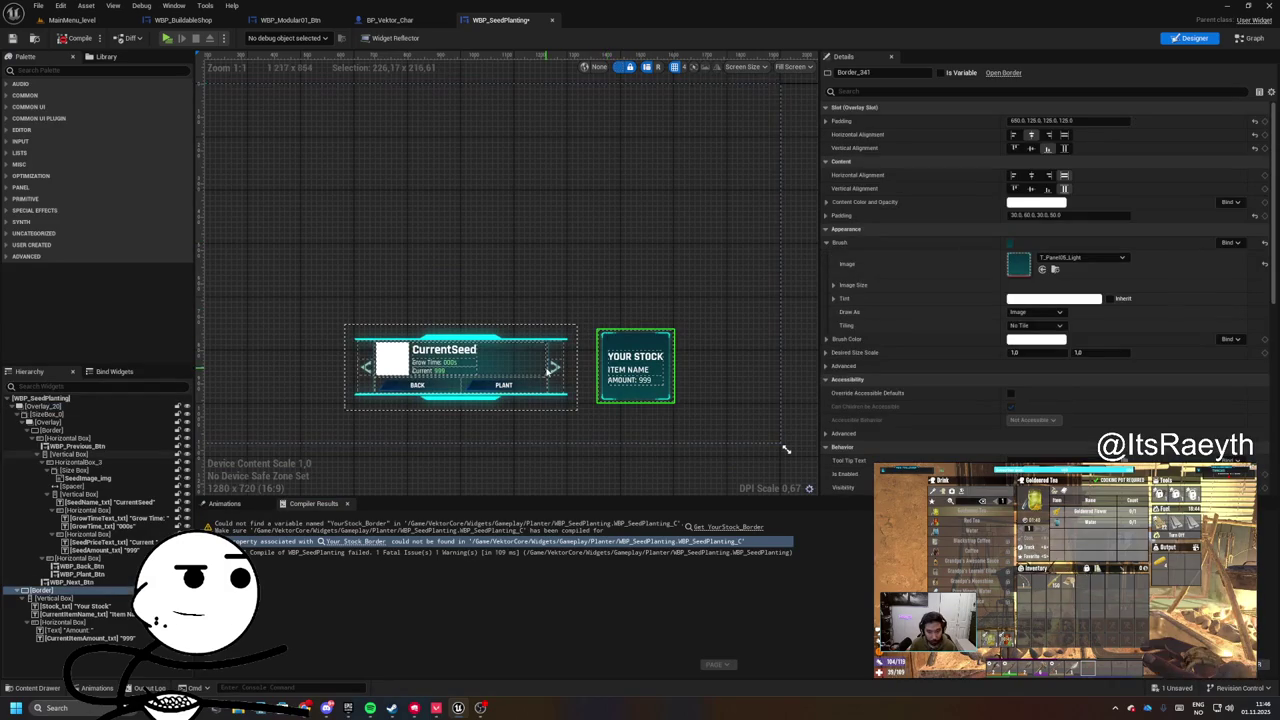
key(F2)
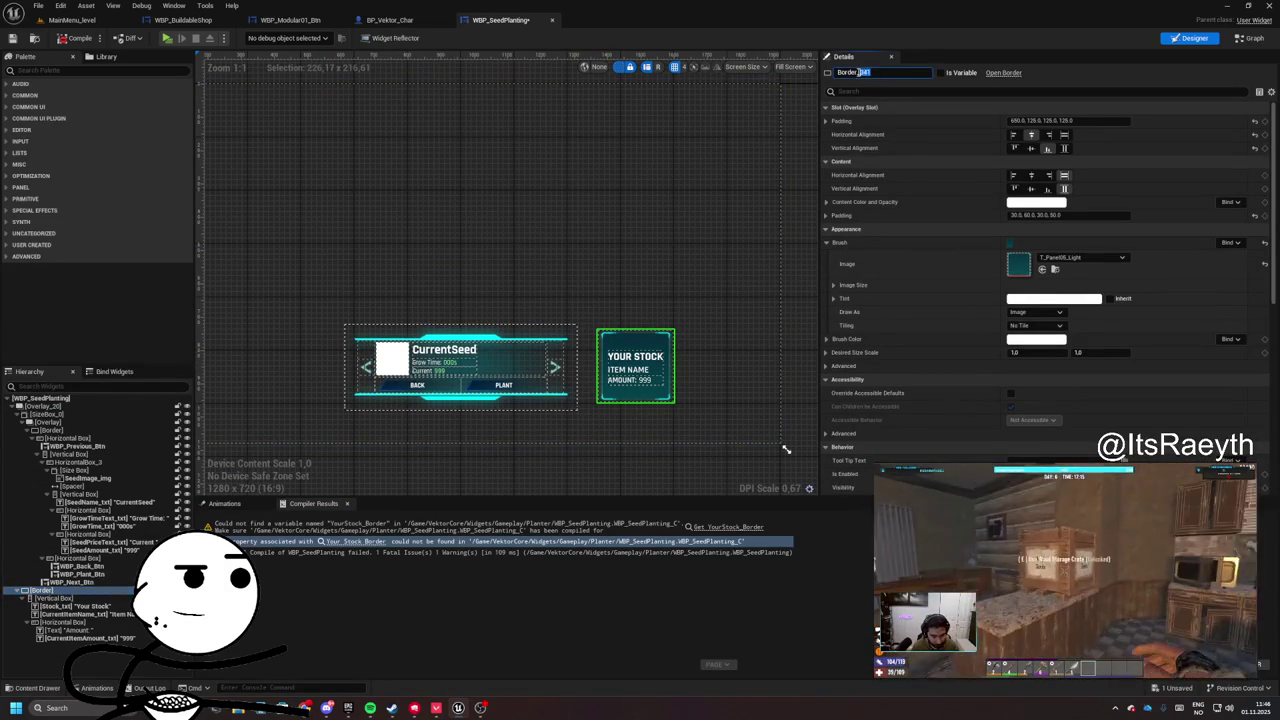
key(BackSpace)
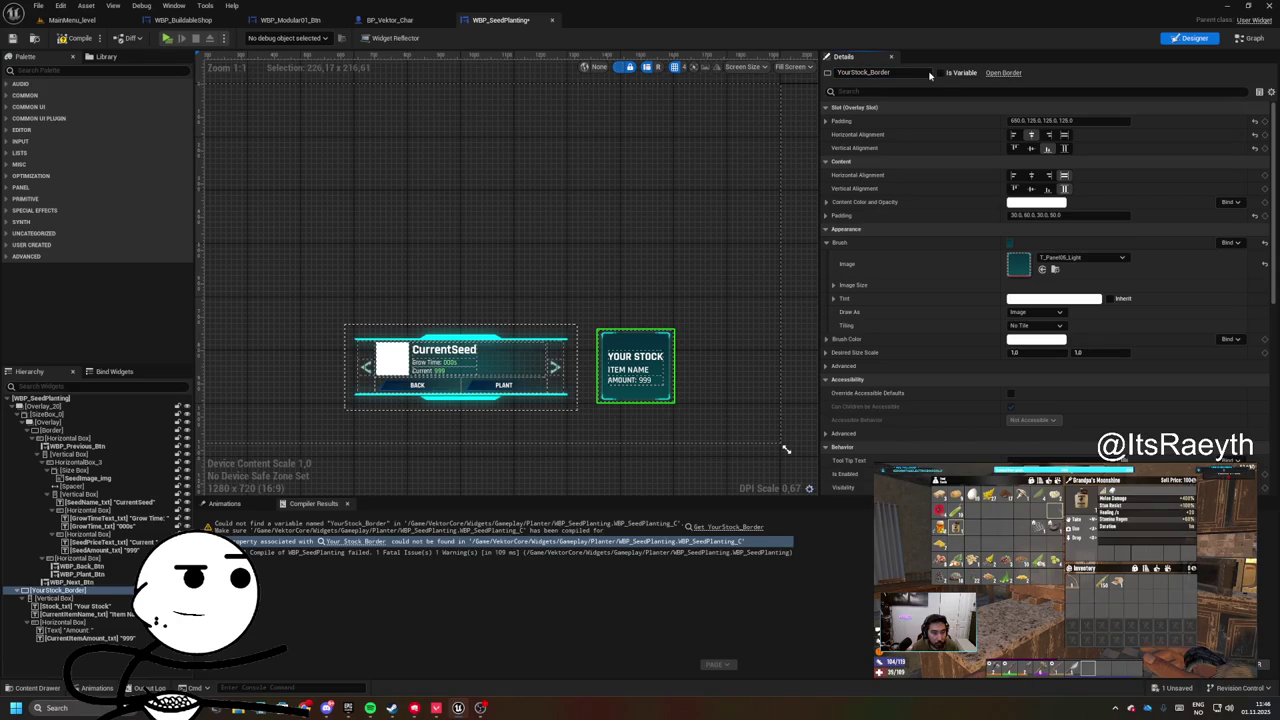
- Drop a YourStock_Border reference into the event graph and recompile without errors
click(1243, 40)
drag(50, 178, 476, 306)
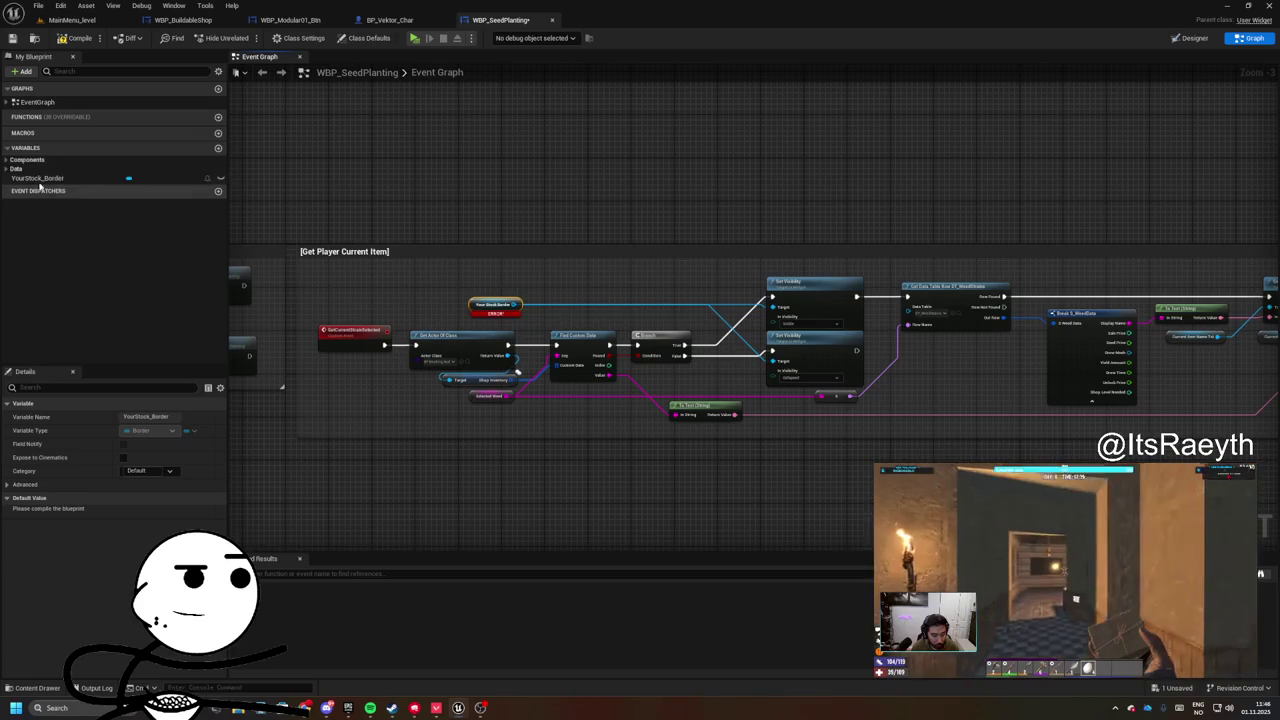
click(72, 40)
scroll(487, 266, up, 3)
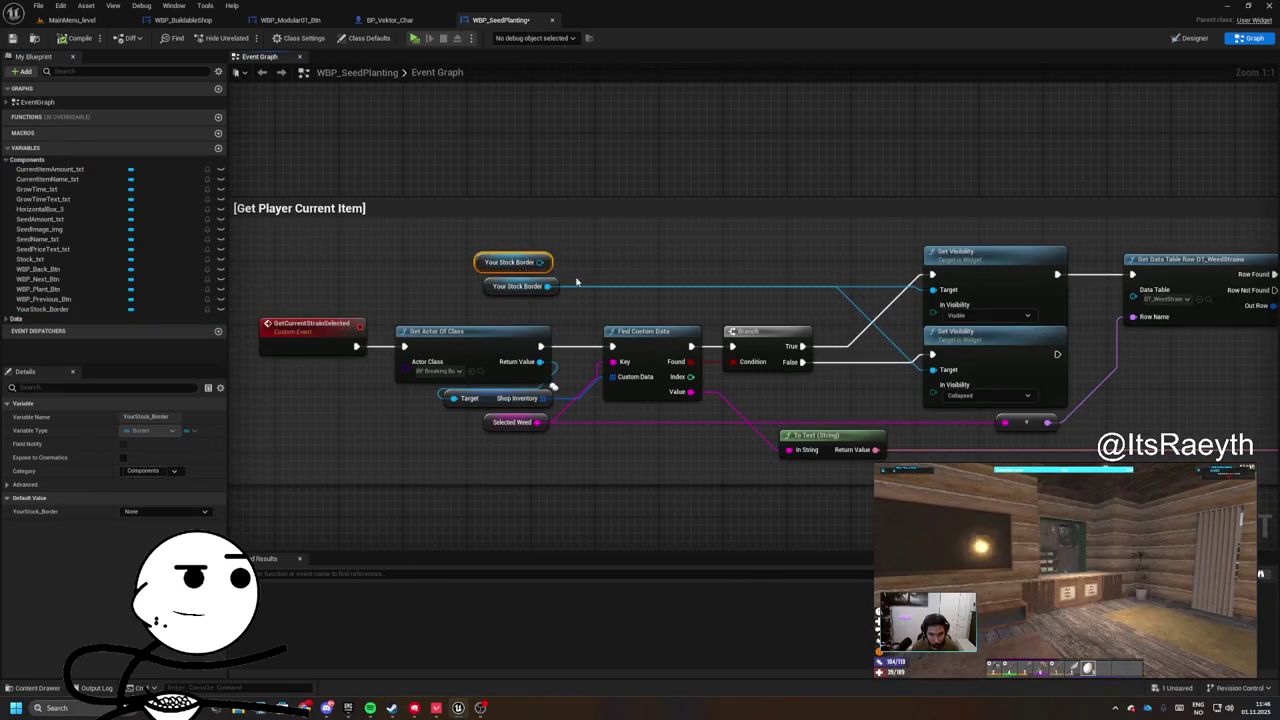
click(260, 90)
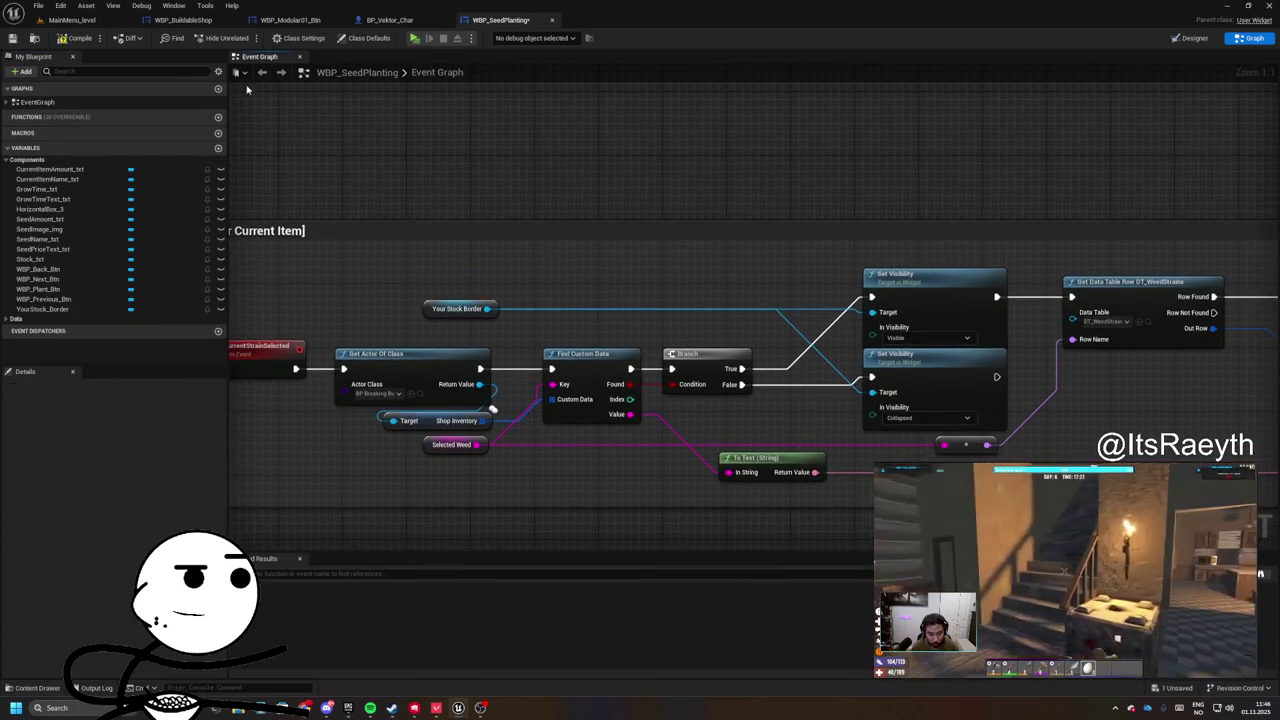
scroll(471, 222, down, 3)
scroll(560, 194, up, 1)
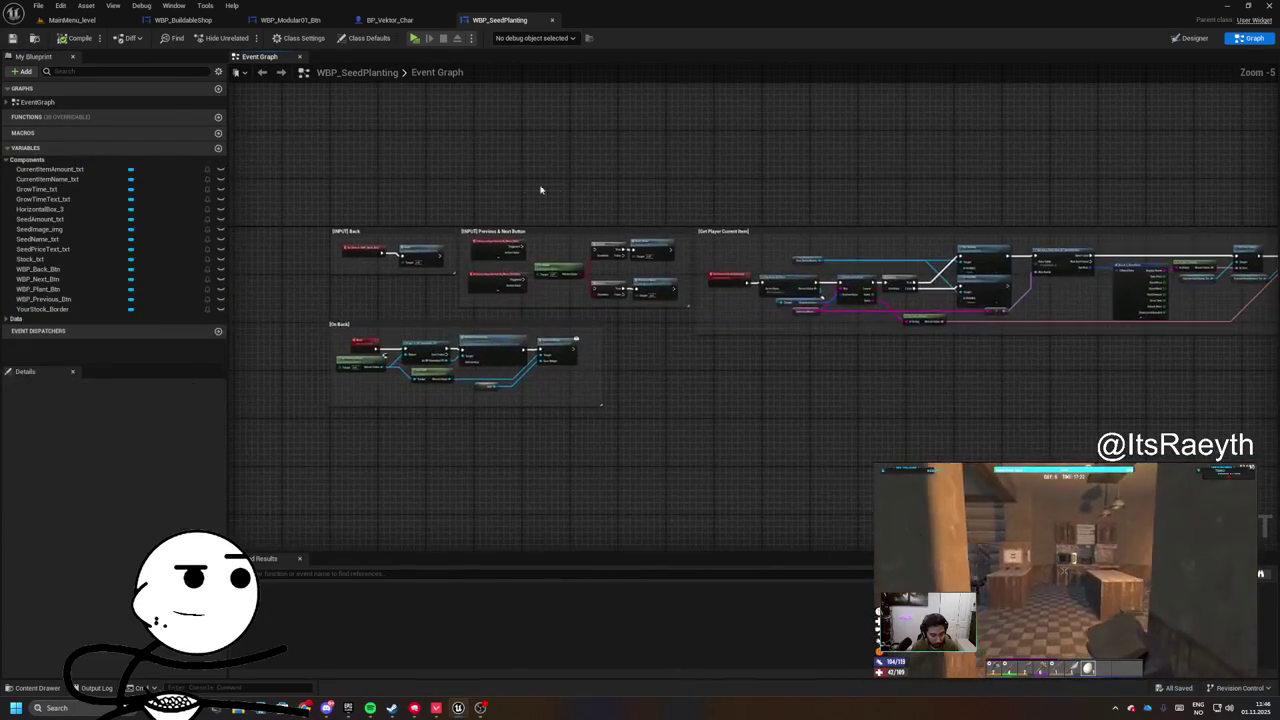
click(100, 21)
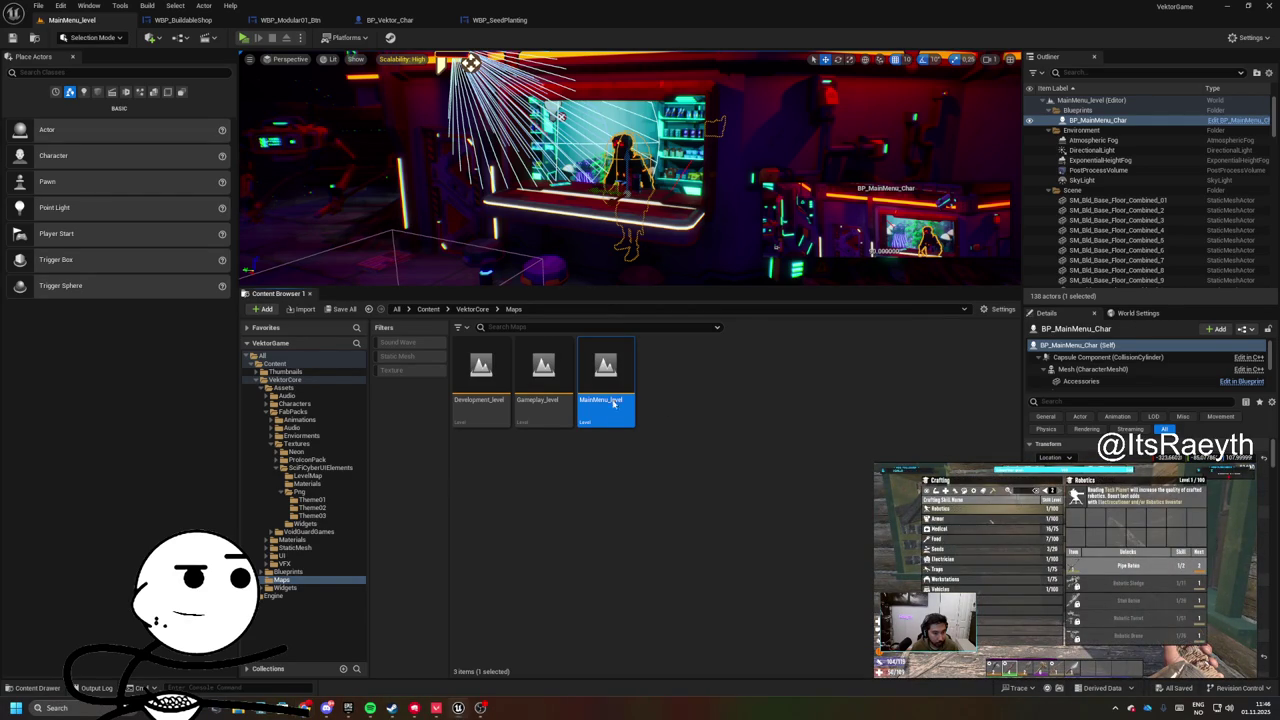
- Load Gameplay_level from the Content Browser's Maps folder
double_click(550, 376)
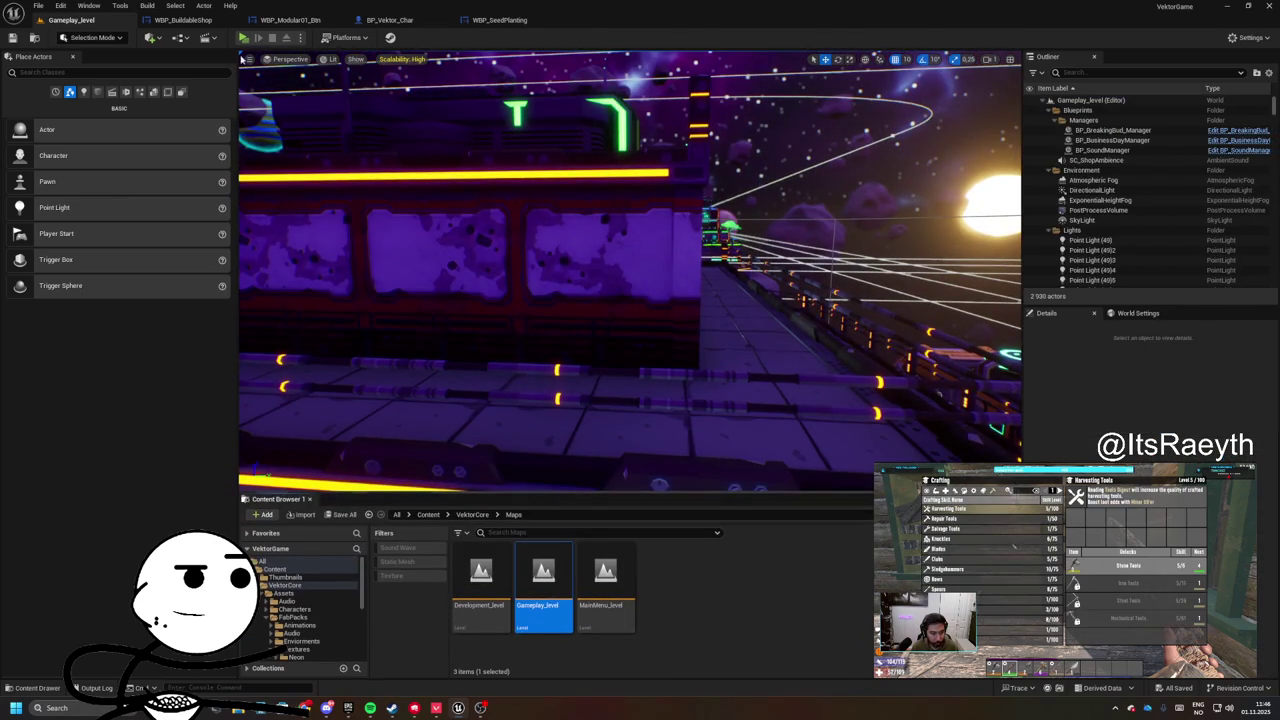
- Play-test opening the build menu with B, then stop and close the Message Log
click(243, 37)
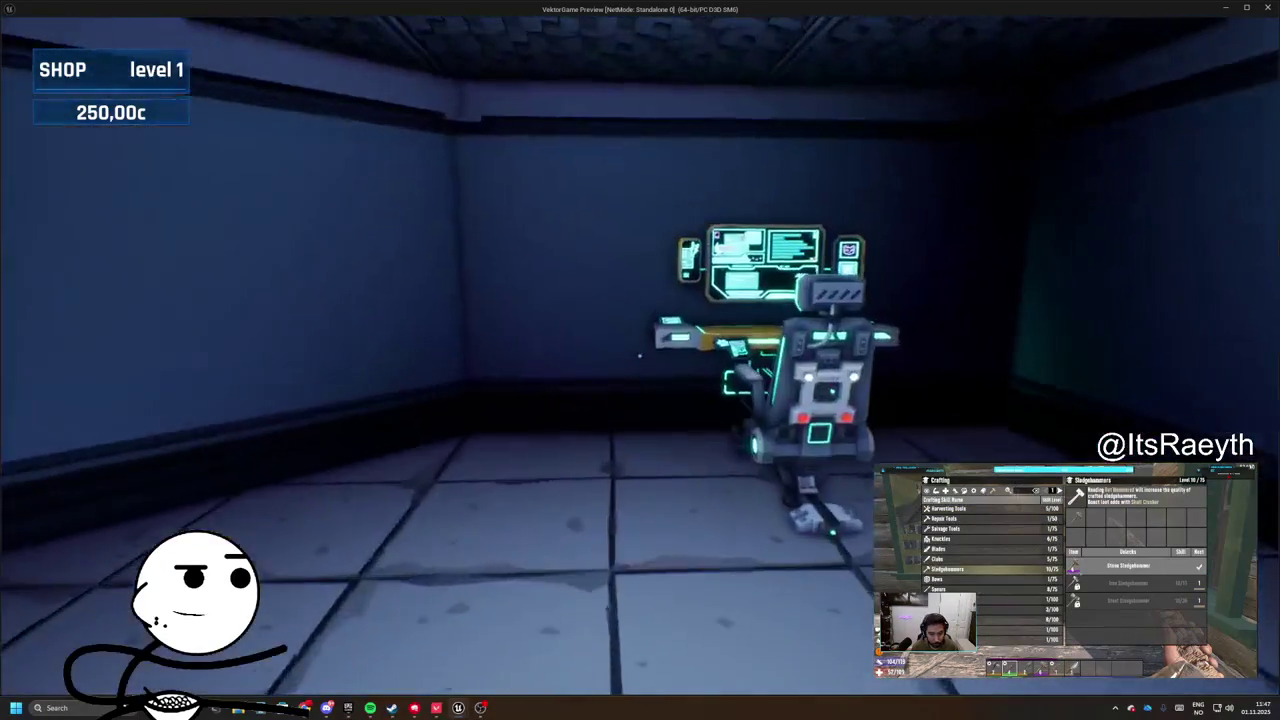
key(b)
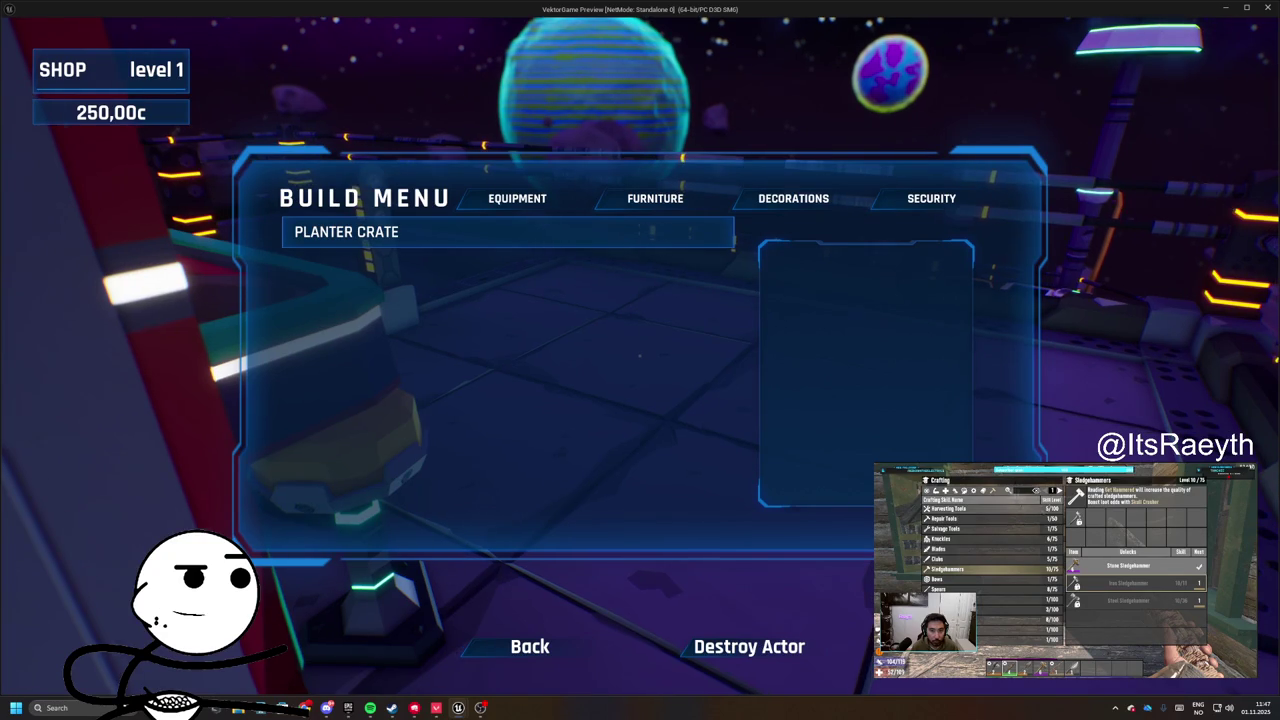
key(Escape)
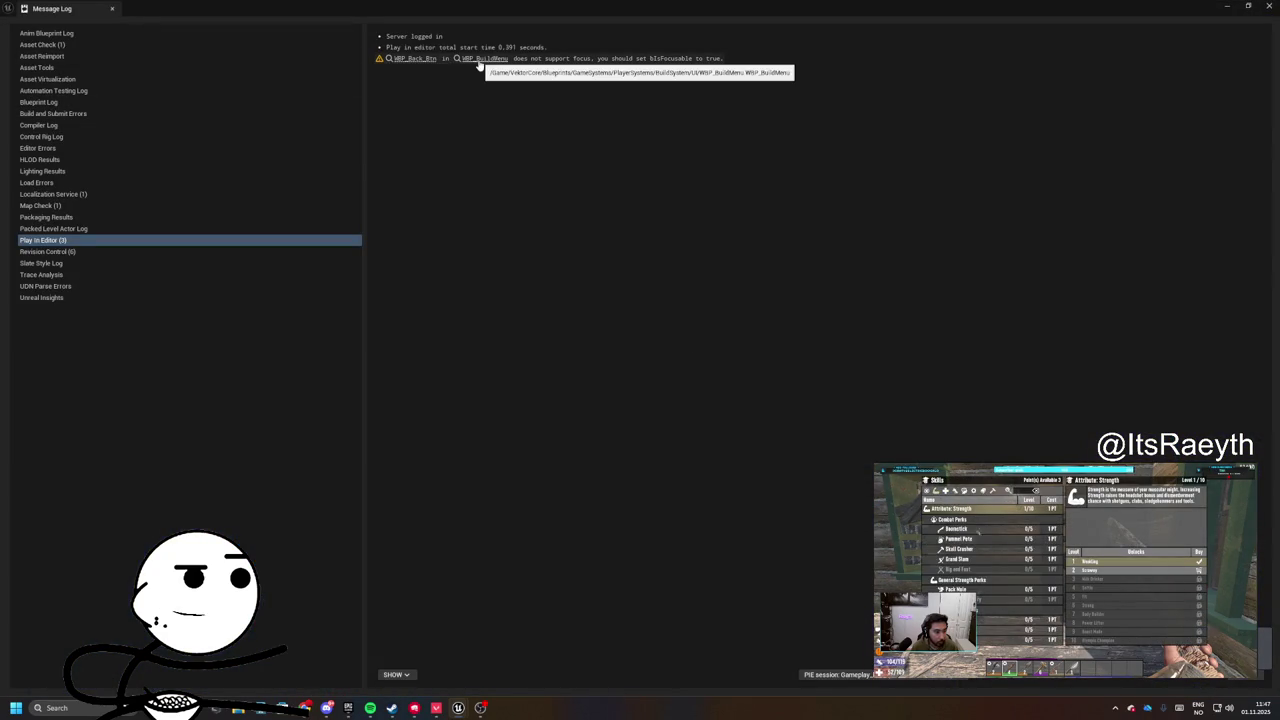
click(112, 9)
- Delete the Set Focus node and shift the remaining nodes left to close the gap
mouse_move(883, 361)
mouse_down()
mouse_move(786, 361)
mouse_move(1063, 400)
mouse_up()
key(Delete)
key(Delete)
mouse_move(1170, 365)
mouse_down()
mouse_move(760, 270)
mouse_move(743, 300)
mouse_up()
drag(837, 405, 924, 405)
- Play again to confirm the build menu opens, then reopen the WBP_BuildMenu graph
click(34, 38)
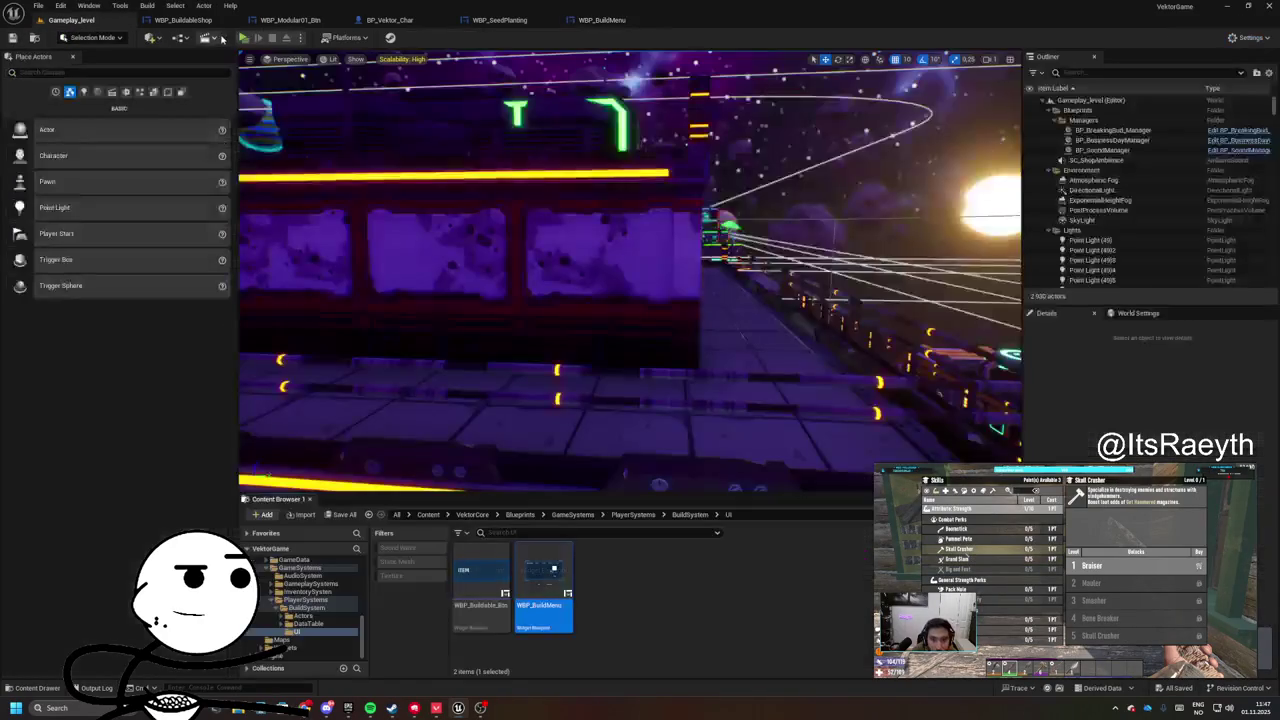
click(242, 40)
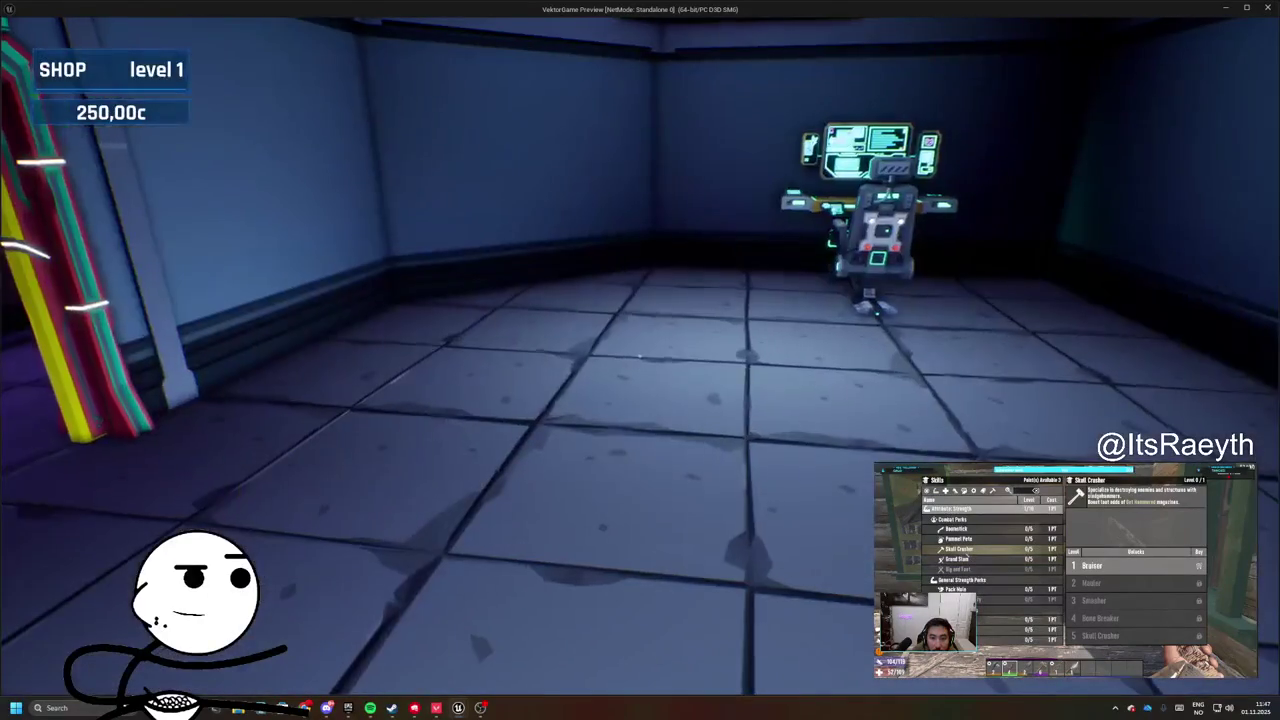
key(b)
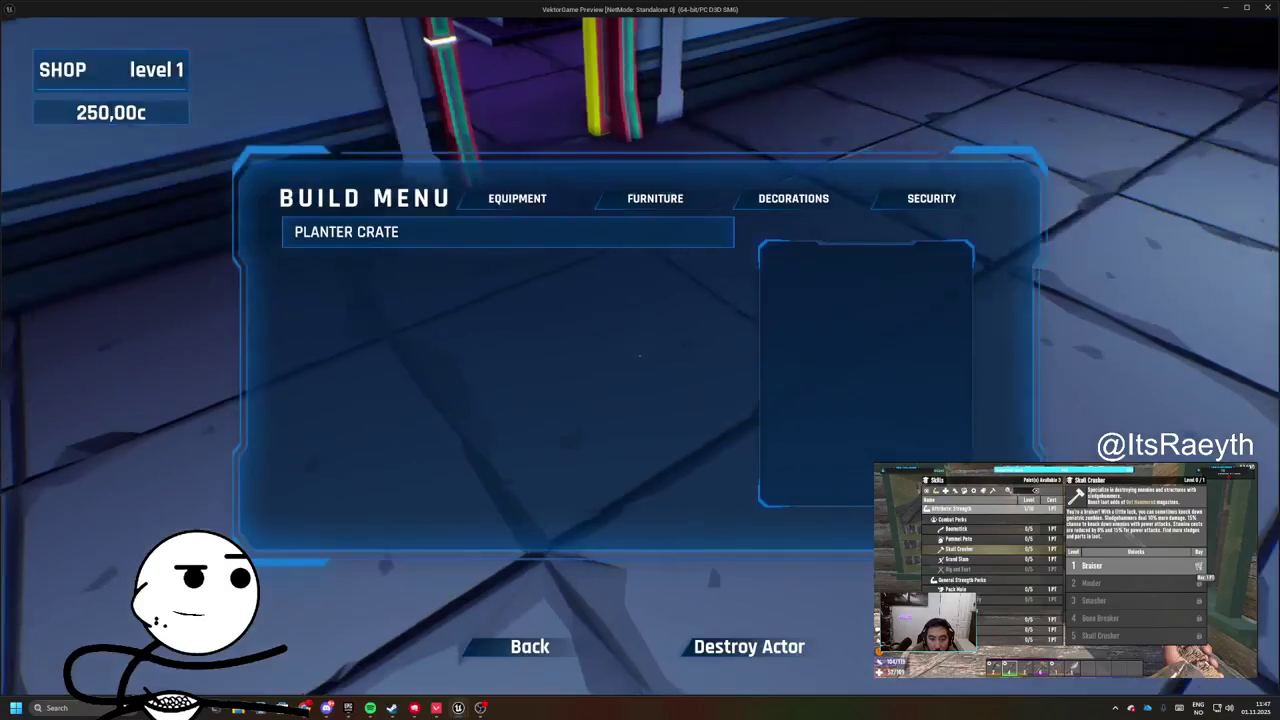
key(Escape)
click(598, 20)
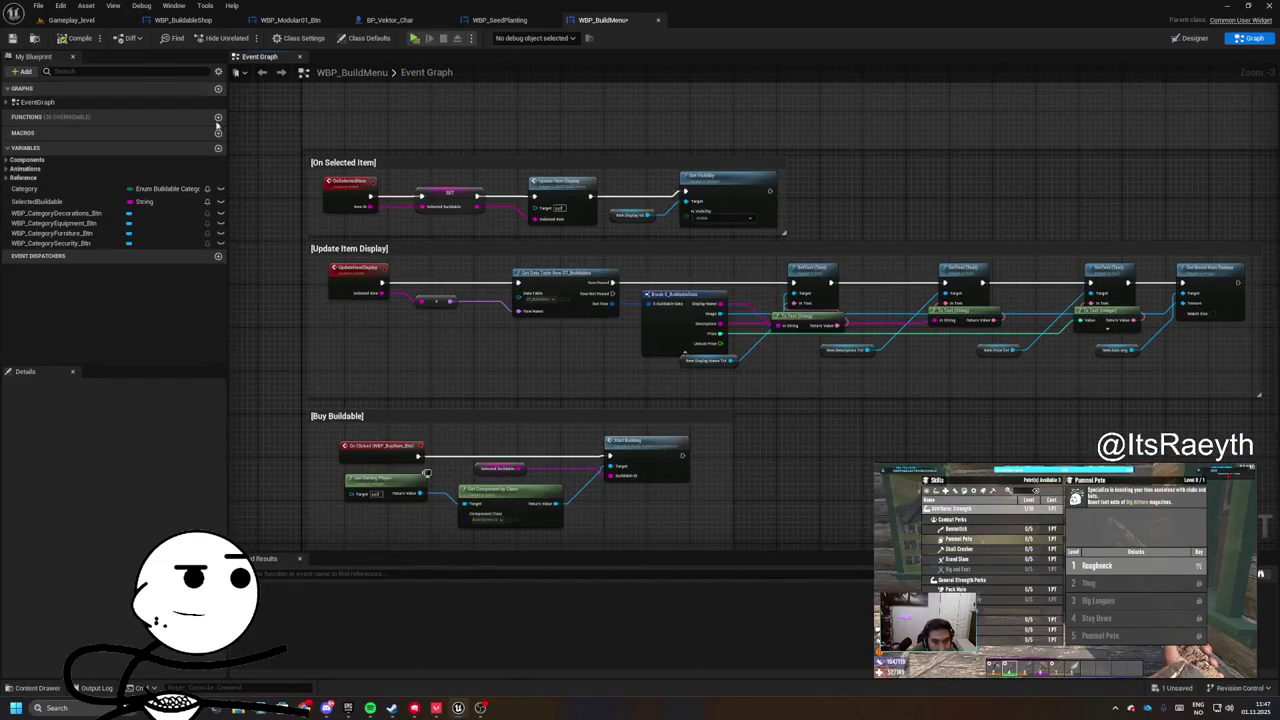
- In play, choose Planter Crate from the build menu and place it on the floor
click(64, 20)
click(242, 38)
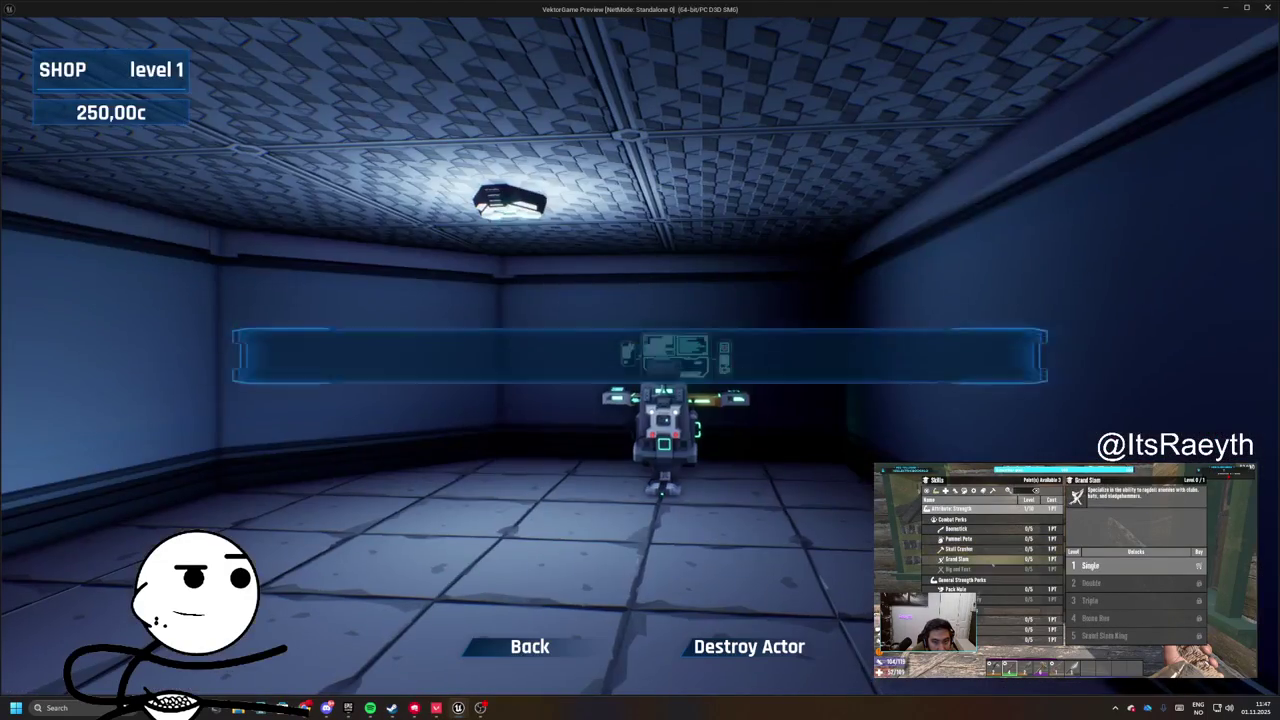
key(b)
key(b)
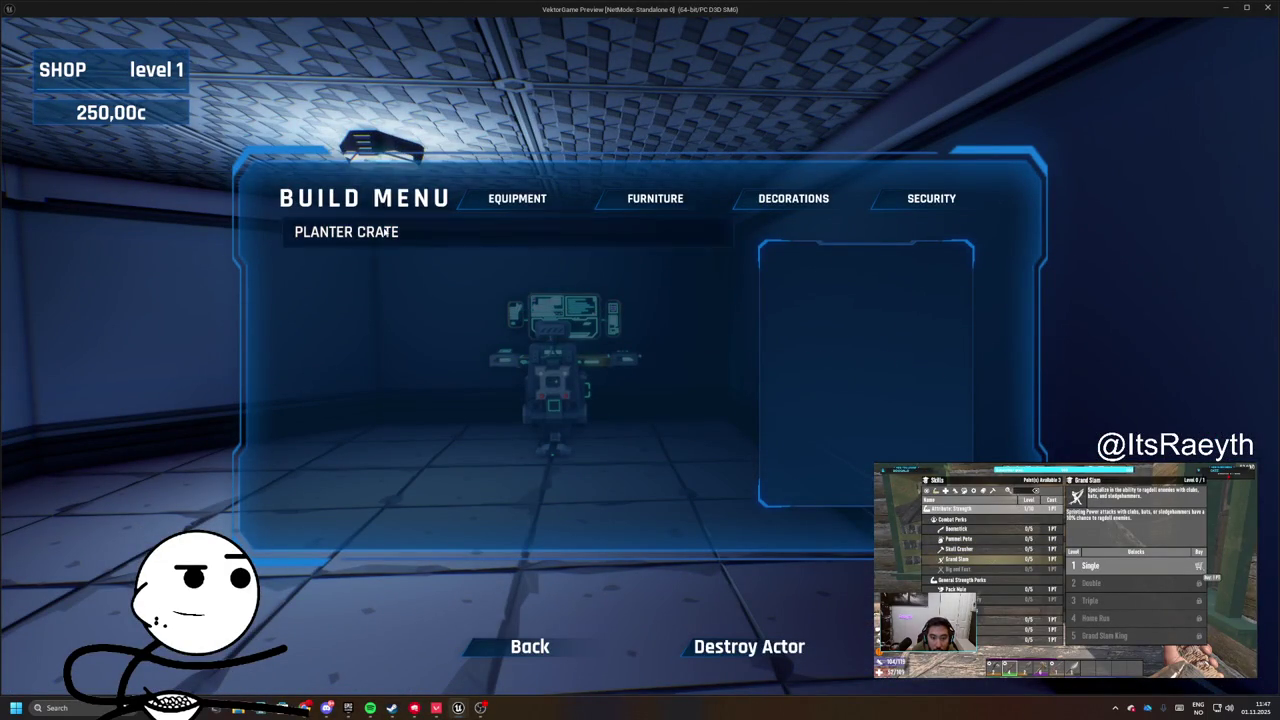
click(400, 232)
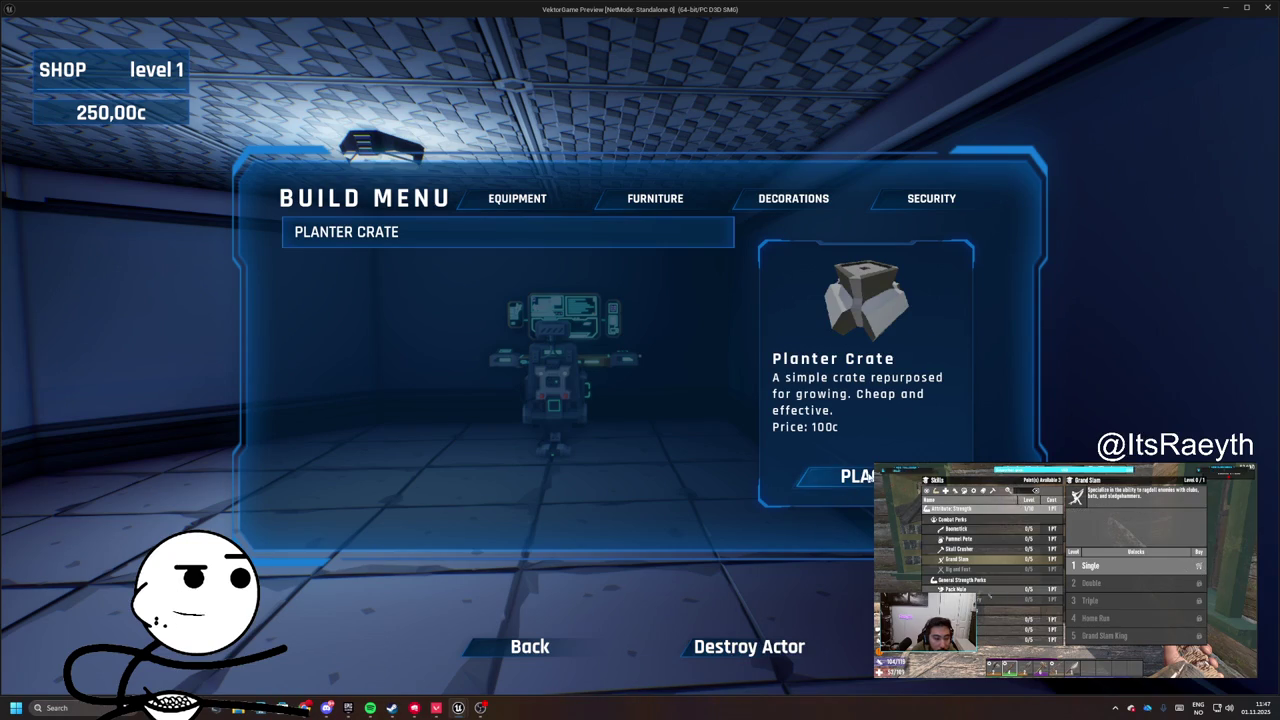
click(850, 476)
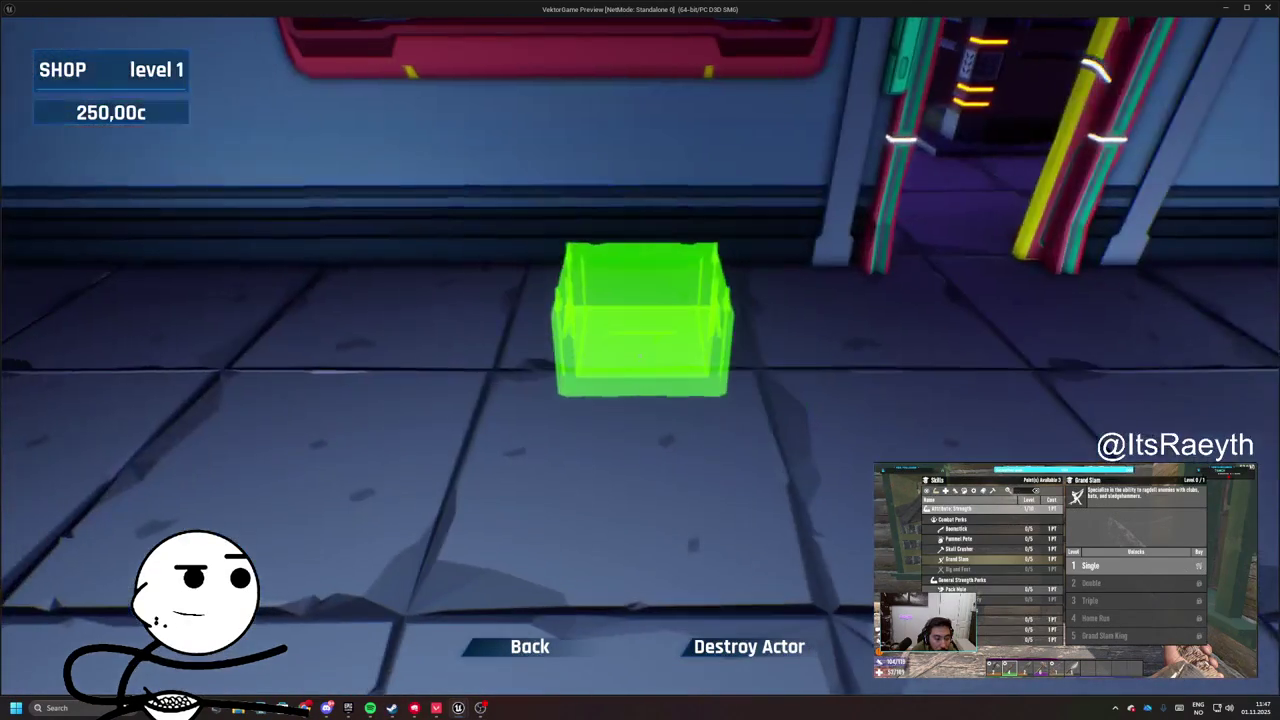
click(640, 360)
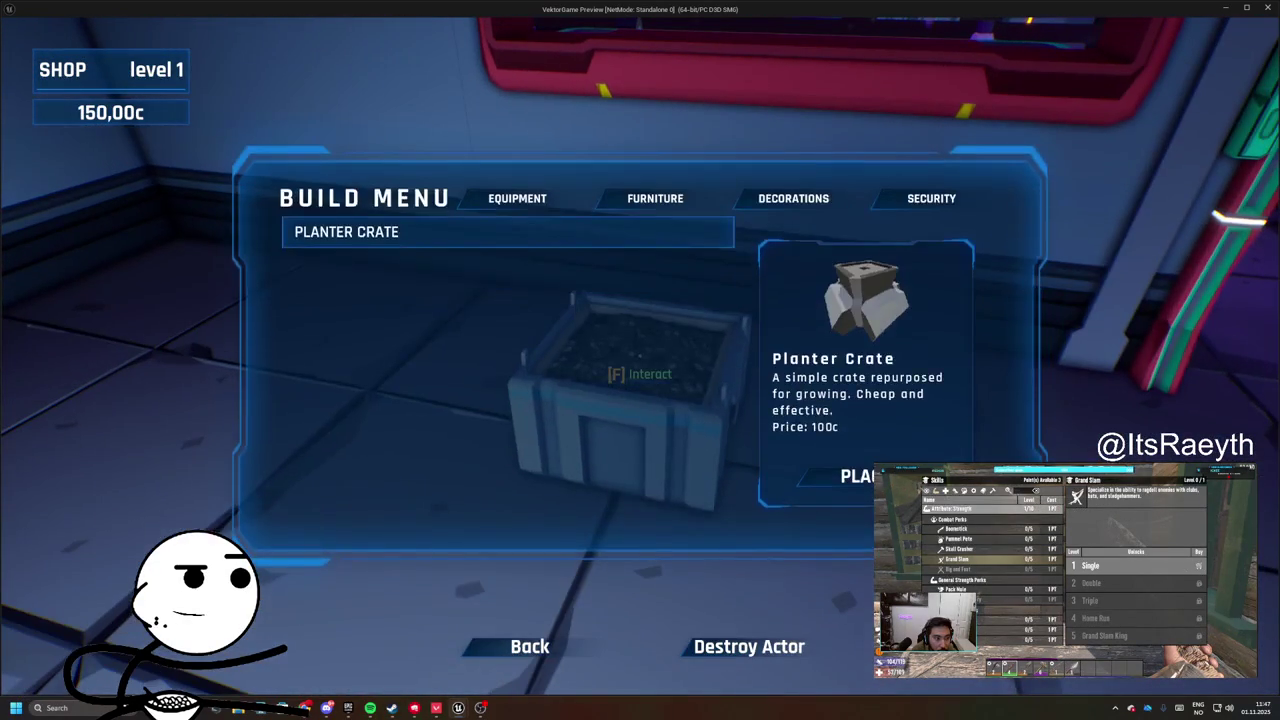
key(Escape)
- Interact with the crate, plant the OG Kush seed, then stop the session
key(f)
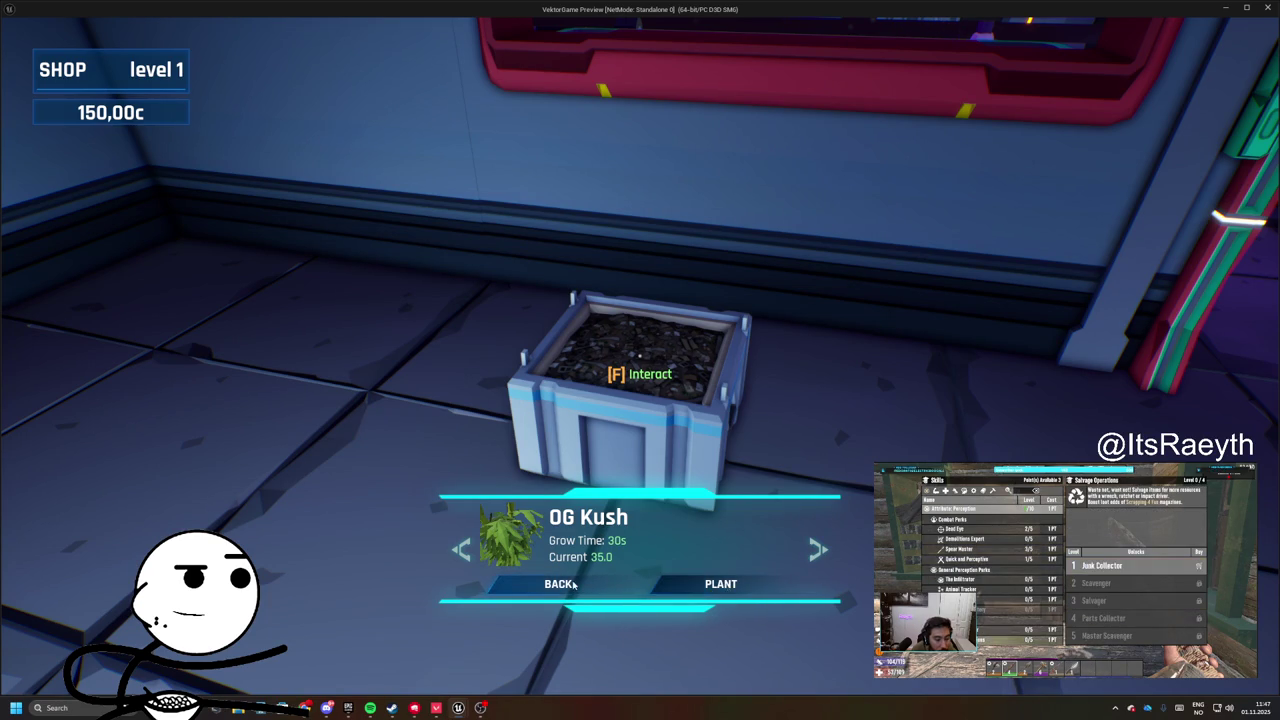
click(727, 587)
key(f)
key(Escape)
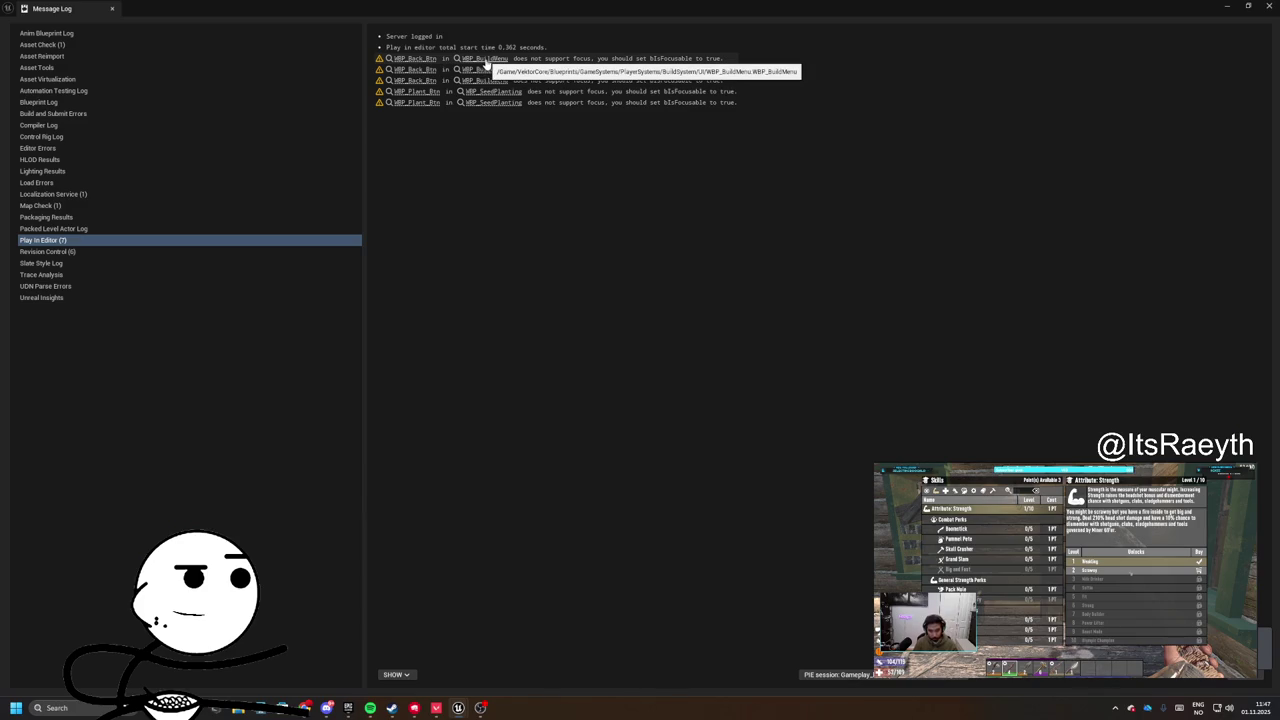
- Close the Message Log and bring WBP_BuildMenu's Back input nodes into view
click(421, 61)
click(112, 8)
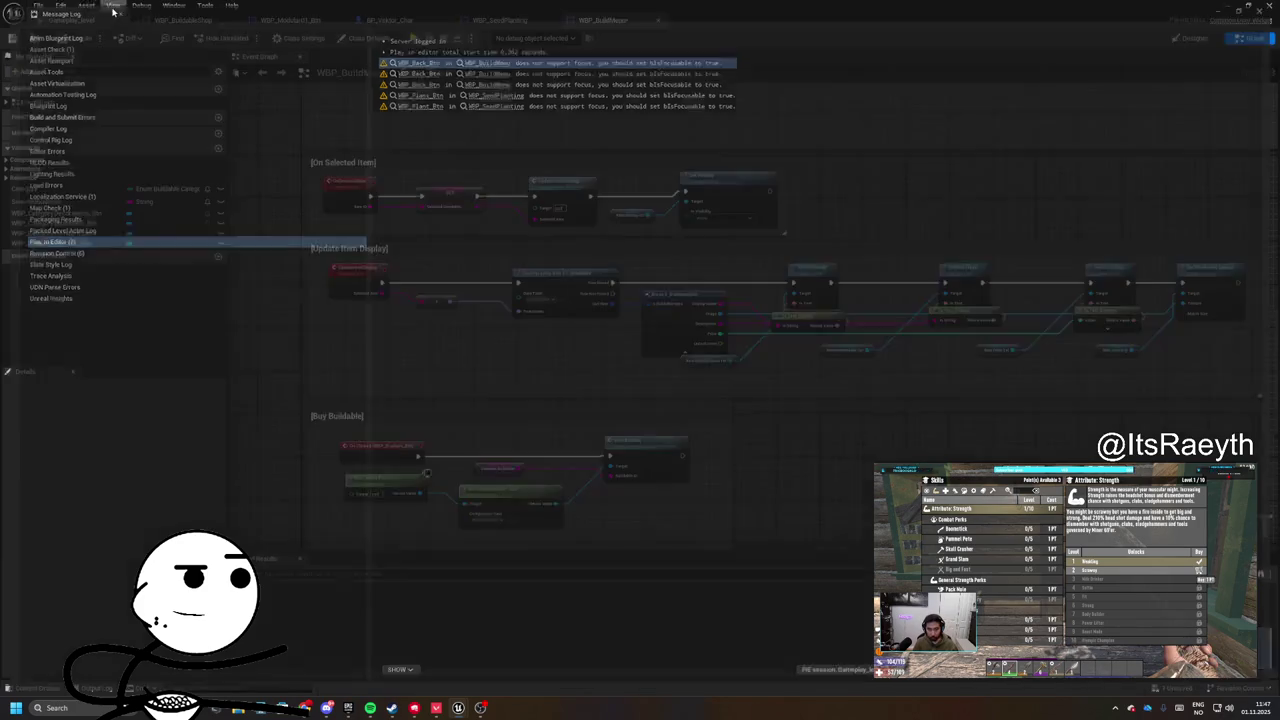
mouse_move(481, 185)
mouse_down()
mouse_move(520, 520)
mouse_move(503, 528)
mouse_move(494, 393)
mouse_move(240, 378)
mouse_up()
drag(840, 200, 600, 320)
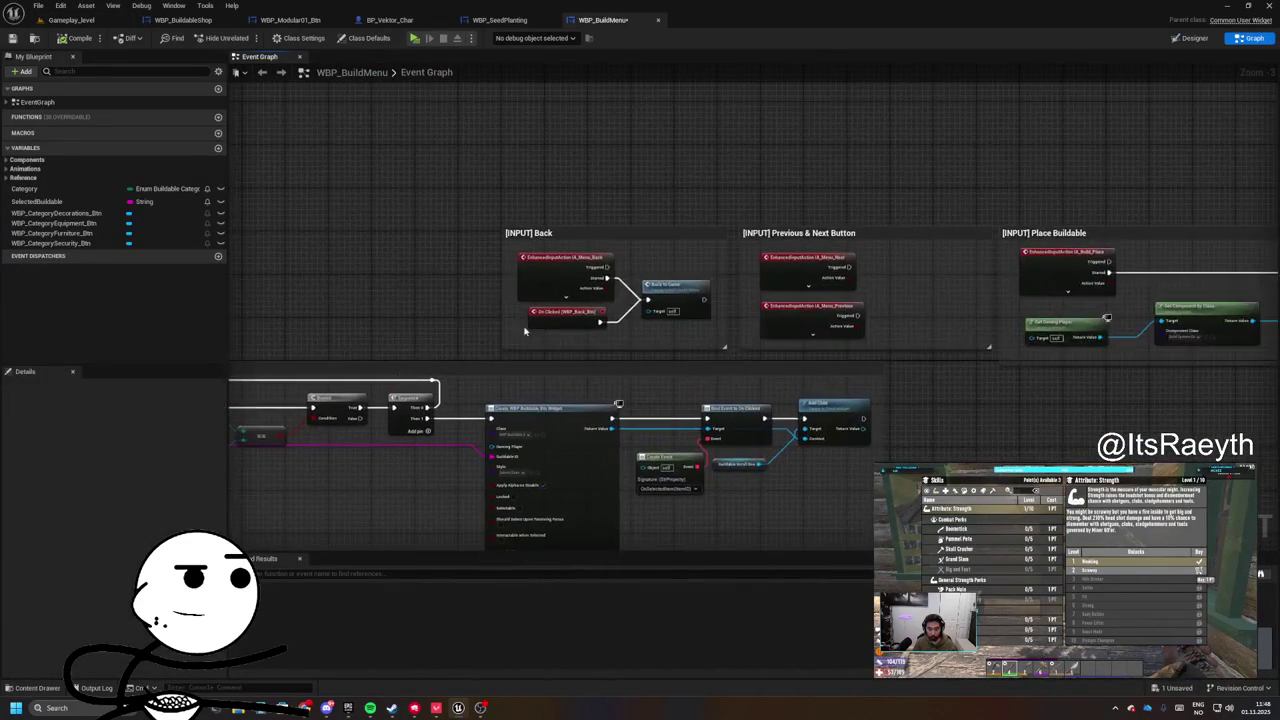
scroll(641, 251, up, 3)
- Jump to the On Back custom event and inspect its Toggle Building call
right_click(641, 265)
click(420, 180)
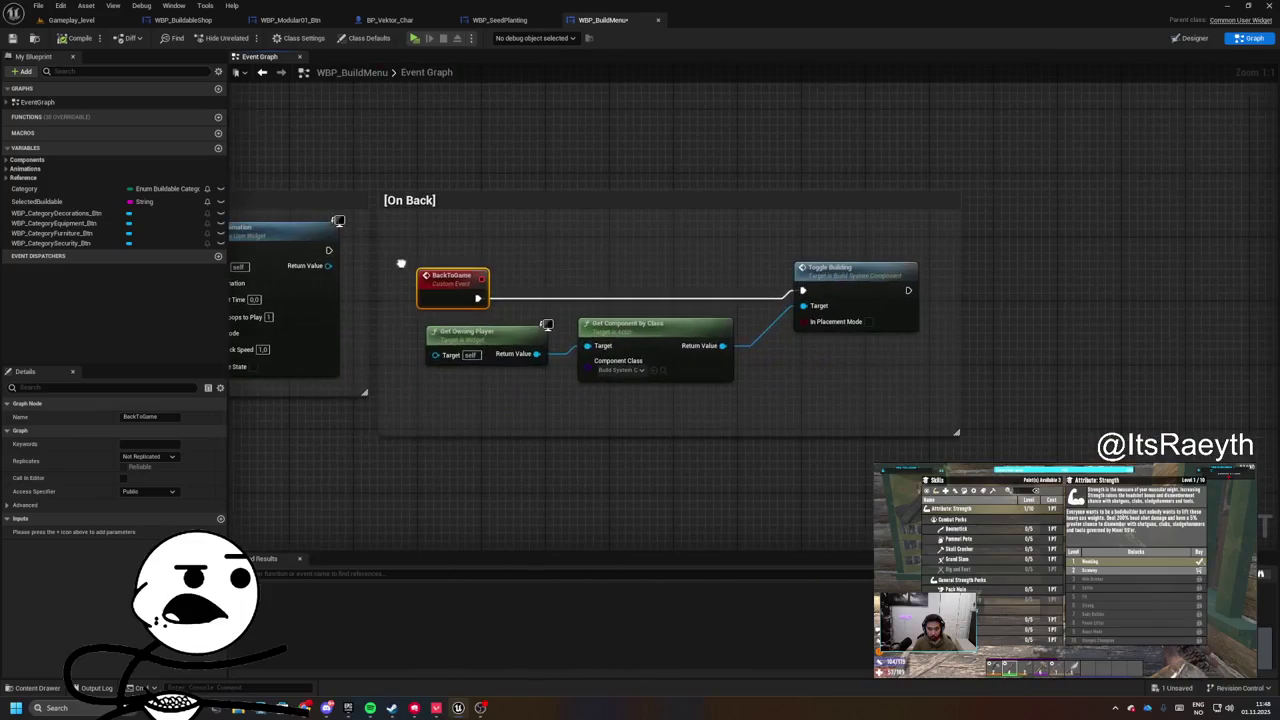
mouse_move(736, 388)
mouse_down()
mouse_move(689, 400)
mouse_move(703, 360)
mouse_move(588, 267)
mouse_up()
drag(588, 267, 812, 345)
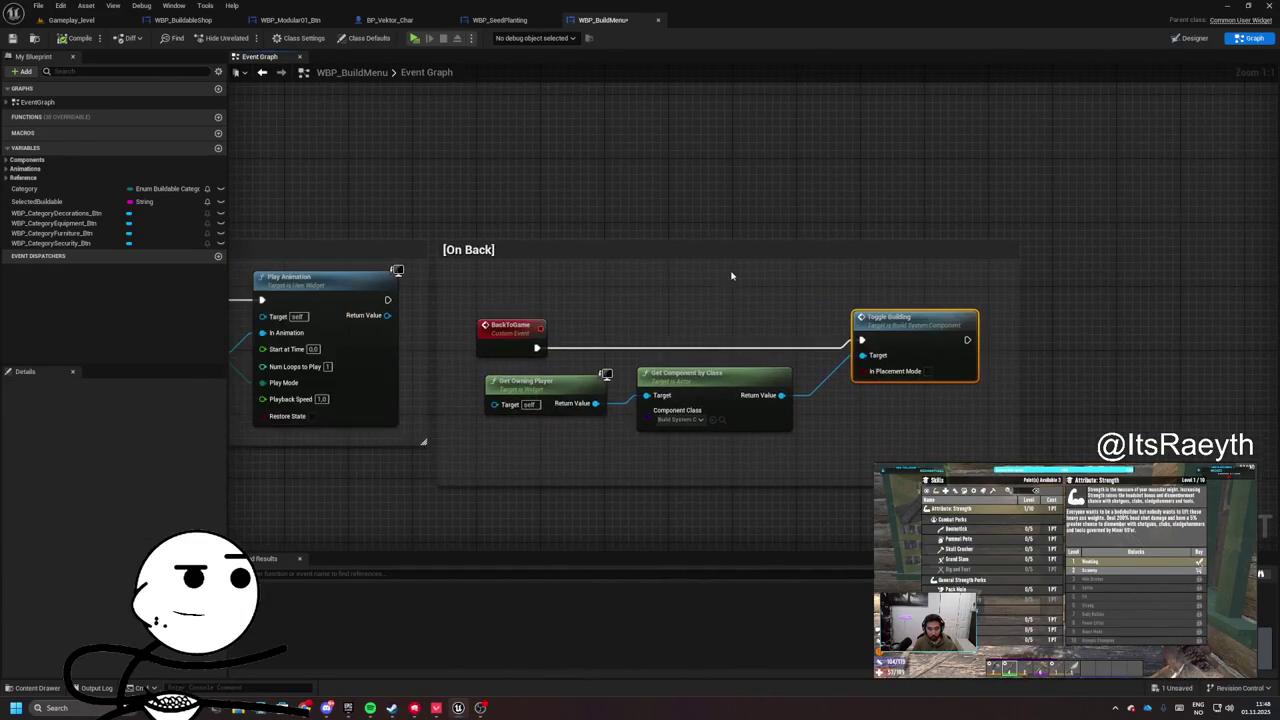
drag(711, 269, 590, 276)
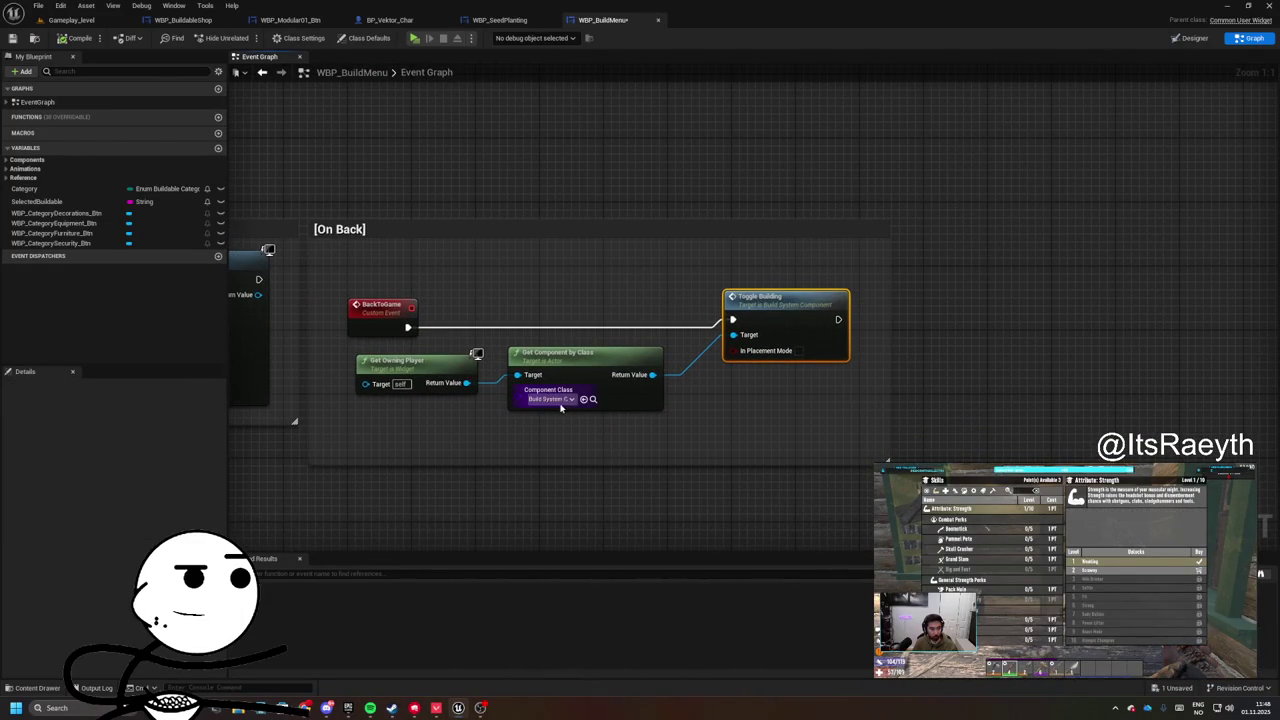
click(594, 399)
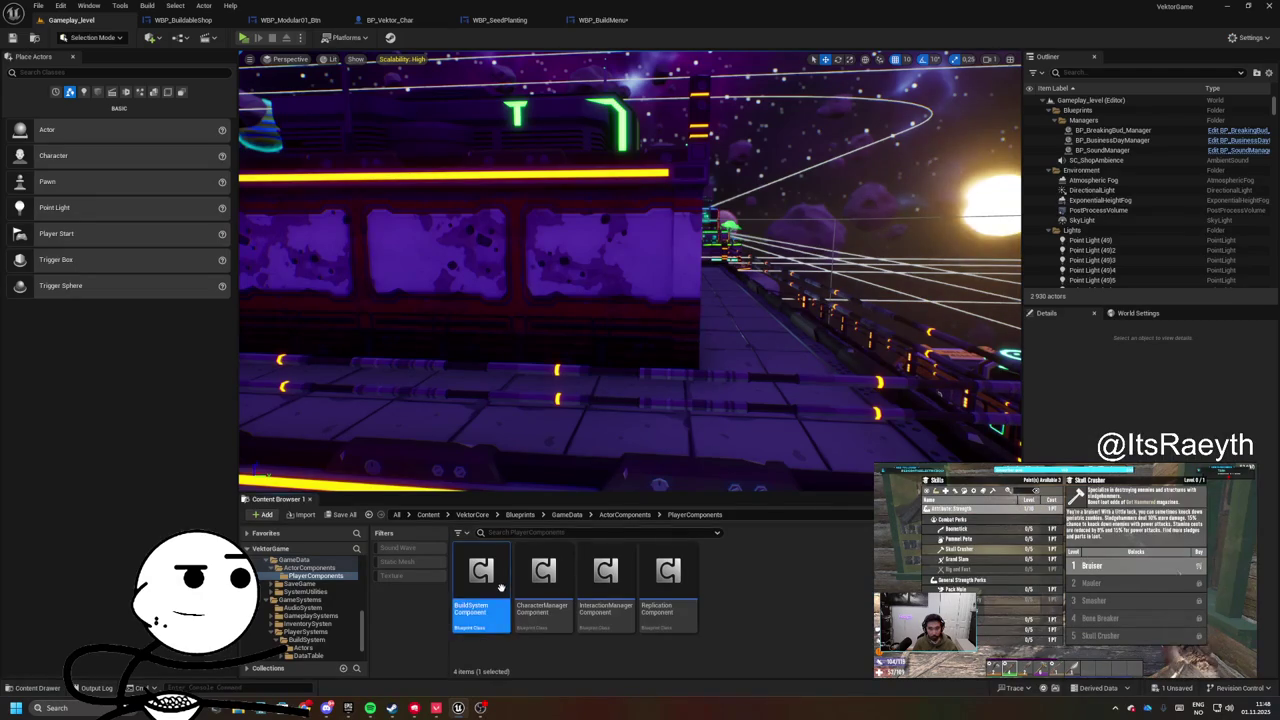
- In BuildSystemComponent's Toggle Building graph, add a Get HUD node fed by the Player Controller
double_click(501, 587)
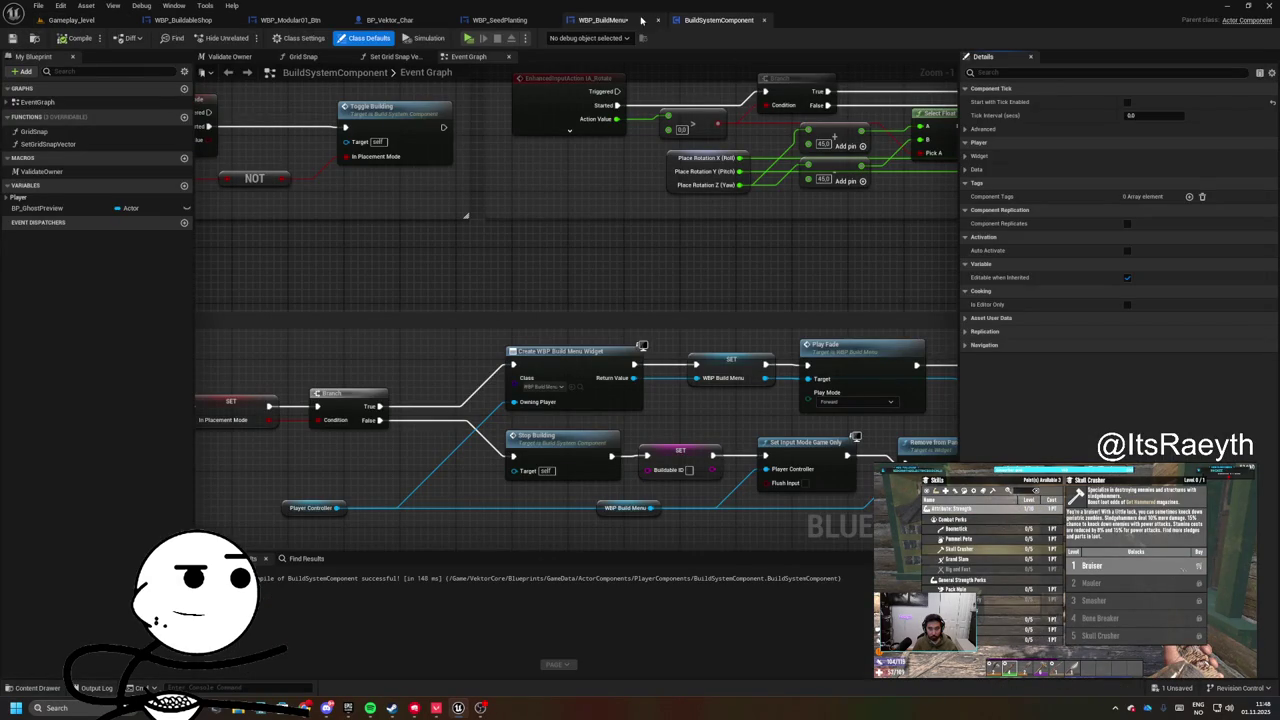
scroll(583, 243, down, 2)
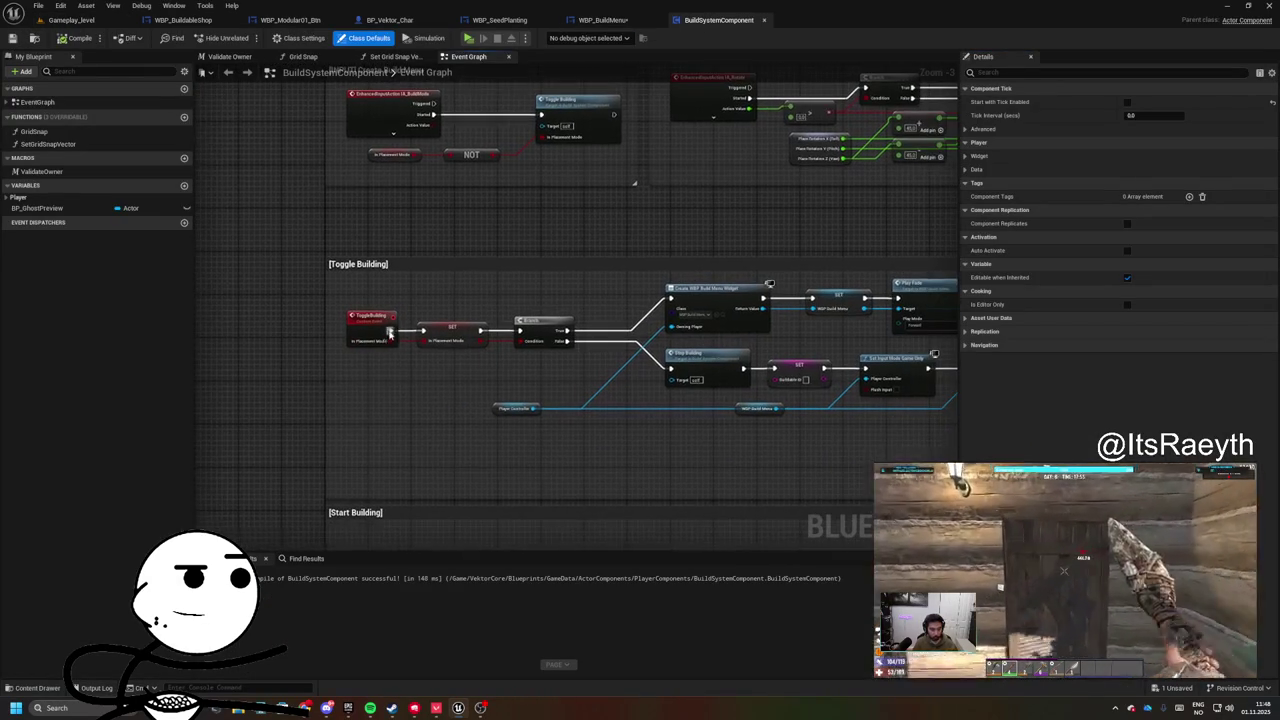
scroll(659, 302, up, 2)
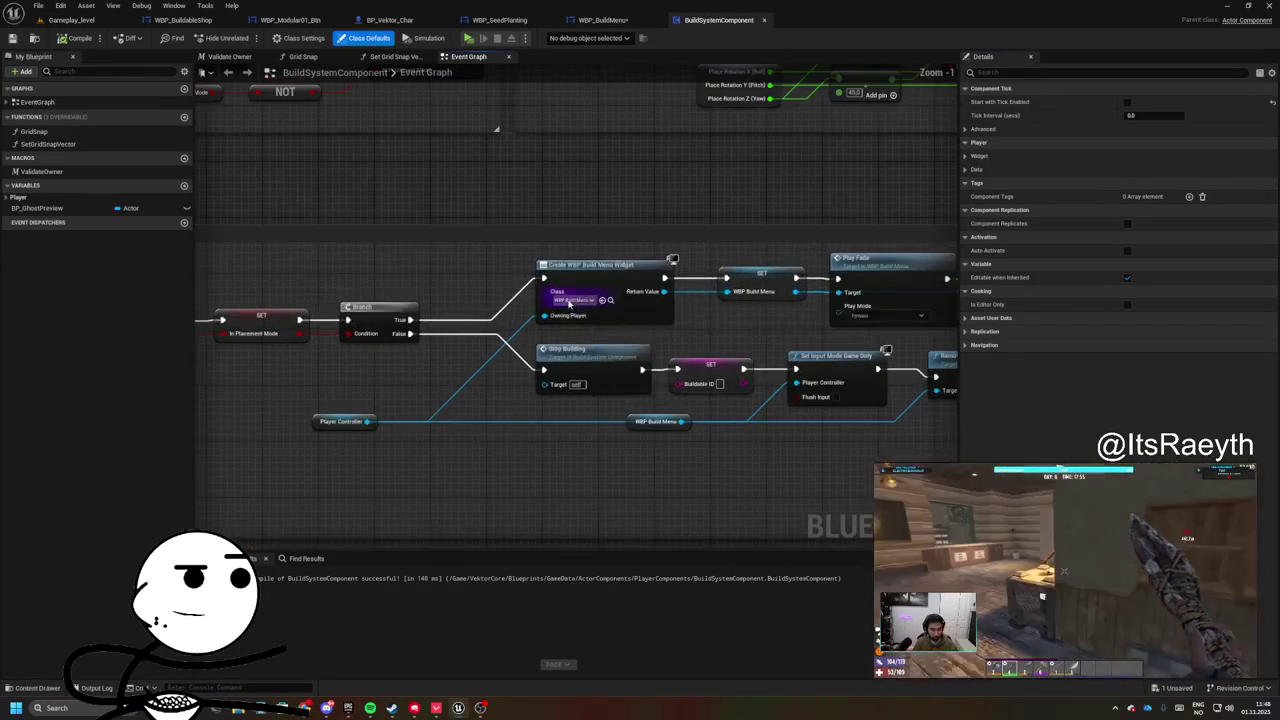
drag(659, 302, 540, 288)
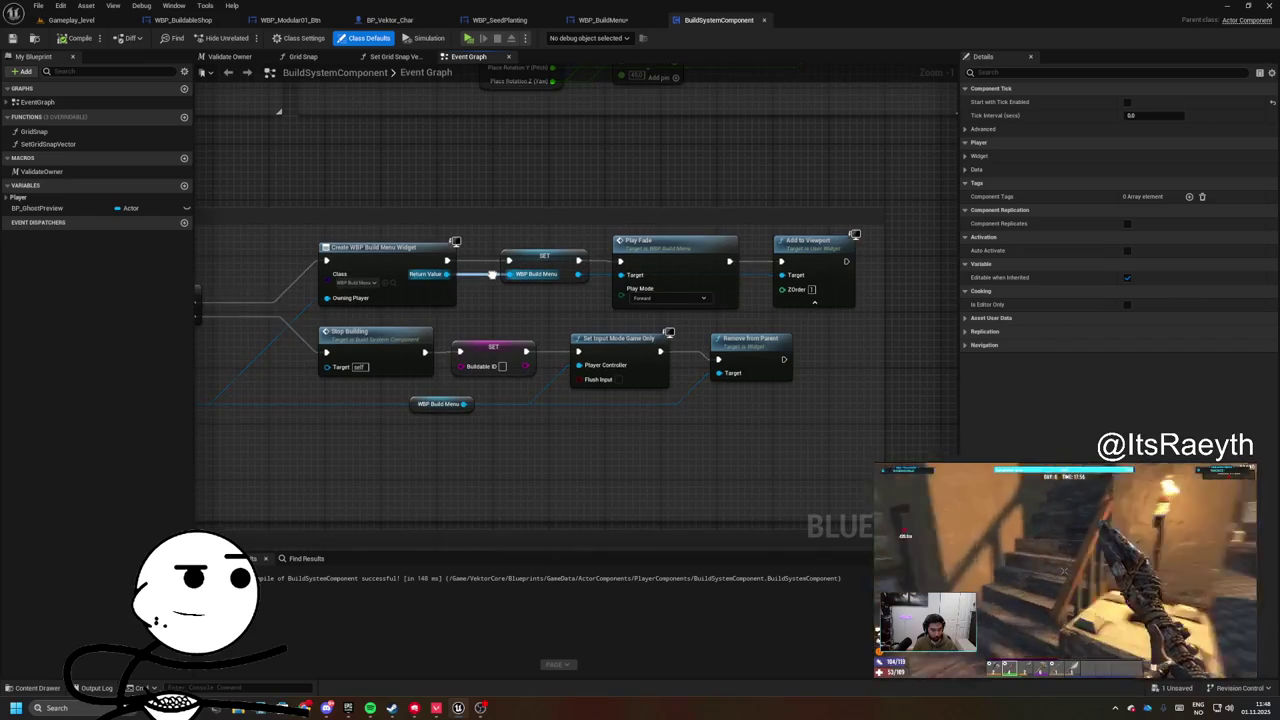
drag(492, 274, 603, 272)
mouse_move(348, 241)
mouse_down()
mouse_move(480, 251)
mouse_move(534, 341)
mouse_up()
mouse_move(548, 401)
mouse_down()
mouse_move(418, 387)
mouse_move(518, 387)
mouse_up()
text(get)
text( hud)
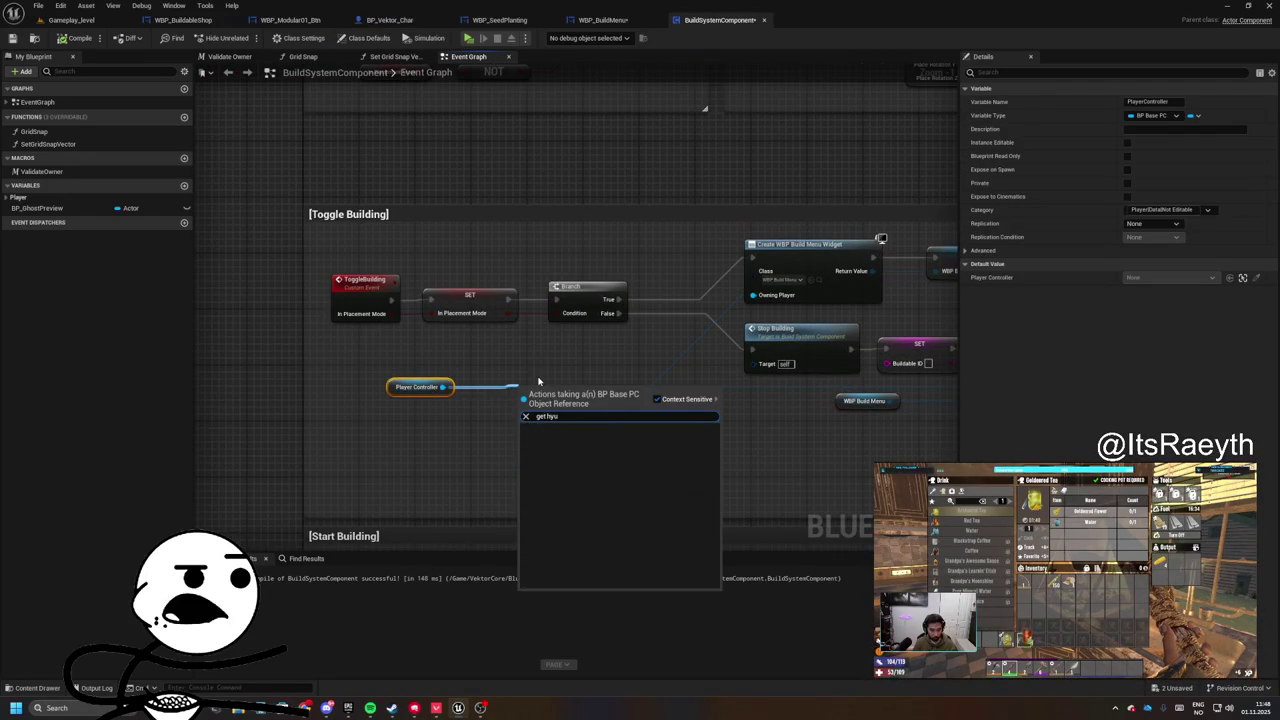
key(Return)
- Cancel the 'open bu' node search from Get HUD and save the BuildSystemComponent blueprint
drag(584, 412, 664, 410)
text(open bu)
click(210, 213)
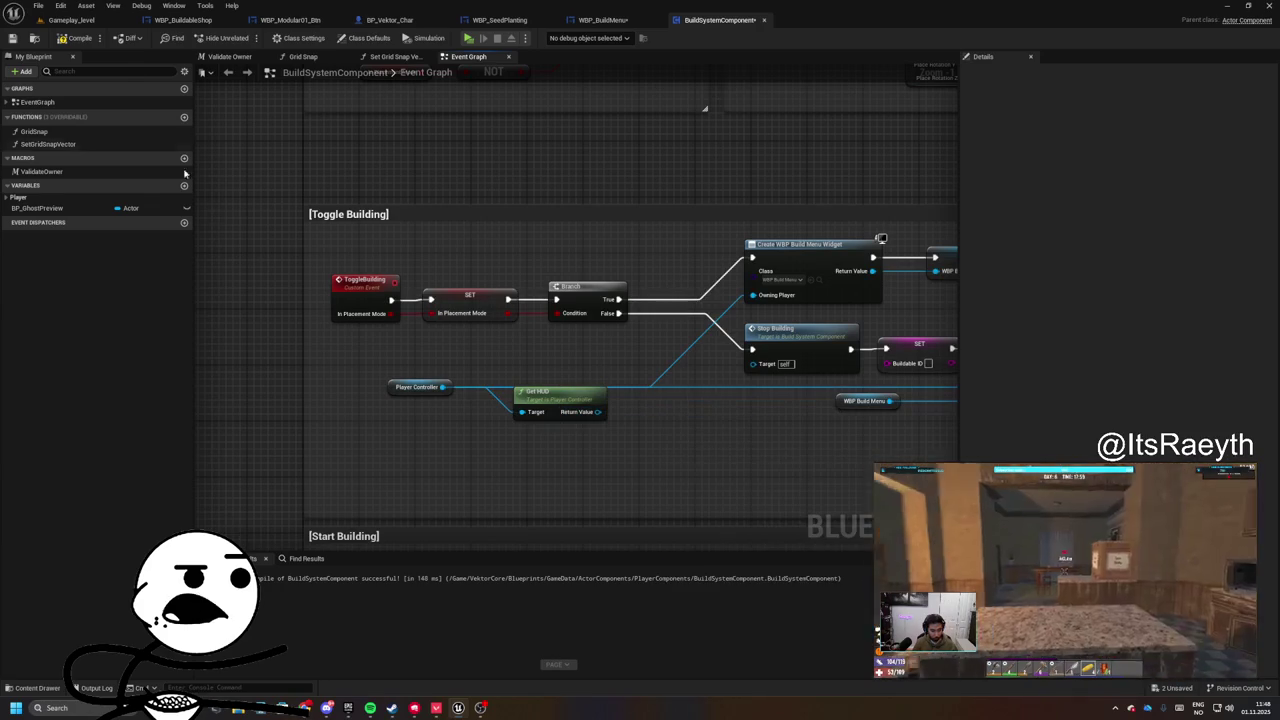
click(12, 38)
click(34, 38)
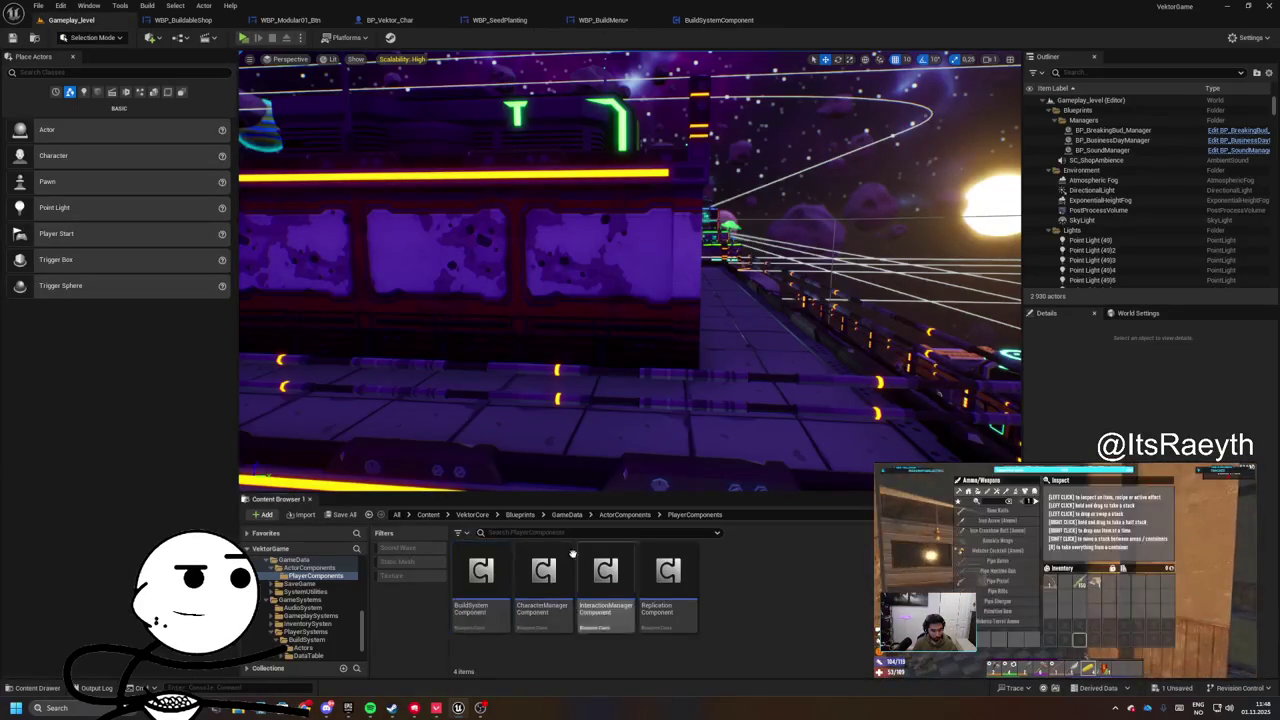
- Browse to the Interface folder under Blueprints/GameData/SystemUtilities/BlueprintLibrary
click(472, 514)
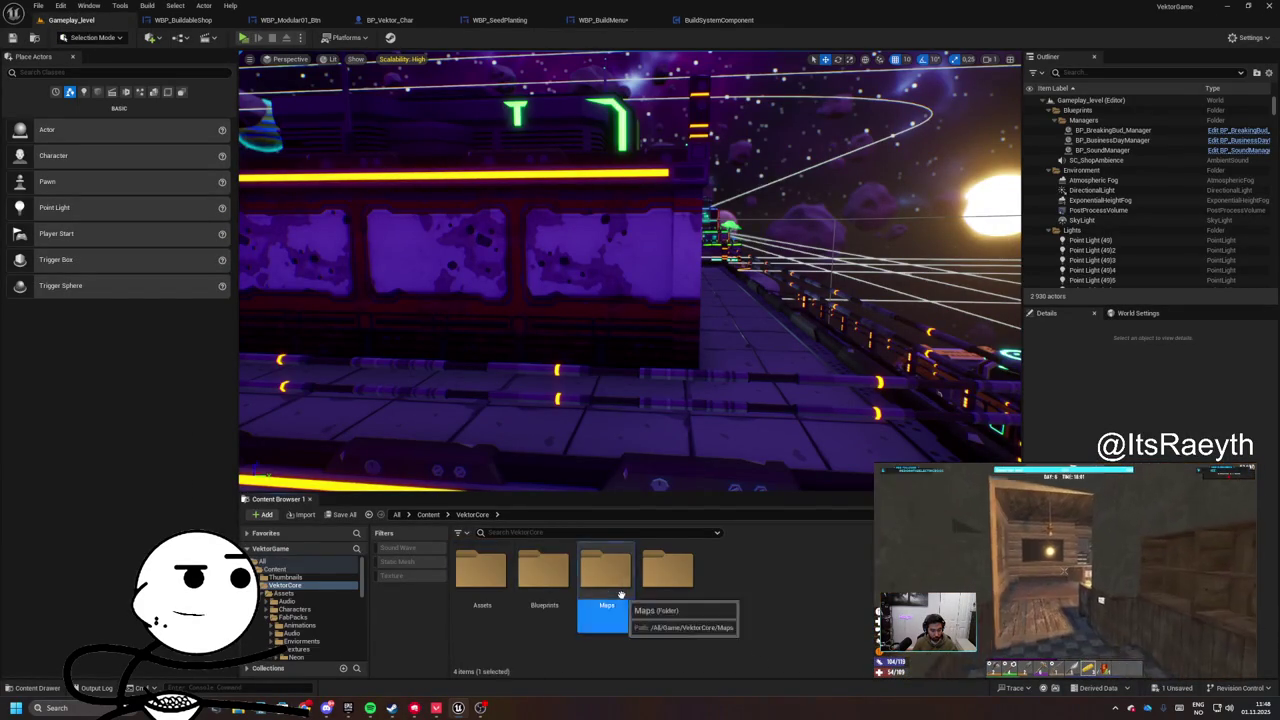
double_click(606, 575)
click(472, 514)
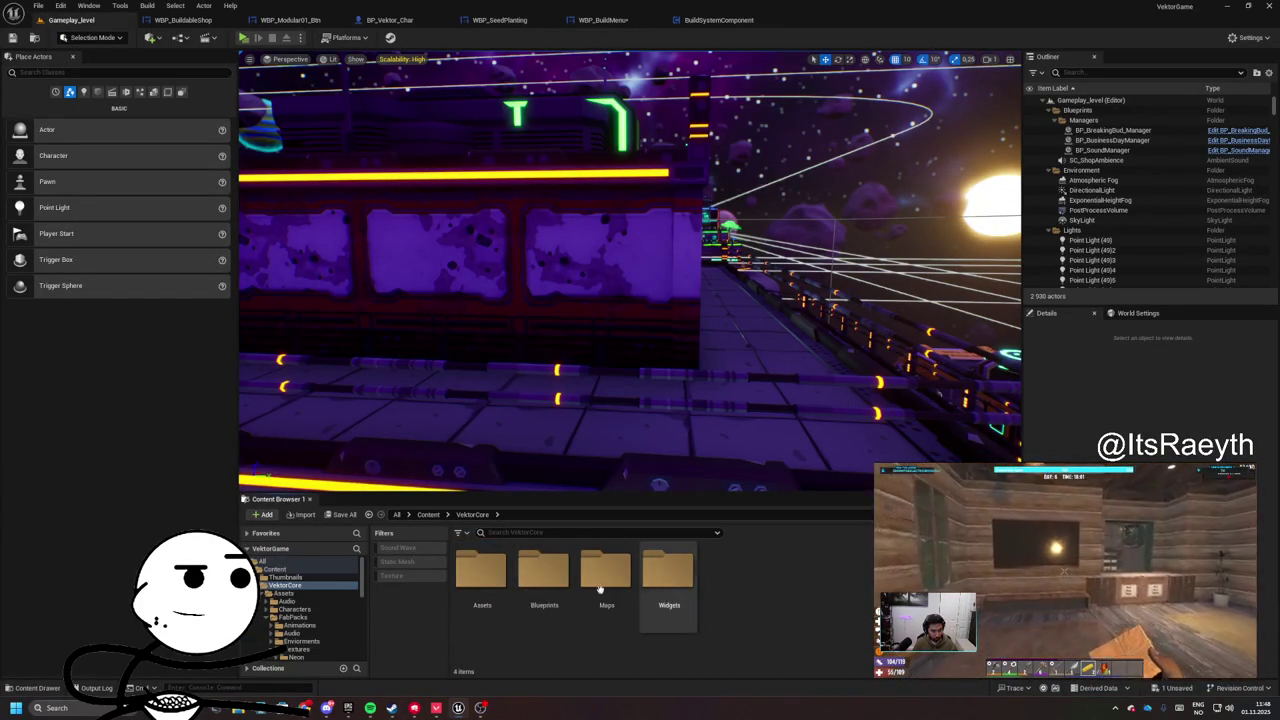
double_click(543, 575)
click(604, 588)
double_click(604, 590)
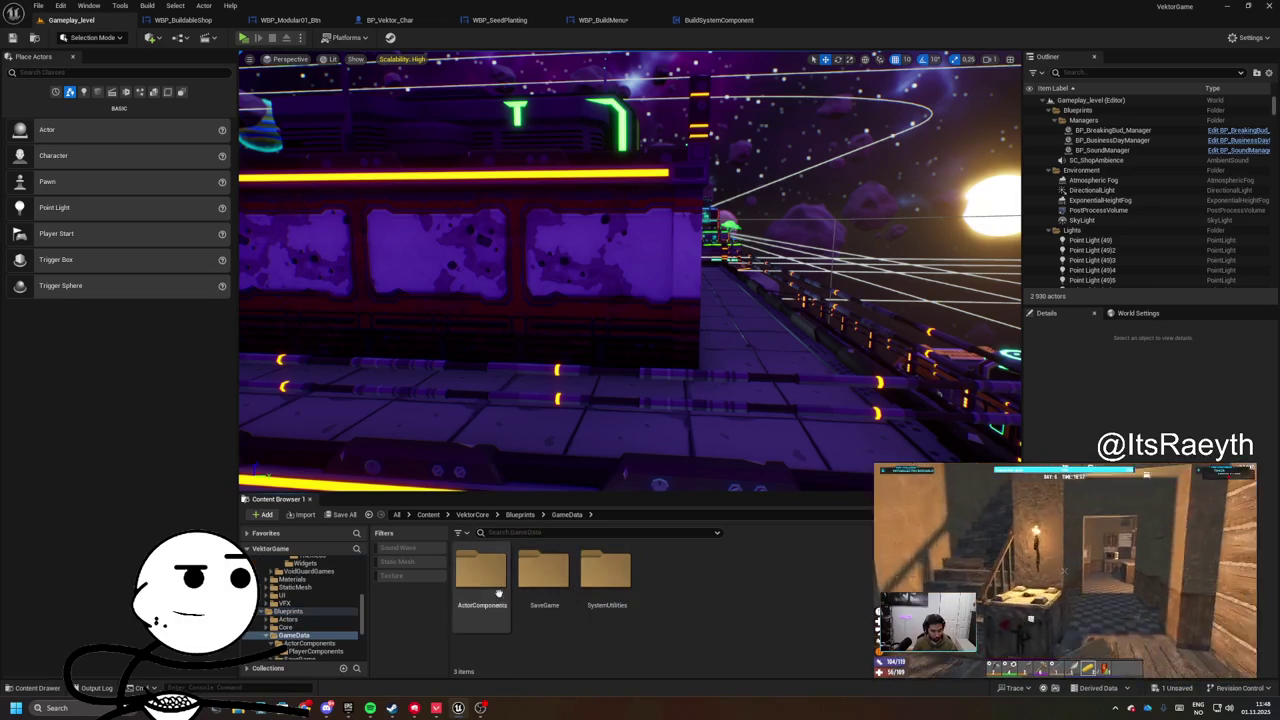
double_click(606, 578)
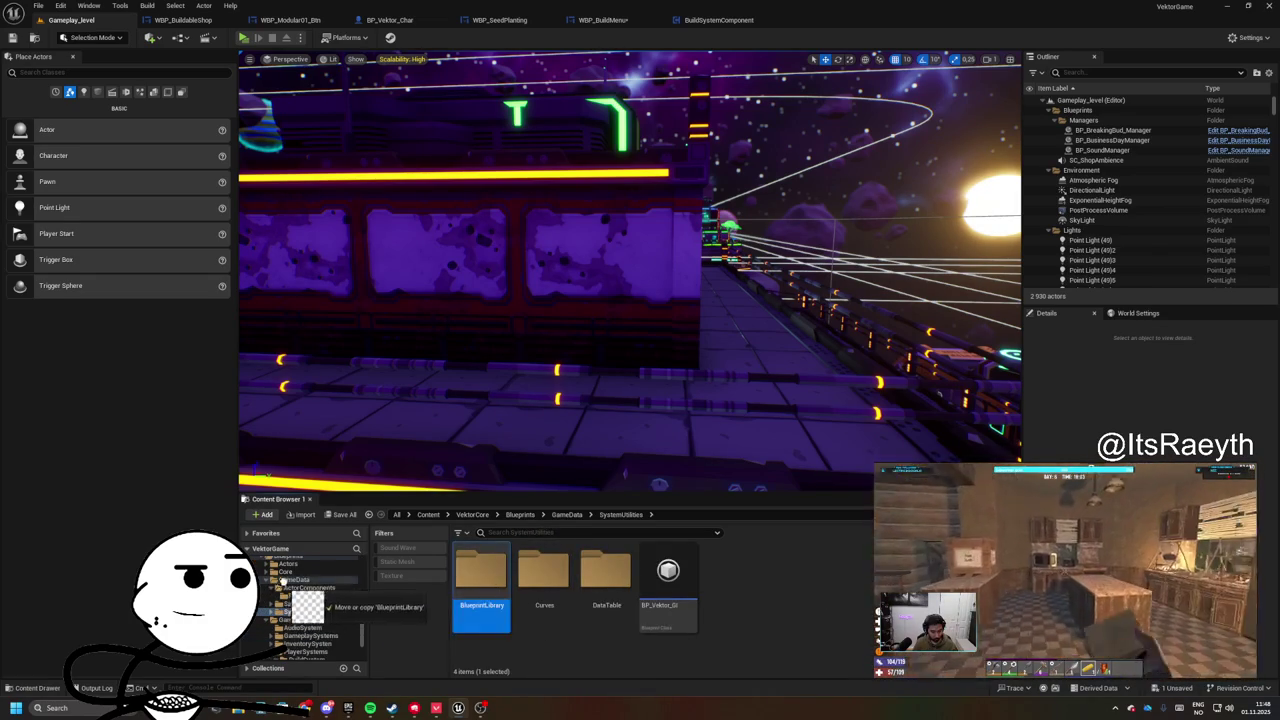
double_click(483, 578)
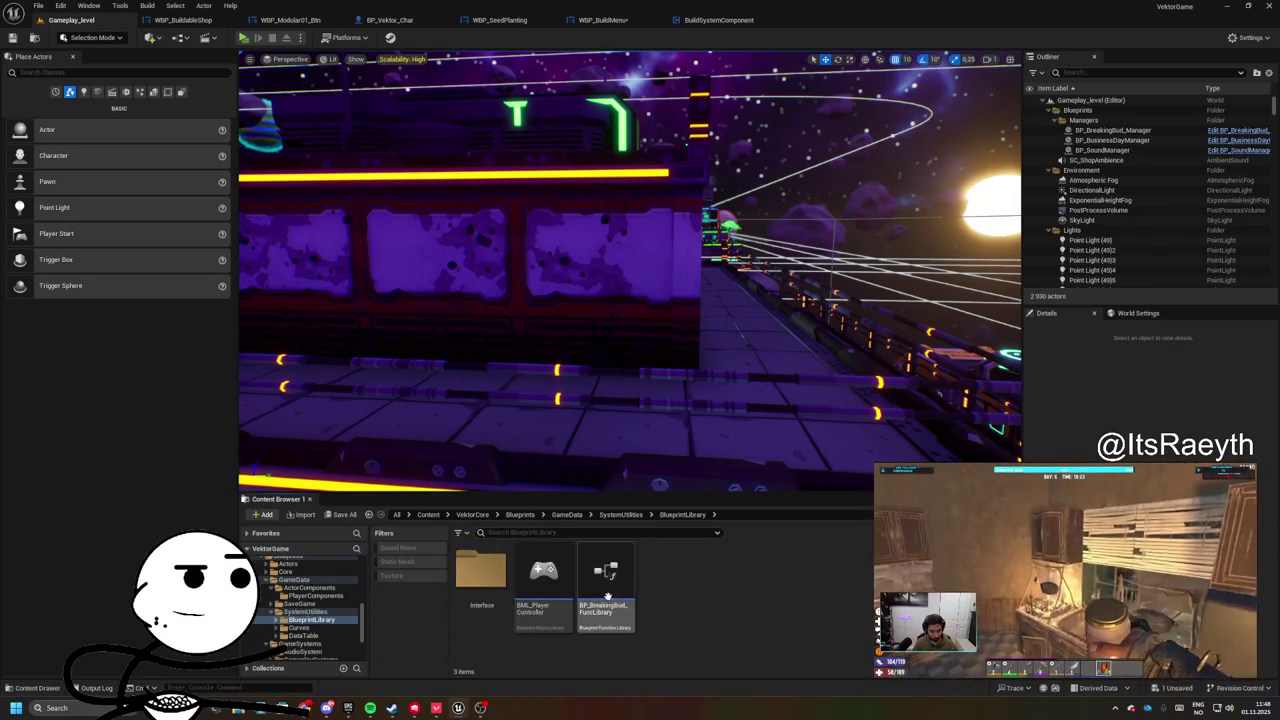
double_click(481, 578)
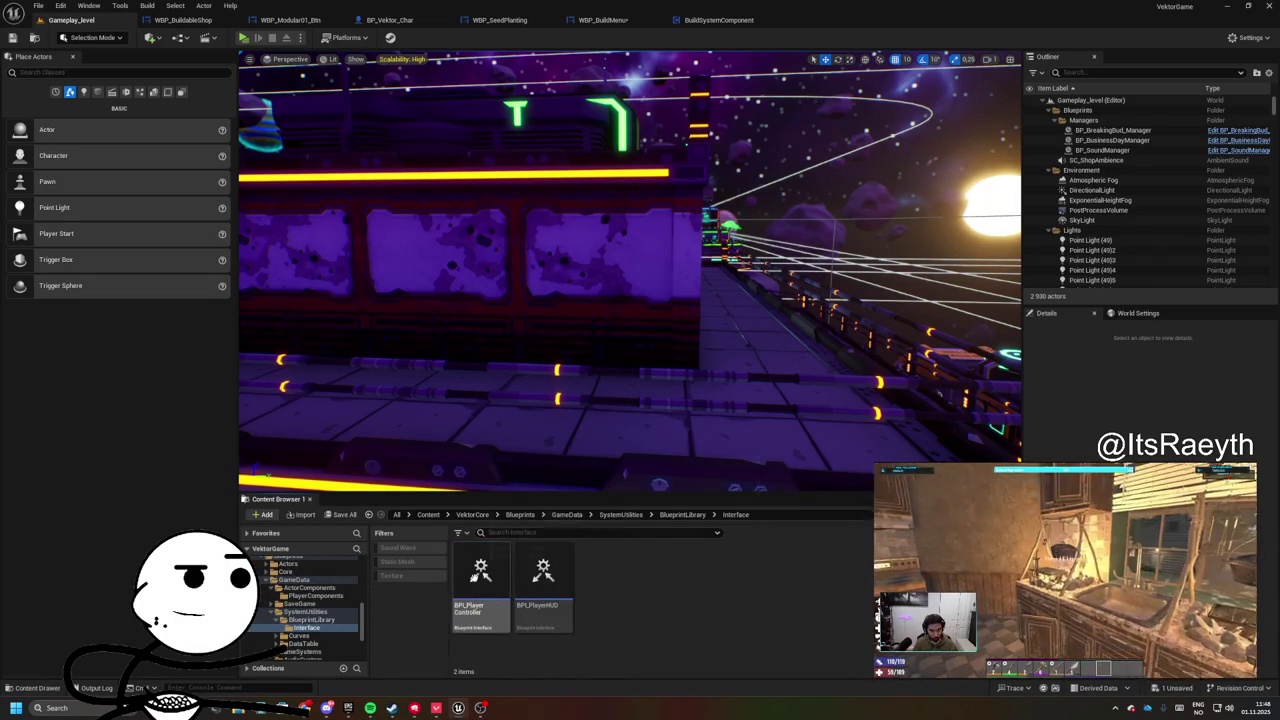
- Move both interface assets into GameData and delete the emptied Interface folder
key(ctrl+a)
mouse_move(480, 590)
mouse_down()
mouse_move(414, 651)
mouse_move(323, 625)
mouse_move(326, 603)
mouse_move(320, 636)
mouse_move(296, 579)
mouse_move(312, 617)
mouse_up()
click(330, 606)
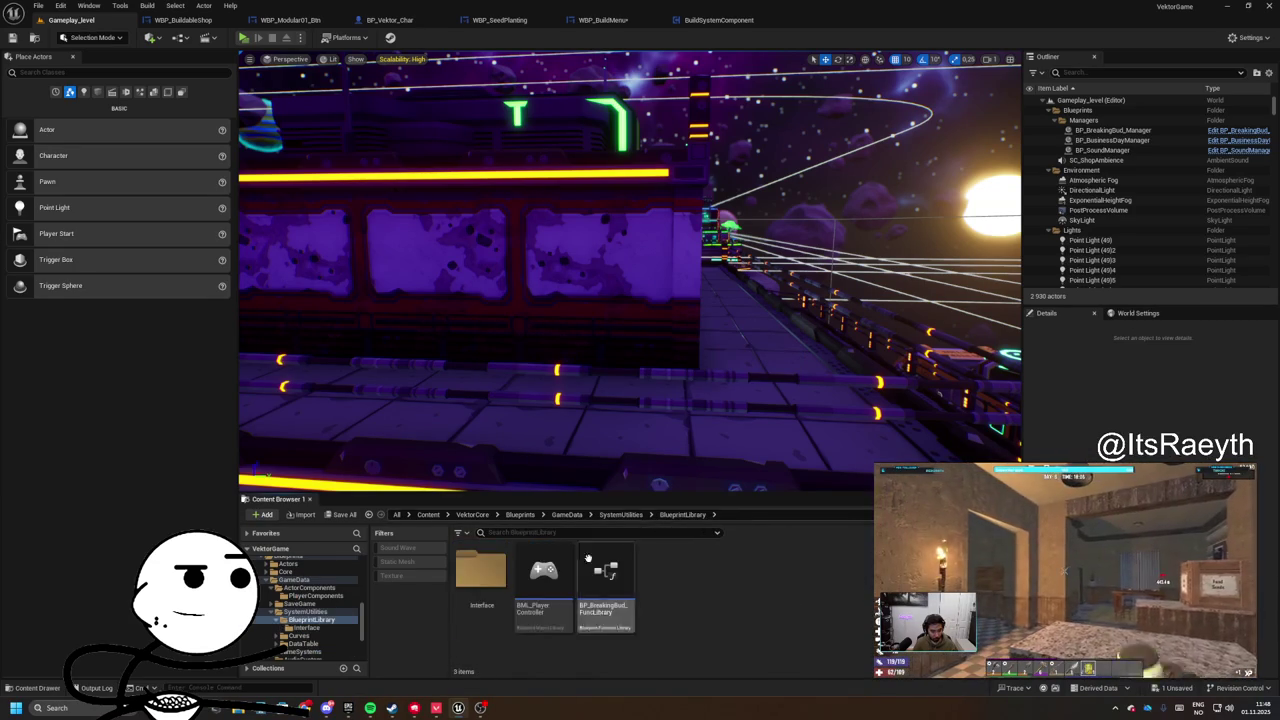
click(481, 585)
right_click(476, 587)
click(540, 524)
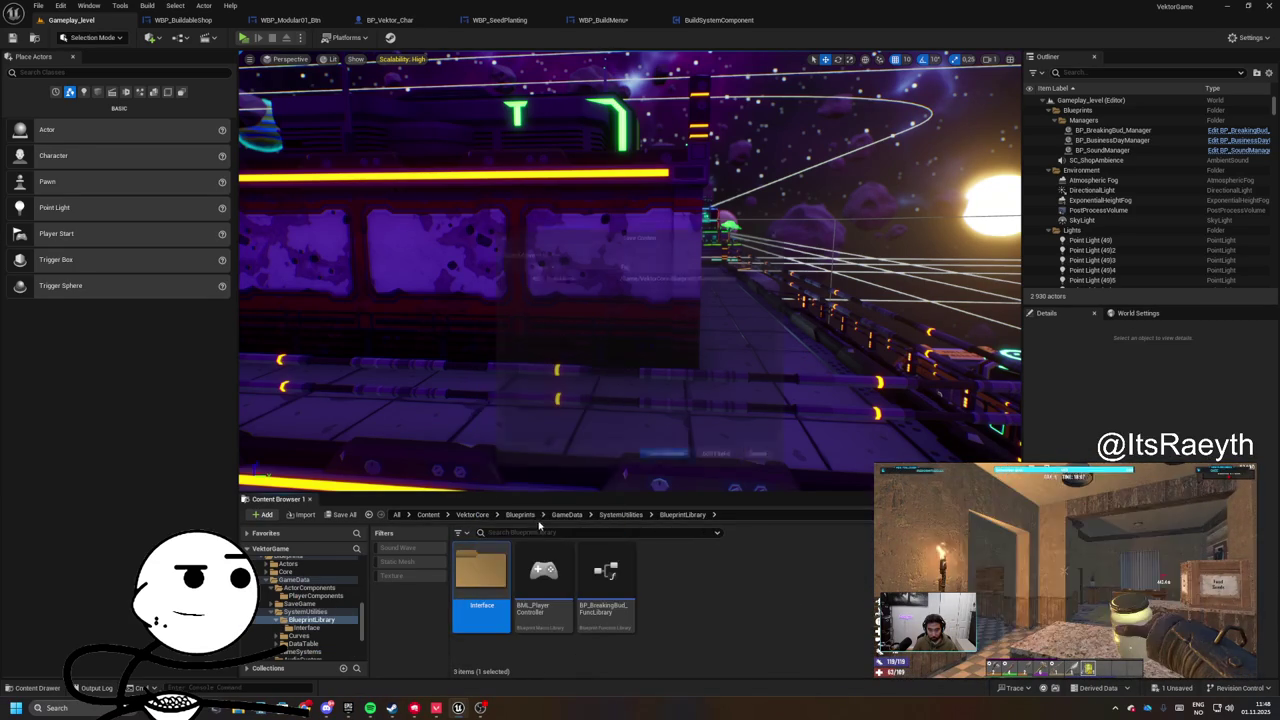
click(772, 469)
right_click(484, 580)
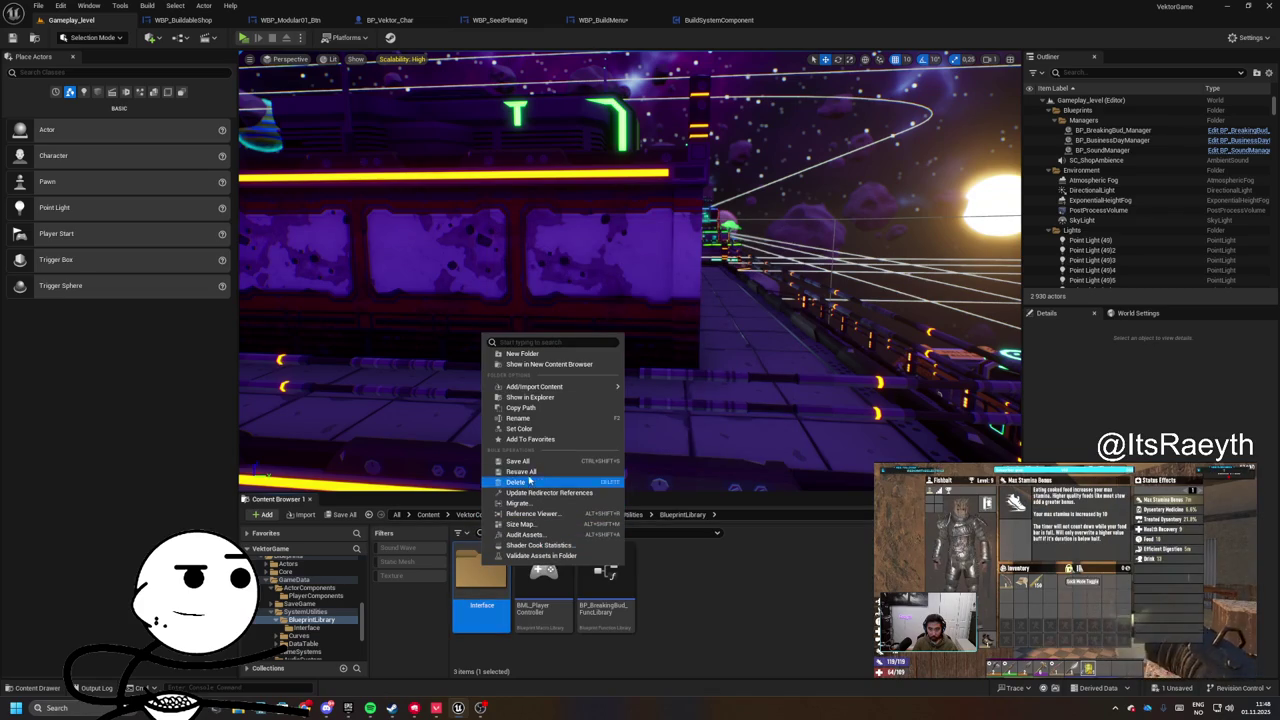
click(520, 482)
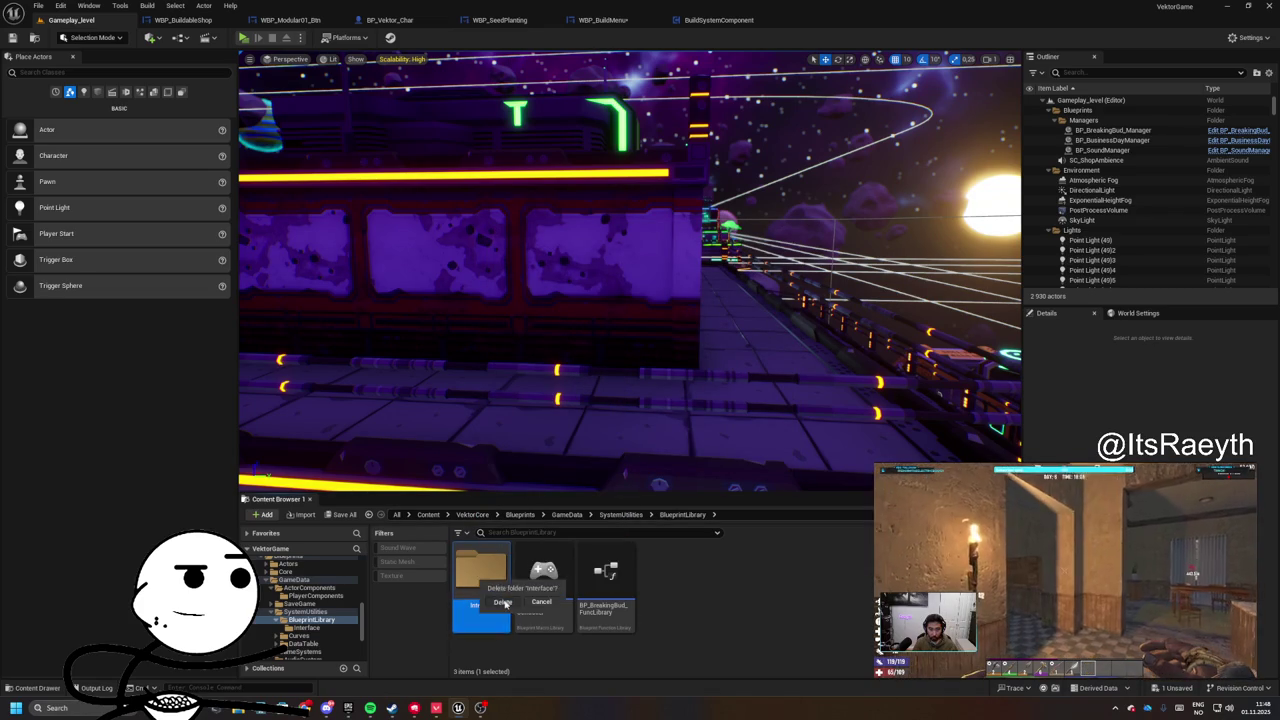
click(502, 602)
- Create a BPI folder in GameData and move BPI_PlayerController and BPI_PlayerHUD into it
click(620, 514)
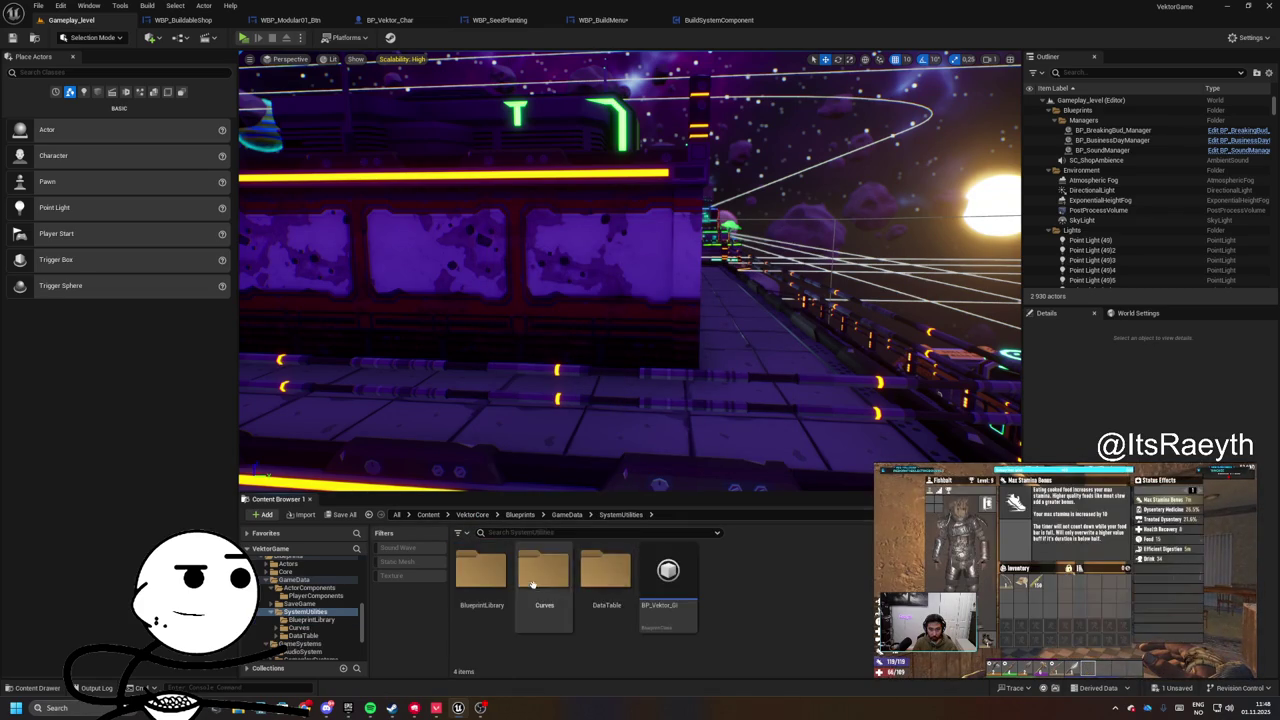
click(567, 514)
ctrl+click(730, 572)
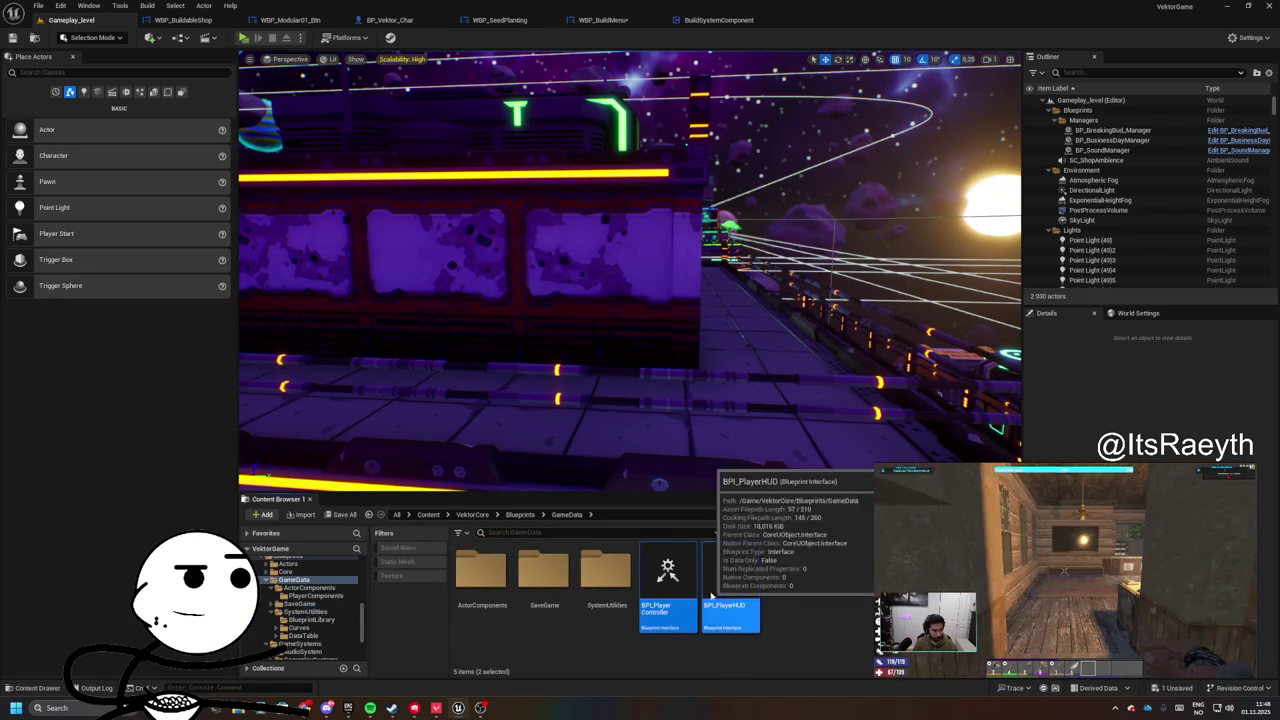
right_click(716, 580)
right_click(843, 620)
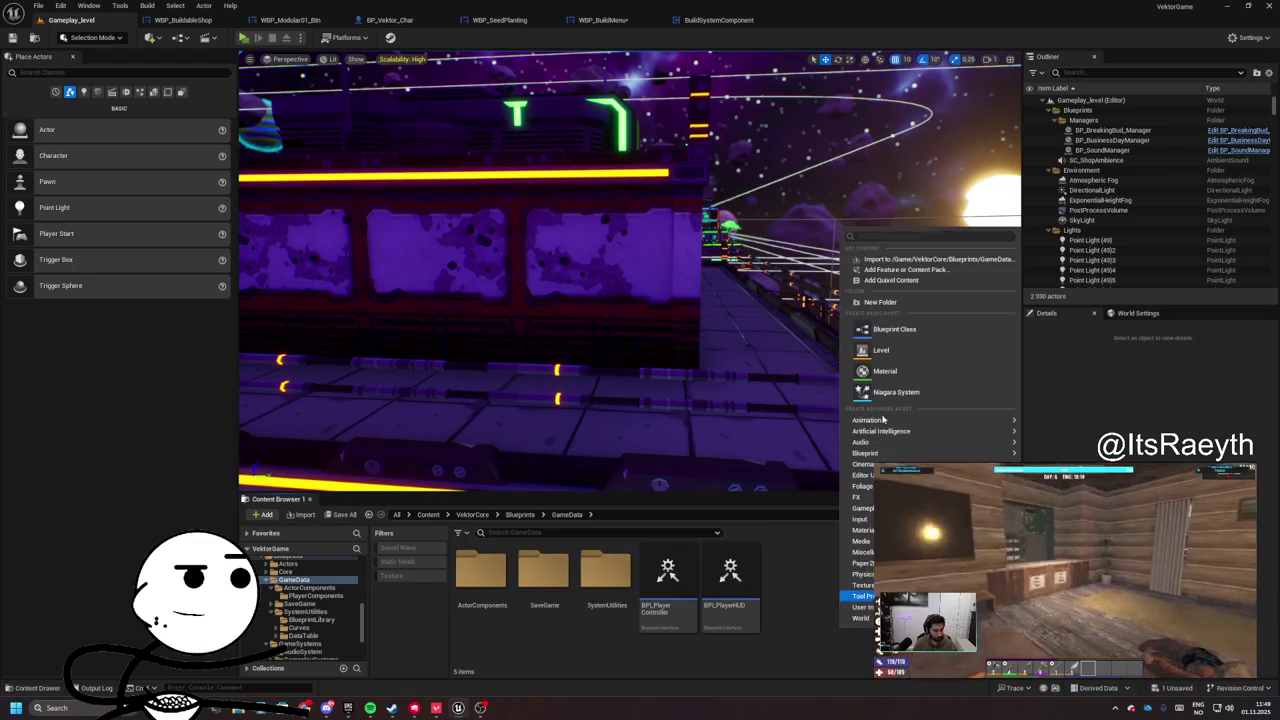
click(888, 298)
text(BPI)
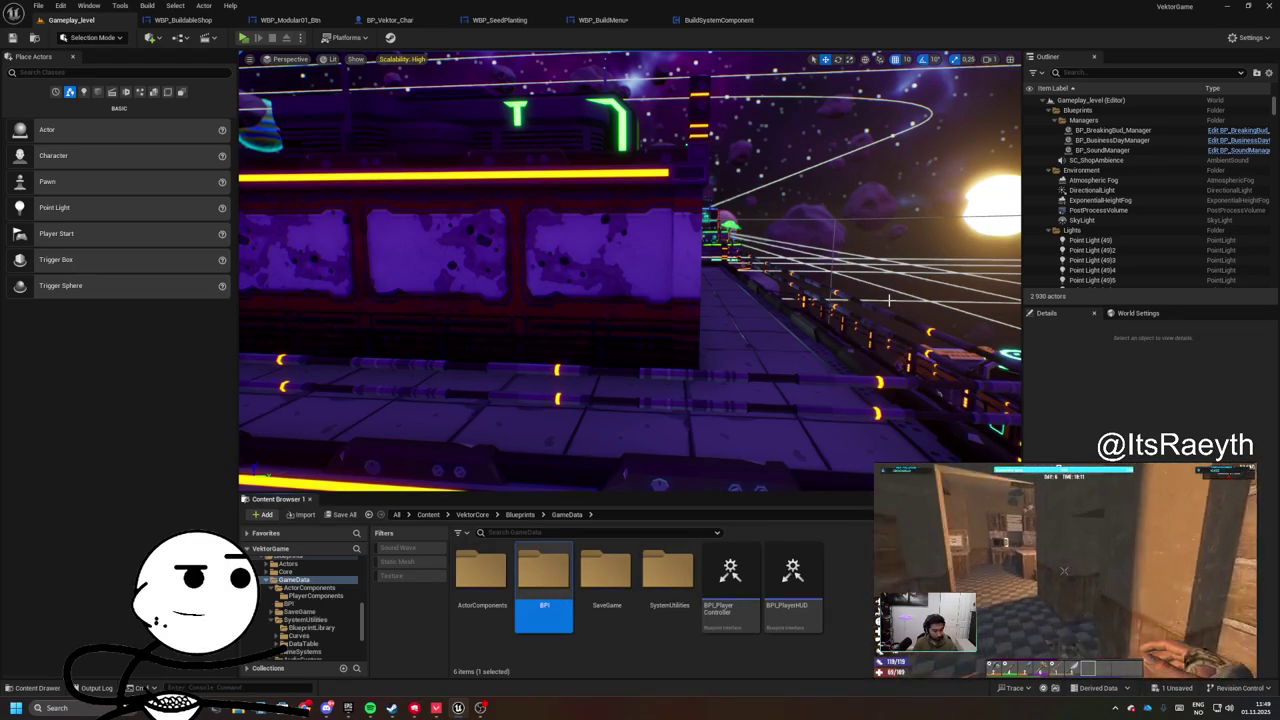
click(727, 593)
ctrl+click(792, 580)
drag(792, 580, 546, 573)
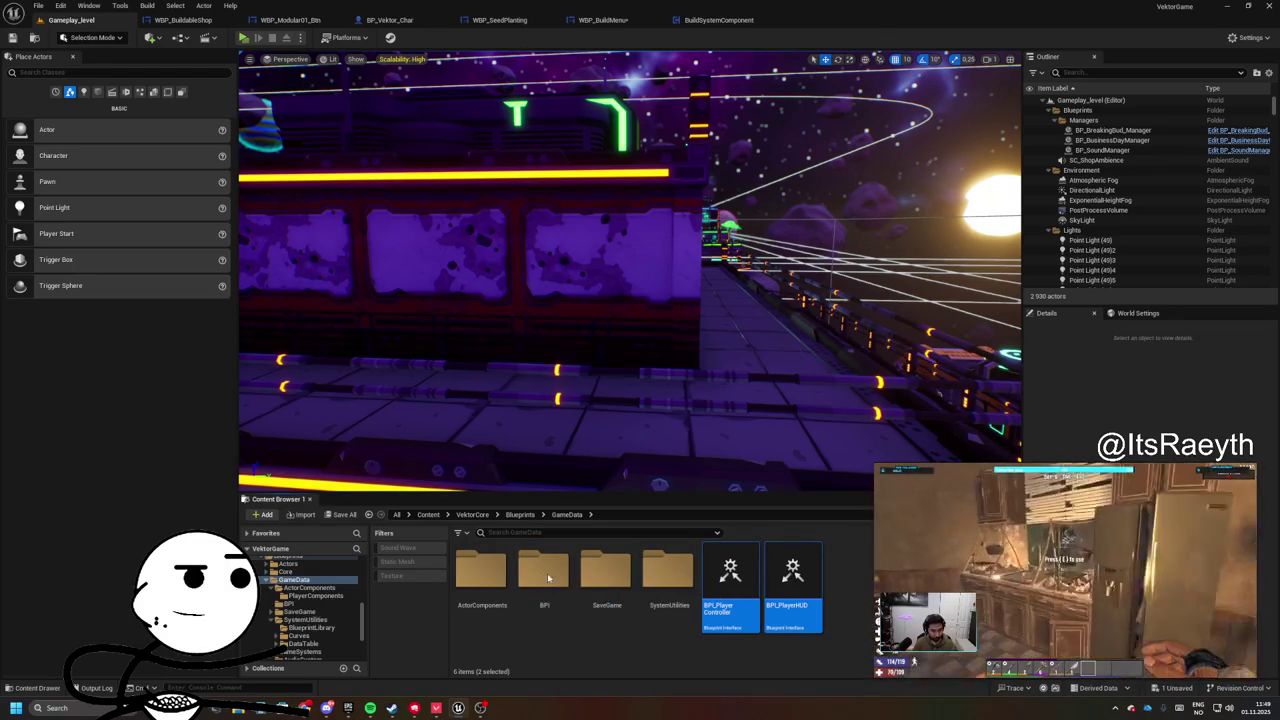
- Open the BPI_PlayerHUD interface from the BPI folder
double_click(546, 573)
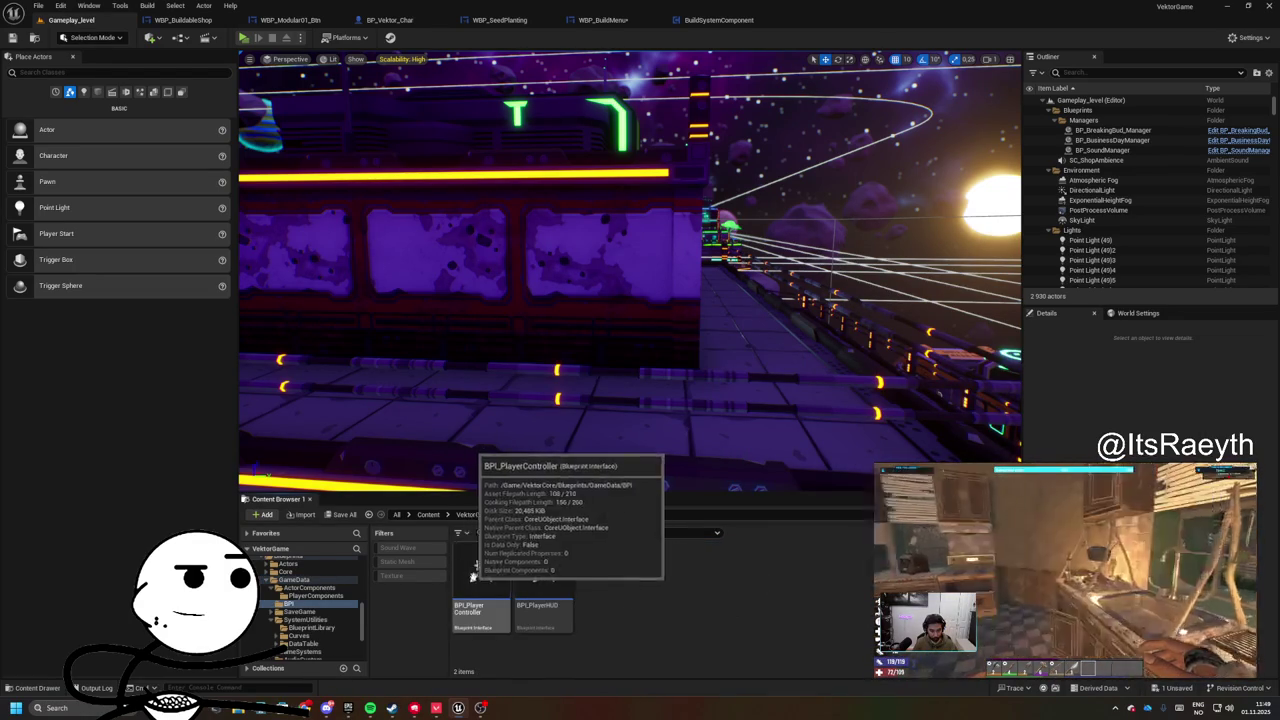
double_click(470, 572)
click(24, 70)
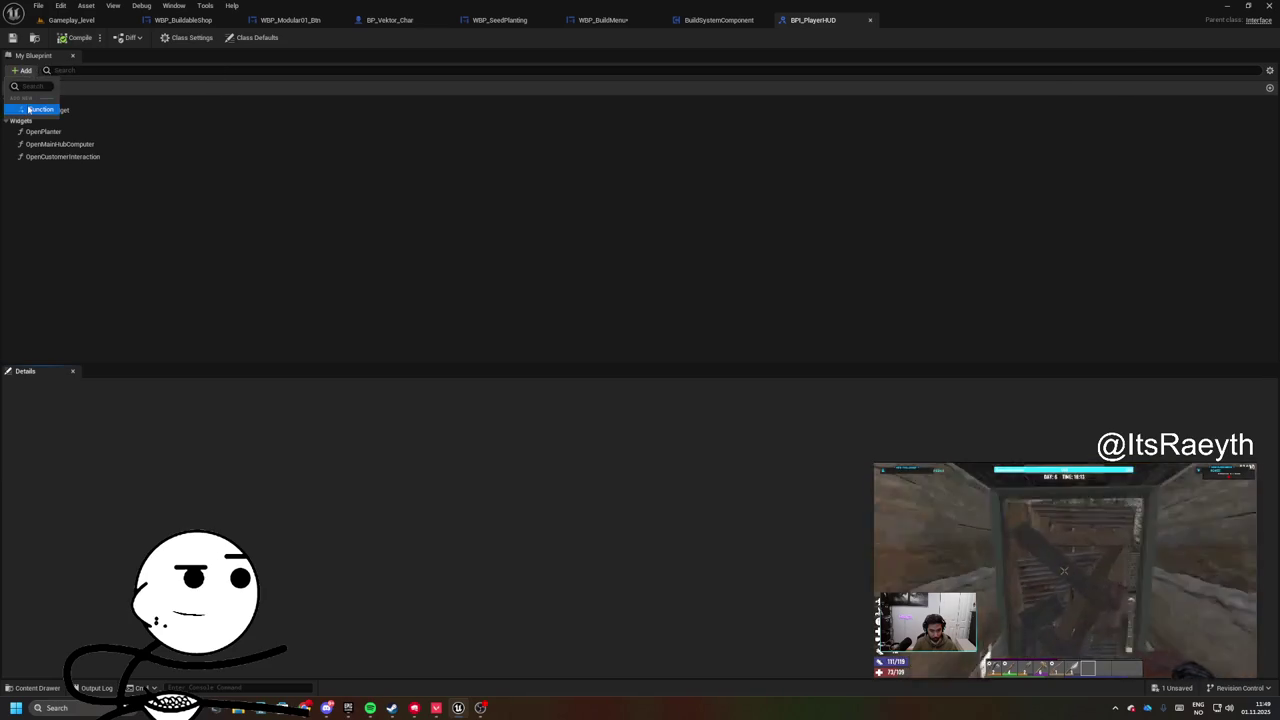
- Add an interface function named OpenPauseMenu to BPI_PlayerHUD
click(30, 109)
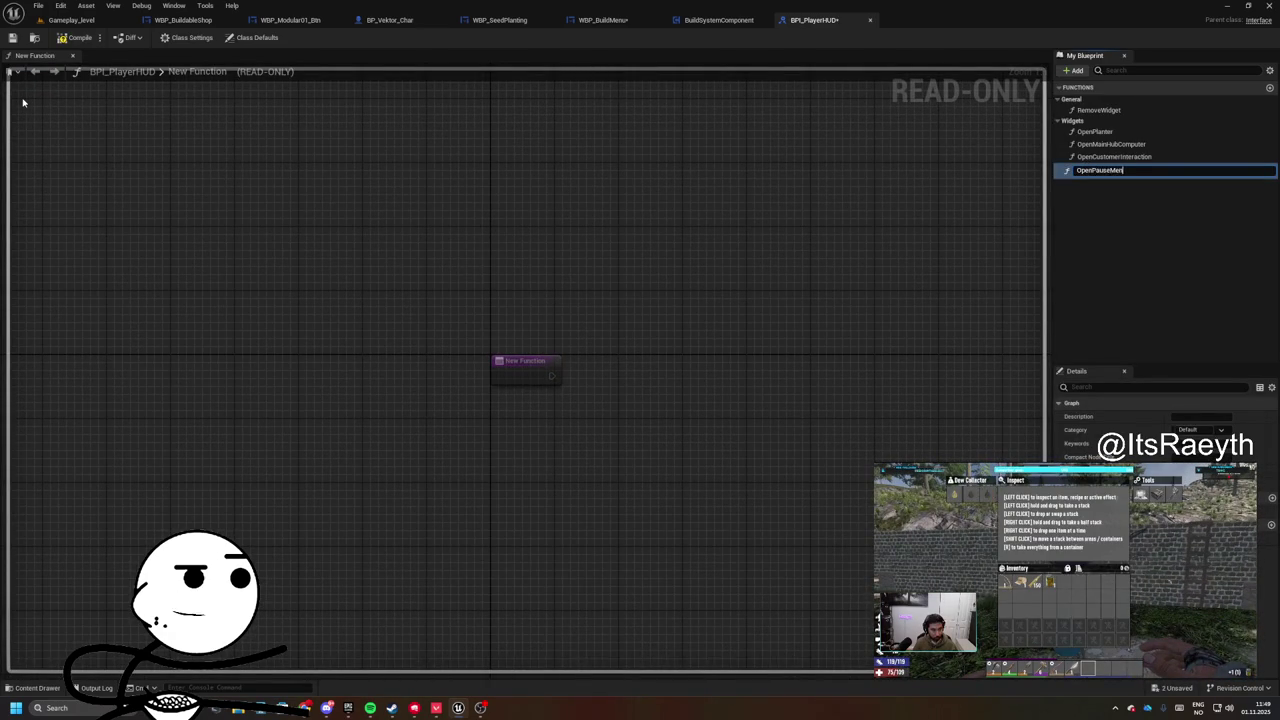
text(u)
key(Return)
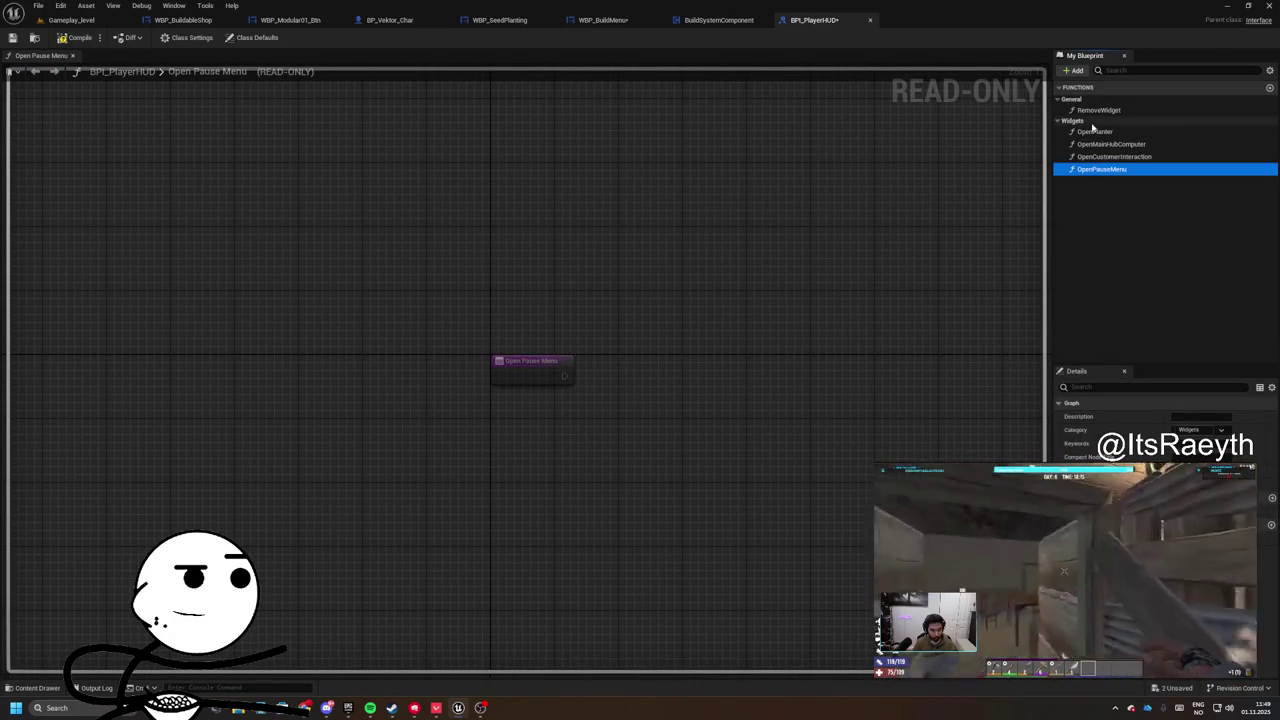
- Add a second function, OpenBuildMenu, under the Widgets category
click(1073, 70)
click(1100, 104)
text(OpenBuildMenu)
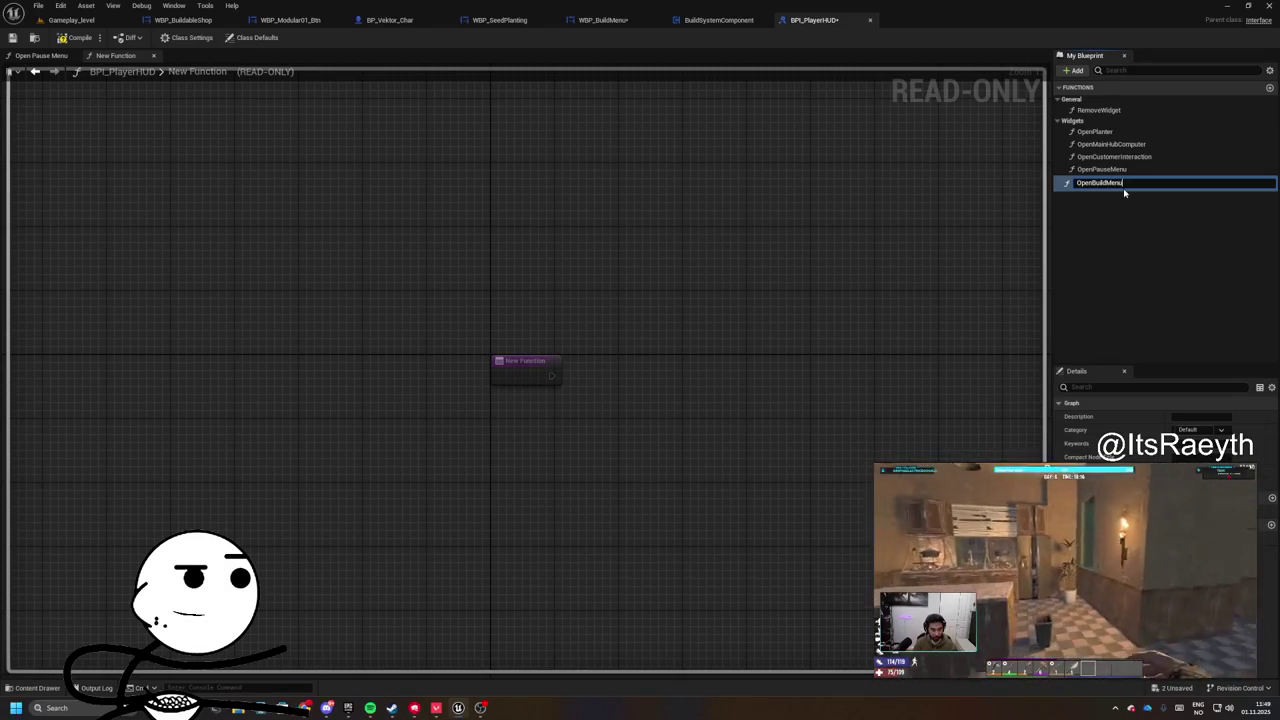
key(Return)
click(591, 145)
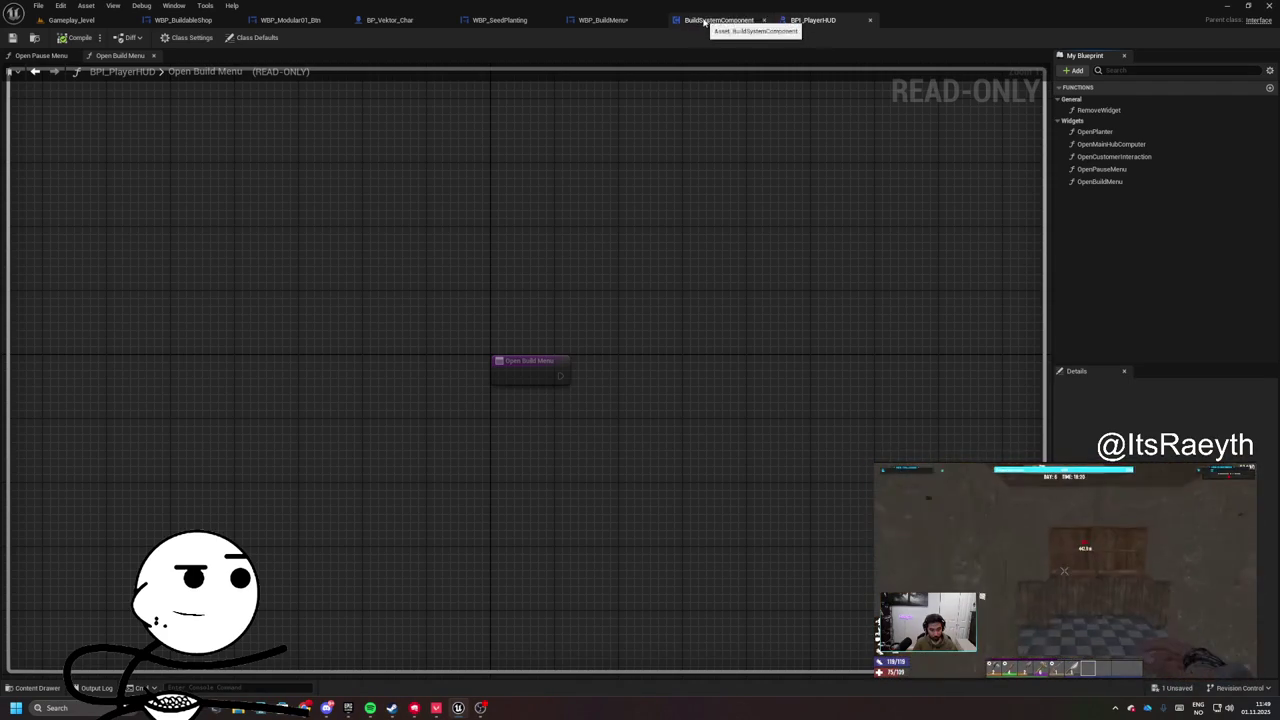
click(75, 19)
- Open BP_Gameplay_HUD and place the Open Build Menu and Open Pause Menu interface events
click(1131, 314)
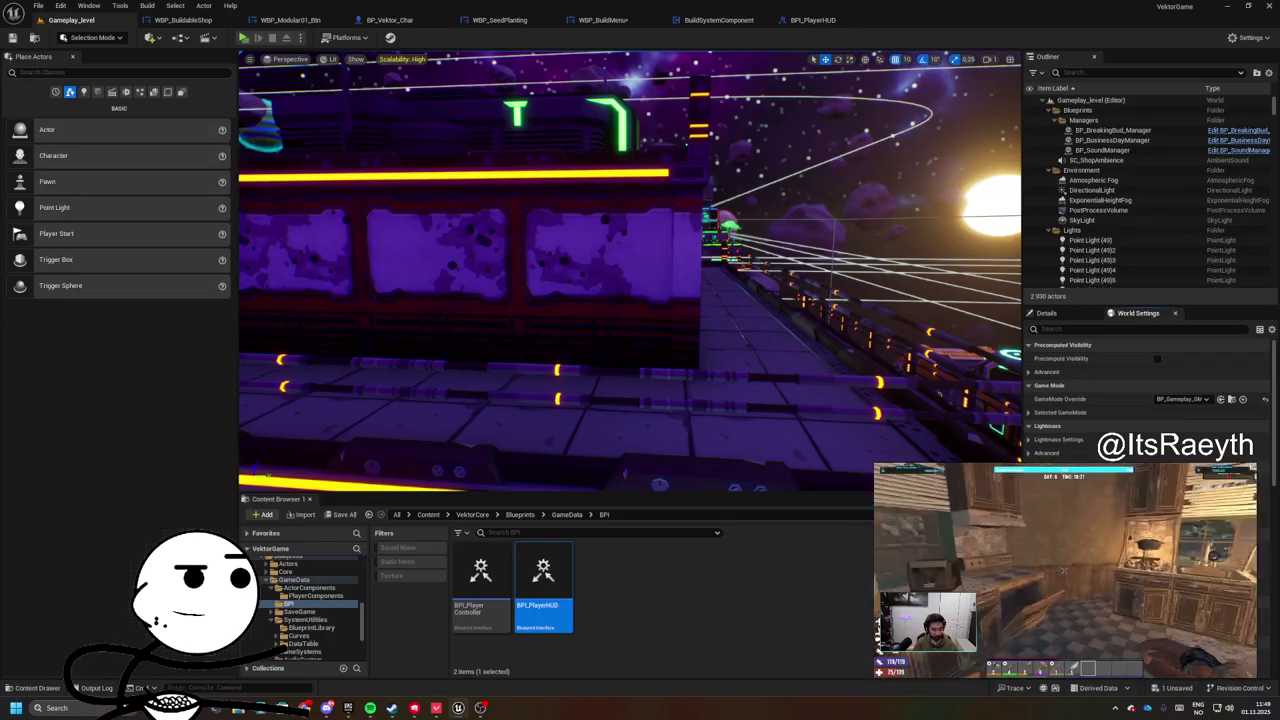
click(1016, 414)
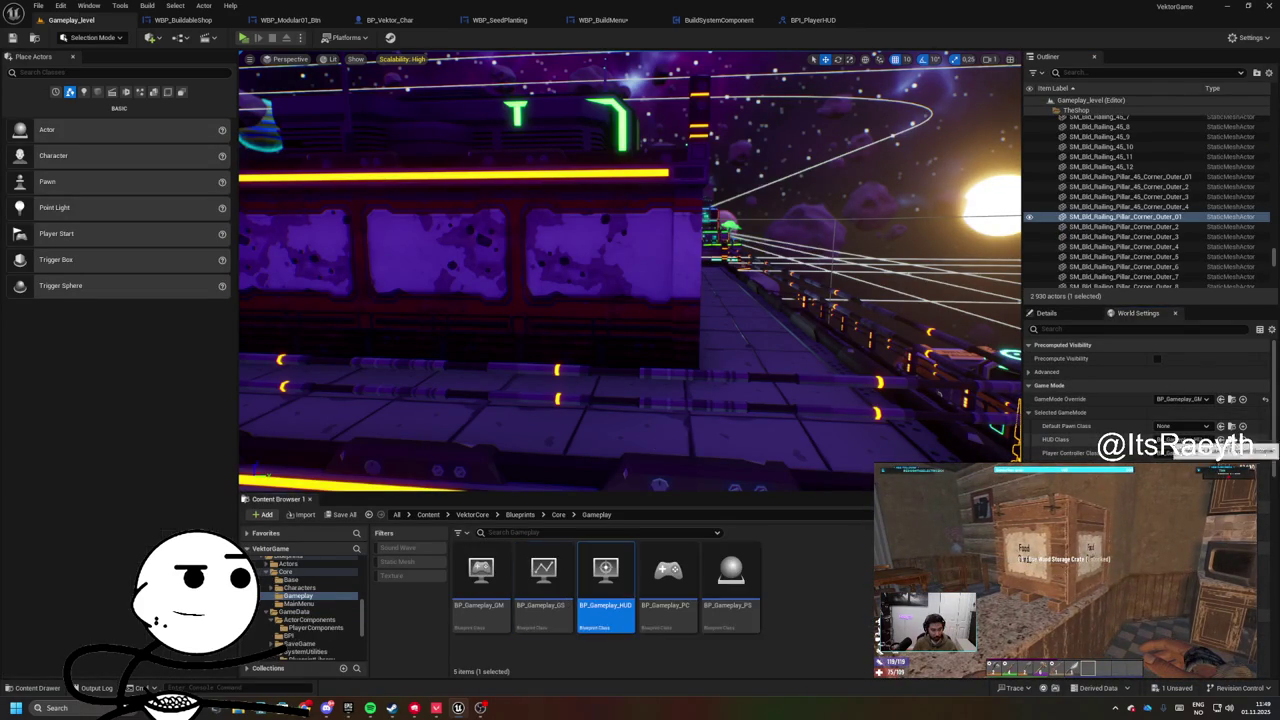
double_click(606, 590)
scroll(665, 373, down, 5)
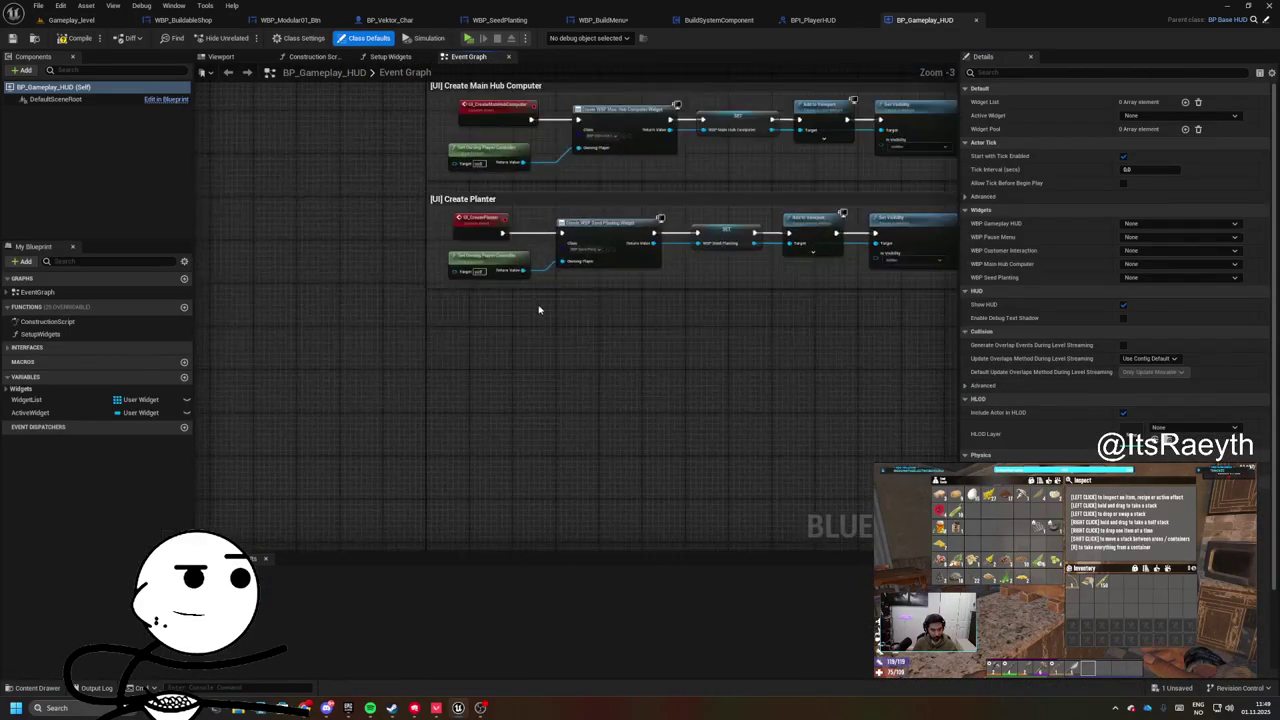
scroll(518, 358, up, 1)
scroll(518, 358, down, 2)
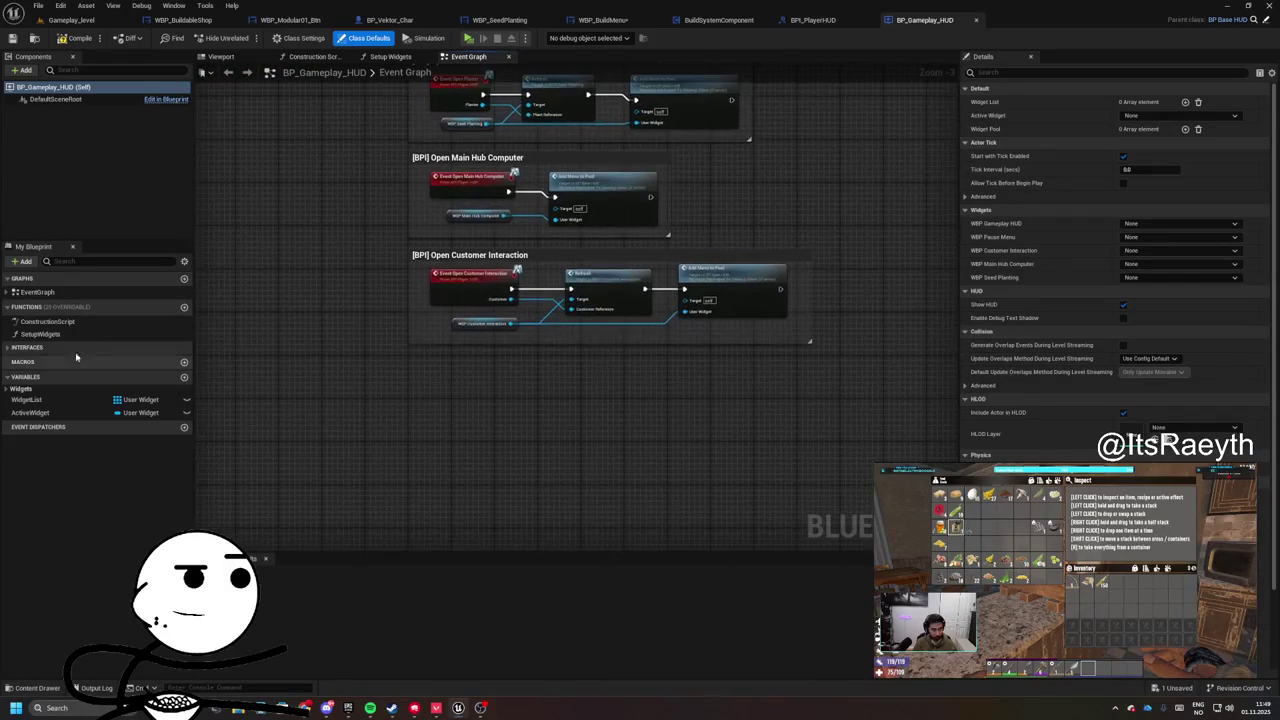
click(7, 347)
click(8, 358)
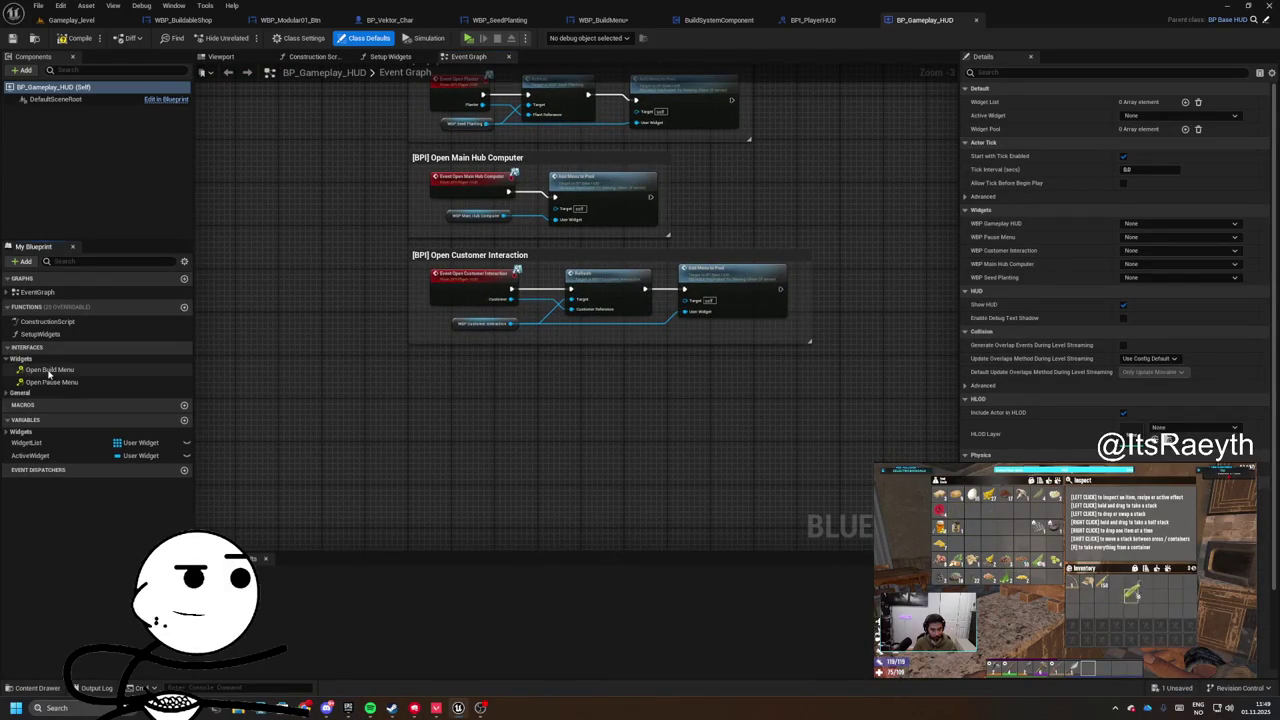
double_click(48, 370)
scroll(494, 386, down, 5)
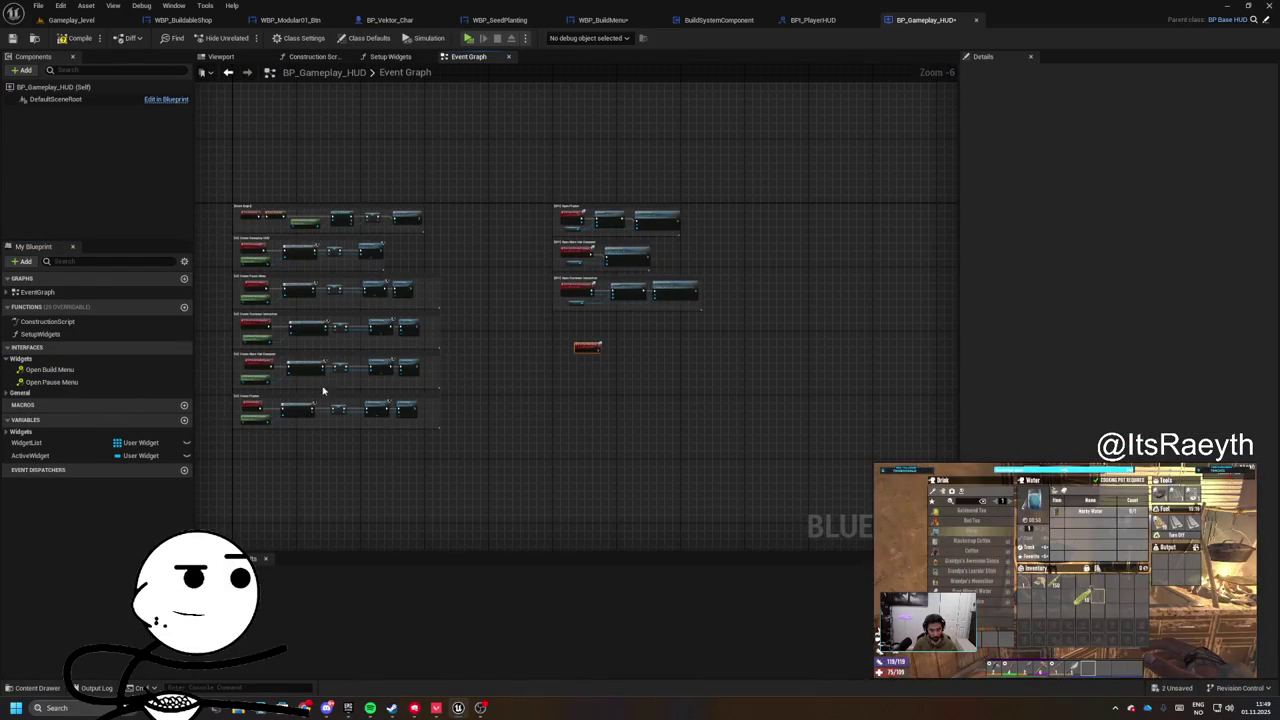
double_click(51, 382)
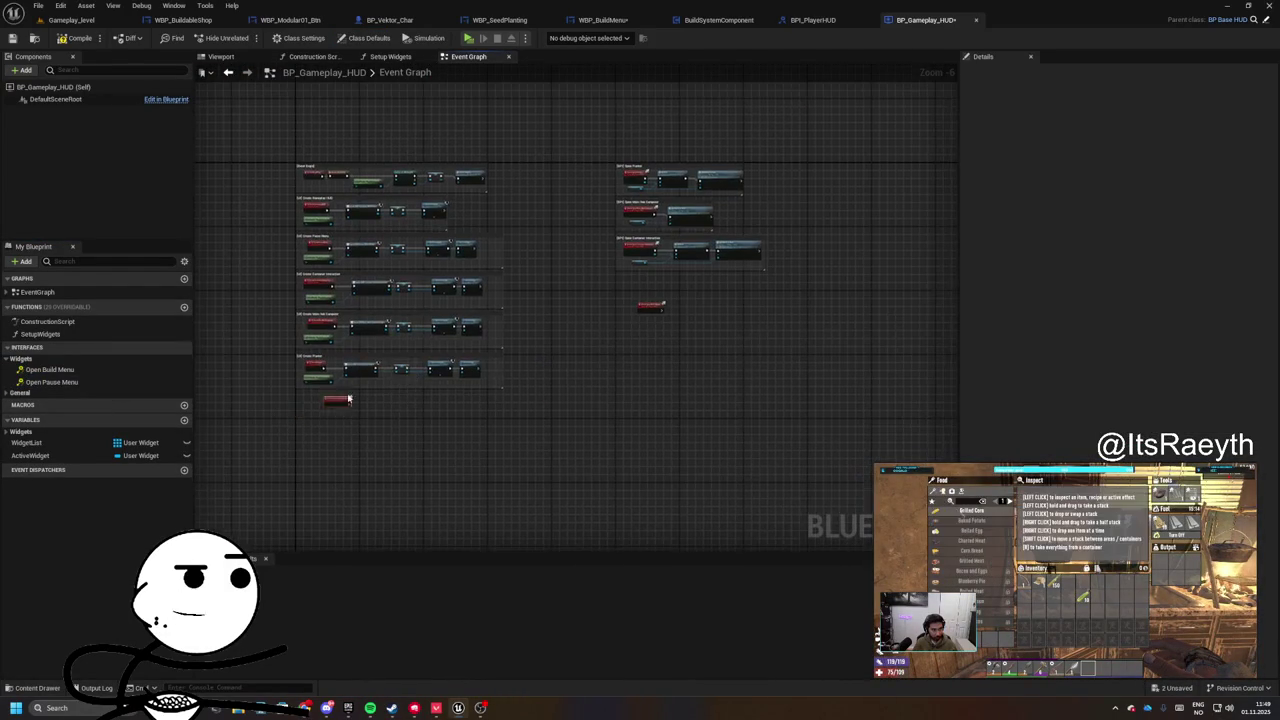
- Have Open Pause Menu call Add Menu to Pool with the WBP_PauseMenu reference
scroll(583, 409, up, 1)
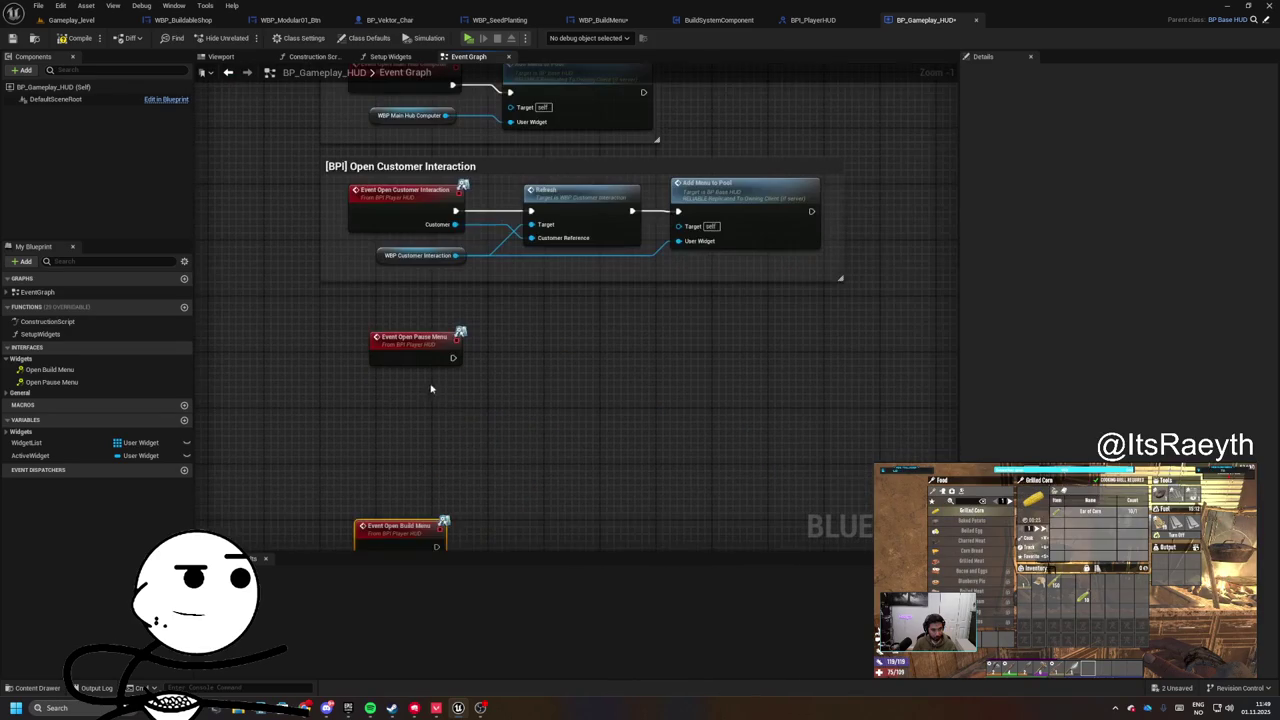
right_click(391, 405)
click(40, 432)
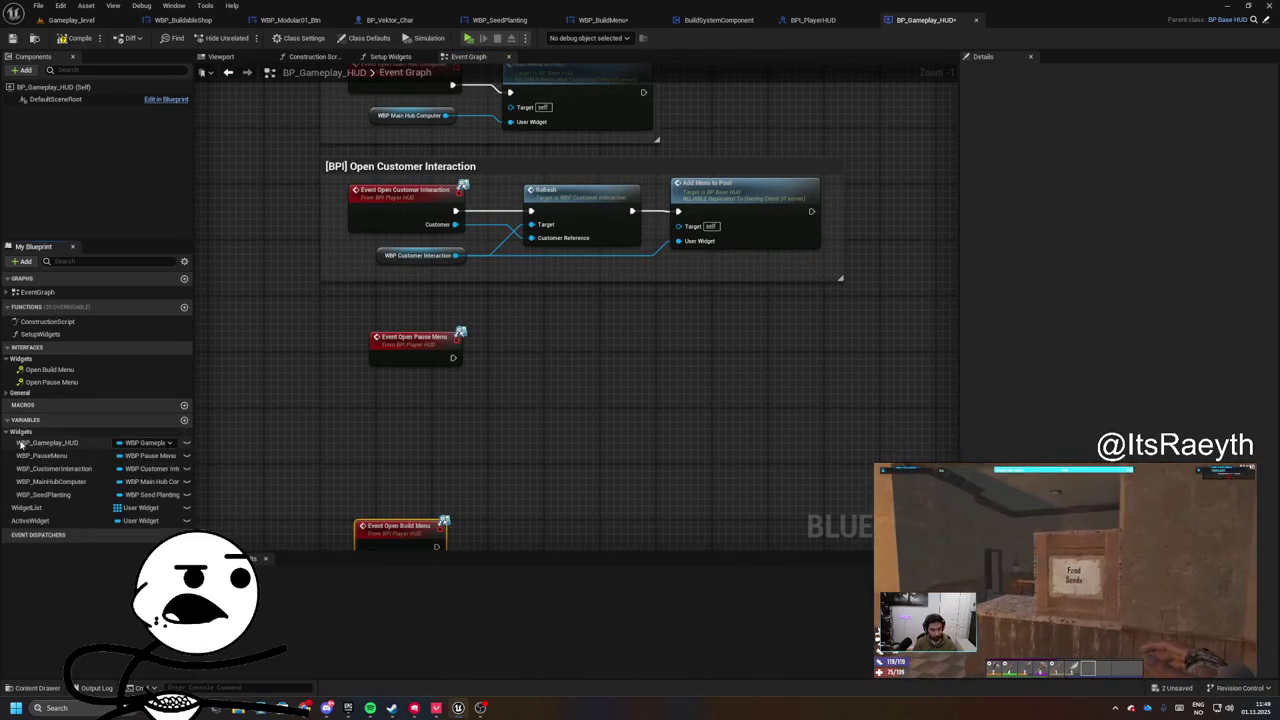
mouse_move(41, 455)
mouse_down()
mouse_move(395, 388)
mouse_move(543, 385)
mouse_move(460, 360)
mouse_up()
text(add menu)
key(Return)
key(Escape)
drag(540, 355, 440, 337)
- Group the pause menu nodes in a '[BPI] Open Pause Menu' comment and tidy the Open Build Menu event
drag(710, 405, 354, 294)
key(c)
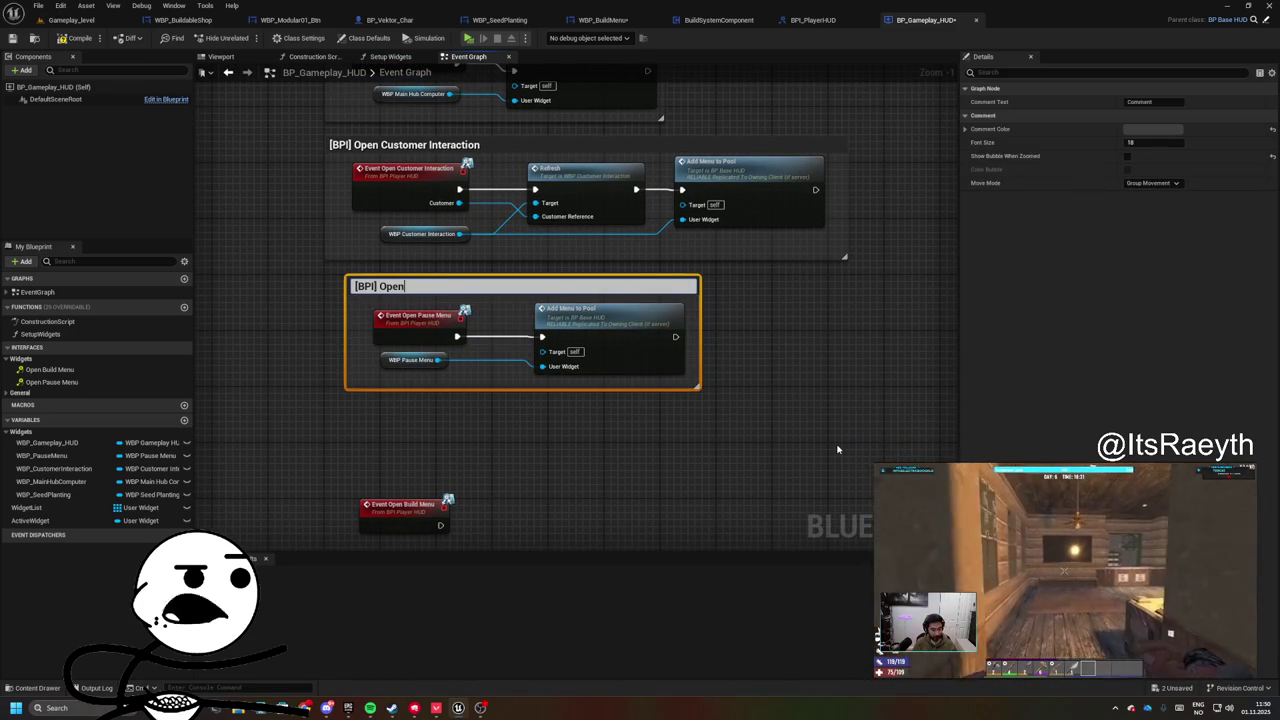
text( Pause Menu)
key(Return)
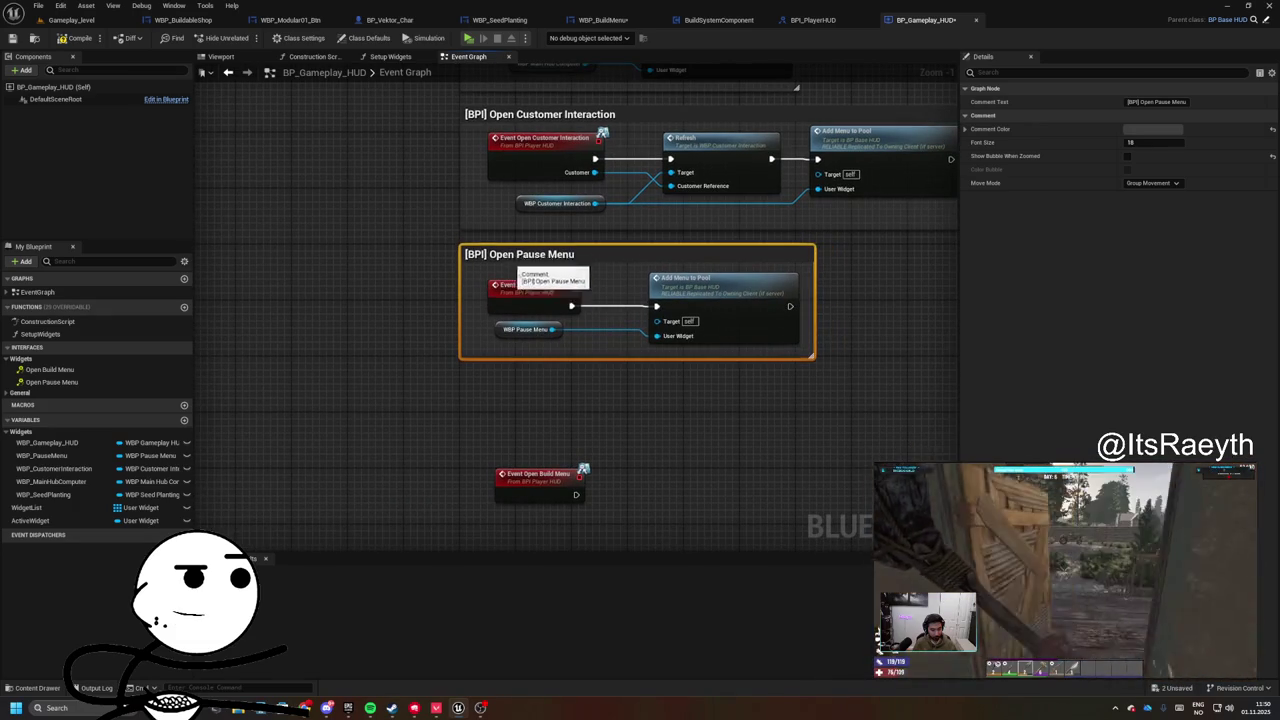
click(461, 397)
drag(461, 397, 467, 383)
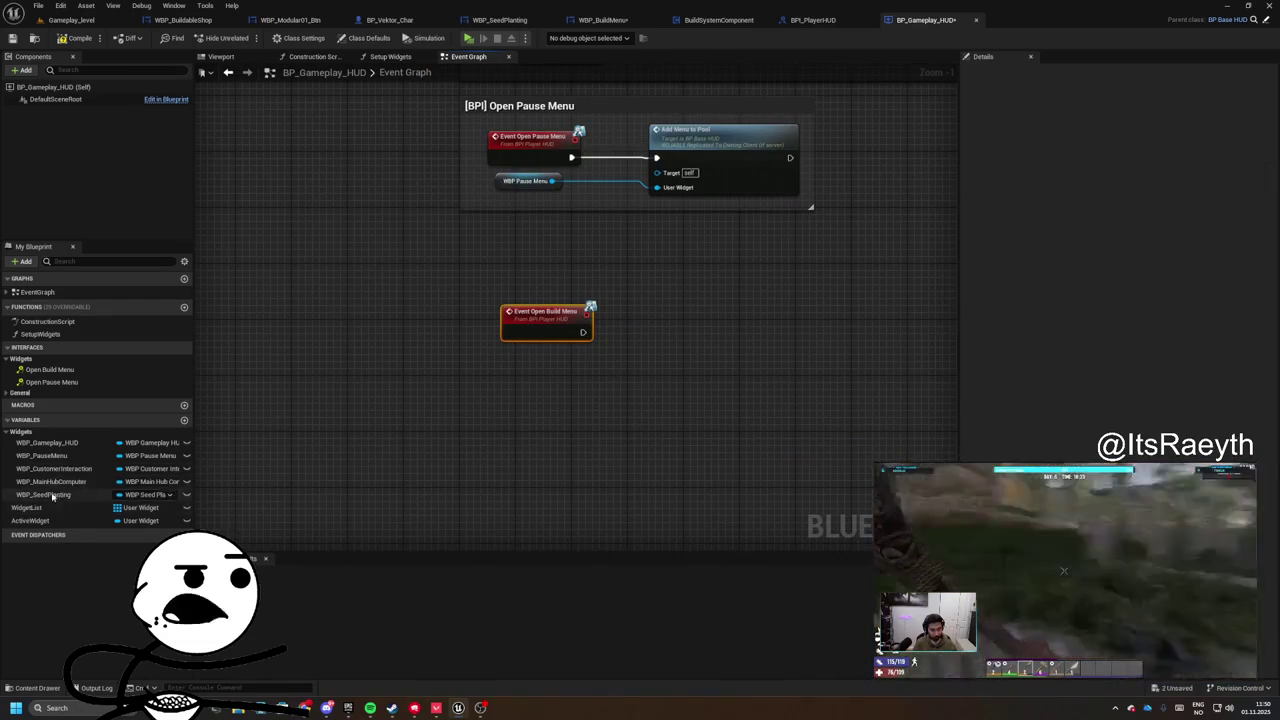
scroll(803, 229, down, 5)
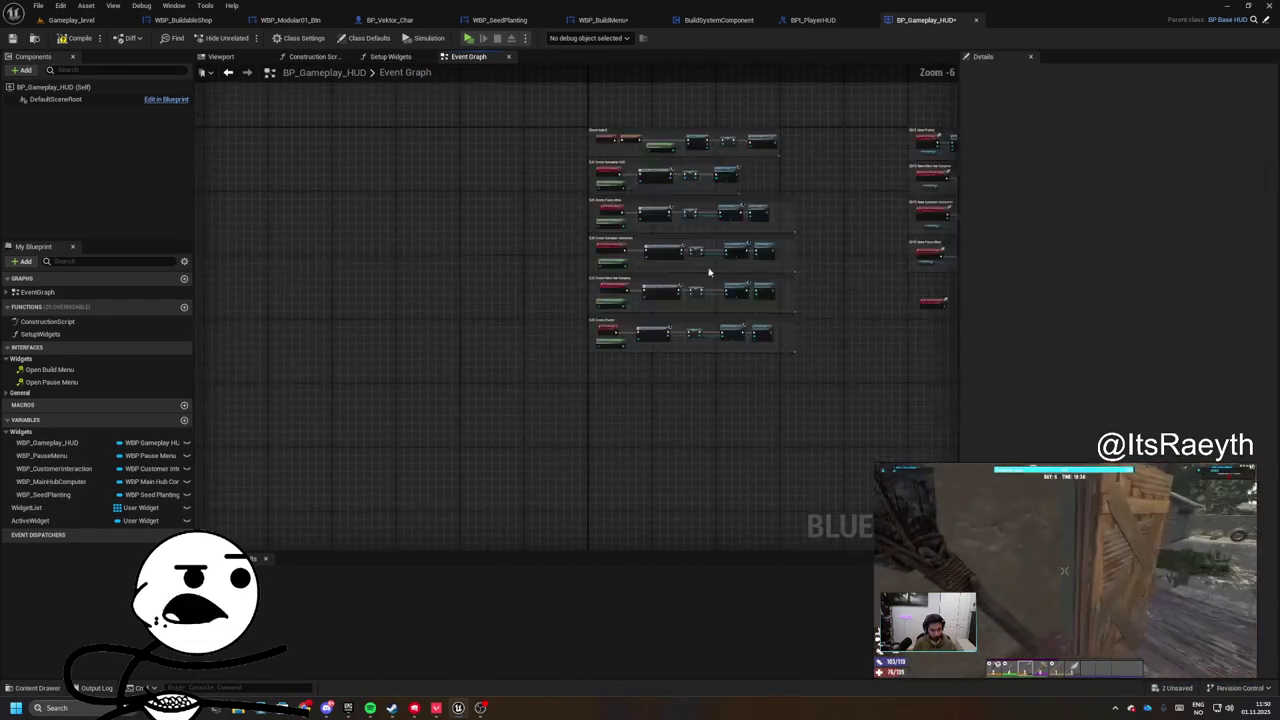
- Add a custom event named UI_CreateBuildMenu
scroll(600, 250, up, 6)
scroll(372, 295, down, 2)
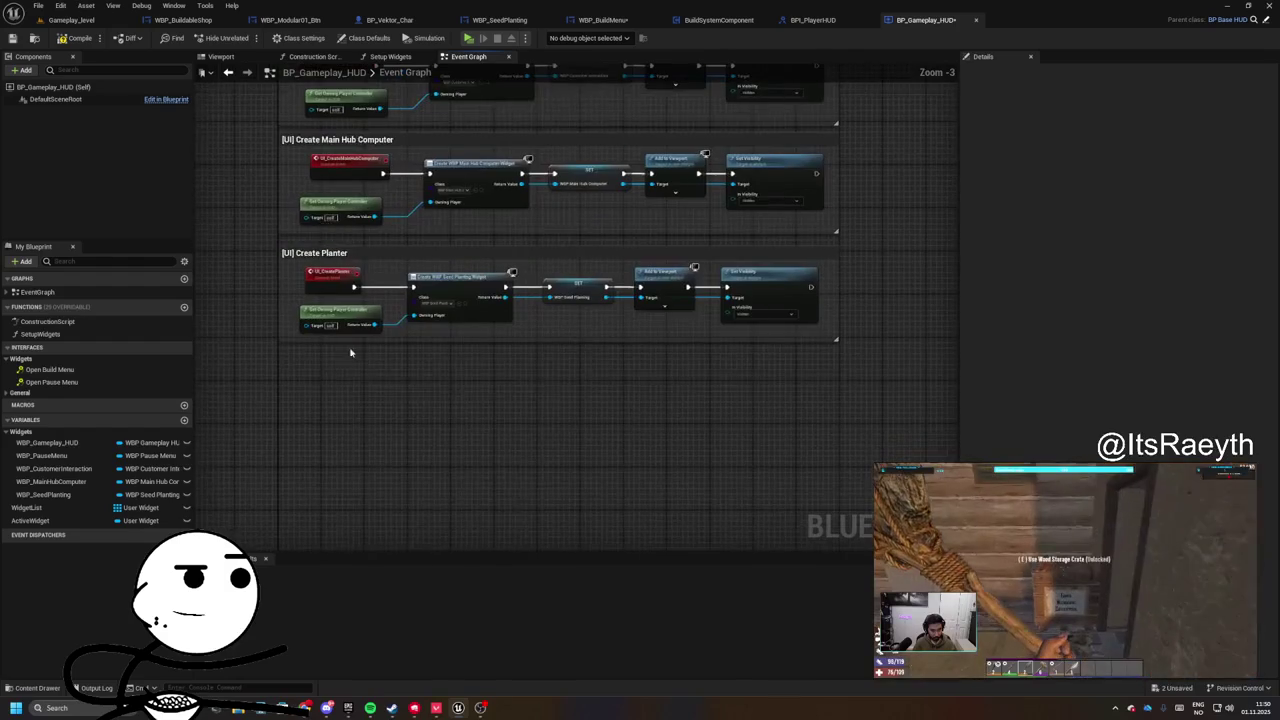
right_click(350, 370)
text(cus)
key(Return)
text(UI_Create)
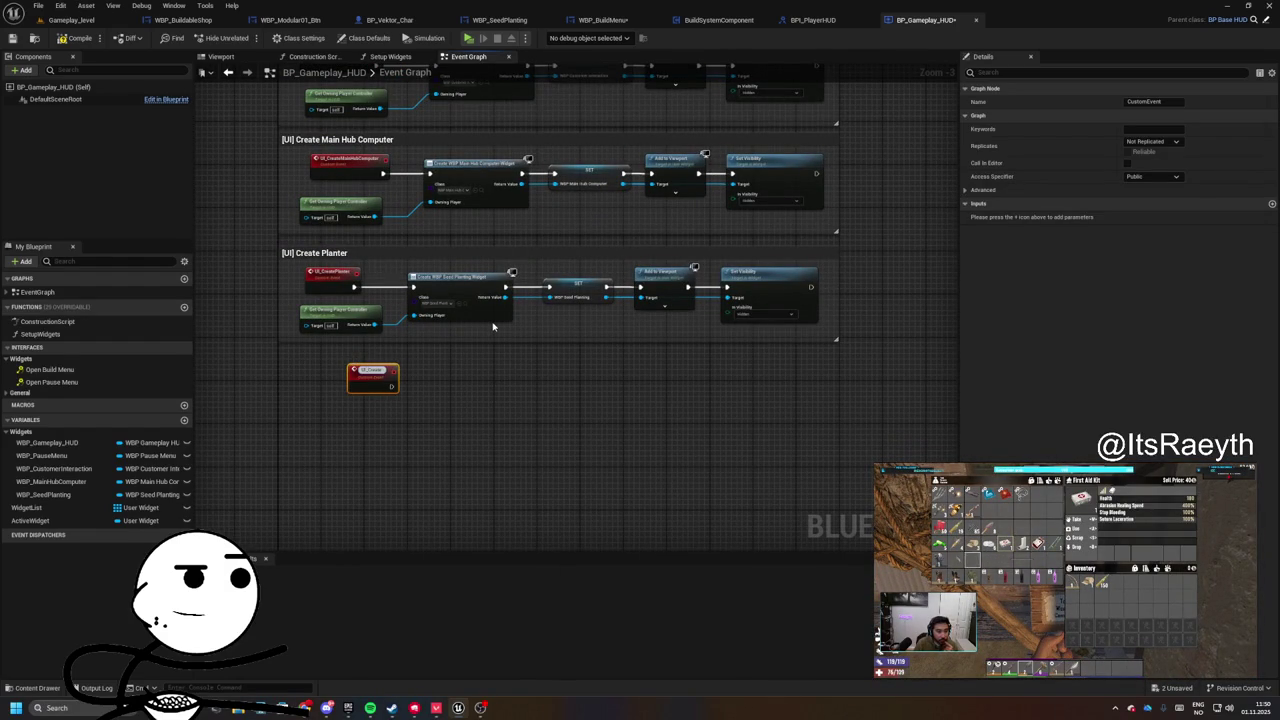
text(BuildMenu)
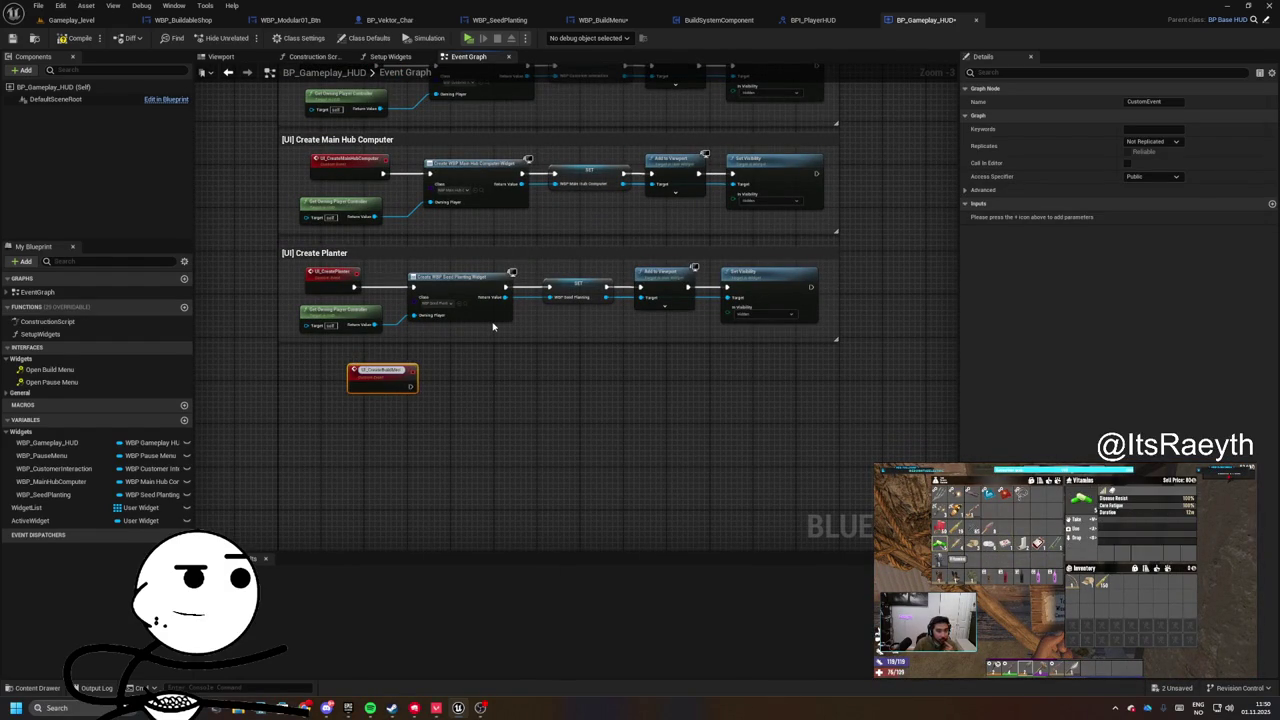
scroll(492, 326, up, 3)
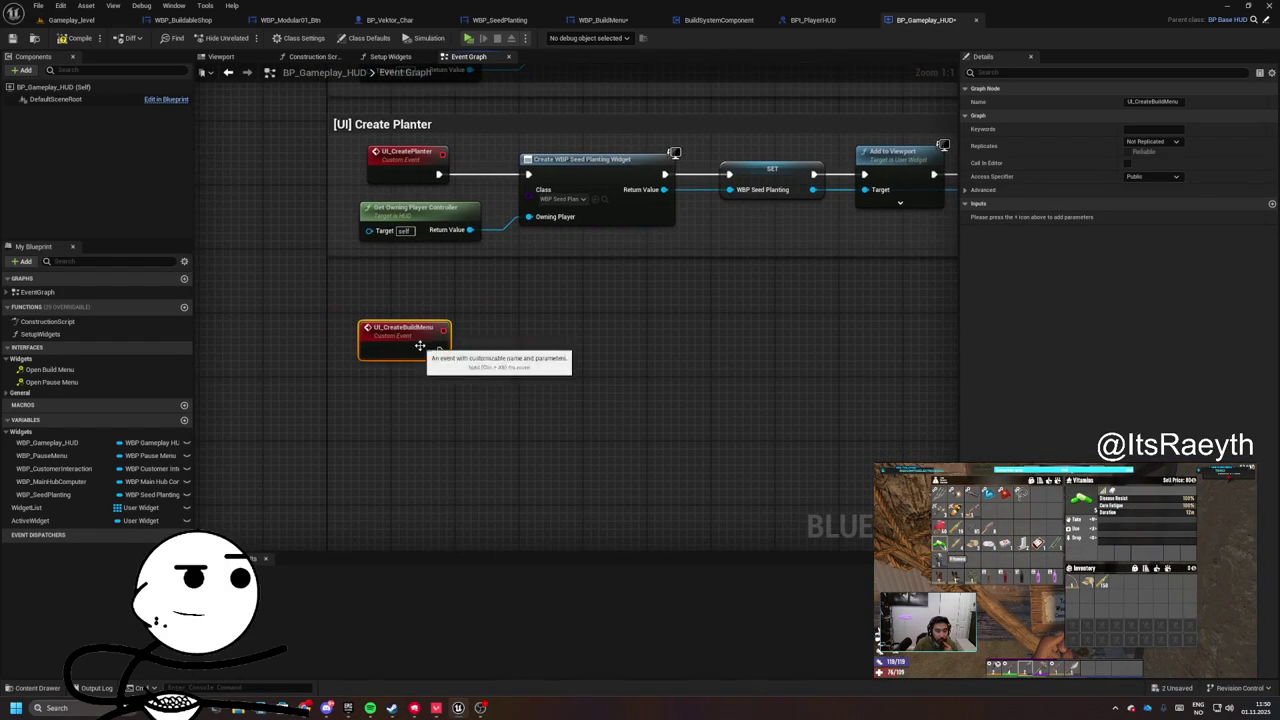
- Create a WBP Build Menu widget and store it in a WBP_BuildMenu variable under Widgets
drag(475, 358, 528, 356)
text(creat)
text( widget)
key(Return)
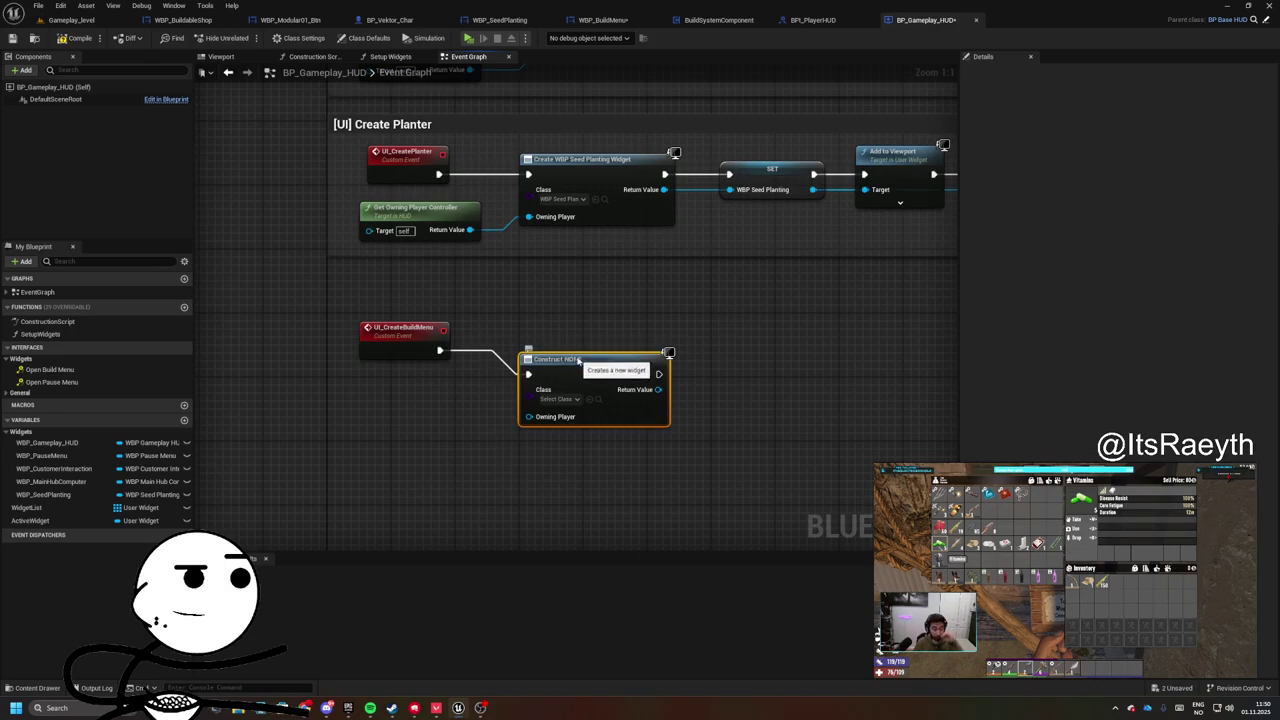
click(428, 376)
text(b)
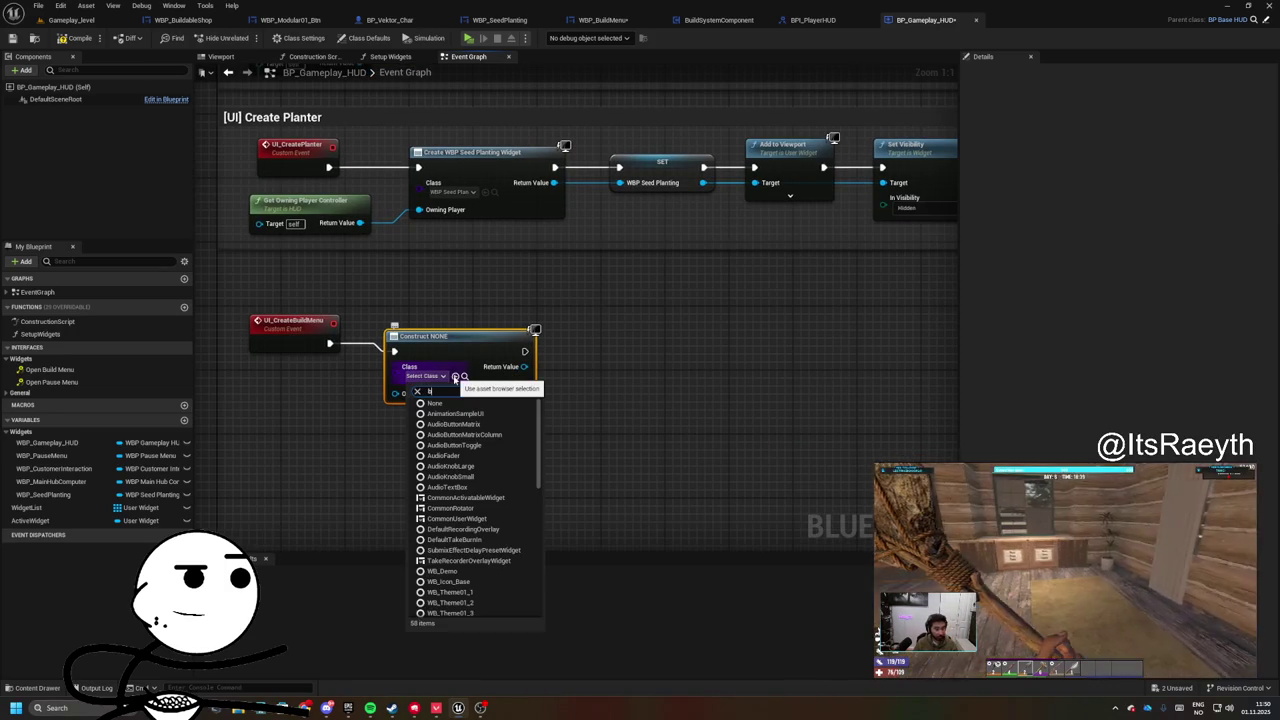
text(uild)
key(Down)
key(Return)
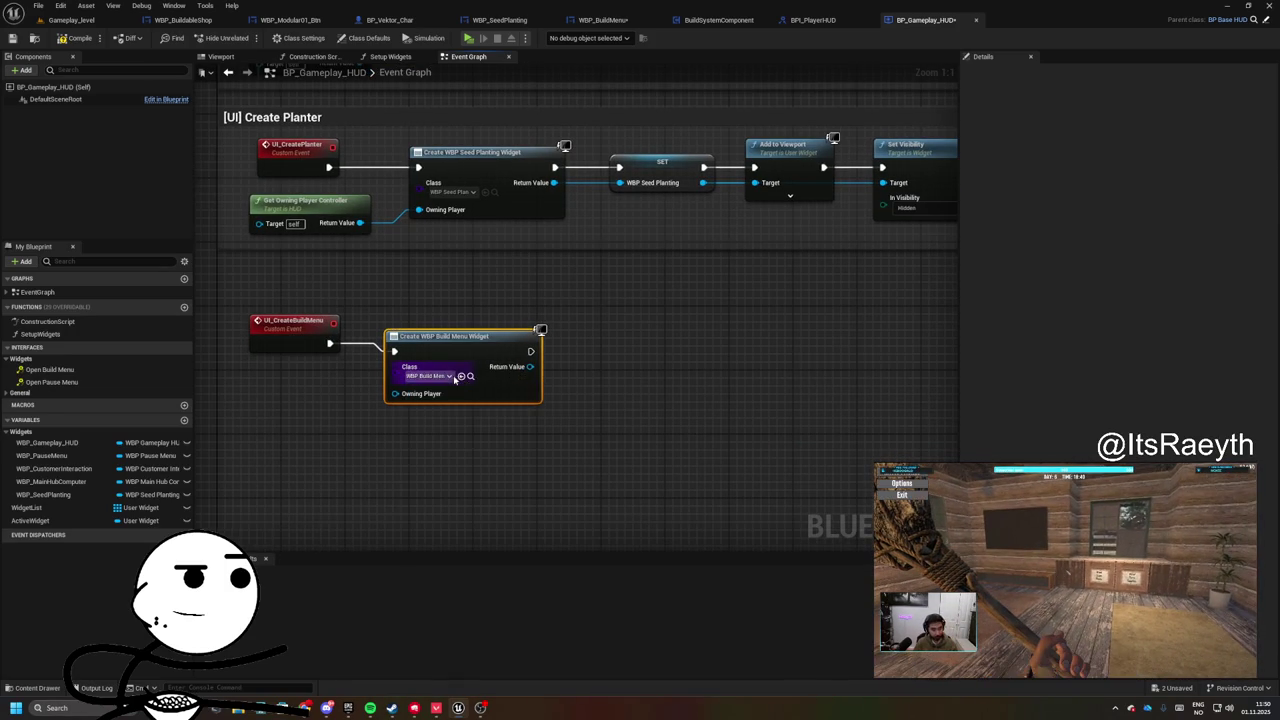
right_click(522, 368)
click(578, 403)
text(WBP_BuildMenu)
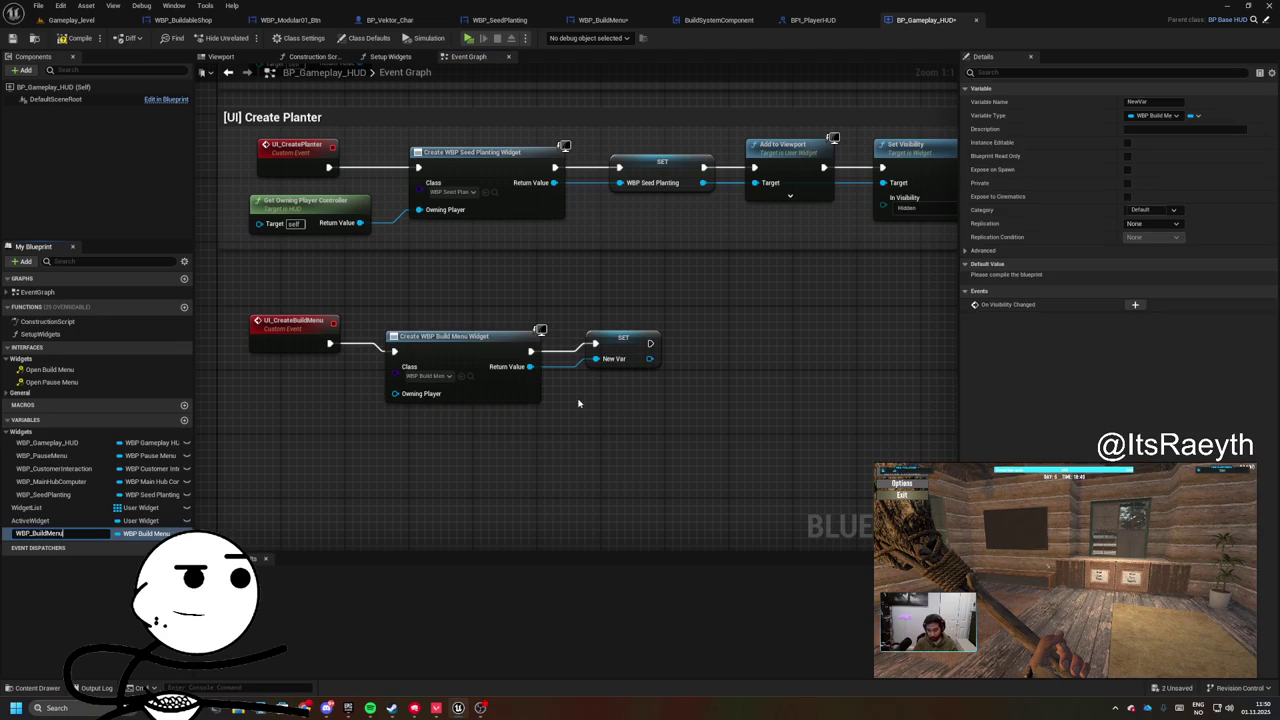
key(Return)
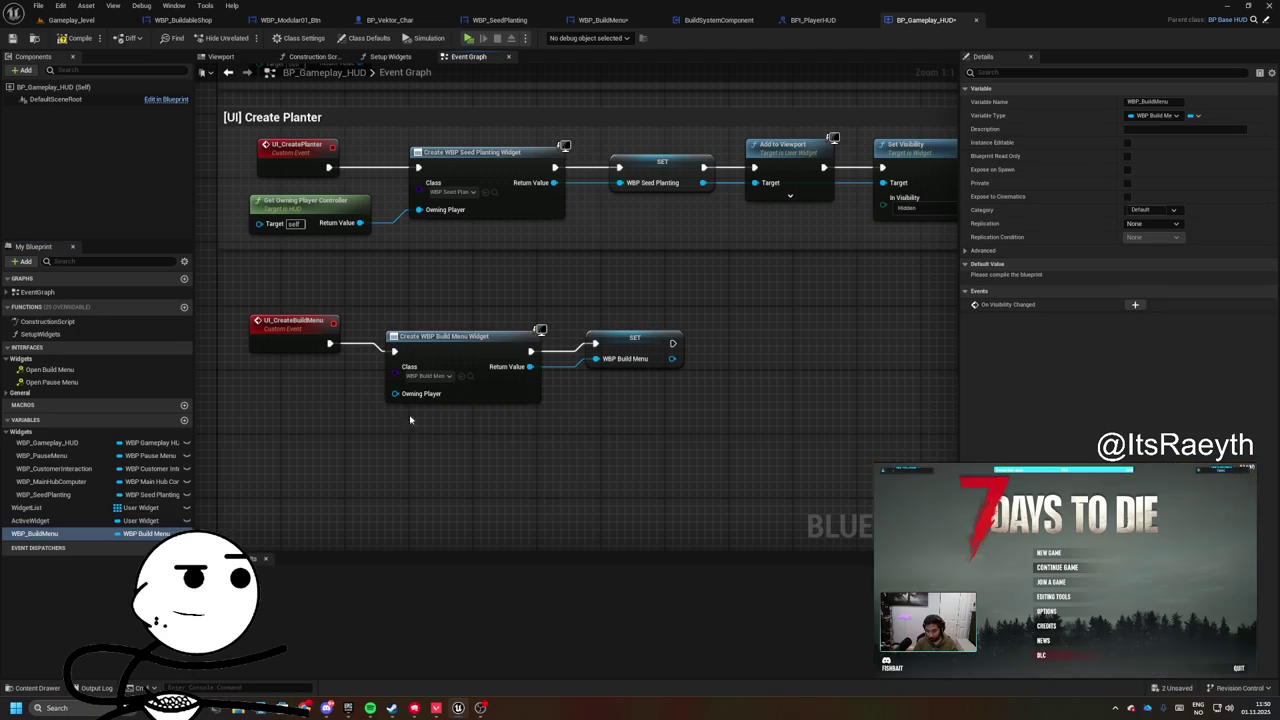
drag(33, 436, 33, 436)
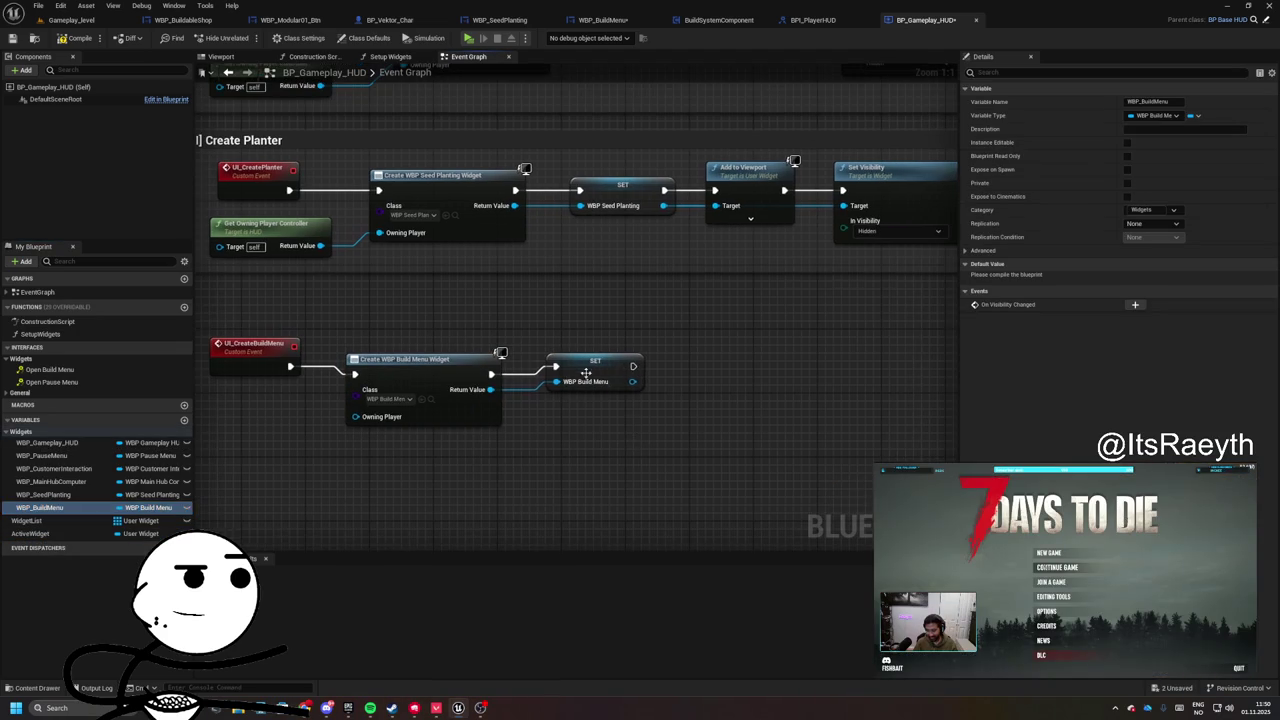
- Add the build menu to the viewport and hide it with a pasted Set Visibility node
text(a)
mouse_move(617, 389)
mouse_down()
mouse_move(683, 388)
mouse_move(682, 349)
mouse_up()
text(dd to viewport)
key(Return)
drag(827, 229, 686, 232)
key(ctrl+c)
key(ctrl+v)
mouse_move(595, 377)
mouse_down()
mouse_move(660, 372)
mouse_move(468, 401)
mouse_up()
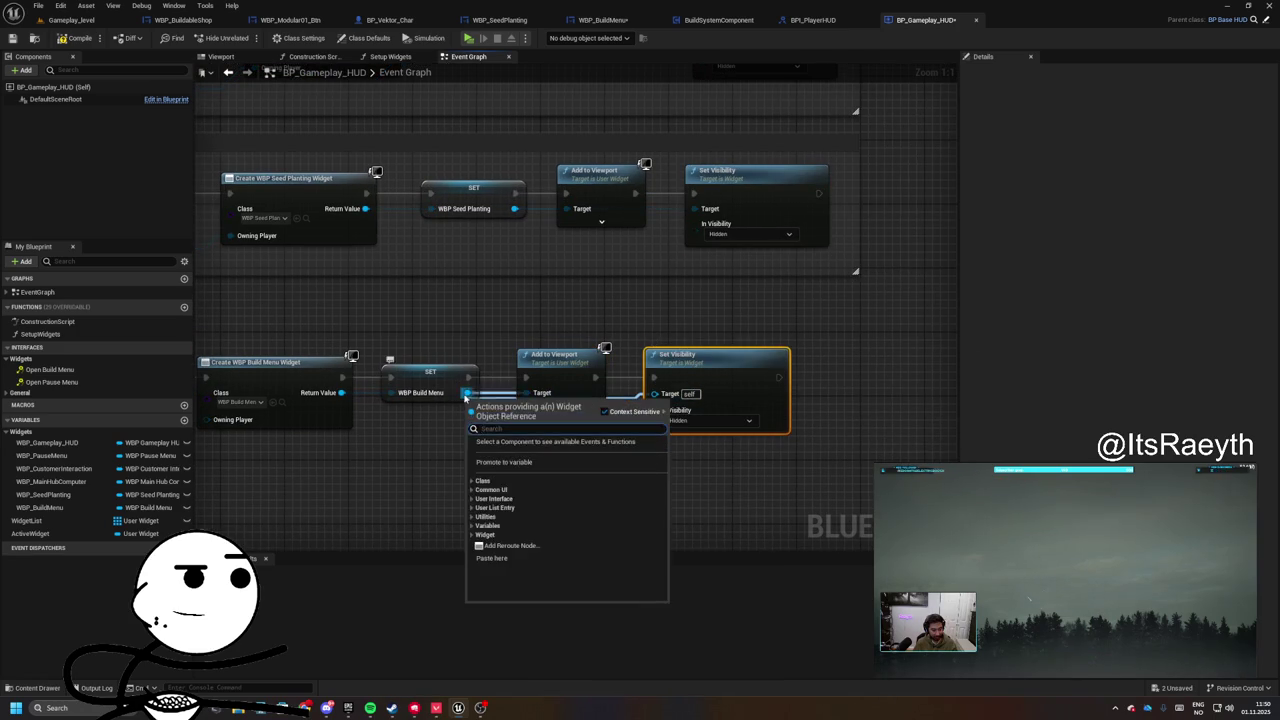
key(Escape)
- Wrap the build menu chain in a '[UI] Create Build Menu' comment
scroll(371, 306, down, 2)
click(348, 334)
drag(294, 297, 878, 447)
key(c)
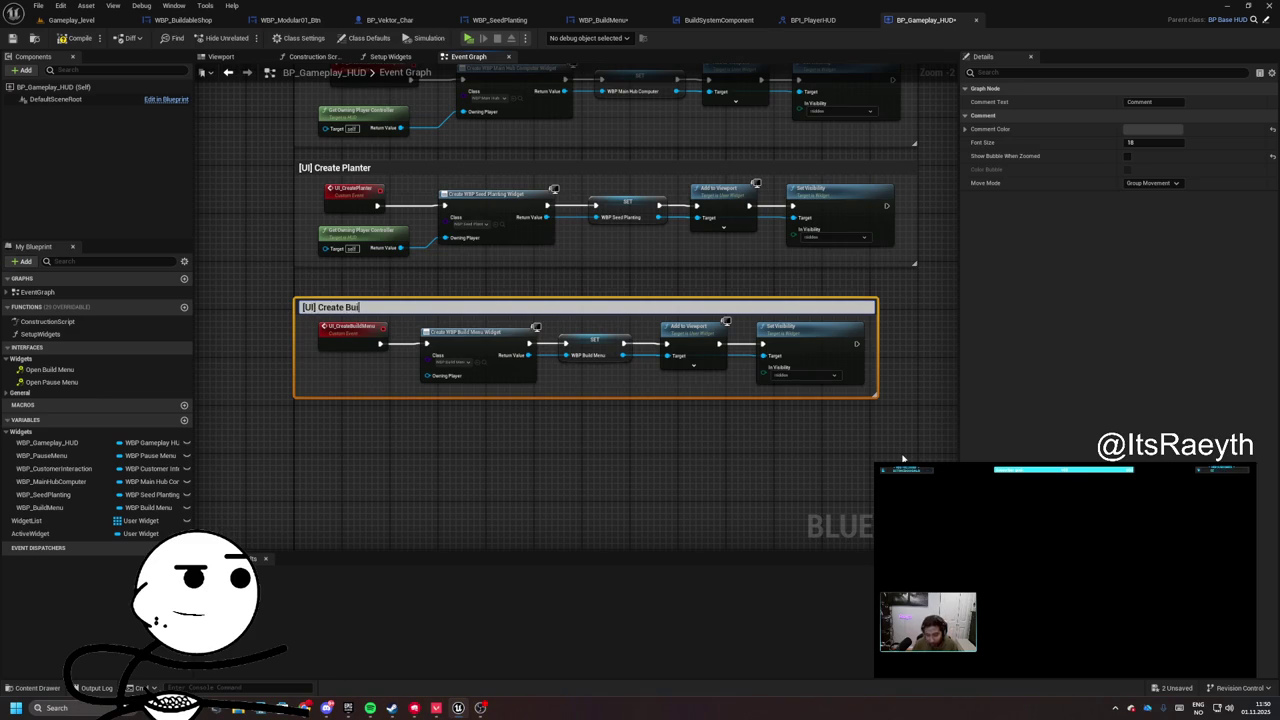
text(ld Menu)
key(Return)
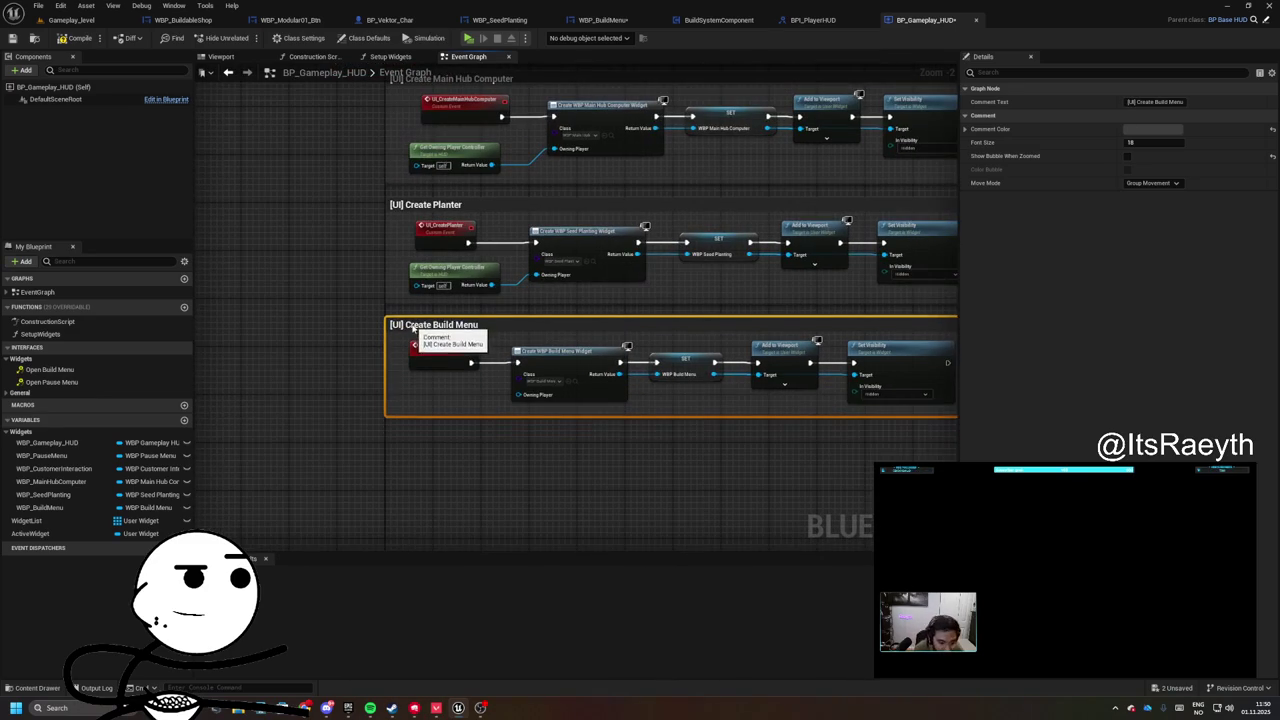
click(325, 271)
mouse_move(325, 271)
mouse_down()
mouse_move(200, 500)
mouse_move(430, 330)
mouse_move(566, 346)
mouse_move(420, 300)
mouse_up()
click(610, 268)
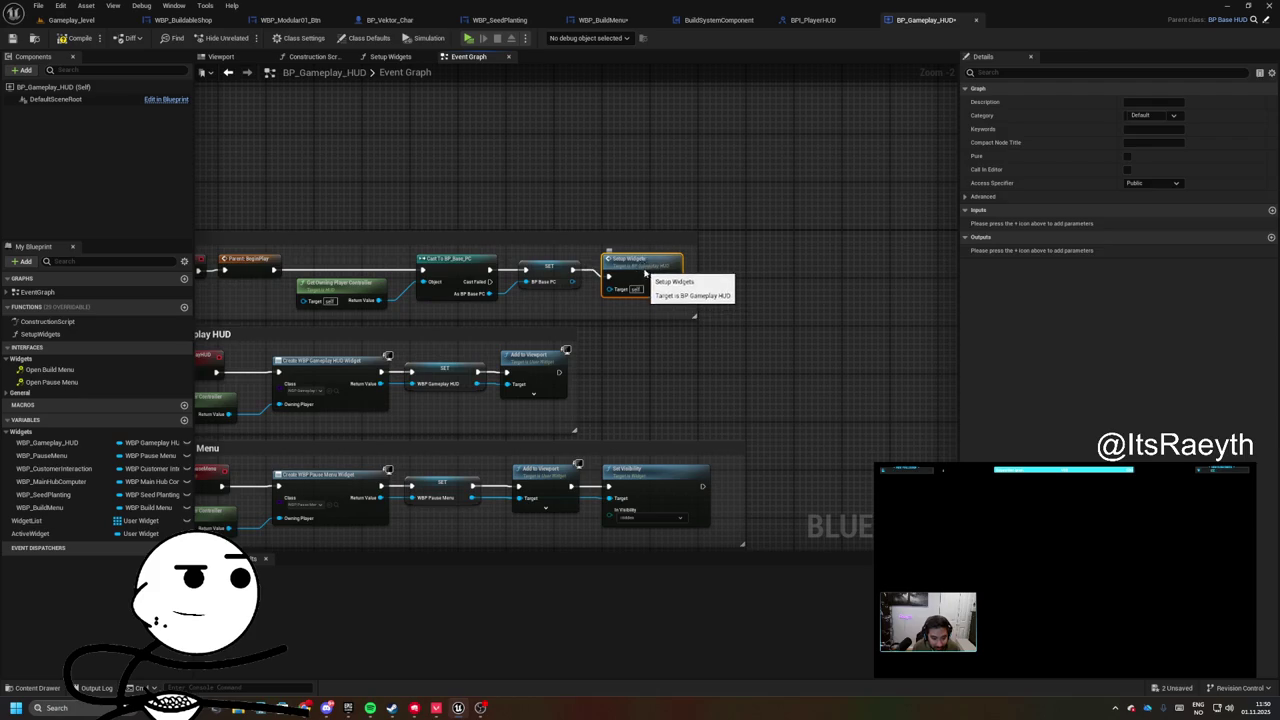
- In the Setup Widgets graph, add a UI Create Build Menu call after UI Create Planter
double_click(615, 270)
click(400, 288)
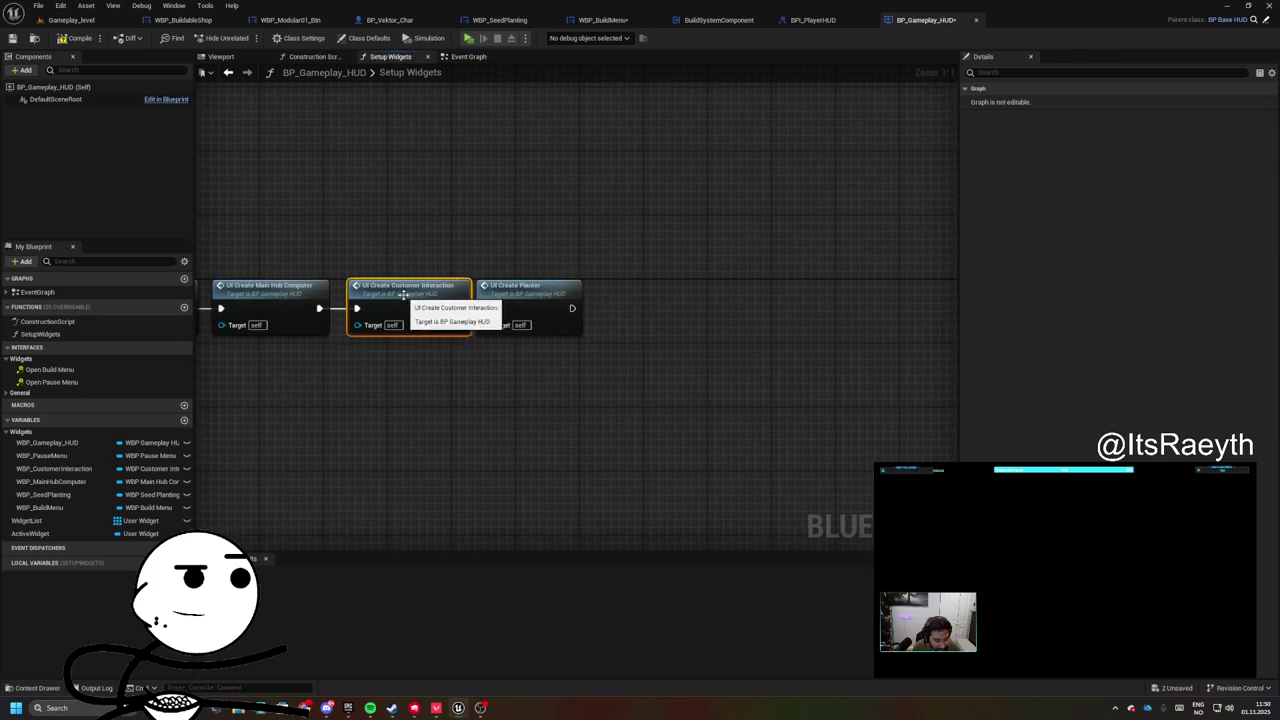
click(530, 295)
drag(539, 307, 660, 281)
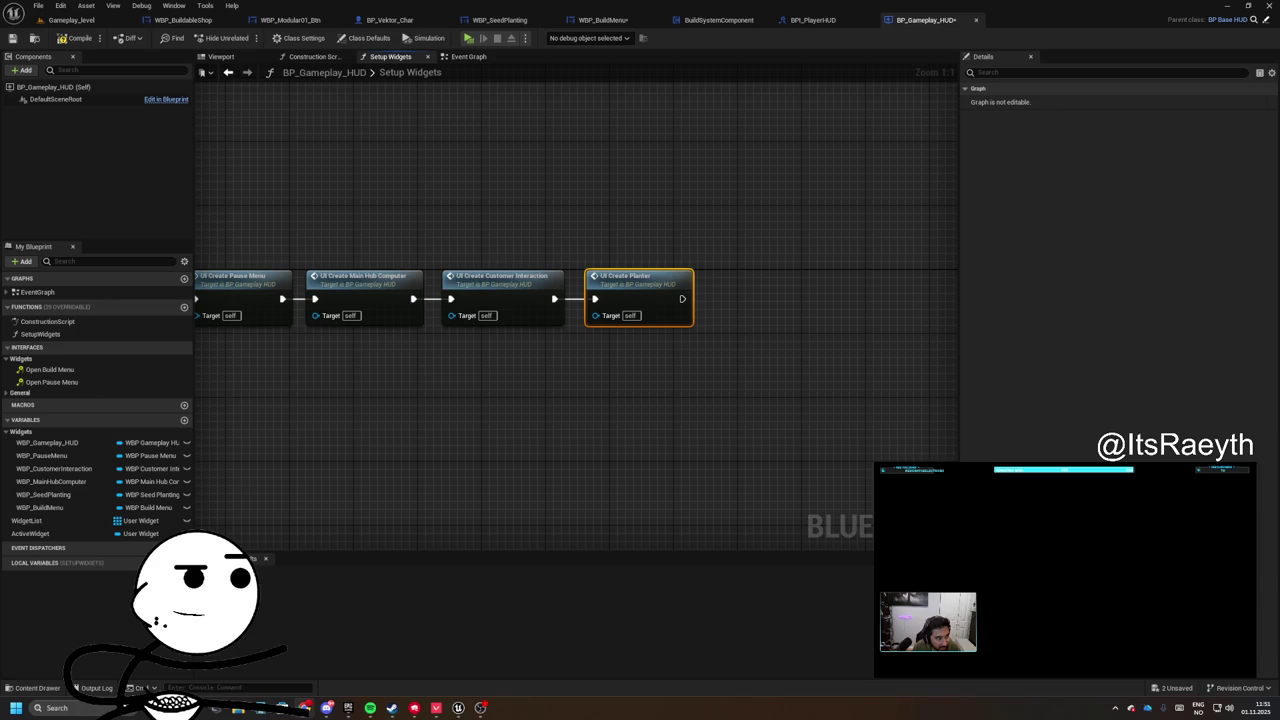
drag(682, 298, 737, 302)
text(c)
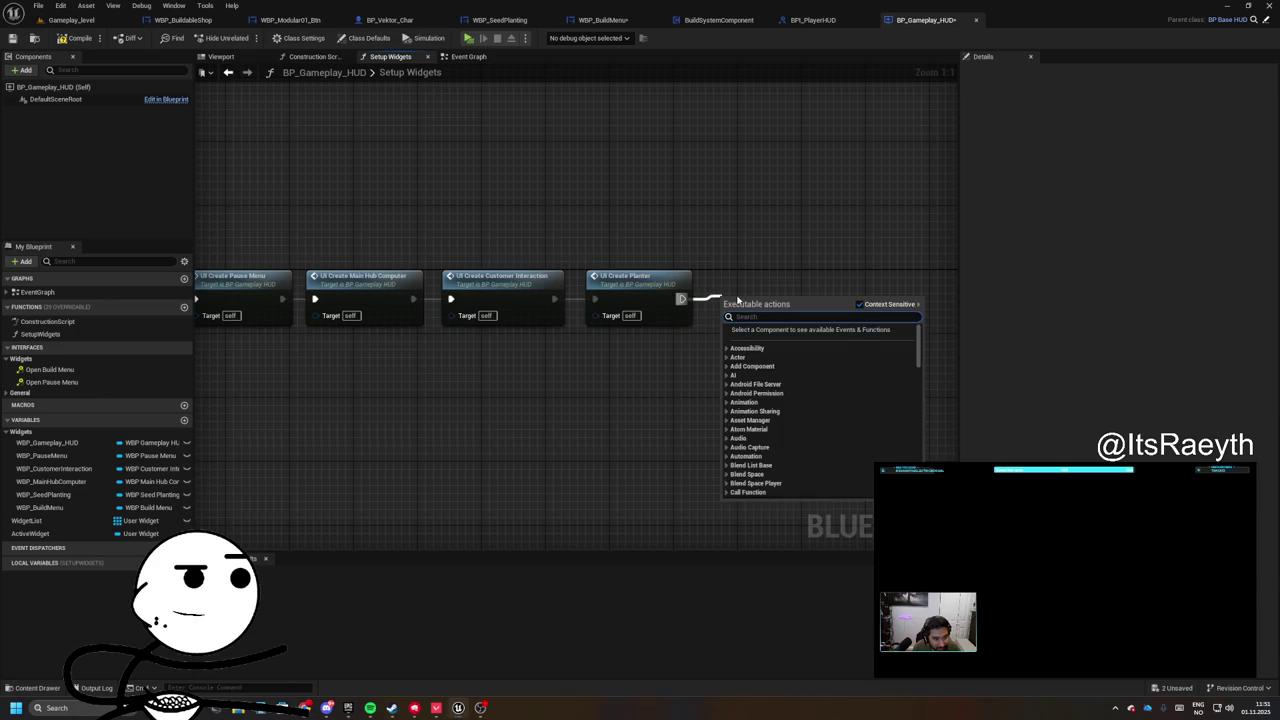
text(reate build)
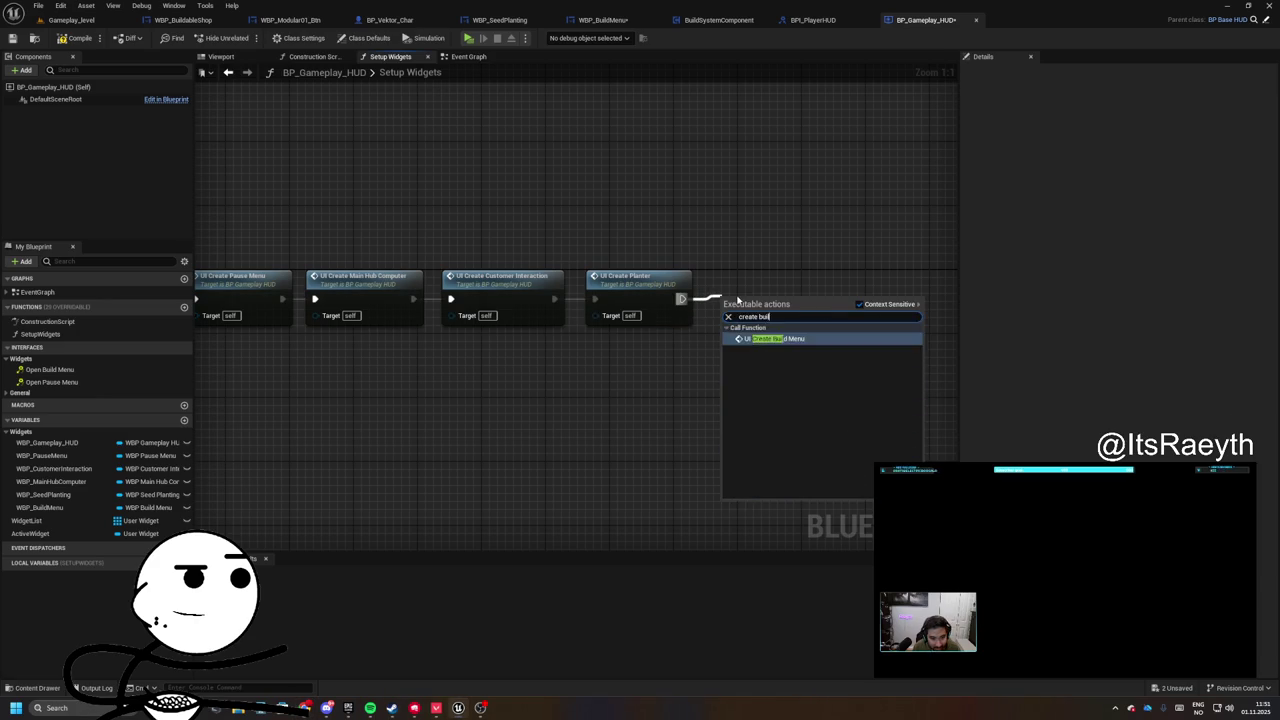
key(Return)
- Group the setup chain in a '[Setup Widgets]' comment and compile and save the HUD blueprint
scroll(737, 298, down, 2)
mouse_move(243, 200)
mouse_down()
mouse_move(669, 346)
mouse_move(474, 377)
mouse_up()
key(c)
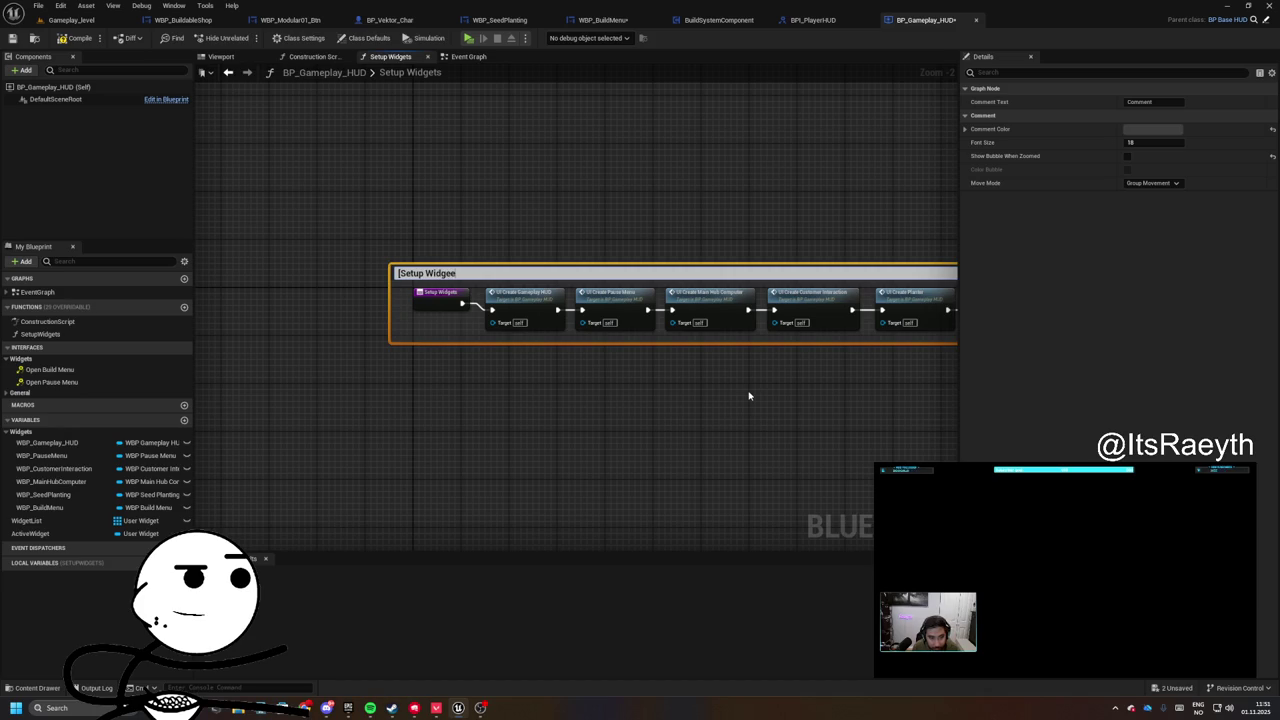
text(s])
key(Return)
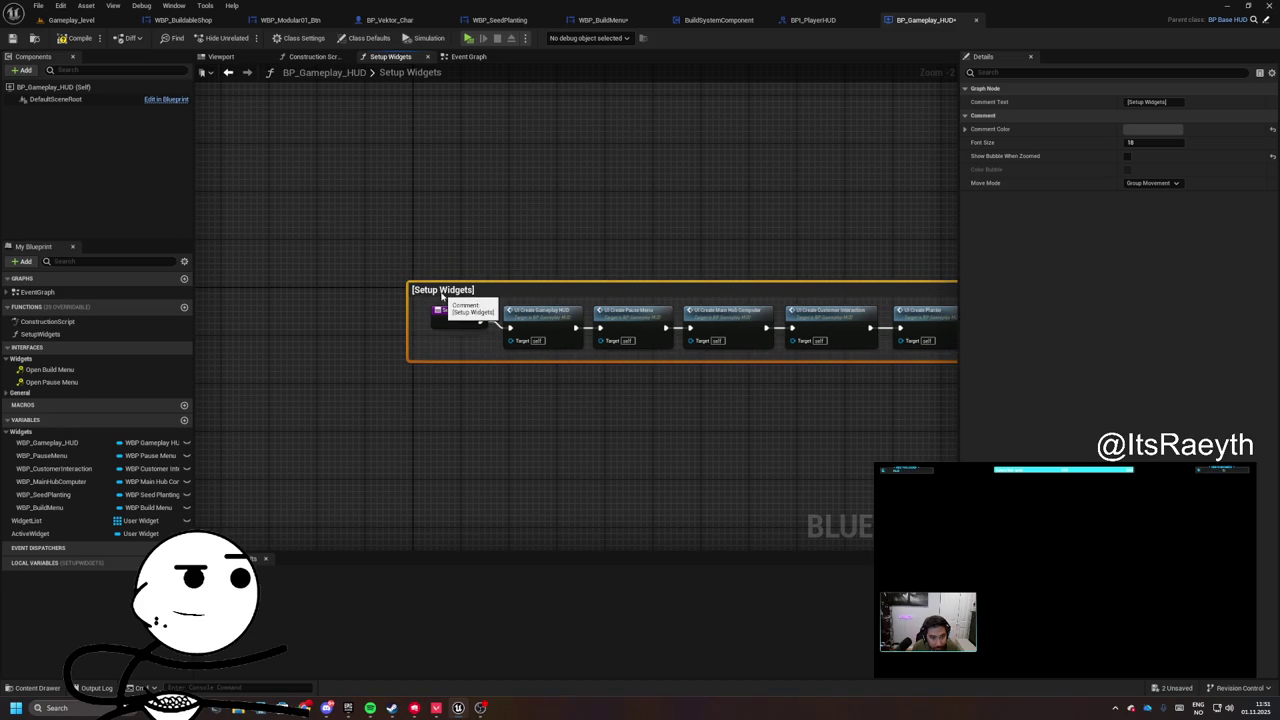
click(394, 234)
key(Home)
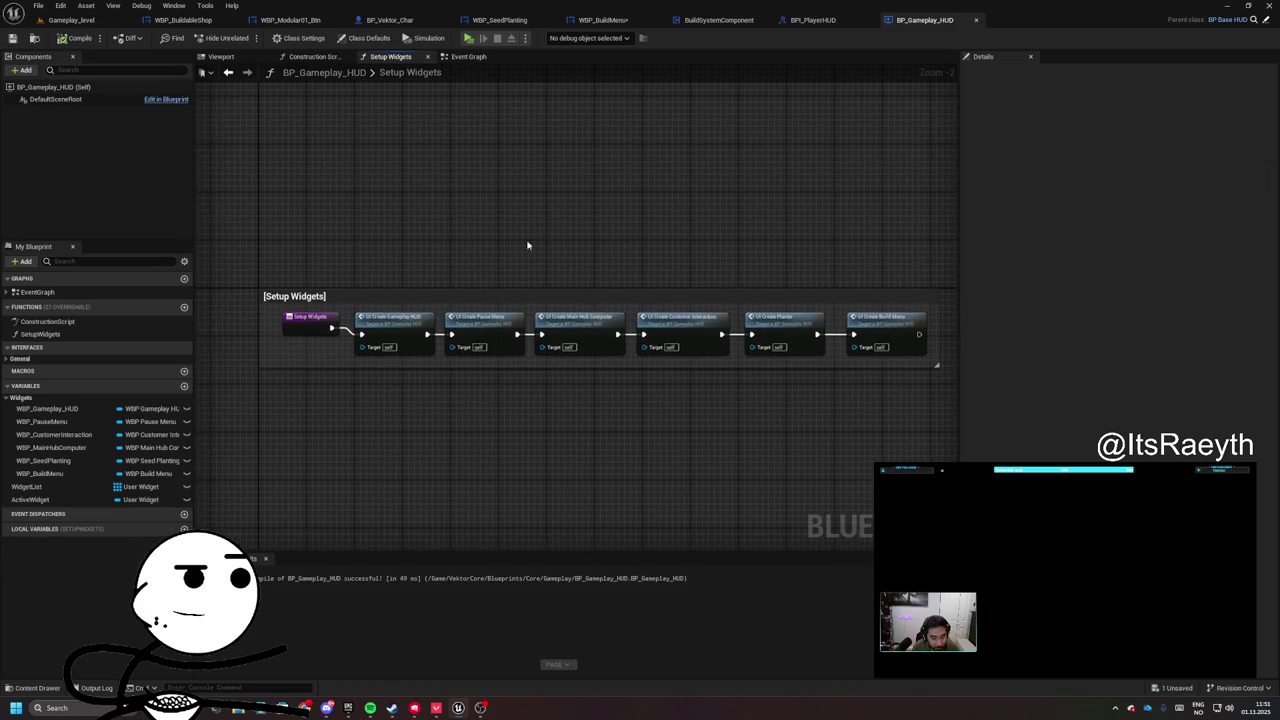
click(398, 710)
click(399, 713)
- Run a standalone playtest, then inspect the UI_CreateBuildMenu event in BP_Gameplay_HUD
click(92, 21)
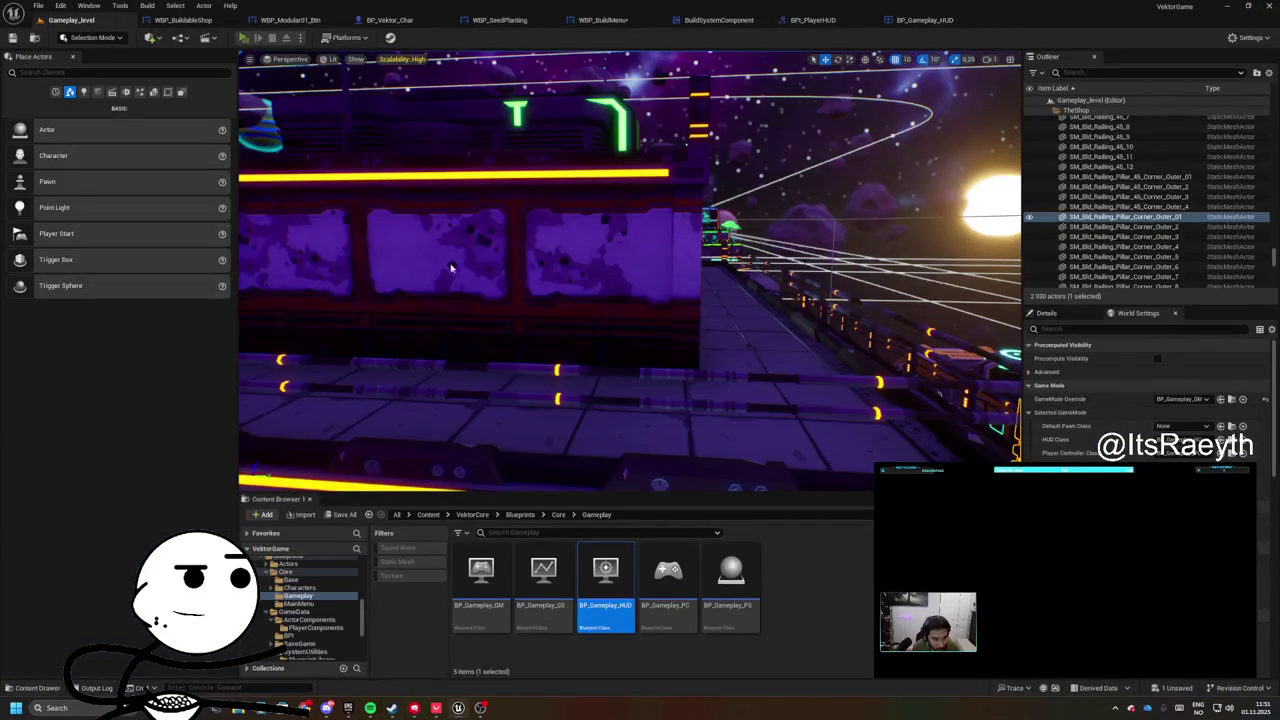
key(alt+p)
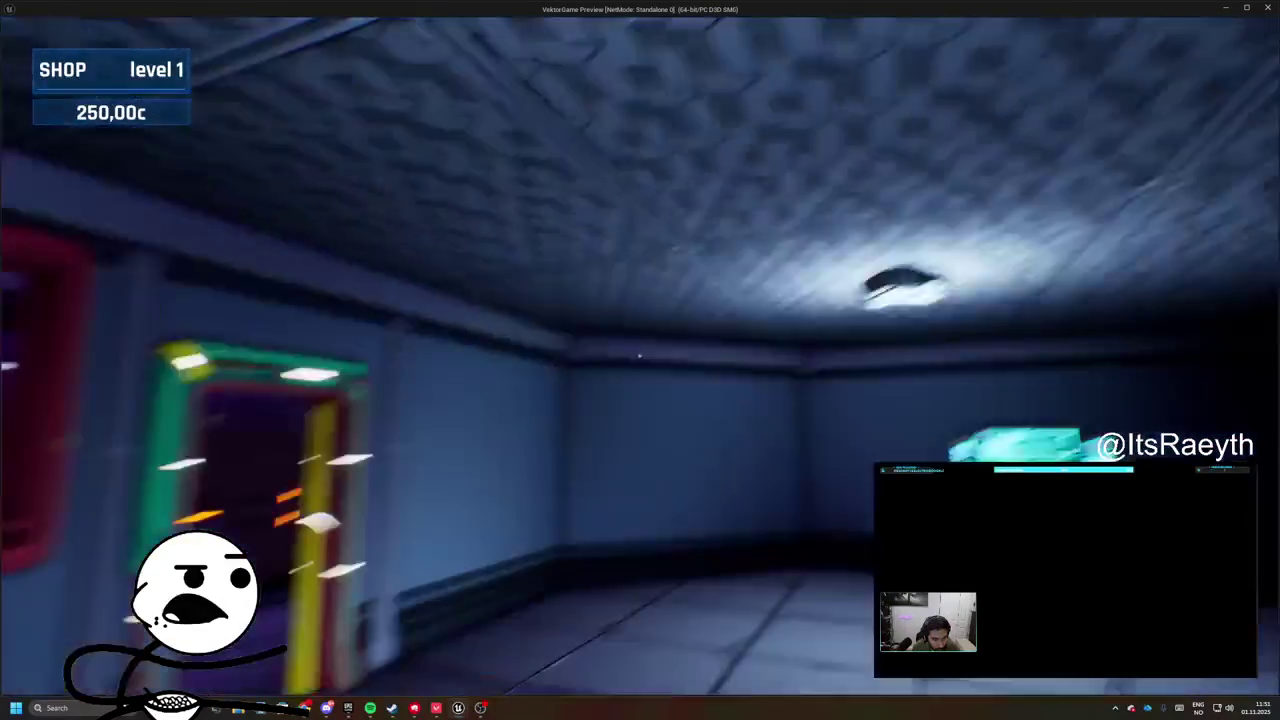
key(Escape)
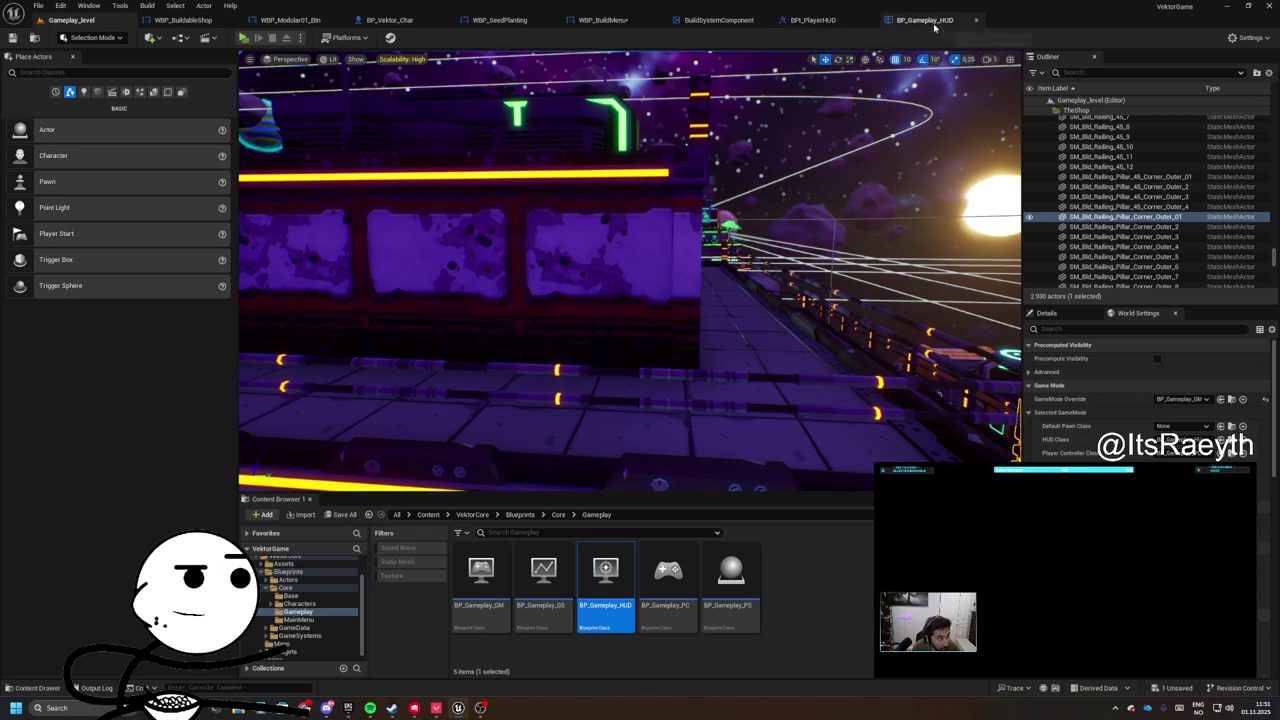
click(899, 18)
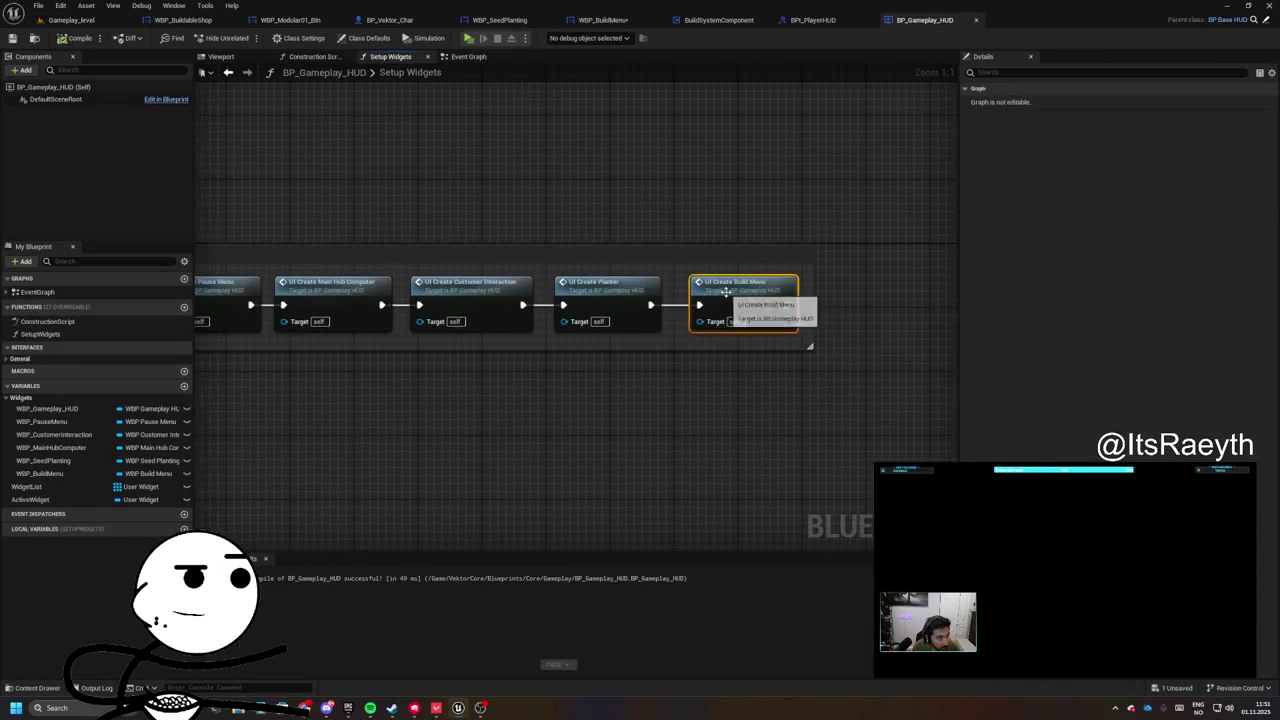
double_click(757, 289)
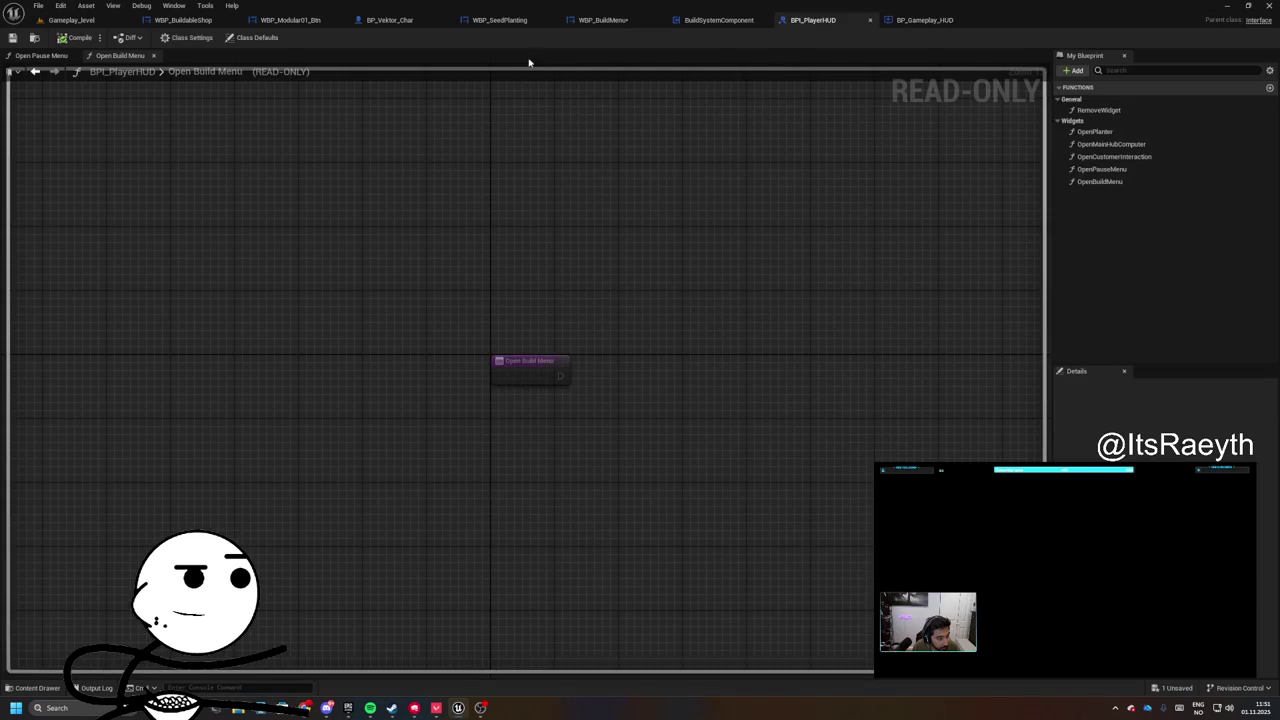
- Playtest again by opening and closing the robot's shop terminal, then bring up the Save All prompt
click(99, 21)
key(alt+p)
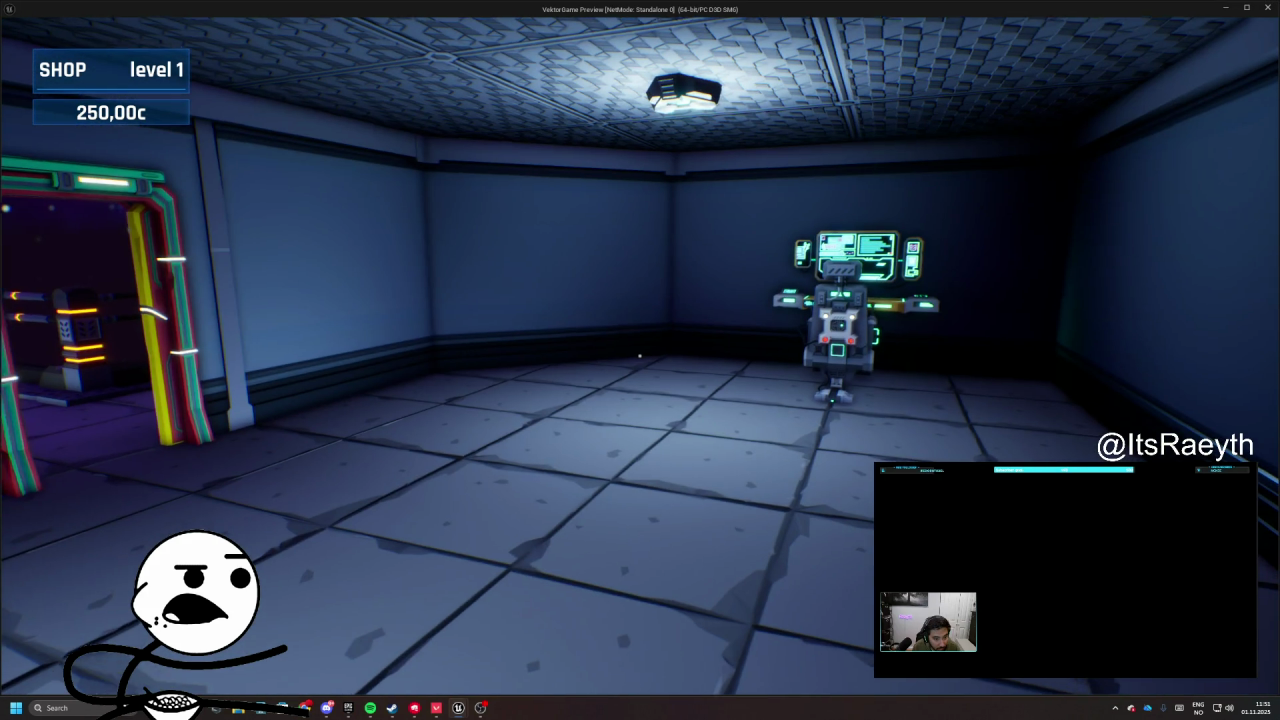
key(w)
key(e)
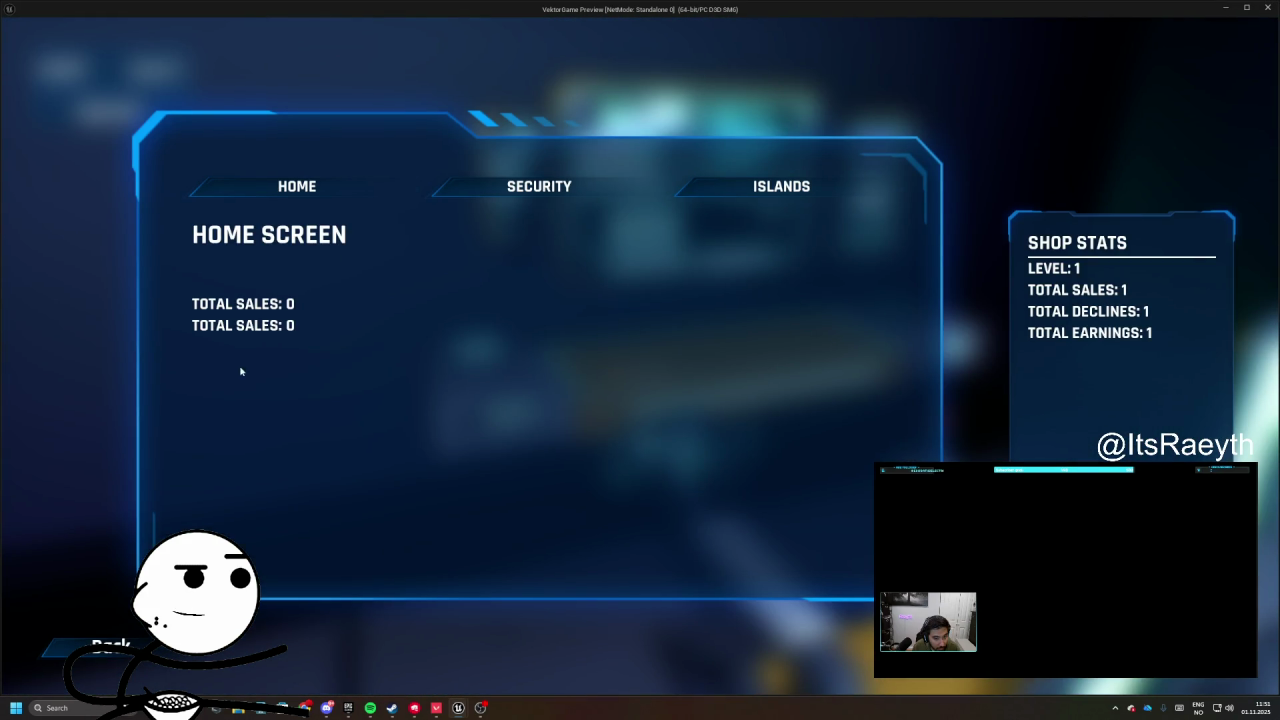
key(Escape)
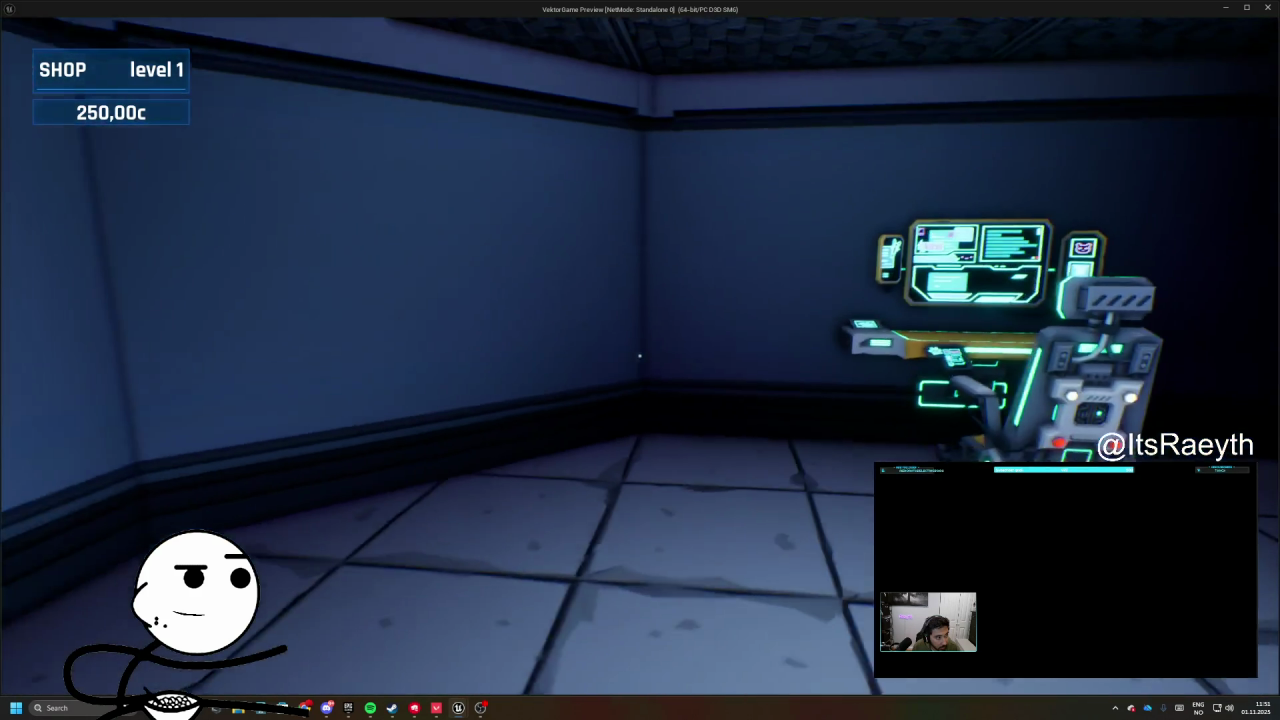
key(Escape)
click(340, 514)
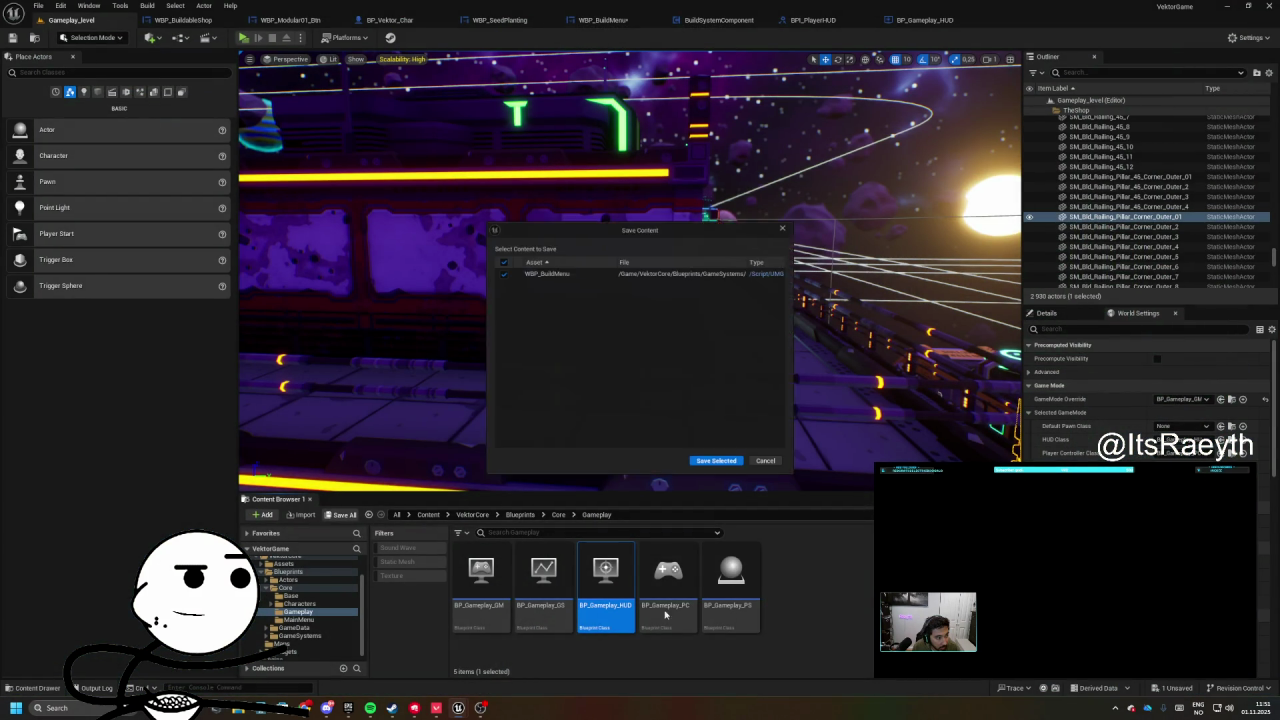
- Save WBP_BuildMenu, then delete BuildSystemComponent's Remove from Parent and WBP Build Menu getter nodes
click(707, 467)
click(912, 19)
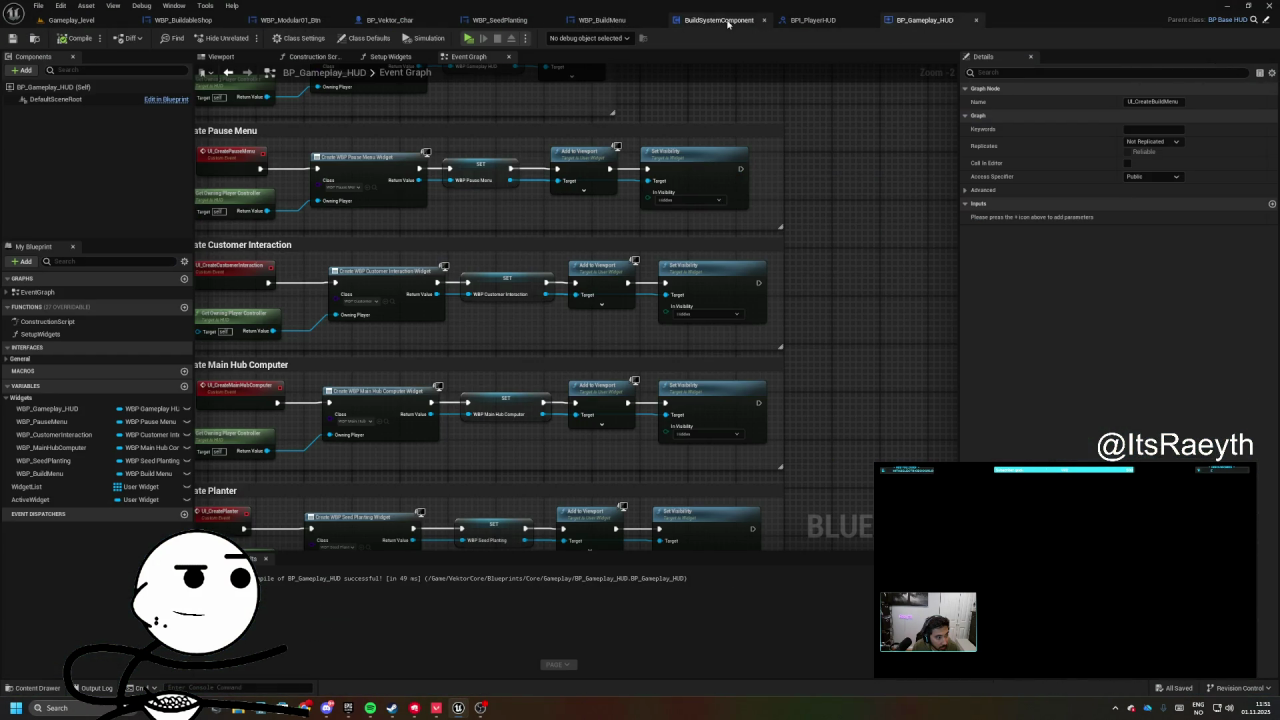
click(718, 19)
mouse_move(520, 362)
mouse_down()
mouse_move(540, 390)
mouse_move(477, 384)
mouse_move(532, 364)
mouse_move(406, 349)
mouse_move(410, 328)
mouse_move(761, 438)
mouse_up()
click(766, 318)
key(Delete)
click(455, 383)
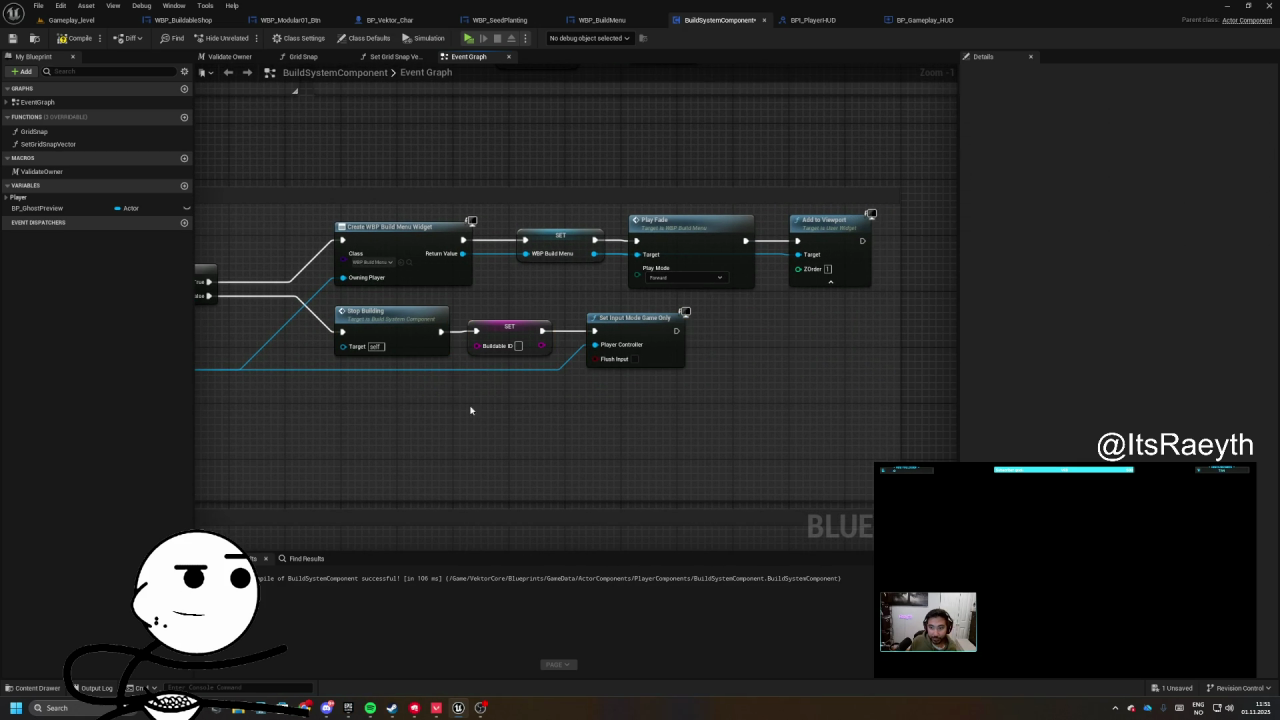
key(Delete)
- Inspect the BP_GhostPreview and WBP_BuildMenu variables and the SET WBP Build Menu node
click(37, 208)
click(20, 206)
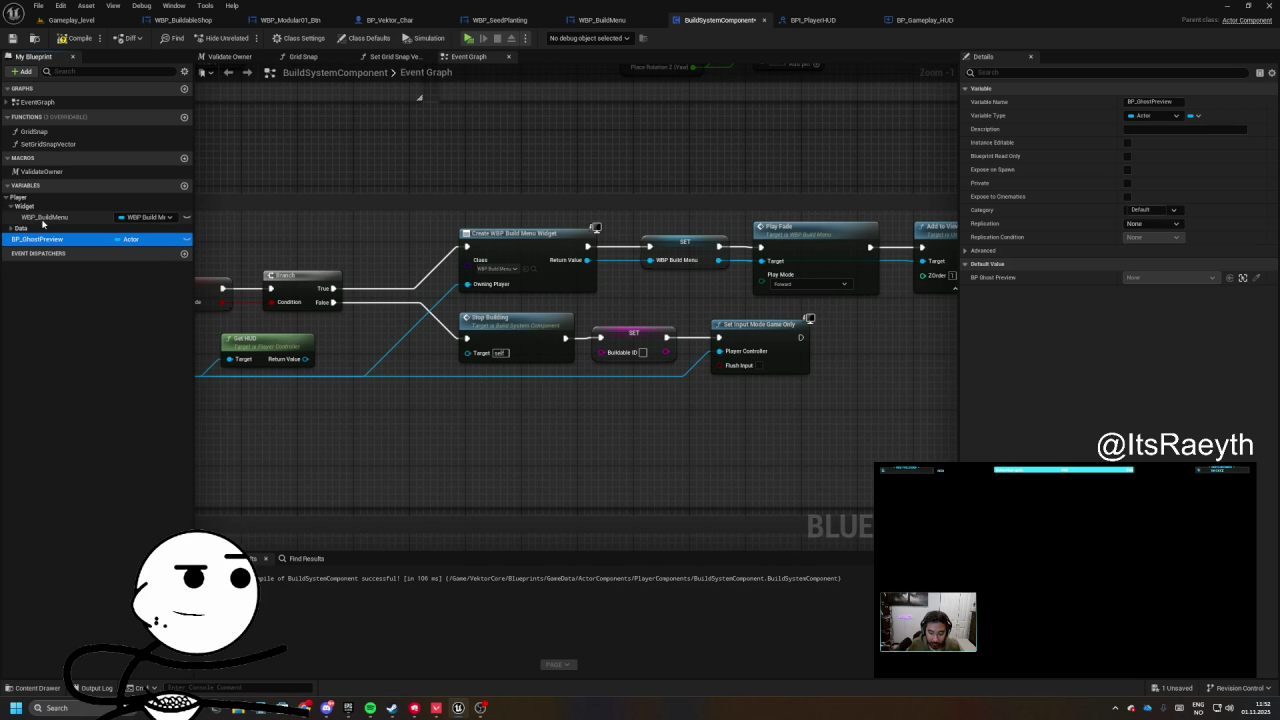
click(42, 217)
click(612, 280)
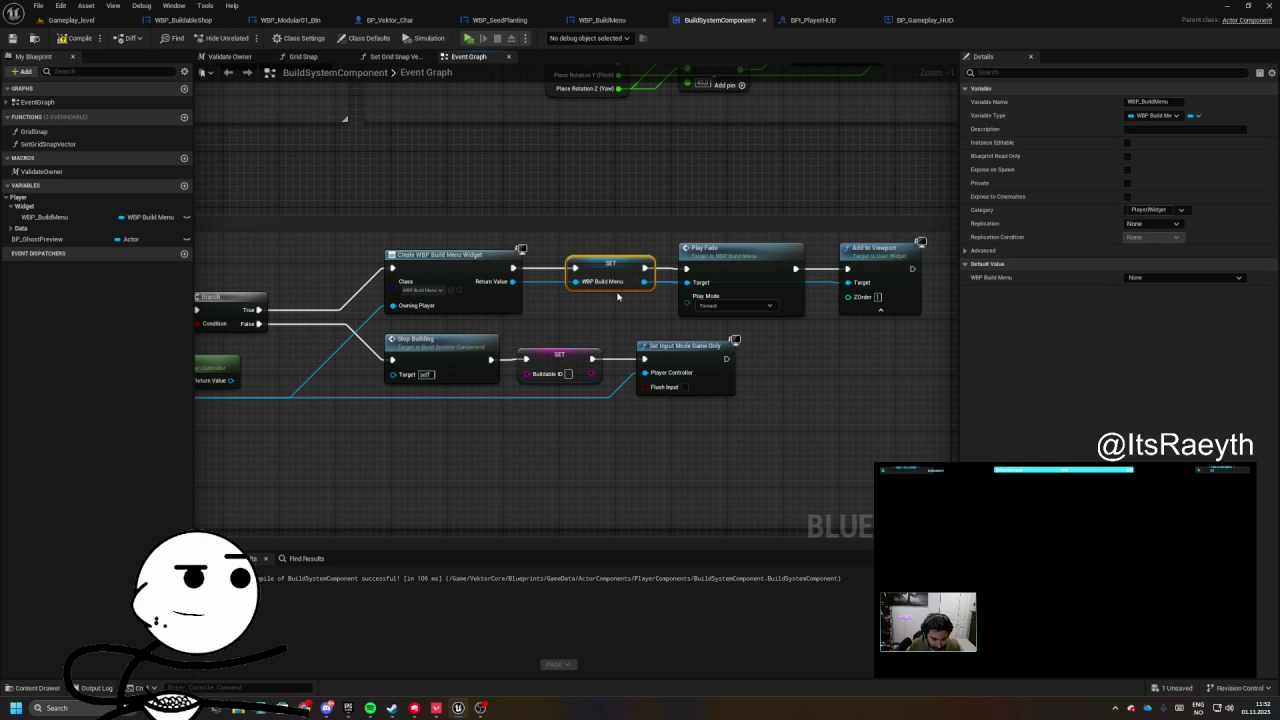
drag(613, 297, 634, 311)
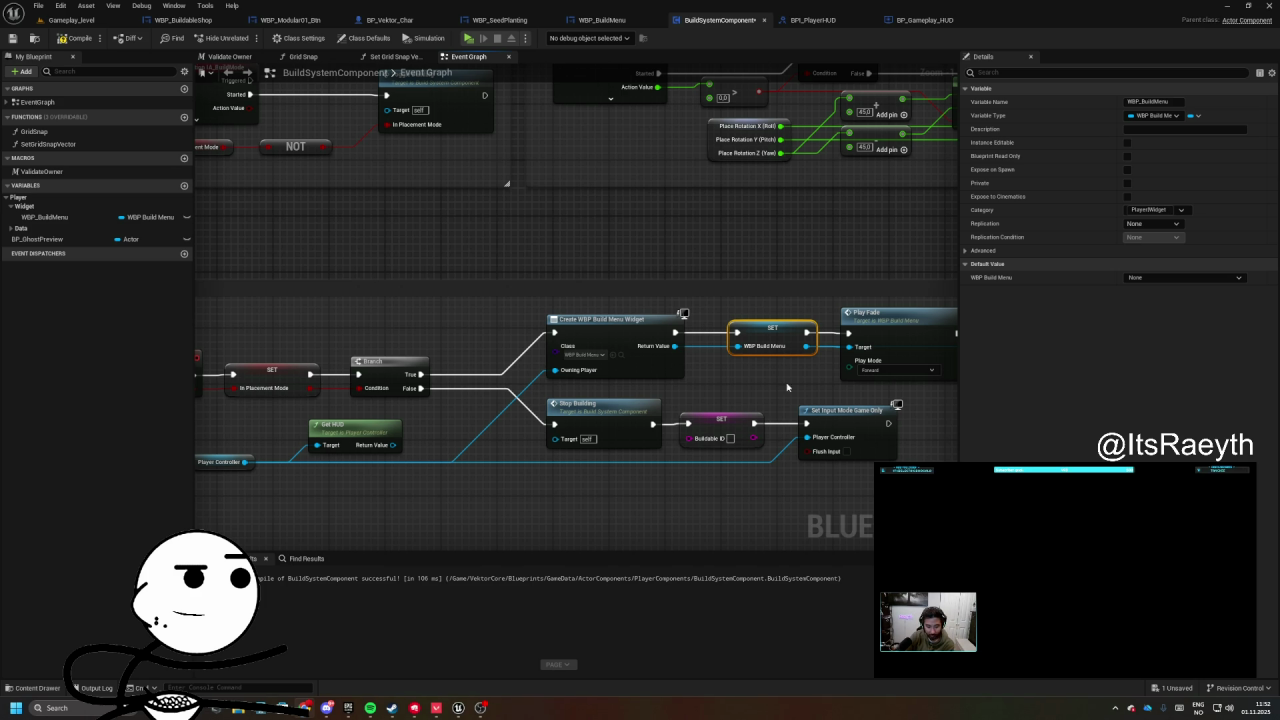
scroll(440, 290, down, 2)
scroll(398, 292, up, 2)
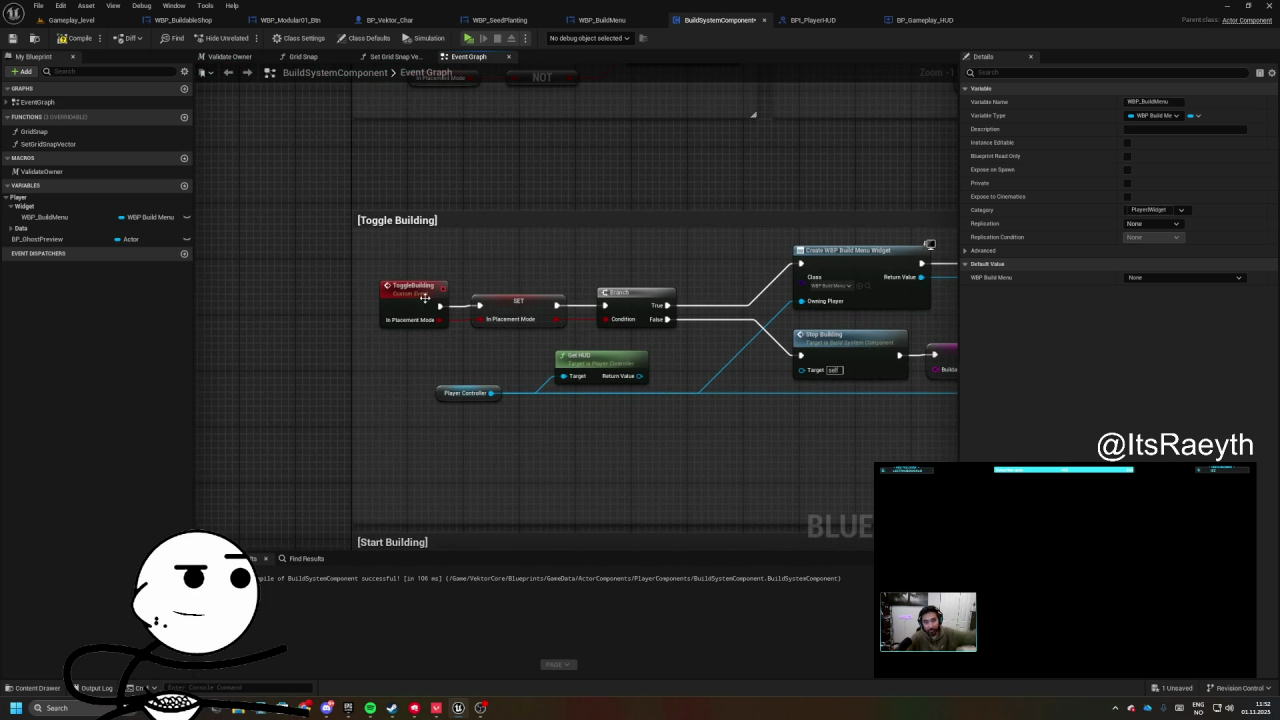
- Add an Open Build Menu (Message) call on Get HUD's return value, placed below Stop Building
drag(458, 395, 572, 343)
text(open)
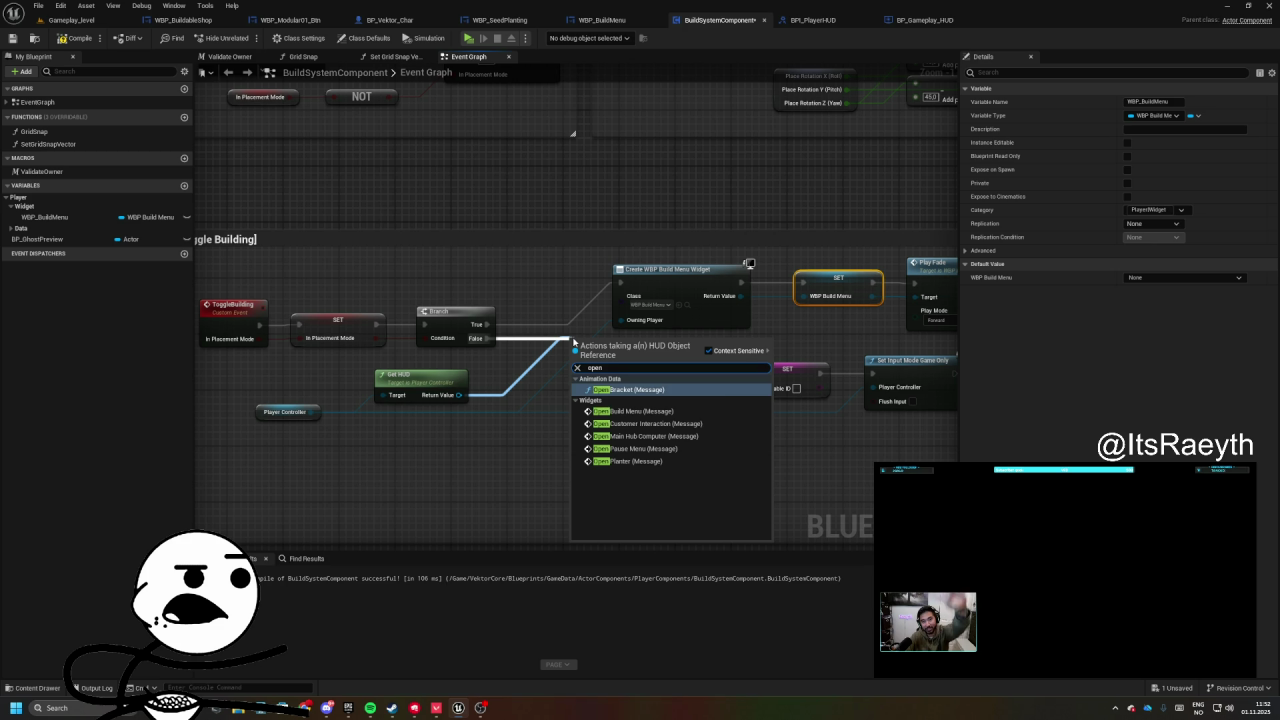
key(Down)
key(Down)
key(Down)
key(Up)
key(Up)
key(Up)
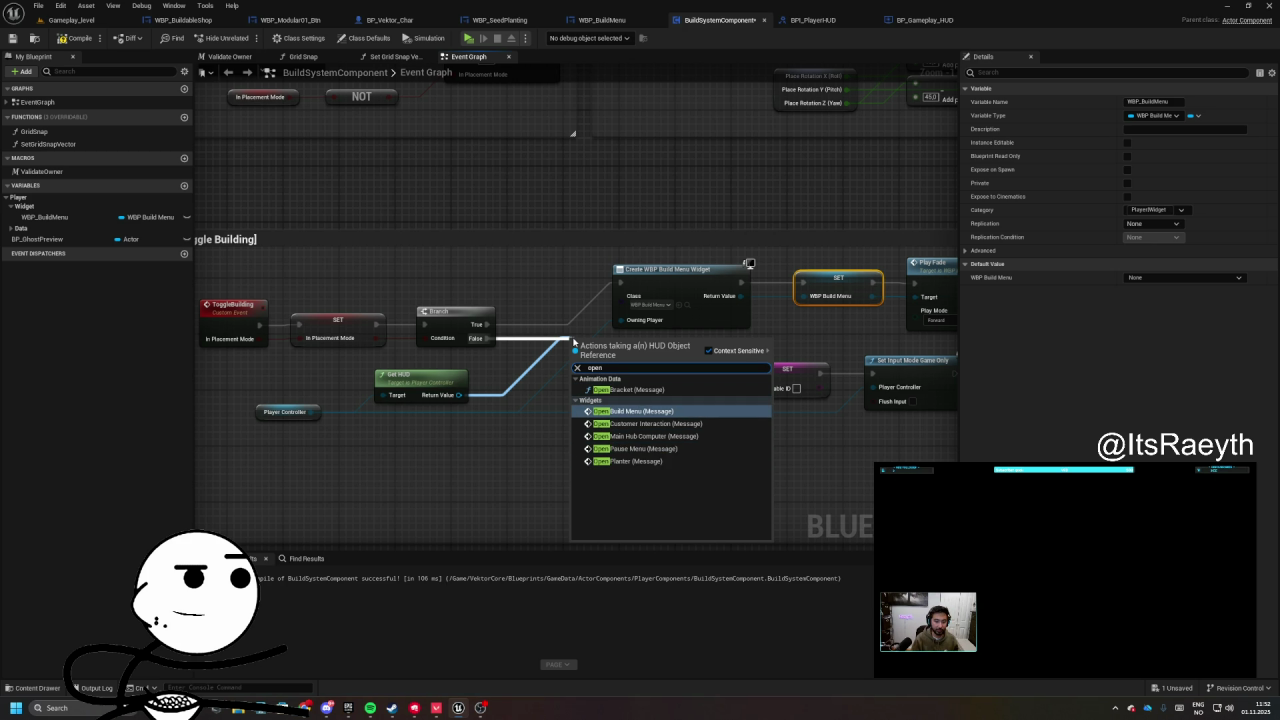
key(Up)
key(Down)
key(Down)
key(Down)
key(Up)
key(Up)
key(Up)
key(Return)
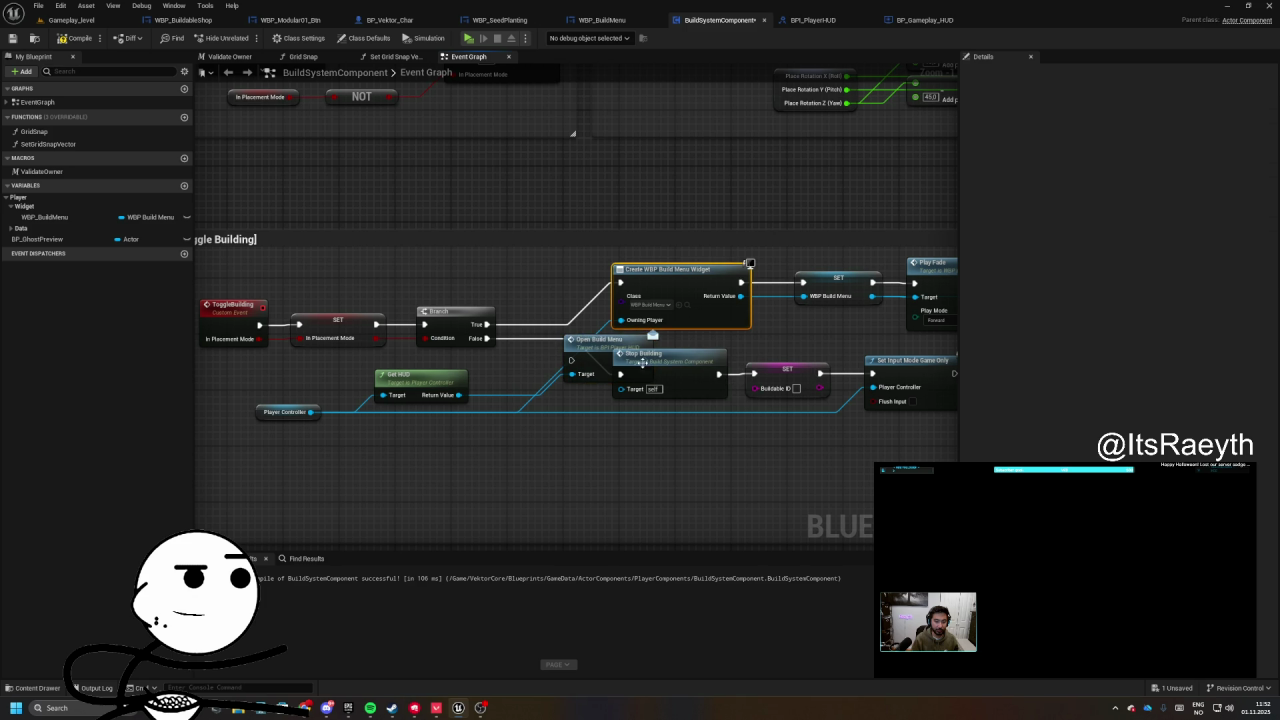
mouse_move(590, 355)
mouse_down()
mouse_move(538, 345)
mouse_move(500, 432)
mouse_move(880, 422)
mouse_move(523, 451)
mouse_move(343, 449)
mouse_move(622, 460)
mouse_up()
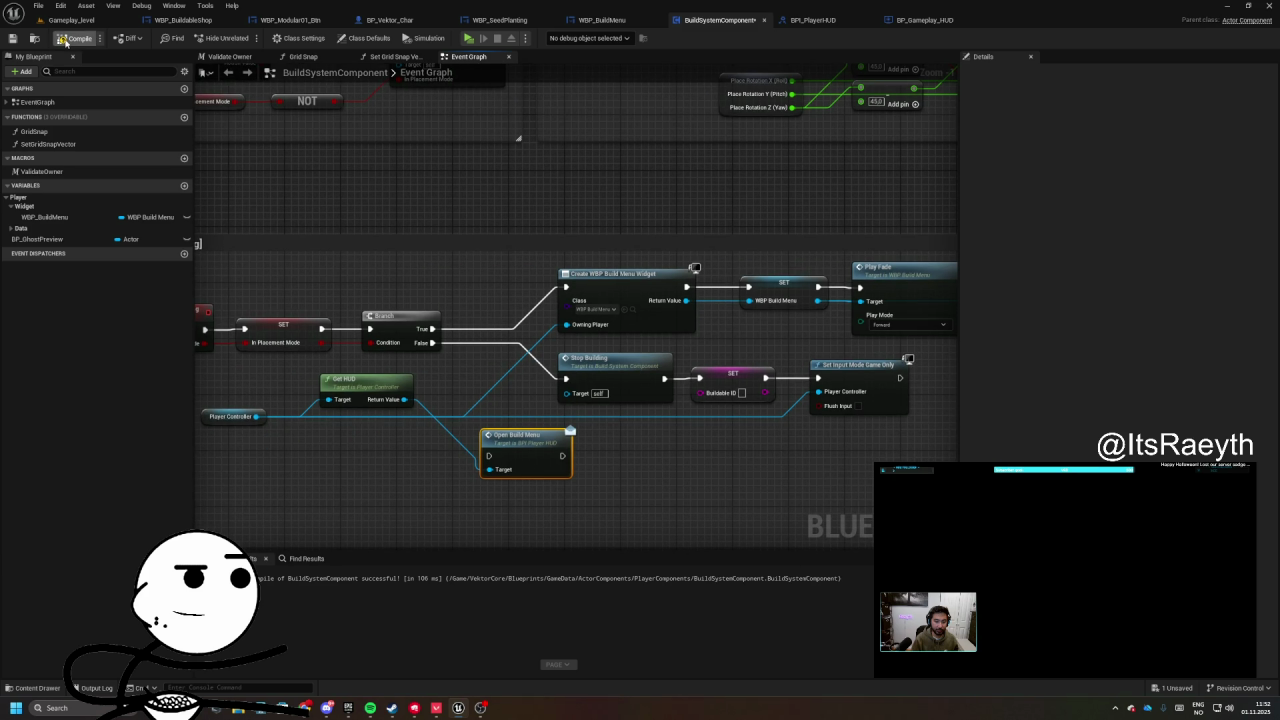
- Give BPI_PlayerHUD's OpenBuildMenu a WBP Build Menu object reference output, then close the interface
click(813, 20)
click(1097, 182)
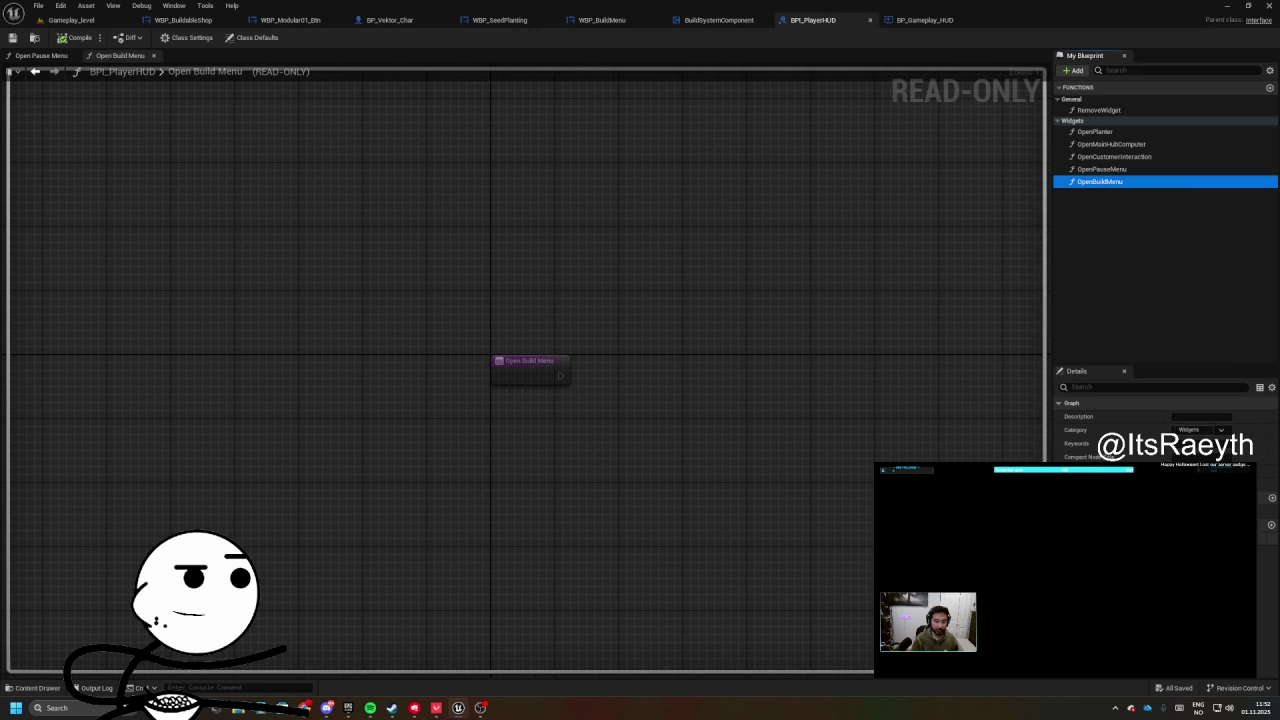
click(1271, 525)
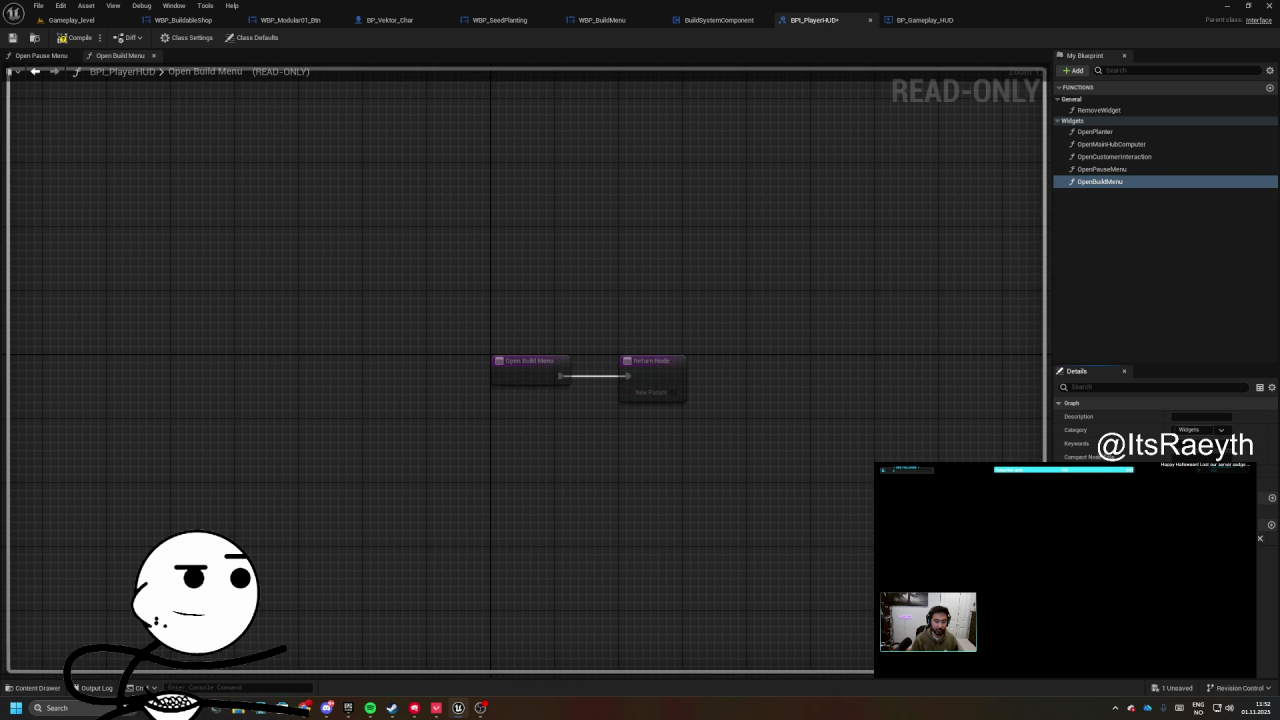
click(1240, 540)
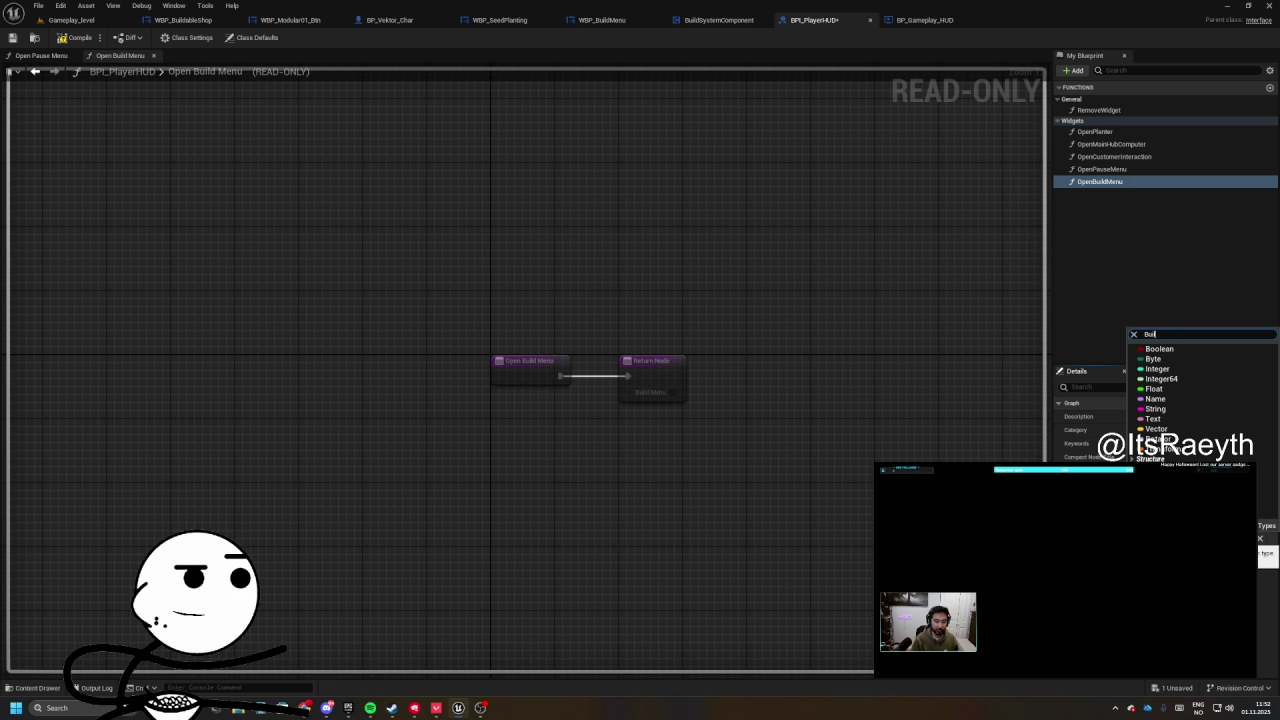
mouse_move(1178, 357)
click(1080, 360)
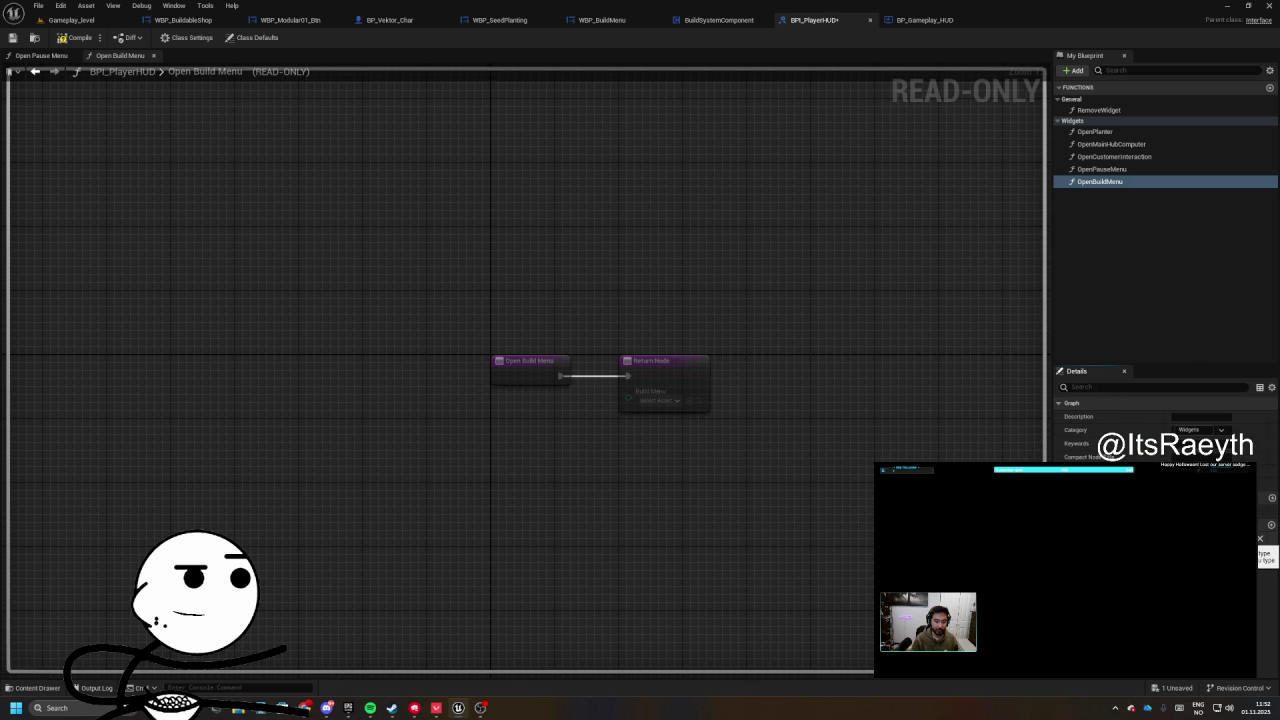
click(870, 20)
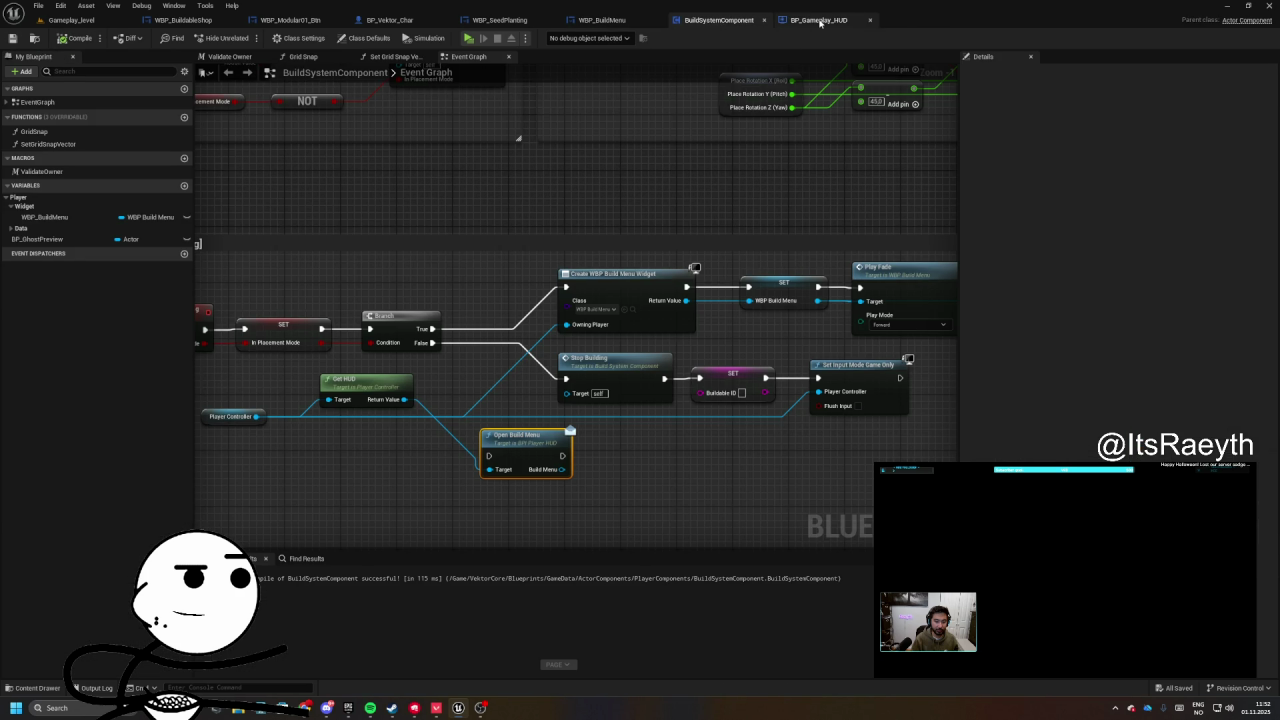
- Delete BP_Gameplay_HUD's Event Open Build Menu node, compile and save, then open the Open Build Menu function
click(819, 21)
scroll(502, 392, up, 1)
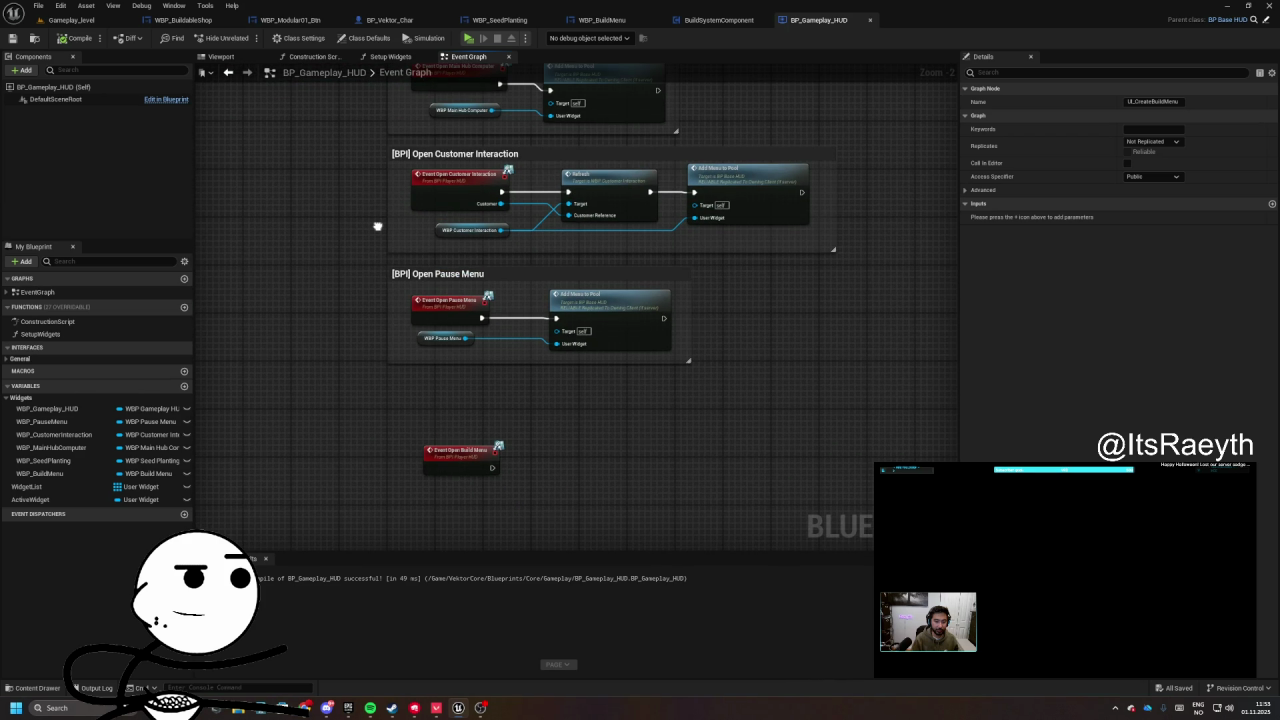
click(423, 363)
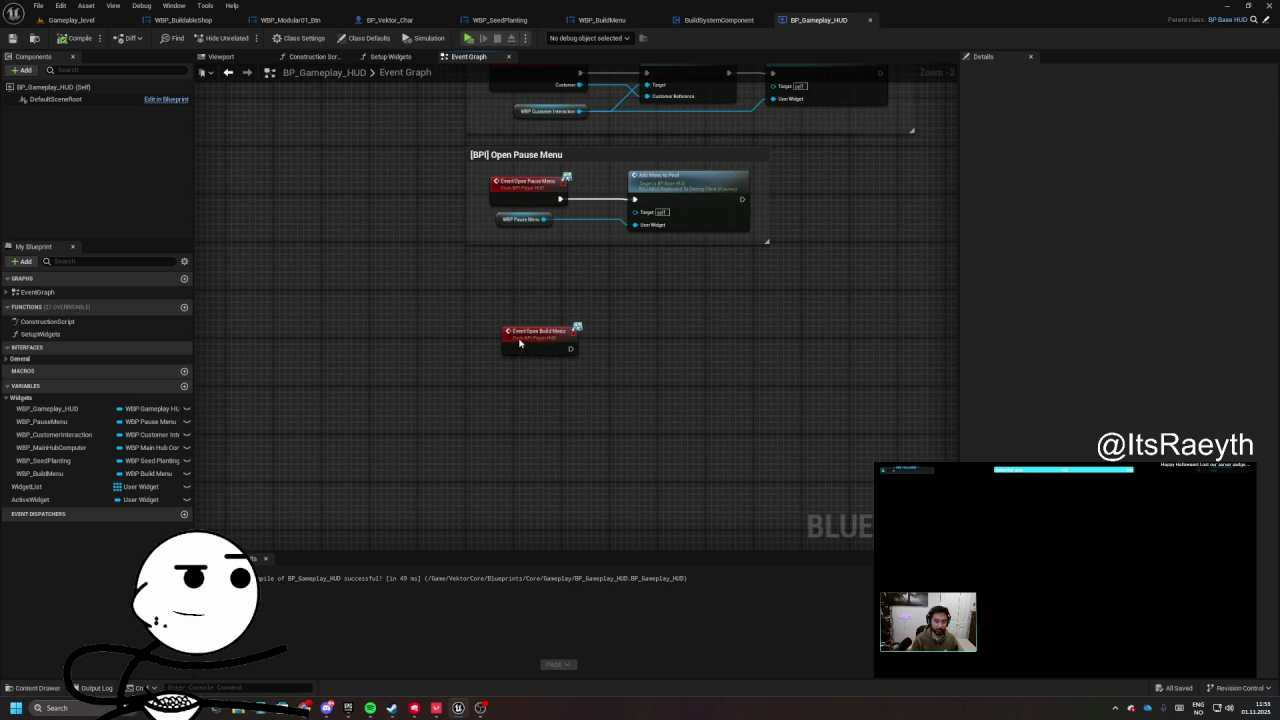
drag(520, 344, 514, 331)
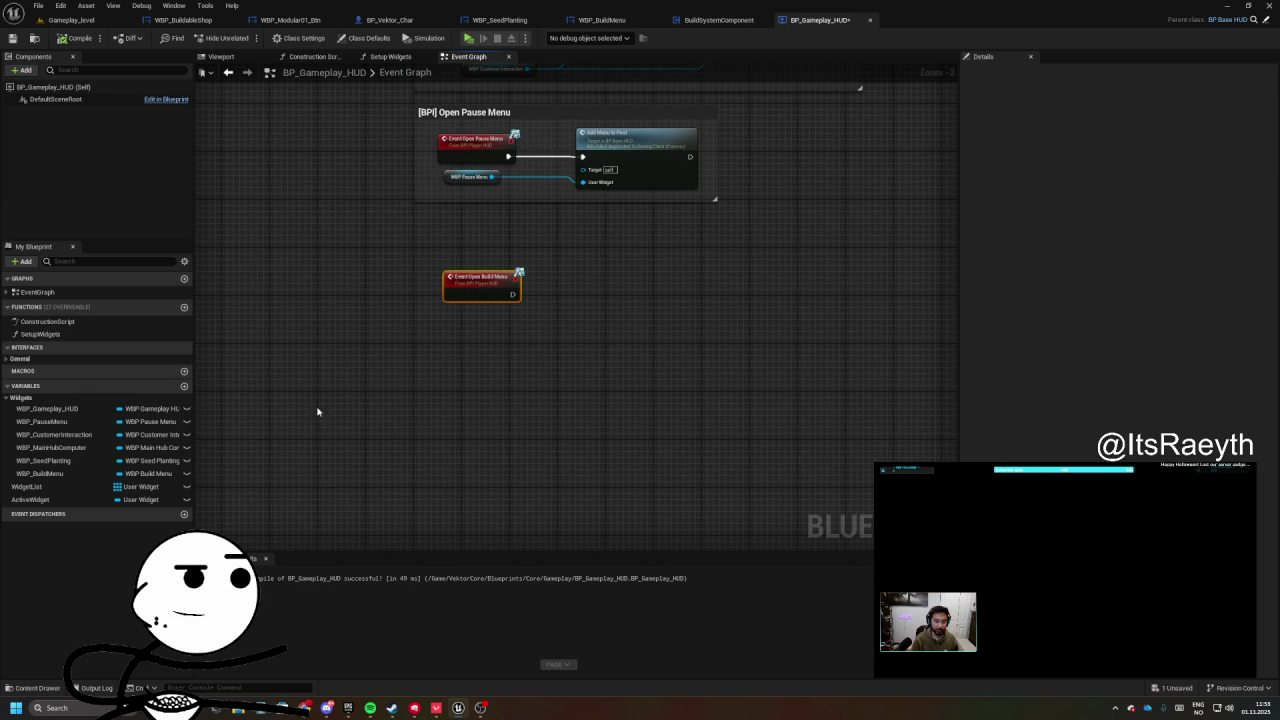
key(Delete)
click(7, 358)
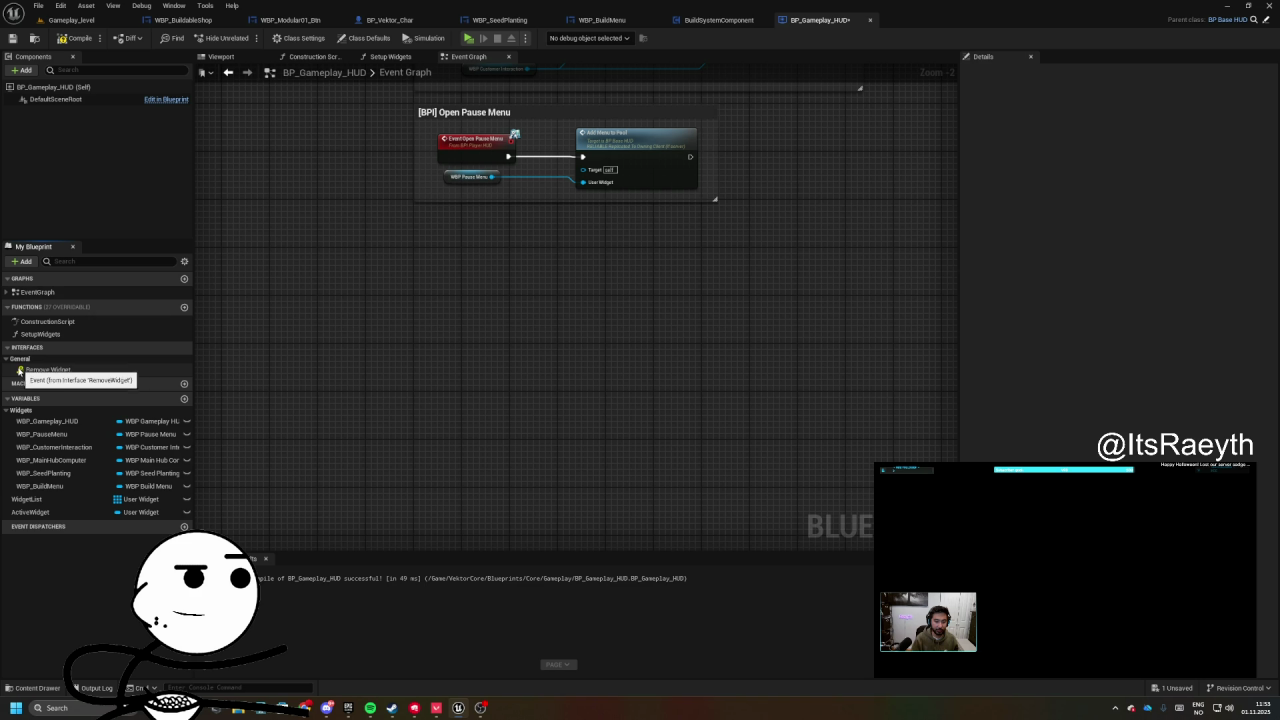
click(75, 38)
click(13, 38)
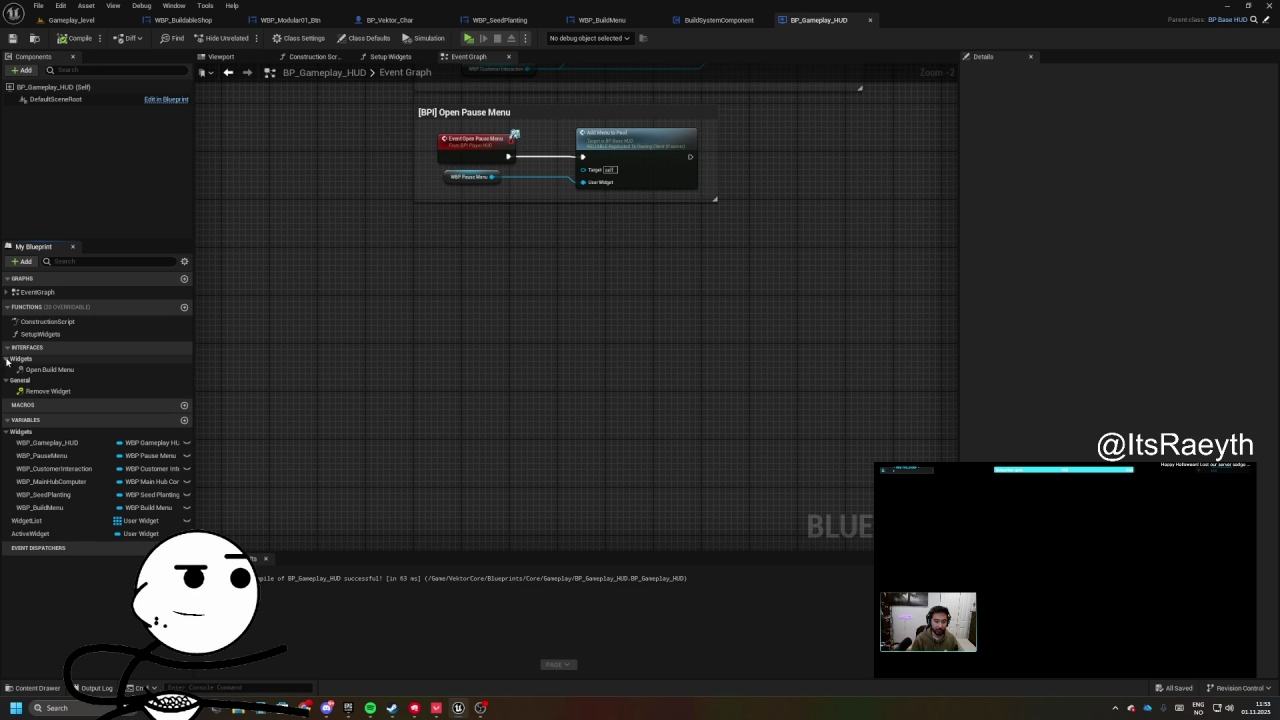
double_click(22, 367)
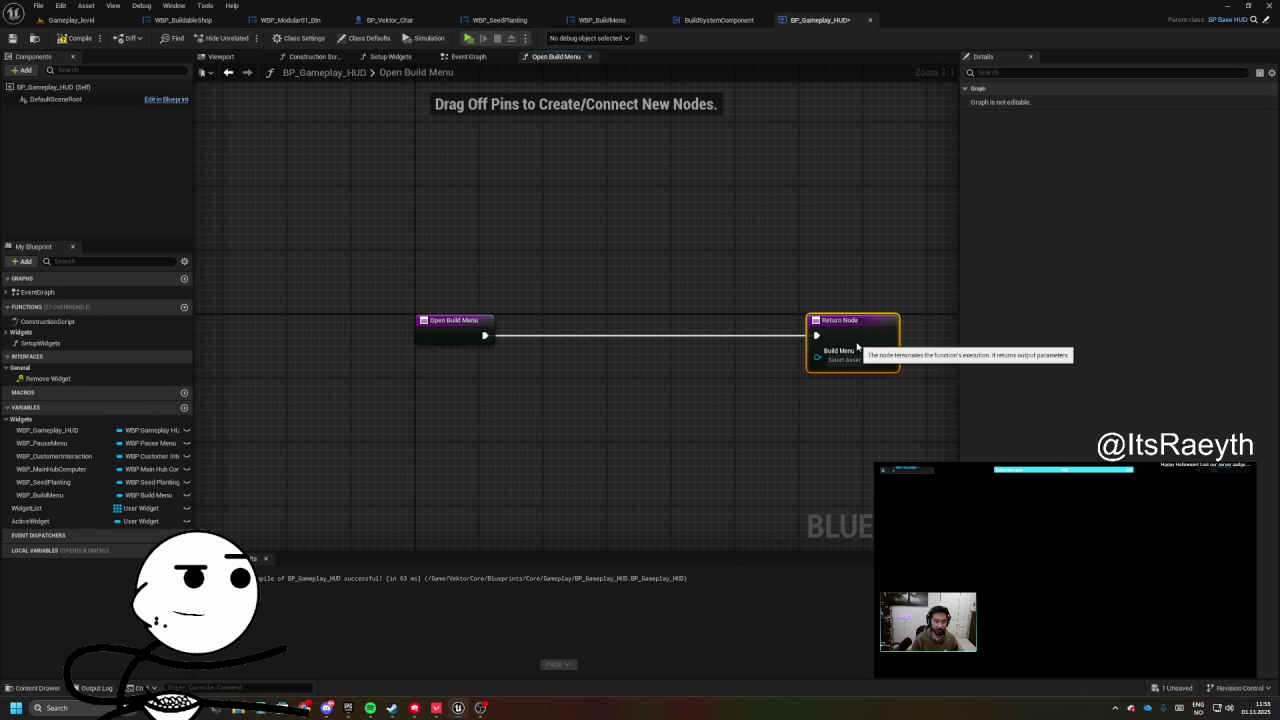
- Place a WBP_BuildMenu getter in the Open Build Menu function and move the Return Node right
mouse_move(40, 495)
mouse_down()
mouse_move(404, 371)
mouse_move(420, 312)
mouse_move(578, 303)
mouse_up()
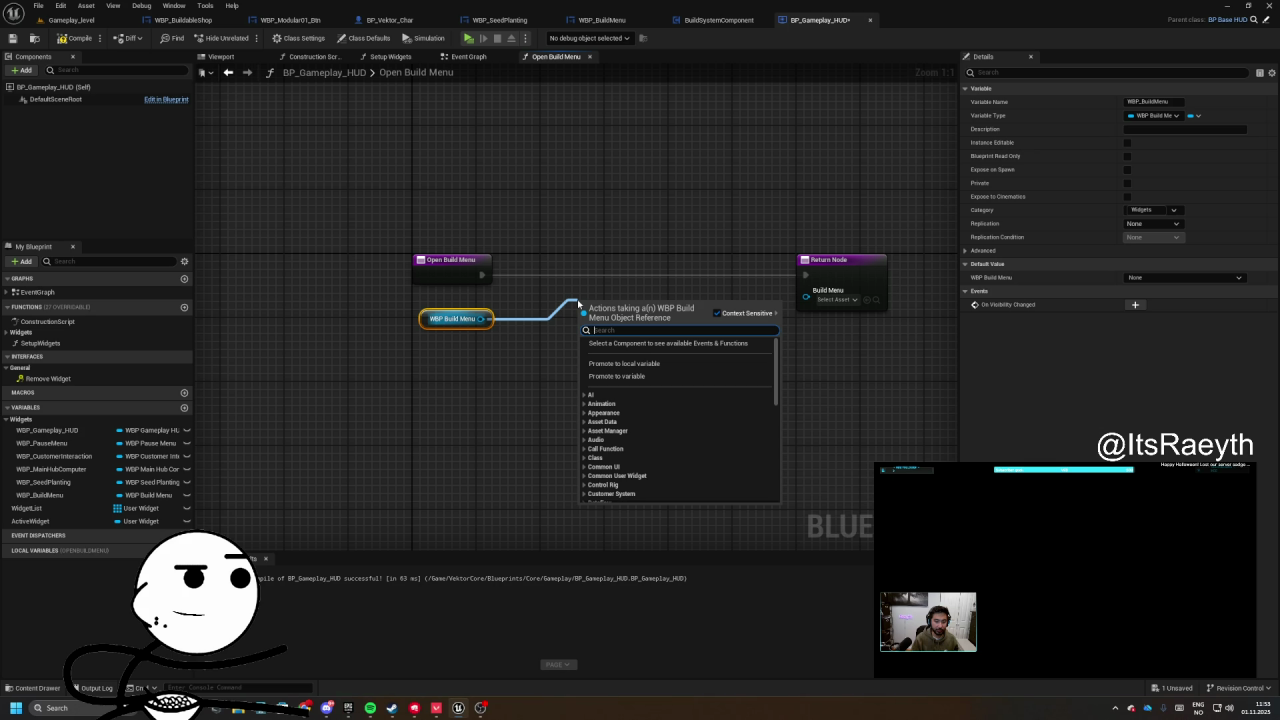
text(build)
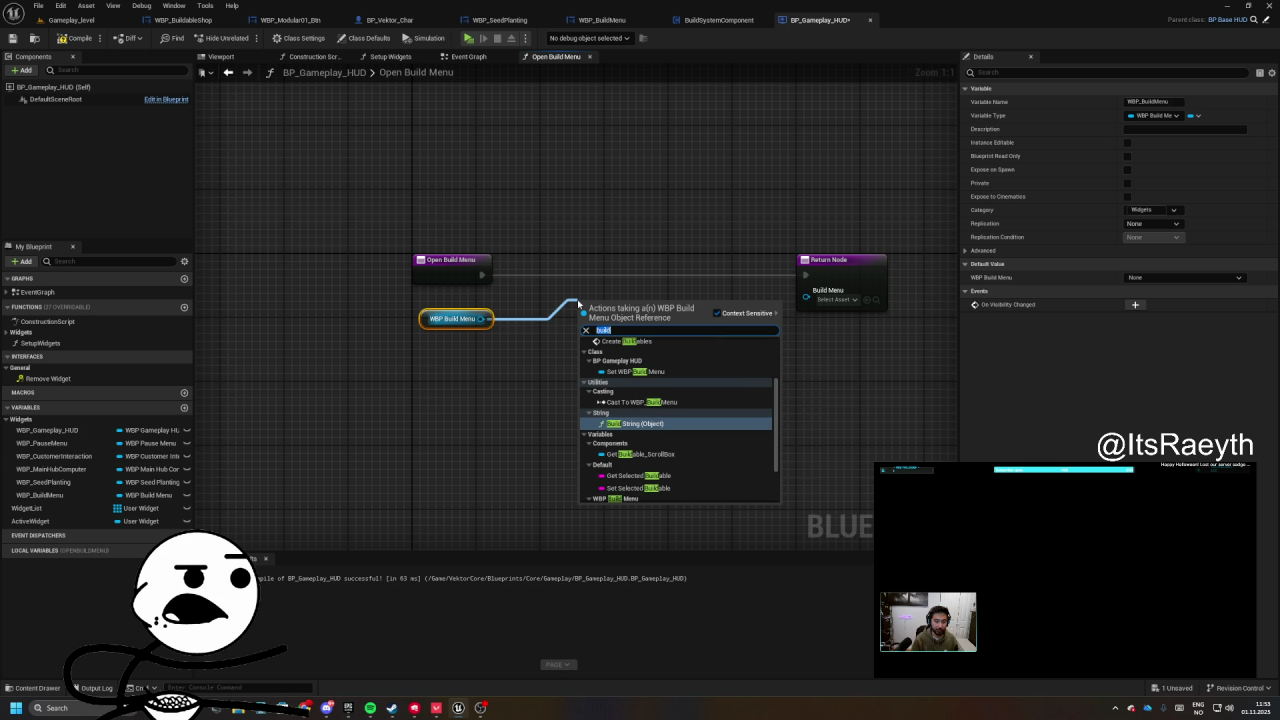
key(BackSpace)
key(BackSpace)
key(BackSpace)
drag(615, 242, 483, 266)
drag(715, 278, 808, 278)
drag(501, 304, 561, 311)
- Add an Add Menu to Pool node, wiring WBP Build Menu to its User Widget and the Return Node
mouse_move(386, 299)
mouse_down()
mouse_move(520, 306)
mouse_move(692, 272)
mouse_up()
text(add to pool)
key(Return)
mouse_move(654, 341)
mouse_down()
mouse_move(379, 366)
mouse_move(385, 343)
mouse_up()
mouse_move(385, 343)
mouse_down()
mouse_move(471, 360)
mouse_move(838, 315)
mouse_up()
drag(751, 311, 551, 311)
- Select the function's five nodes and compile the blueprint
drag(331, 368, 405, 363)
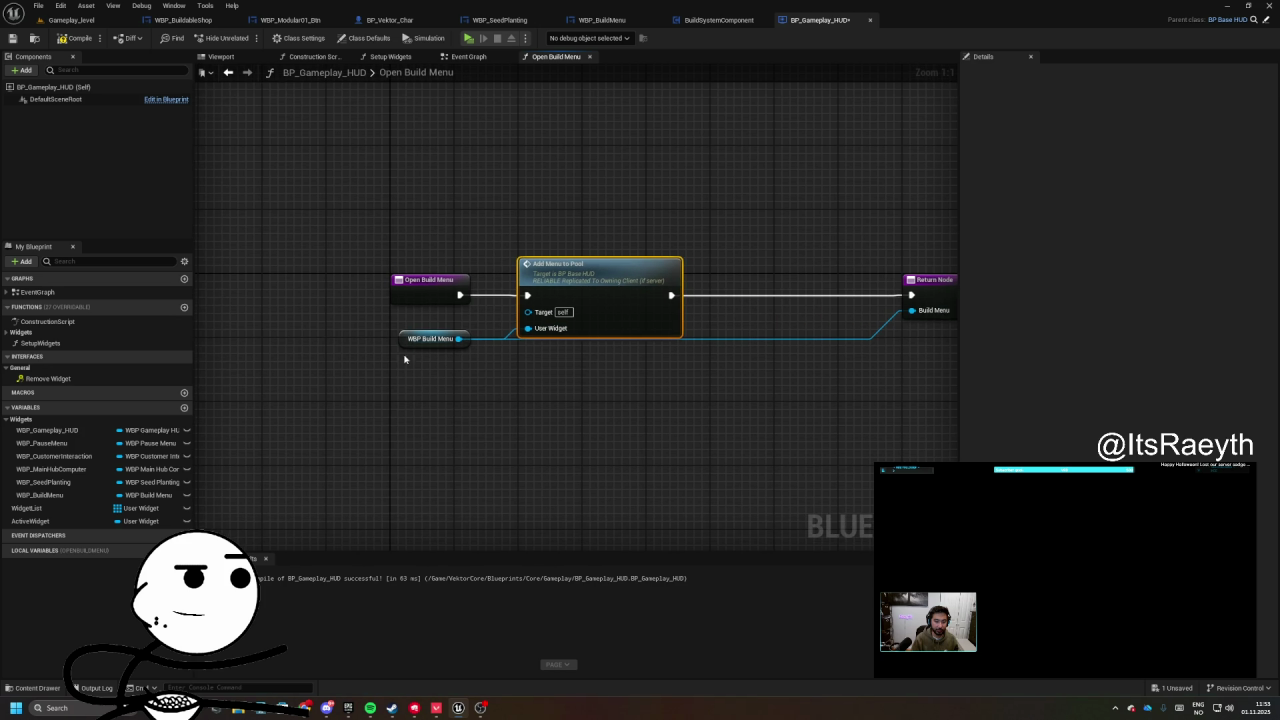
click(415, 341)
mouse_move(755, 327)
mouse_down()
mouse_move(586, 380)
mouse_move(765, 338)
mouse_up()
click(582, 347)
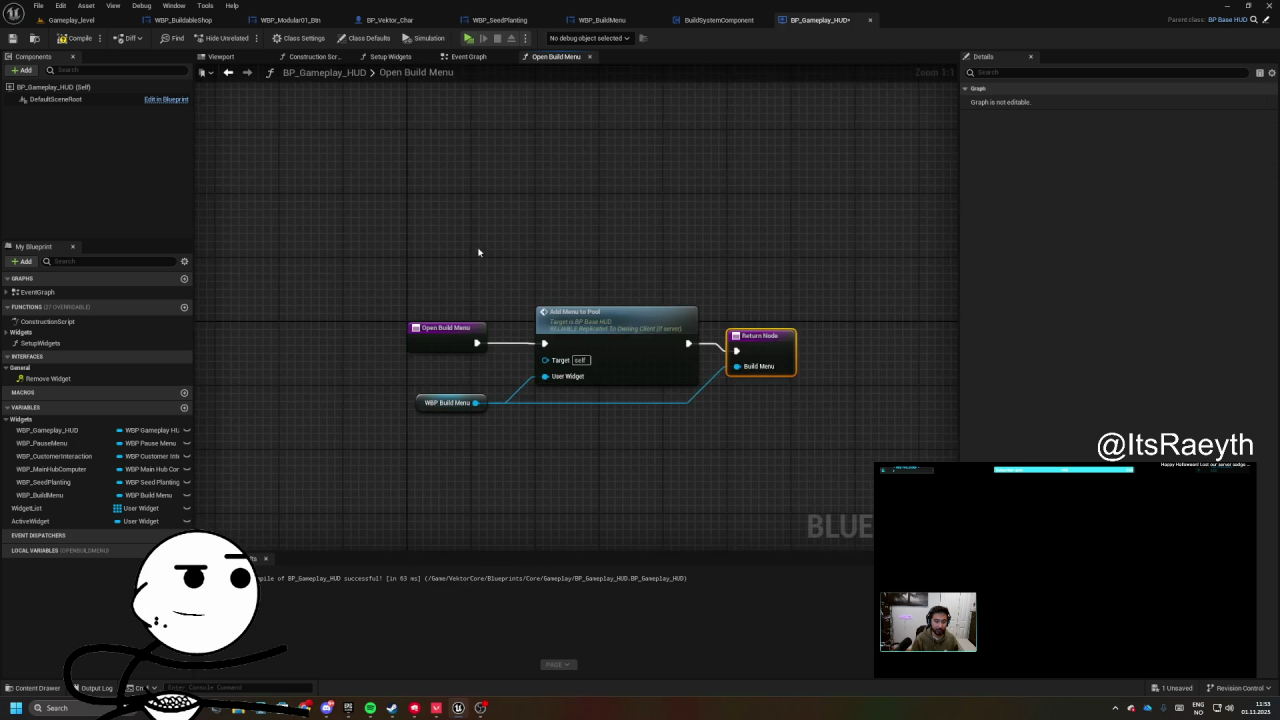
drag(434, 229, 865, 443)
click(75, 38)
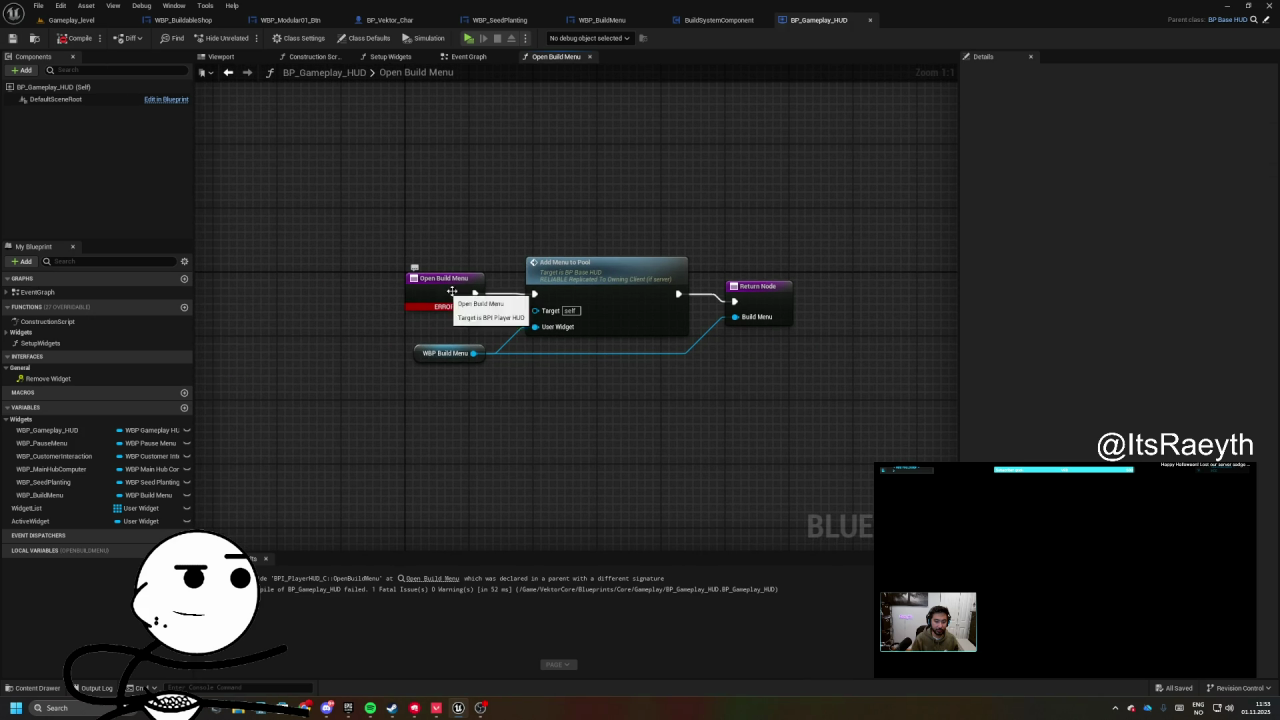
- Trace the compile error back to the Open Build Menu entry node
key(alt+Left)
scroll(585, 348, up, 3)
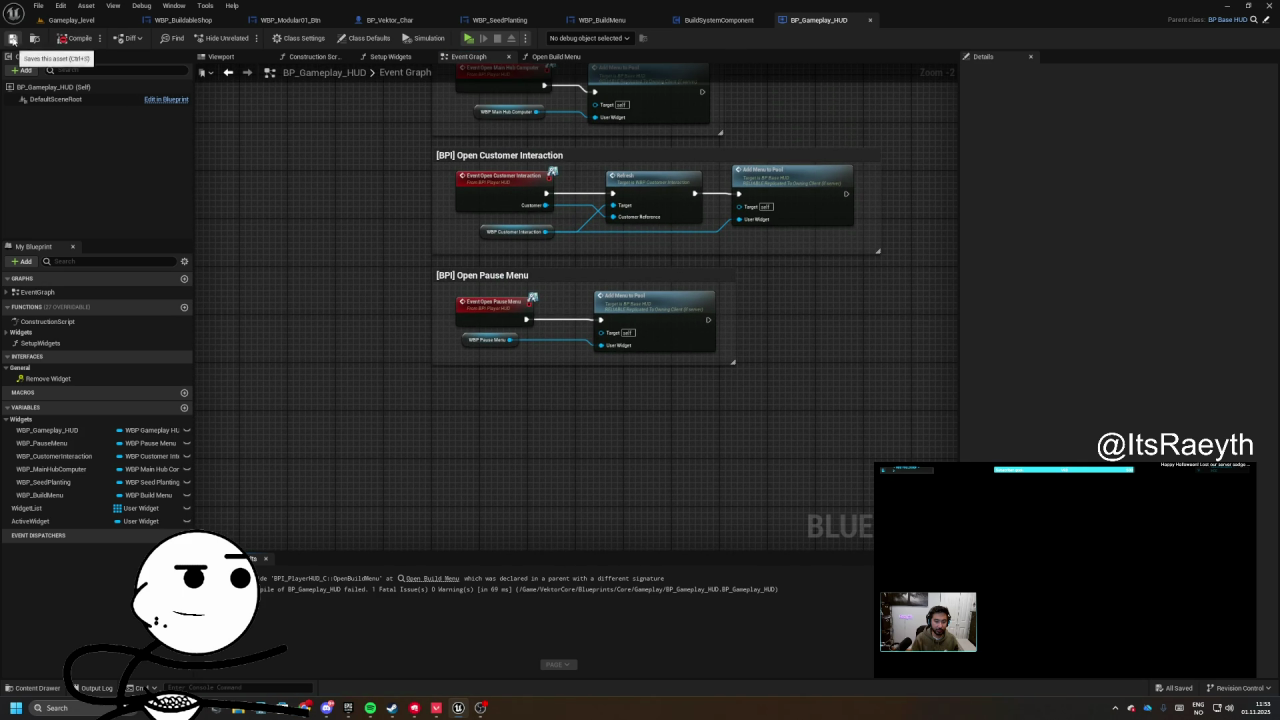
click(552, 57)
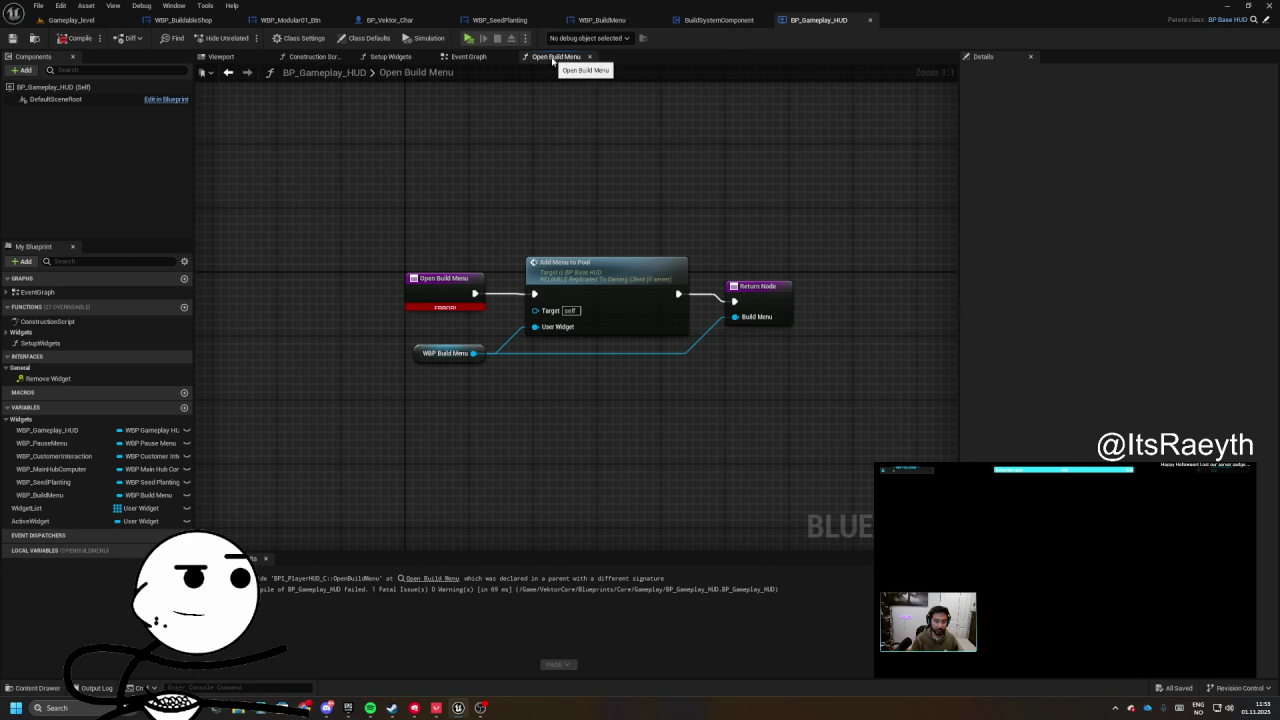
click(437, 292)
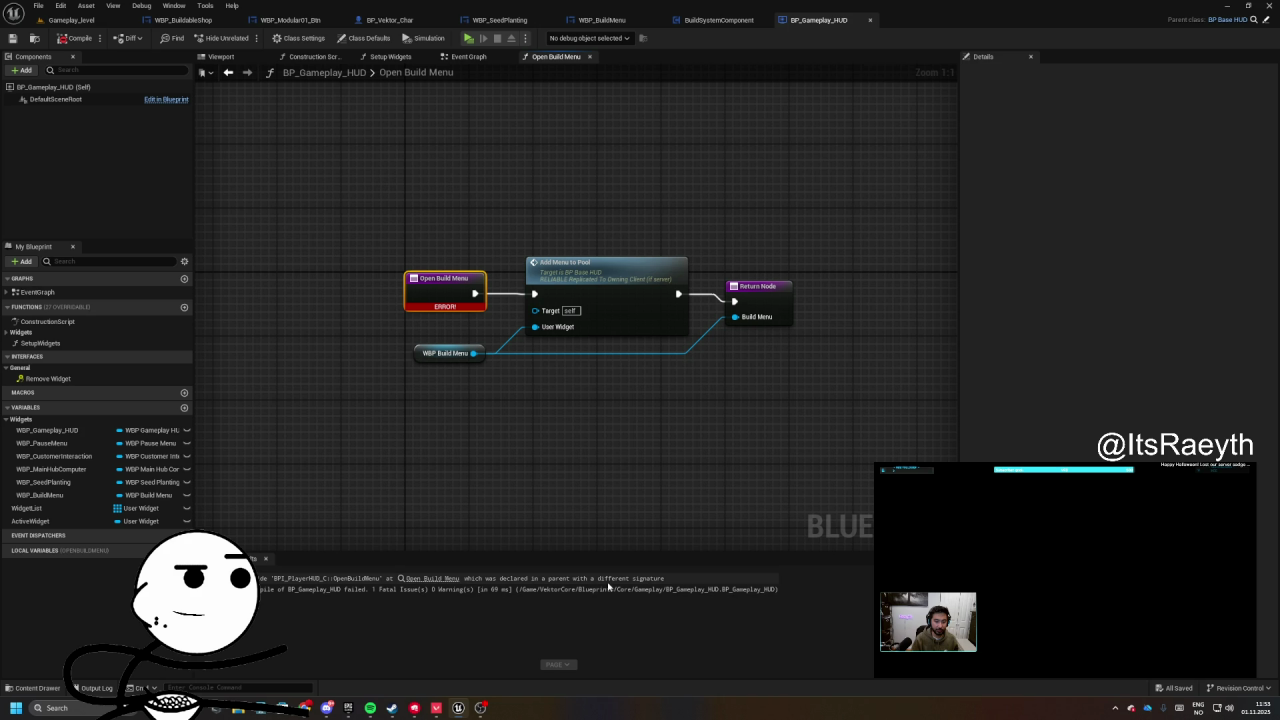
click(425, 579)
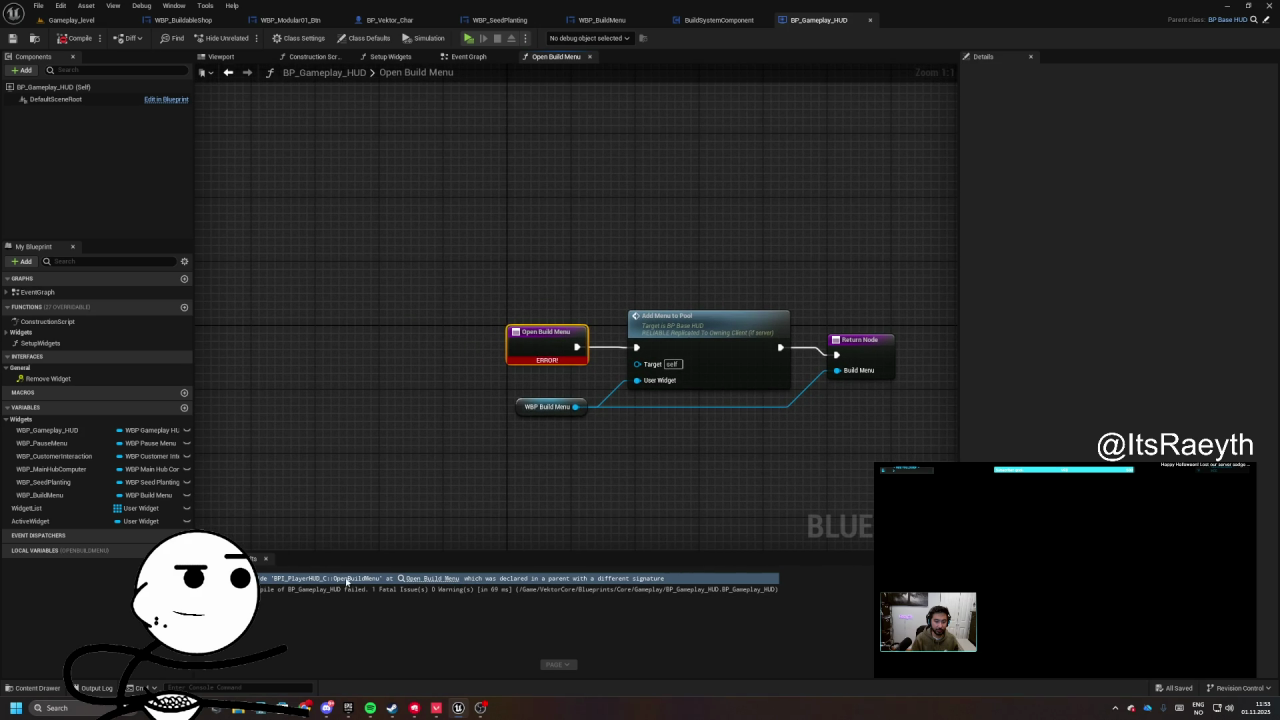
click(70, 20)
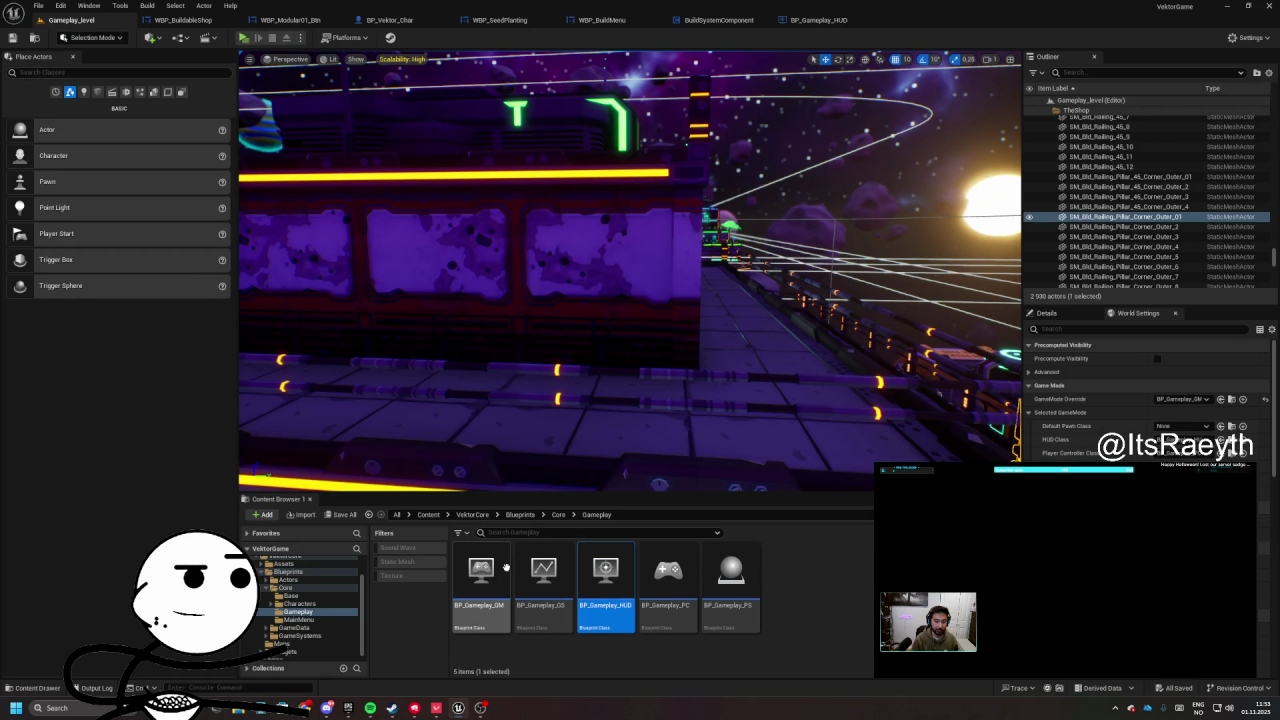
- Open BPI_PlayerHUD from the Blueprints/GameData/BPI folder in the Content Browser
key(alt+Left)
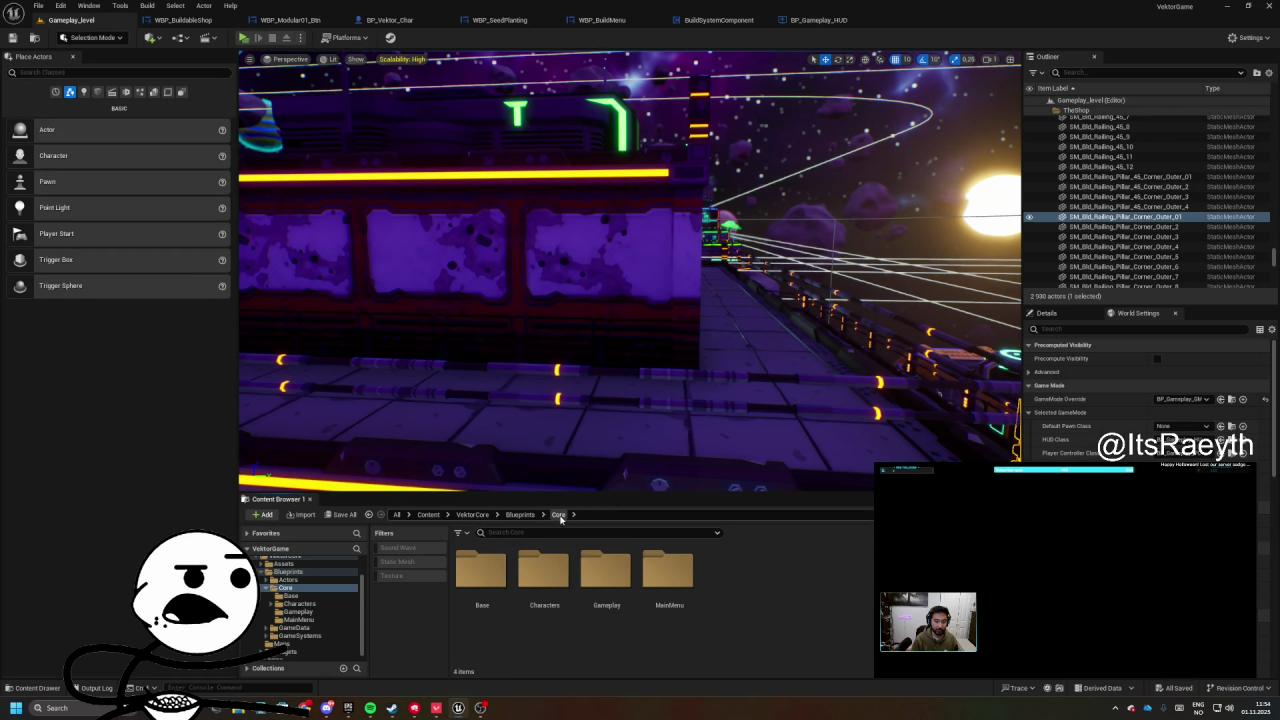
click(610, 595)
click(560, 612)
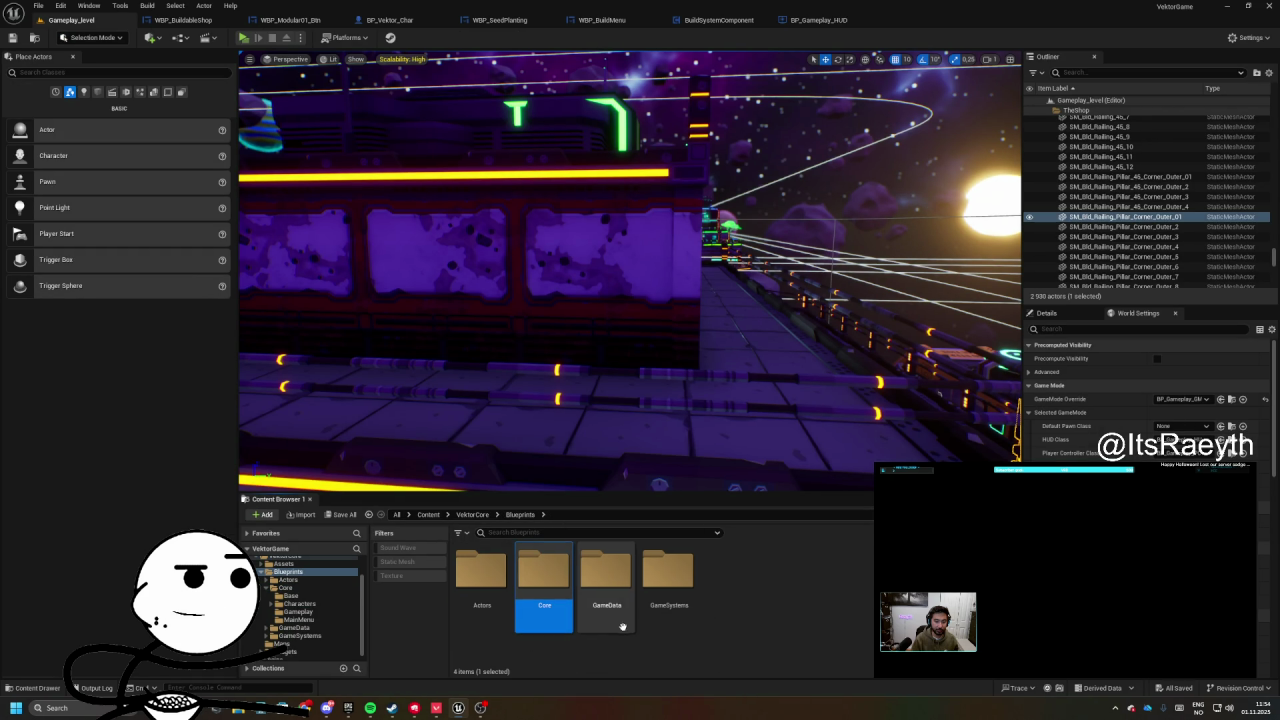
double_click(606, 590)
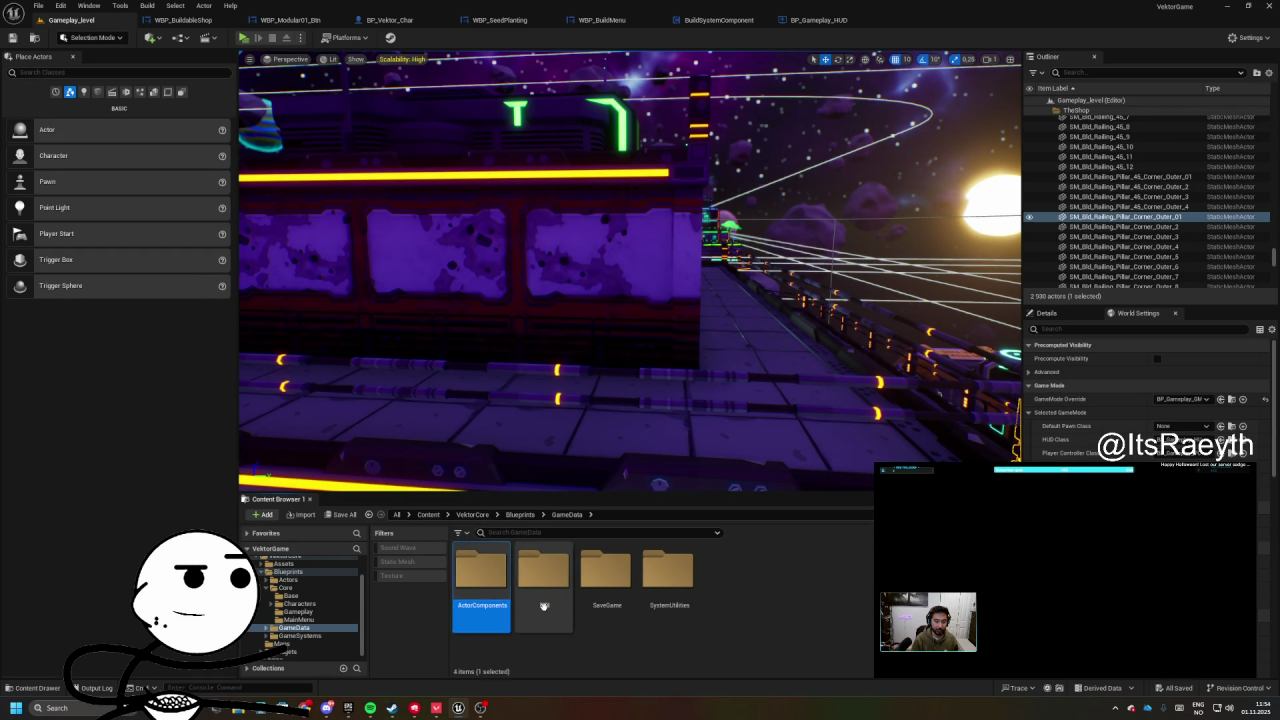
double_click(543, 600)
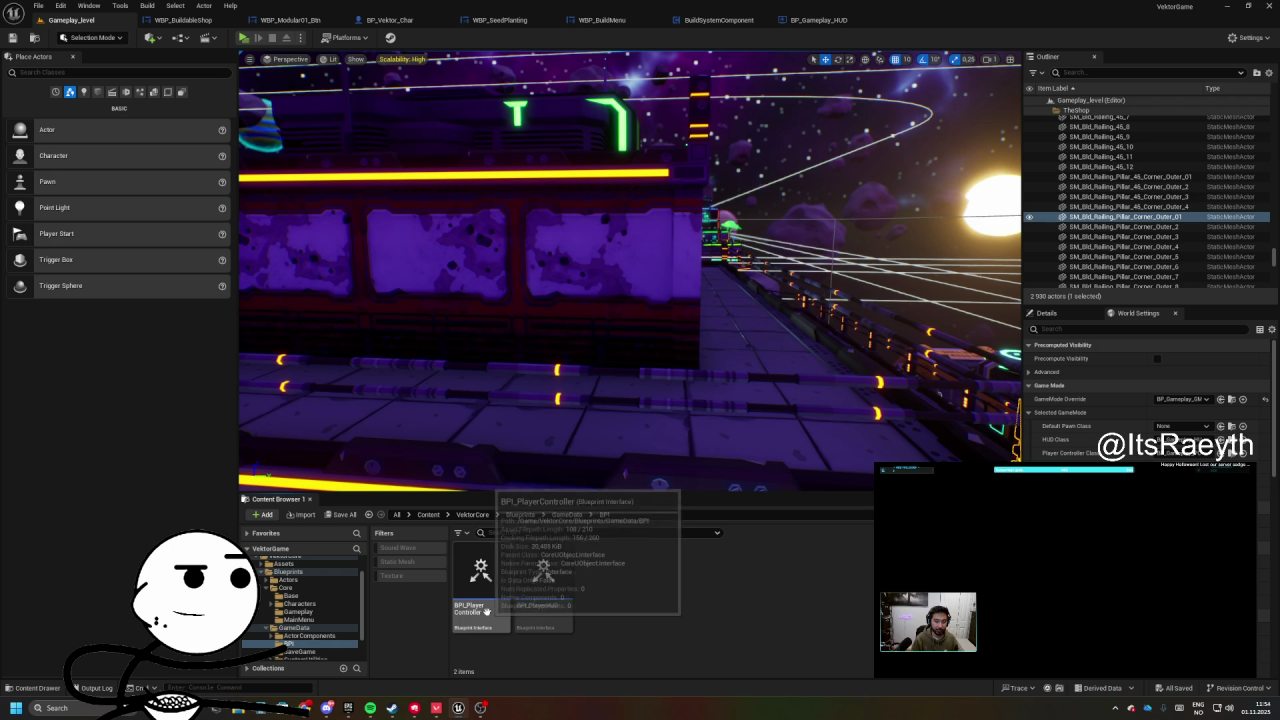
double_click(539, 601)
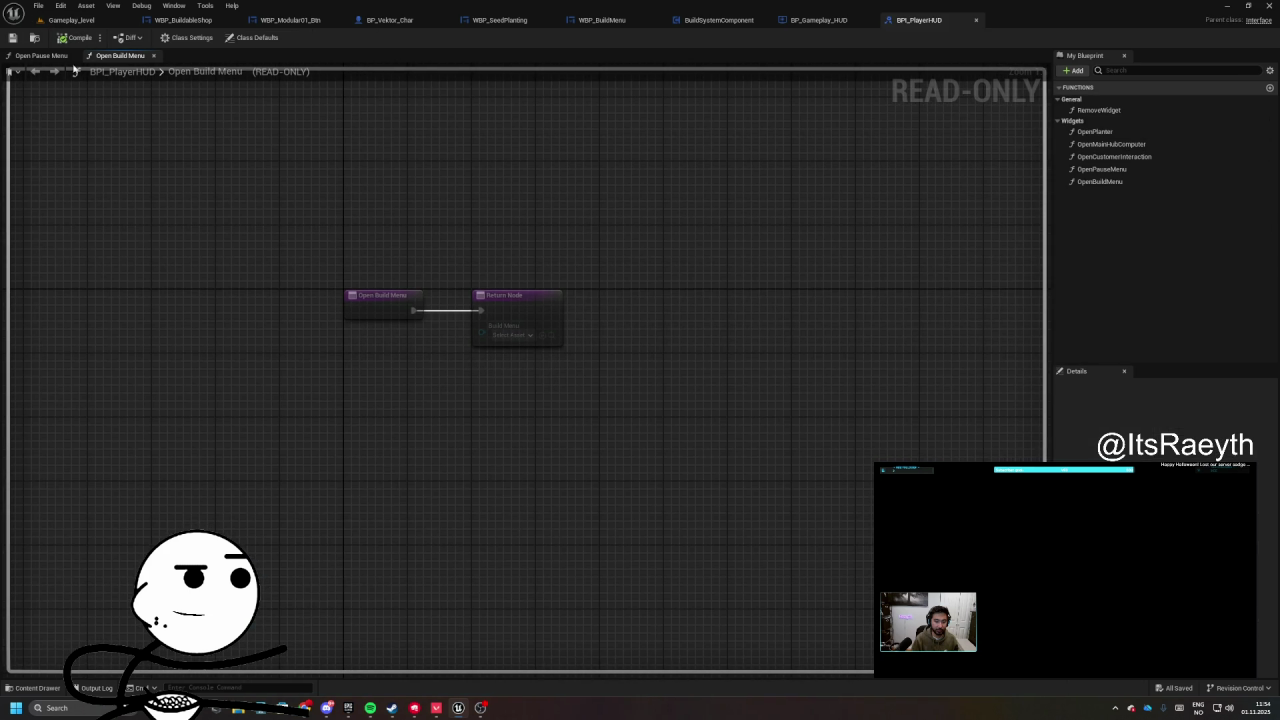
- Apply the right-click fix to BP_Gameplay_HUD's Open Build Menu entry node, save, and view the Event Graph
click(825, 22)
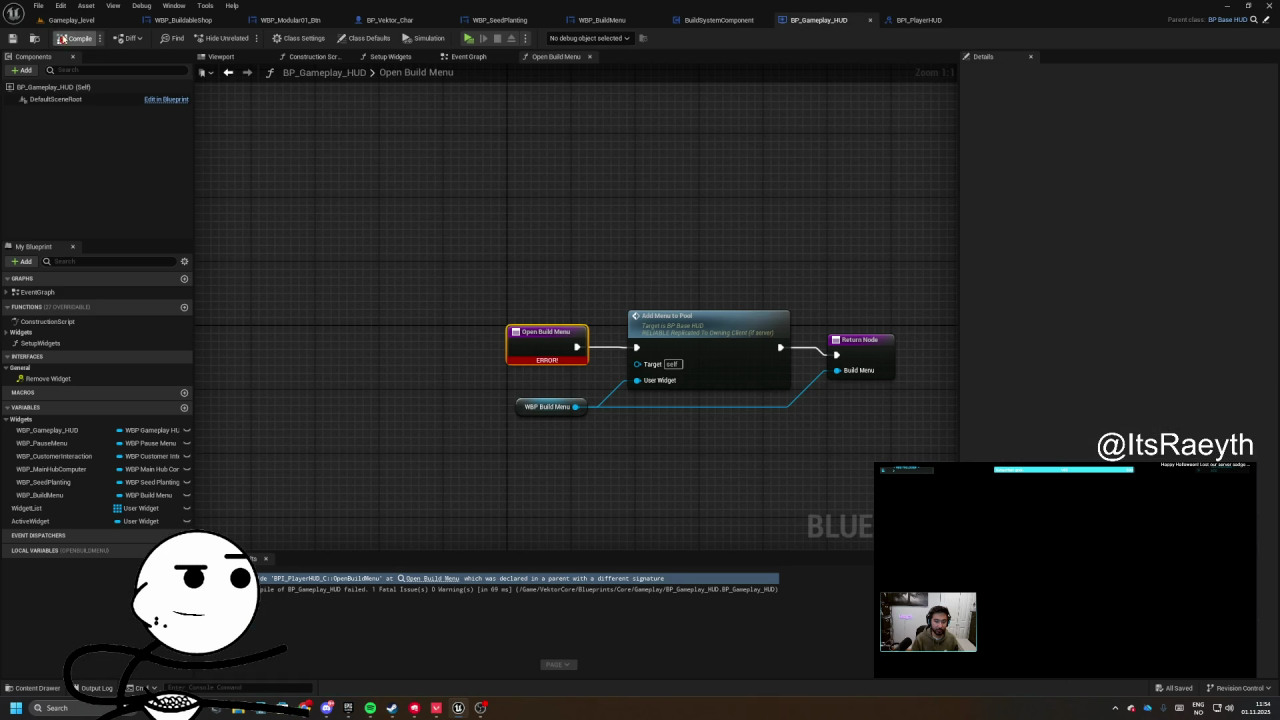
right_click(558, 340)
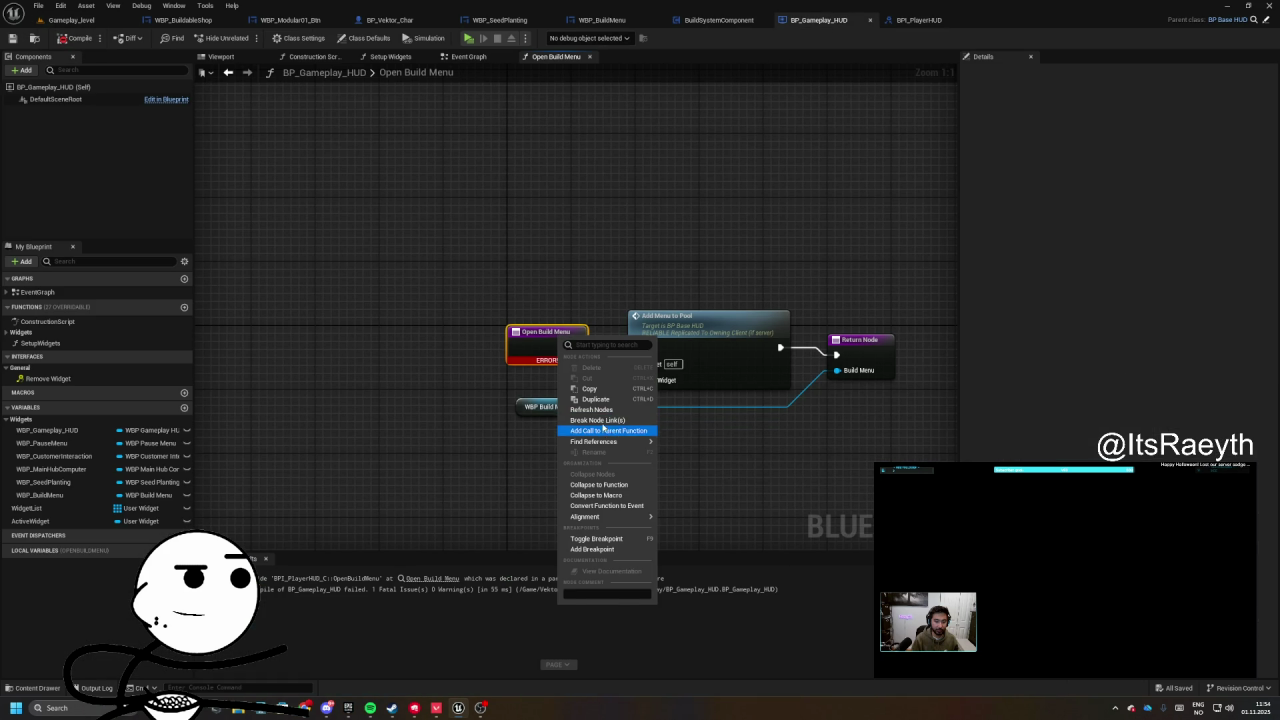
click(604, 431)
click(13, 38)
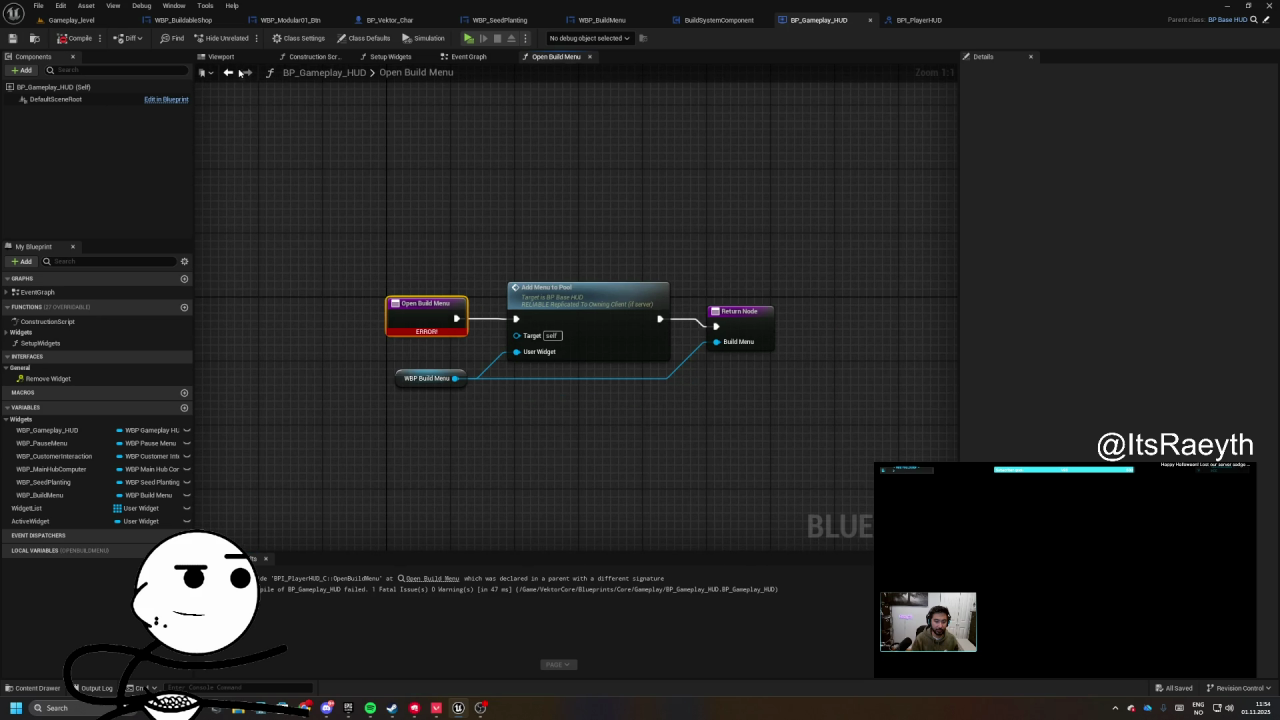
click(479, 57)
scroll(651, 337, down, 4)
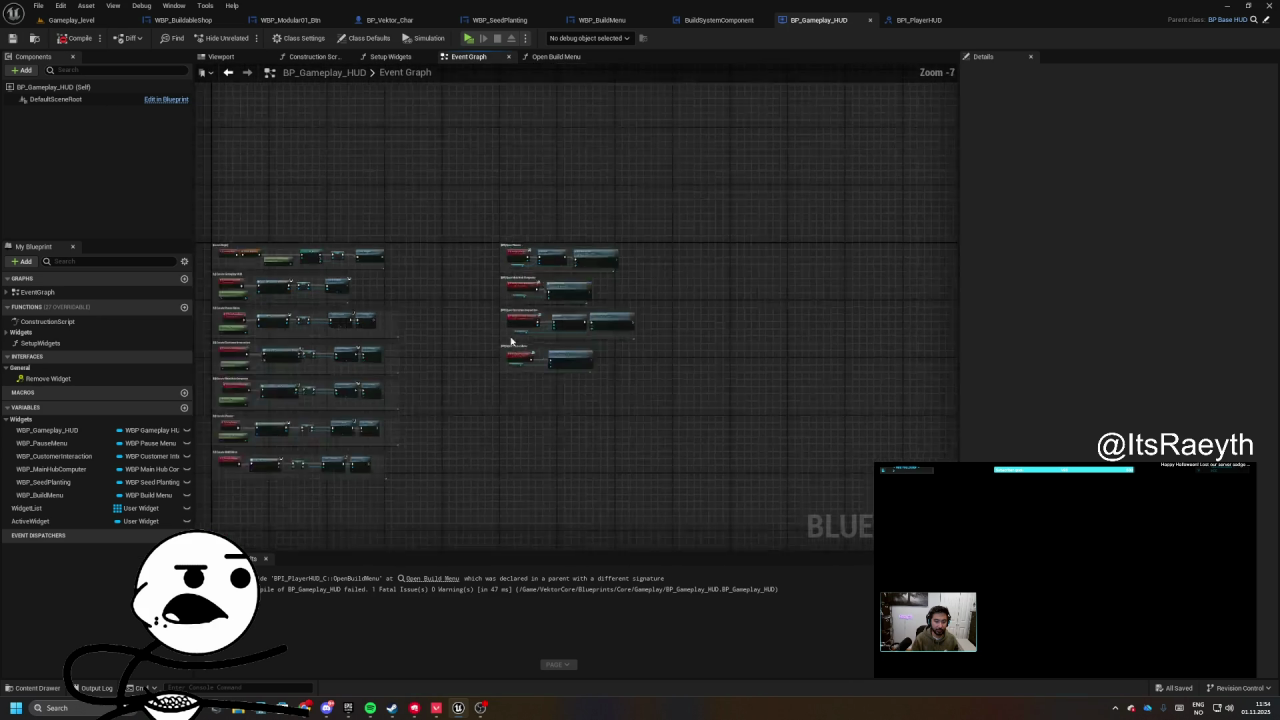
- Duplicate Get Owning Player Controller and wire it into Create WBP Build Menu Widget's Owning Player
scroll(577, 366, up, 7)
mouse_move(500, 393)
mouse_down()
mouse_move(472, 294)
mouse_move(474, 354)
mouse_move(727, 258)
mouse_move(758, 491)
mouse_move(471, 265)
mouse_up()
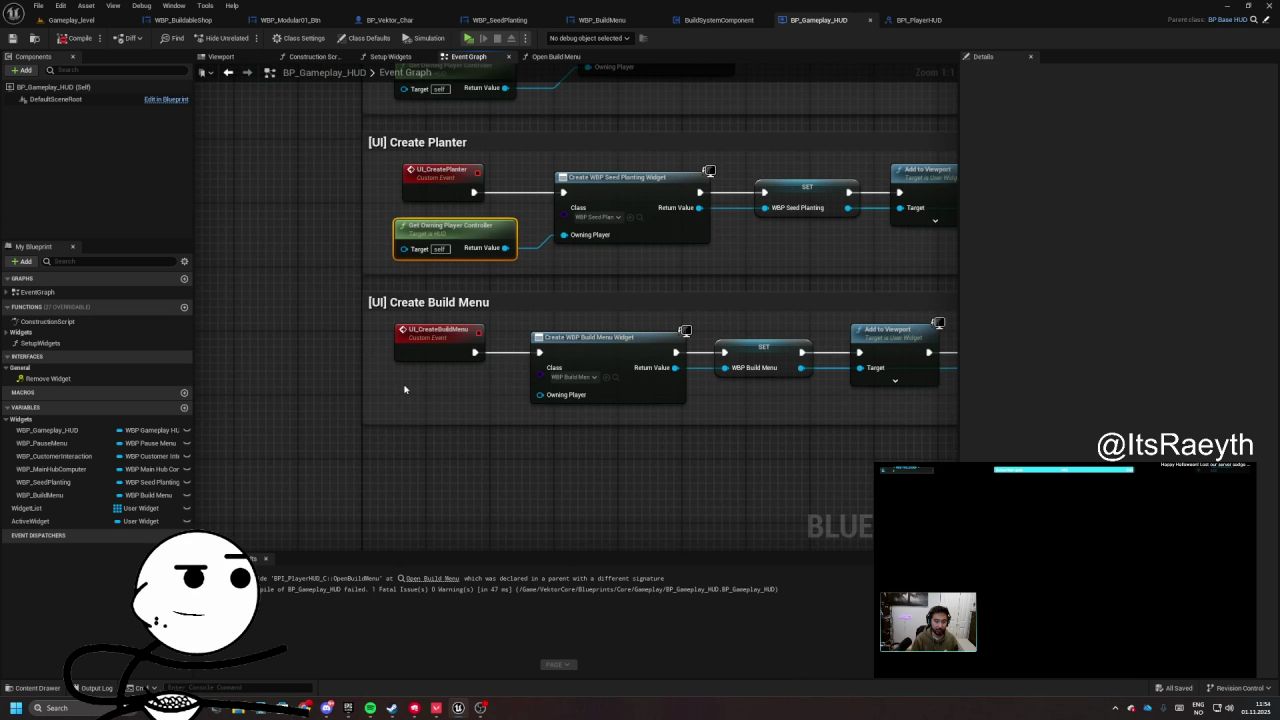
key(ctrl+c)
key(ctrl+v)
drag(505, 407, 540, 394)
- Shift the four [BPI] comment groups down slightly, then compile and save the HUD blueprint
mouse_move(833, 88)
mouse_down()
mouse_move(774, 237)
mouse_move(590, 423)
mouse_up()
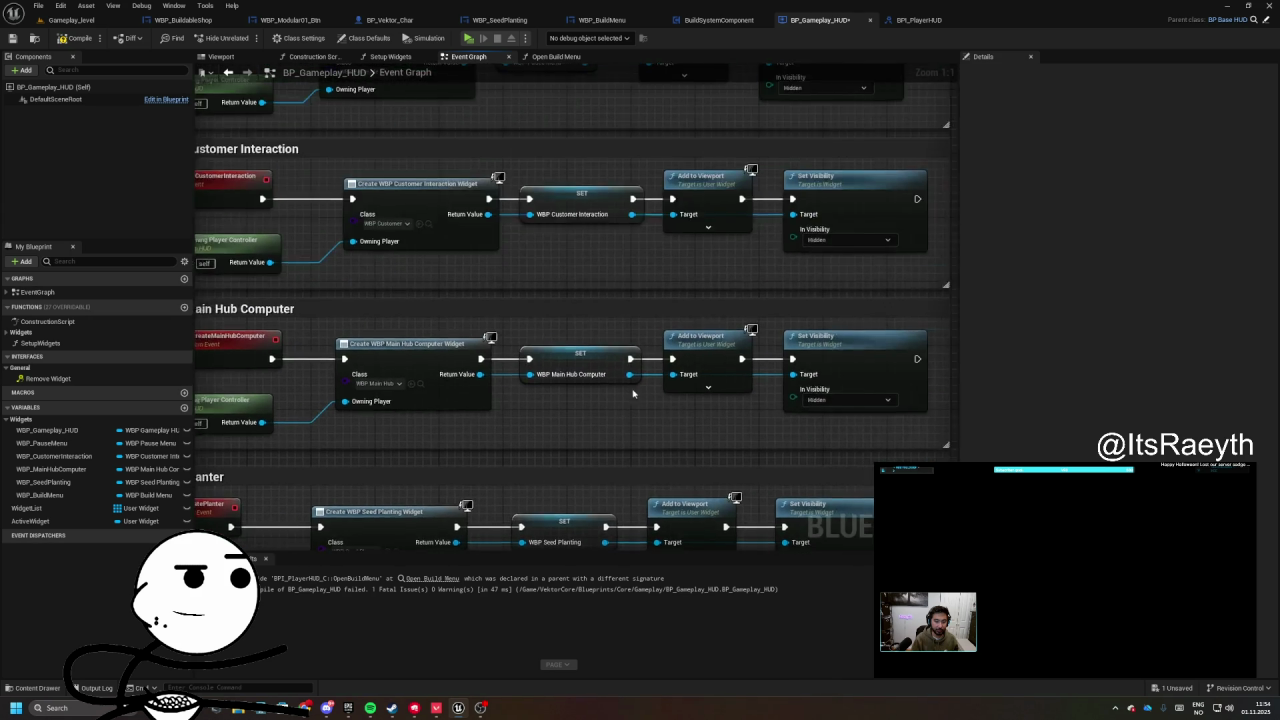
scroll(590, 423, down, 5)
drag(523, 317, 455, 246)
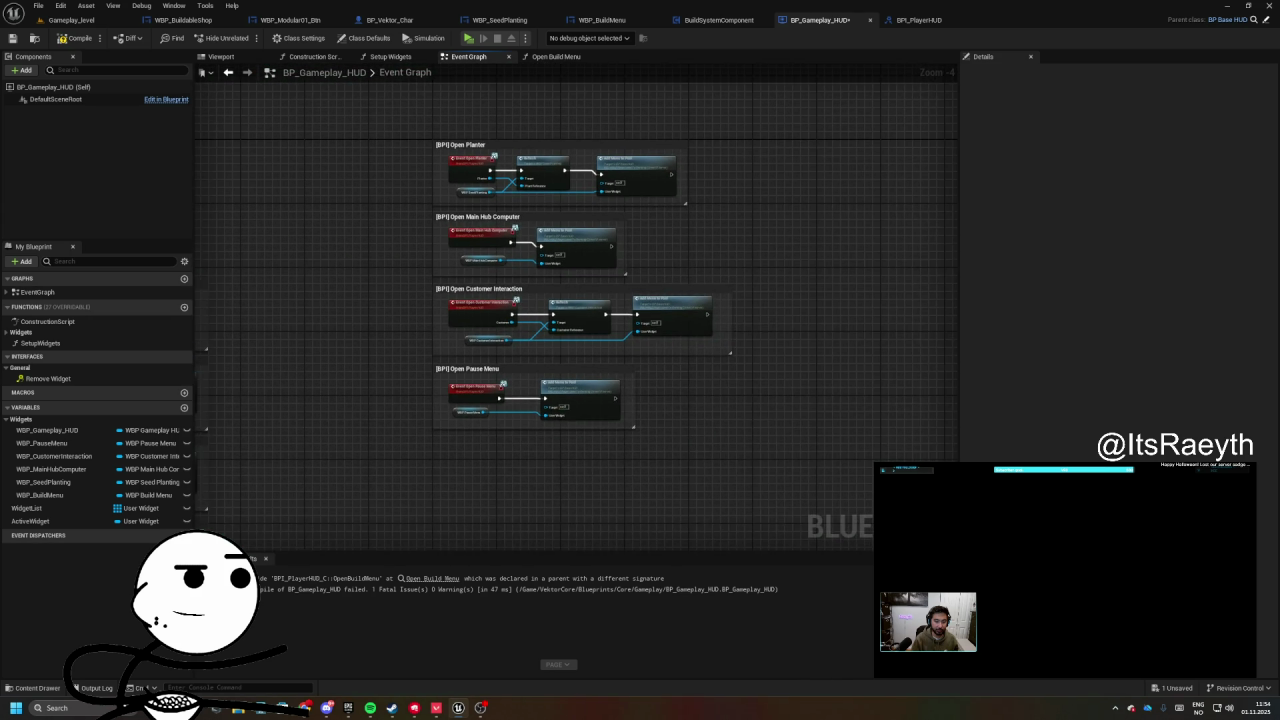
drag(420, 160, 674, 449)
scroll(549, 410, up, 2)
drag(549, 410, 551, 457)
click(337, 289)
click(78, 38)
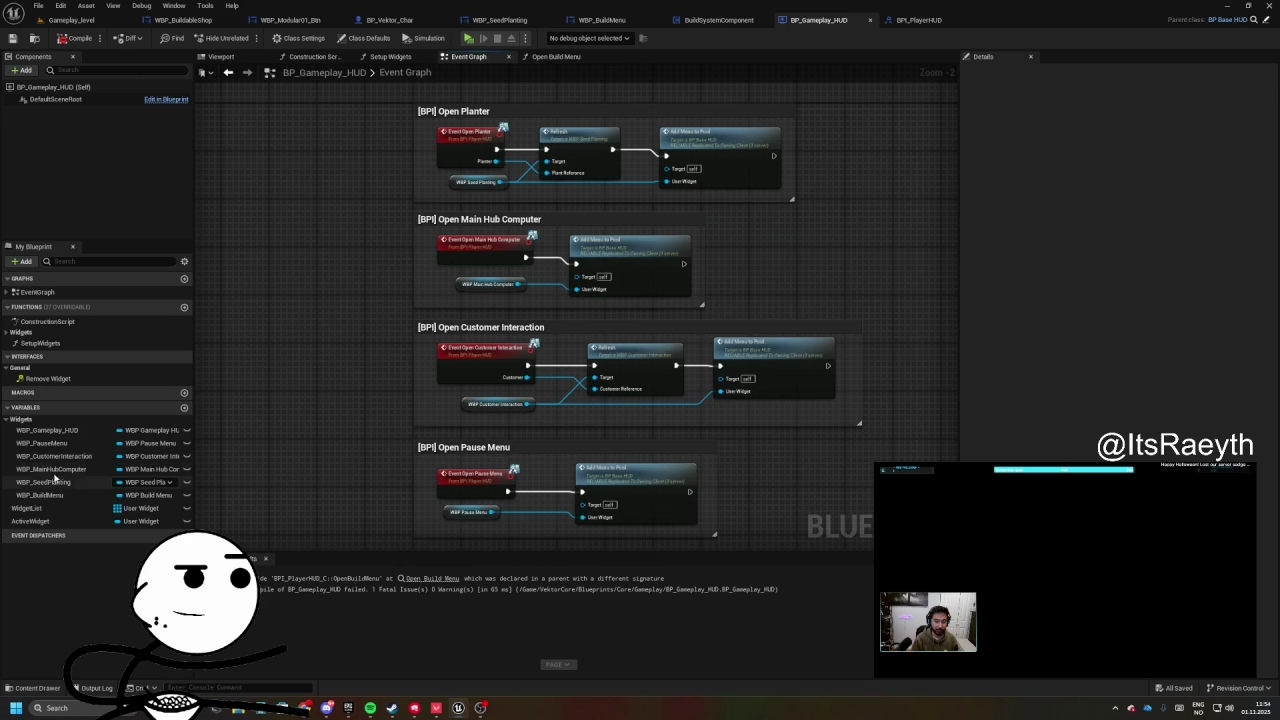
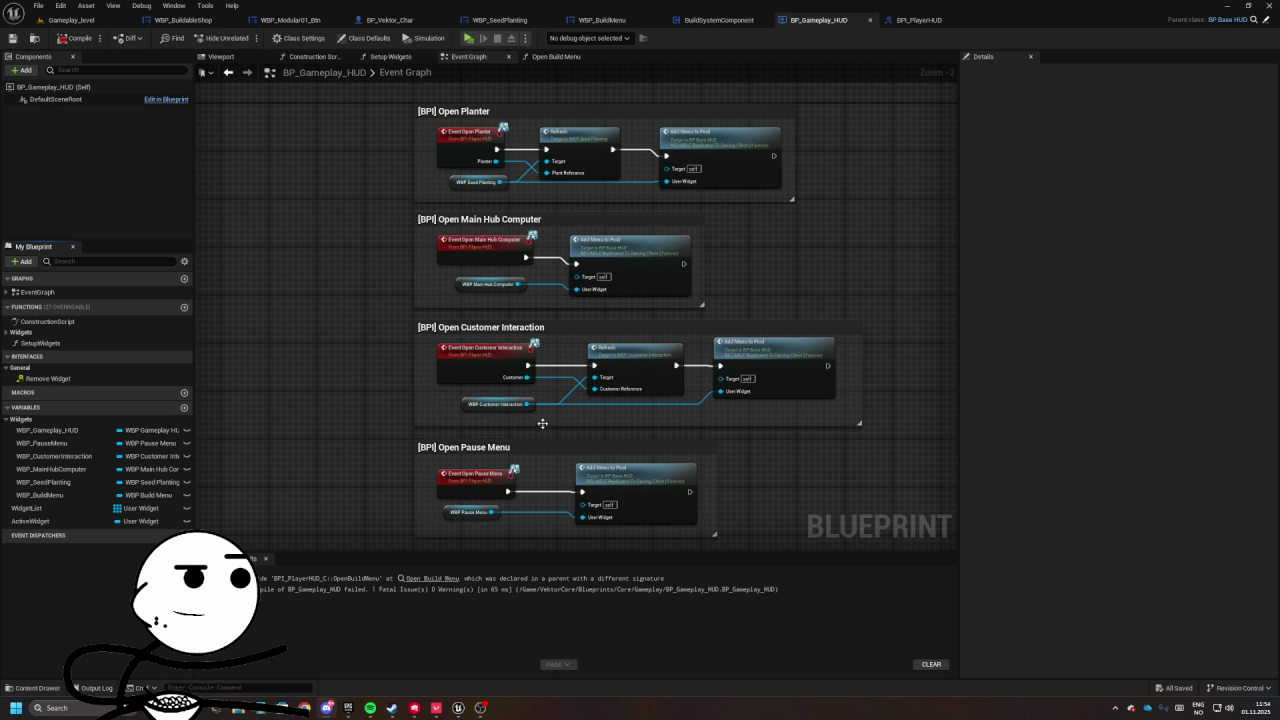
- Delete the WBP Build Menu and Add Menu to Pool nodes from Open Build Menu, then save
scroll(563, 434, up, 2)
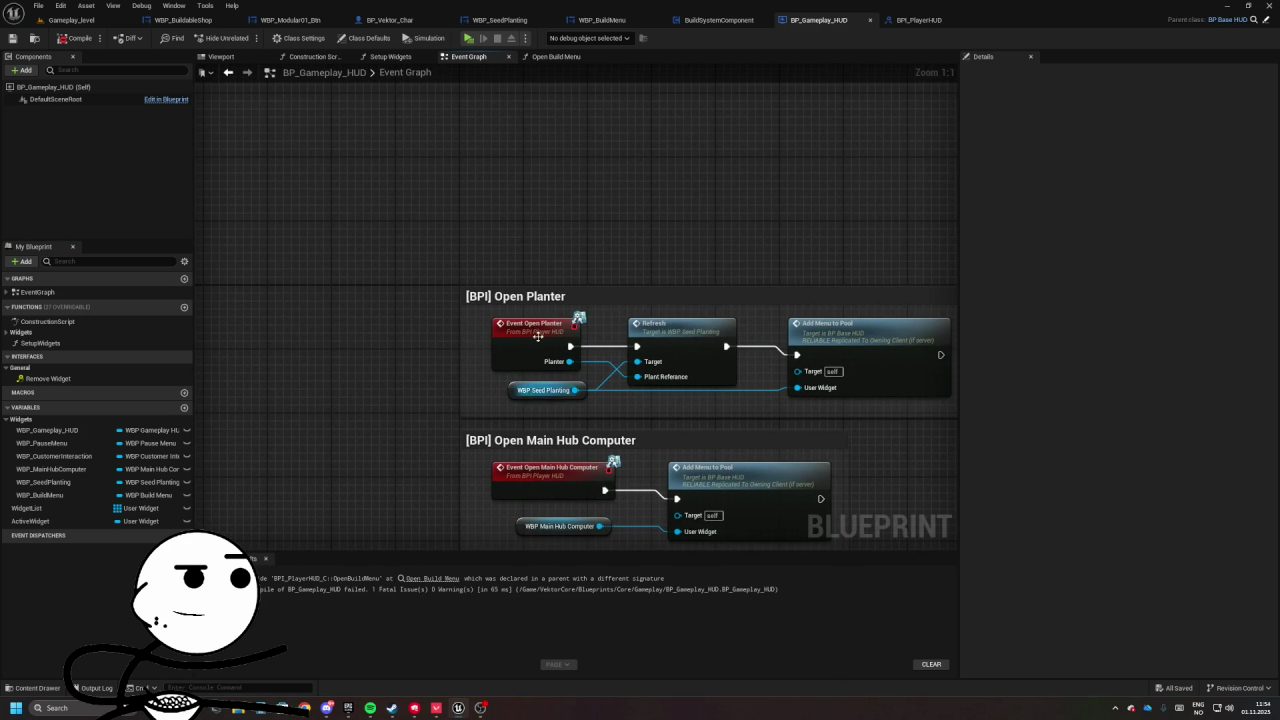
click(560, 57)
click(75, 38)
drag(396, 357, 581, 429)
click(581, 429)
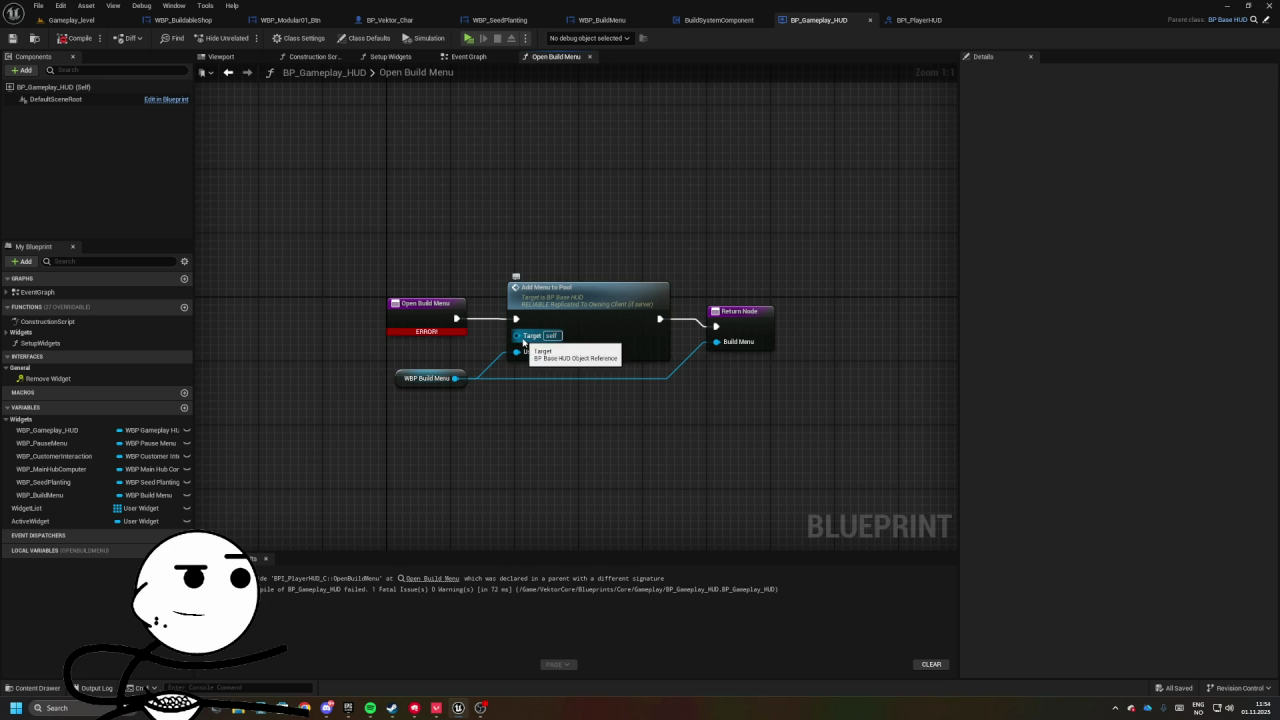
drag(383, 340, 566, 407)
drag(655, 441, 654, 442)
key(Delete)
key(ctrl+s)
- Move the Widgets category under Interfaces, then compile and save the HUD blueprint
click(589, 56)
click(30, 343)
click(11, 368)
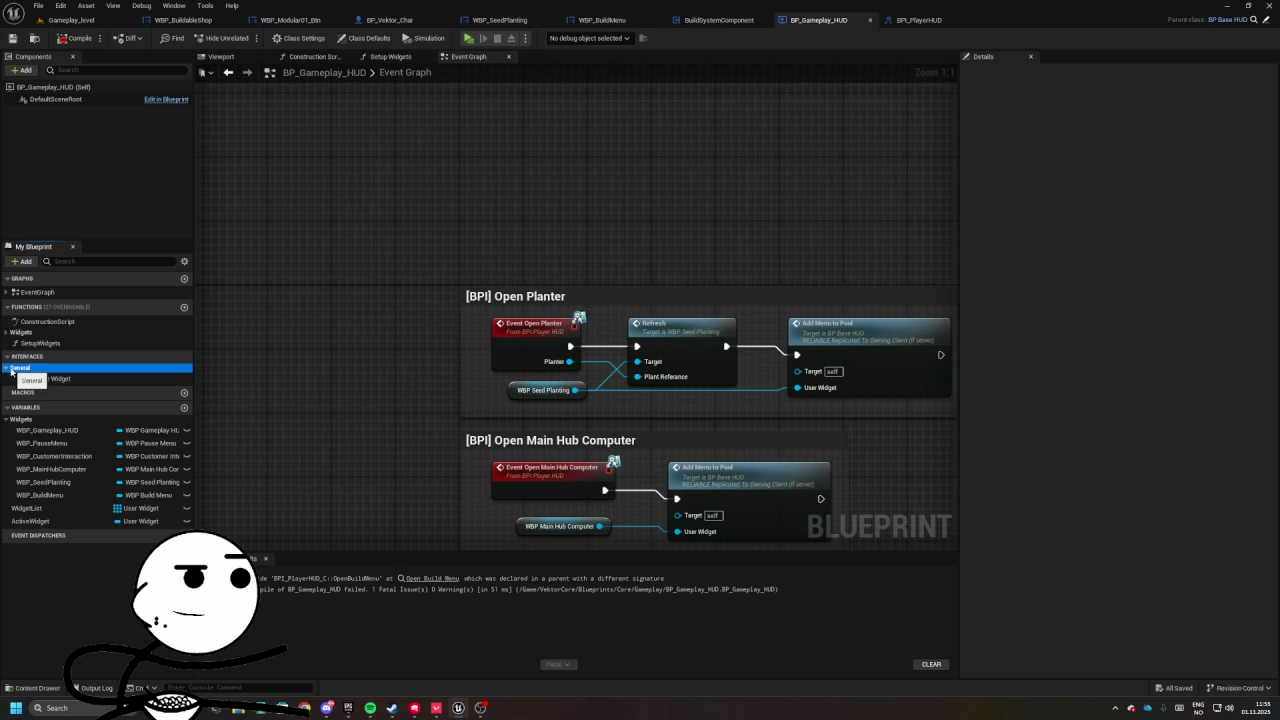
mouse_move(20, 331)
mouse_down()
mouse_move(26, 351)
mouse_move(75, 352)
mouse_up()
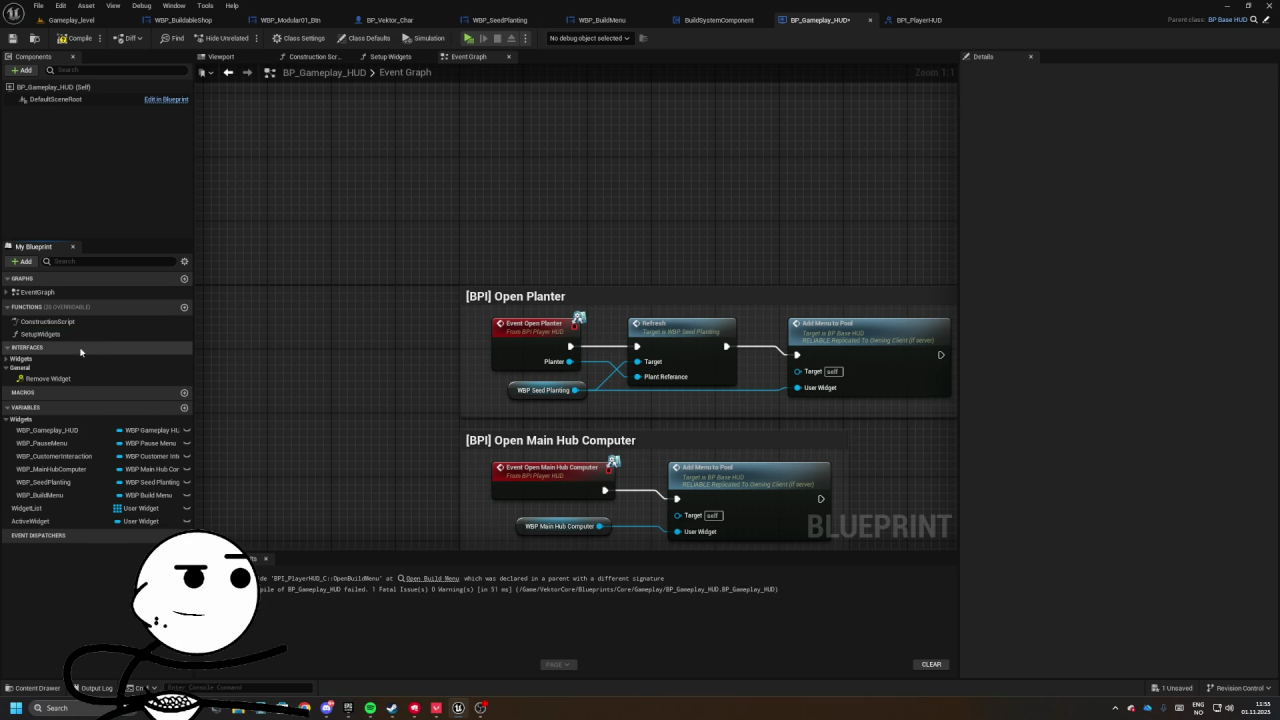
click(76, 38)
click(12, 38)
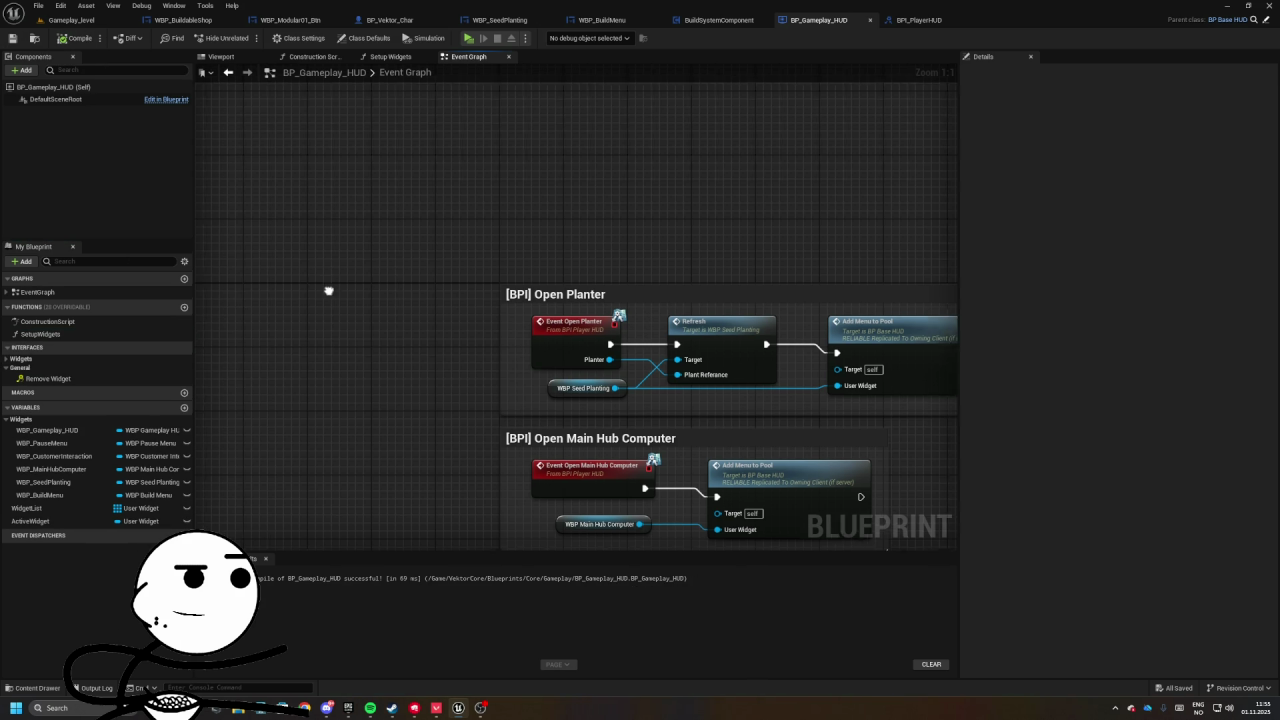
- Recompile, jump to the Open Build Menu signature error, and survey the Event Graph's menu groups
double_click(45, 369)
click(76, 38)
click(430, 579)
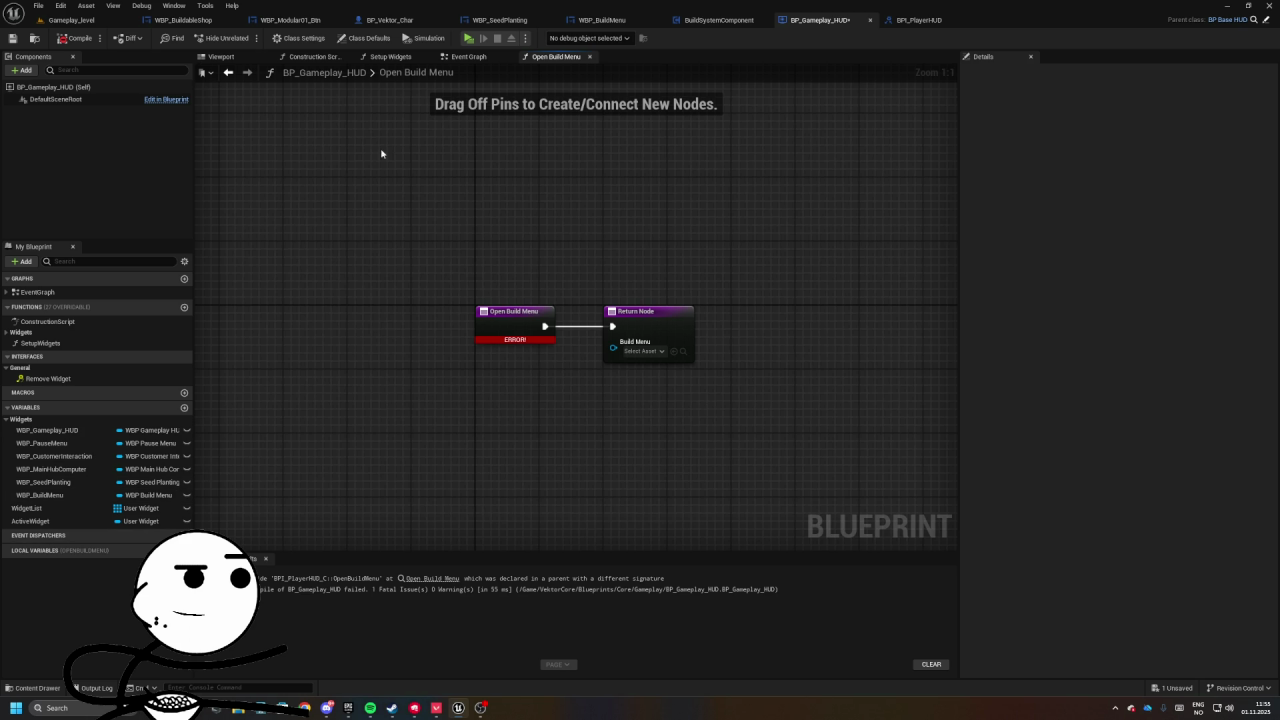
click(462, 57)
scroll(474, 331, down, 4)
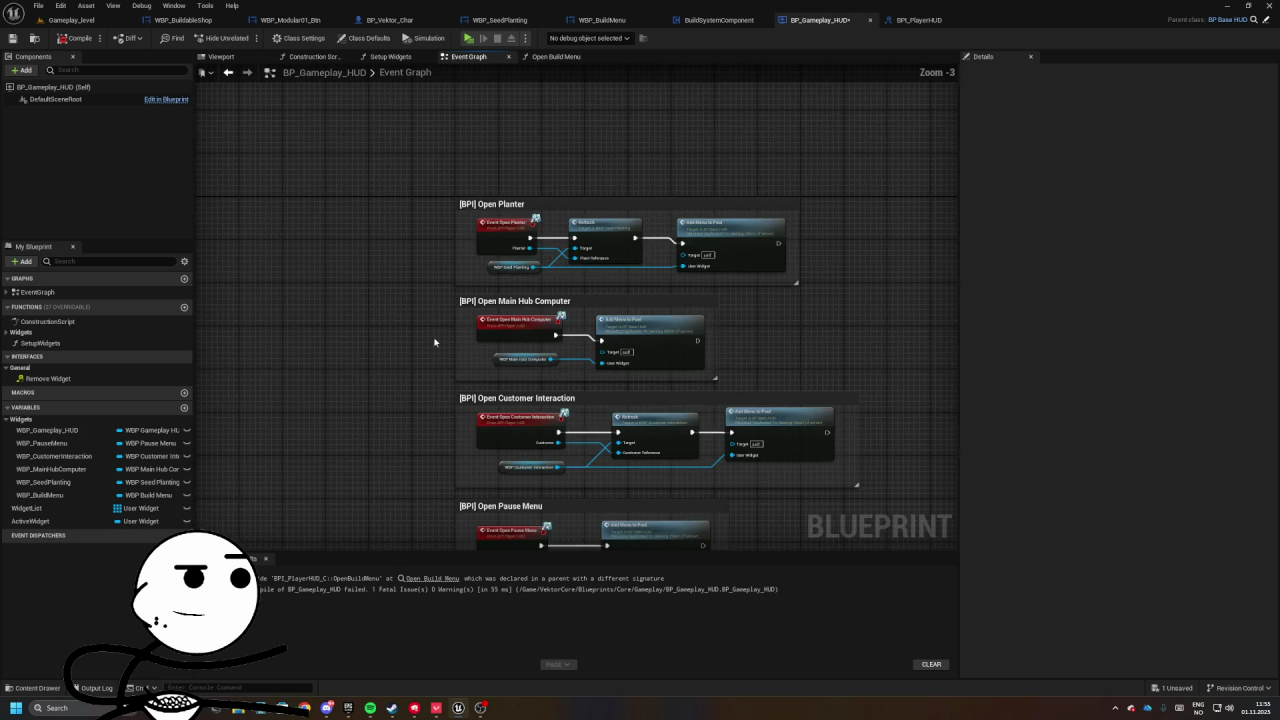
drag(778, 240, 923, 368)
mouse_move(312, 316)
mouse_down()
mouse_move(230, 300)
mouse_move(803, 123)
mouse_move(763, 274)
mouse_move(865, 224)
mouse_move(743, 280)
mouse_move(409, 340)
mouse_move(429, 383)
mouse_move(430, 347)
mouse_move(429, 363)
mouse_move(491, 360)
mouse_move(523, 427)
mouse_up()
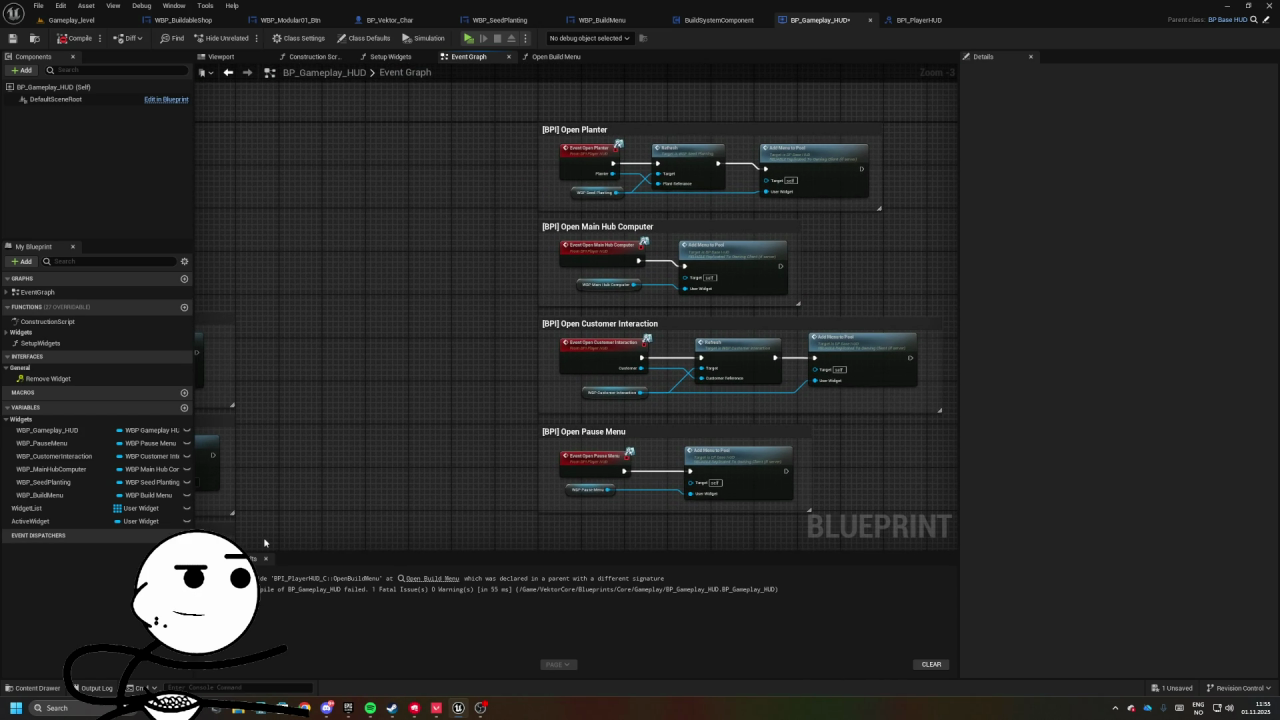
- Search the blueprint for Open Build Menu, then bring up the BPI_PlayerHUD interface
key(ctrl+f)
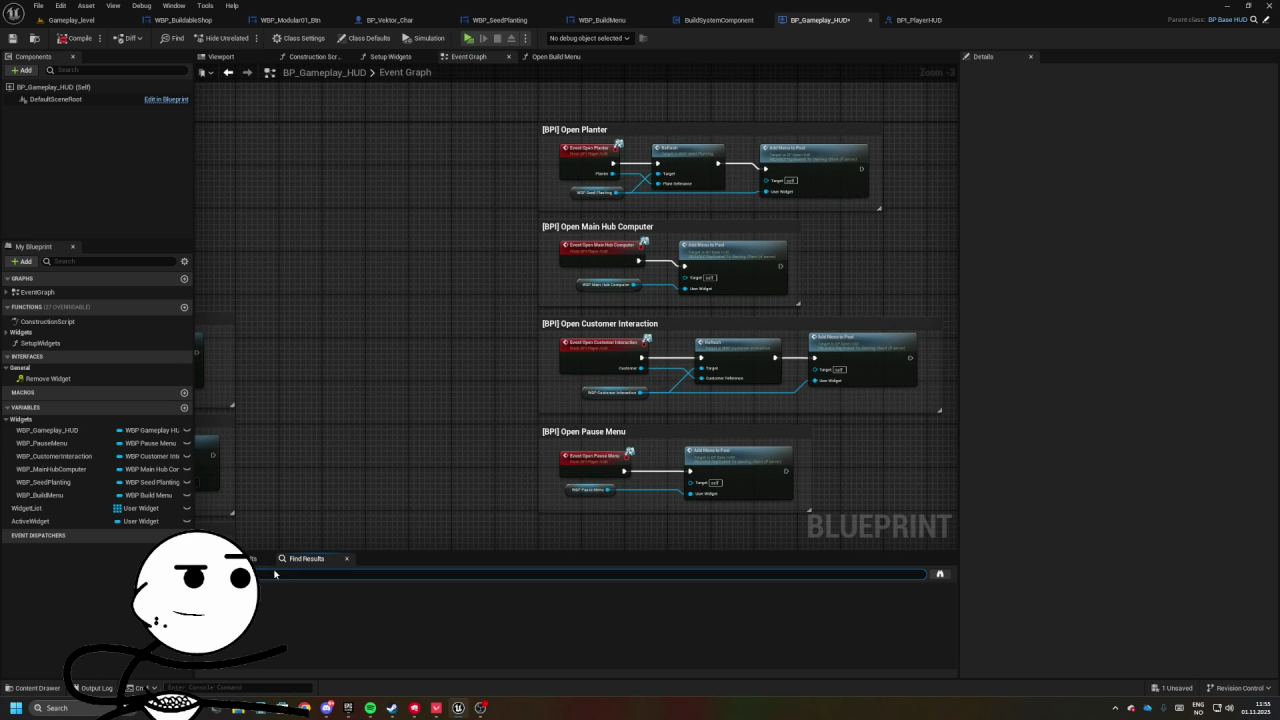
double_click(265, 600)
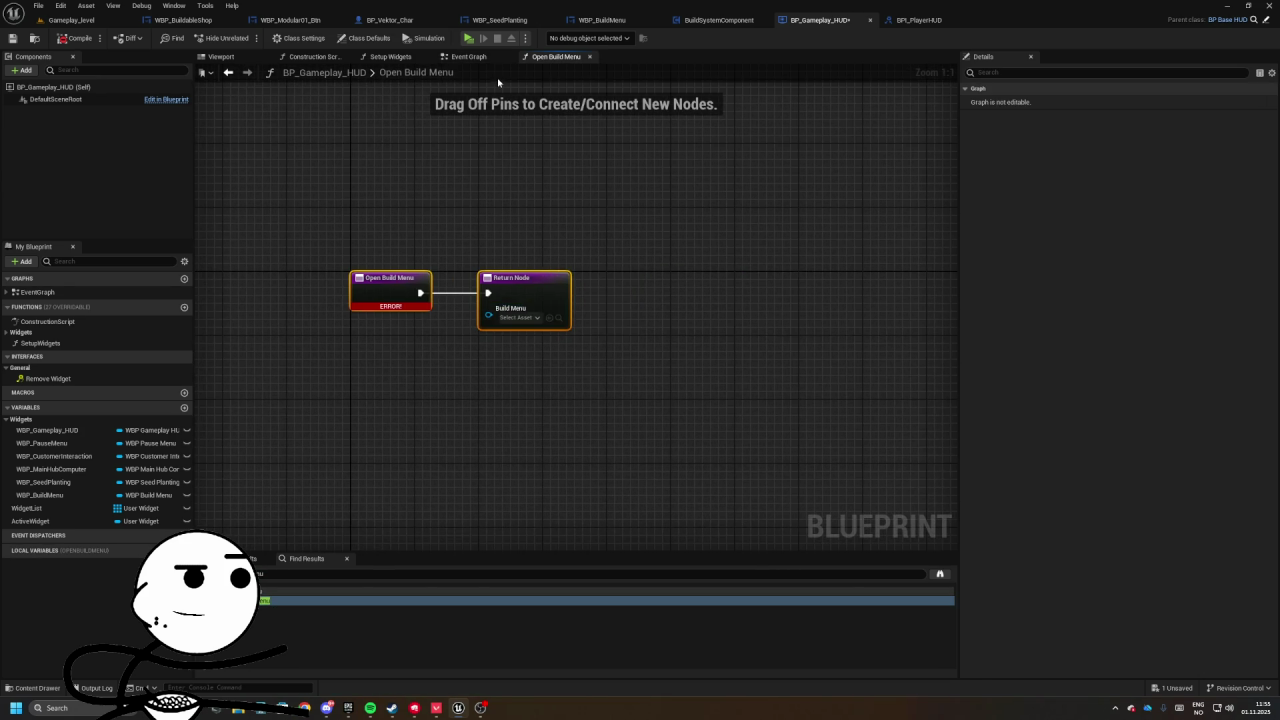
click(462, 56)
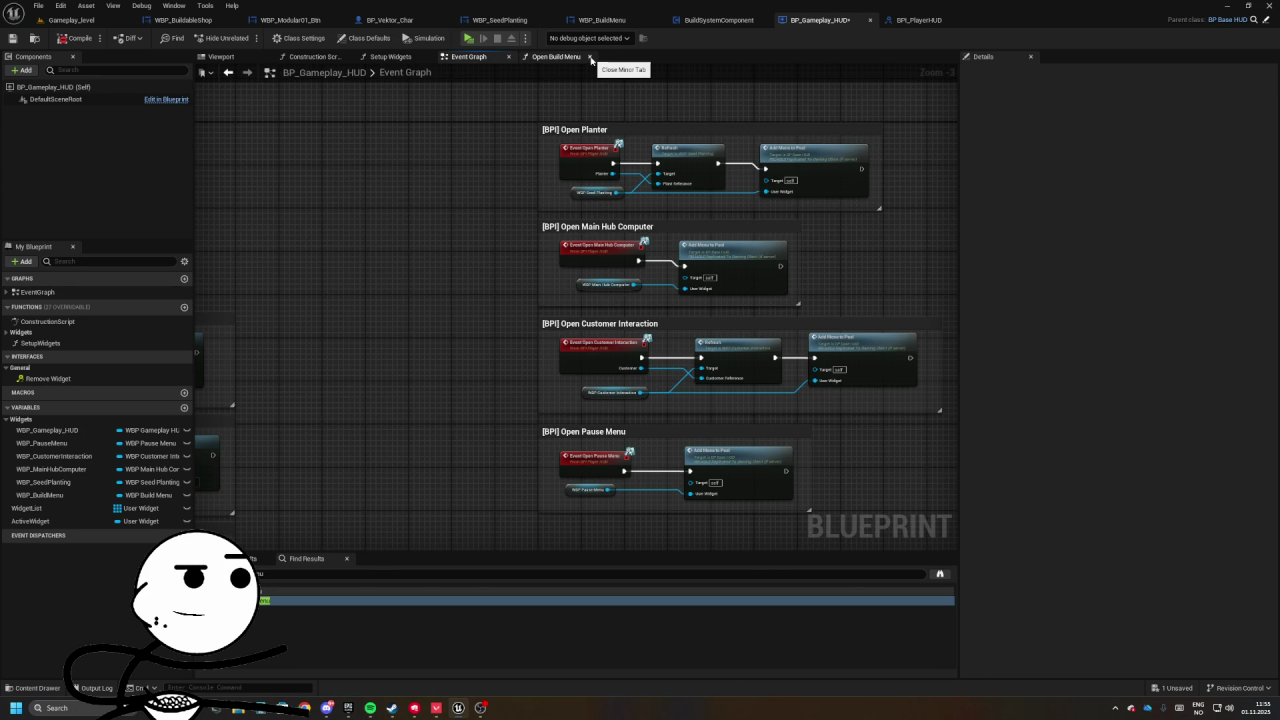
click(590, 57)
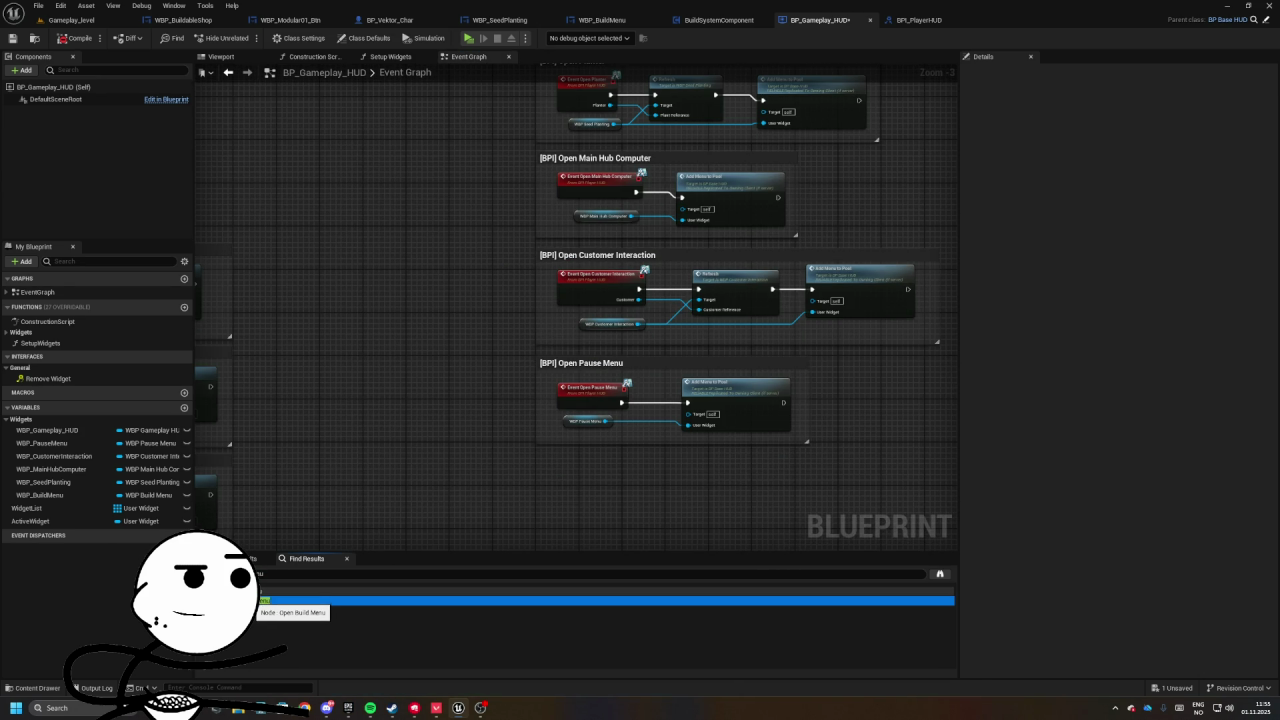
click(926, 24)
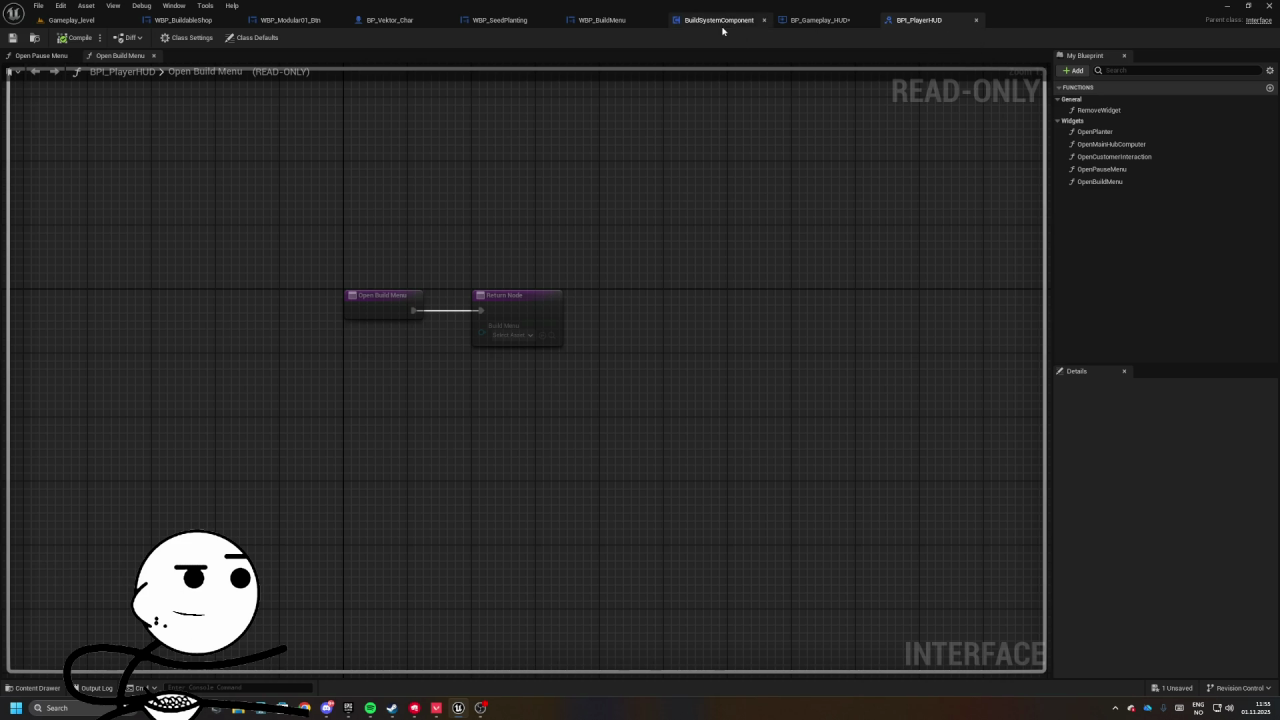
- Delete BPI_PlayerHUD's OpenBuildMenu and re-add it as a new output-free OpenBuildMenu function, then save
click(1086, 184)
key(Delete)
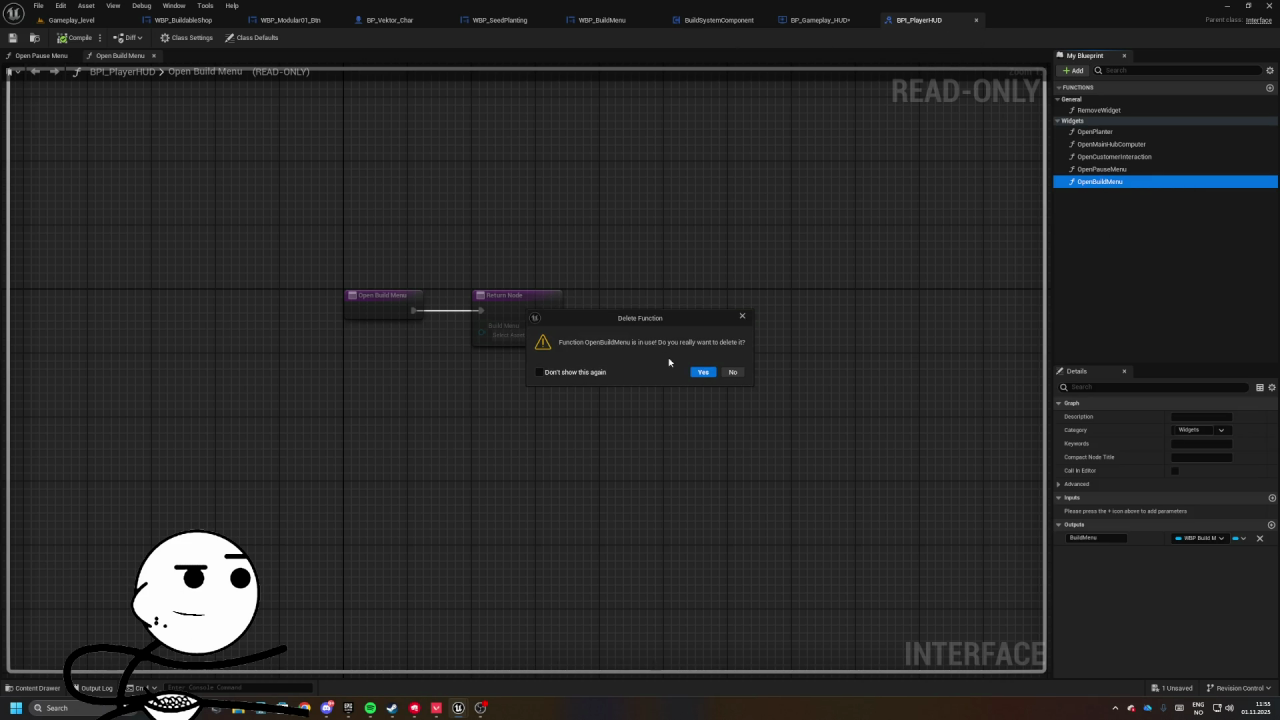
click(699, 372)
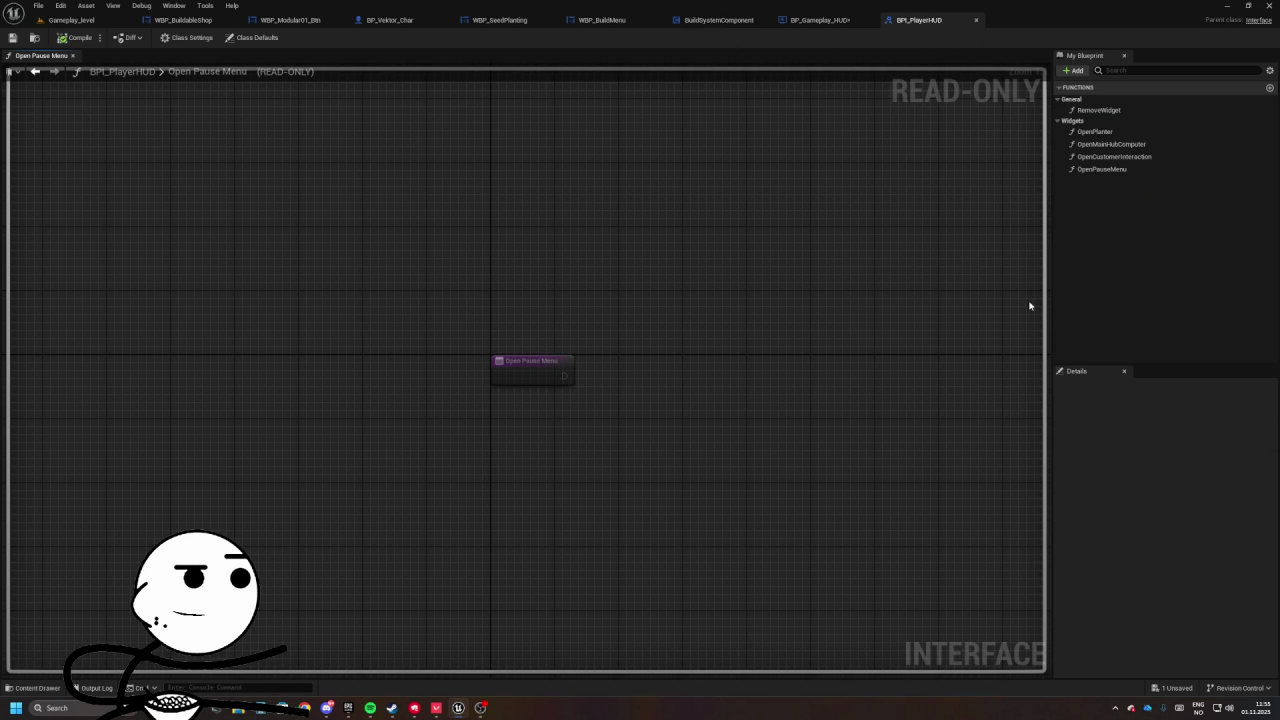
click(1270, 88)
text(OpenBuildM)
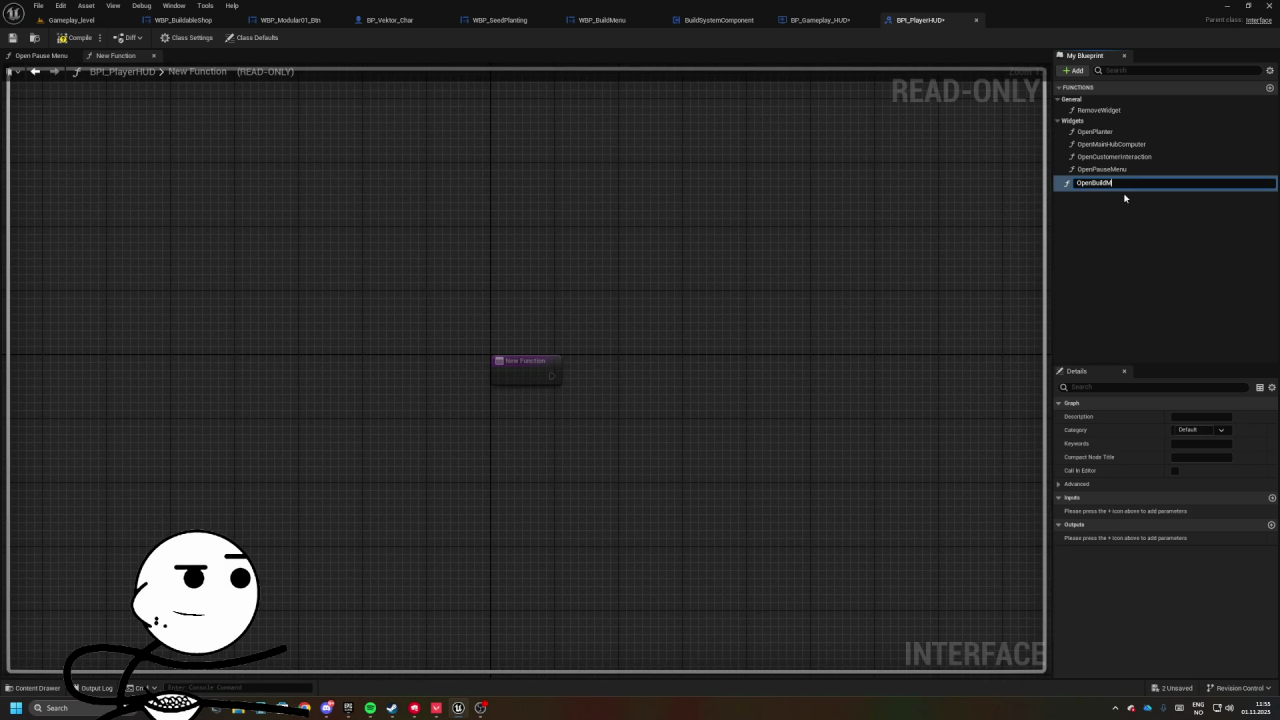
text(enu)
key(Return)
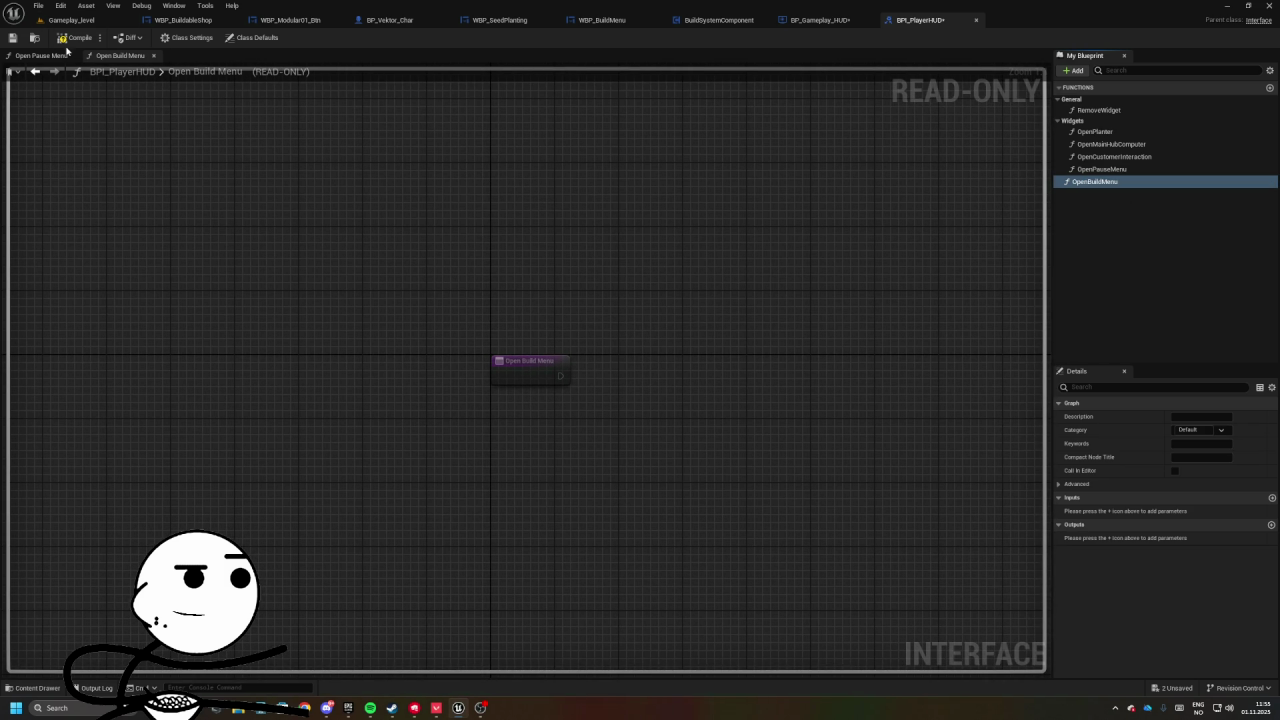
click(21, 43)
click(820, 20)
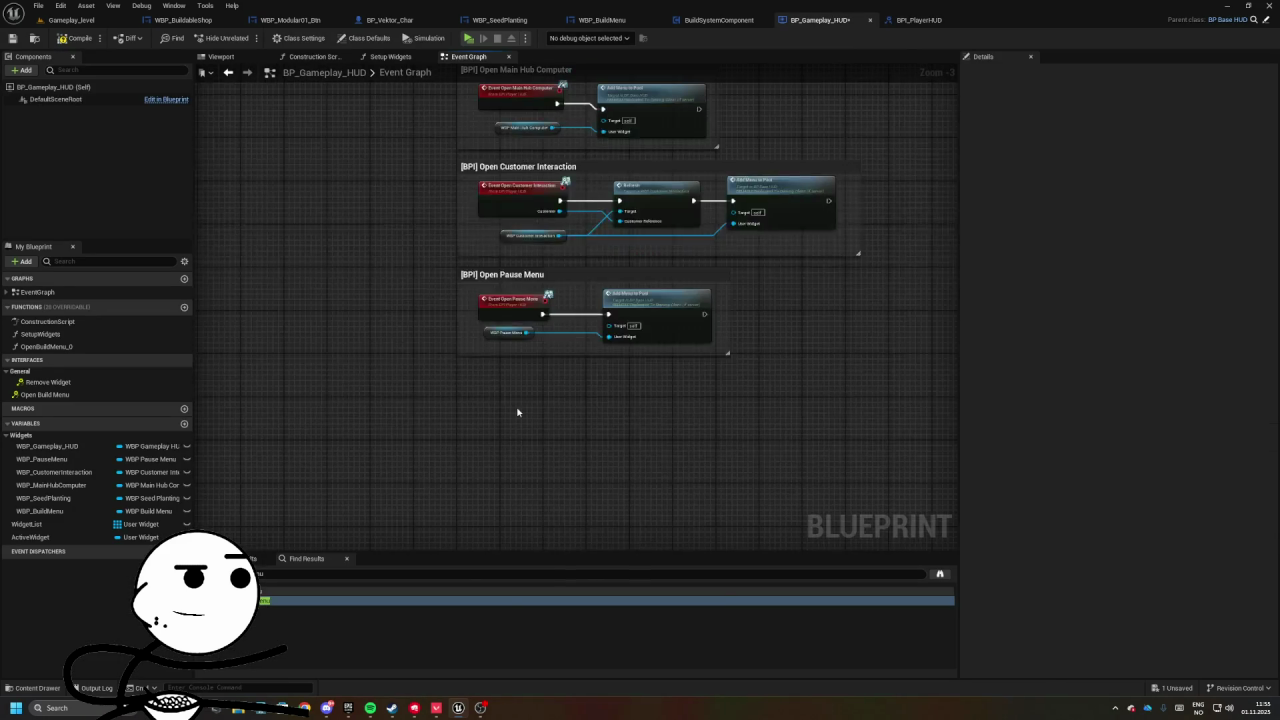
- Place and remove an Open Build Menu call node, then compile and save the HUD
right_click(517, 409)
text(open build m)
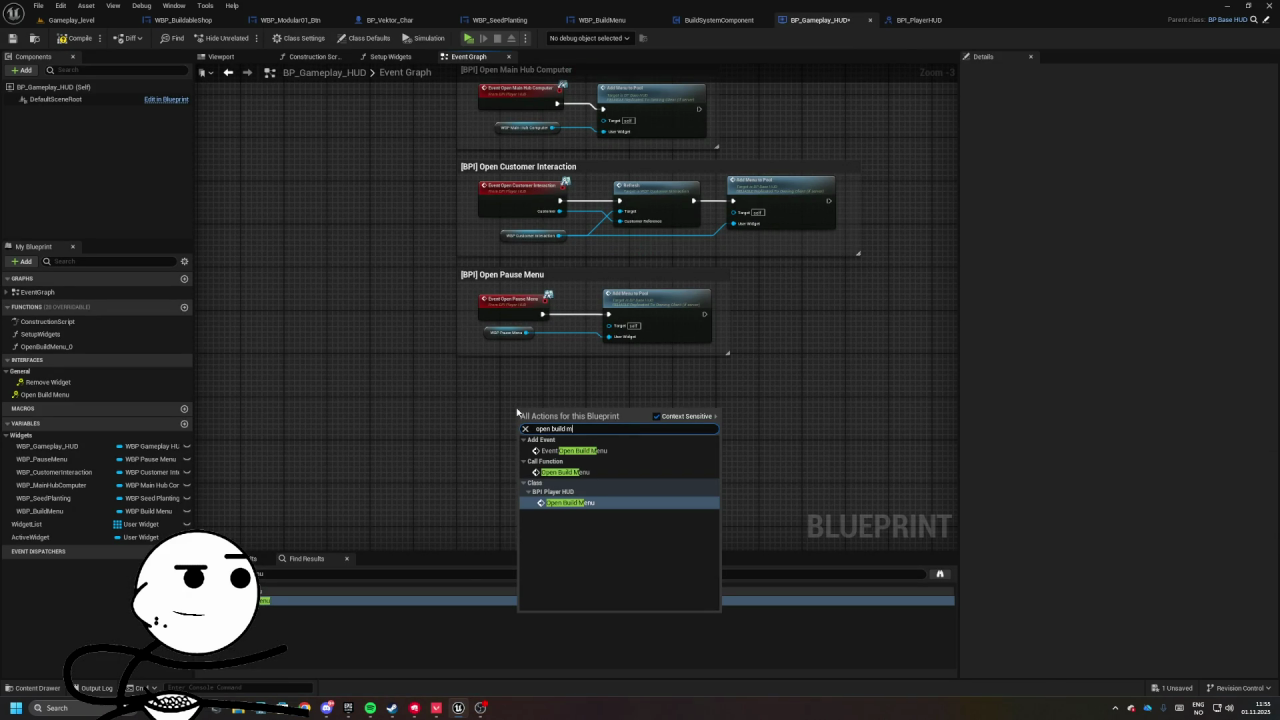
click(565, 471)
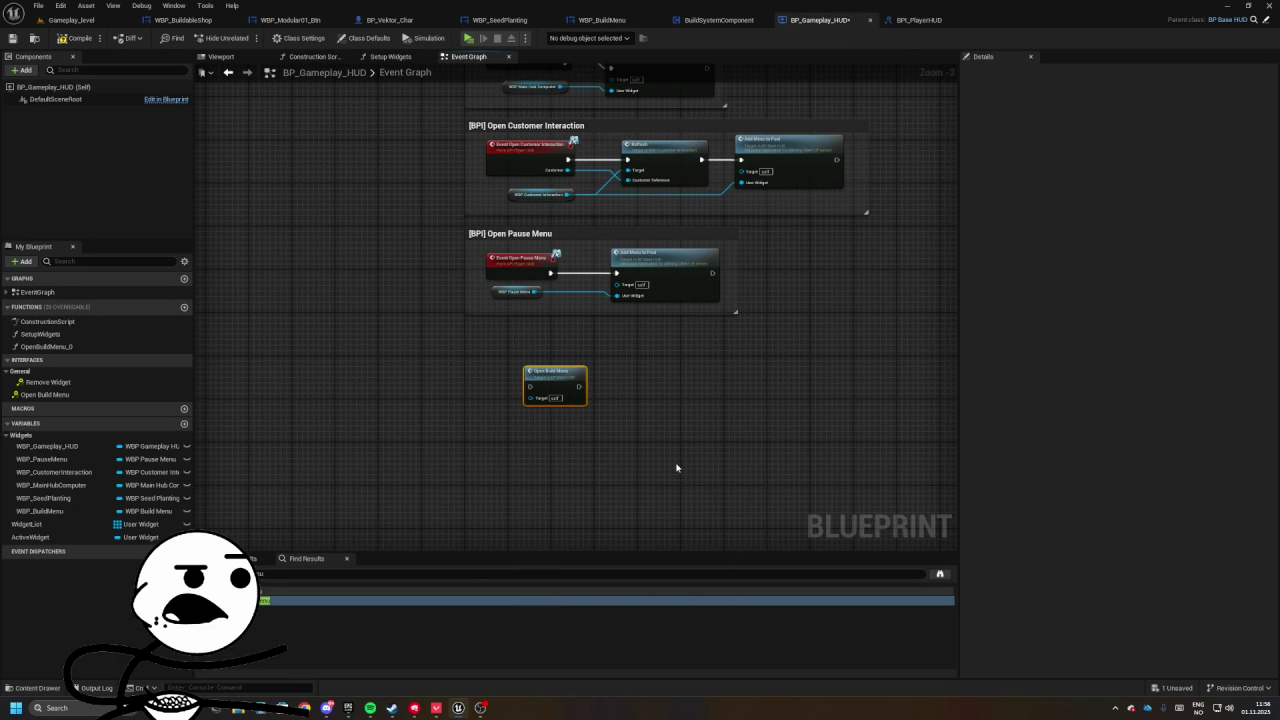
key(Delete)
click(75, 38)
click(12, 38)
- Delete the leftover OpenBuildMenu_0 function and the stray Open Build Menu event, then go to Gameplay_level
click(42, 346)
key(Delete)
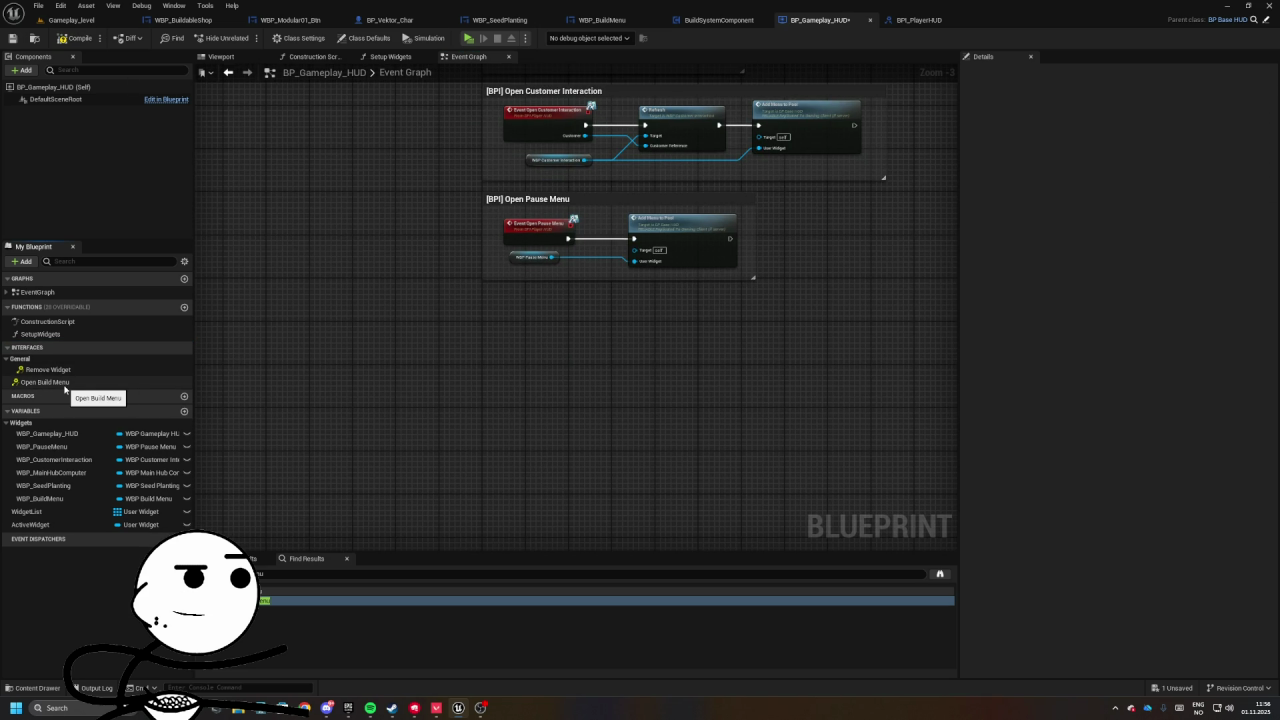
double_click(41, 382)
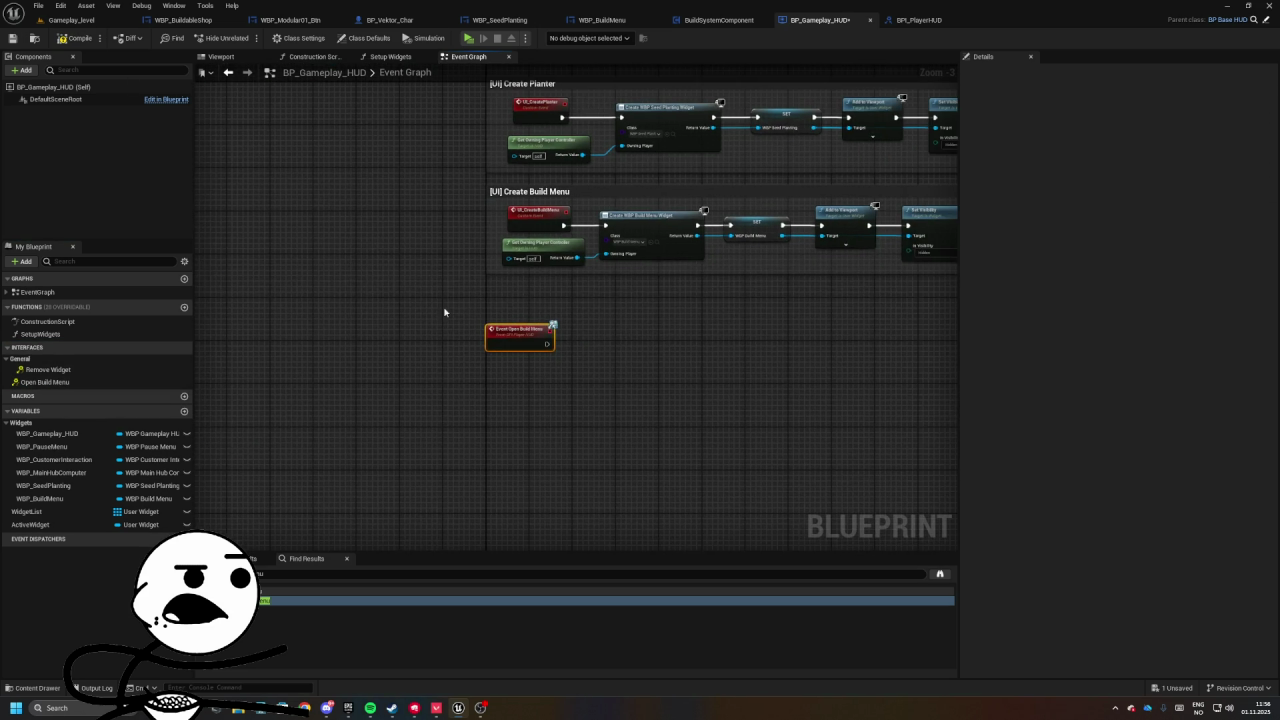
key(Delete)
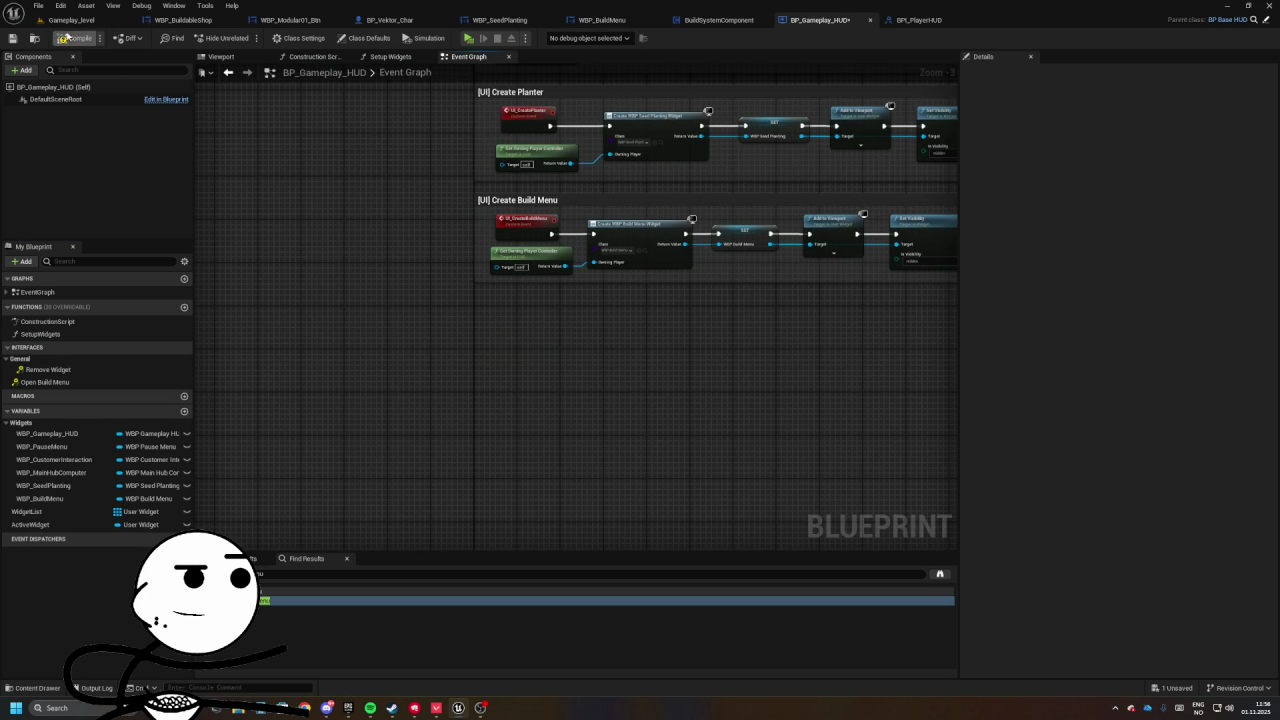
click(66, 20)
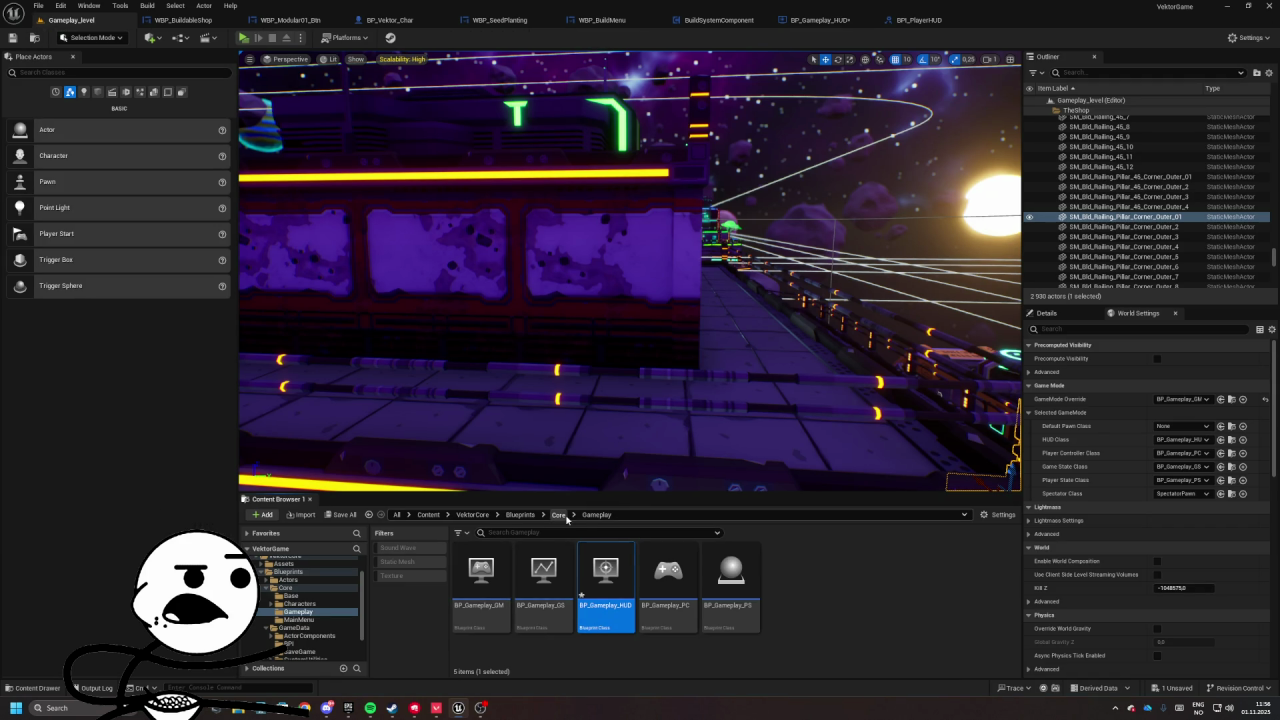
- Open BP_Base_HUD and expand its Interfaces list to review the interface functions
double_click(605, 575)
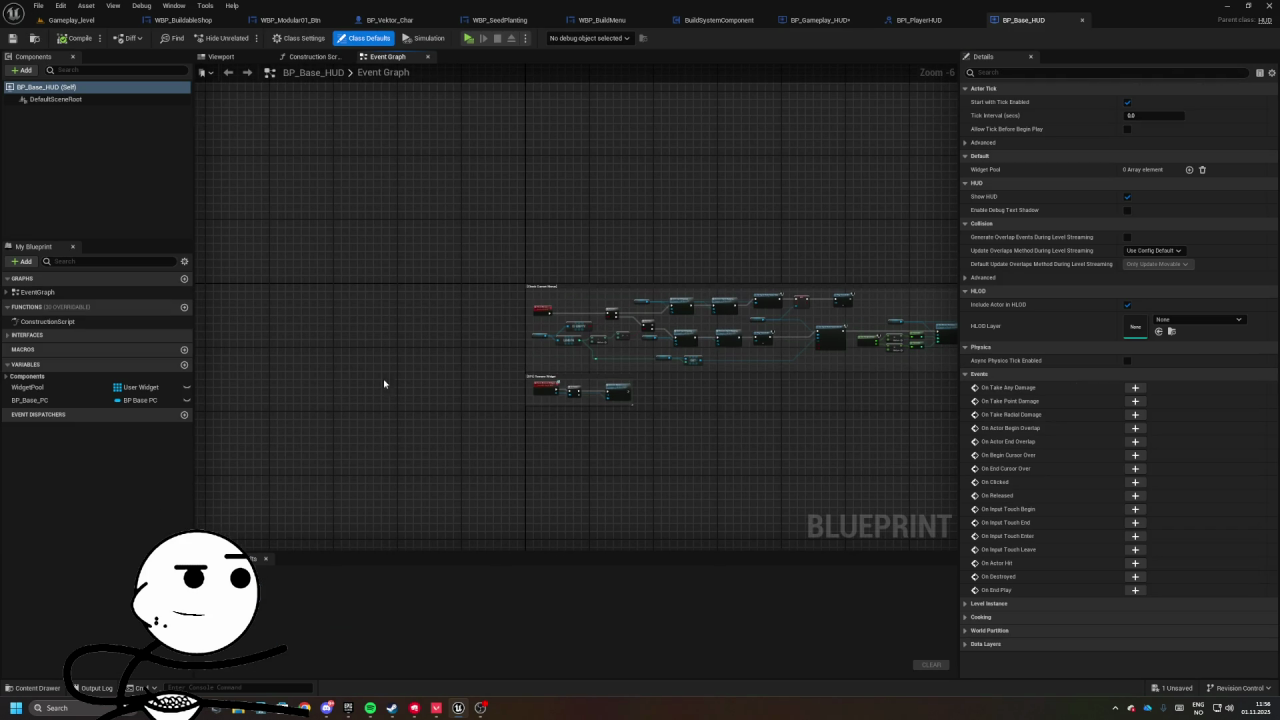
click(14, 334)
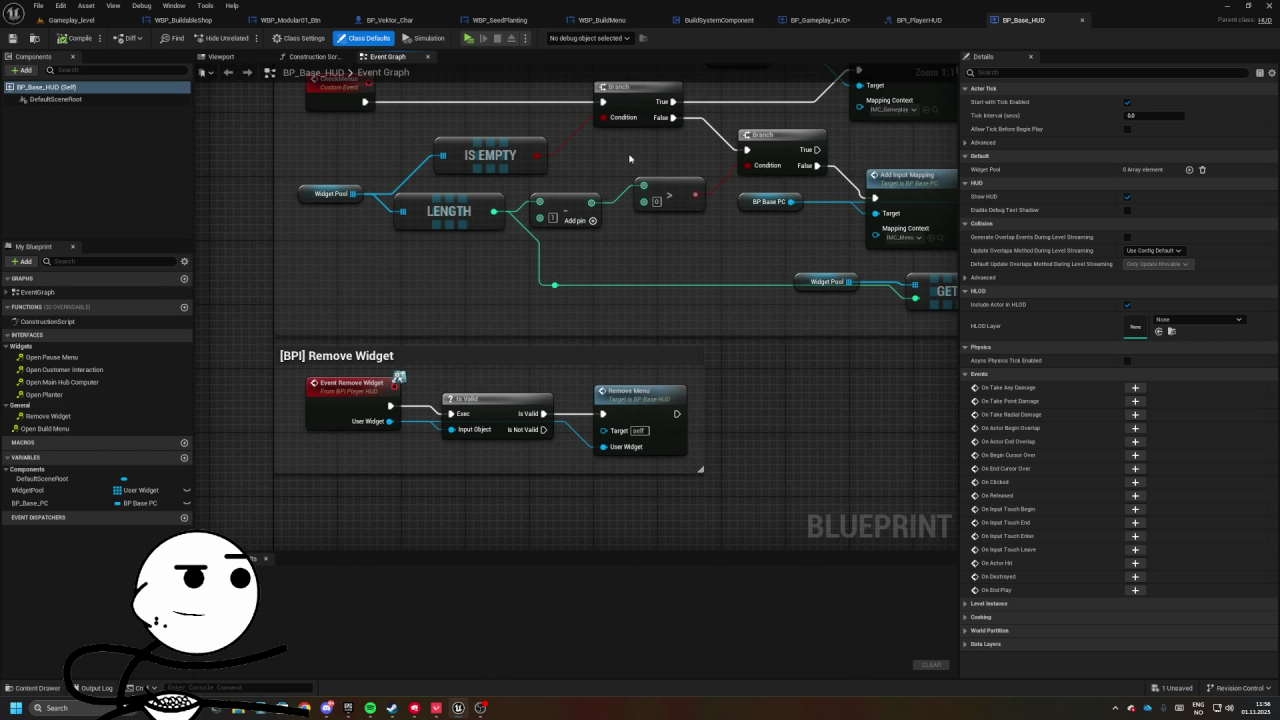
click(908, 29)
click(834, 23)
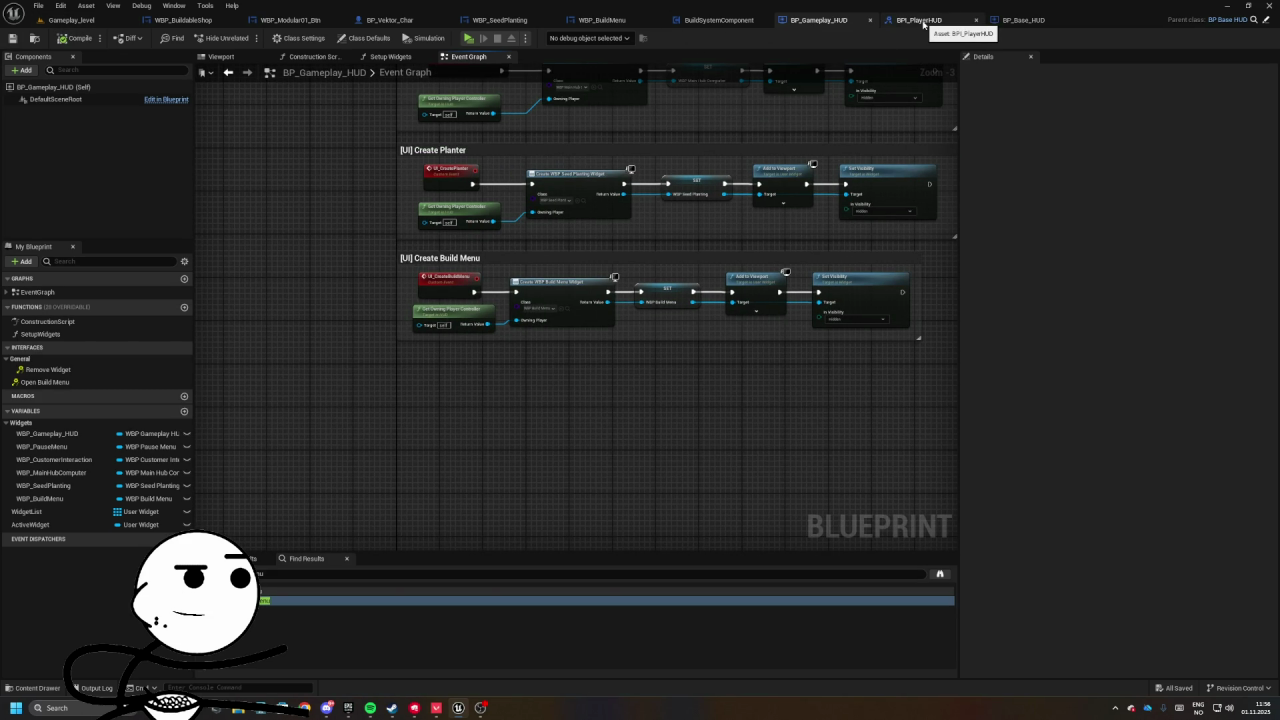
- Drag BPI_PlayerHUD's OpenBuildMenu function into the Widgets category
click(921, 21)
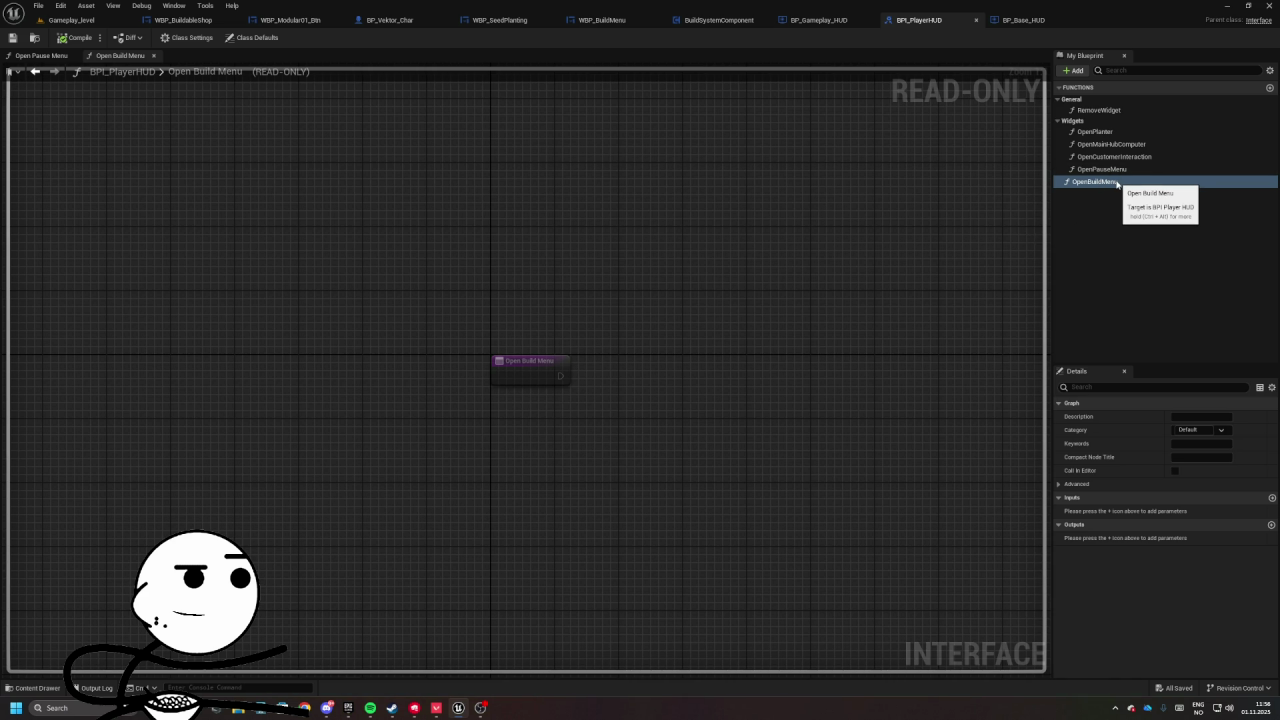
drag(1100, 186, 1090, 121)
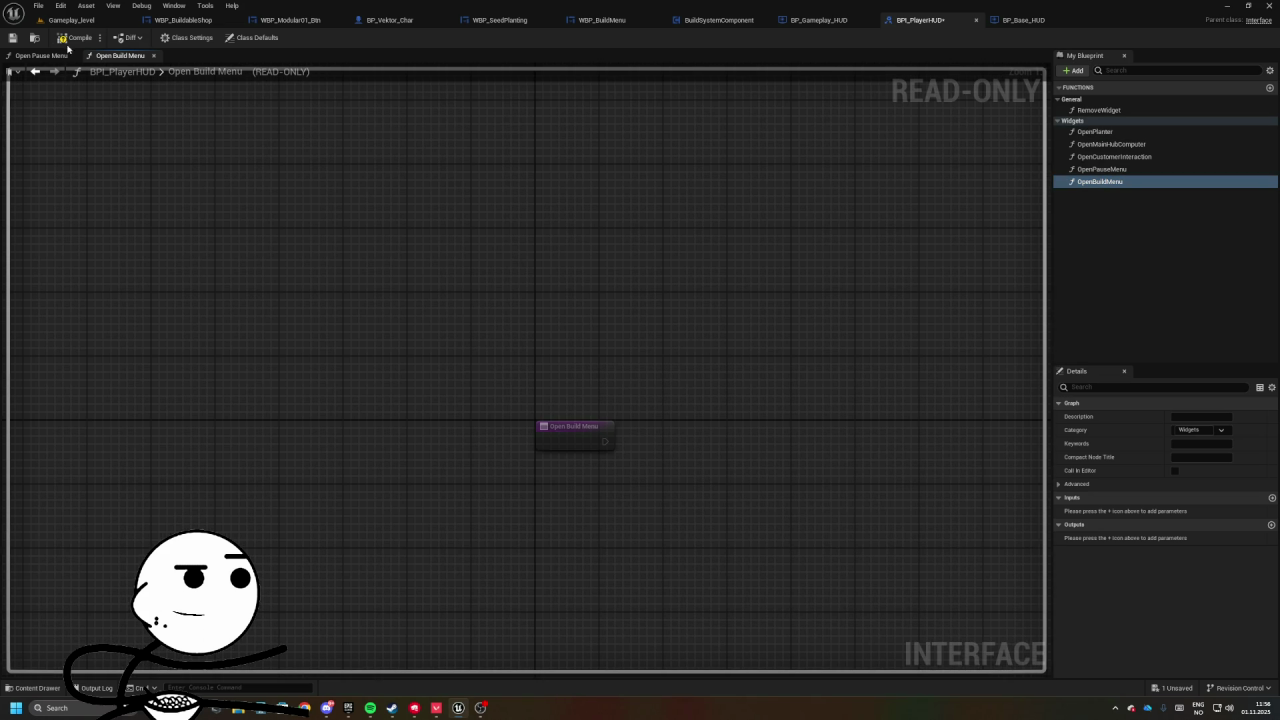
click(818, 20)
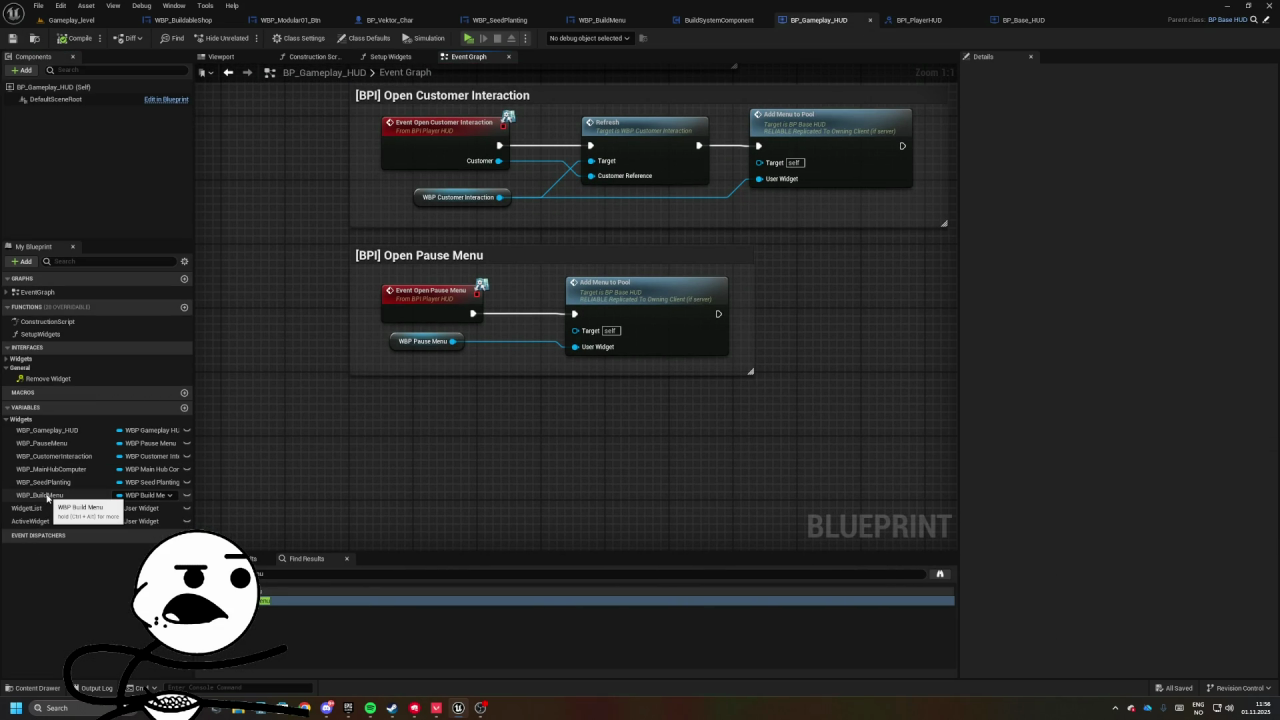
- Add Event Open Build Menu driving a copied Add Menu to Pool with WBP Build Menu as User Widget
drag(47, 497, 385, 475)
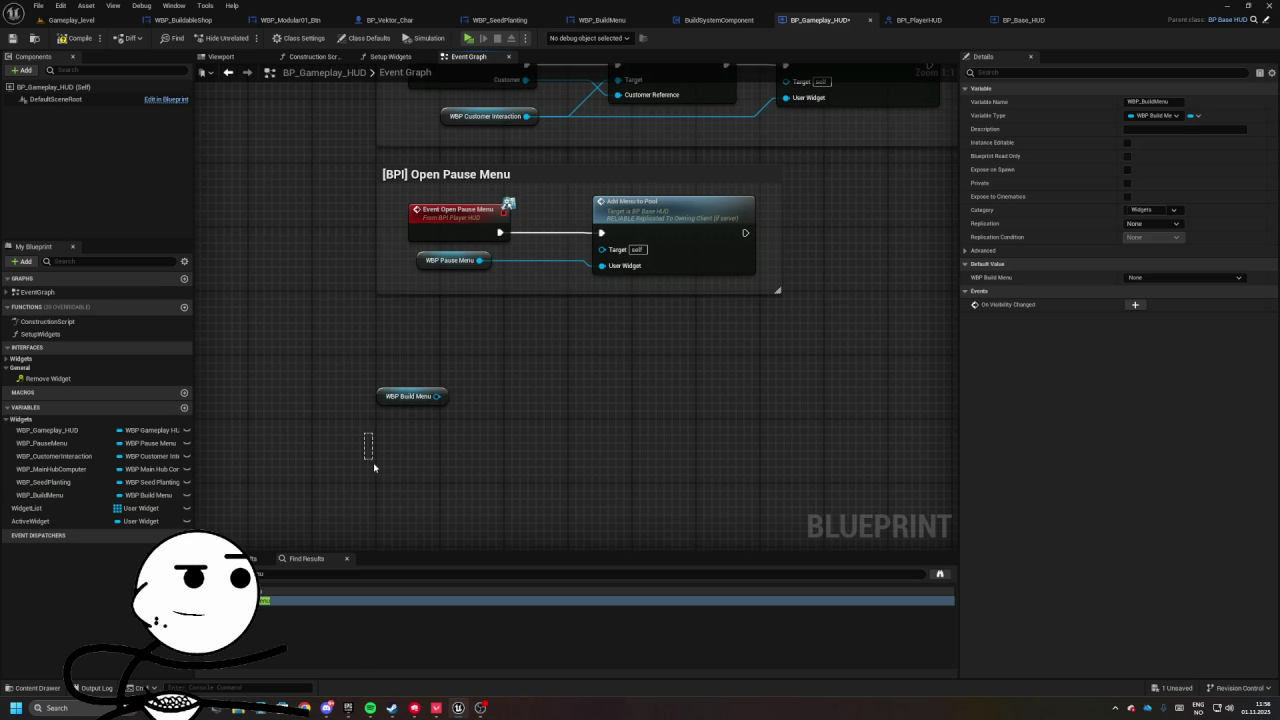
click(20, 358)
scroll(346, 337, down, 4)
double_click(49, 369)
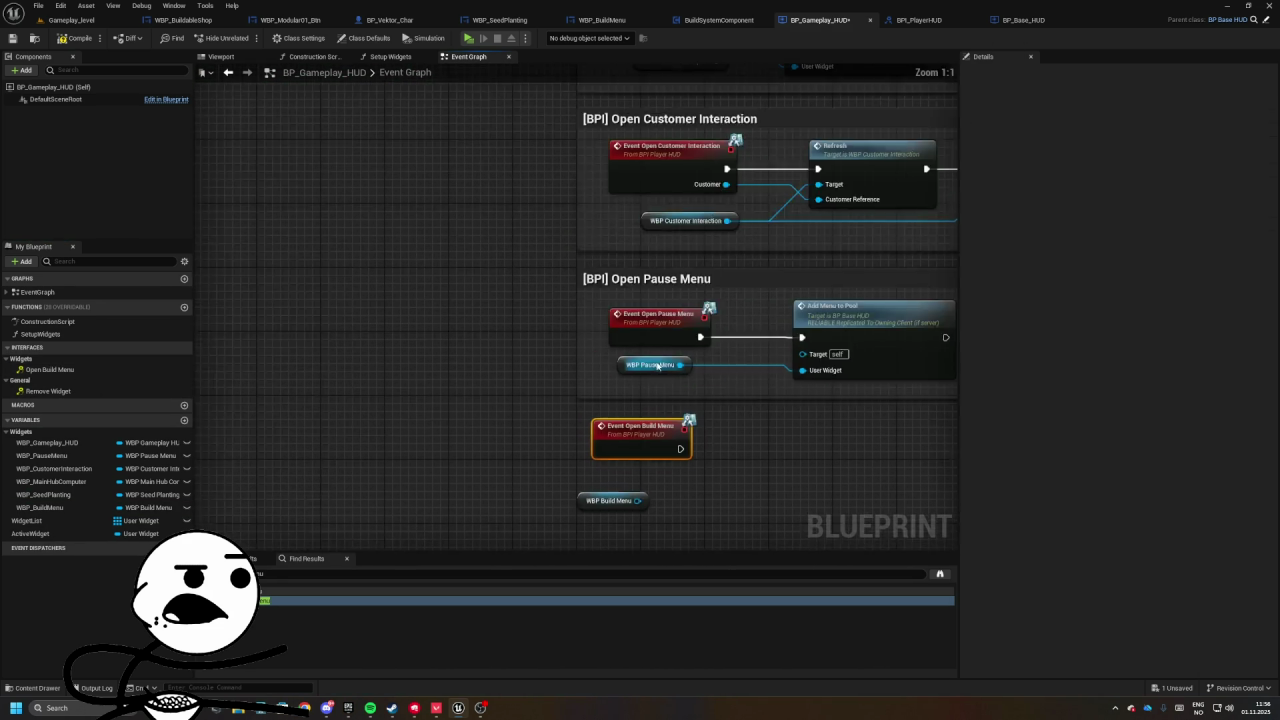
click(428, 296)
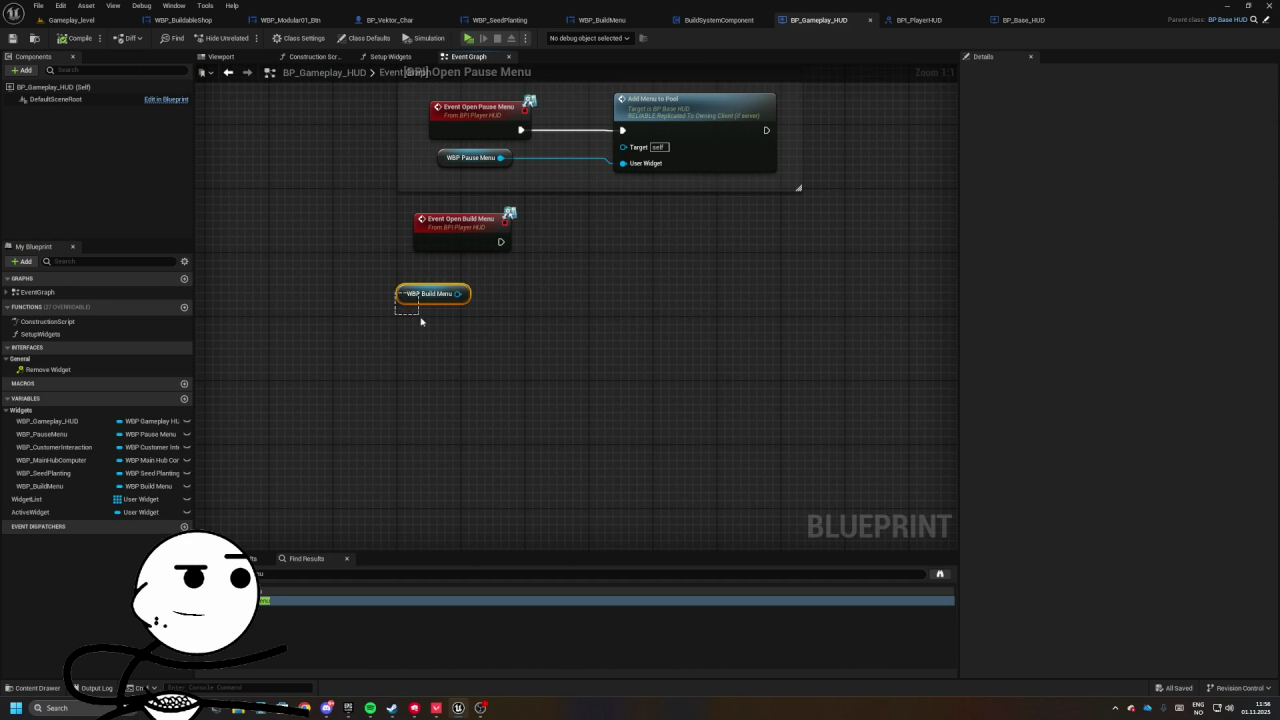
click(470, 238)
click(640, 212)
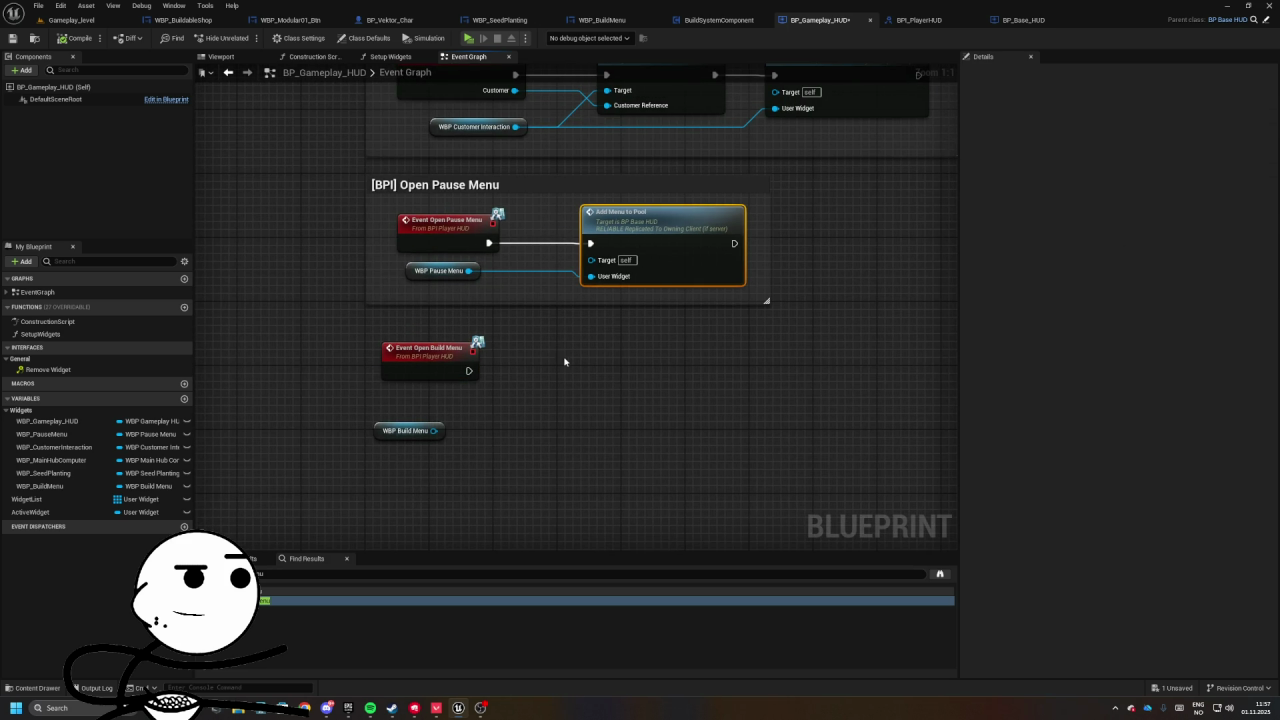
key(ctrl+c)
key(ctrl+v)
mouse_move(589, 401)
mouse_down()
mouse_move(495, 383)
mouse_move(576, 383)
mouse_up()
mouse_move(469, 371)
mouse_down()
mouse_move(571, 371)
mouse_move(623, 349)
mouse_up()
mouse_move(434, 430)
mouse_down()
mouse_move(591, 412)
mouse_move(422, 426)
mouse_move(435, 422)
mouse_up()
- Wrap the build menu nodes in a '[BPI] Open Build Menu' comment and save the HUD
drag(378, 300, 780, 490)
key(c)
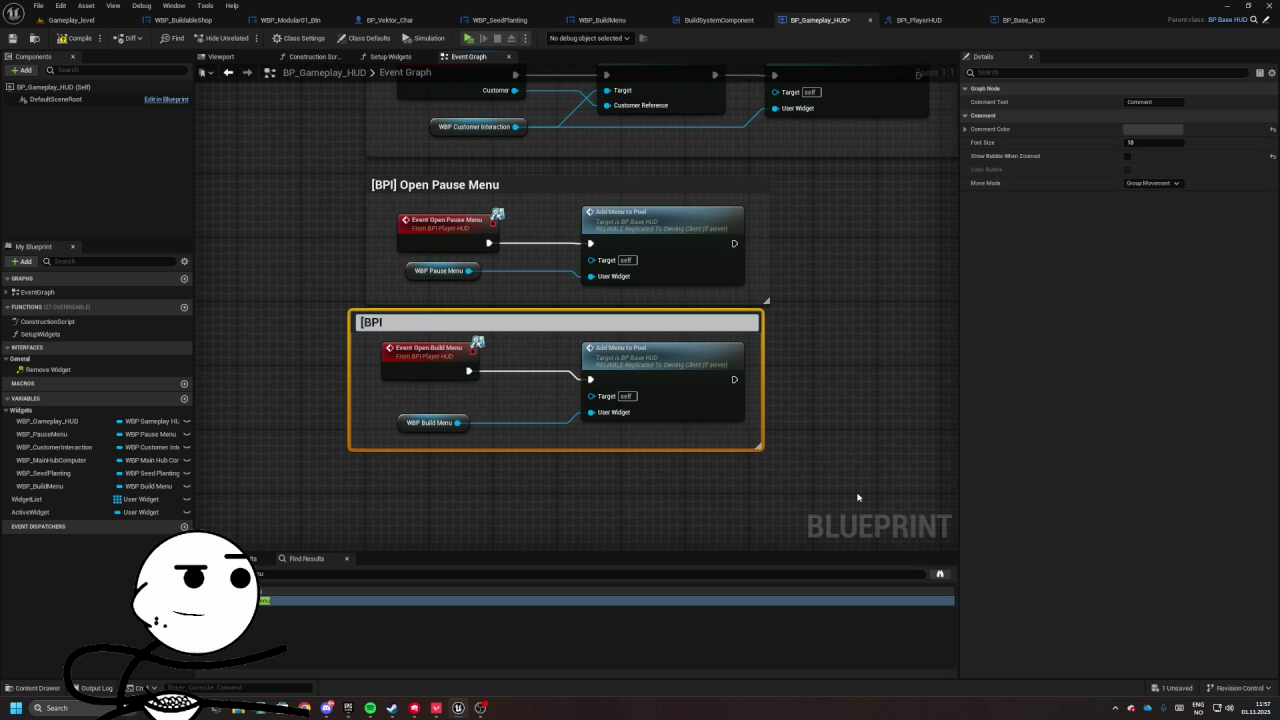
text(Open B)
text(uild Menu)
key(Return)
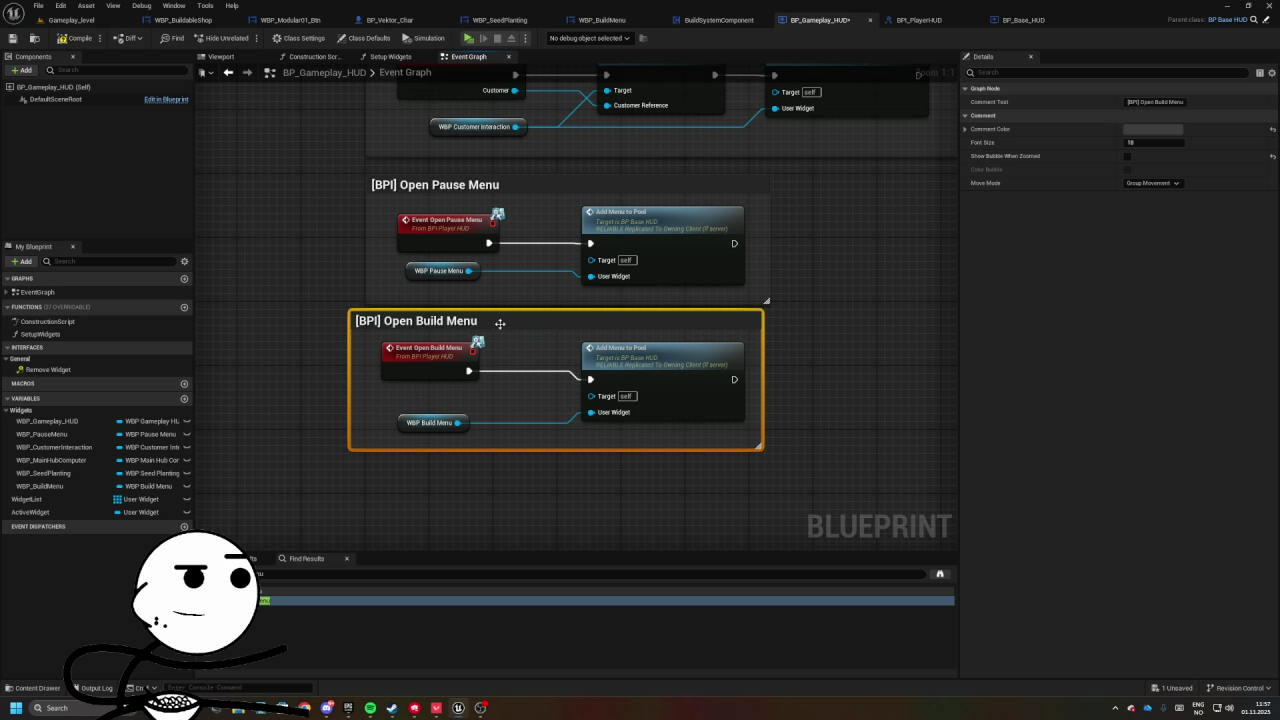
drag(502, 325, 518, 333)
click(778, 219)
drag(778, 219, 702, 272)
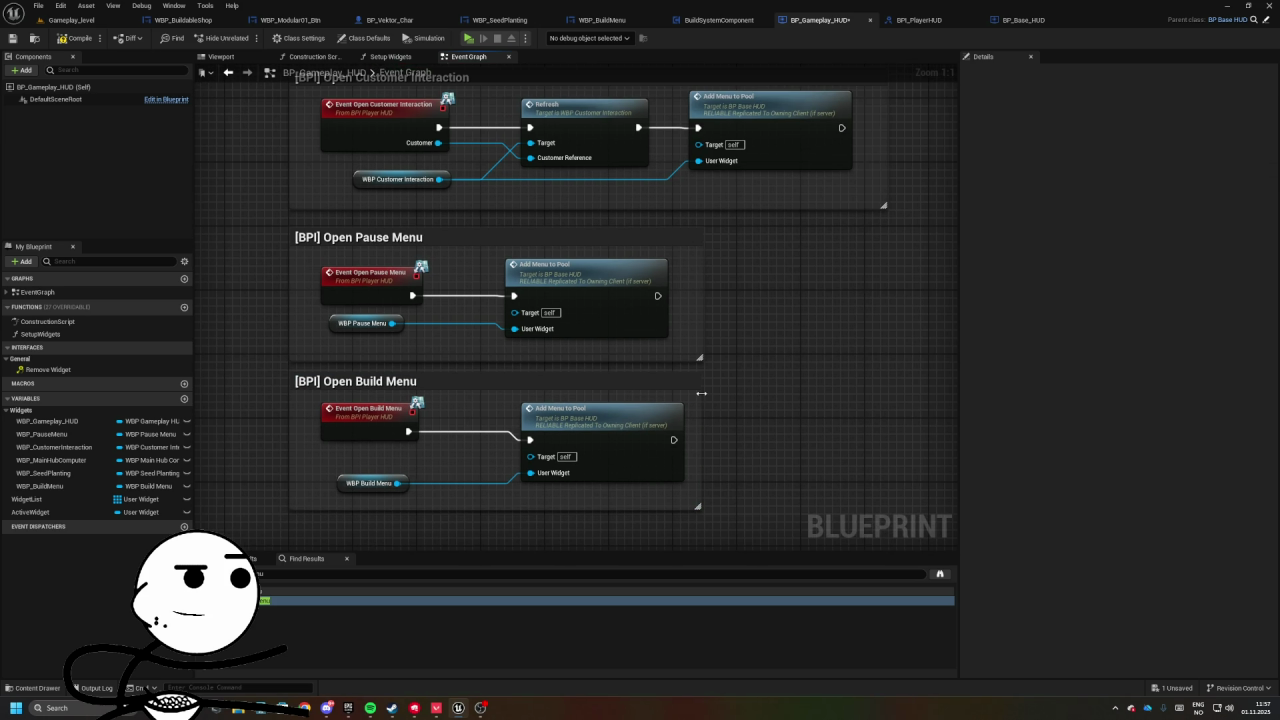
scroll(700, 395, down, 4)
scroll(482, 400, up, 3)
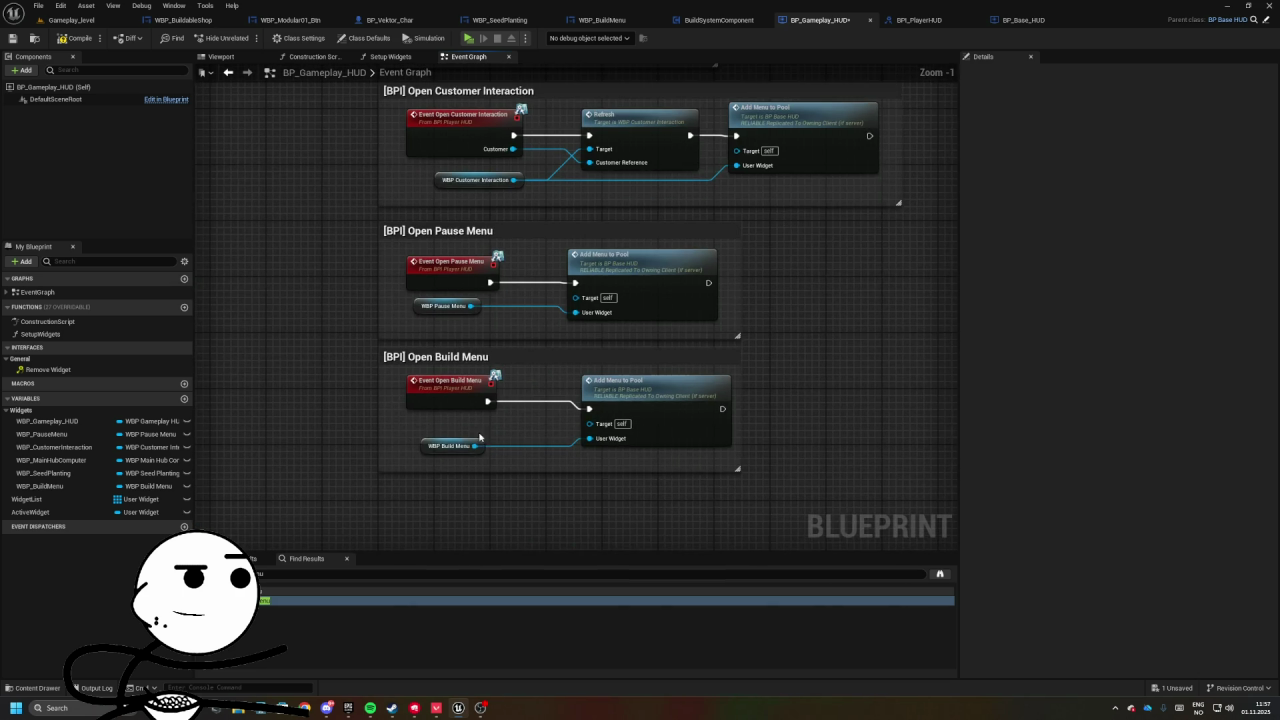
click(449, 445)
drag(449, 445, 345, 210)
key(ctrl+s)
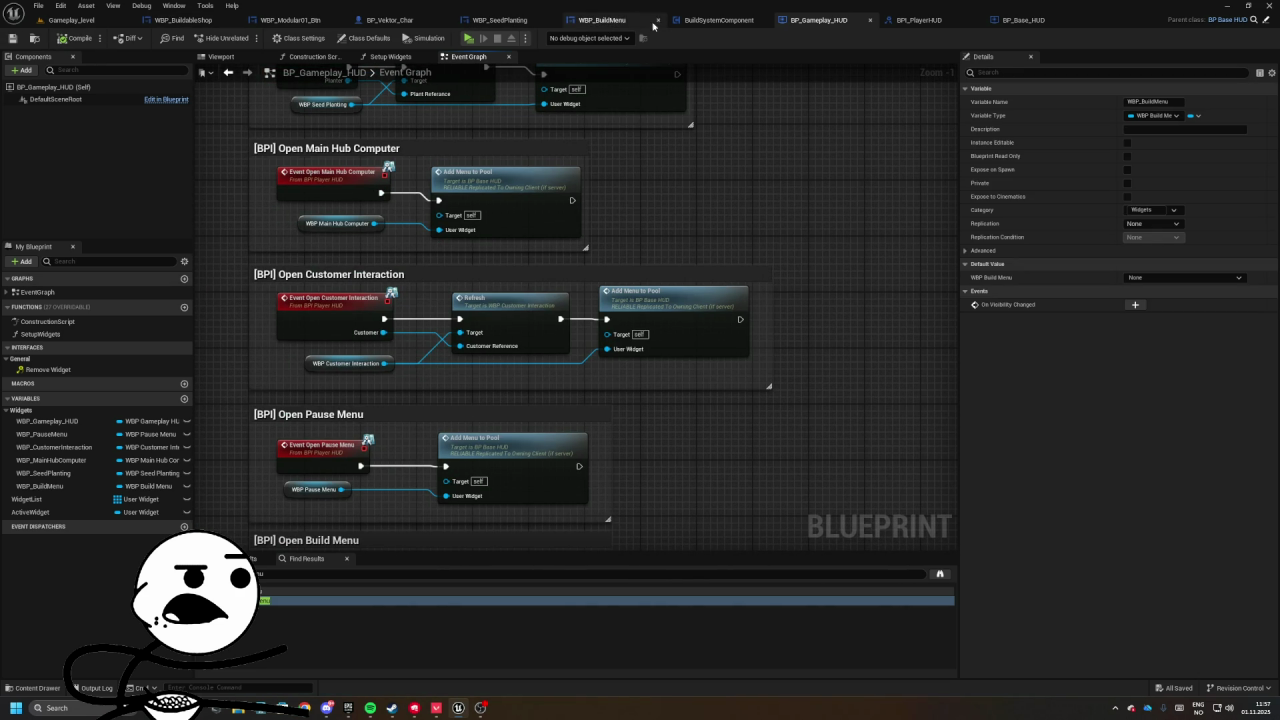
- Review WBP_BuildMenu's Event Construct logic and expand its Reference, Components and Animations variables
click(611, 22)
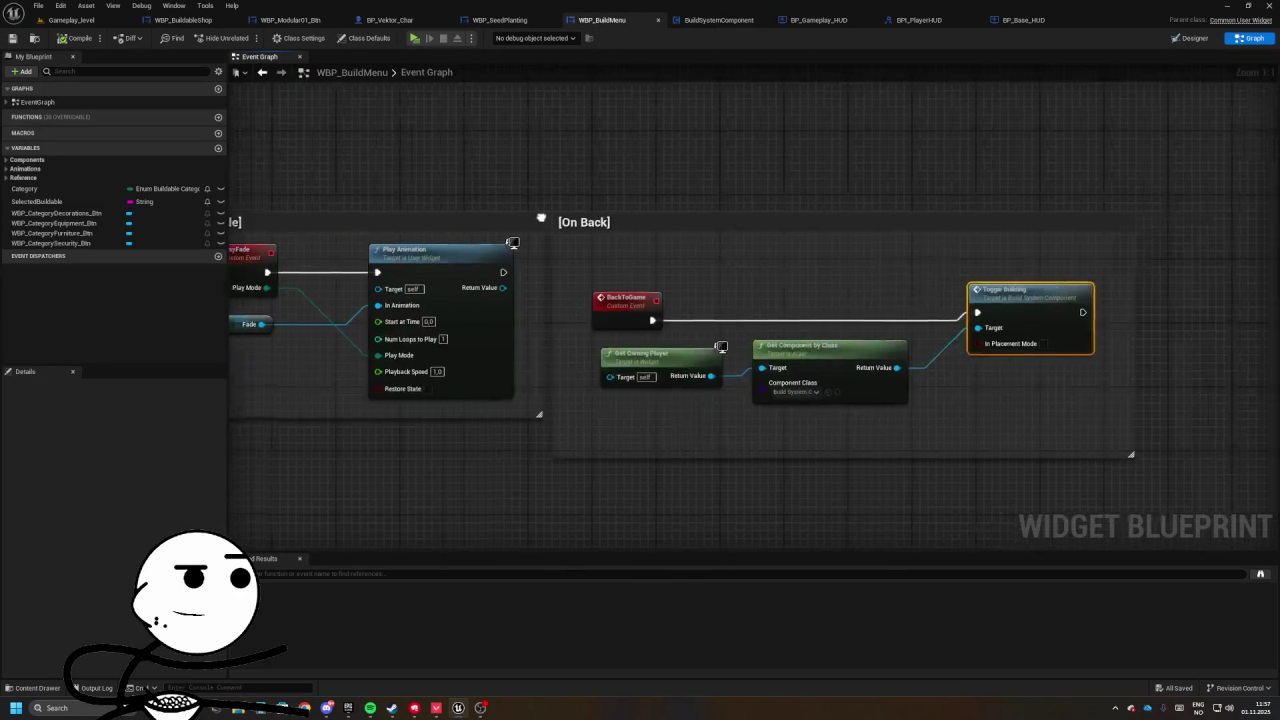
mouse_move(738, 244)
mouse_down()
mouse_move(674, 449)
mouse_move(640, 426)
mouse_move(700, 477)
mouse_move(620, 320)
mouse_move(596, 312)
mouse_move(663, 281)
mouse_up()
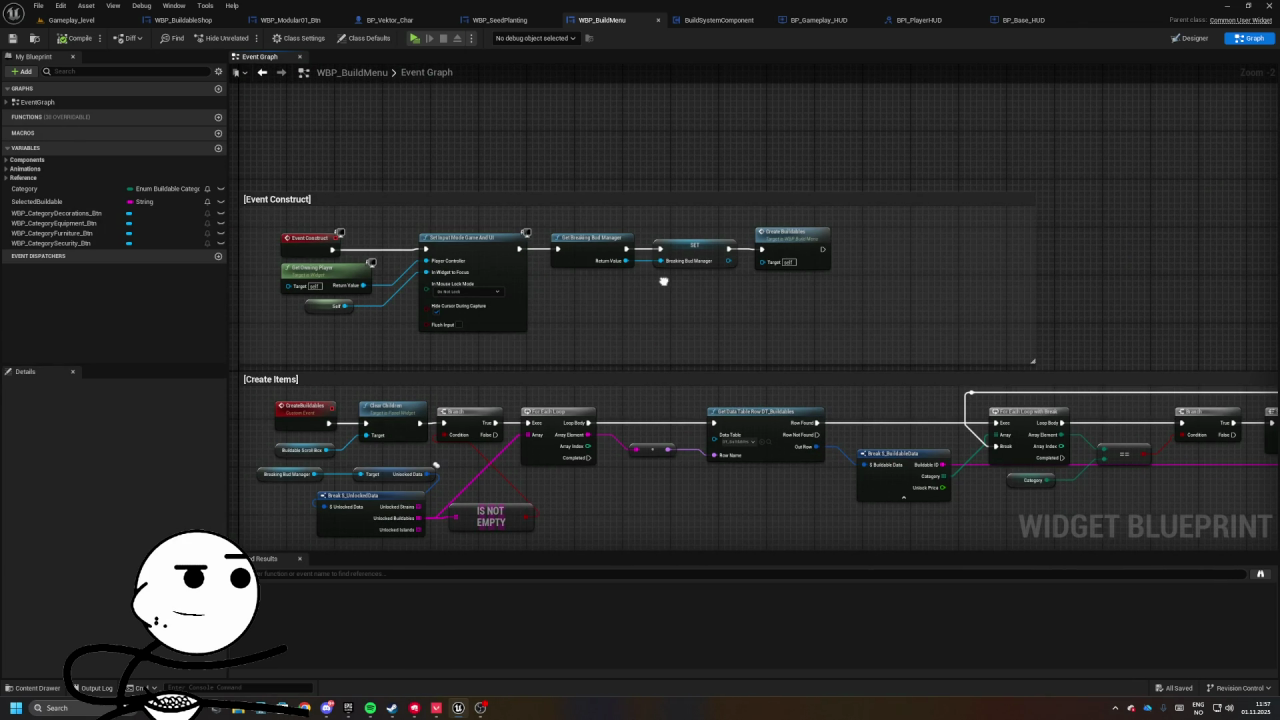
click(7, 176)
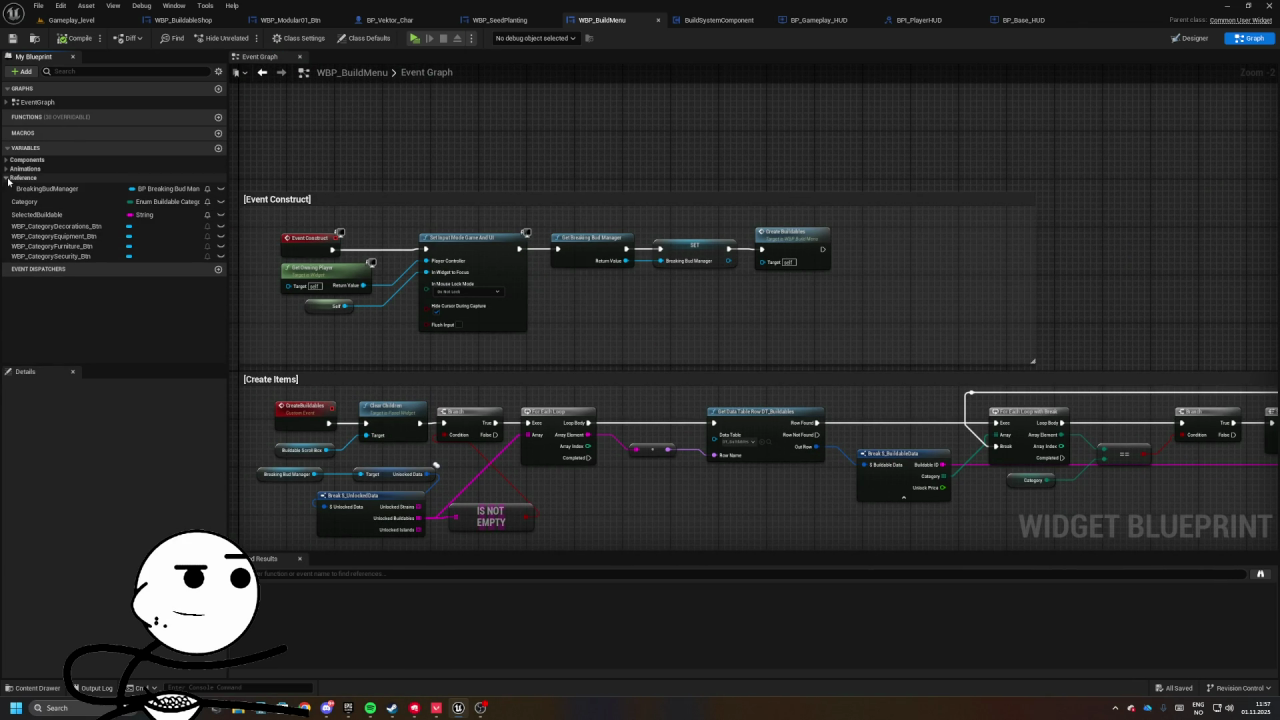
click(7, 168)
click(7, 159)
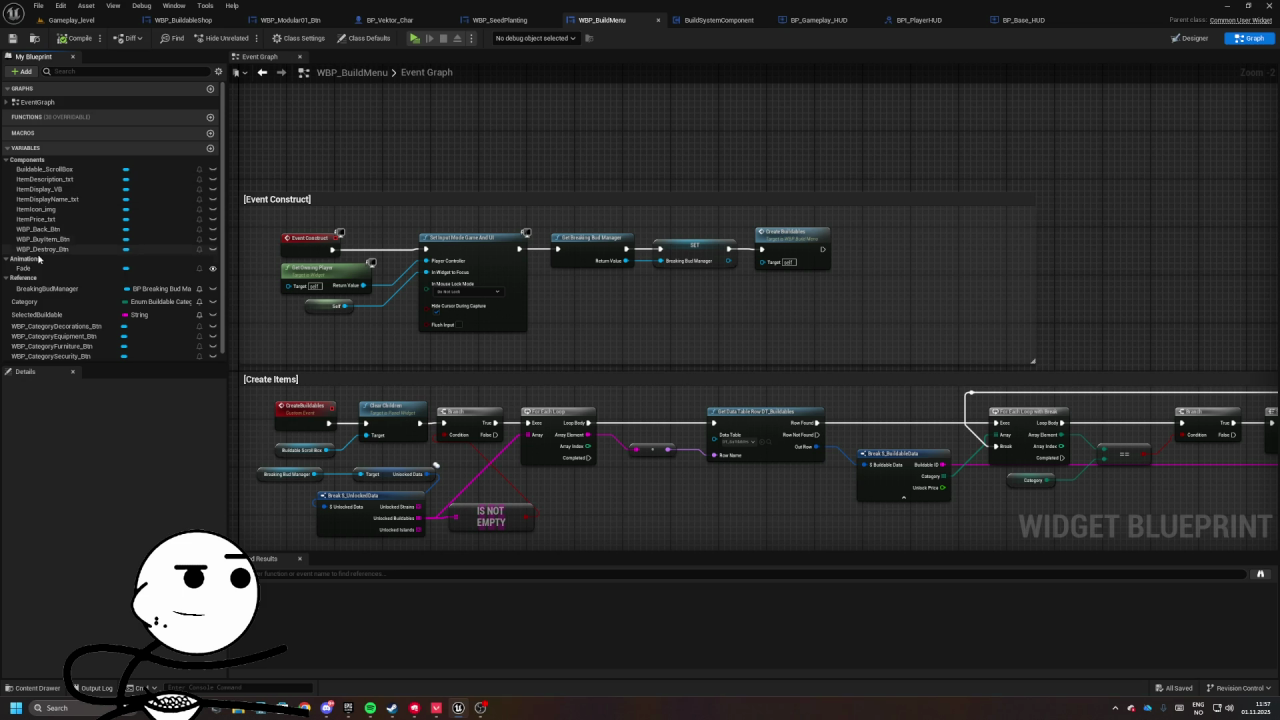
scroll(40, 297, down, 1)
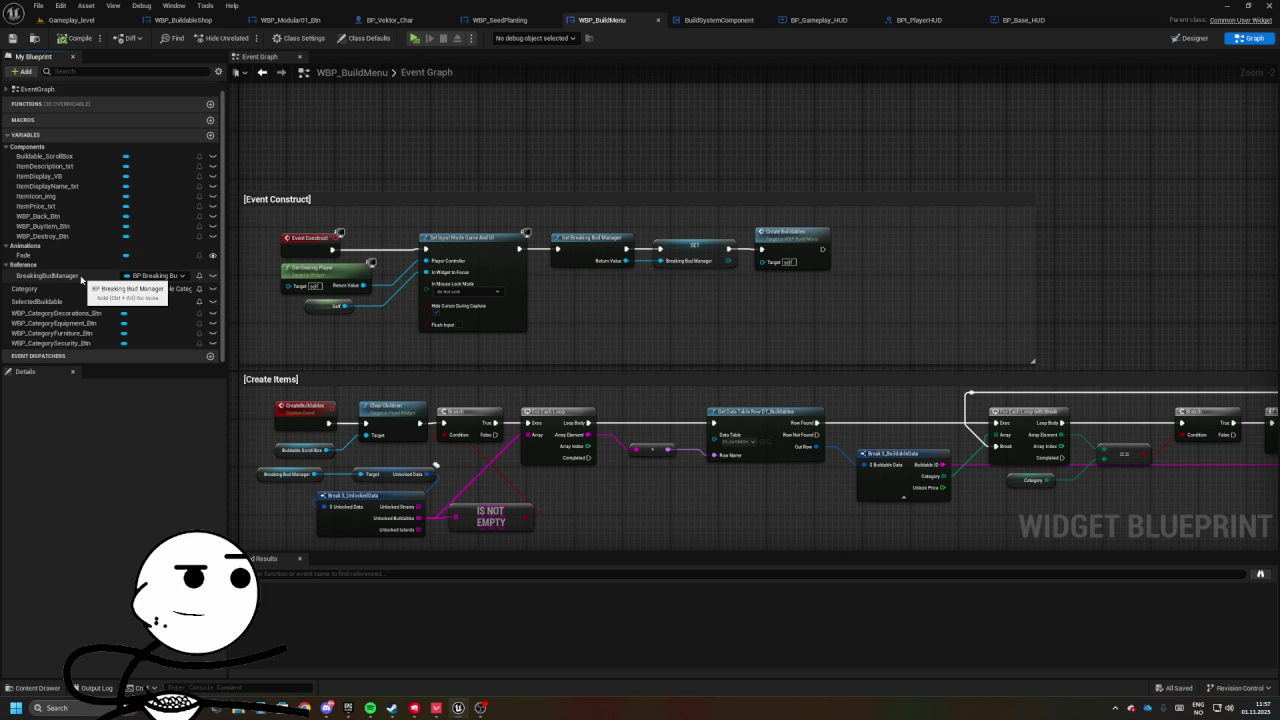
mouse_move(354, 309)
mouse_down()
mouse_move(408, 242)
mouse_move(354, 301)
mouse_up()
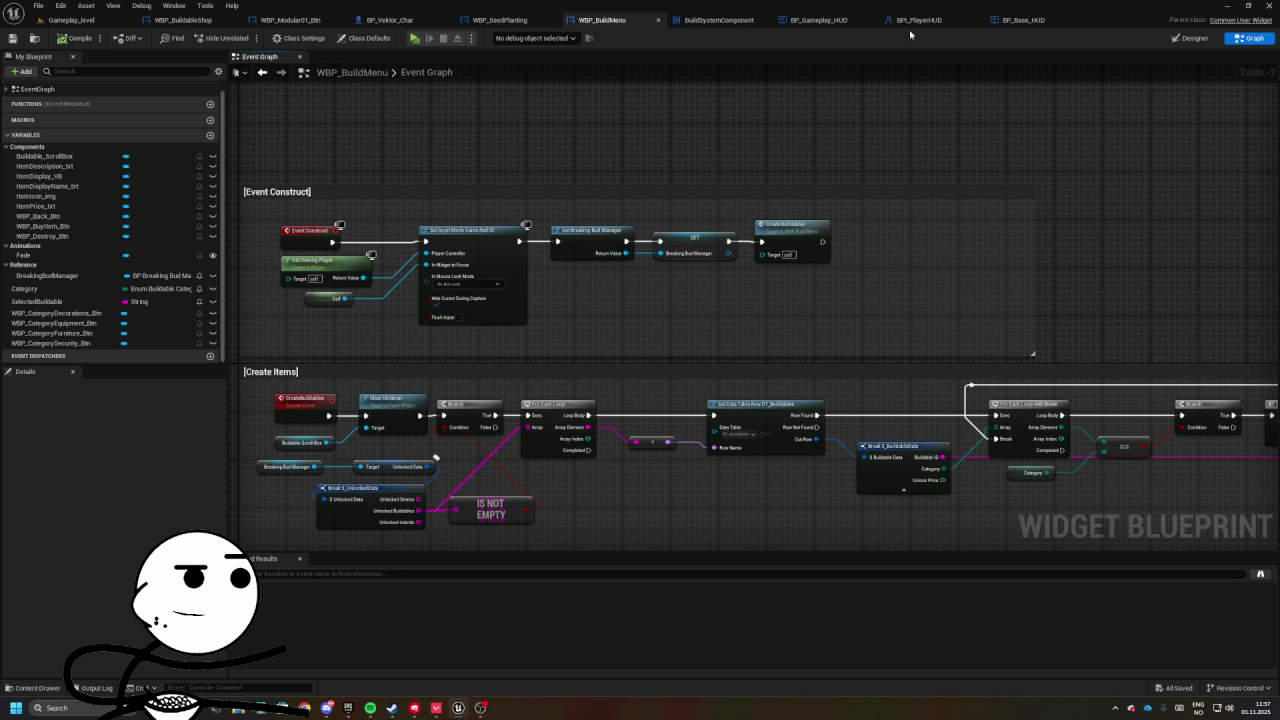
click(718, 20)
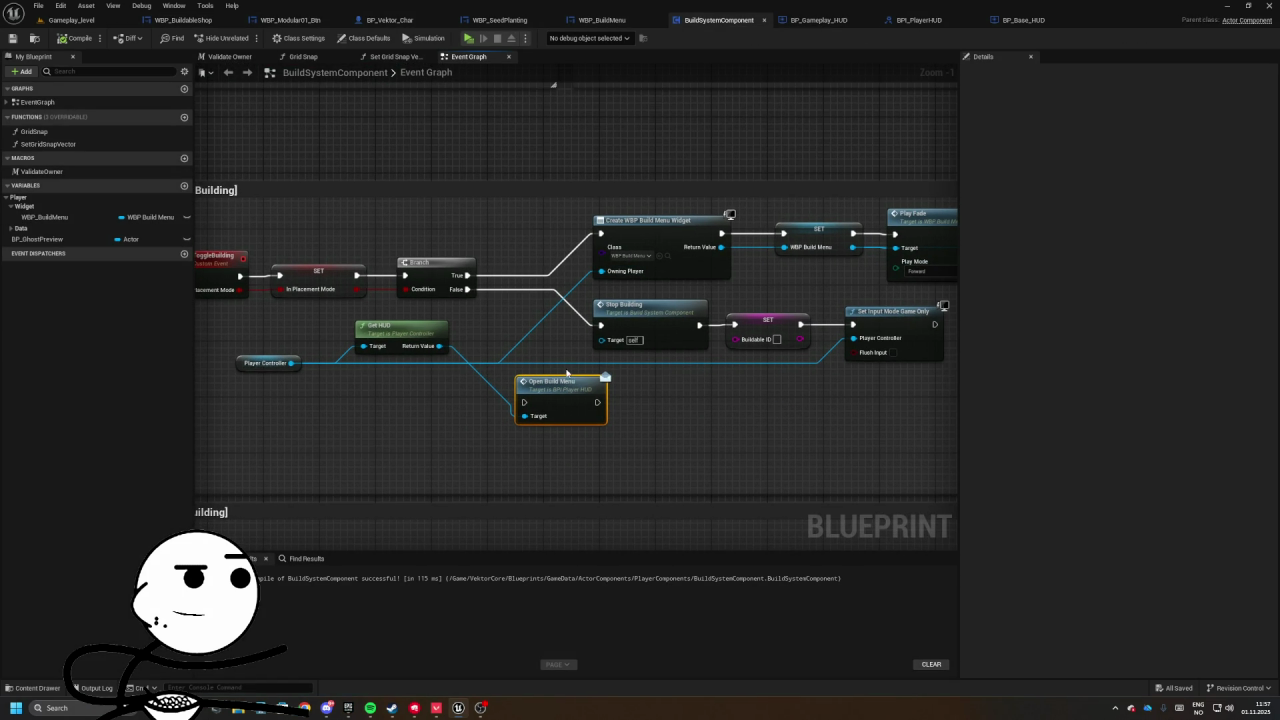
- Replace the Create WBP Build Menu Widget node with Open Build Menu on the Branch's True path
drag(565, 393, 602, 407)
mouse_move(505, 373)
mouse_down()
mouse_move(647, 399)
mouse_move(650, 264)
mouse_up()
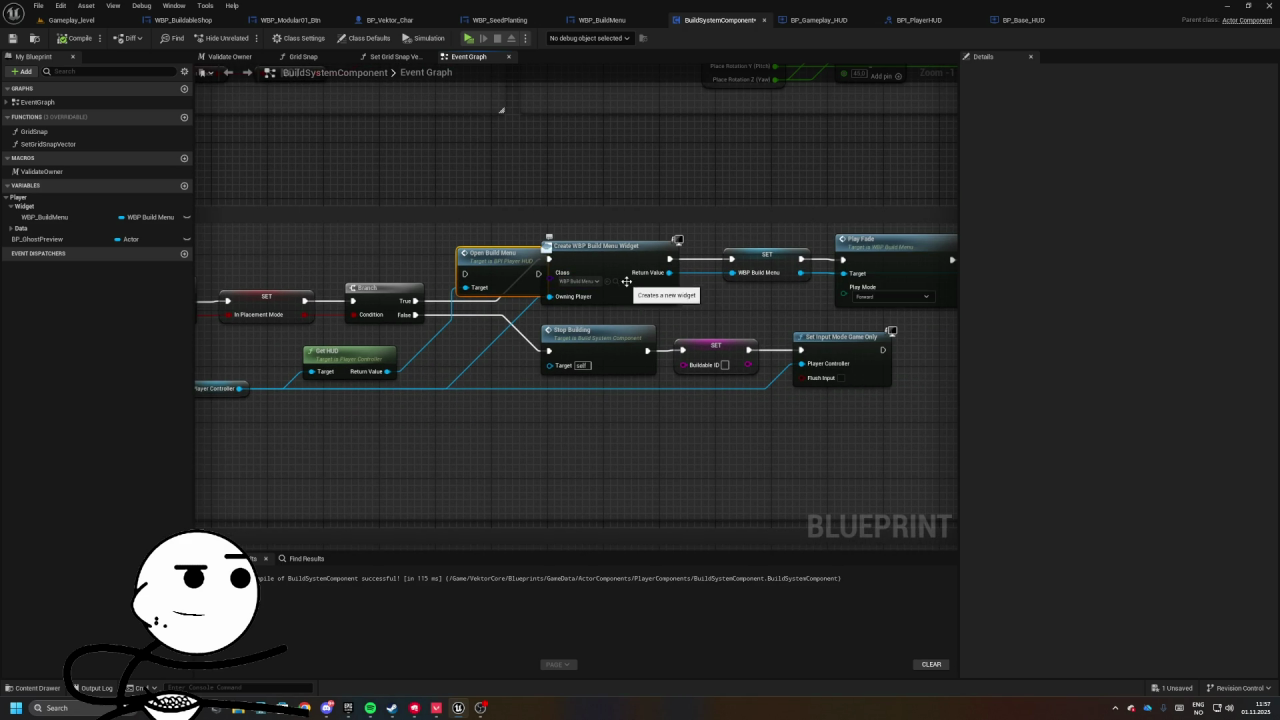
click(628, 262)
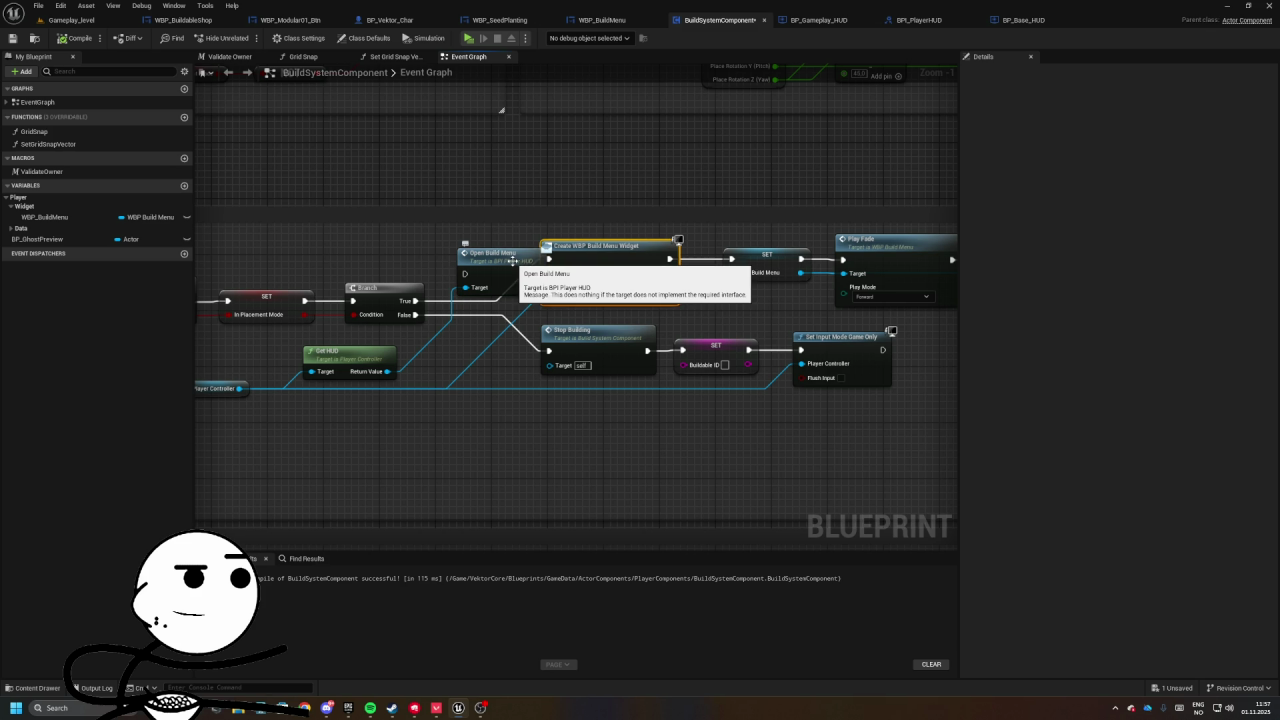
key(Delete)
mouse_move(512, 260)
mouse_down()
mouse_move(615, 252)
mouse_move(418, 300)
mouse_up()
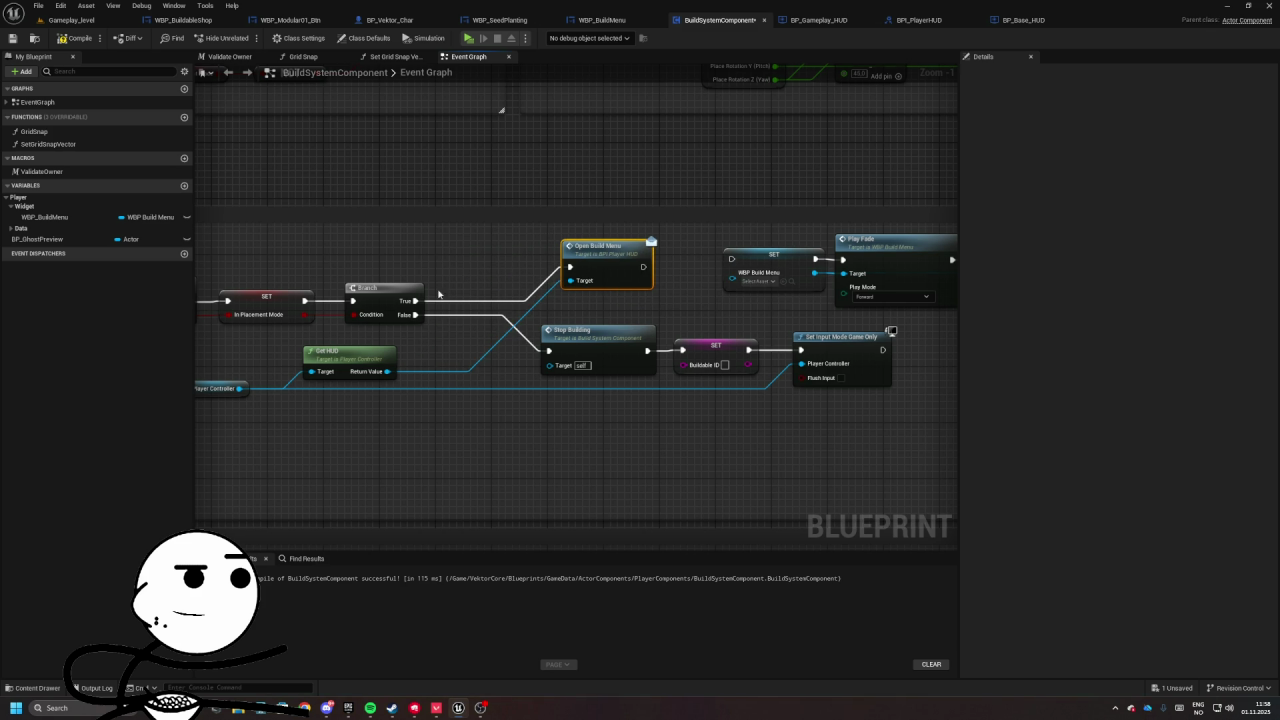
- Wire the SET node after Open Build Menu, then delete SET while bridging its wires
click(549, 358)
drag(576, 327, 745, 395)
drag(431, 307, 449, 311)
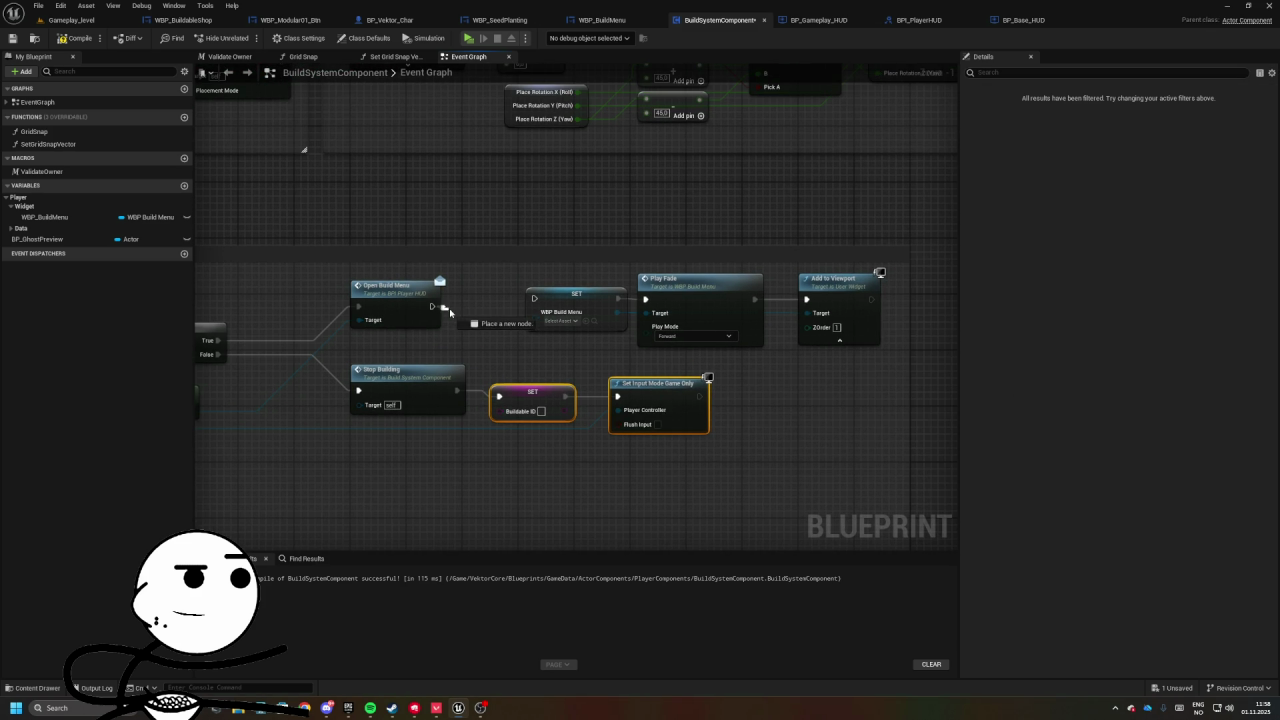
drag(535, 303, 535, 300)
click(548, 306)
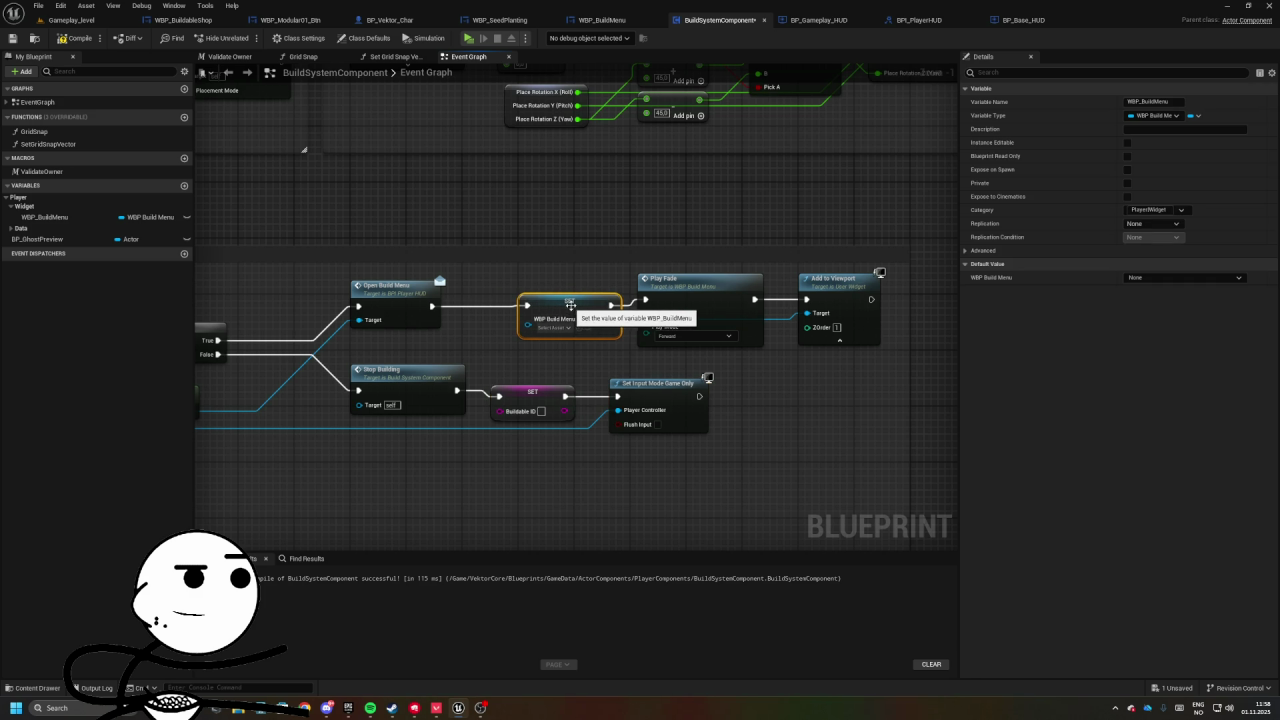
click(615, 300)
click(756, 307)
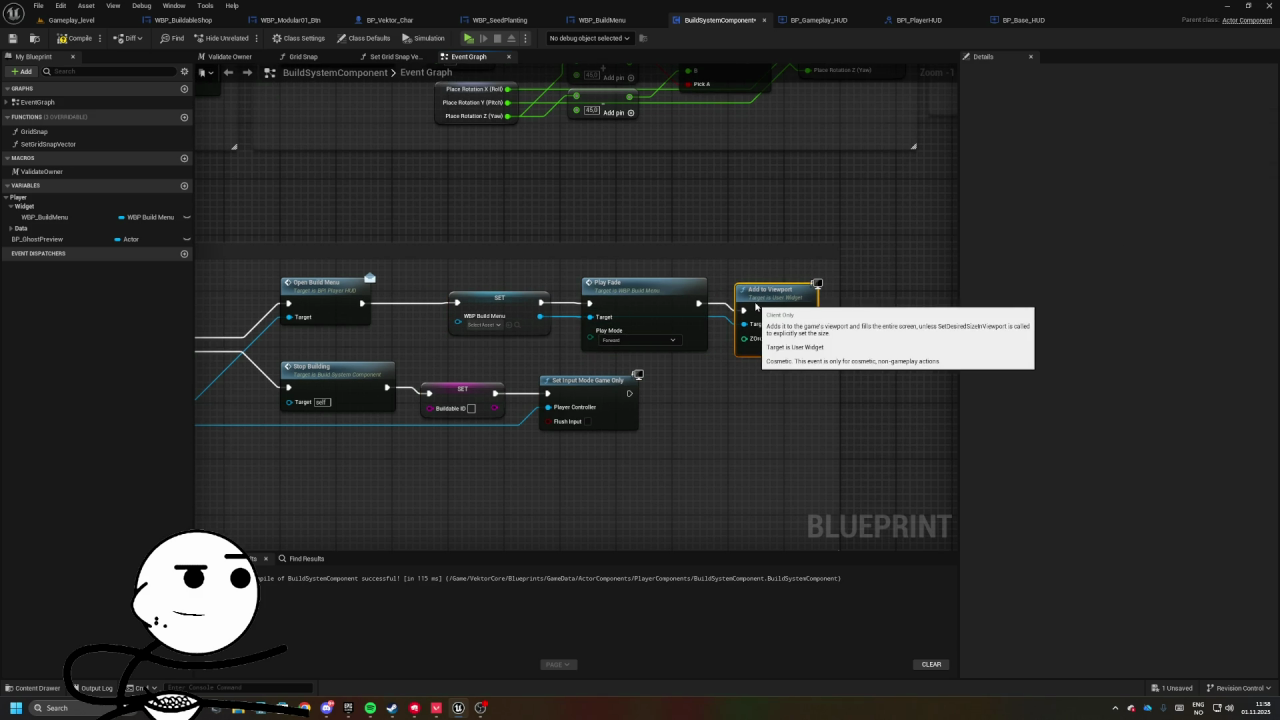
drag(522, 293, 650, 291)
mouse_move(428, 286)
mouse_down()
mouse_move(462, 274)
mouse_move(585, 316)
mouse_move(484, 293)
mouse_move(830, 297)
mouse_move(718, 290)
mouse_up()
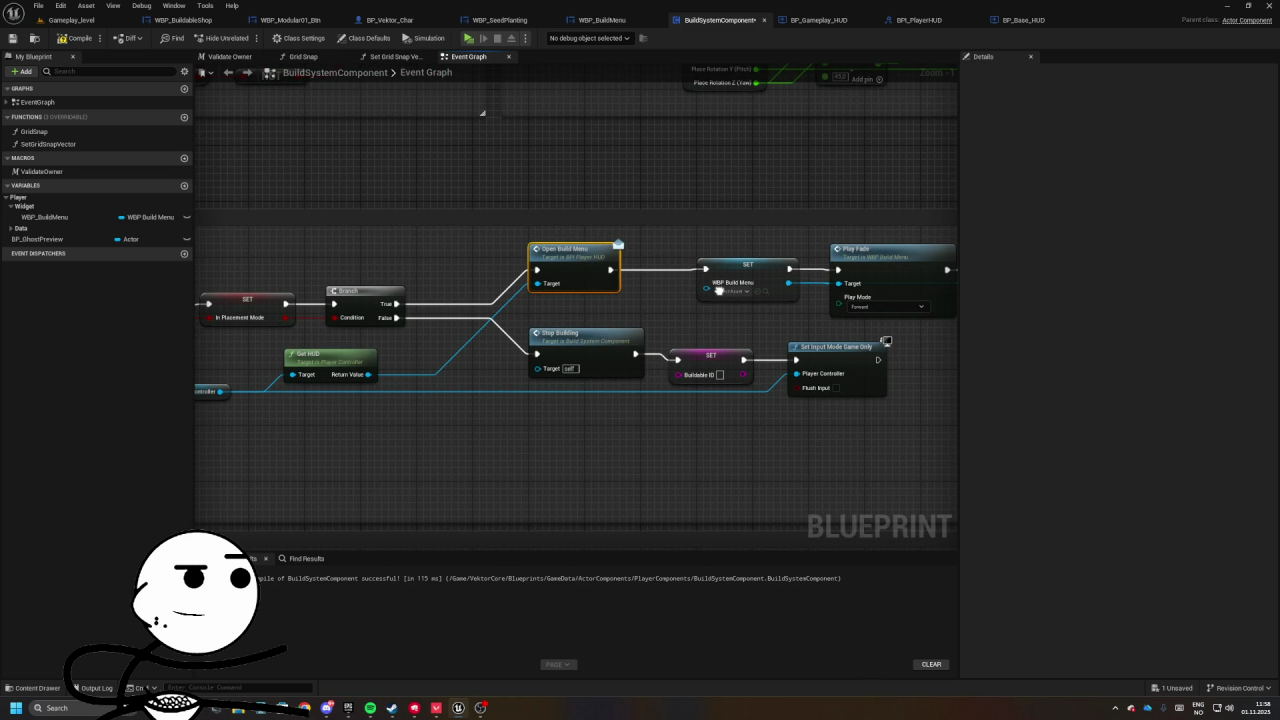
drag(662, 266, 767, 300)
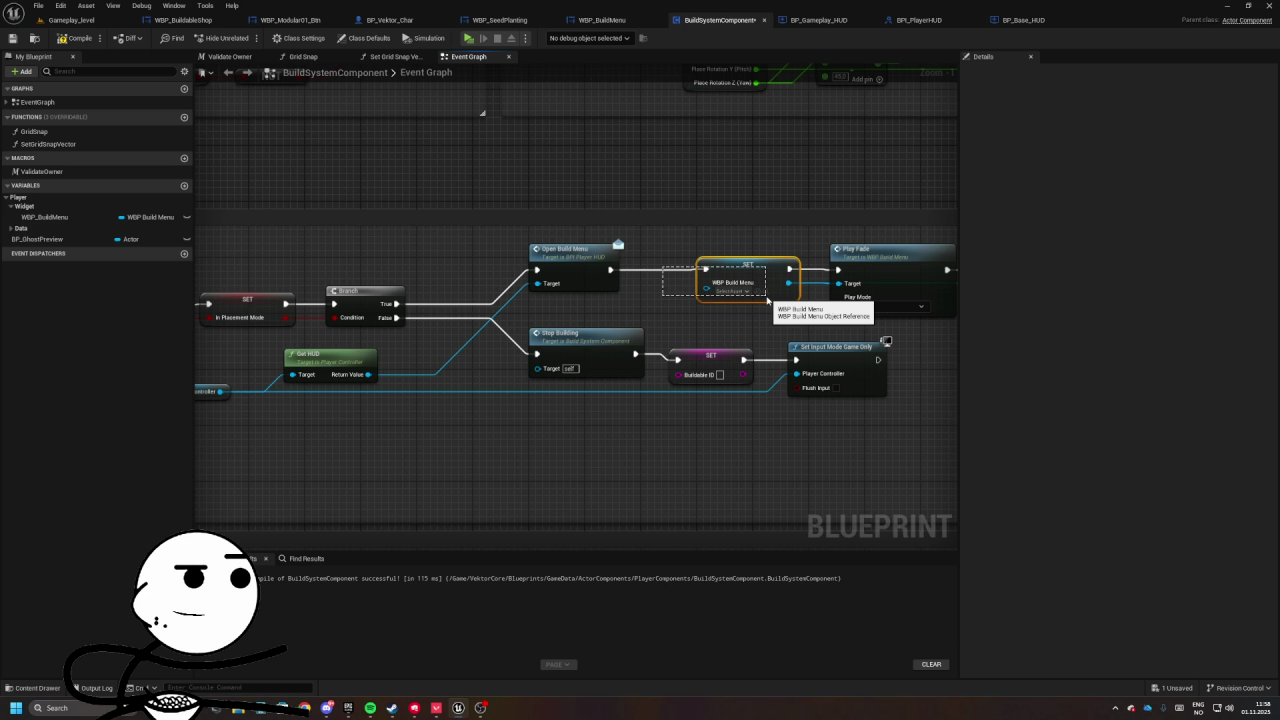
mouse_move(767, 299)
mouse_down()
mouse_move(582, 298)
mouse_move(523, 238)
mouse_up()
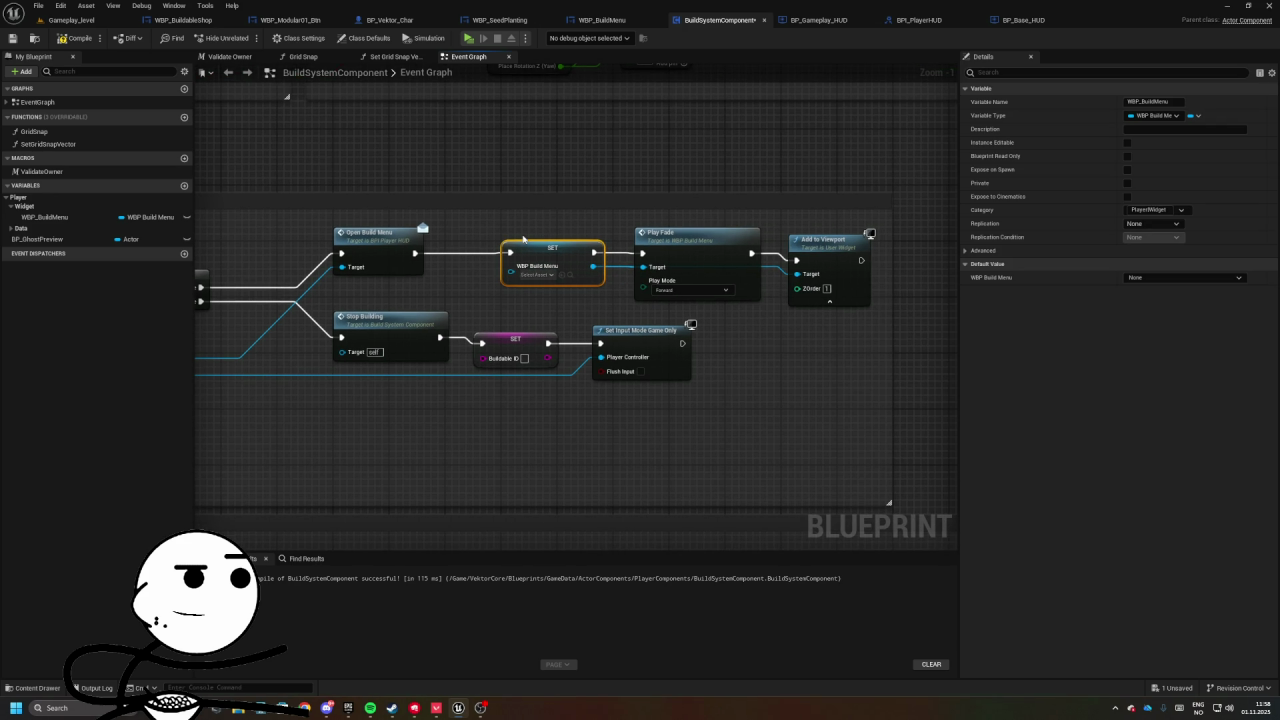
key(Delete)
- Delete the Play Fade and Add to Viewport nodes from Toggle Building
mouse_move(415, 253)
mouse_down()
mouse_move(642, 253)
mouse_move(880, 312)
mouse_up()
drag(817, 259, 640, 252)
click(869, 246)
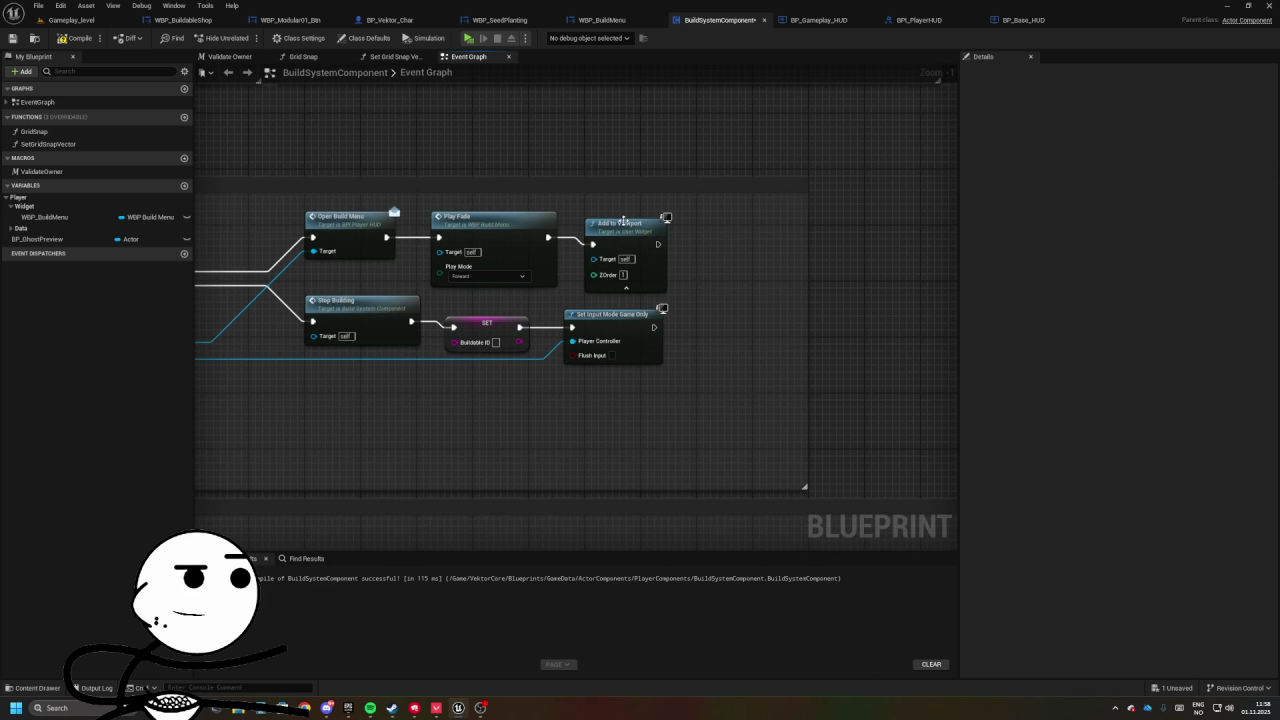
click(666, 231)
key(Delete)
click(560, 218)
key(Delete)
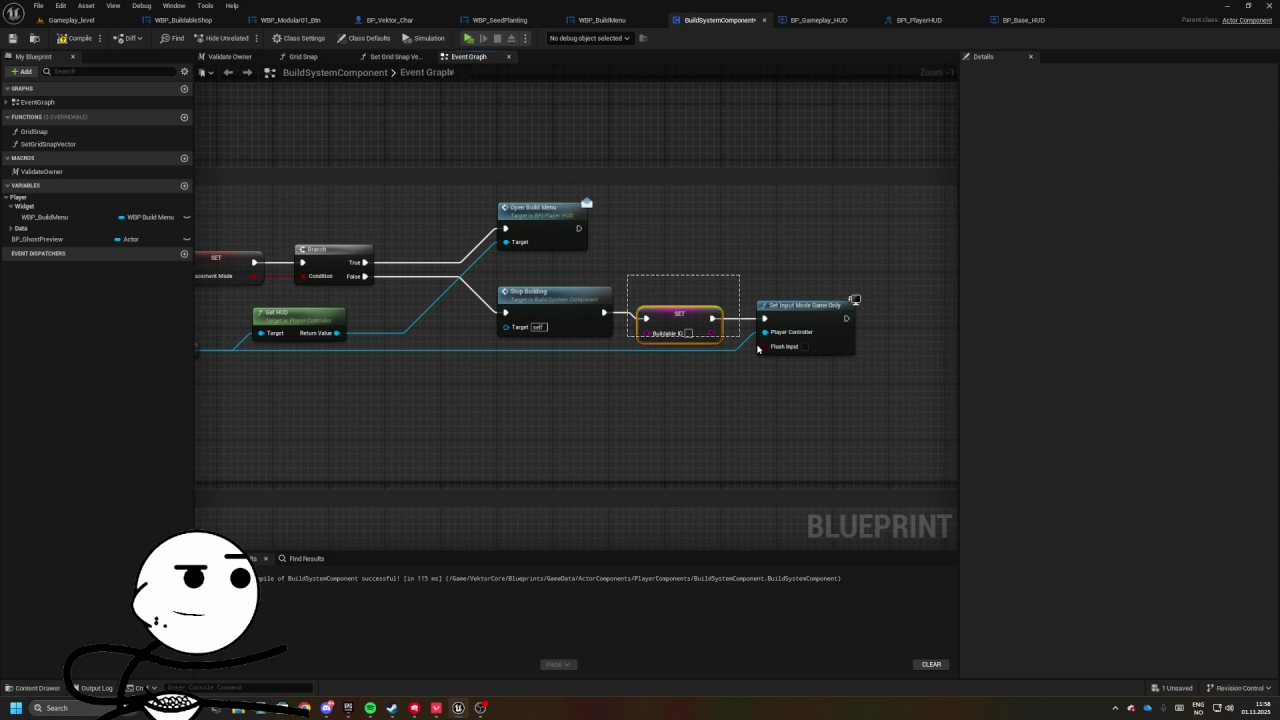
- Look over Toggle Building's branch outcomes and jump into the StopBuilding event's logic
drag(598, 311, 873, 277)
mouse_move(673, 289)
mouse_down()
mouse_move(640, 323)
mouse_move(640, 374)
mouse_move(497, 343)
mouse_up()
mouse_move(646, 243)
mouse_down()
mouse_move(509, 303)
mouse_move(521, 358)
mouse_up()
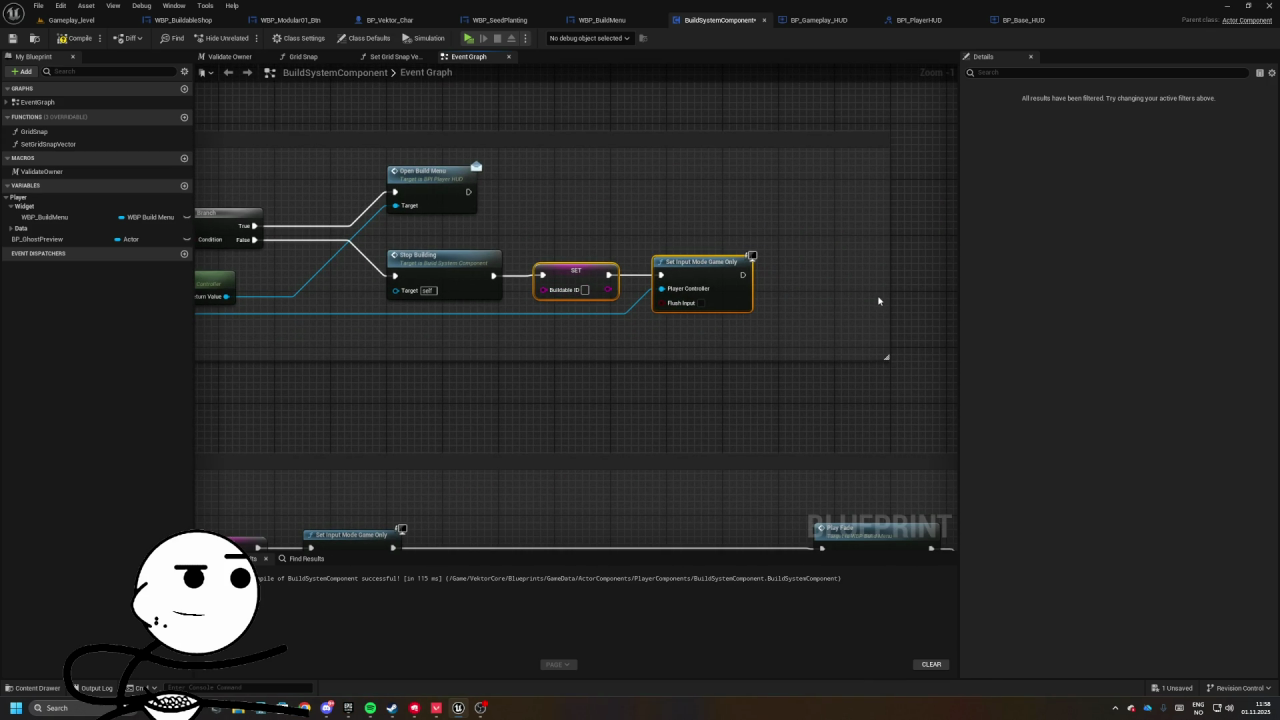
mouse_move(586, 277)
mouse_down()
mouse_move(404, 274)
mouse_move(446, 254)
mouse_up()
drag(657, 290, 510, 288)
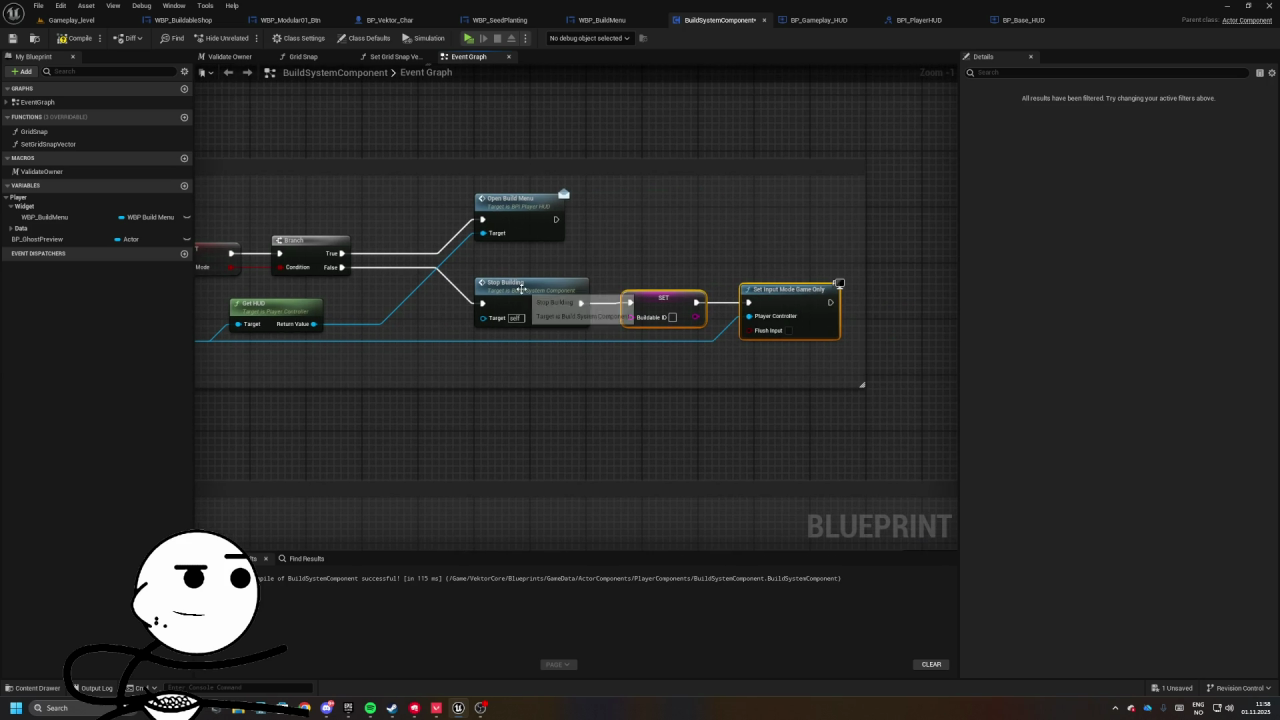
double_click(515, 288)
click(580, 330)
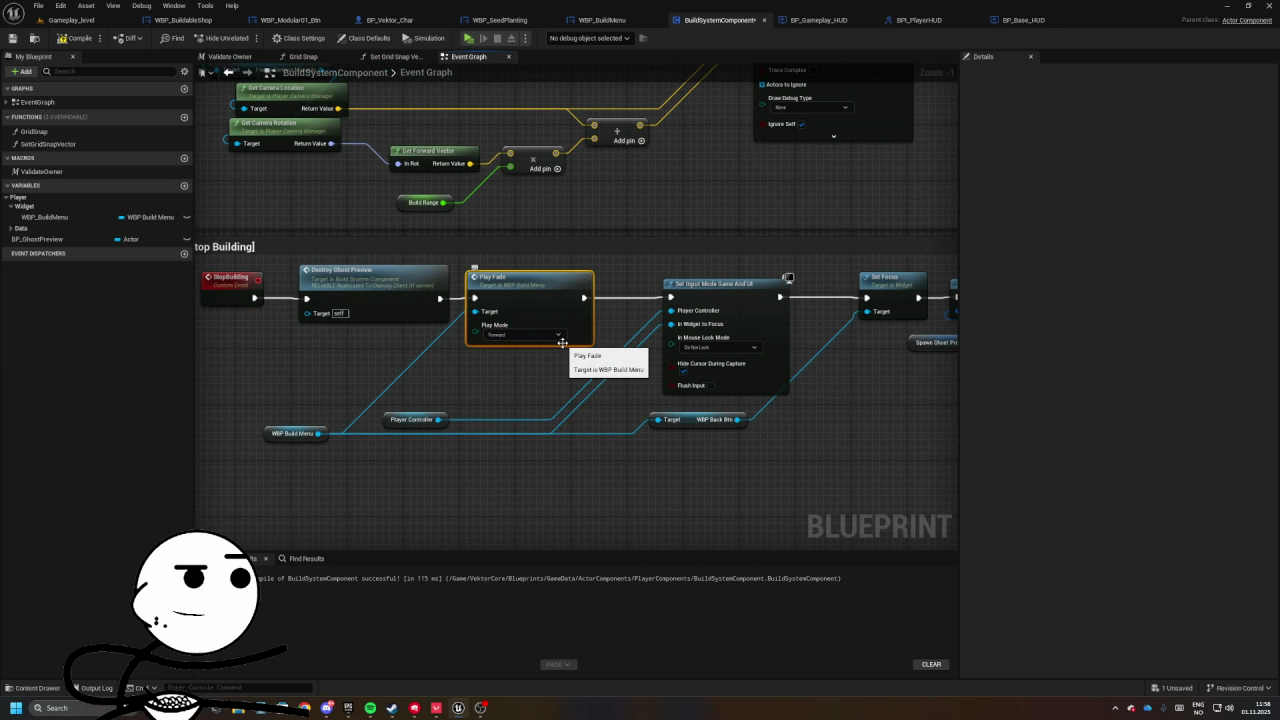
- Delete Play Fade, the WBP Build Menu and controller getters, and the input mode nodes from StopBuilding
key(Delete)
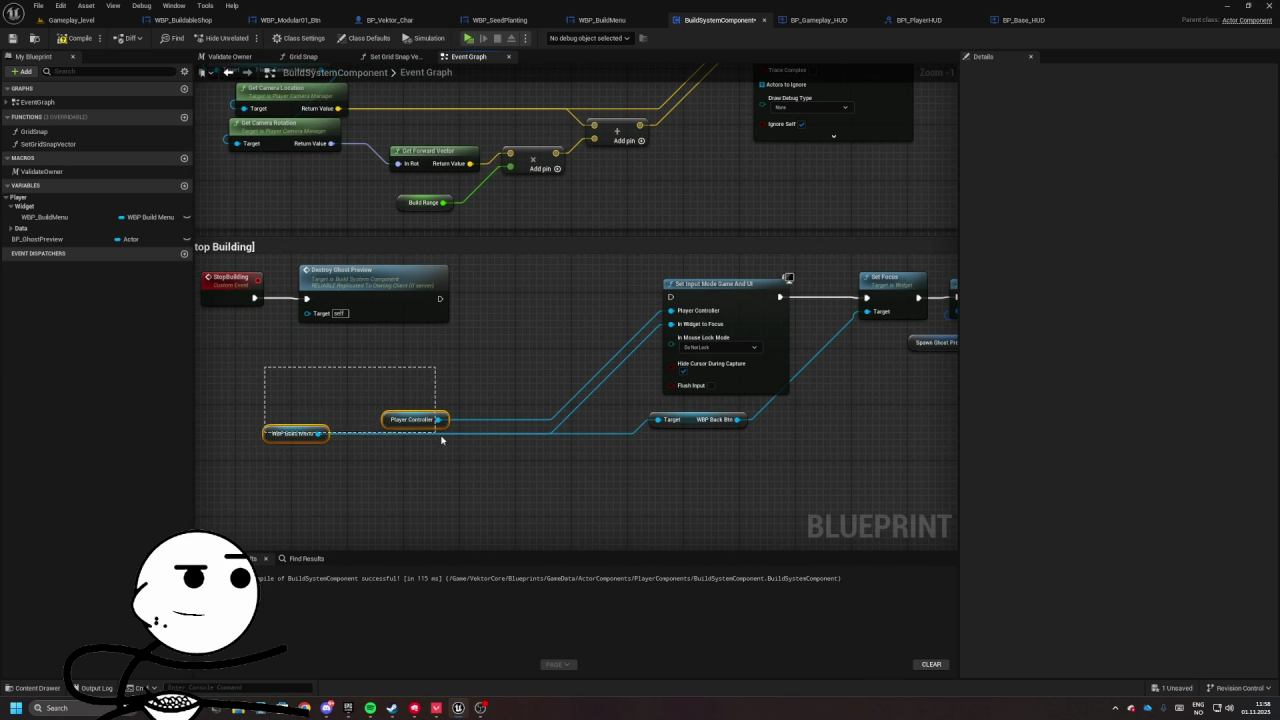
key(Delete)
drag(440, 308, 602, 410)
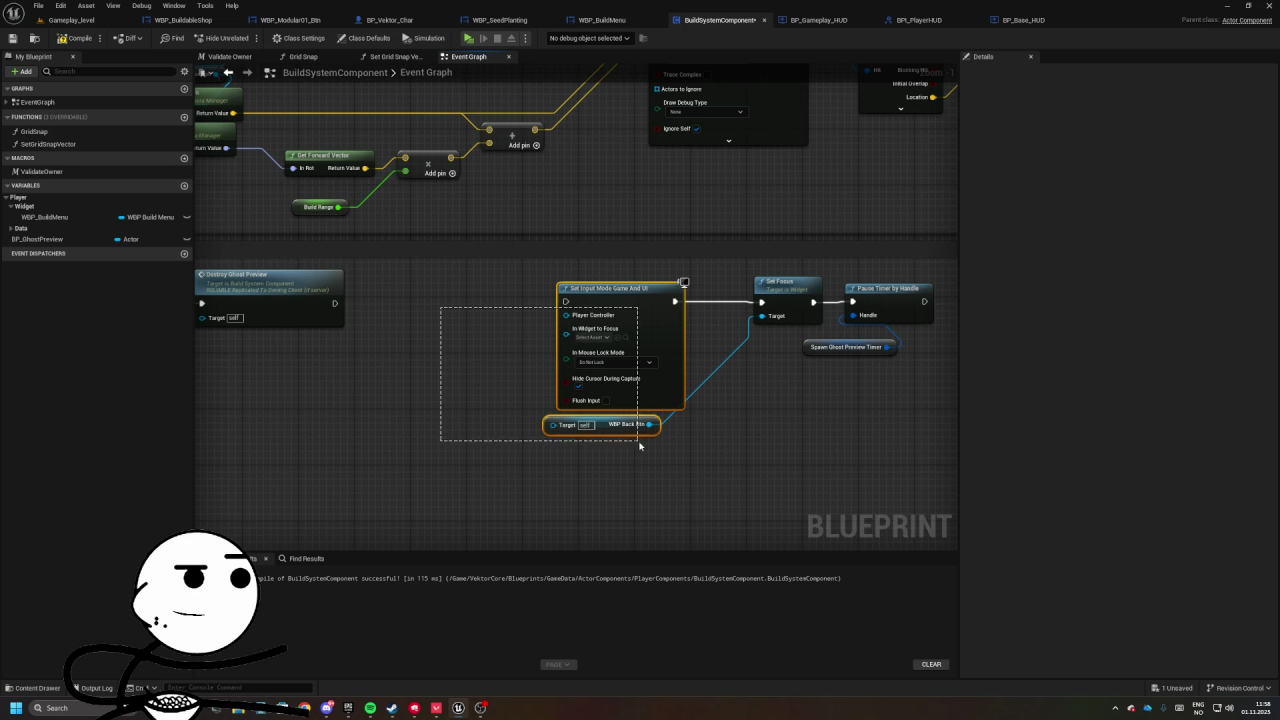
drag(644, 453, 646, 455)
key(Delete)
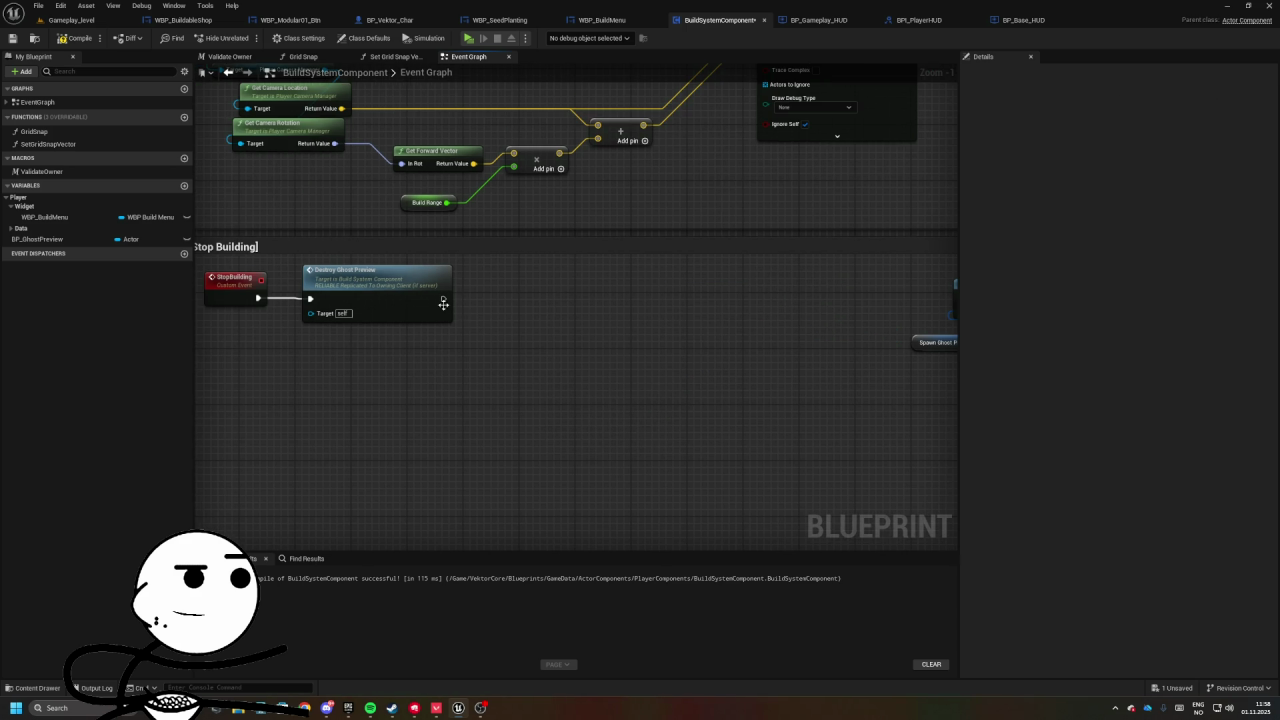
- Add a Get Player Controller node feeding a new Get HUD node
right_click(408, 352)
text(get pla)
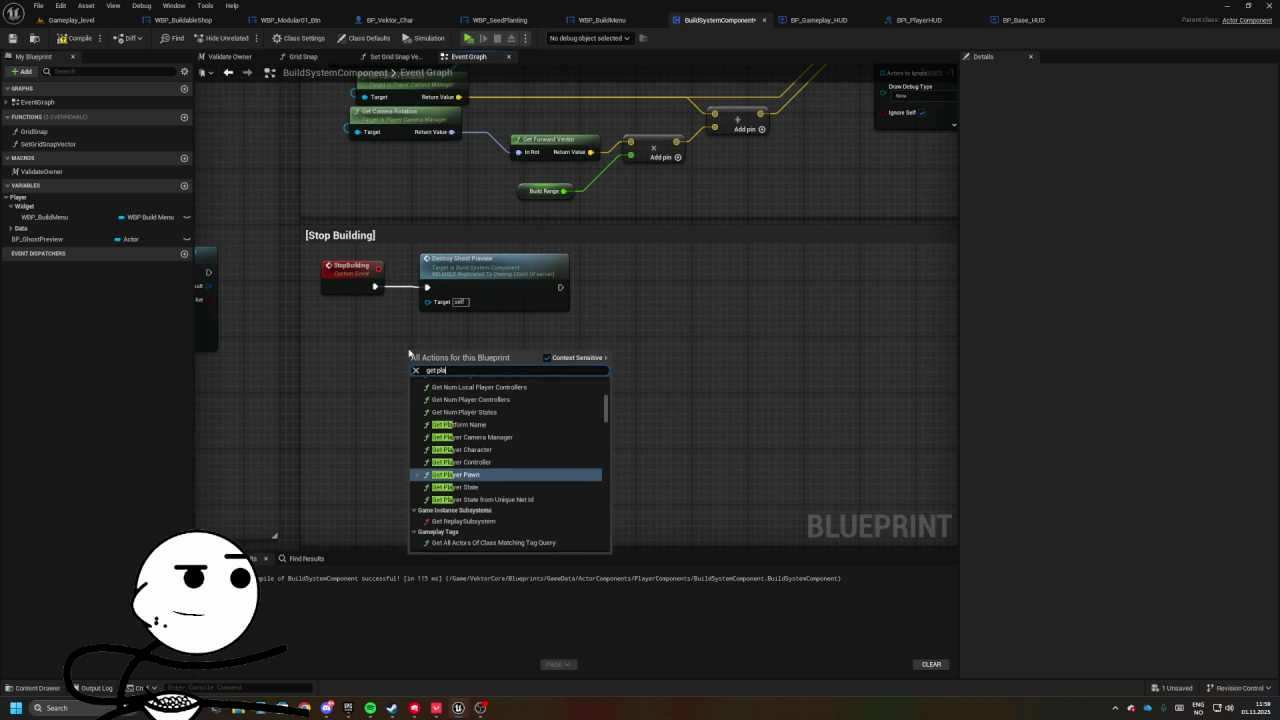
text(yer controller)
scroll(426, 424, down, 1)
click(506, 466)
drag(370, 362, 521, 344)
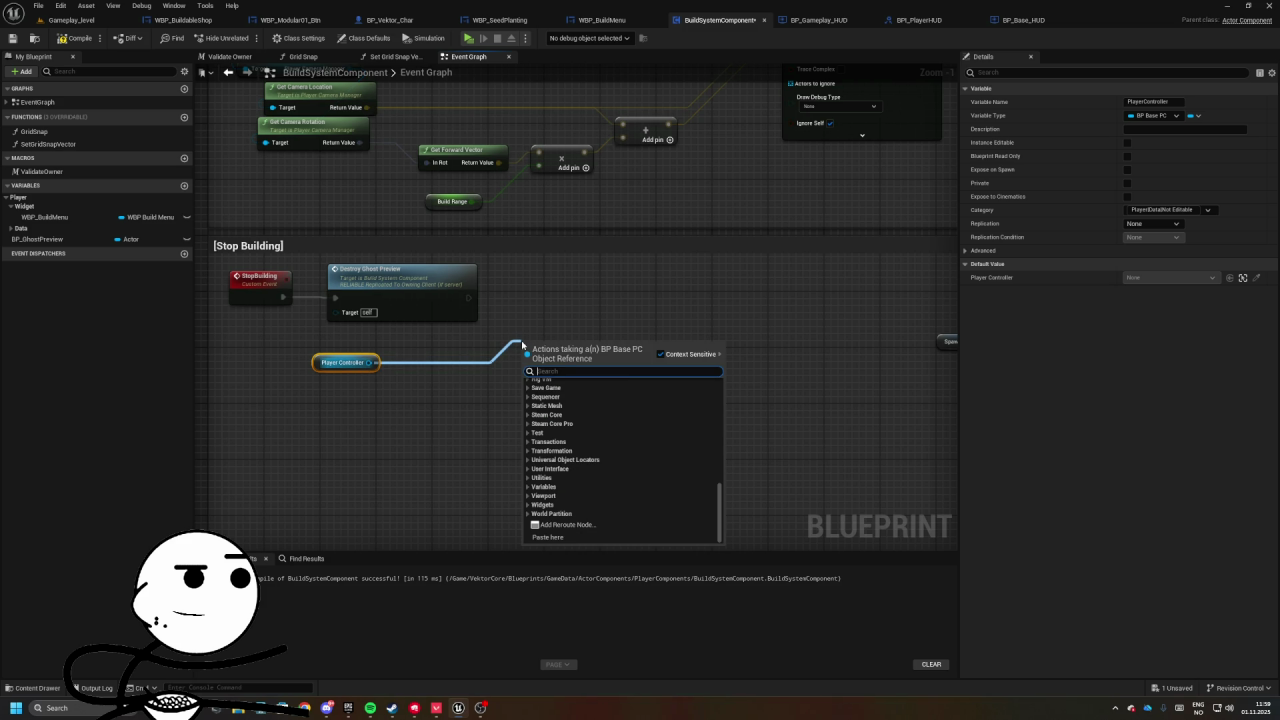
text(remove)
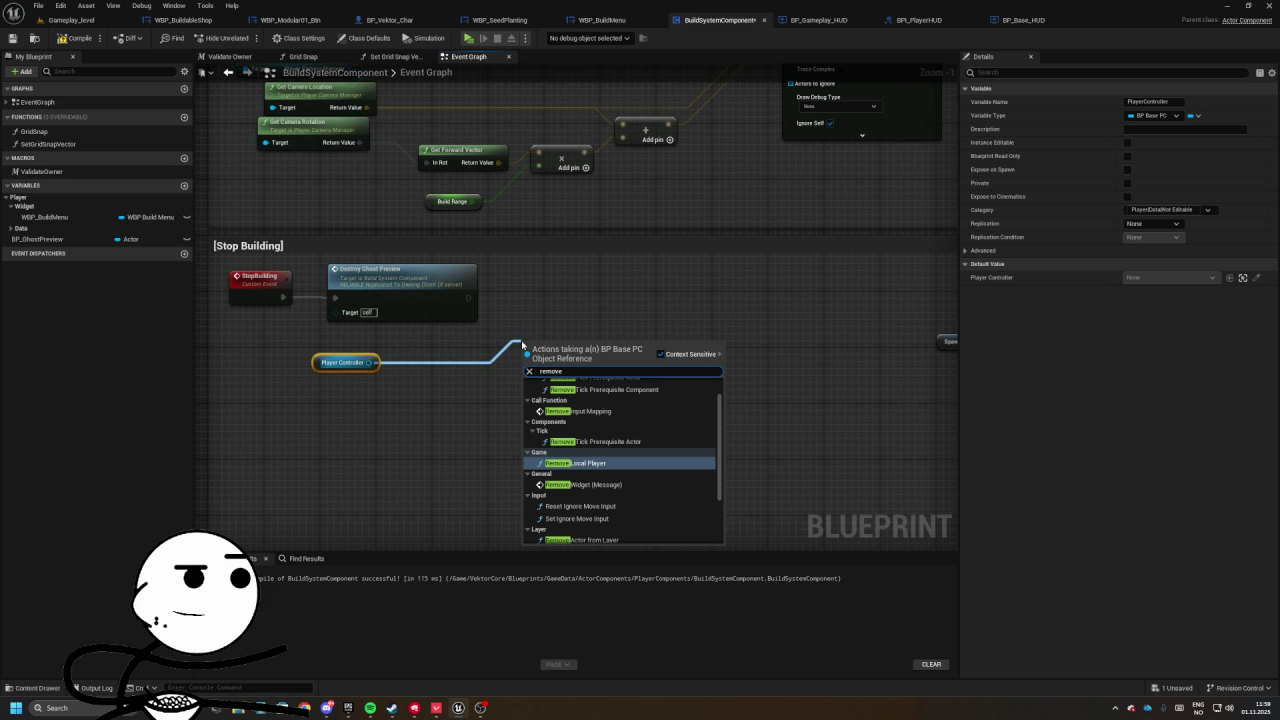
key(BackSpace)
key(BackSpace)
key(BackSpace)
text(get hud)
key(Return)
mouse_move(522, 340)
mouse_down()
mouse_move(413, 340)
mouse_move(410, 379)
mouse_move(554, 398)
mouse_up()
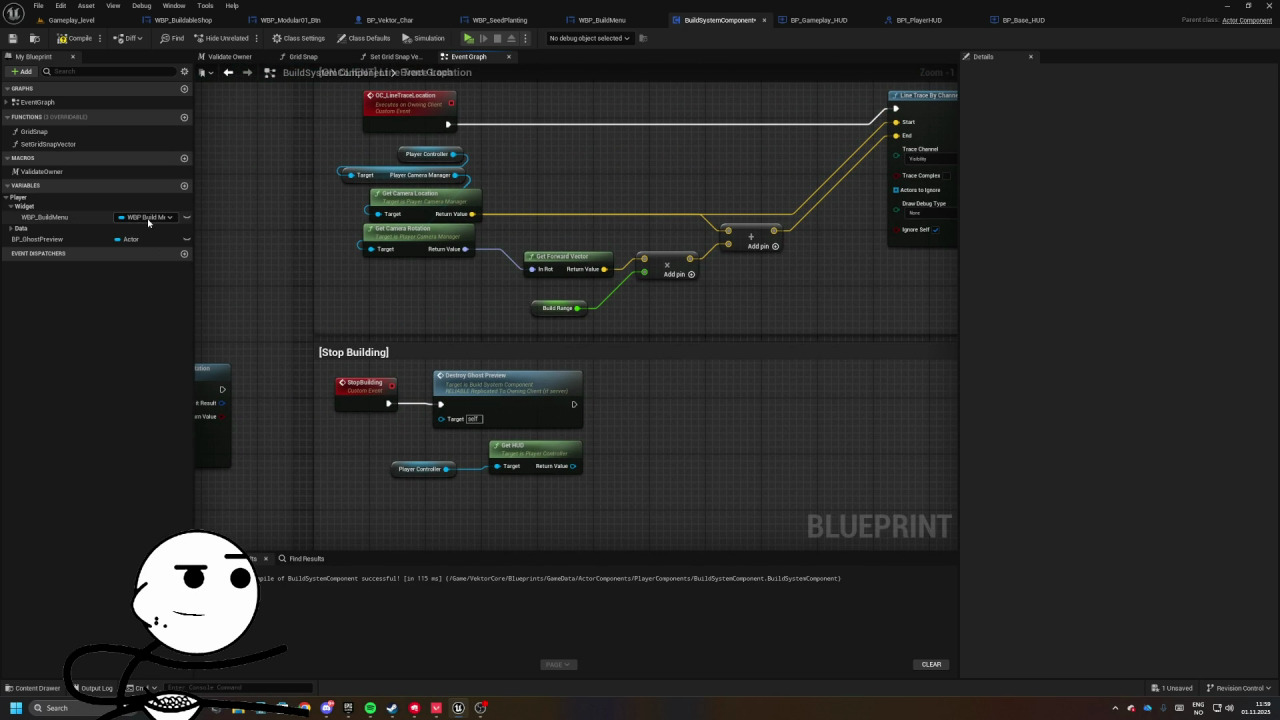
mouse_move(375, 231)
mouse_down()
mouse_move(709, 265)
mouse_move(800, 230)
mouse_move(1180, 165)
mouse_move(1204, 199)
mouse_up()
mouse_move(865, 480)
mouse_down()
mouse_move(865, 347)
mouse_move(788, 407)
mouse_move(650, 440)
mouse_move(733, 451)
mouse_move(629, 120)
mouse_move(501, 438)
mouse_move(603, 306)
mouse_move(343, 326)
mouse_move(683, 343)
mouse_move(429, 286)
mouse_move(443, 163)
mouse_move(634, 209)
mouse_move(648, 304)
mouse_move(529, 337)
mouse_move(560, 277)
mouse_move(630, 263)
mouse_up()
scroll(865, 347, down, 4)
- Cast Get HUD's return value to BP_Gameplay_HUD
drag(552, 361, 660, 338)
text(cast)
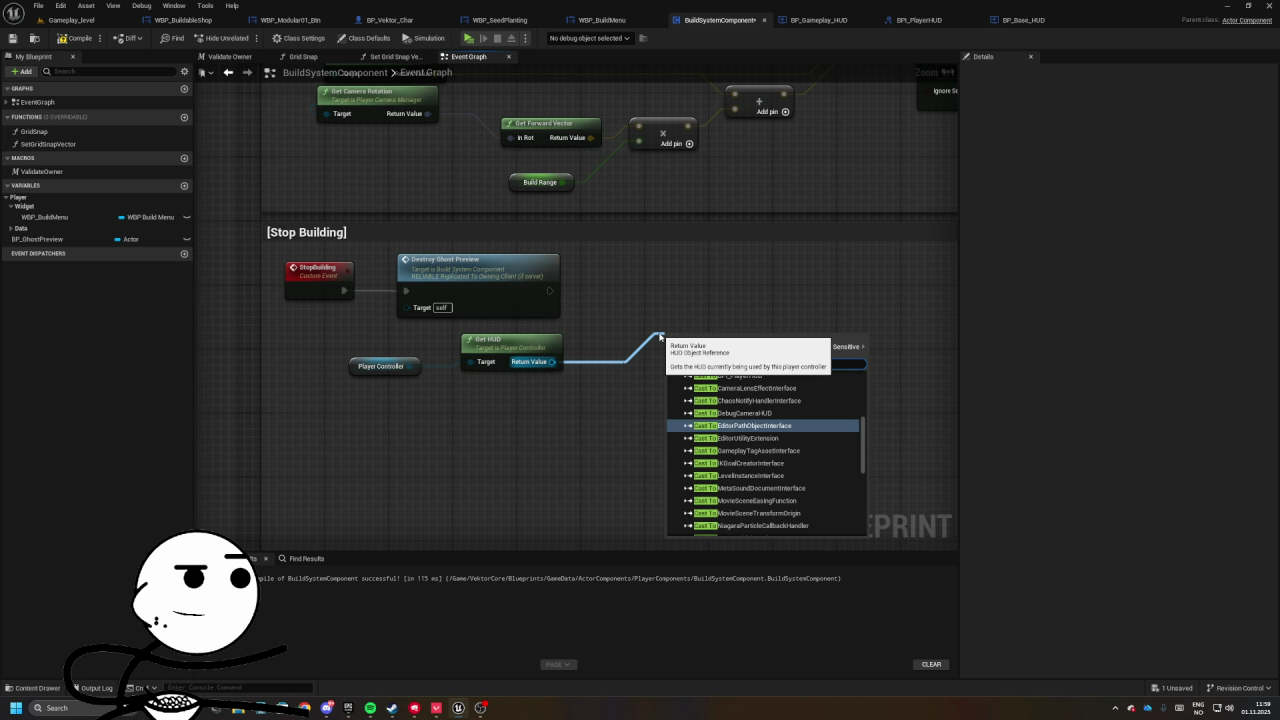
scroll(770, 452, up, 2)
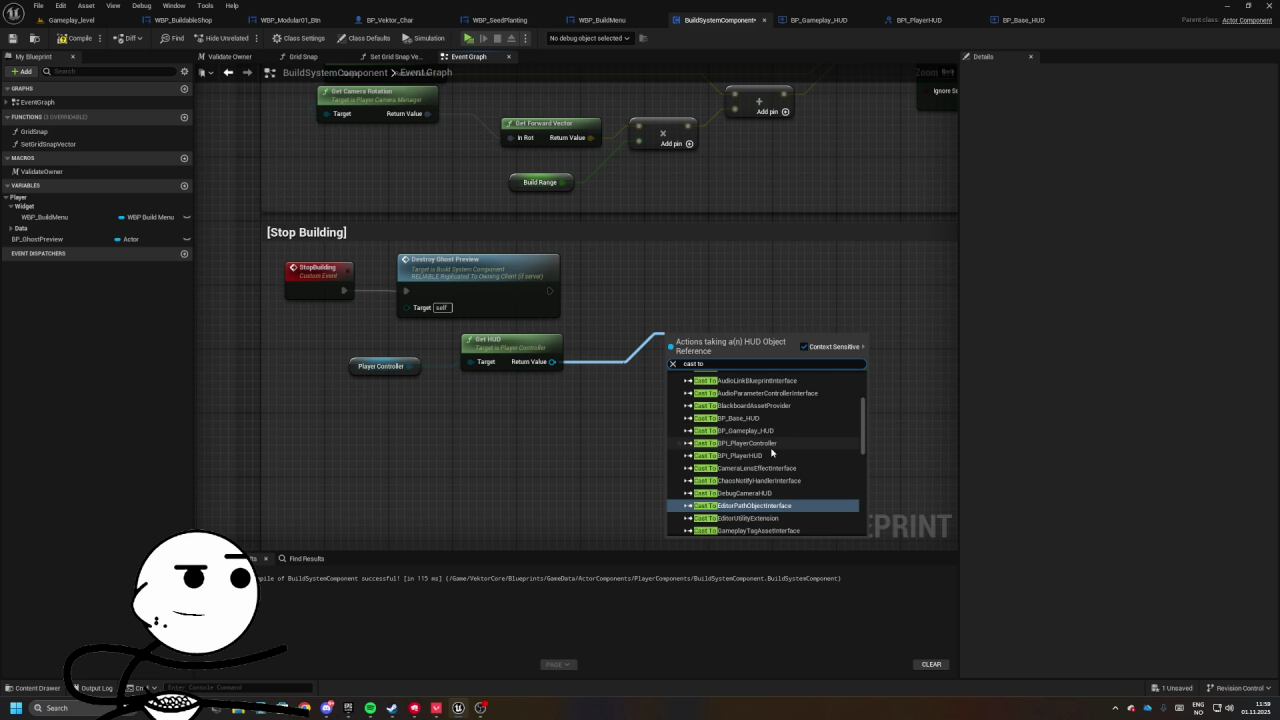
text(bp)
key(Down)
key(Return)
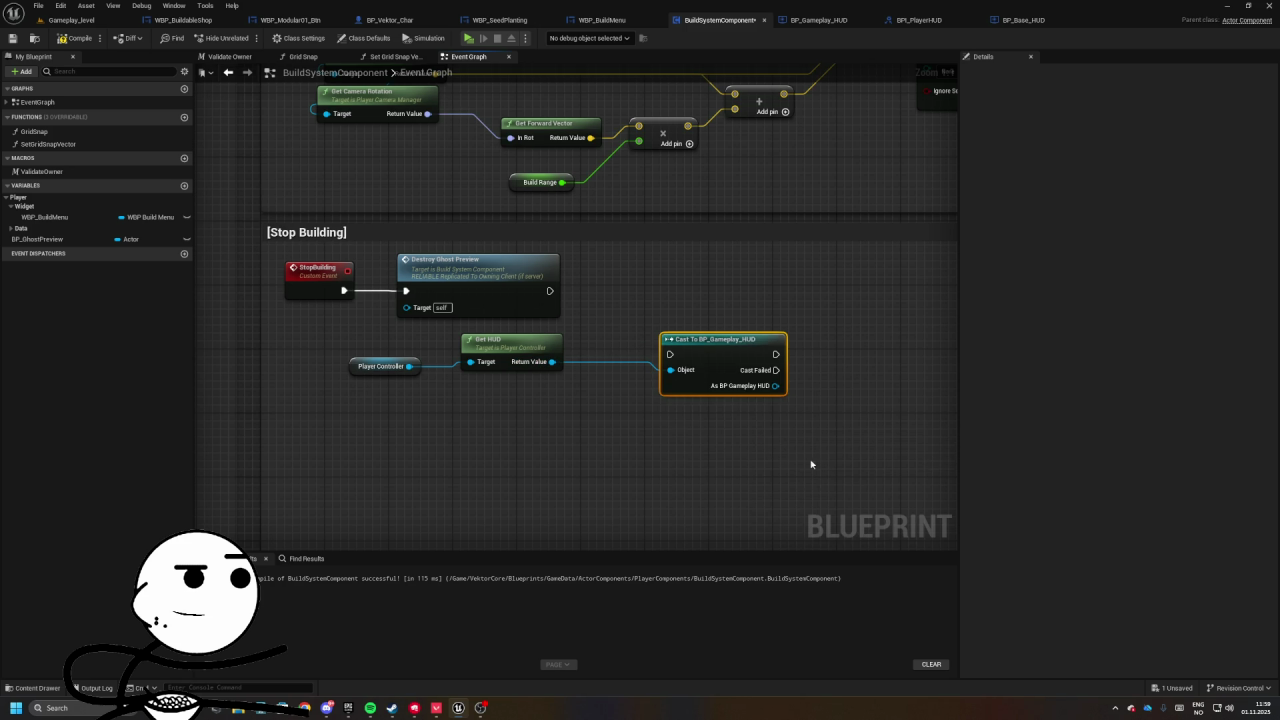
- Chain the Gameplay HUD cast after Destroy Ghost Preview and get its WBP Build Menu
drag(713, 356, 676, 307)
mouse_move(557, 312)
mouse_down()
mouse_move(638, 318)
mouse_move(644, 302)
mouse_up()
drag(715, 303, 573, 337)
mouse_move(607, 367)
mouse_down()
mouse_move(657, 400)
mouse_move(650, 390)
mouse_up()
text(get)
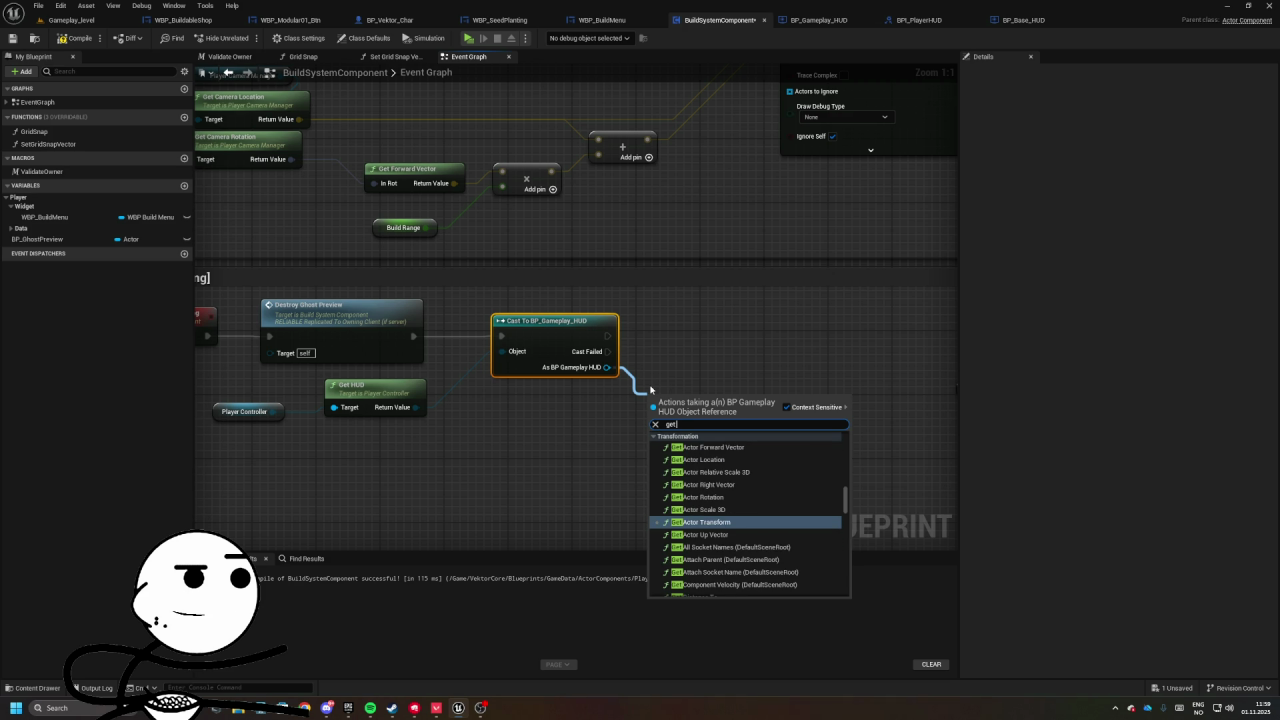
text( build)
key(Return)
- Add a Remove Widget node that removes WBP Build Menu, targeting the cast HUD
drag(665, 390, 501, 388)
drag(597, 387, 704, 353)
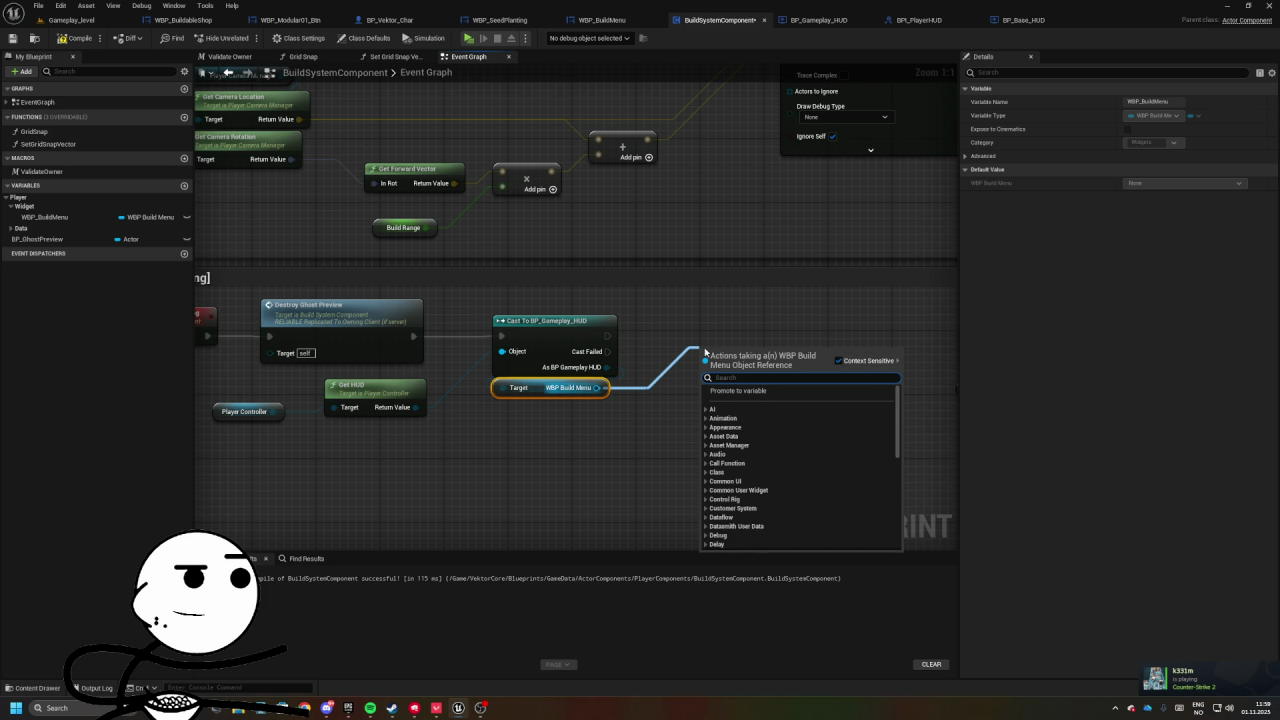
text(remove)
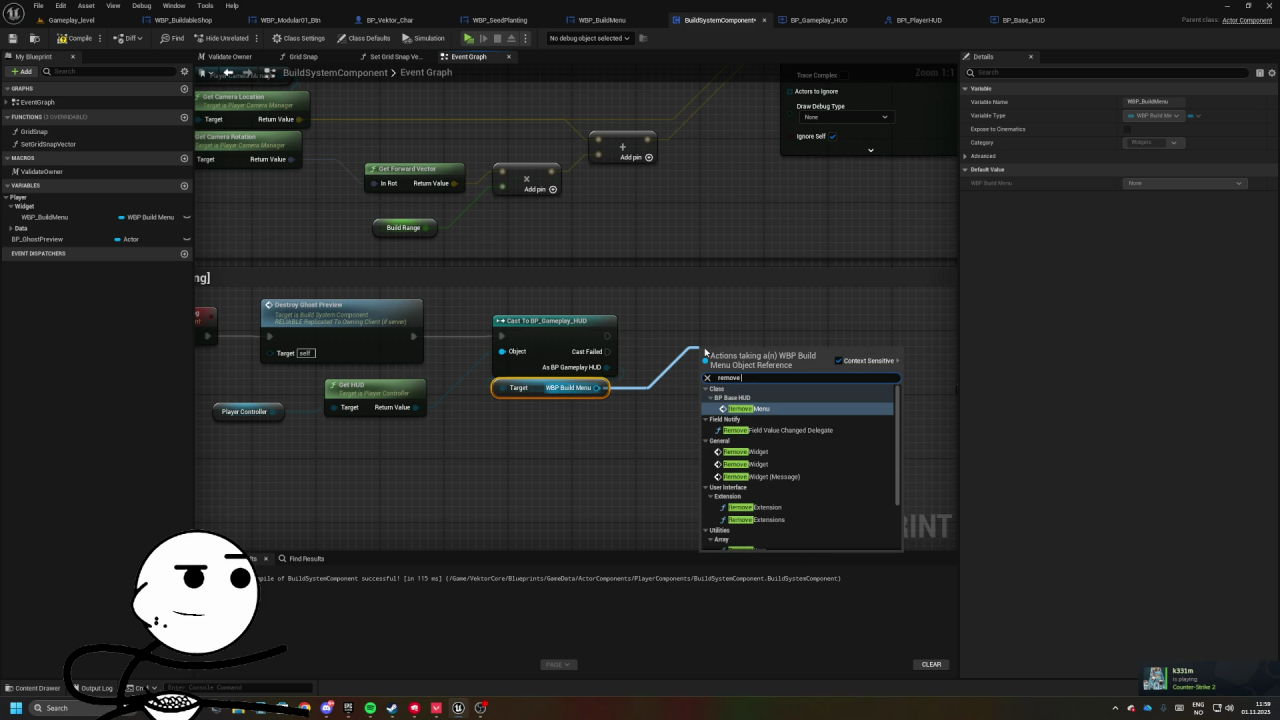
click(750, 464)
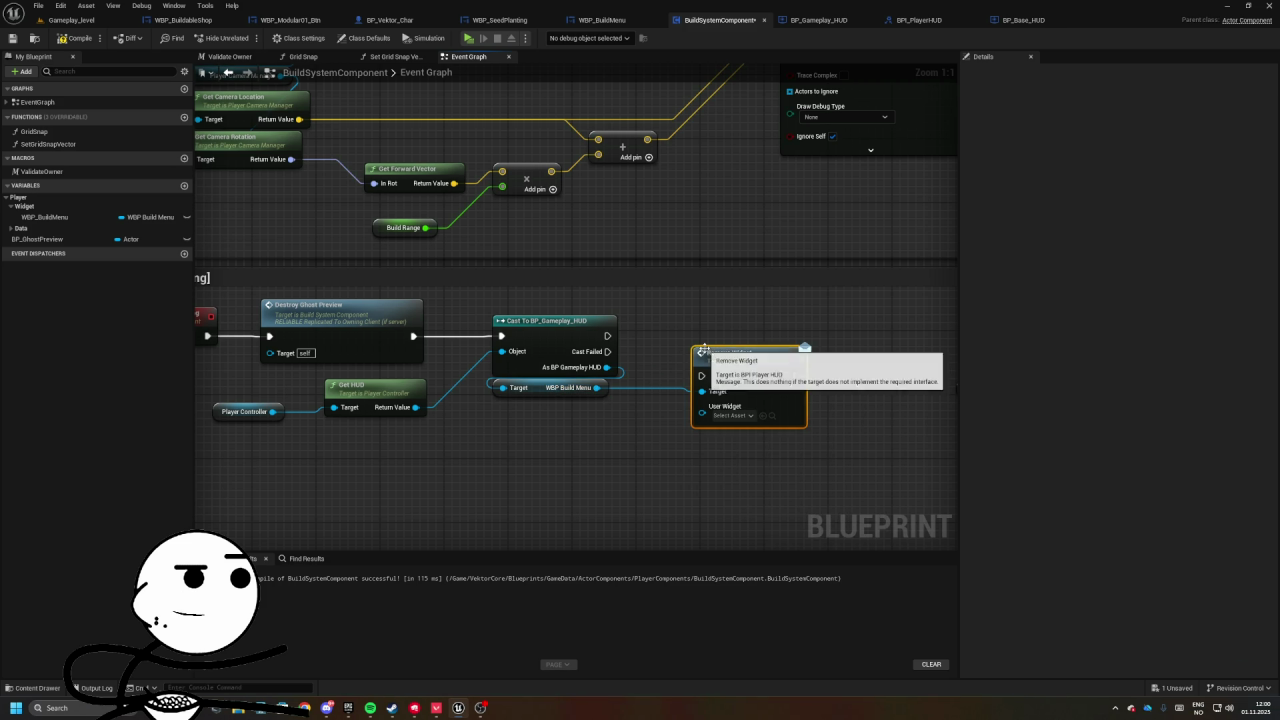
drag(699, 416, 598, 387)
mouse_move(607, 336)
mouse_down()
mouse_move(690, 360)
mouse_move(701, 376)
mouse_move(240, 410)
mouse_move(272, 411)
mouse_up()
key(q)
right_click(741, 338)
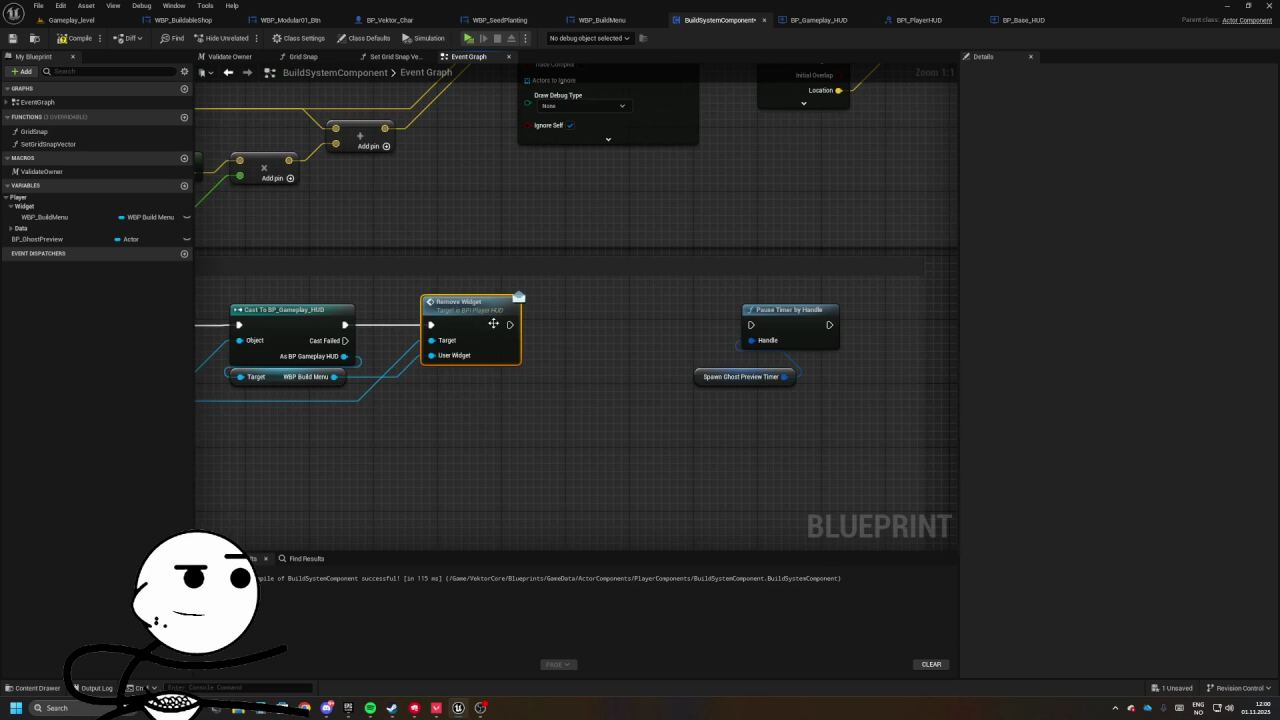
- Link Pause Timer by Handle after Remove Widget and tidy the timer nodes beside it
drag(512, 327, 751, 325)
drag(860, 290, 690, 395)
drag(790, 310, 624, 310)
click(919, 308)
scroll(701, 307, down, 2)
mouse_move(434, 427)
mouse_down()
mouse_move(697, 357)
mouse_move(706, 337)
mouse_up()
drag(728, 241, 421, 289)
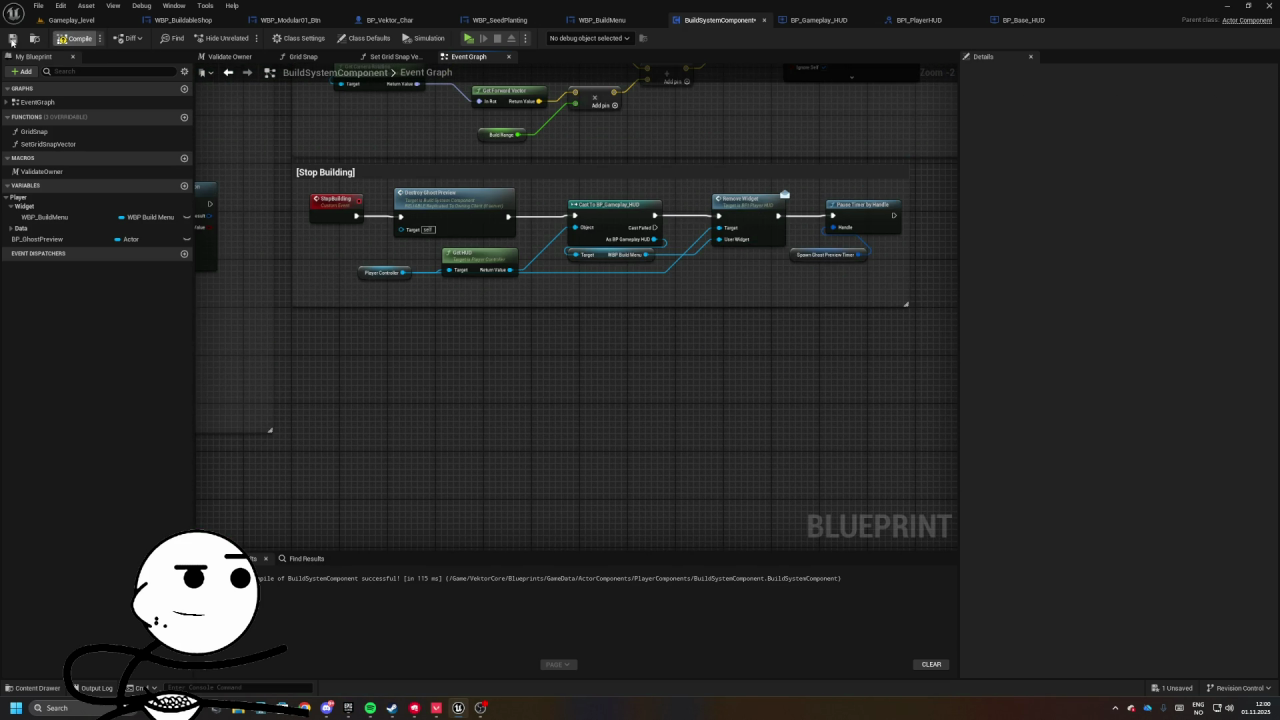
- Move the Start Building comment, then undo that move with Ctrl+Z
scroll(591, 214, down, 3)
scroll(352, 197, up, 2)
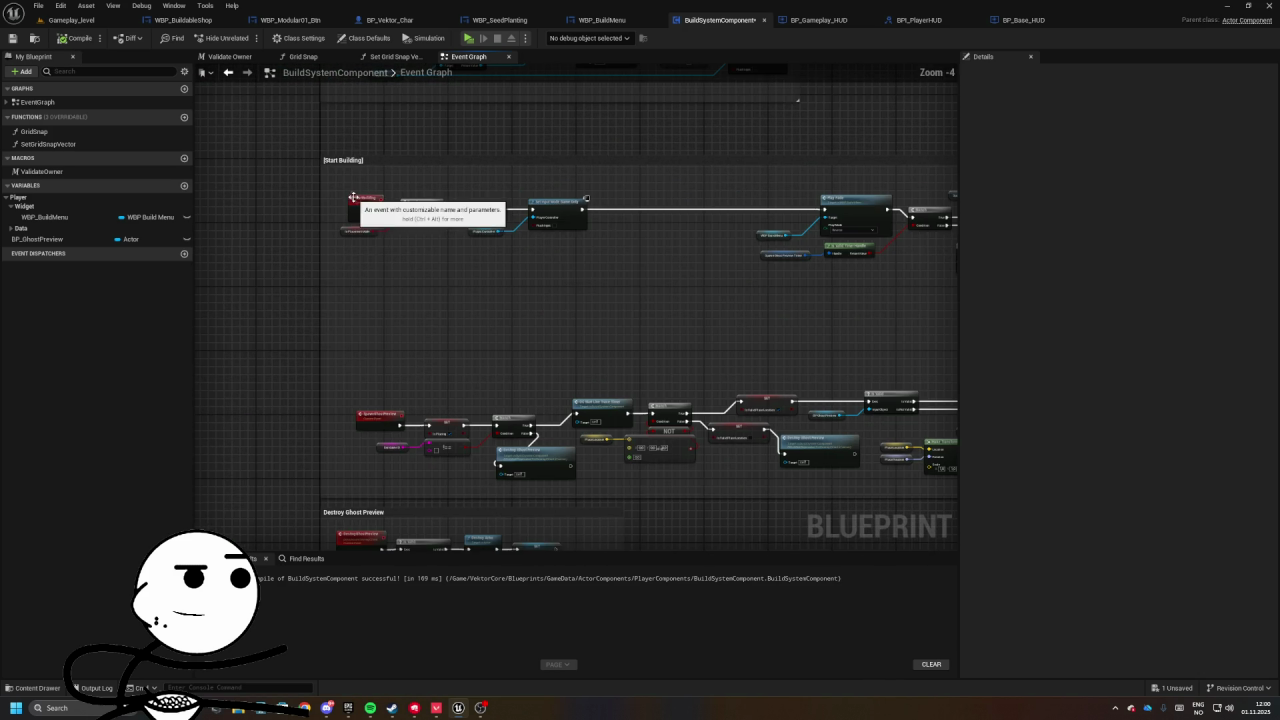
mouse_move(574, 237)
mouse_down()
mouse_move(506, 280)
mouse_move(629, 220)
mouse_move(701, 231)
mouse_up()
scroll(701, 231, down, 3)
click(483, 243)
mouse_move(449, 228)
mouse_down()
mouse_move(359, 206)
mouse_move(466, 200)
mouse_up()
click(457, 195)
key(ctrl+z)
- Reposition the camera rotation, Player Controller, Set Actor Location And Rotation and StopBuilding nodes, then return to Gameplay_level
scroll(534, 226, up, 5)
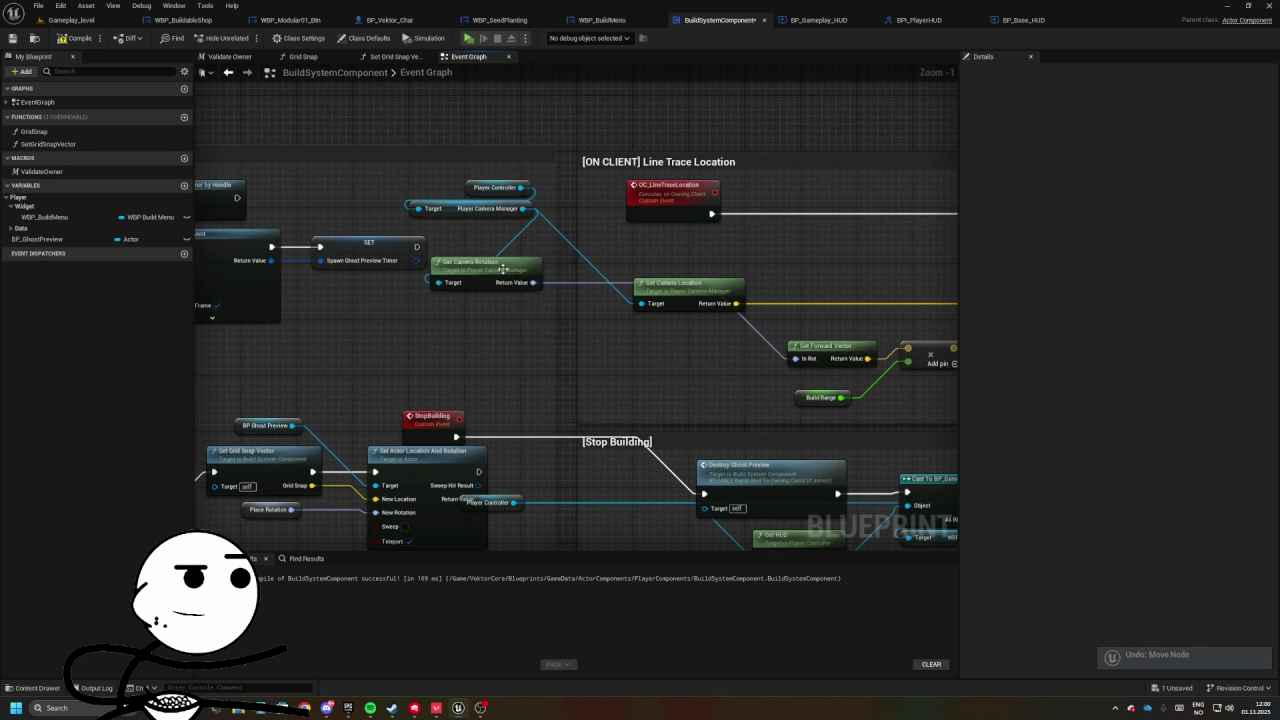
drag(496, 270, 706, 350)
mouse_move(490, 208)
mouse_down()
mouse_move(693, 257)
mouse_move(648, 230)
mouse_up()
mouse_move(411, 453)
mouse_down()
mouse_move(623, 335)
mouse_move(532, 240)
mouse_move(609, 327)
mouse_move(555, 296)
mouse_up()
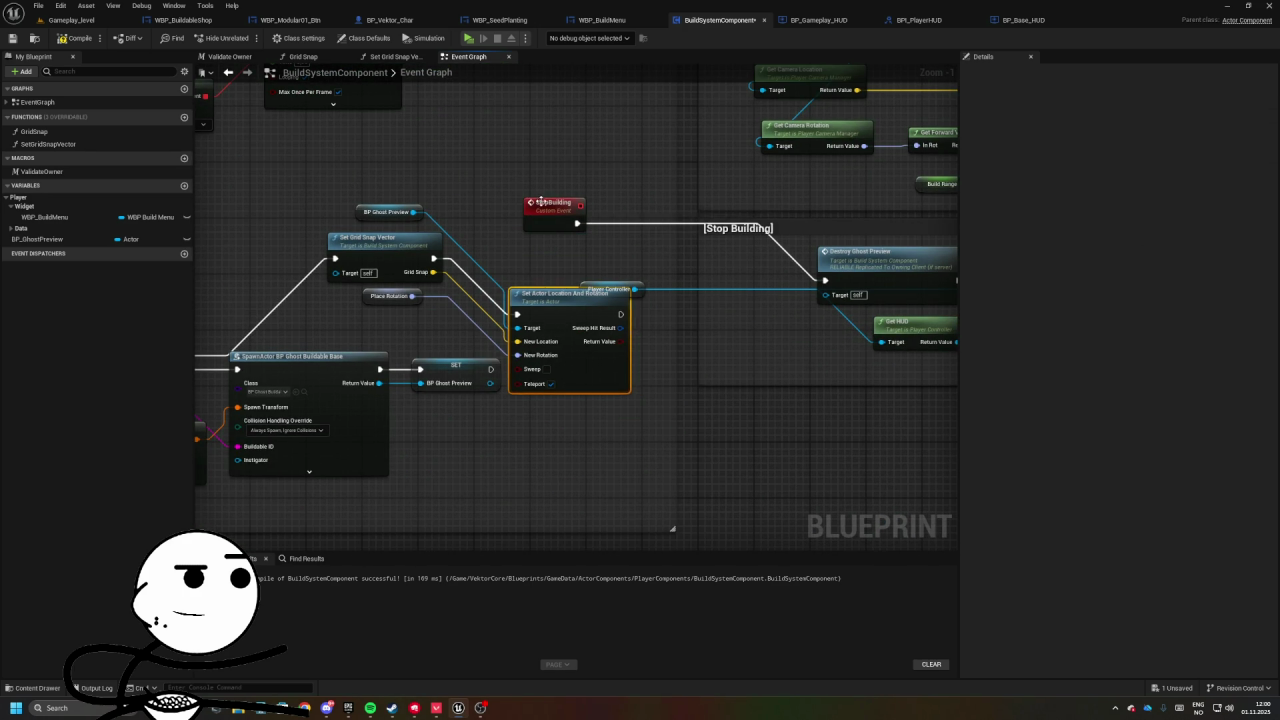
drag(543, 204, 740, 260)
drag(602, 283, 780, 331)
drag(700, 330, 830, 325)
drag(690, 292, 707, 214)
drag(583, 231, 751, 229)
scroll(649, 214, down, 5)
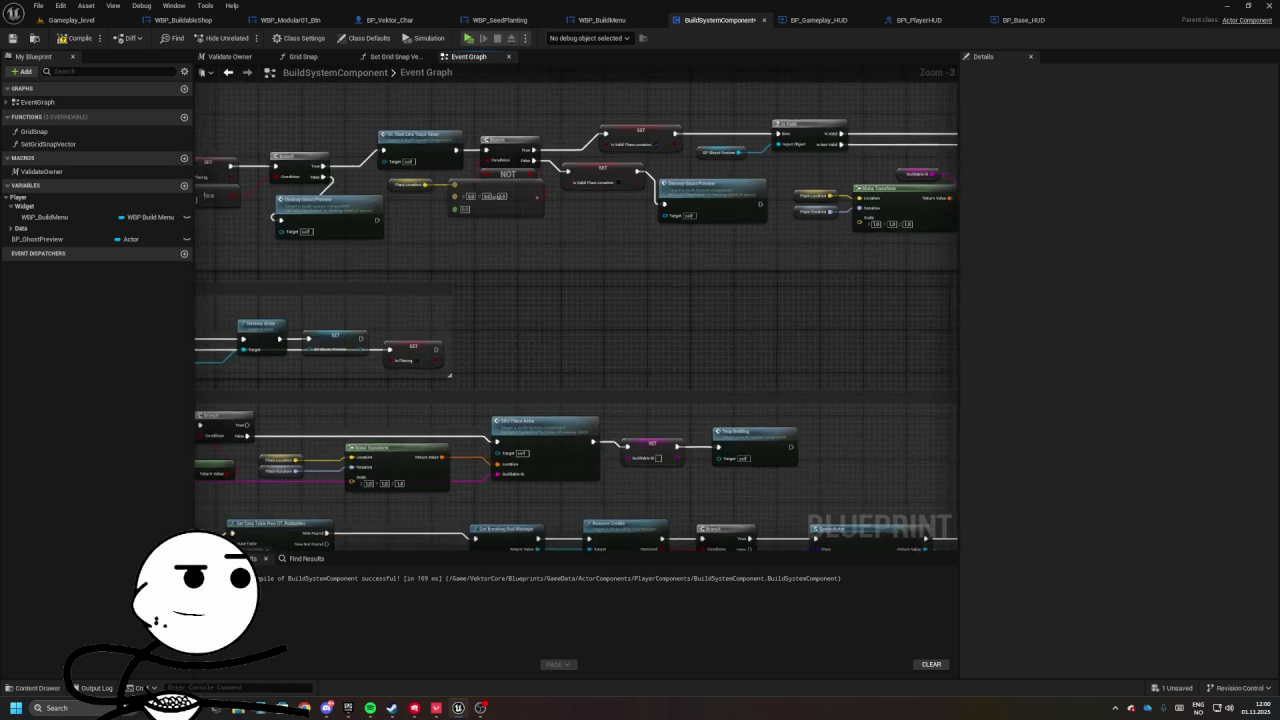
scroll(664, 381, up, 4)
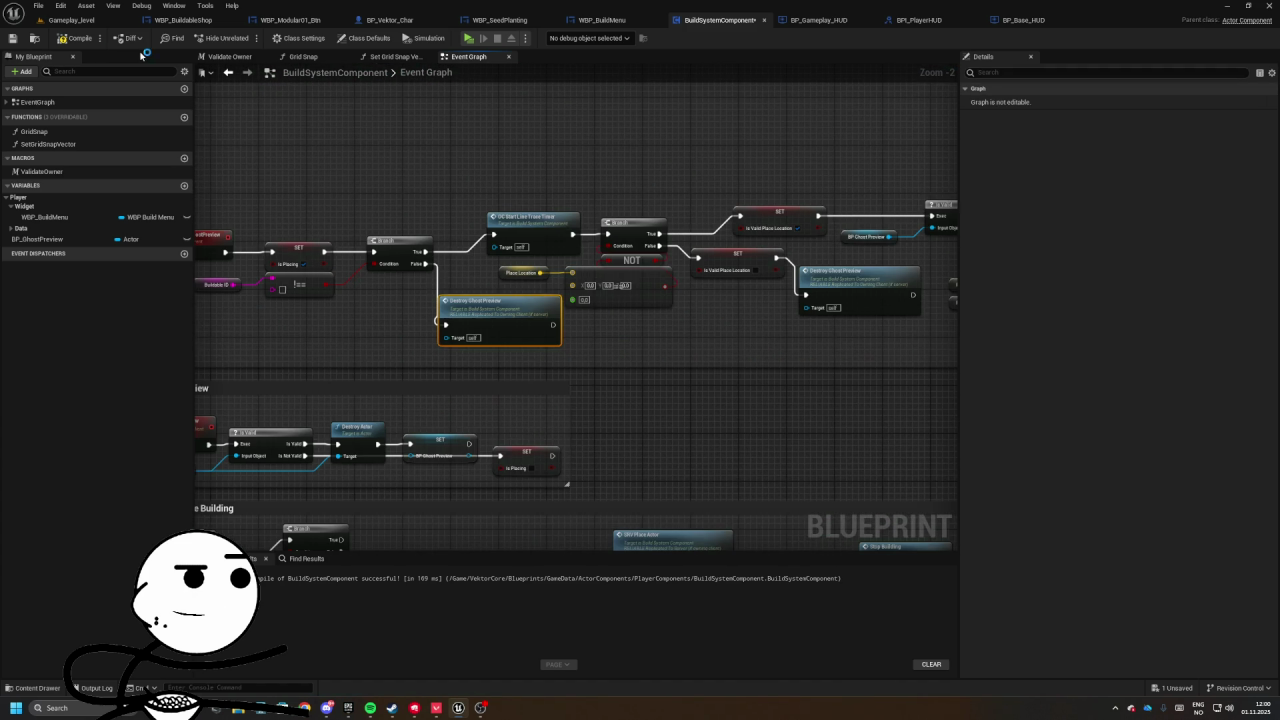
click(70, 20)
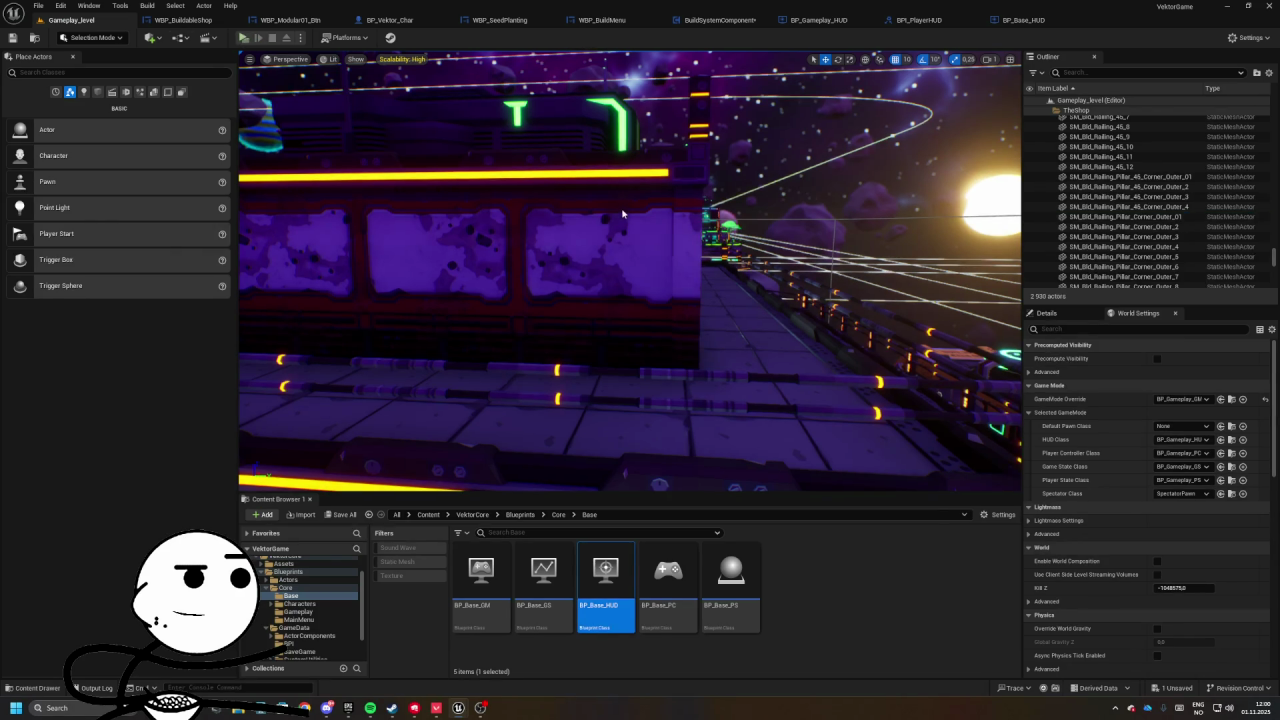
key(alt+p)
key(b)
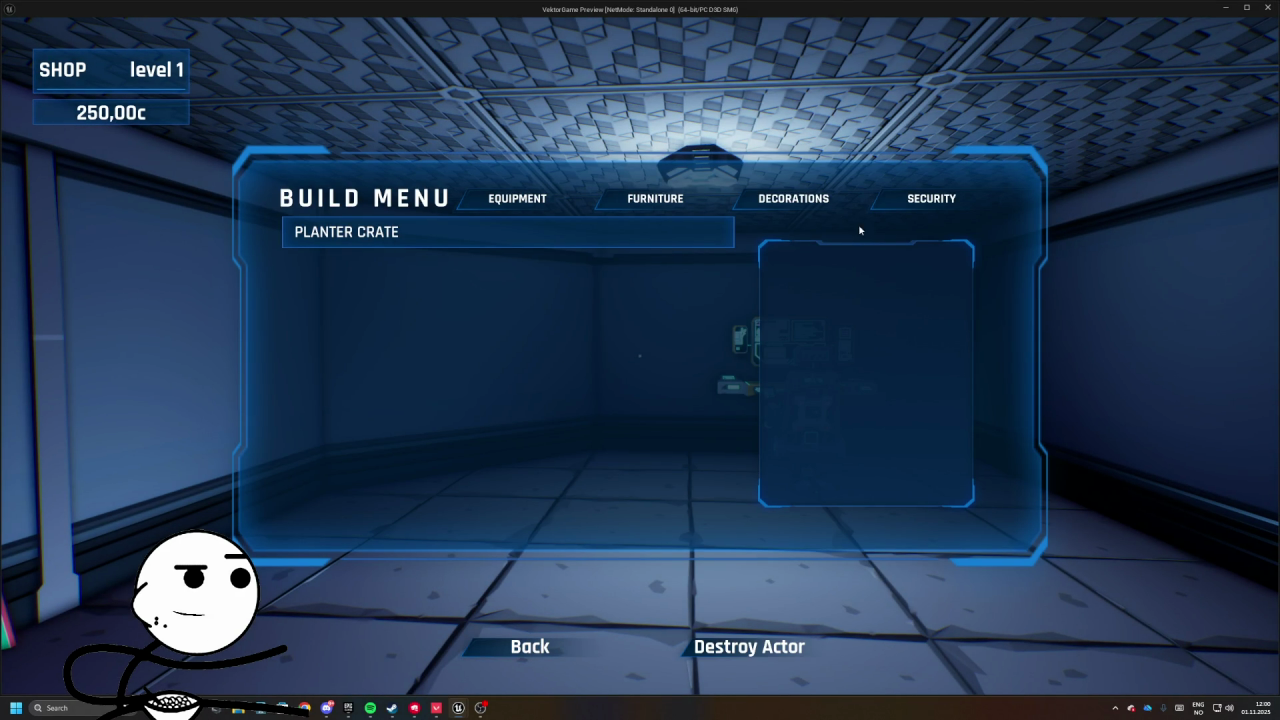
click(559, 231)
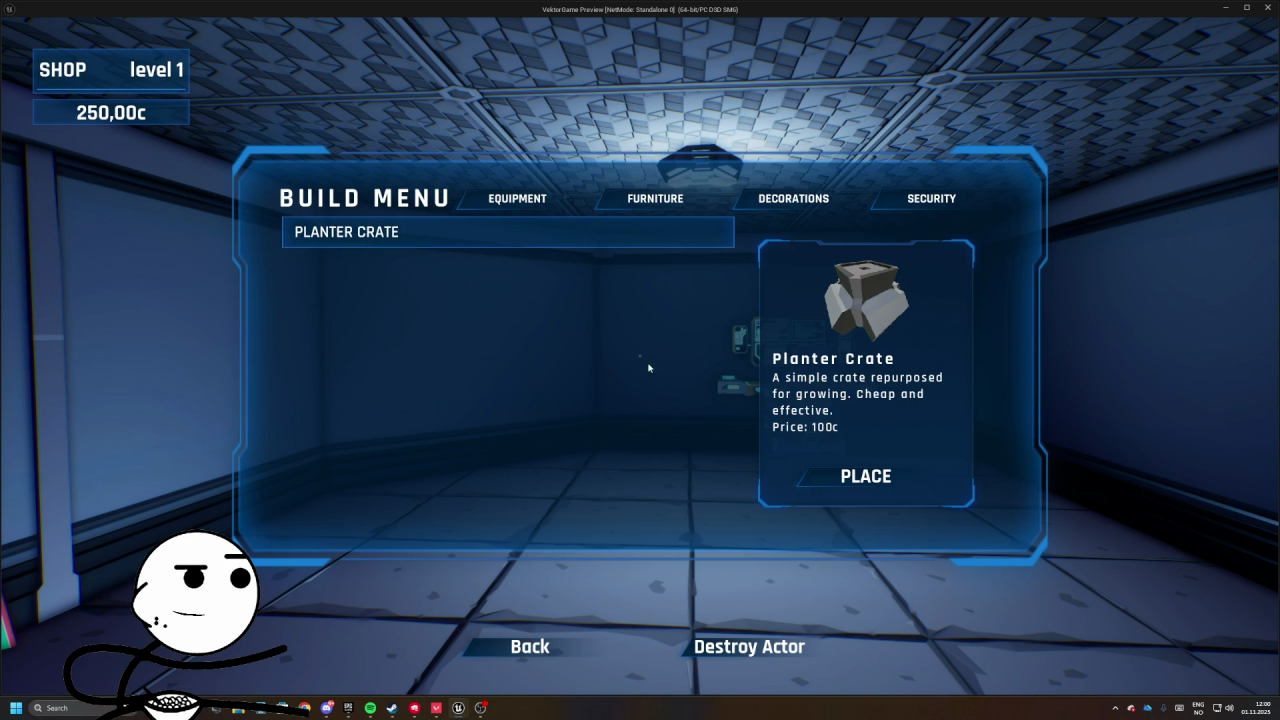
click(853, 482)
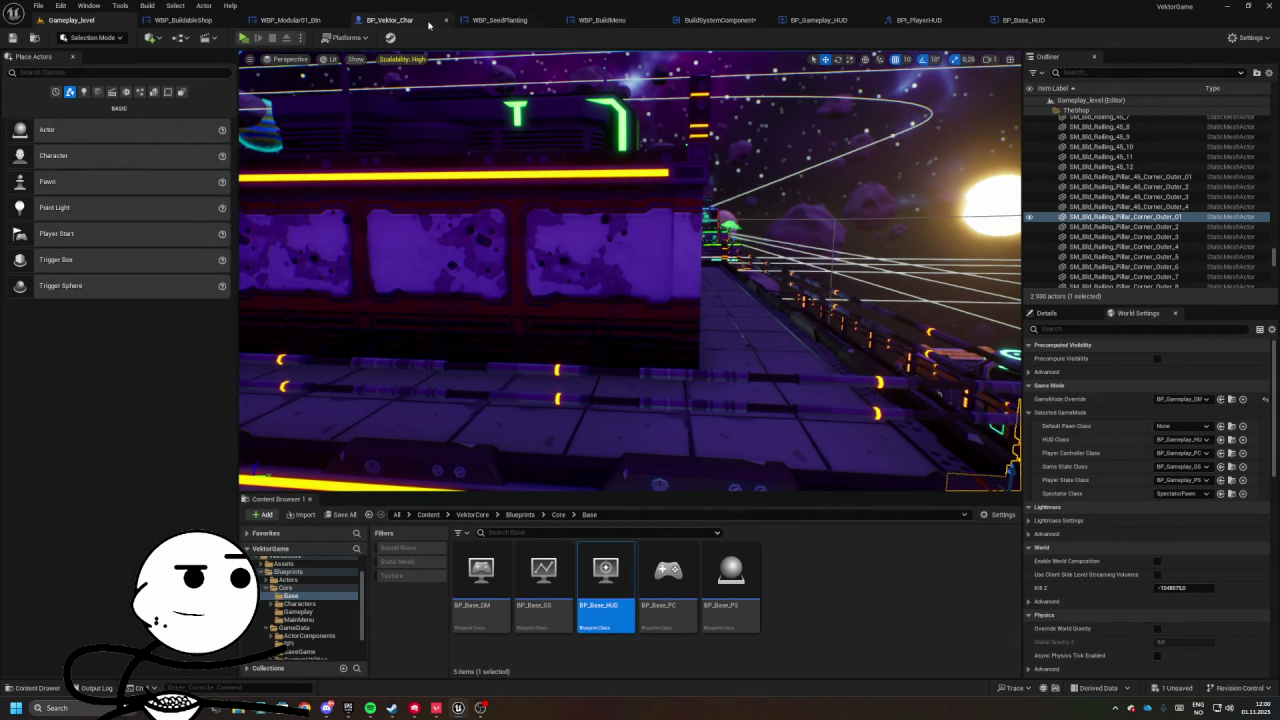
- Rename the WBP_BuildableShop widget asset to WBP_BuildMenu
click(185, 20)
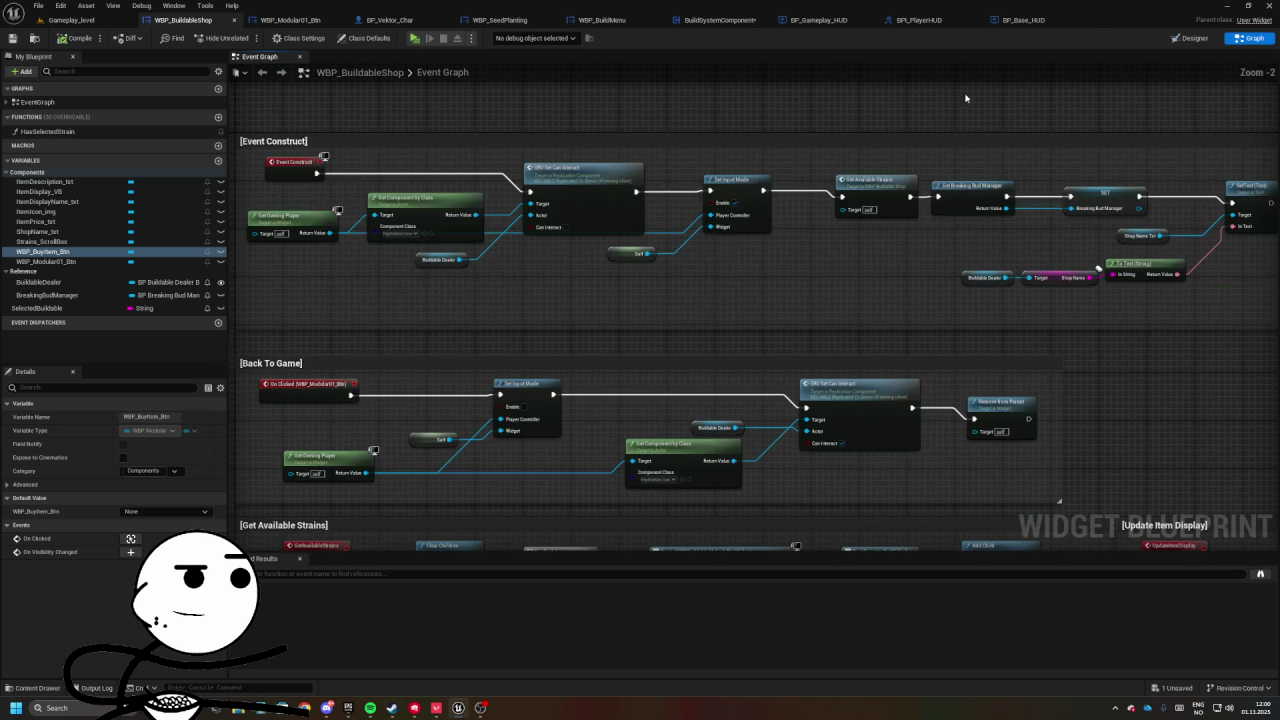
click(1193, 38)
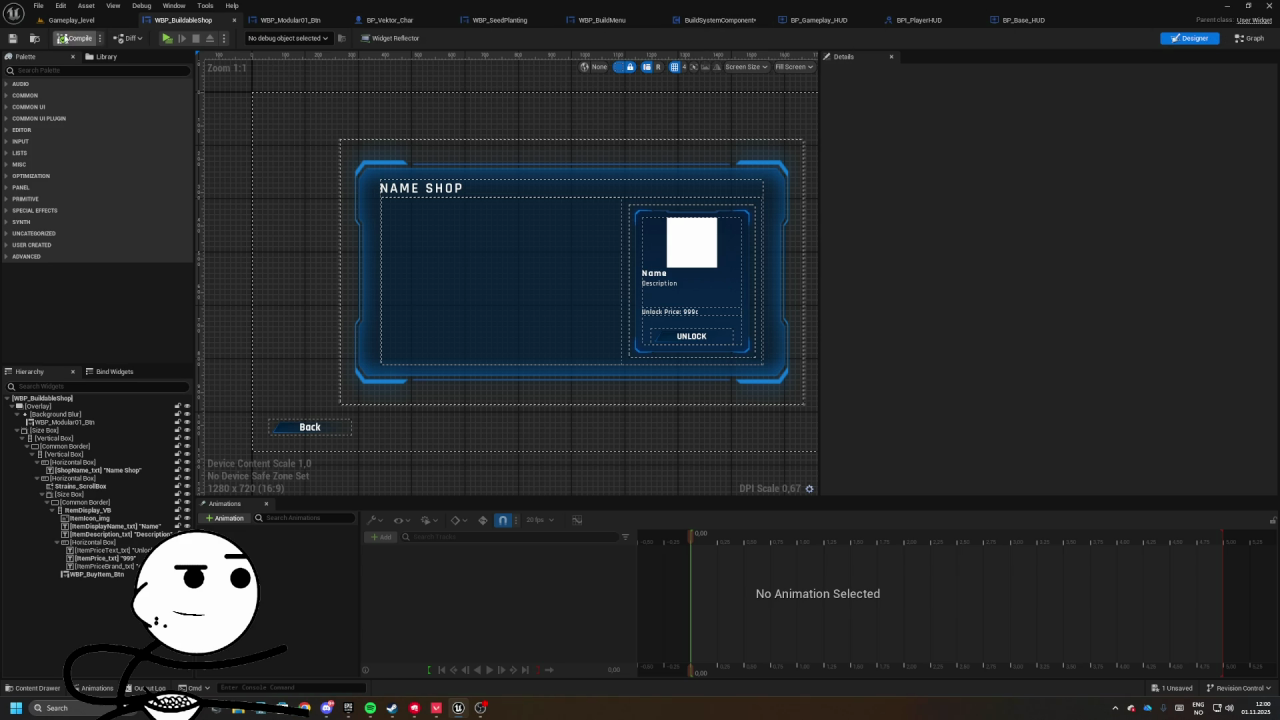
click(34, 38)
click(488, 605)
text(WBP_BuildMen)
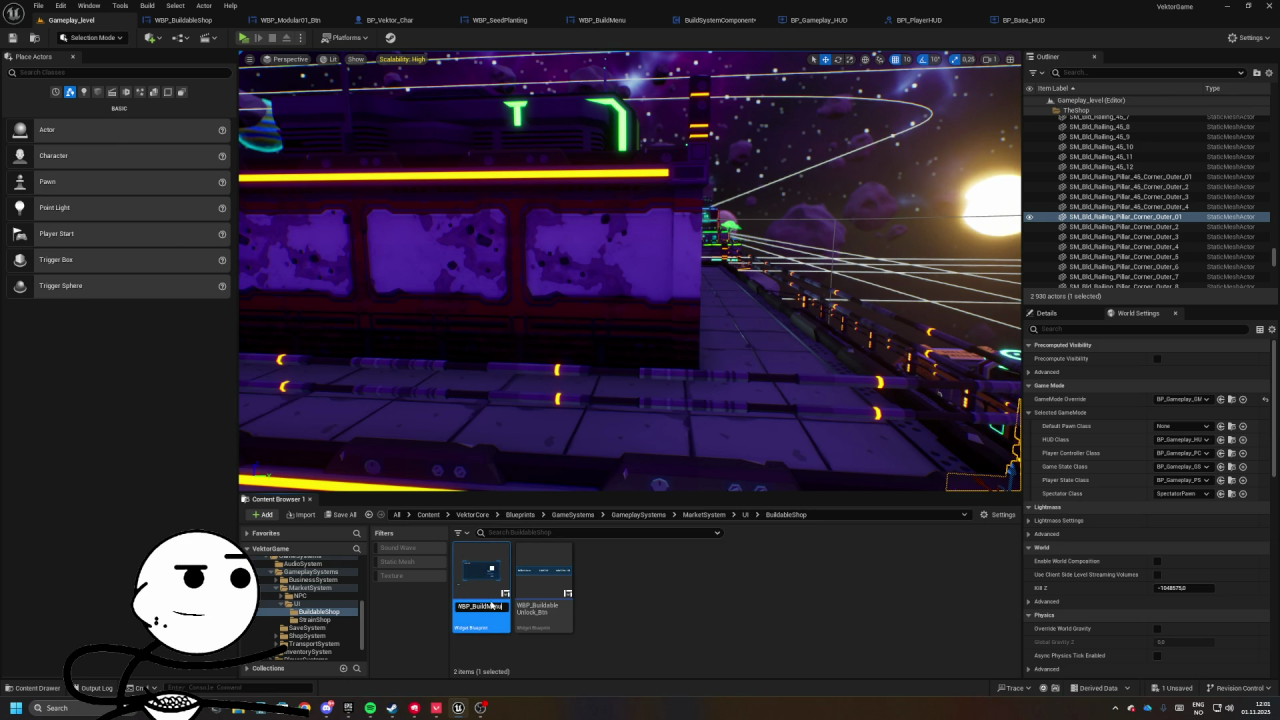
key(Return)
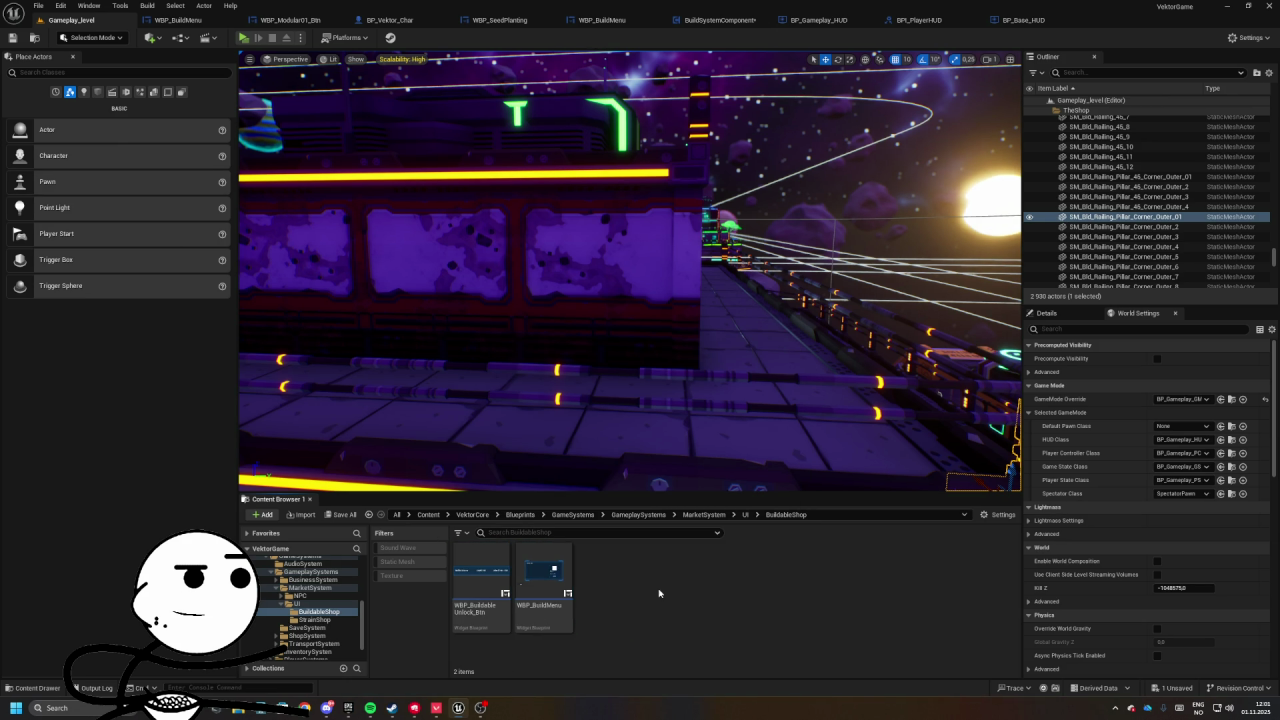
- Rename the BuildableShop folder's WBP_BuildMenu to WBP_ItemShop, then show BP_Base_HUD's Event Graph
click(505, 585)
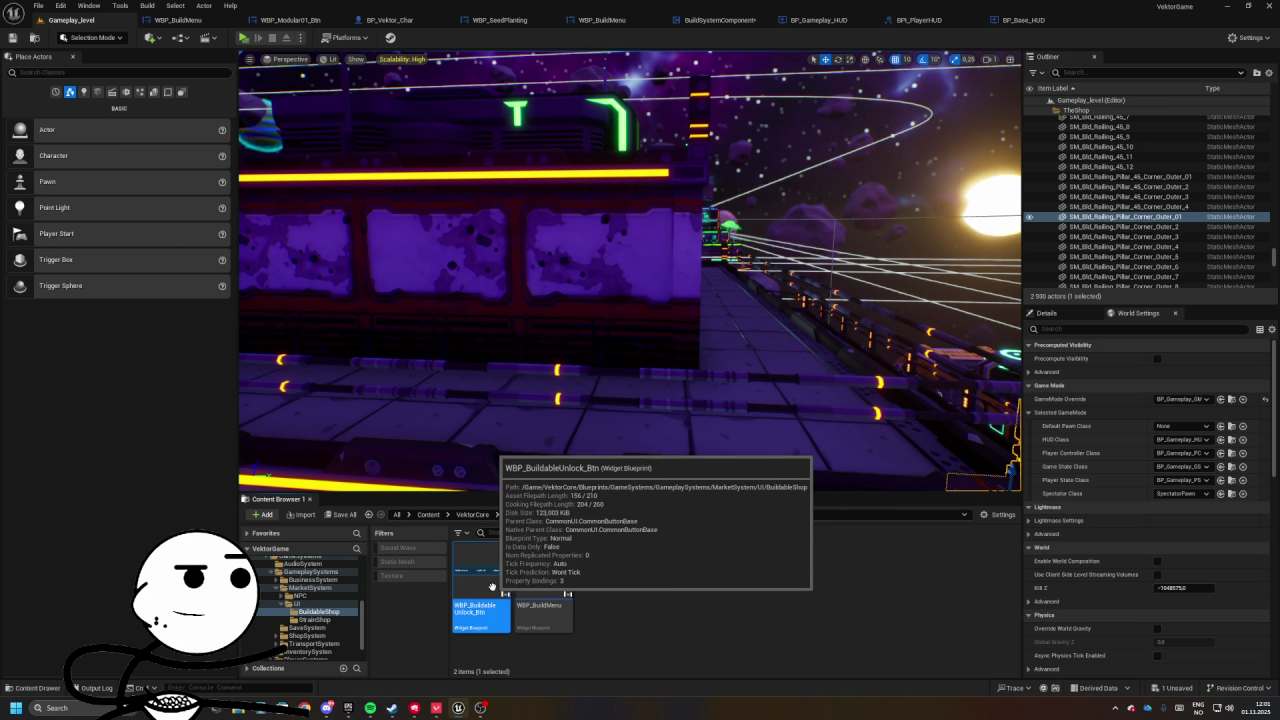
click(647, 586)
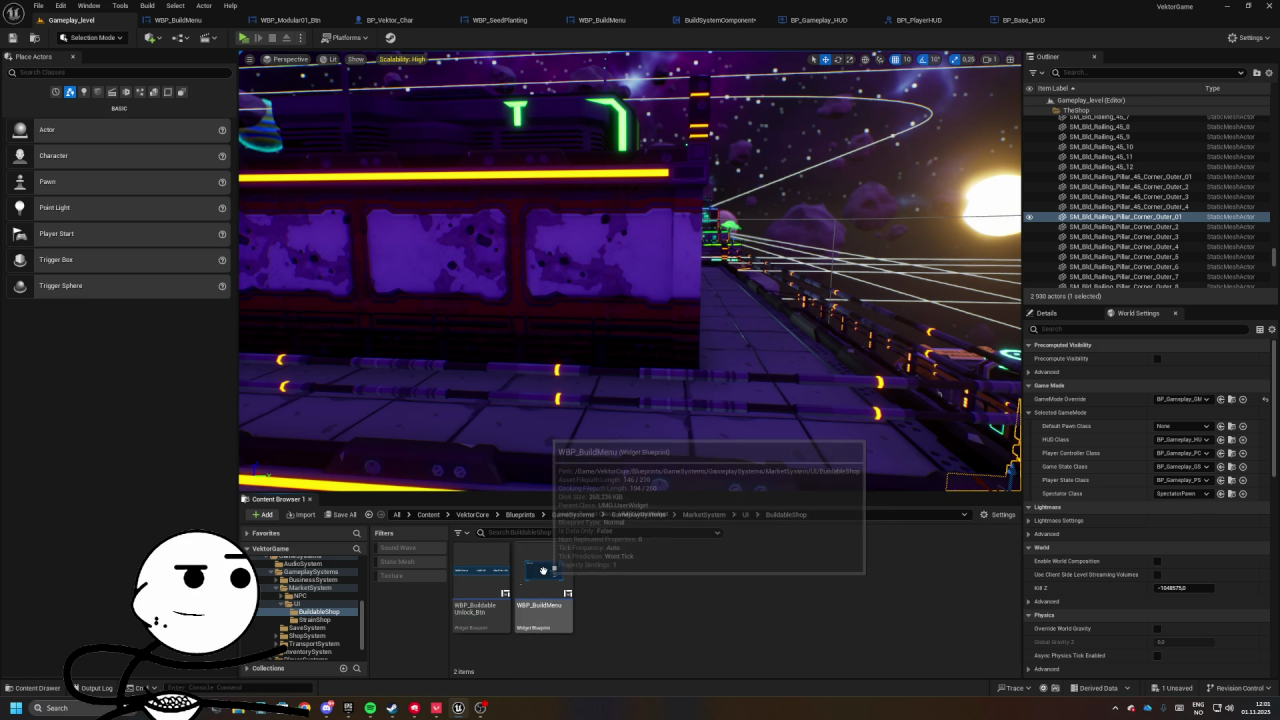
click(543, 570)
click(553, 605)
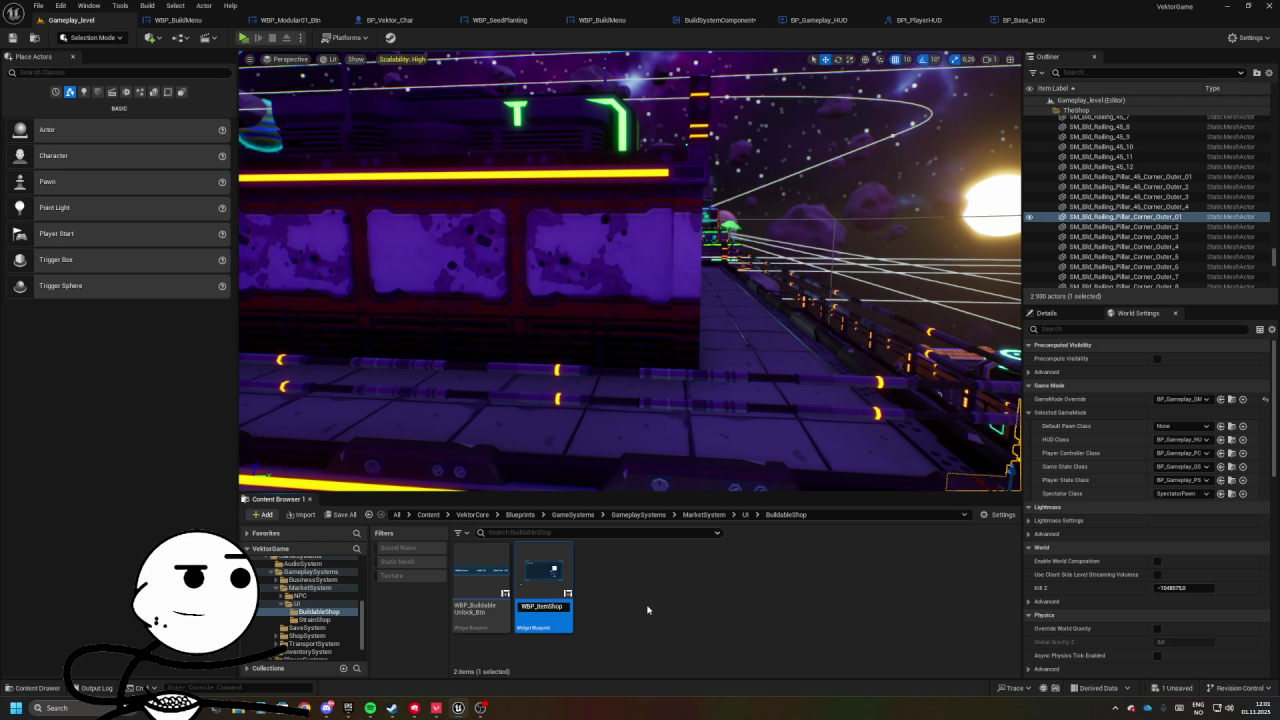
click(662, 612)
click(704, 514)
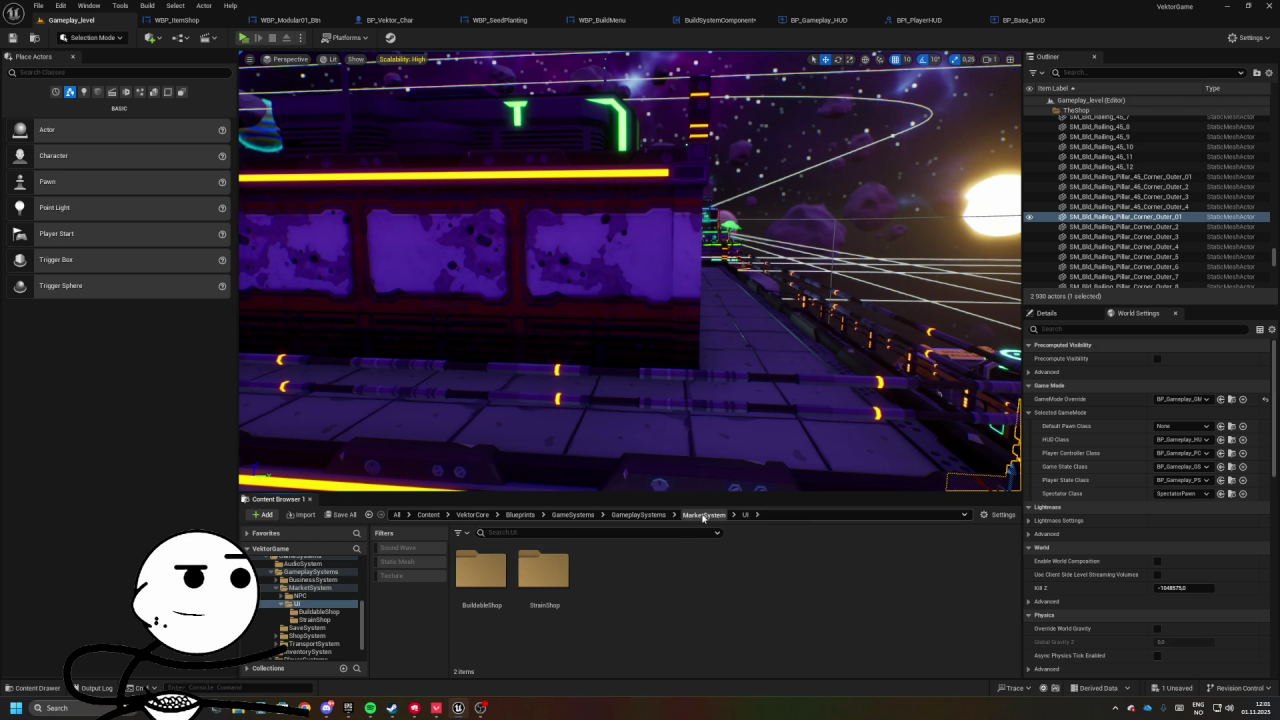
click(1022, 27)
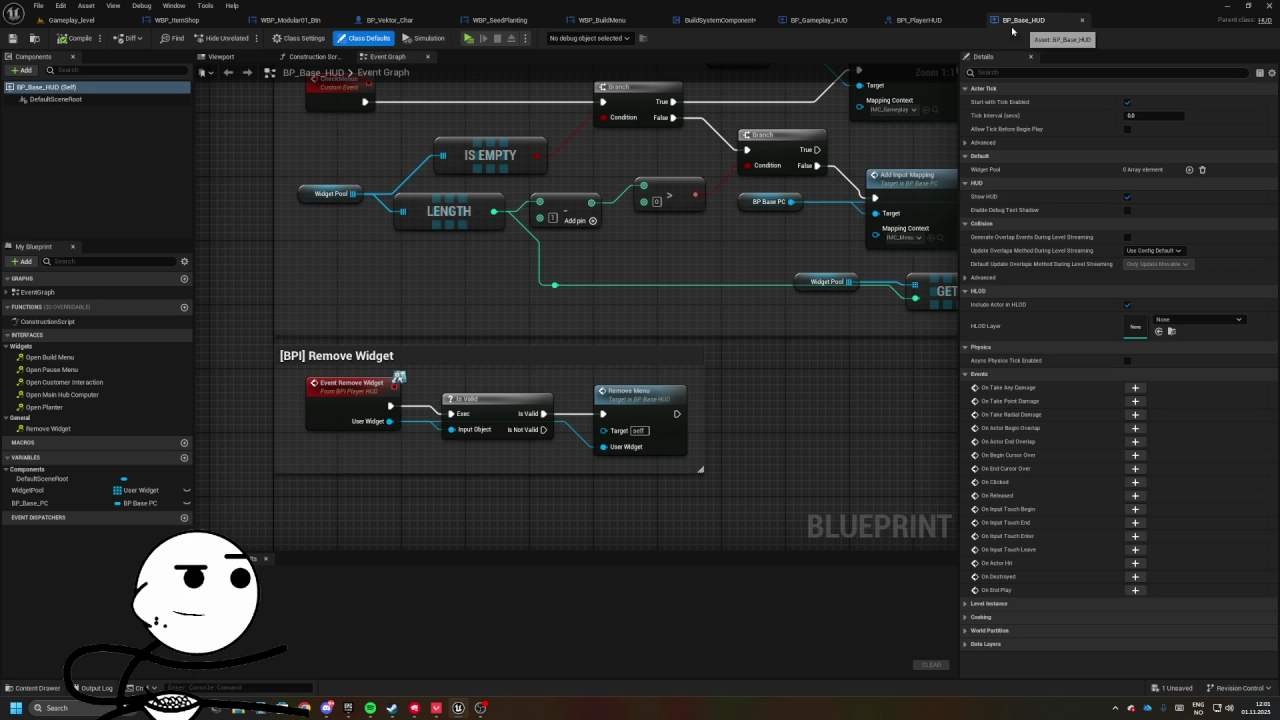
- Go from BP_Gameplay_HUD to the WBP_BuildMenu asset and open it
click(912, 20)
click(813, 21)
scroll(478, 437, down, 10)
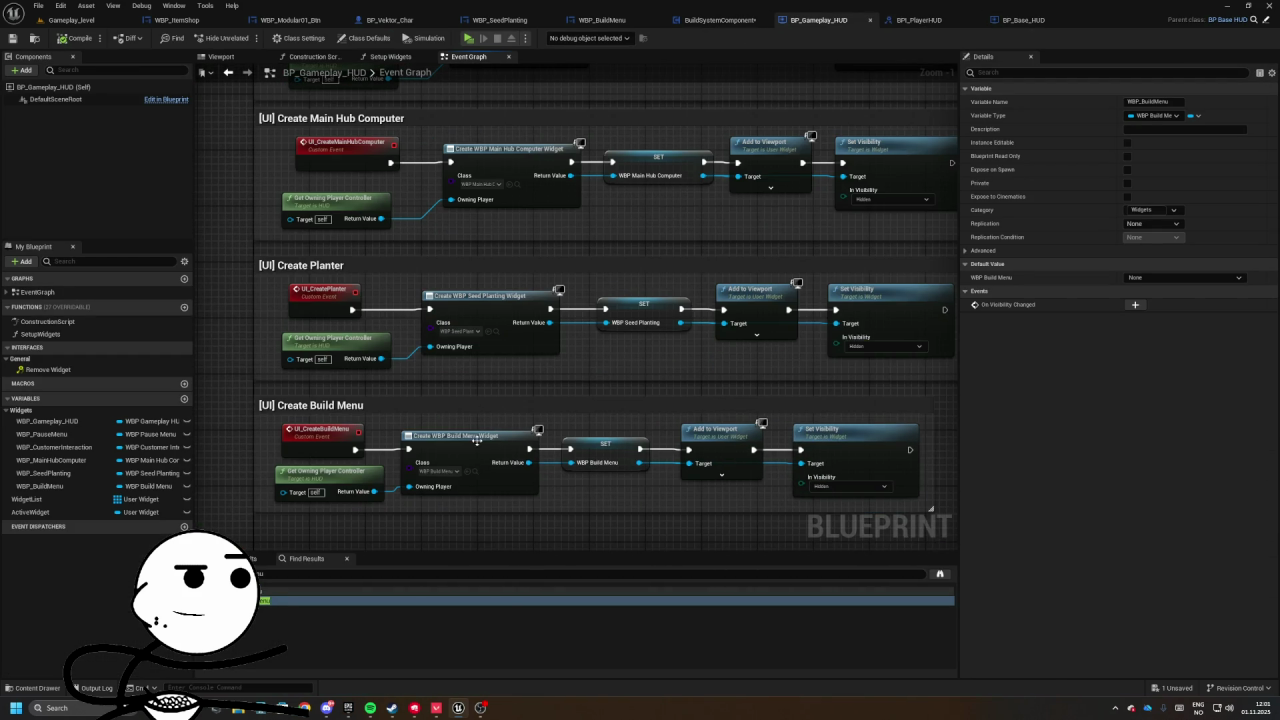
click(476, 477)
double_click(543, 613)
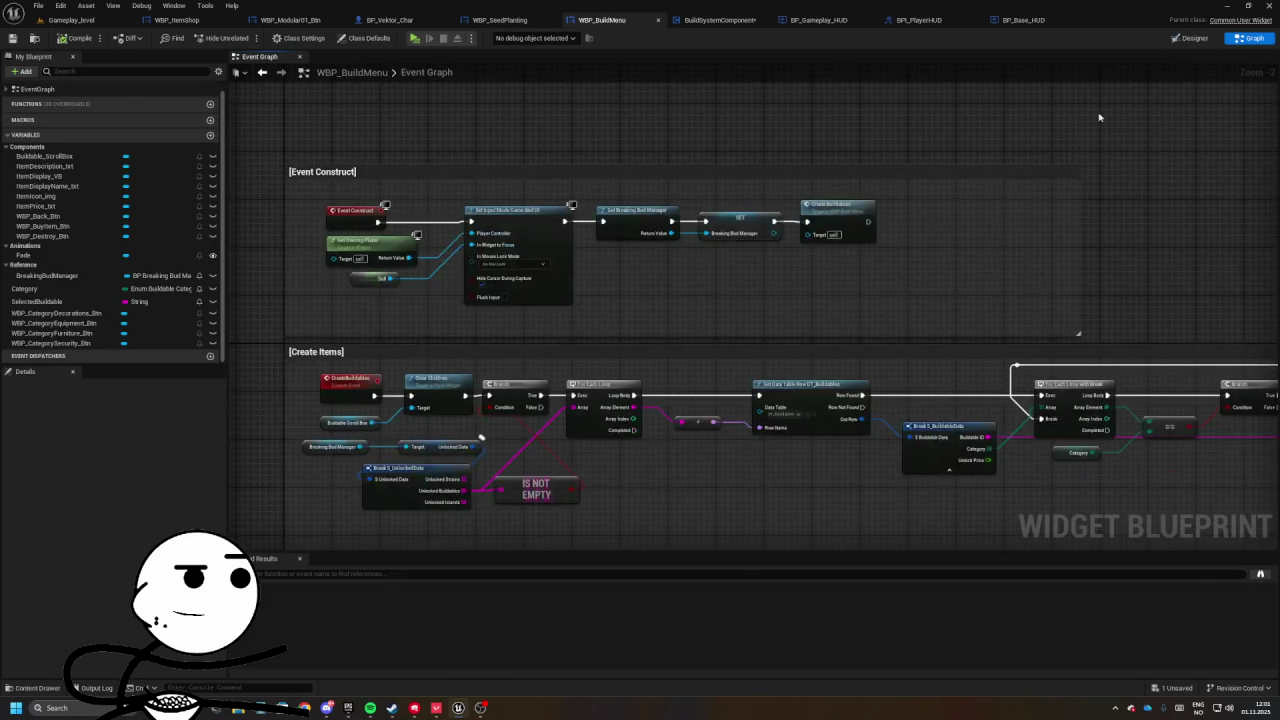
- Review the CreateBuildables logic that creates buildable buttons, binds their events and adds them as children
mouse_move(827, 290)
mouse_down()
mouse_move(560, 320)
mouse_move(734, 320)
mouse_move(787, 288)
mouse_up()
double_click(740, 287)
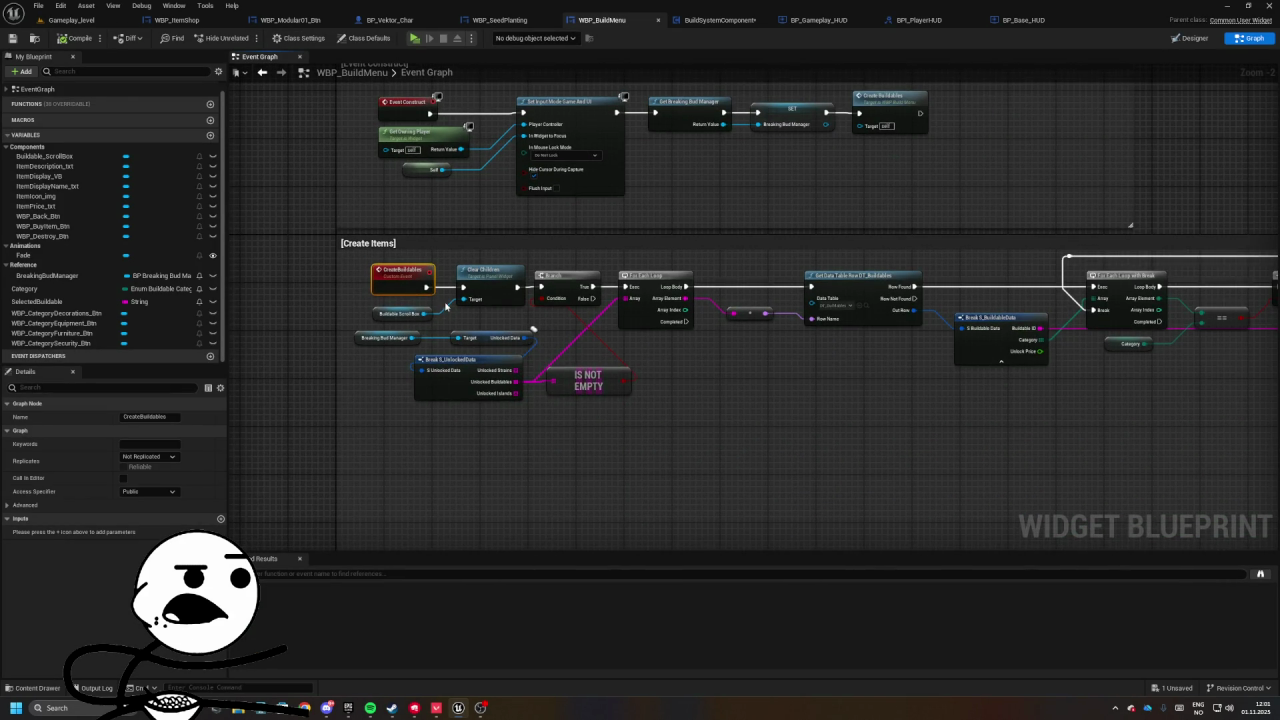
mouse_move(494, 316)
mouse_down()
mouse_move(550, 302)
mouse_move(531, 357)
mouse_move(553, 378)
mouse_move(158, 373)
mouse_up()
drag(813, 263, 572, 282)
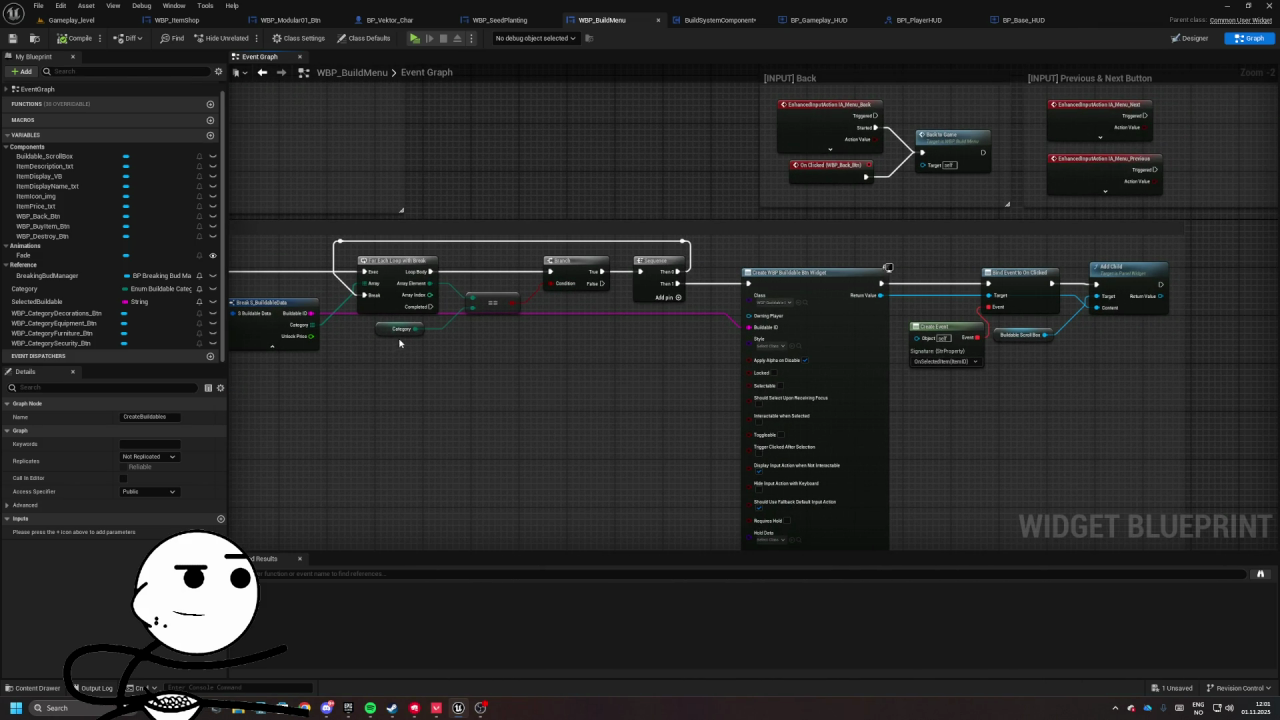
drag(512, 338, 554, 336)
drag(429, 340, 317, 343)
mouse_move(576, 307)
mouse_down()
mouse_move(528, 309)
mouse_move(565, 295)
mouse_move(549, 300)
mouse_up()
mouse_move(697, 327)
mouse_down()
mouse_move(737, 371)
mouse_move(679, 318)
mouse_up()
drag(700, 250, 914, 363)
drag(834, 278, 840, 278)
- Inspect the Update Item Display and Item Display VB nodes and the Buy Buildable logic
scroll(551, 309, down, 4)
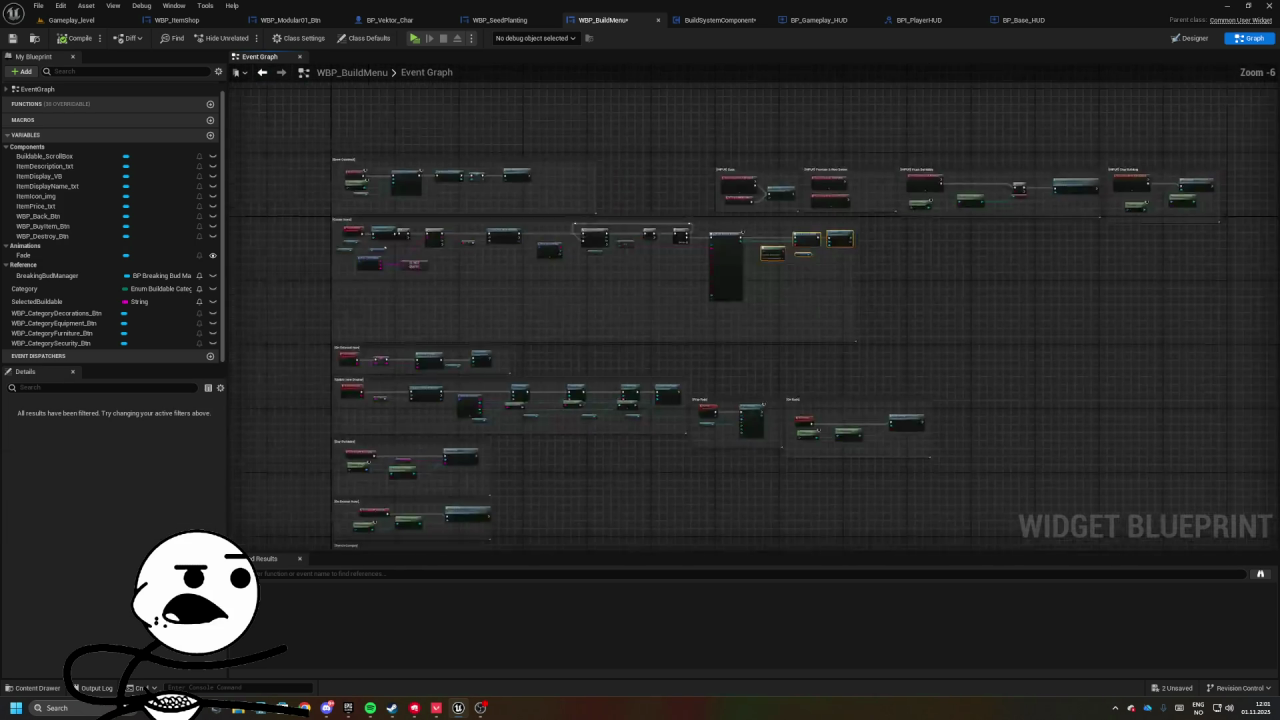
scroll(718, 297, up, 4)
drag(571, 328, 457, 321)
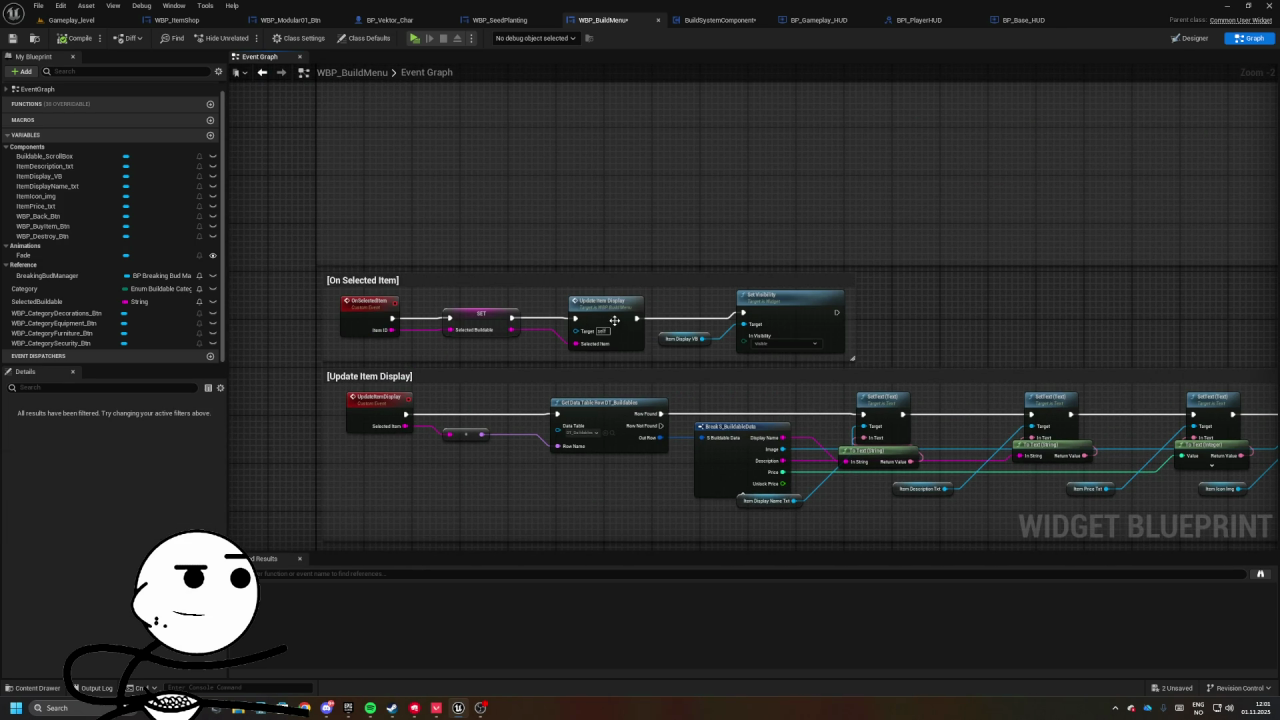
drag(639, 349, 652, 320)
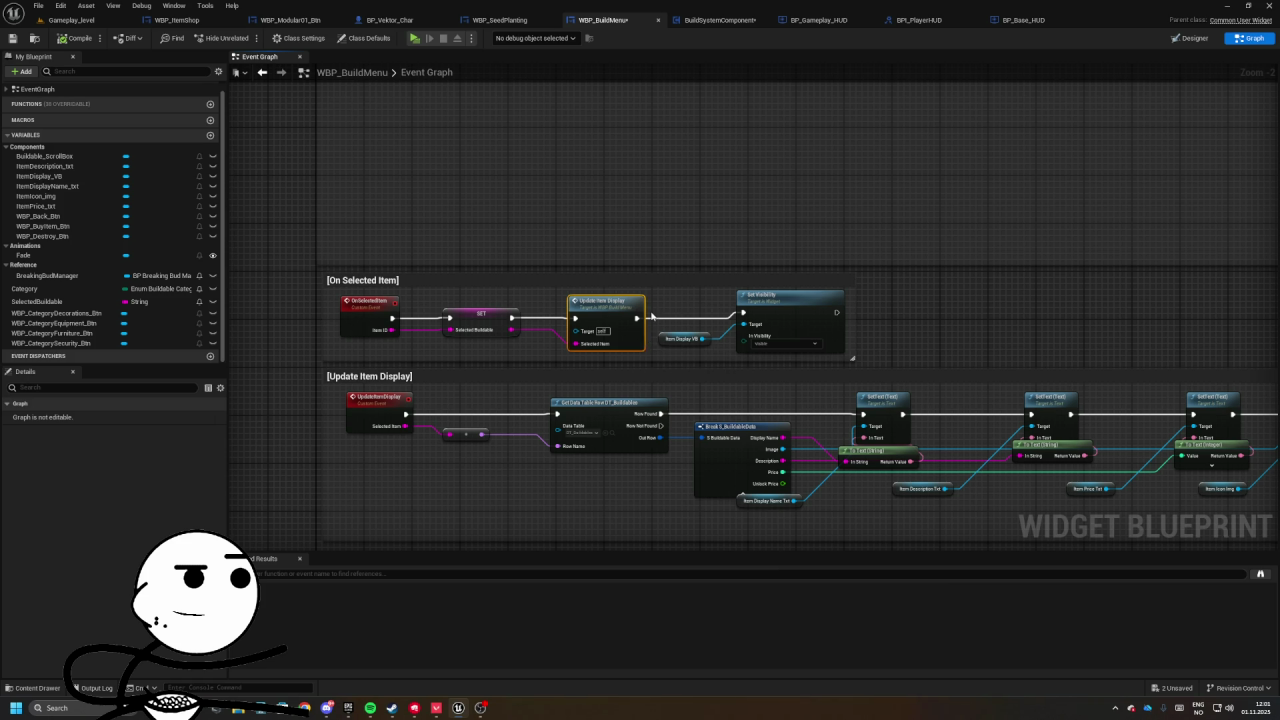
drag(791, 347, 792, 348)
mouse_move(694, 353)
mouse_down()
mouse_move(724, 341)
mouse_move(742, 311)
mouse_up()
drag(622, 390, 570, 325)
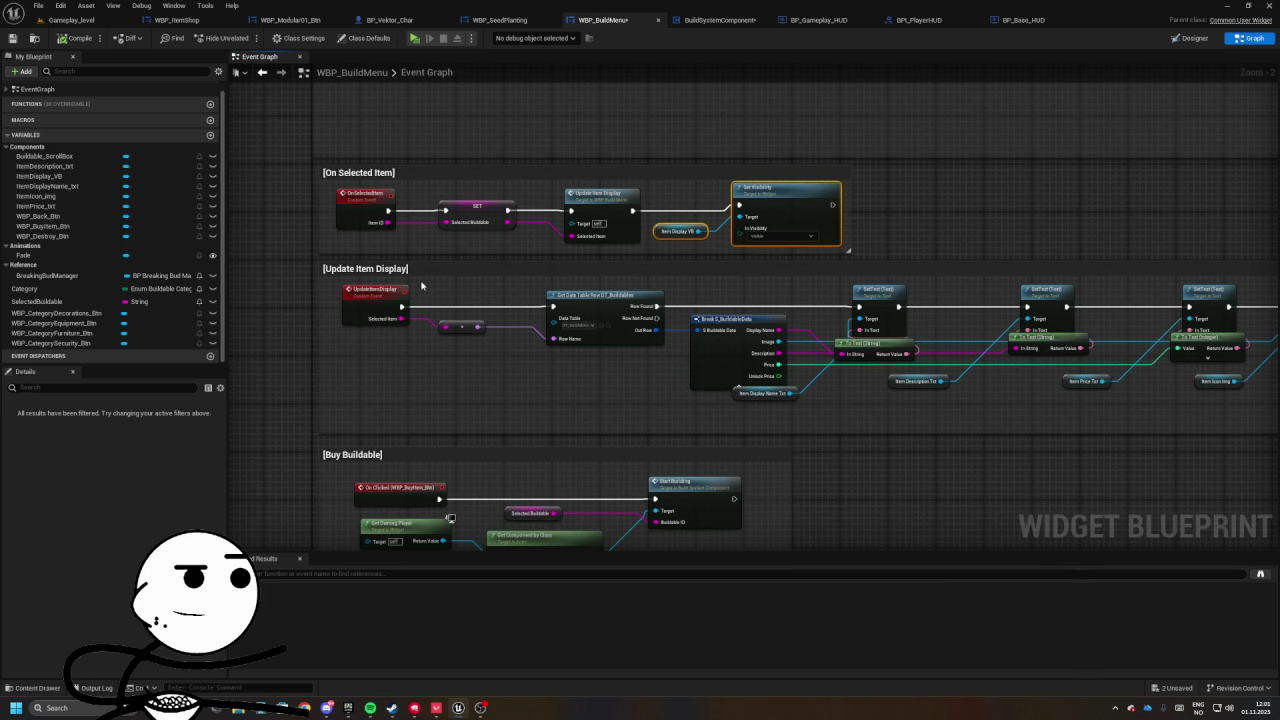
mouse_move(447, 295)
mouse_down()
mouse_move(510, 251)
mouse_move(499, 282)
mouse_move(531, 339)
mouse_up()
- Go through the On Selected Item, Update Item Display and Buy Buildable groups, then launch a standalone play test
click(416, 202)
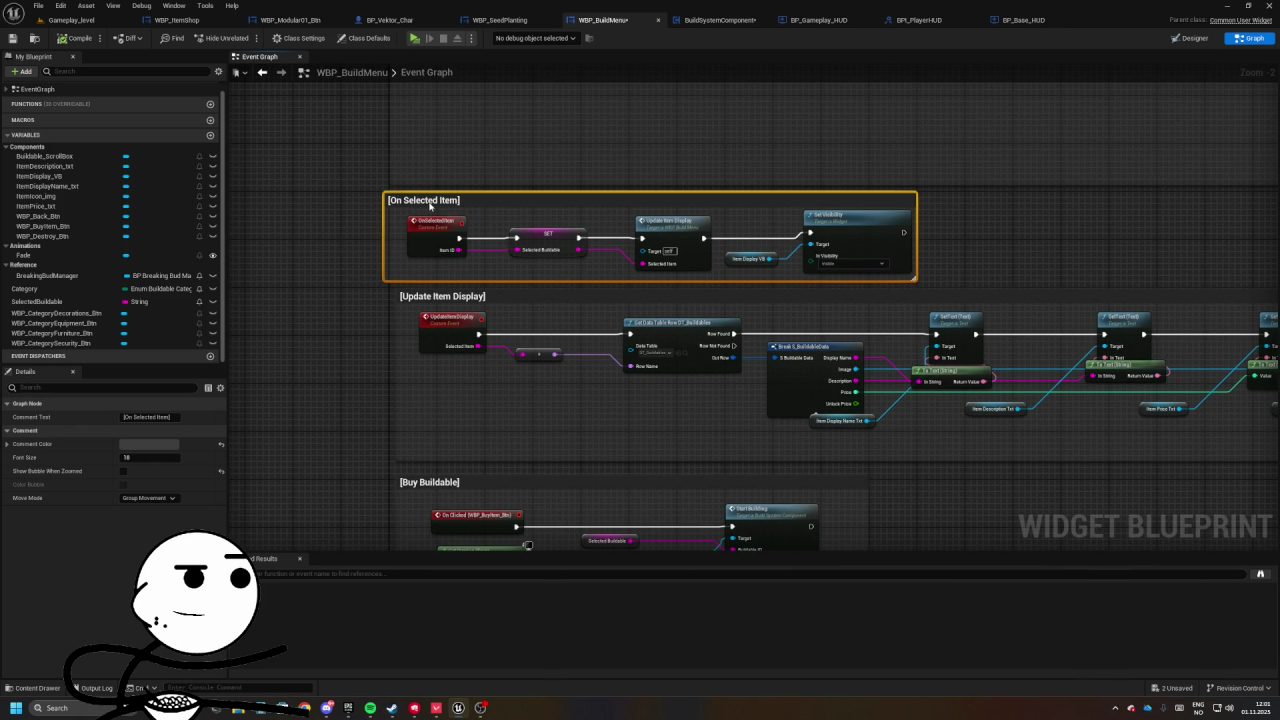
click(445, 296)
drag(445, 296, 445, 236)
click(433, 424)
mouse_move(433, 424)
mouse_down()
mouse_move(355, 330)
mouse_move(455, 297)
mouse_move(455, 249)
mouse_move(460, 355)
mouse_up()
mouse_move(349, 366)
mouse_down()
mouse_move(628, 434)
mouse_move(729, 429)
mouse_move(689, 451)
mouse_move(394, 437)
mouse_up()
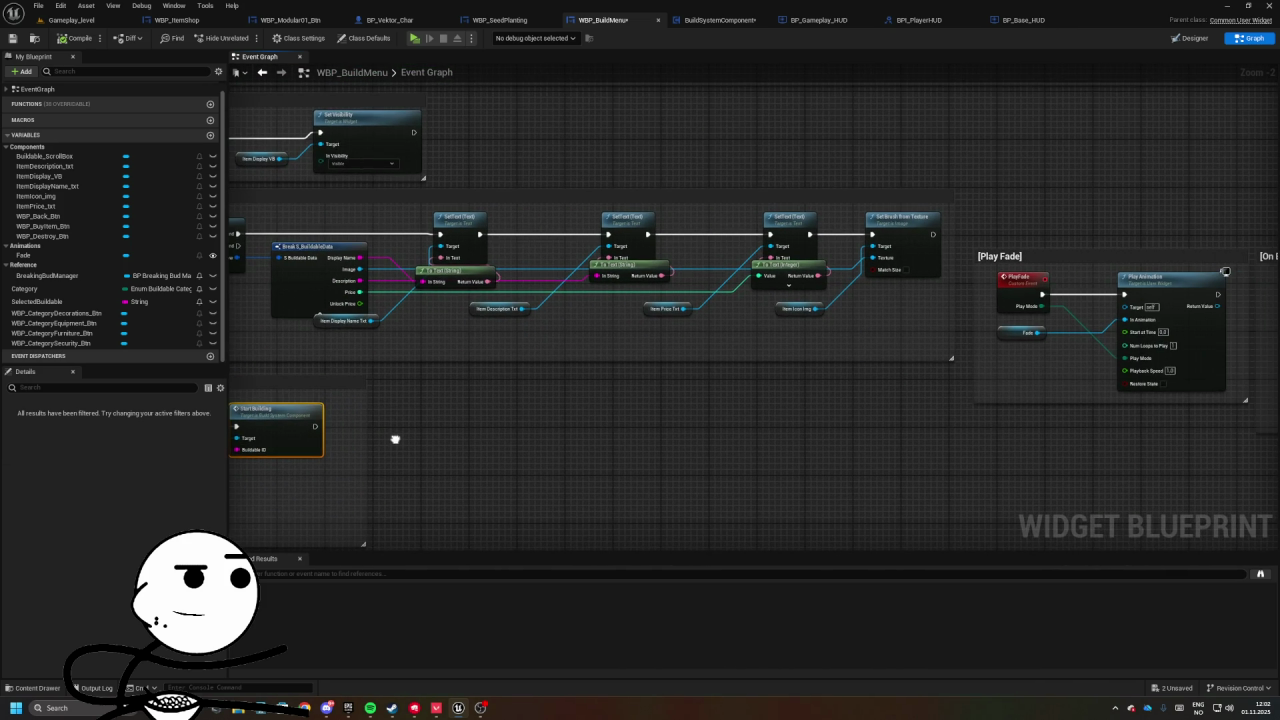
drag(793, 278, 845, 274)
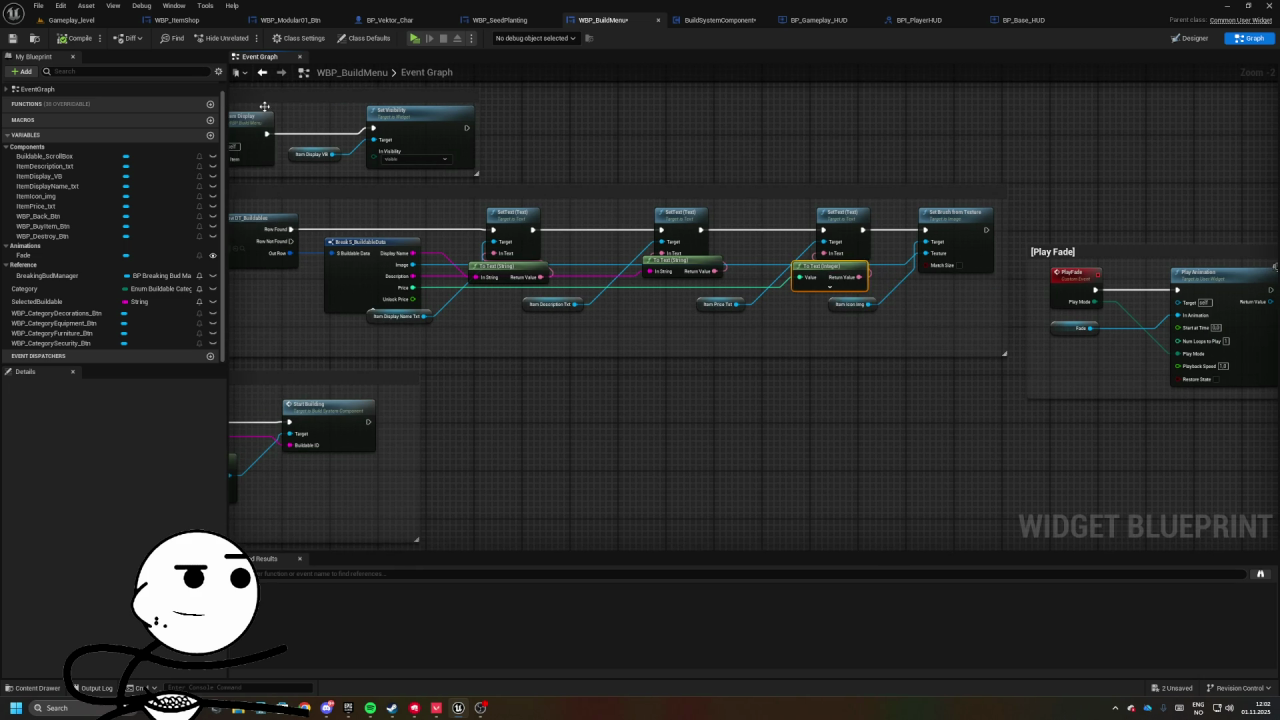
click(90, 27)
- Play standalone, open and exit the build menu, then jump to the erroring Play Fade node
key(alt+p)
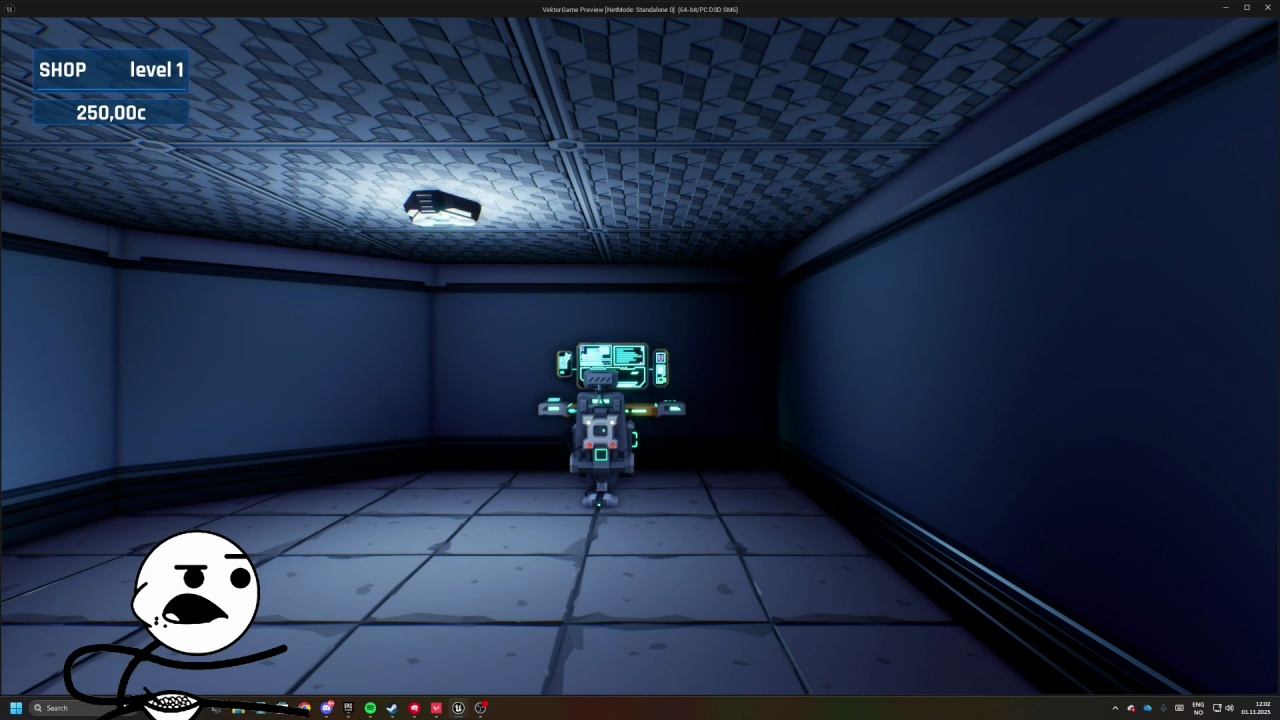
key(b)
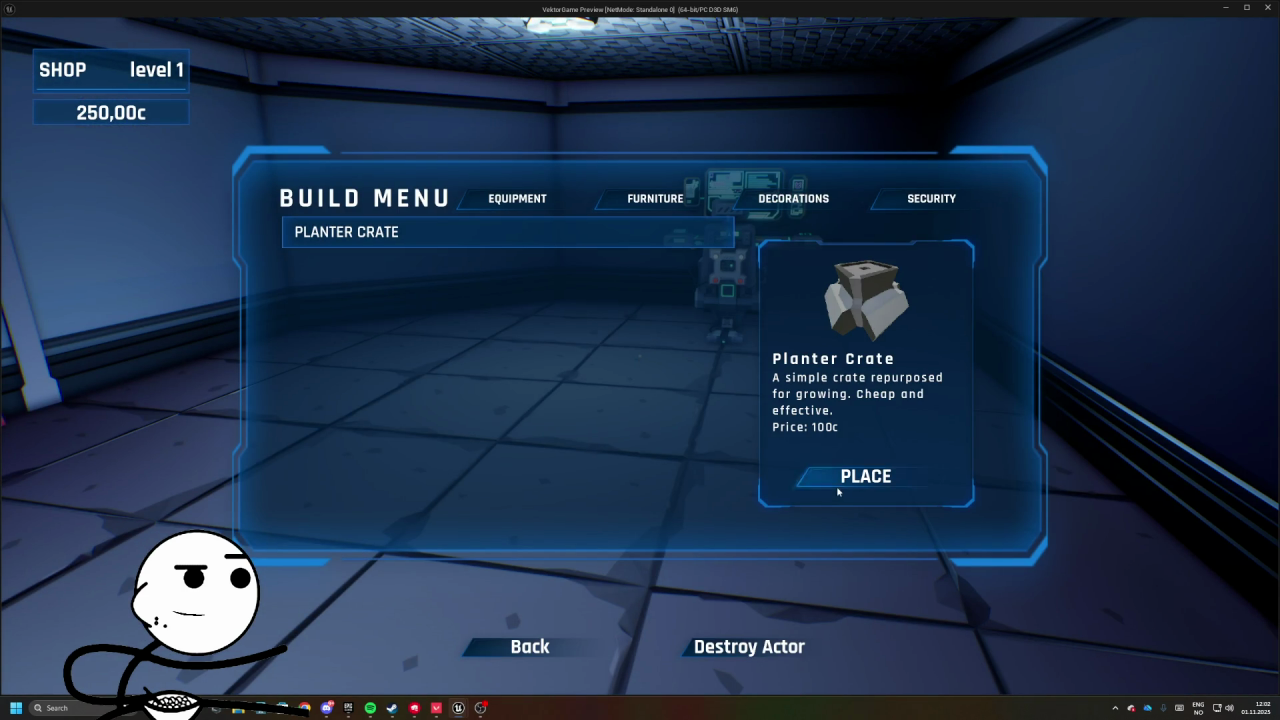
click(535, 648)
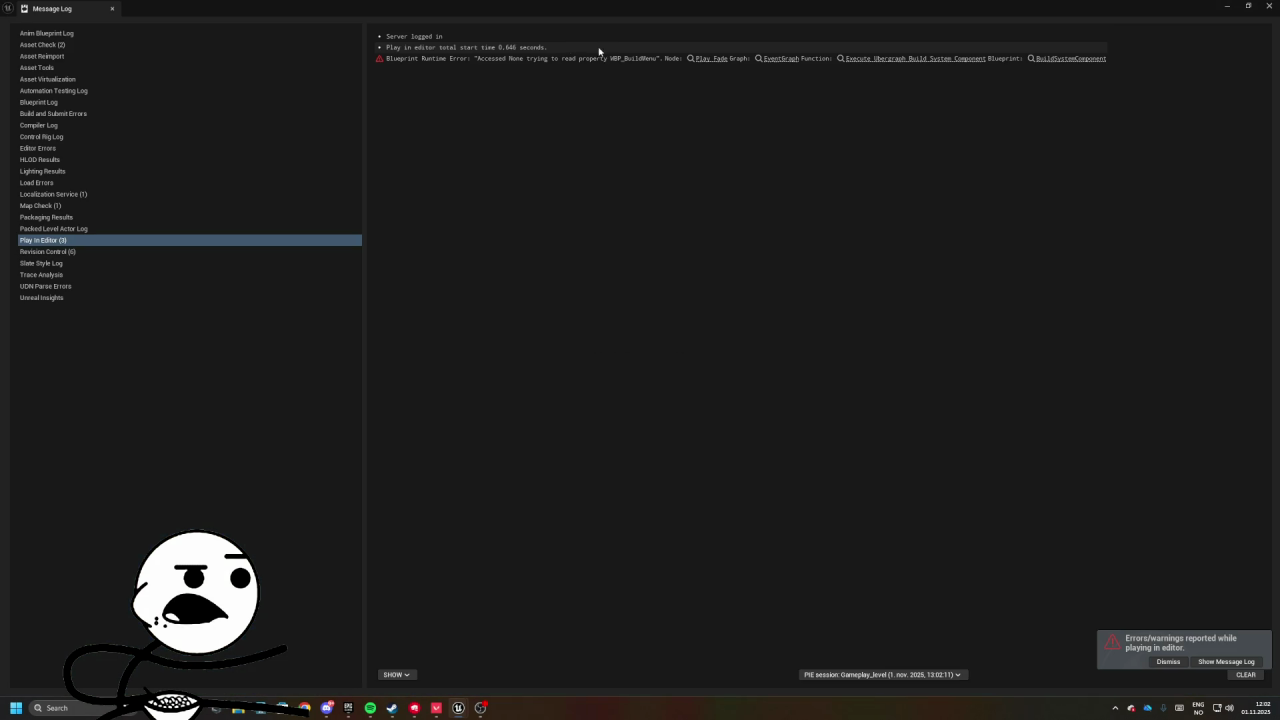
click(708, 59)
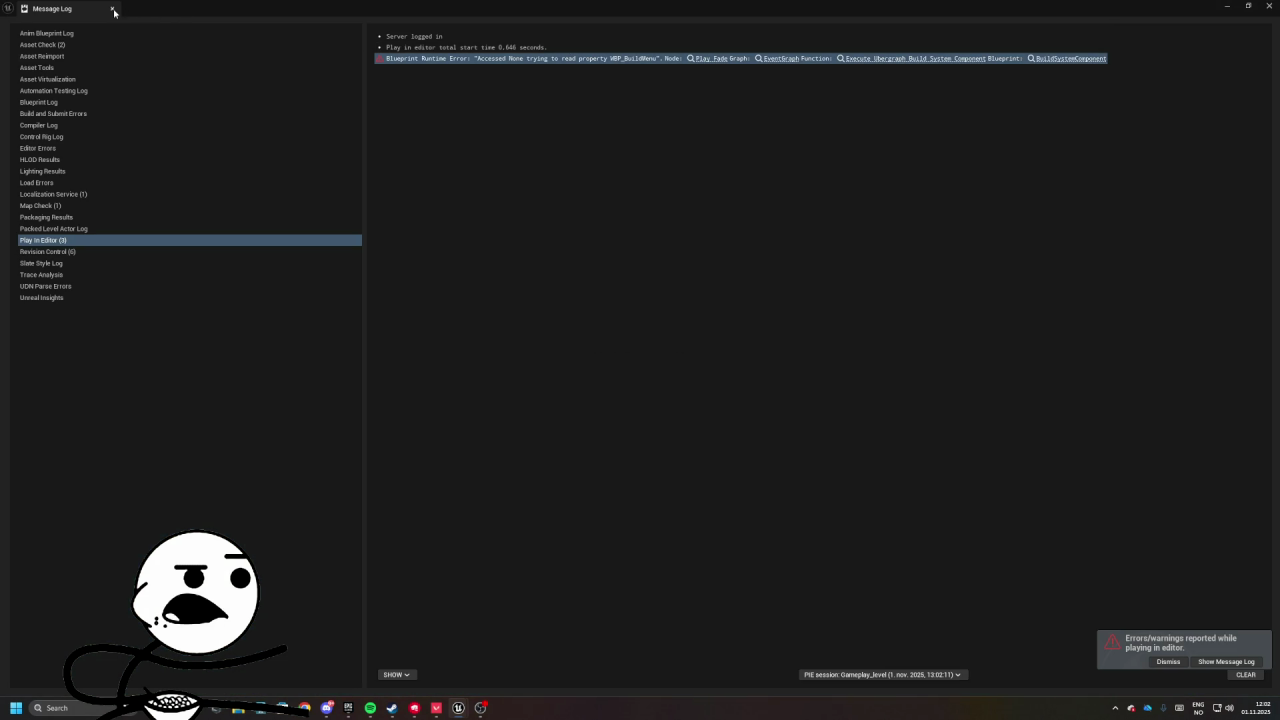
click(112, 8)
drag(508, 276, 640, 350)
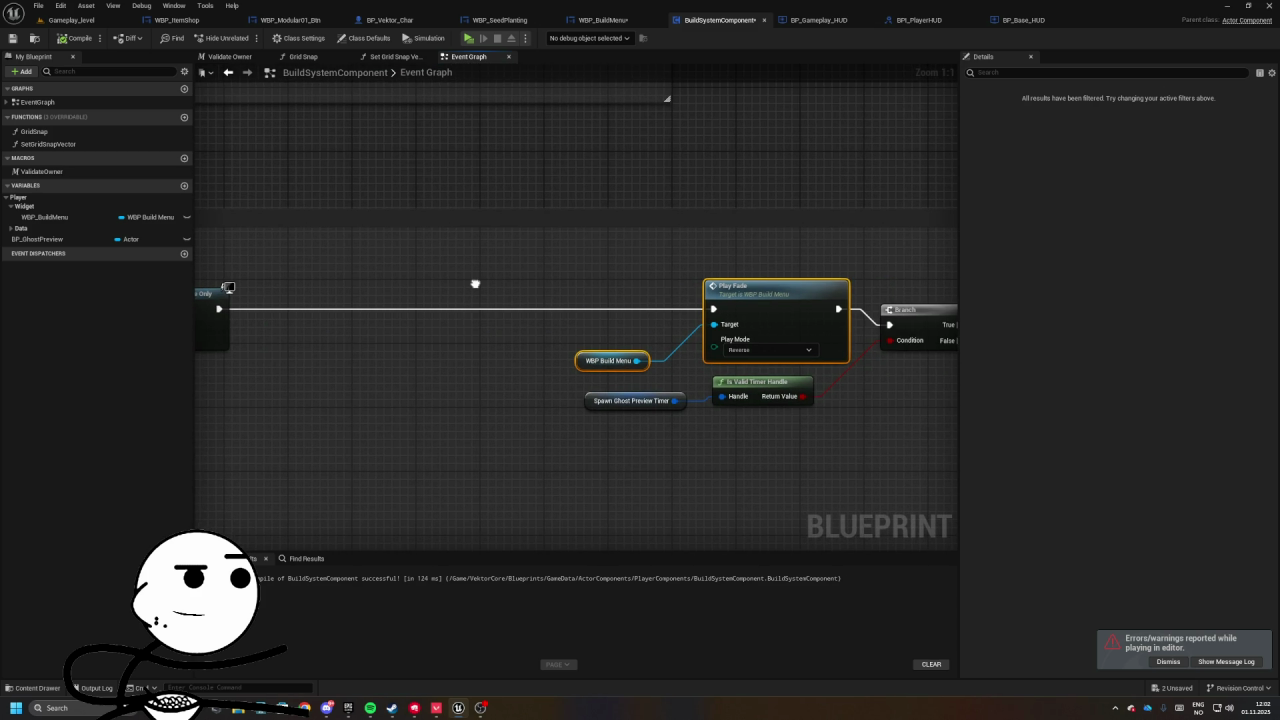
- Add a custom event named RemoveBuildMenu in the space below Stop Building
mouse_move(475, 288)
mouse_down()
mouse_move(826, 286)
mouse_move(897, 306)
mouse_move(562, 342)
mouse_move(531, 223)
mouse_move(482, 333)
mouse_move(666, 318)
mouse_up()
scroll(897, 306, down, 2)
scroll(562, 342, down, 2)
scroll(531, 223, up, 2)
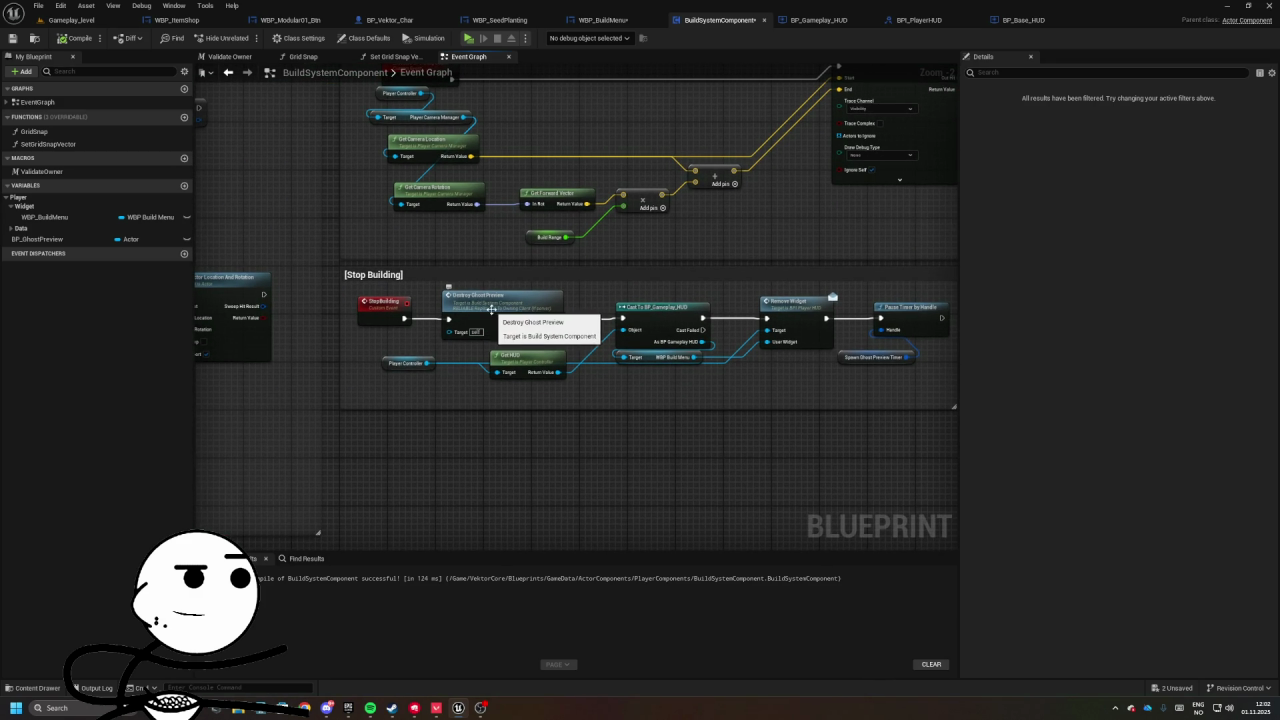
drag(508, 369, 535, 355)
drag(466, 400, 500, 357)
right_click(472, 402)
text(custom)
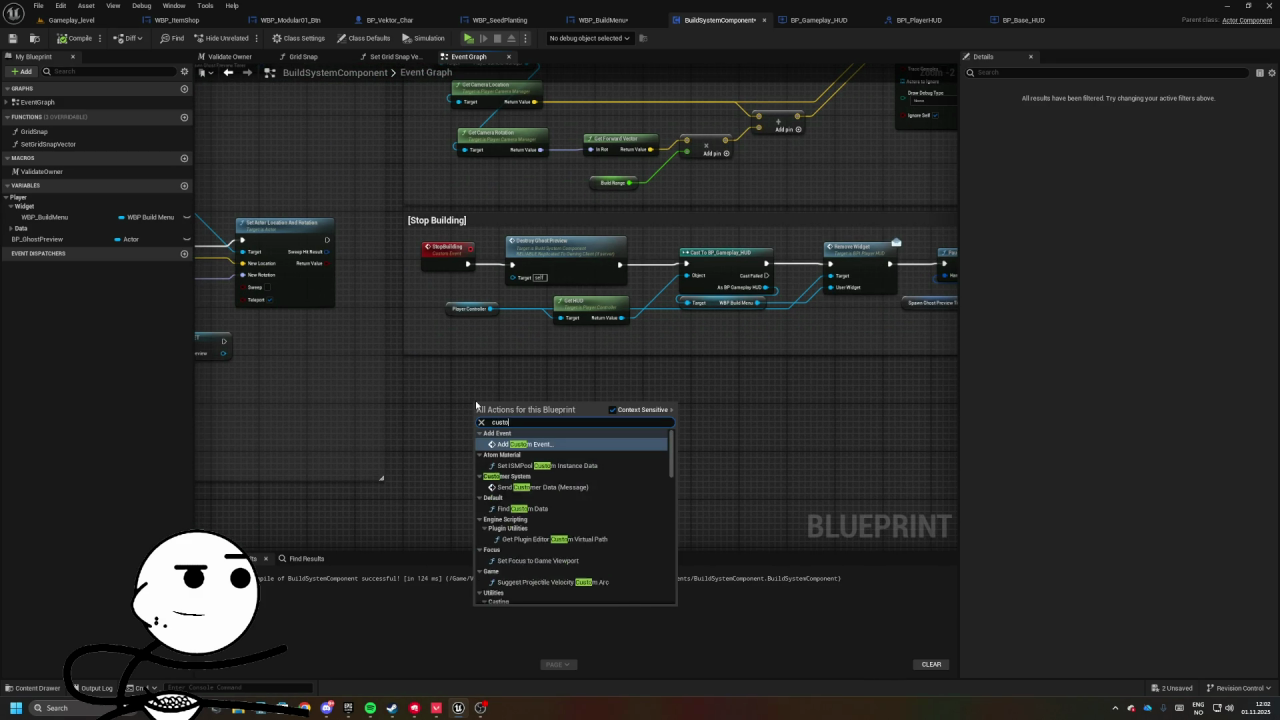
key(Return)
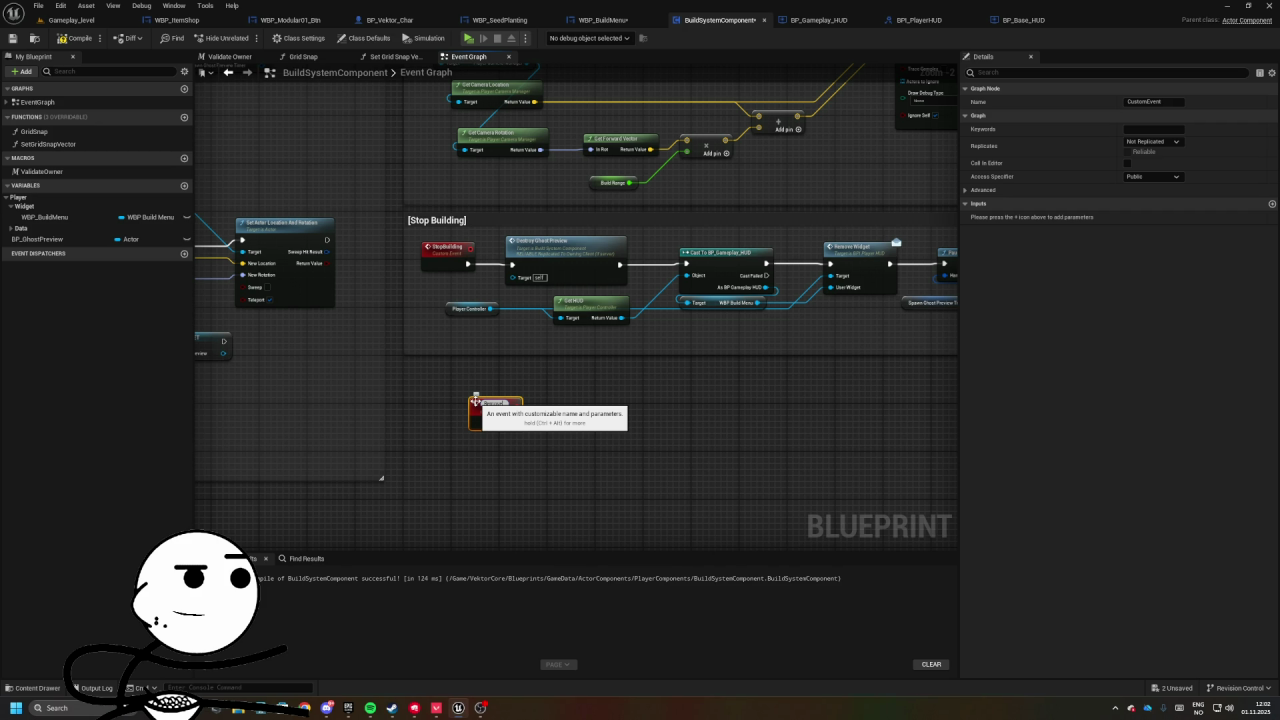
key(Return)
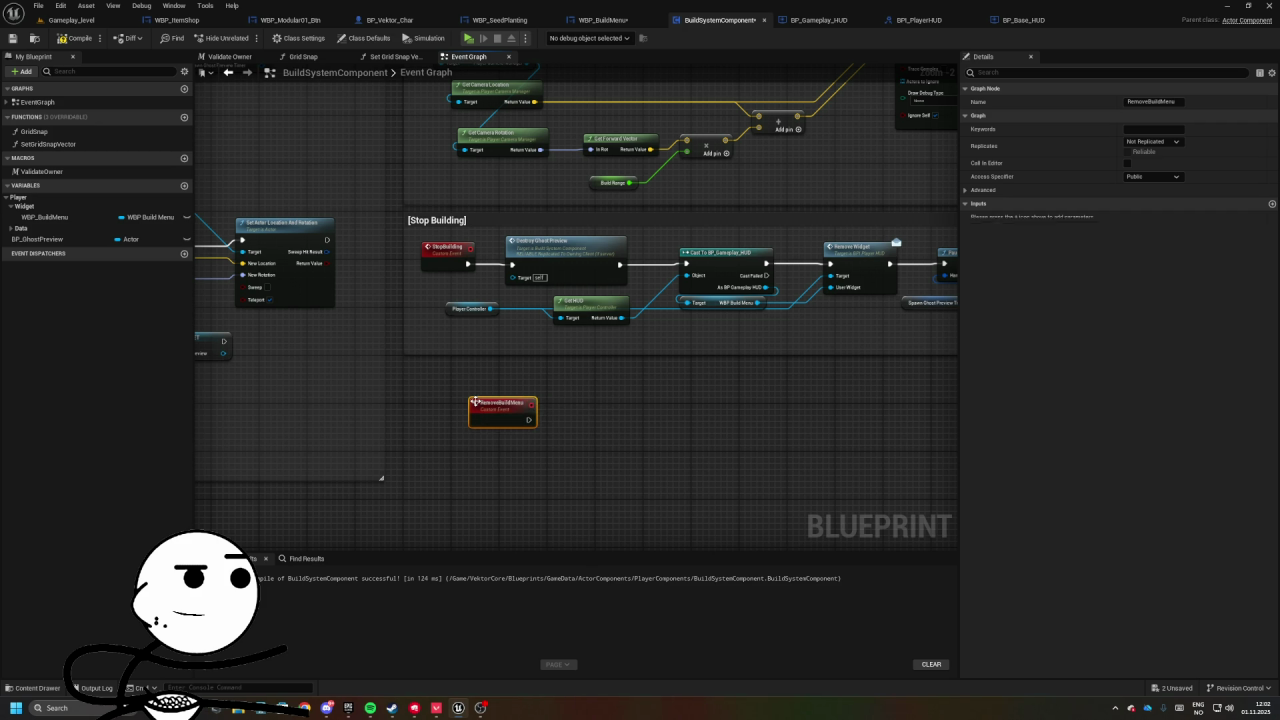
- Move the Get HUD, Cast and Remove Widget nodes under RemoveBuildMenu and wire them to it
drag(724, 281, 614, 297)
mouse_move(546, 268)
mouse_down()
mouse_move(770, 305)
mouse_move(727, 426)
mouse_up()
drag(490, 333, 508, 482)
mouse_move(419, 435)
mouse_down()
mouse_move(537, 403)
mouse_move(735, 392)
mouse_move(735, 423)
mouse_up()
mouse_move(498, 500)
mouse_down()
mouse_move(540, 468)
mouse_move(525, 438)
mouse_up()
drag(368, 346, 902, 511)
- Wrap the new event's nodes in a comment titled [Remove Build Menu]
key(c)
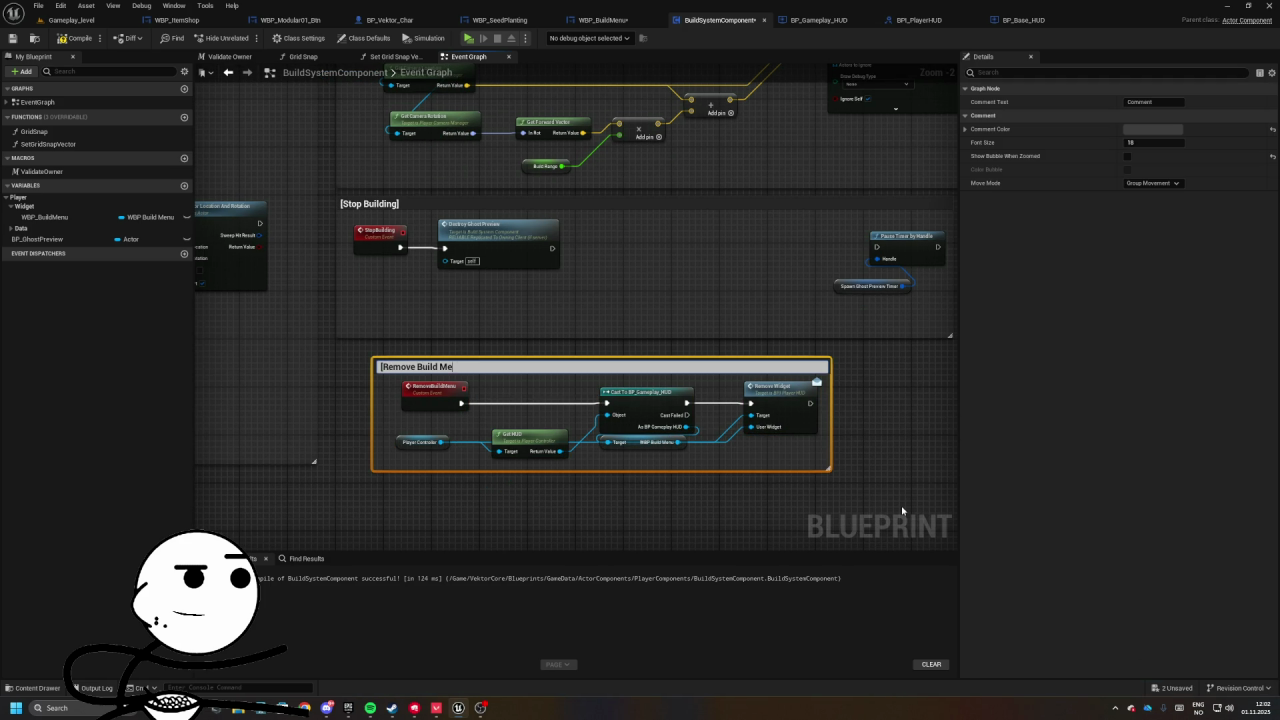
text(])
key(Return)
drag(400, 450, 498, 414)
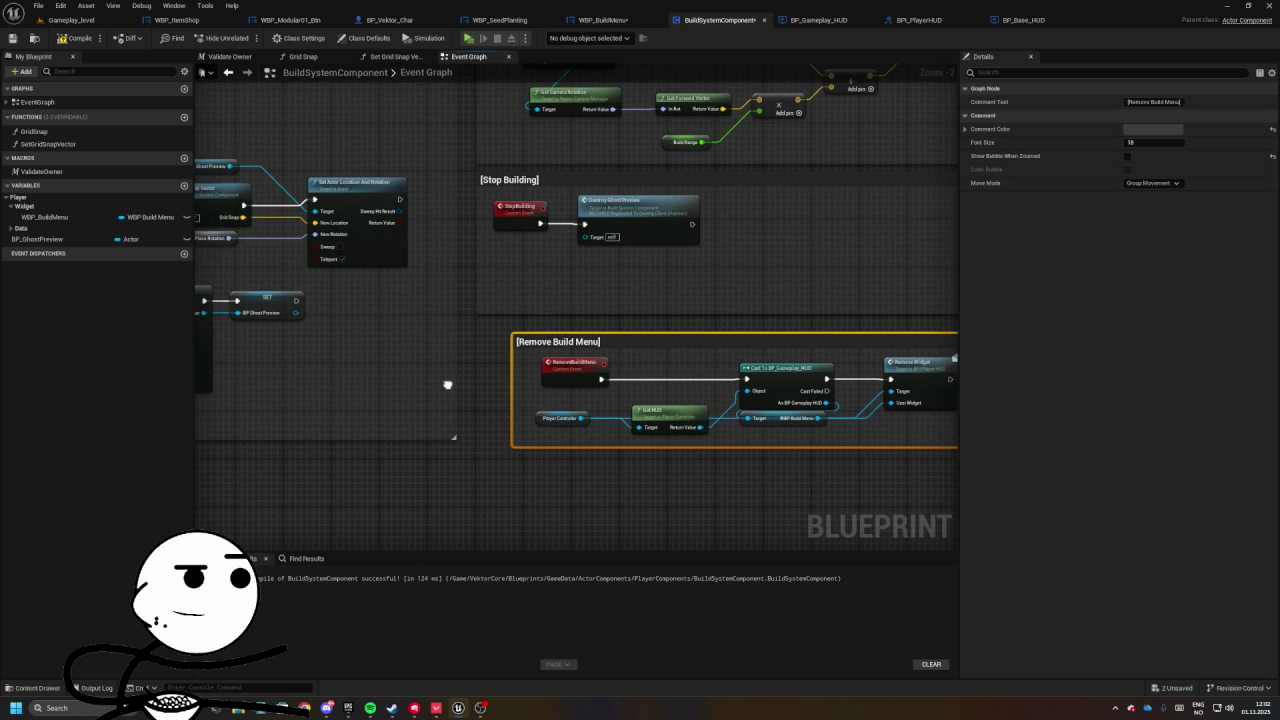
double_click(520, 330)
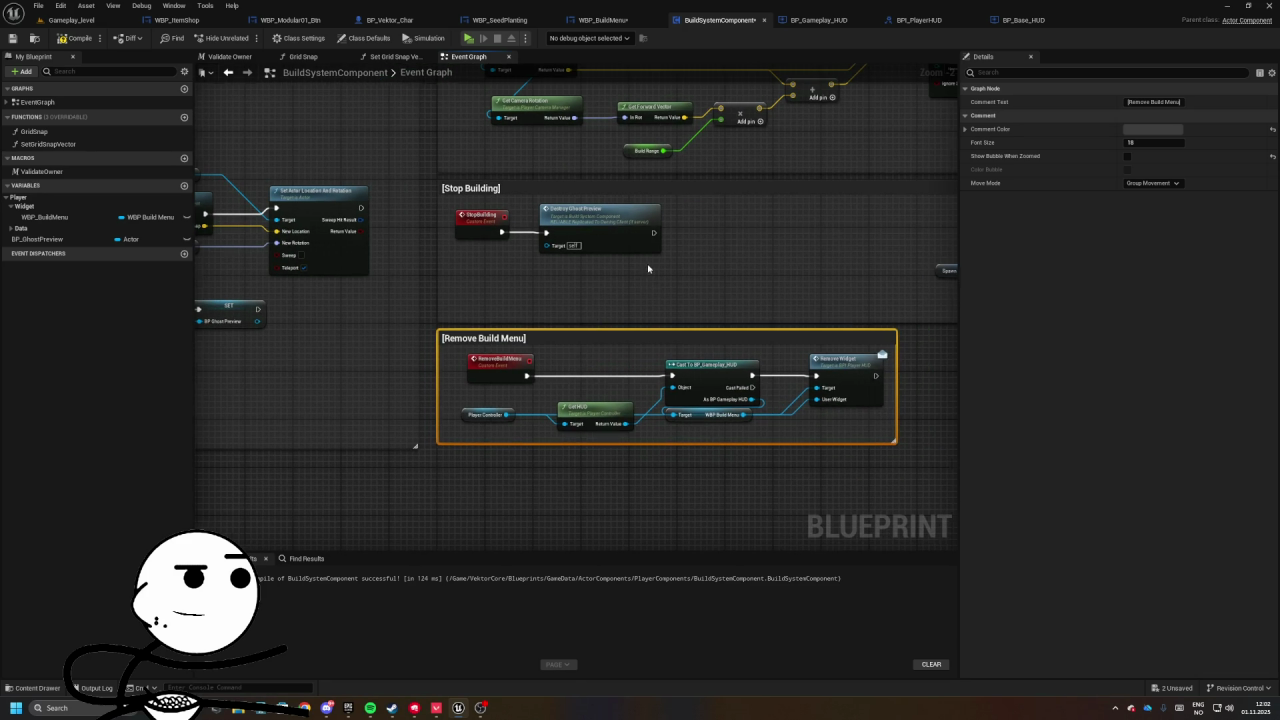
- Call Remove Build Menu after Destroy Ghost Preview, feeding into Pause Timer by Handle
drag(600, 350, 500, 370)
drag(556, 256, 795, 262)
text(emove build)
key(Return)
drag(880, 240, 750, 315)
drag(840, 262, 706, 270)
drag(749, 375, 949, 438)
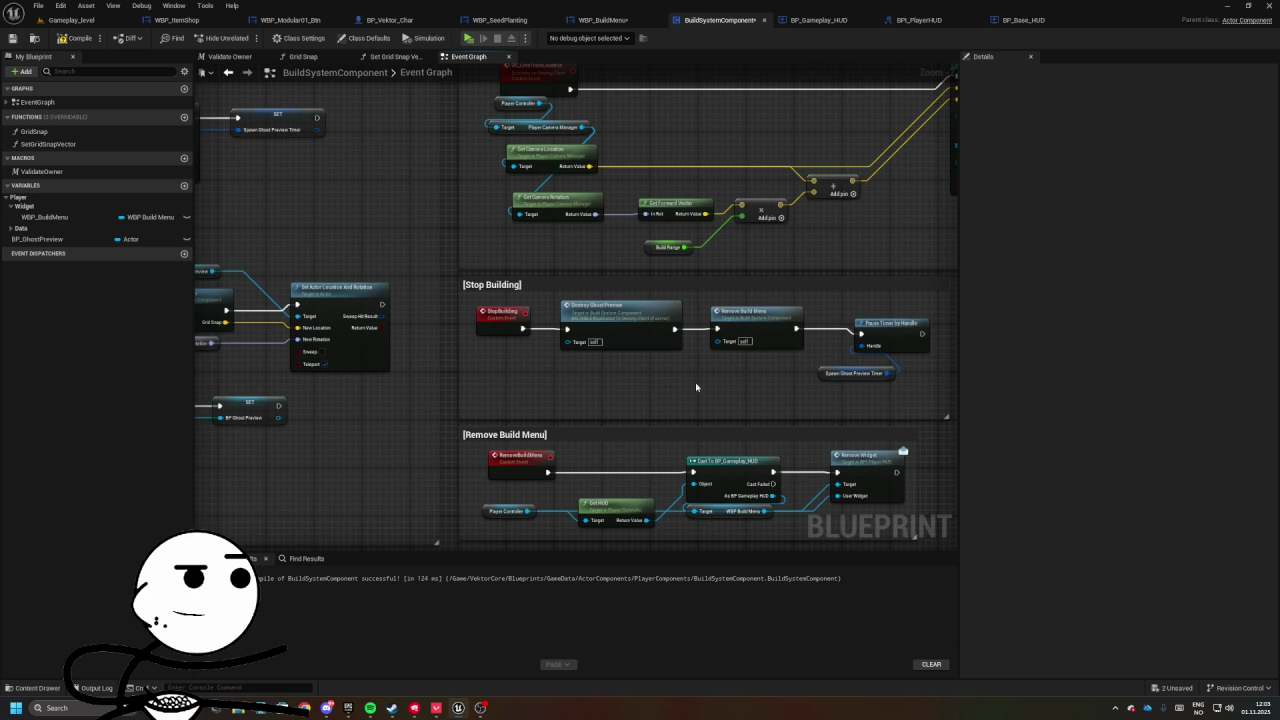
- Replace the Play Fade node with a Remove Build Menu call wired into the Branch
mouse_move(663, 417)
mouse_down()
mouse_move(886, 357)
mouse_move(480, 277)
mouse_move(324, 287)
mouse_move(415, 277)
mouse_move(425, 295)
mouse_up()
text(remove build)
key(Return)
drag(509, 255, 630, 311)
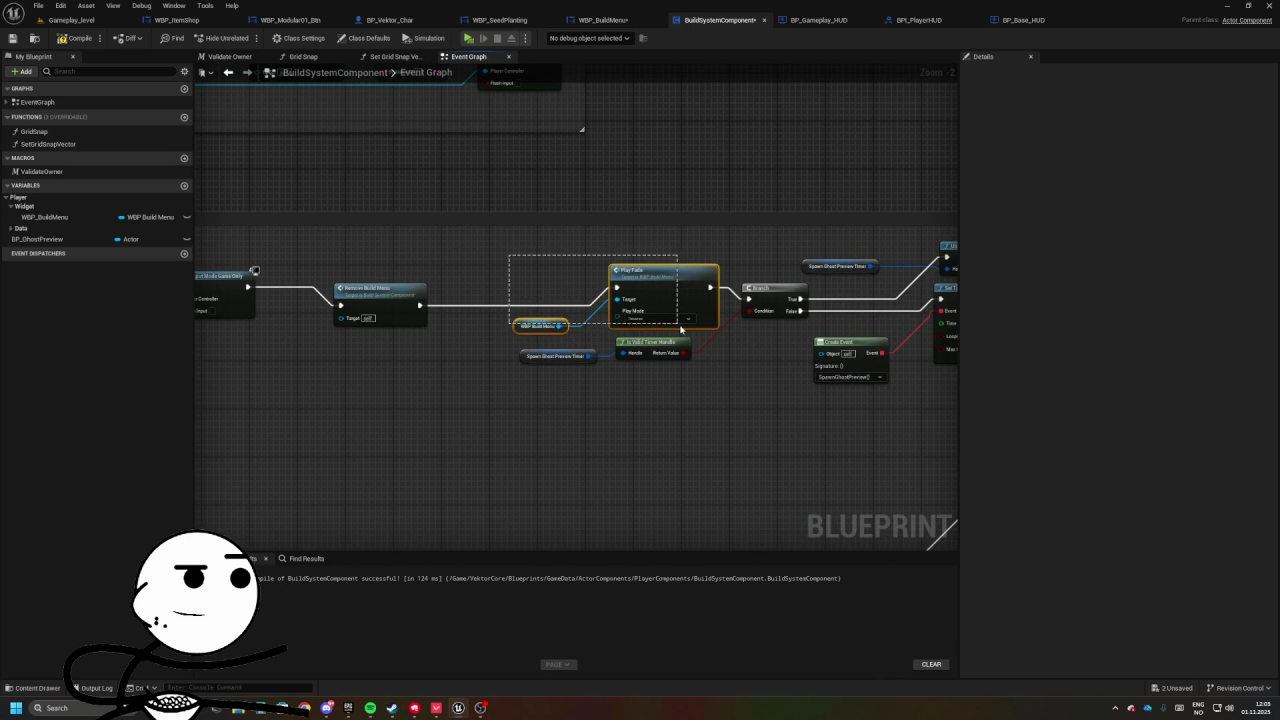
key(Delete)
drag(457, 289, 851, 302)
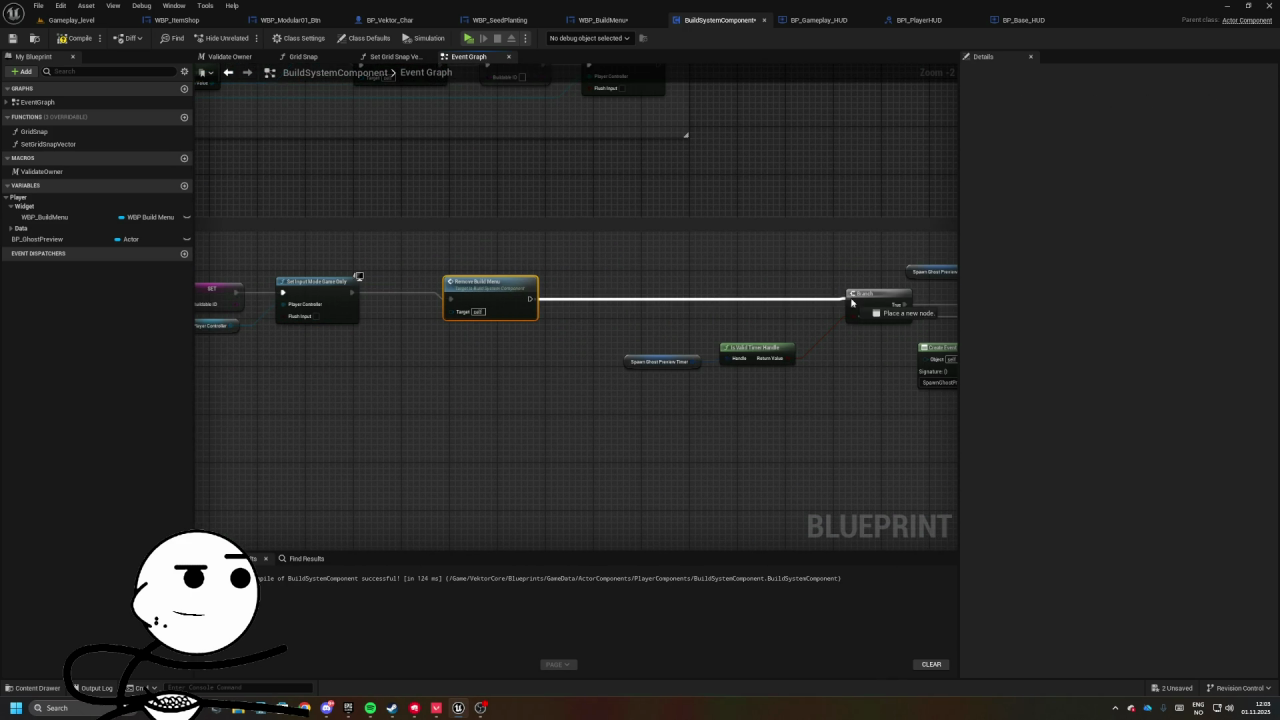
- Shift the timer check nodes and Set Timer by Event group to the left
drag(705, 400, 490, 400)
scroll(490, 300, down, 1)
mouse_move(405, 372)
mouse_down()
mouse_move(690, 278)
mouse_move(428, 284)
mouse_move(383, 257)
mouse_move(723, 380)
mouse_up()
mouse_move(767, 291)
mouse_down()
mouse_move(527, 300)
mouse_move(620, 277)
mouse_move(649, 226)
mouse_move(560, 260)
mouse_move(399, 246)
mouse_up()
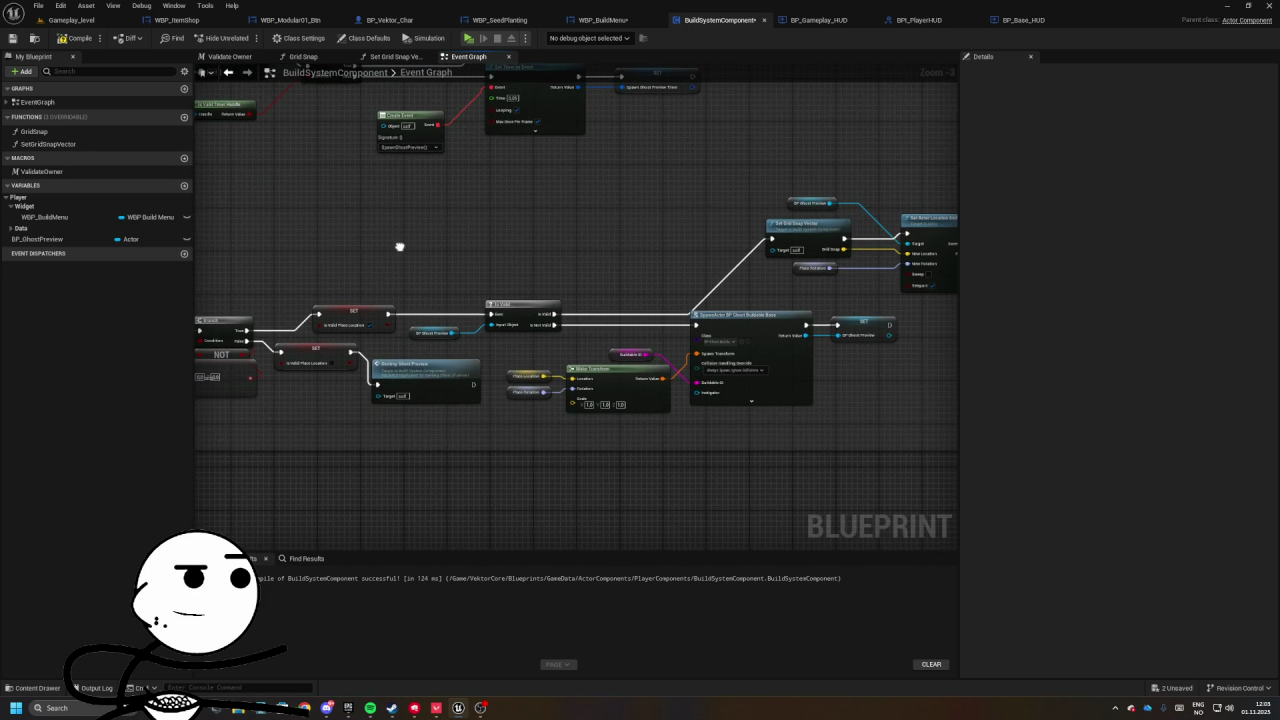
- Review the Place Building section, nudging the Load Actor node slightly left
drag(865, 320, 731, 262)
mouse_move(769, 198)
mouse_down()
mouse_move(640, 300)
mouse_move(470, 345)
mouse_move(629, 380)
mouse_move(494, 366)
mouse_move(409, 297)
mouse_move(471, 372)
mouse_move(343, 286)
mouse_move(396, 251)
mouse_up()
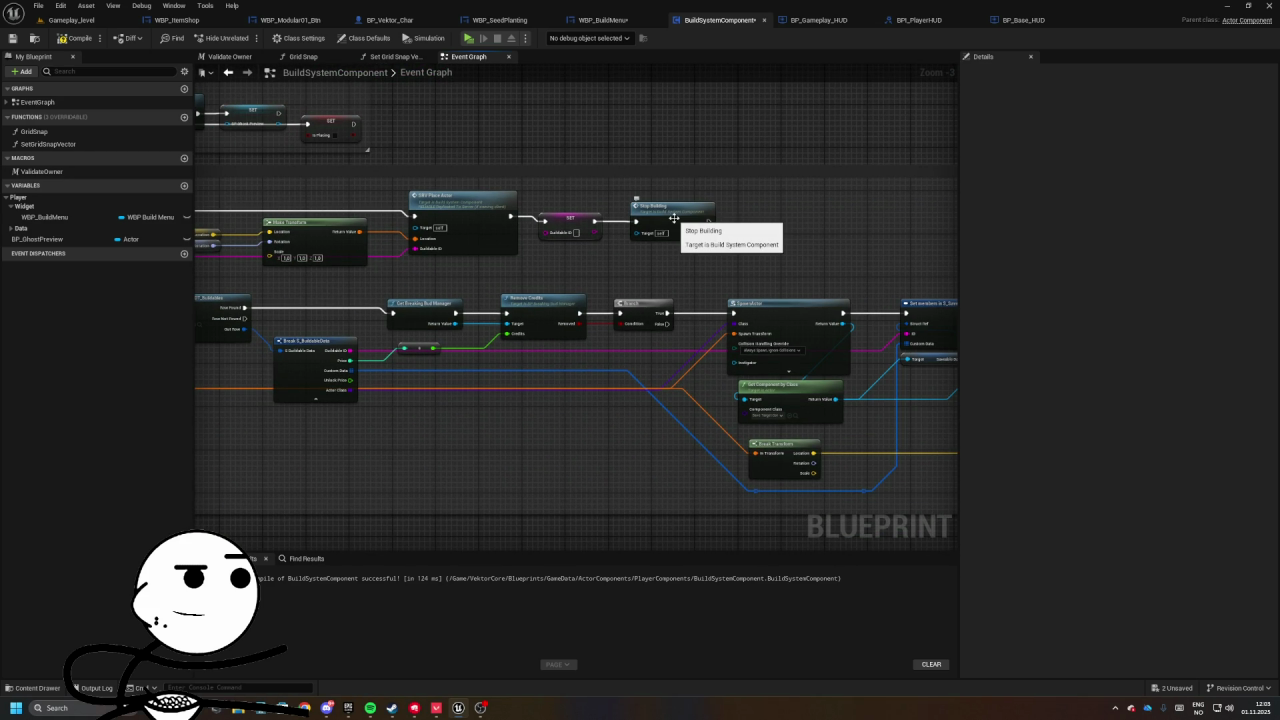
mouse_move(420, 204)
mouse_down()
mouse_move(530, 185)
mouse_move(526, 294)
mouse_move(289, 280)
mouse_move(530, 285)
mouse_move(553, 298)
mouse_move(393, 296)
mouse_up()
drag(600, 290, 400, 275)
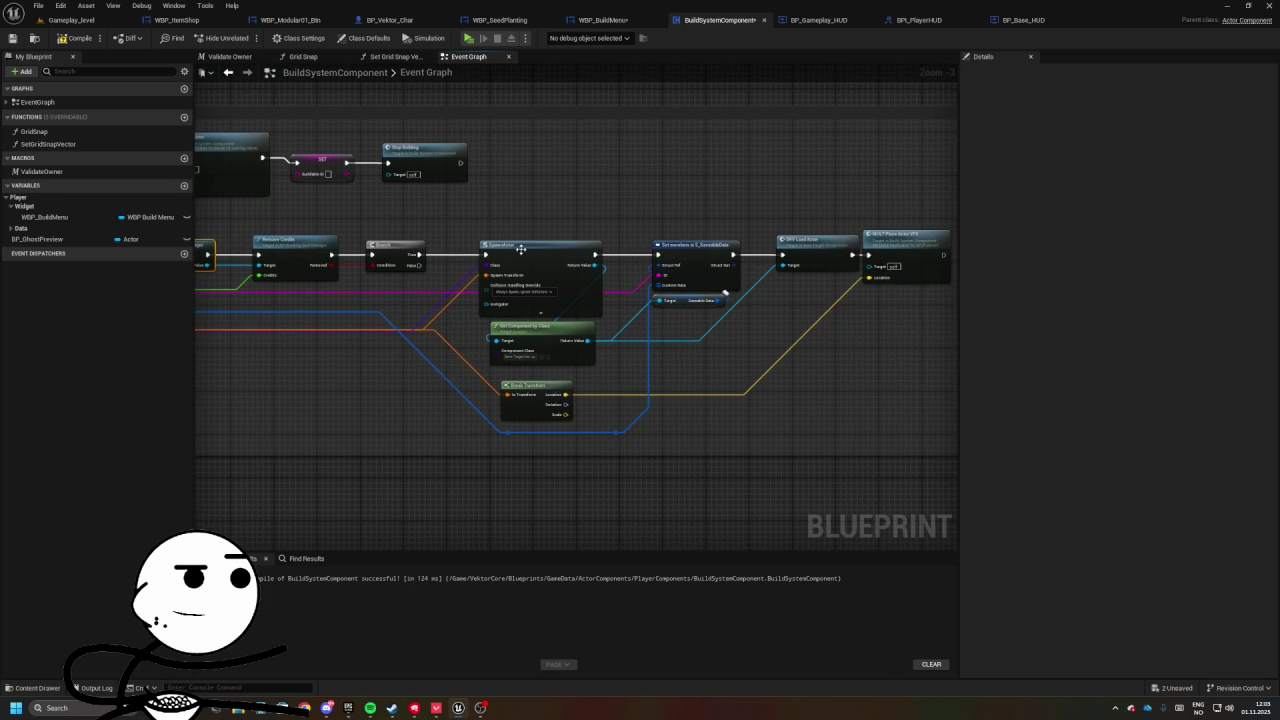
drag(715, 265, 587, 237)
mouse_move(723, 290)
mouse_down()
mouse_move(688, 221)
mouse_move(740, 248)
mouse_up()
drag(687, 209, 671, 208)
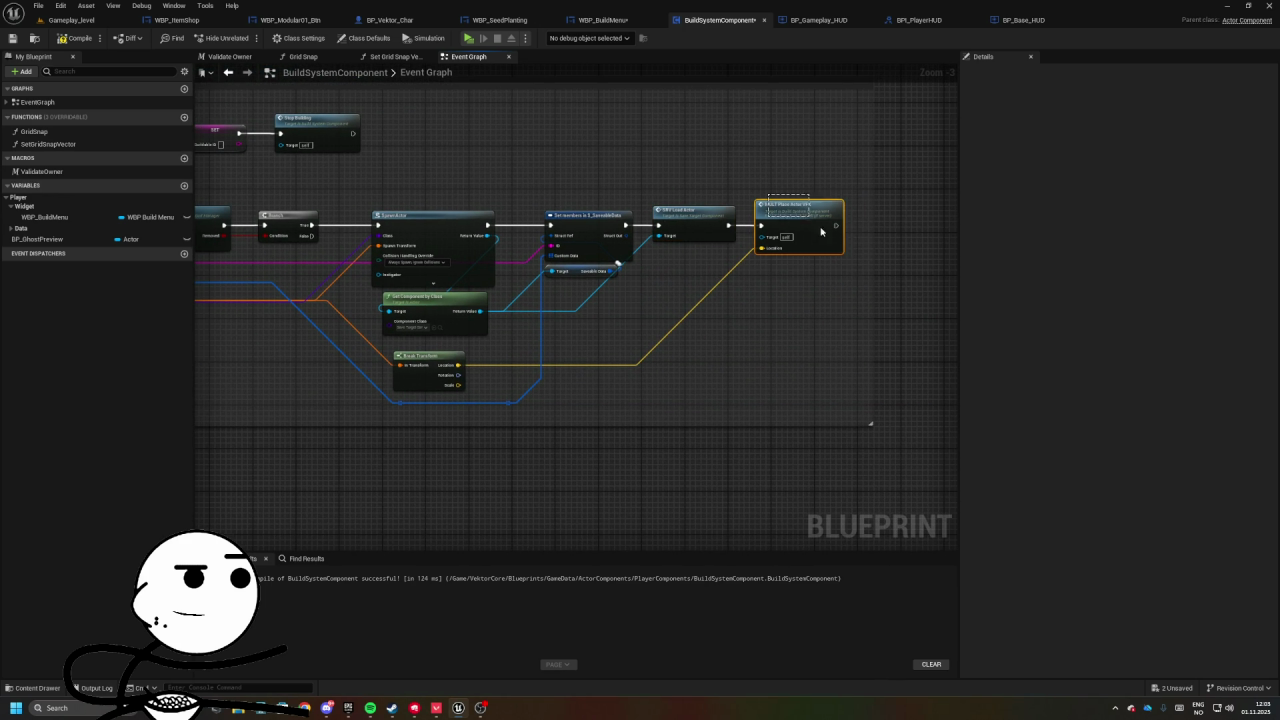
drag(780, 220, 838, 214)
drag(605, 175, 621, 195)
click(748, 257)
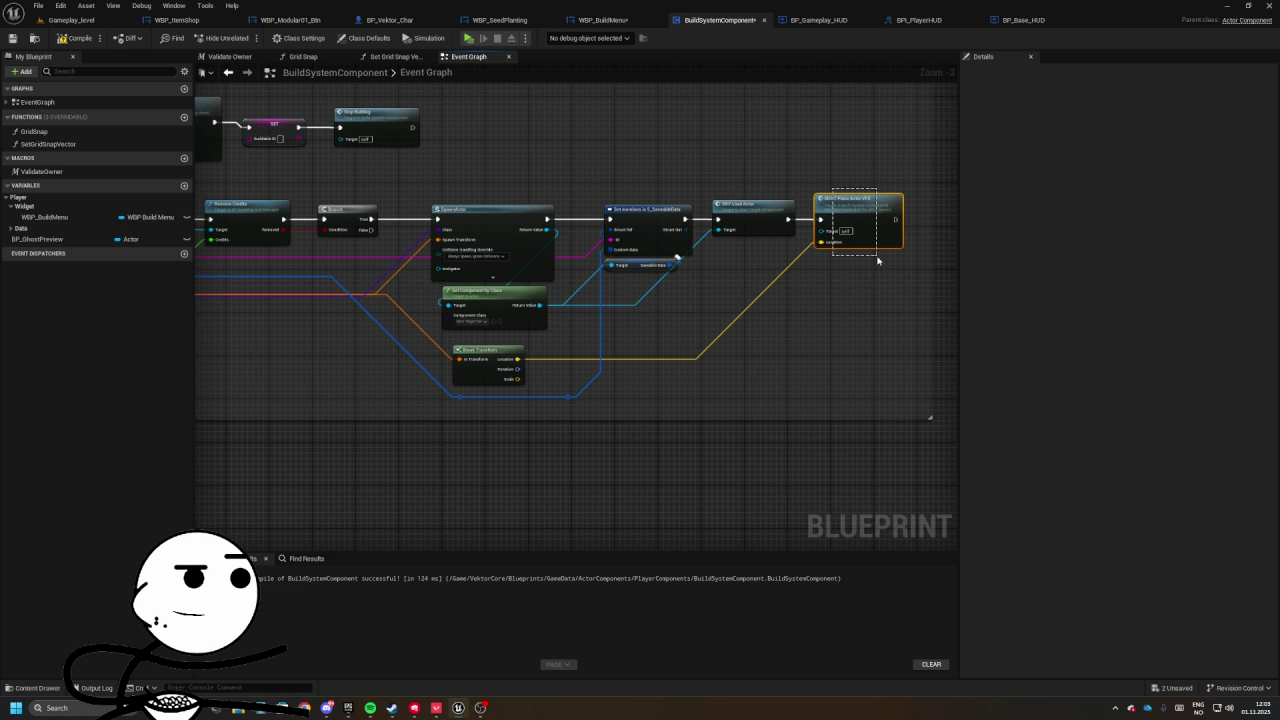
- Review the Destroy Ghost Preview and SpawnGhostPreview sections, then return to Gameplay_level
mouse_move(878, 261)
mouse_down()
mouse_move(674, 271)
mouse_move(783, 231)
mouse_move(714, 398)
mouse_up()
drag(621, 307, 559, 371)
mouse_move(581, 323)
mouse_down()
mouse_move(486, 386)
mouse_move(443, 449)
mouse_up()
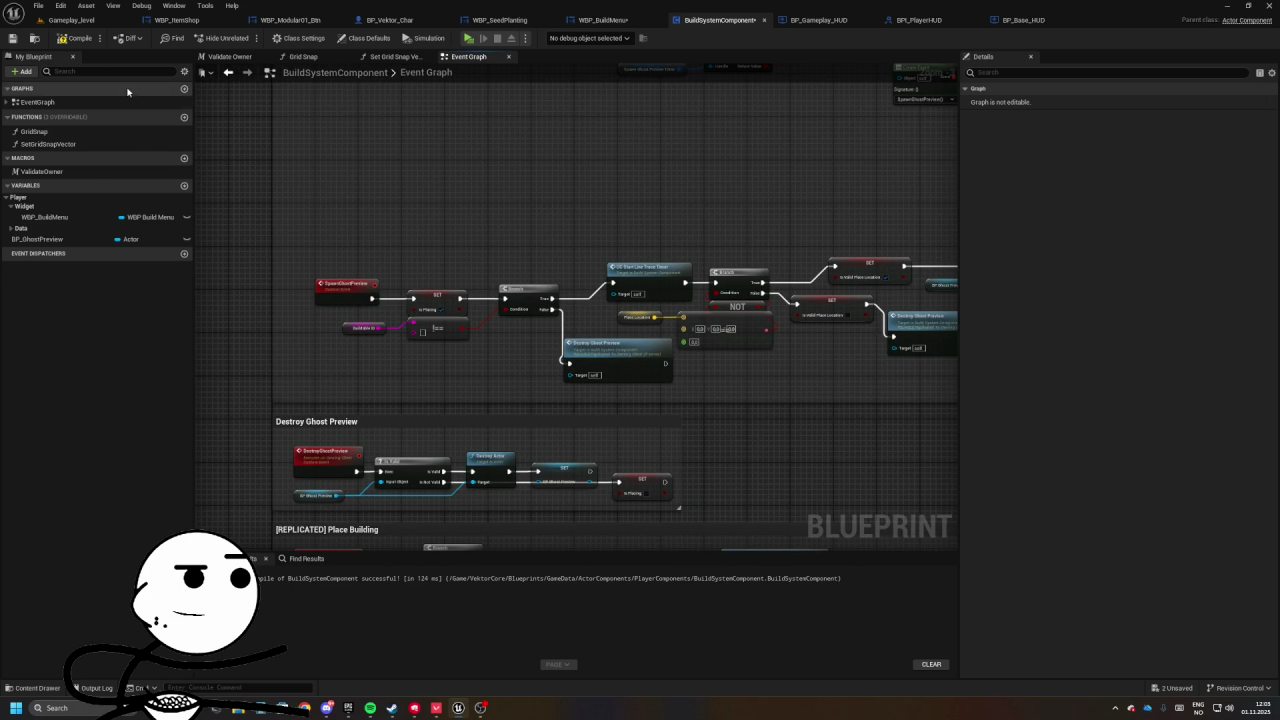
click(75, 20)
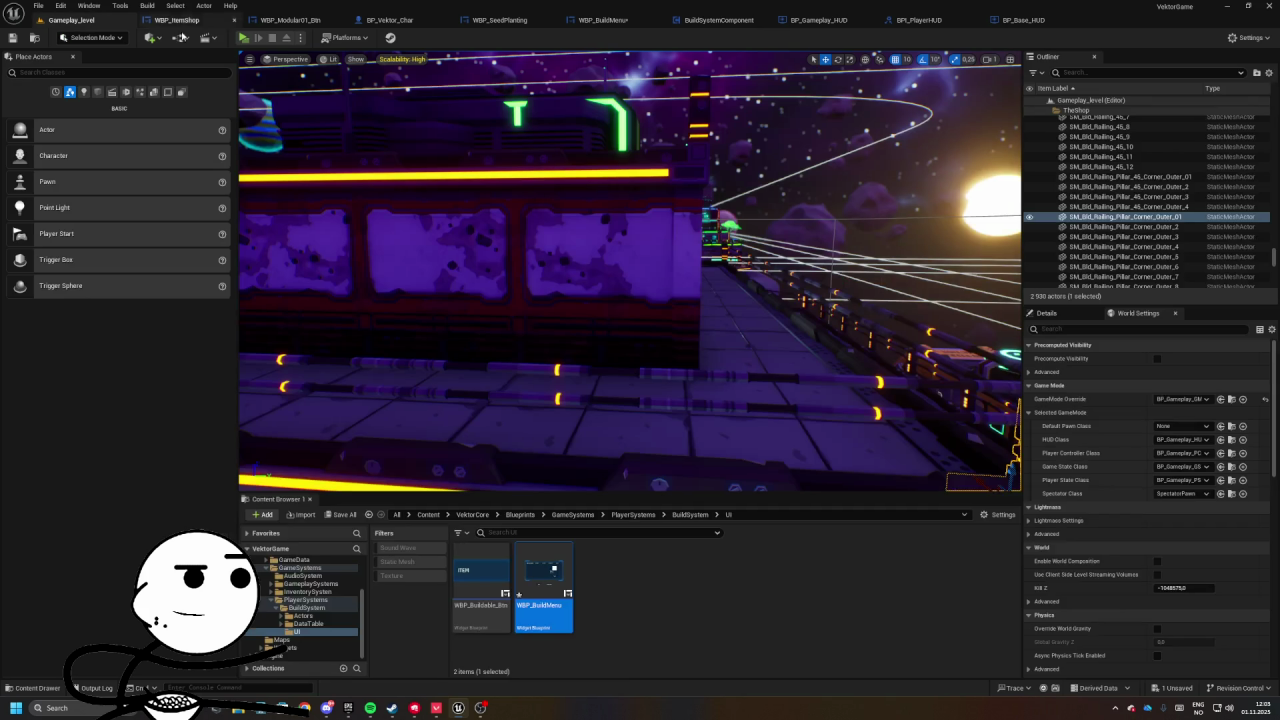
- Run a quick playtest of the build menu, then open WBP_BuildMenu in the Designer
click(244, 38)
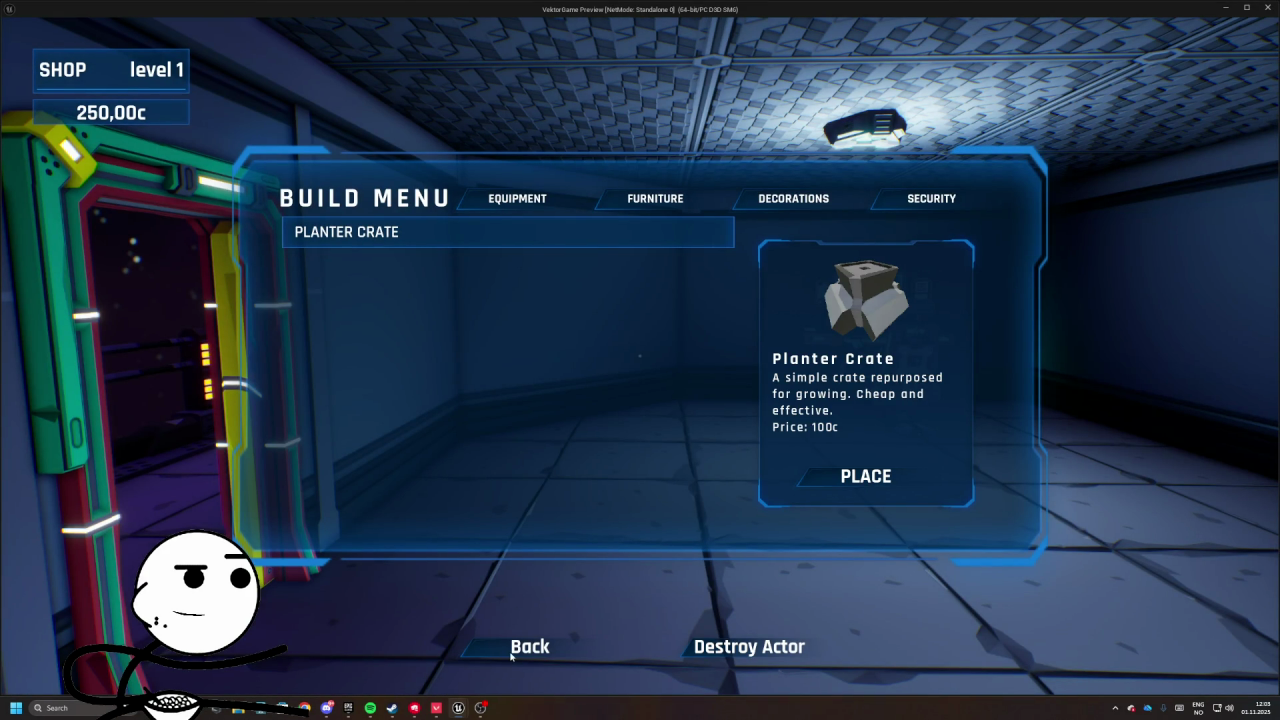
key(Escape)
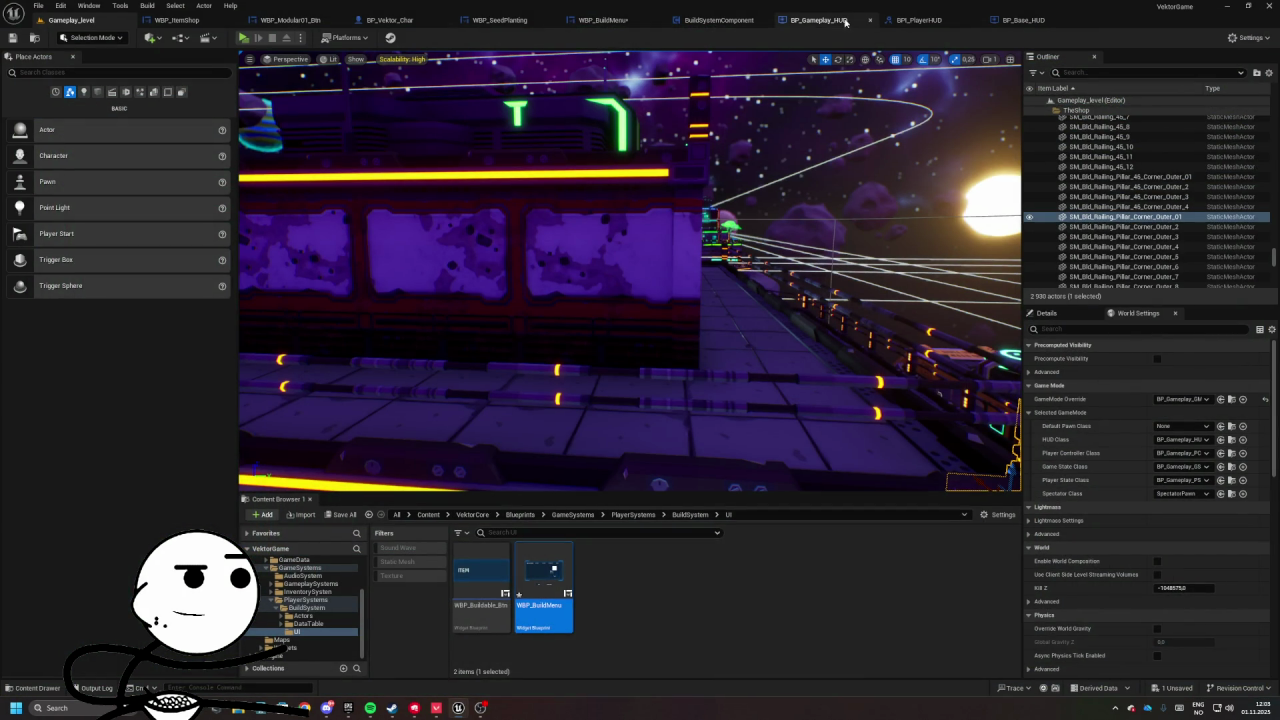
click(604, 20)
click(1190, 38)
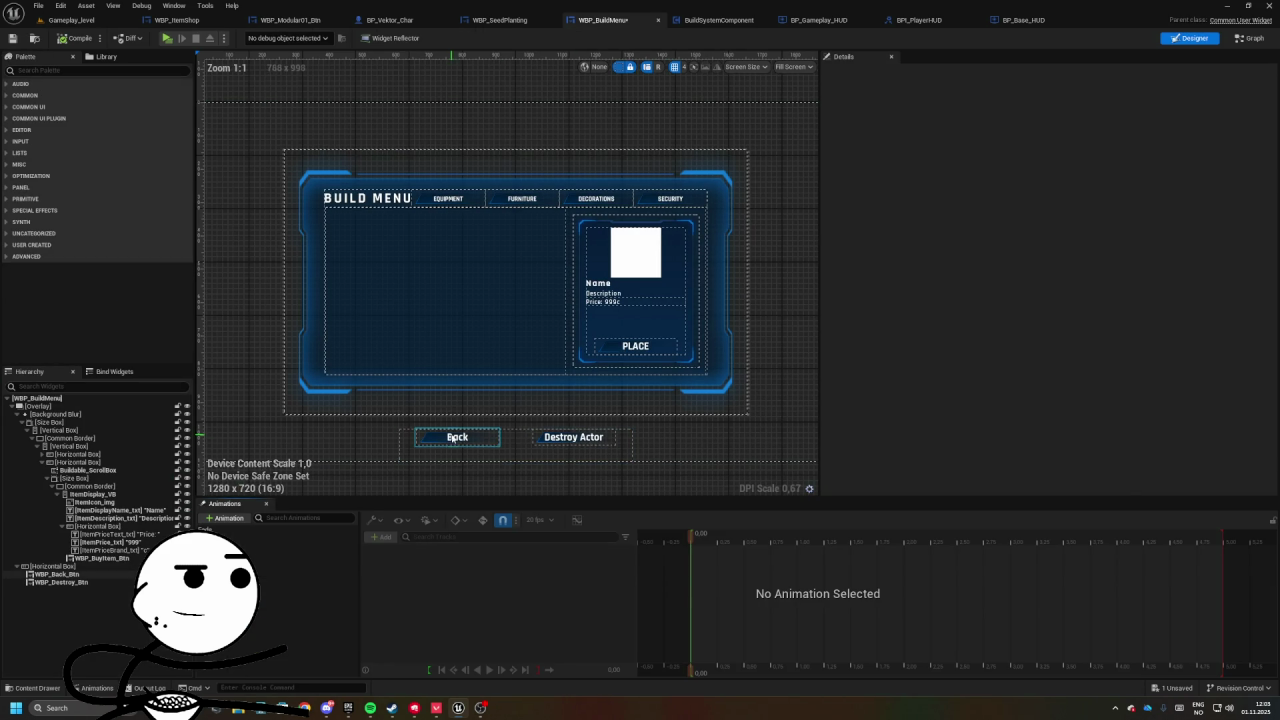
- Jump from the Back button's click event to the BackToGame event definition
scroll(1068, 461, down, 10)
scroll(1068, 461, down, 5)
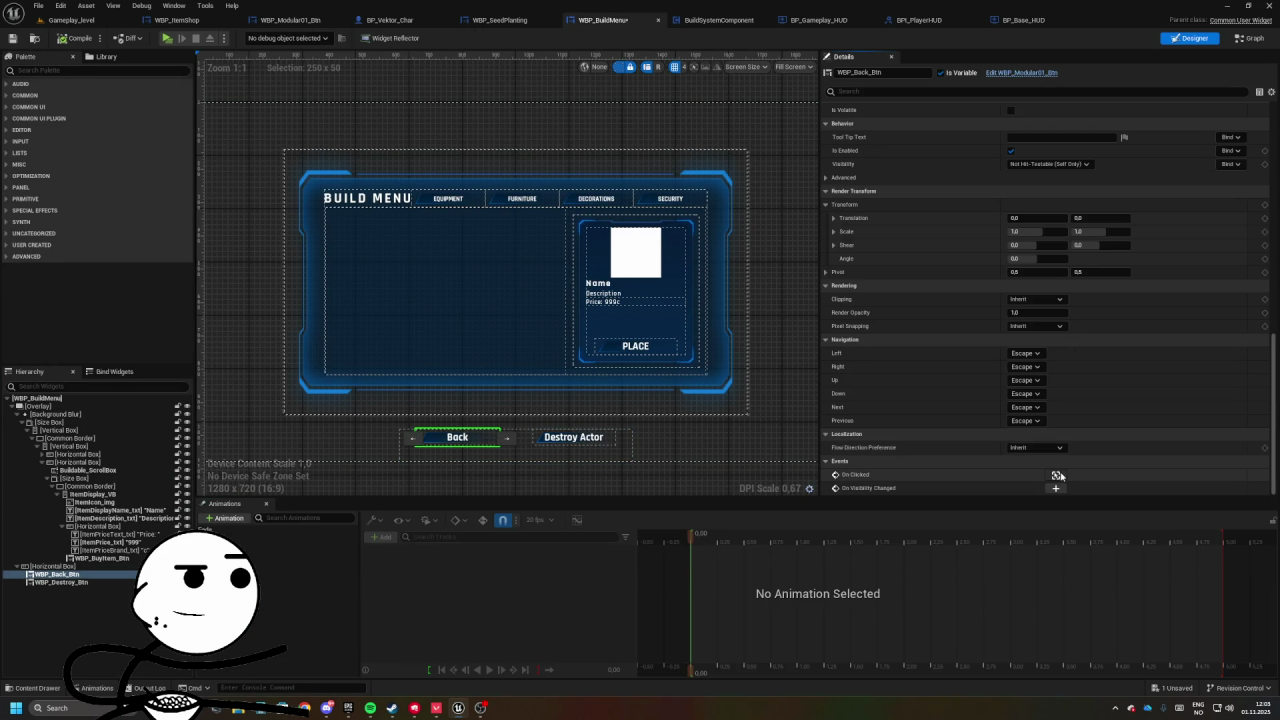
click(1056, 475)
double_click(673, 317)
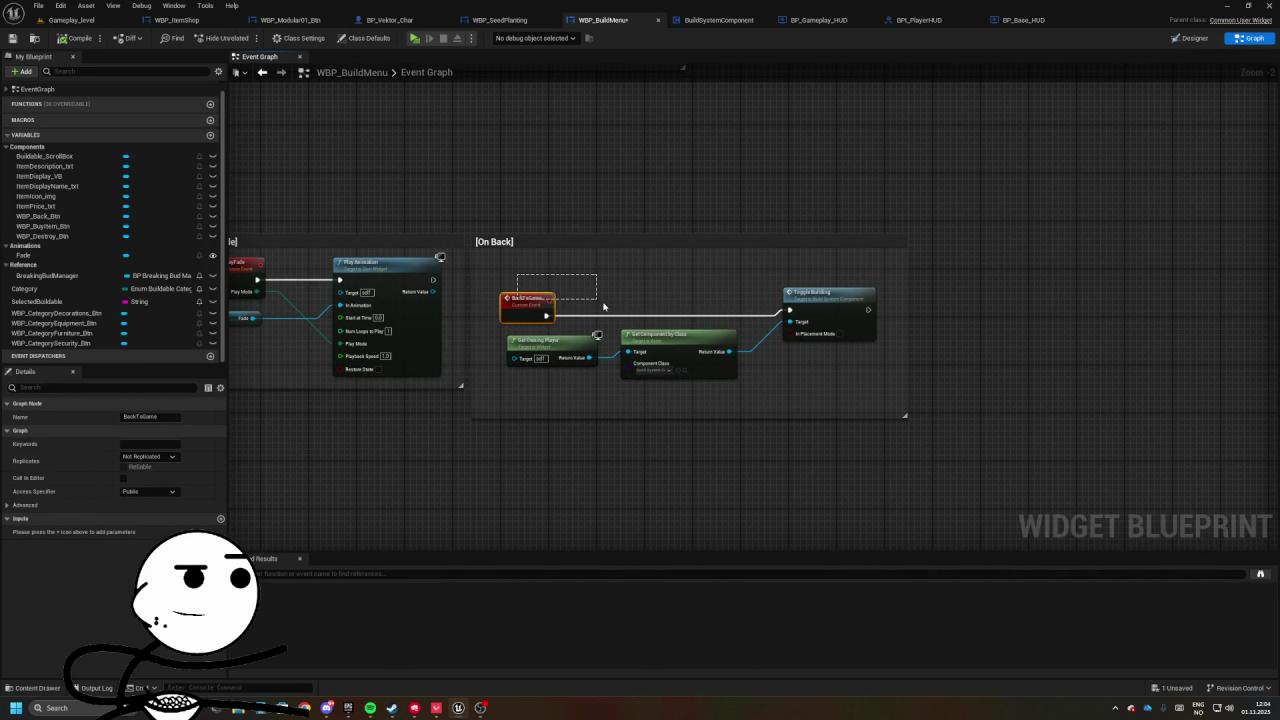
- Rearrange Get Component by Class and Toggle Building in the On Back section to make room
drag(767, 378, 878, 413)
drag(825, 304, 808, 311)
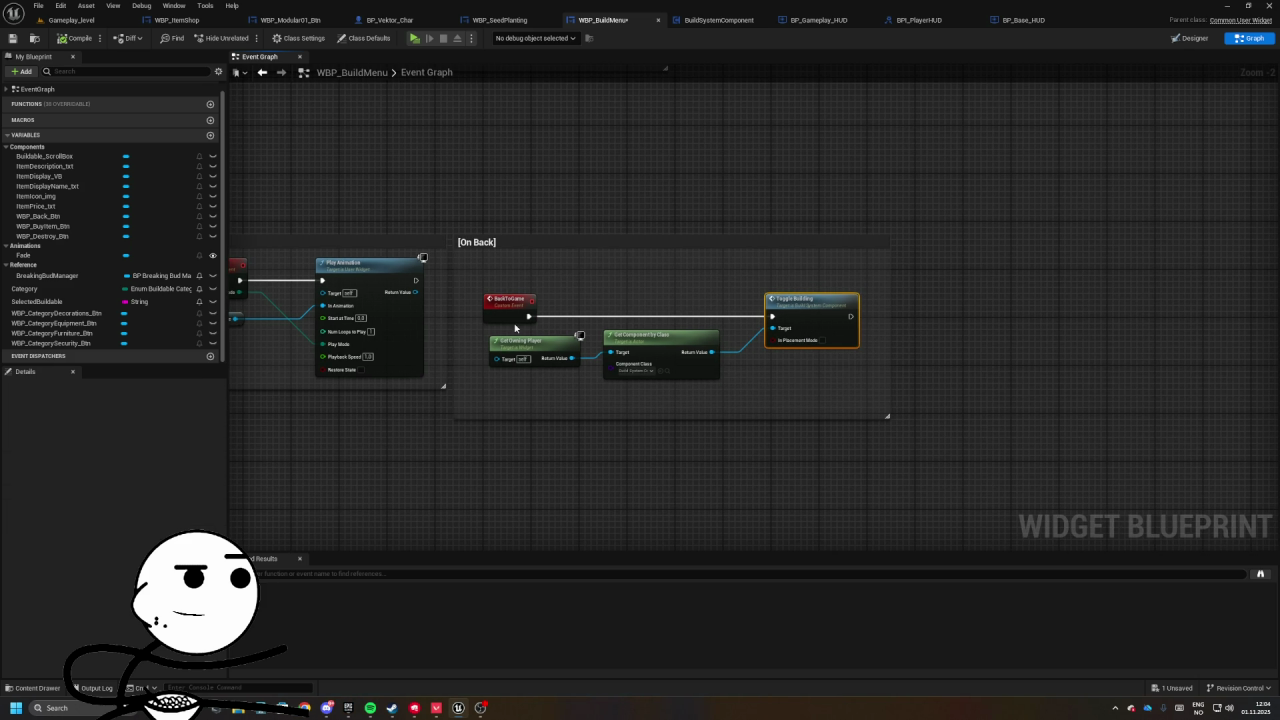
drag(833, 316, 799, 276)
drag(710, 333, 878, 406)
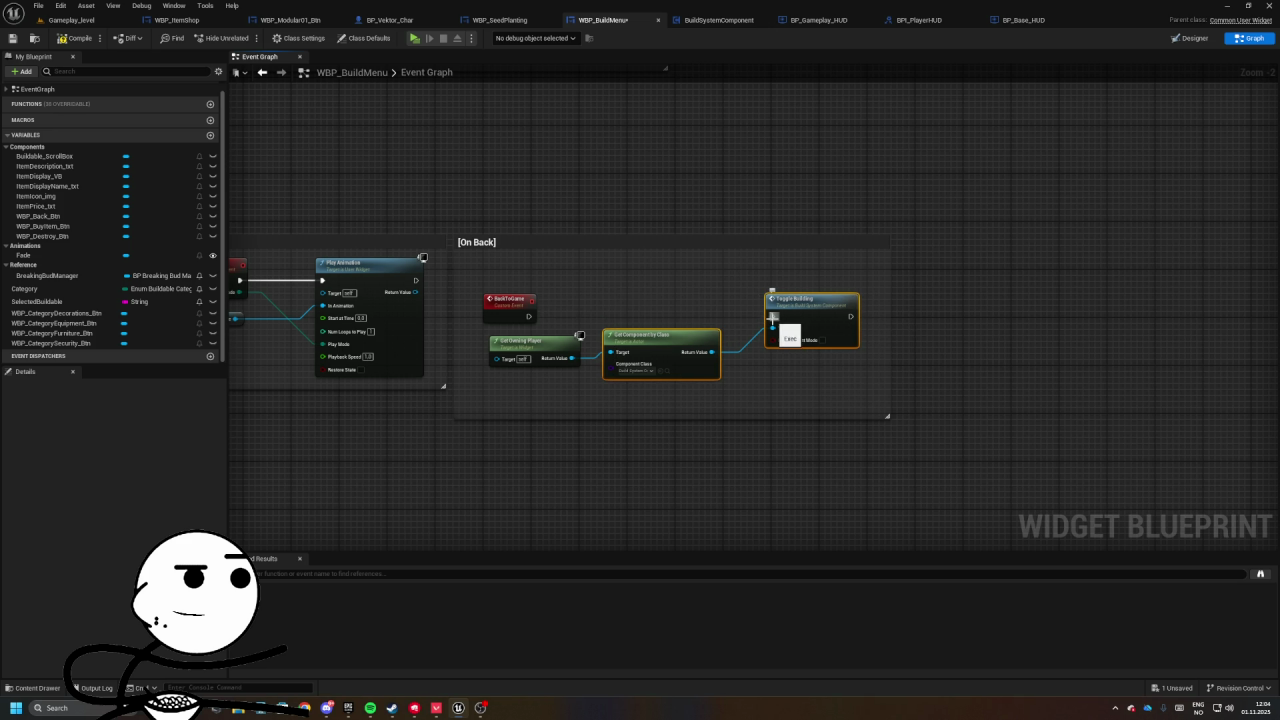
drag(680, 340, 686, 430)
drag(673, 346, 695, 340)
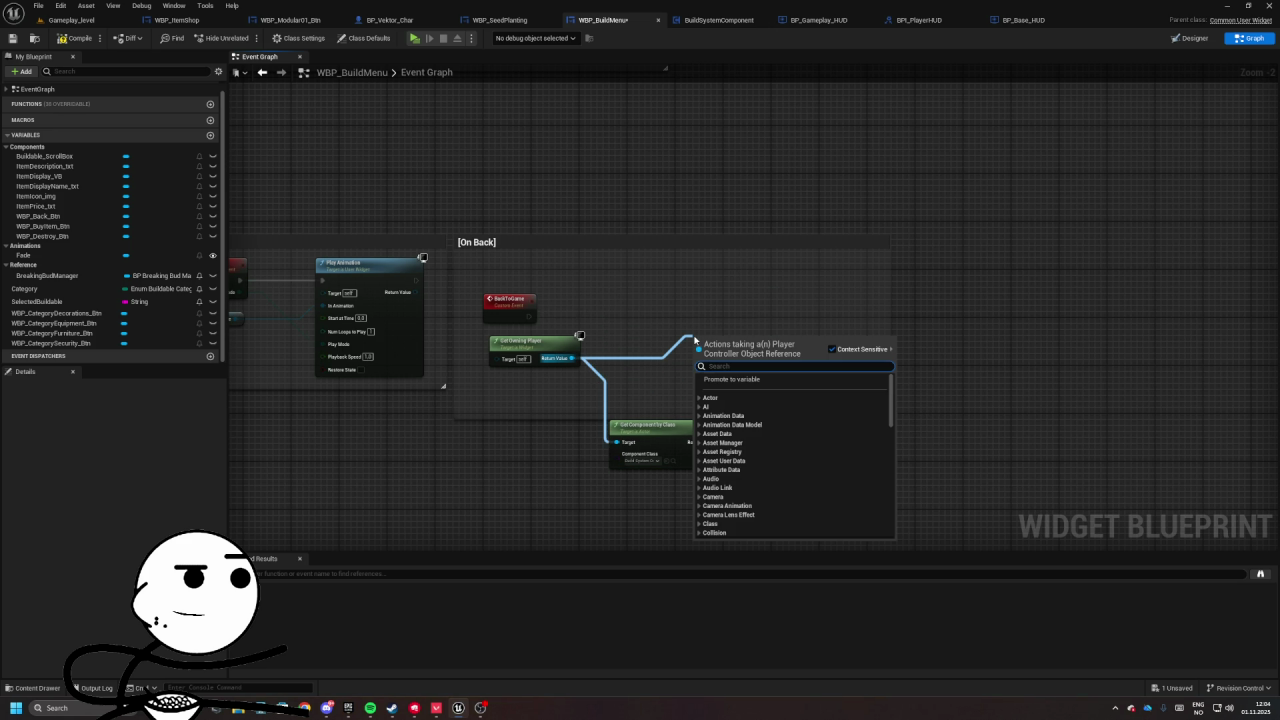
key(Escape)
mouse_move(650, 425)
mouse_down()
mouse_move(650, 370)
mouse_move(678, 367)
mouse_up()
click(800, 380)
- Add Get HUD and a Remove Widget node targeting Self, executed from BackToGame
text(get hud)
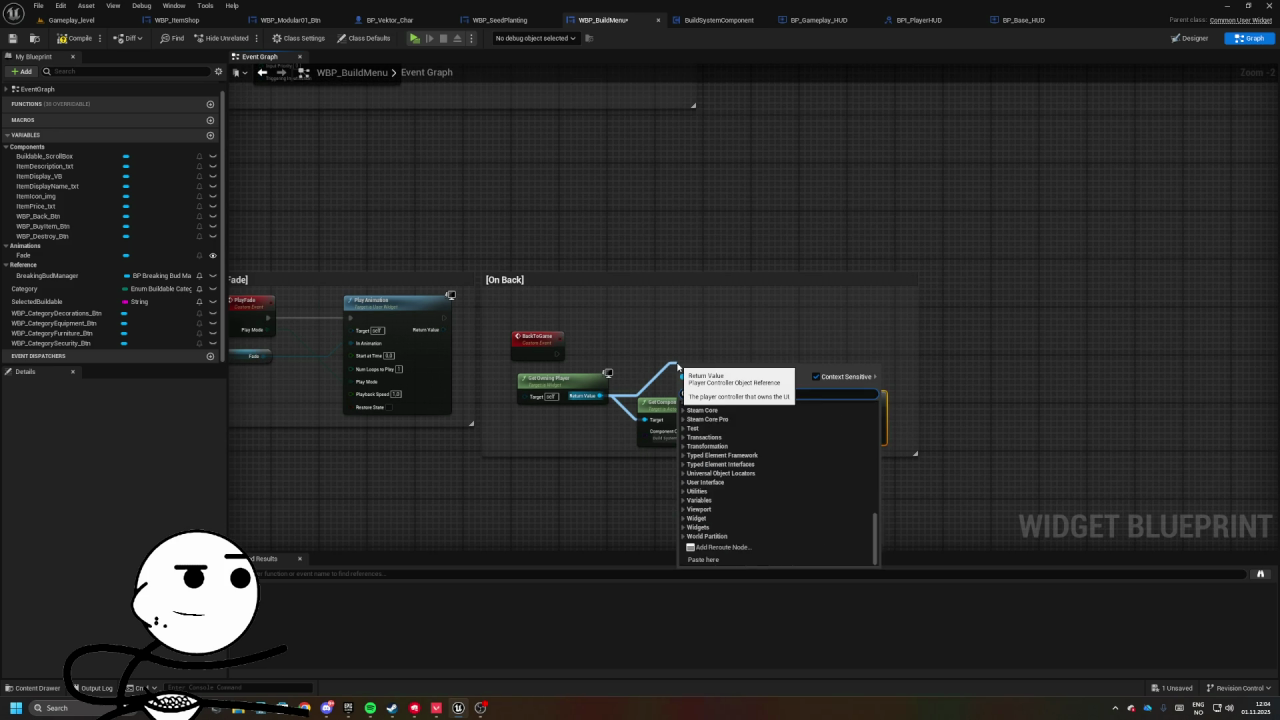
key(Return)
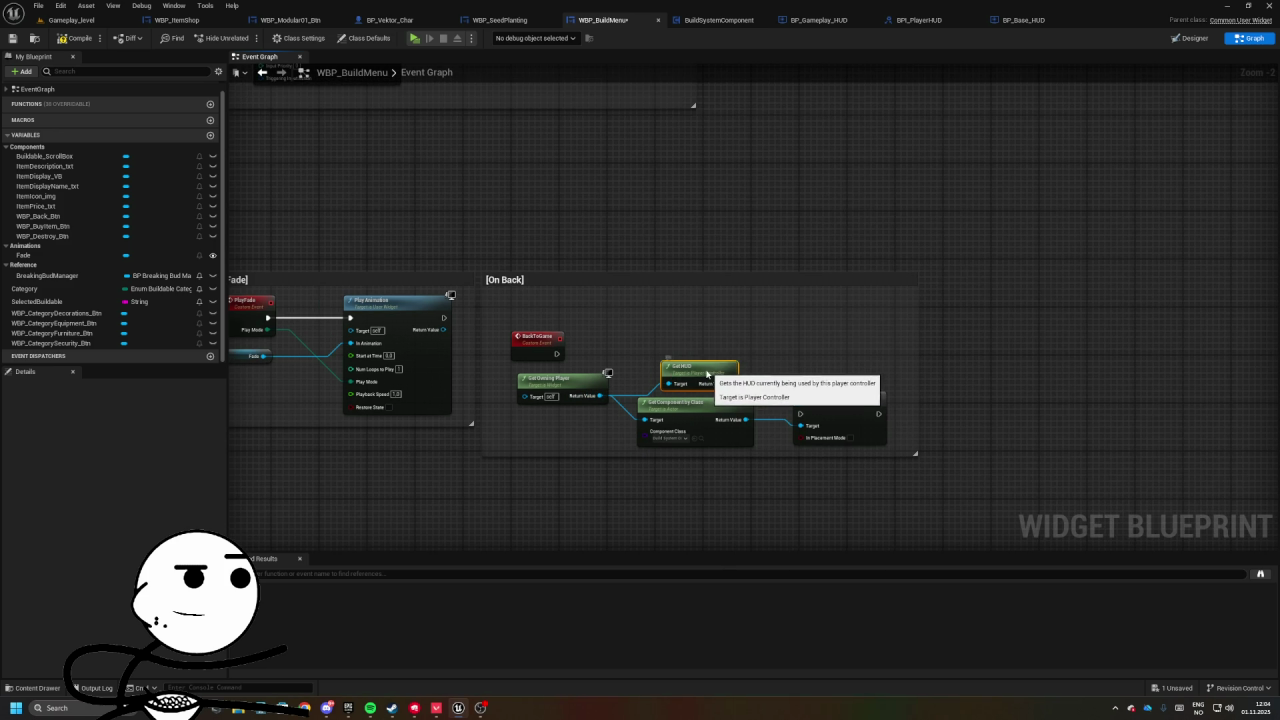
drag(712, 384, 790, 345)
text(remove)
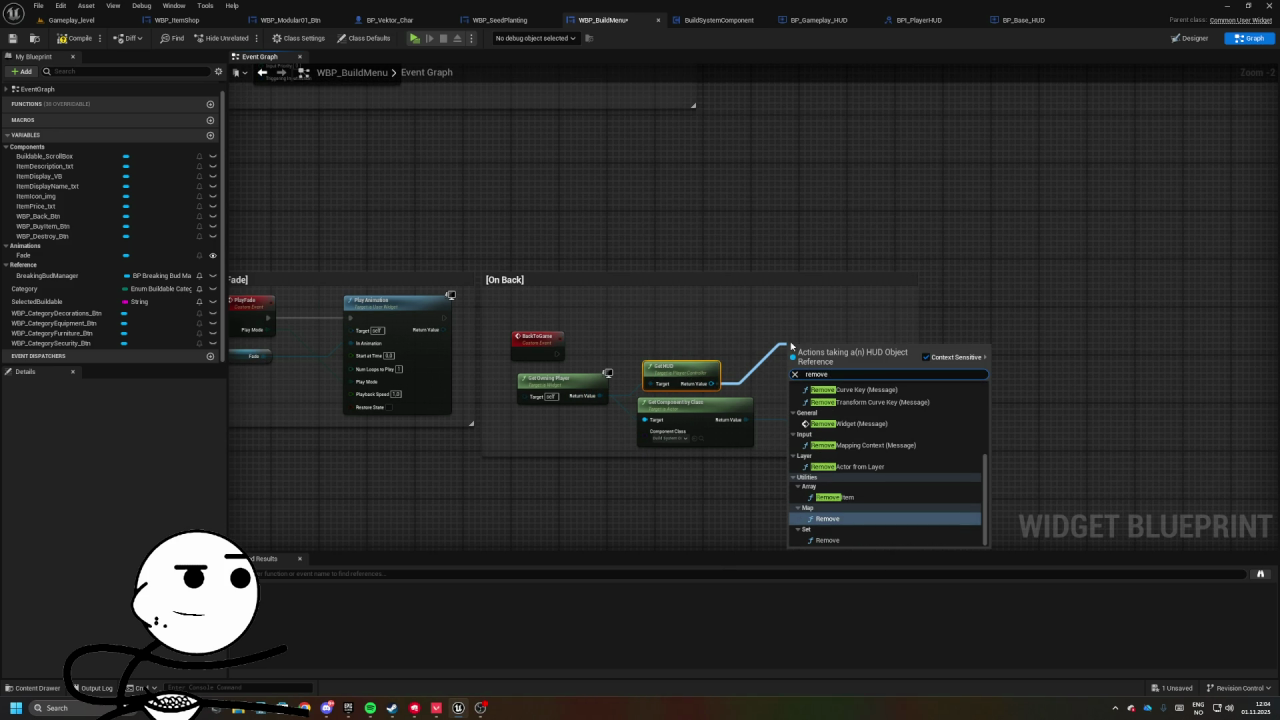
key(Up)
key(Up)
key(Up)
key(Return)
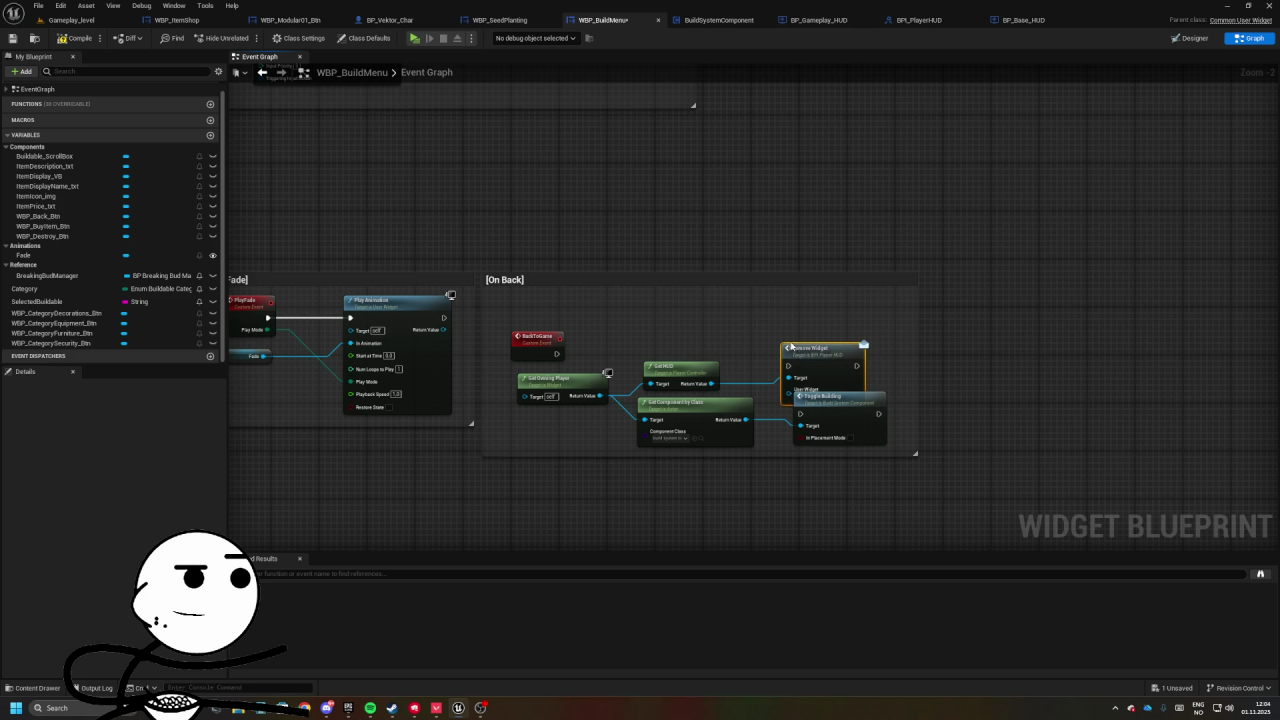
drag(830, 352, 830, 327)
drag(788, 341, 557, 353)
drag(757, 362, 757, 362)
click(790, 372)
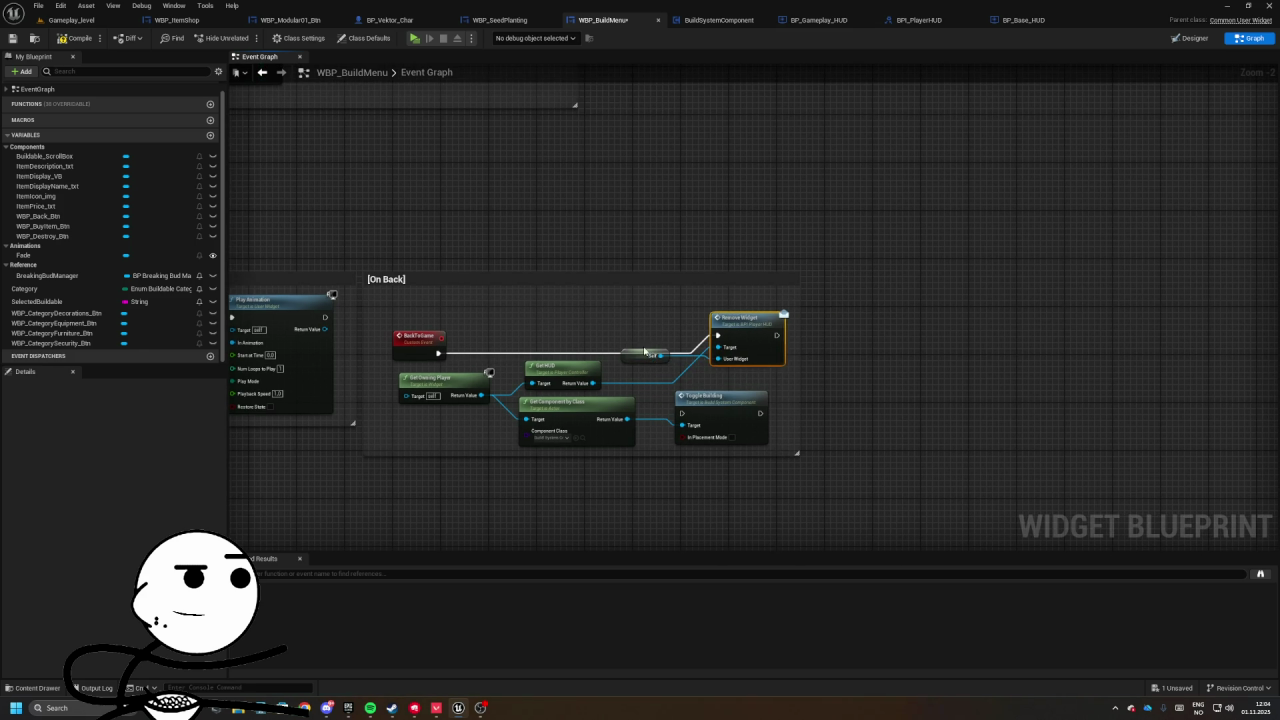
- Move the On Back group upward and centre it in the graph
scroll(760, 397, down, 2)
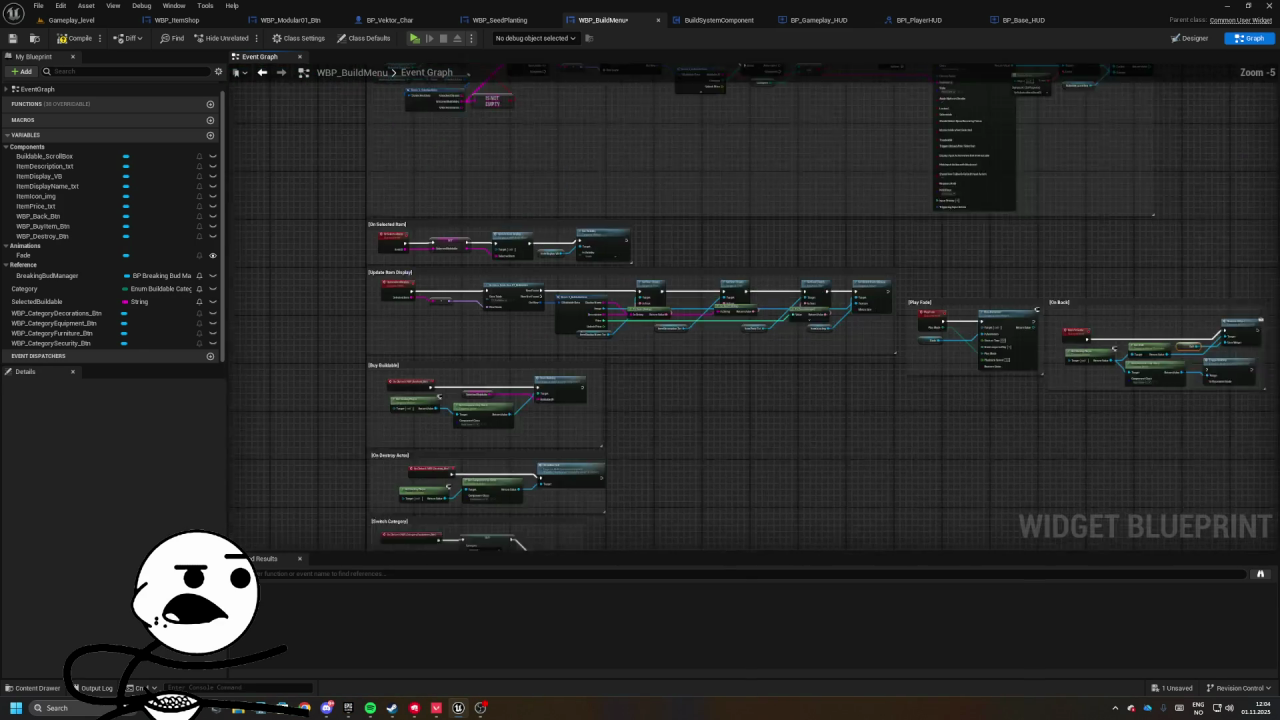
scroll(760, 397, up, 3)
scroll(674, 451, down, 5)
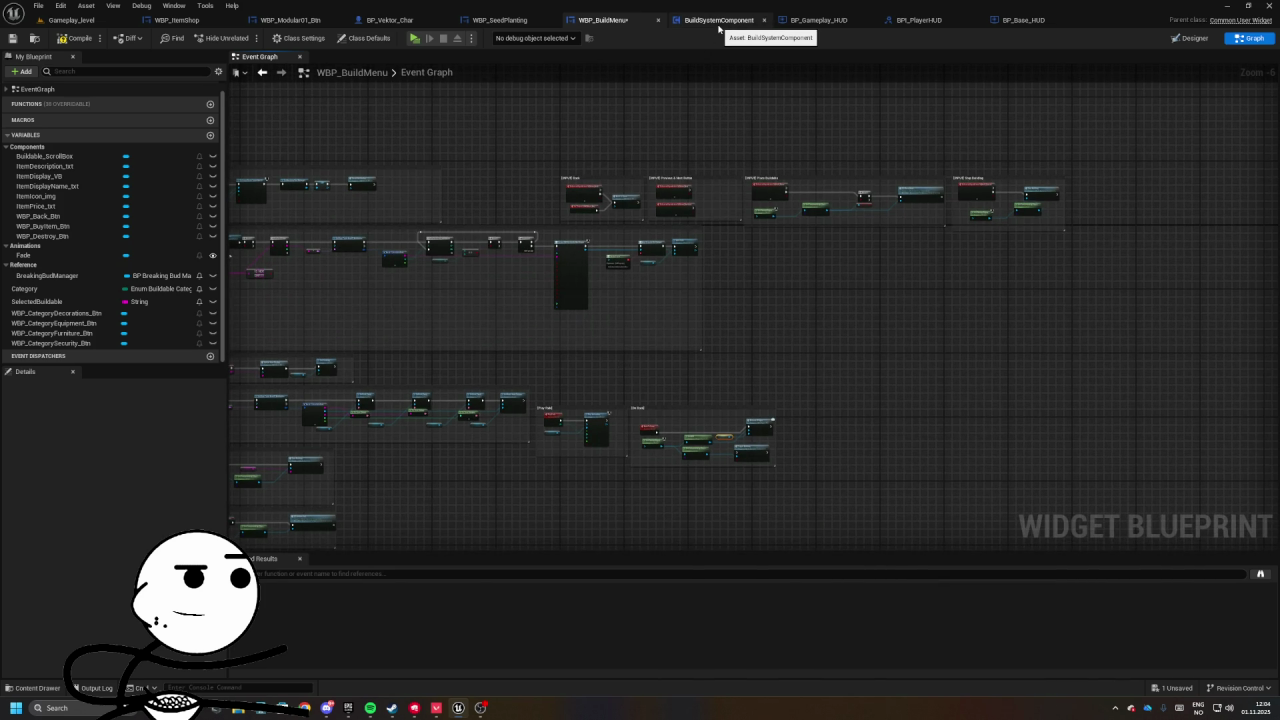
scroll(777, 234, up, 5)
click(537, 258)
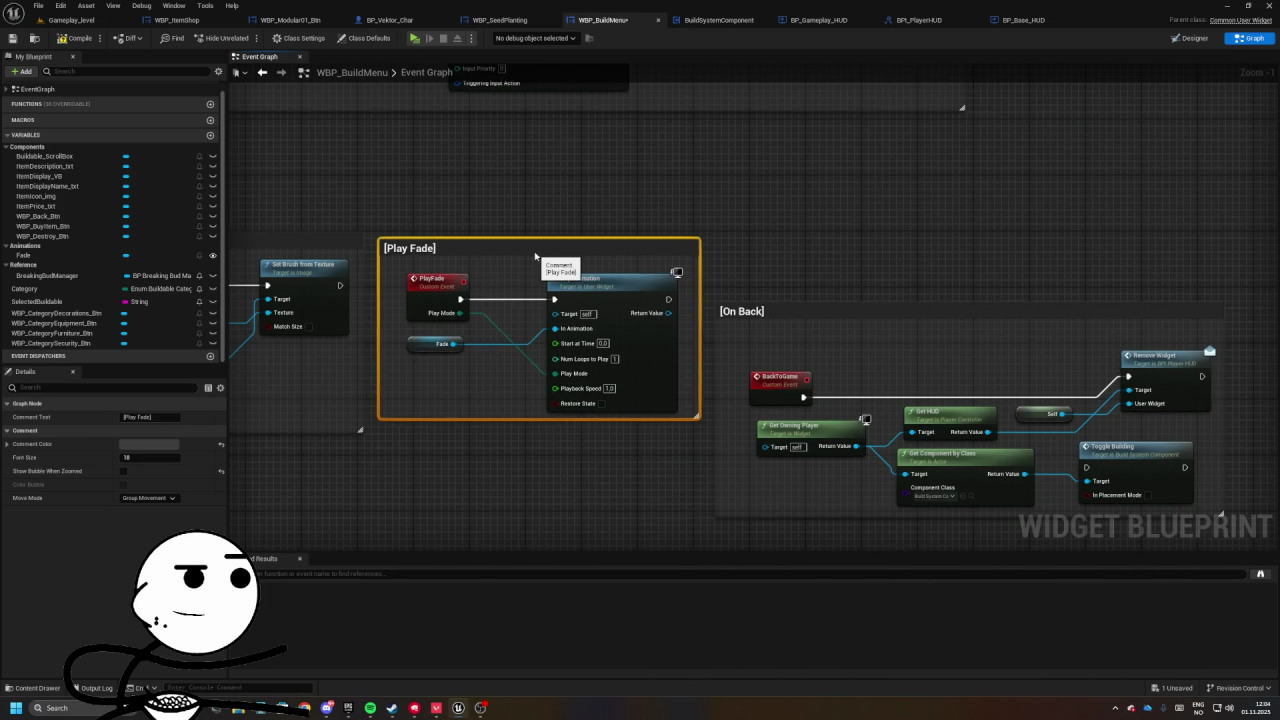
mouse_move(760, 311)
mouse_down()
mouse_move(668, 299)
mouse_move(668, 262)
mouse_up()
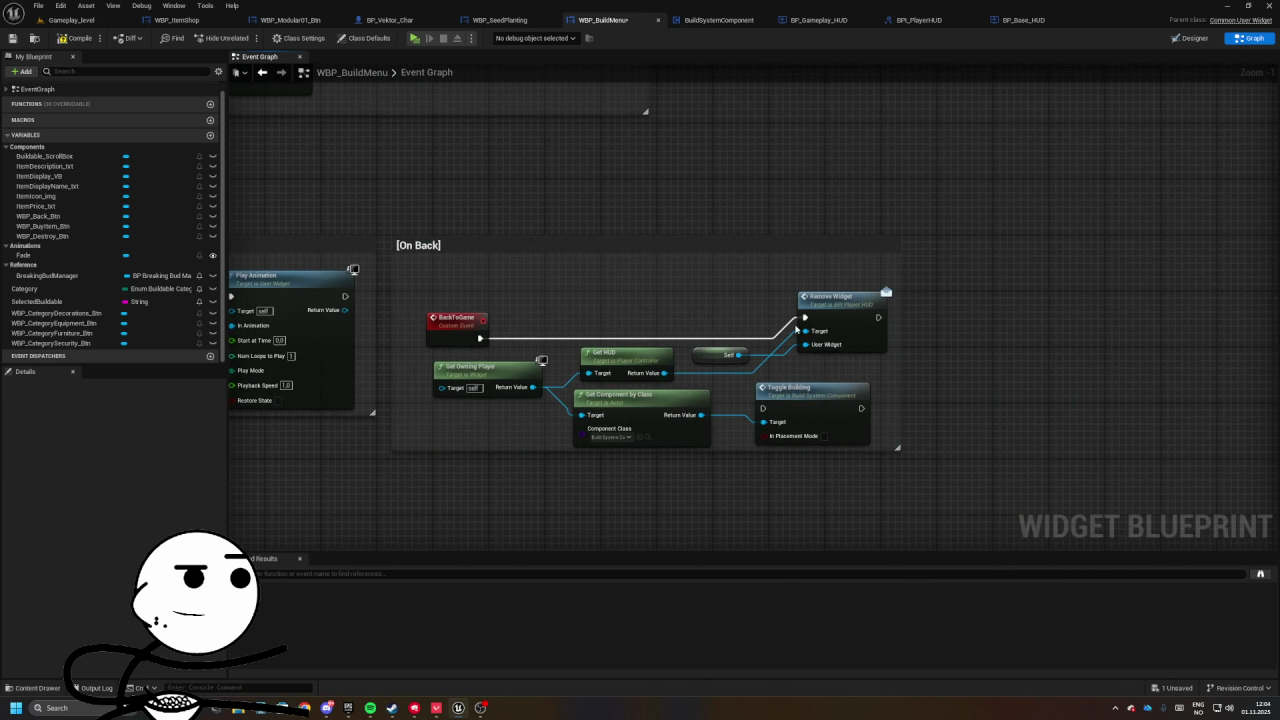
drag(772, 323, 867, 308)
click(59, 22)
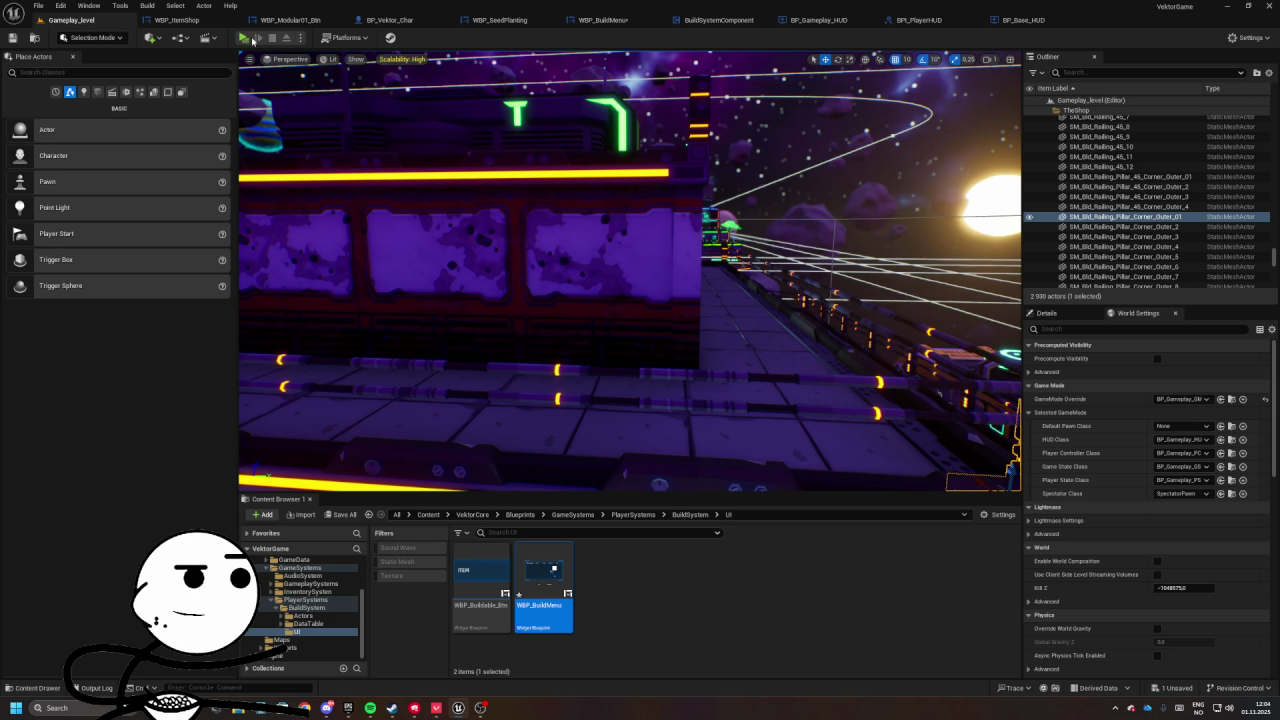
- In the playtest, open the build menu, pick Planter Crate, and test the Back button twice
key(w)
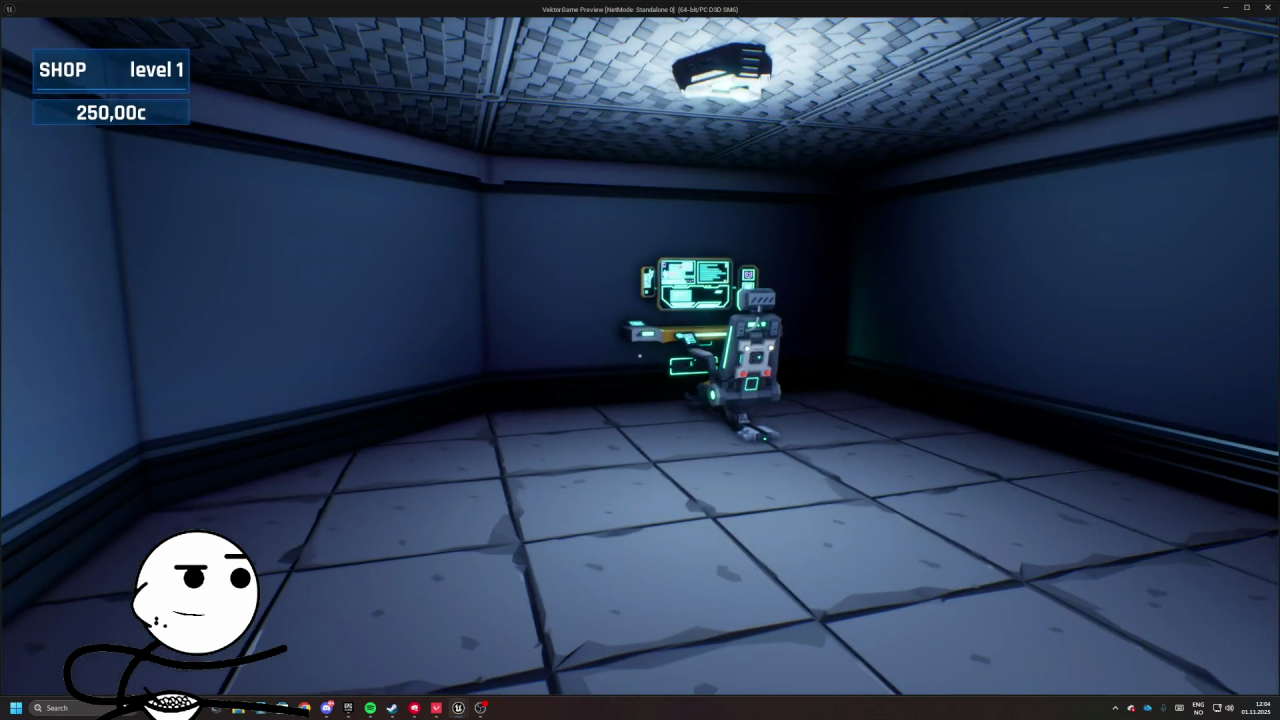
key(e)
click(411, 241)
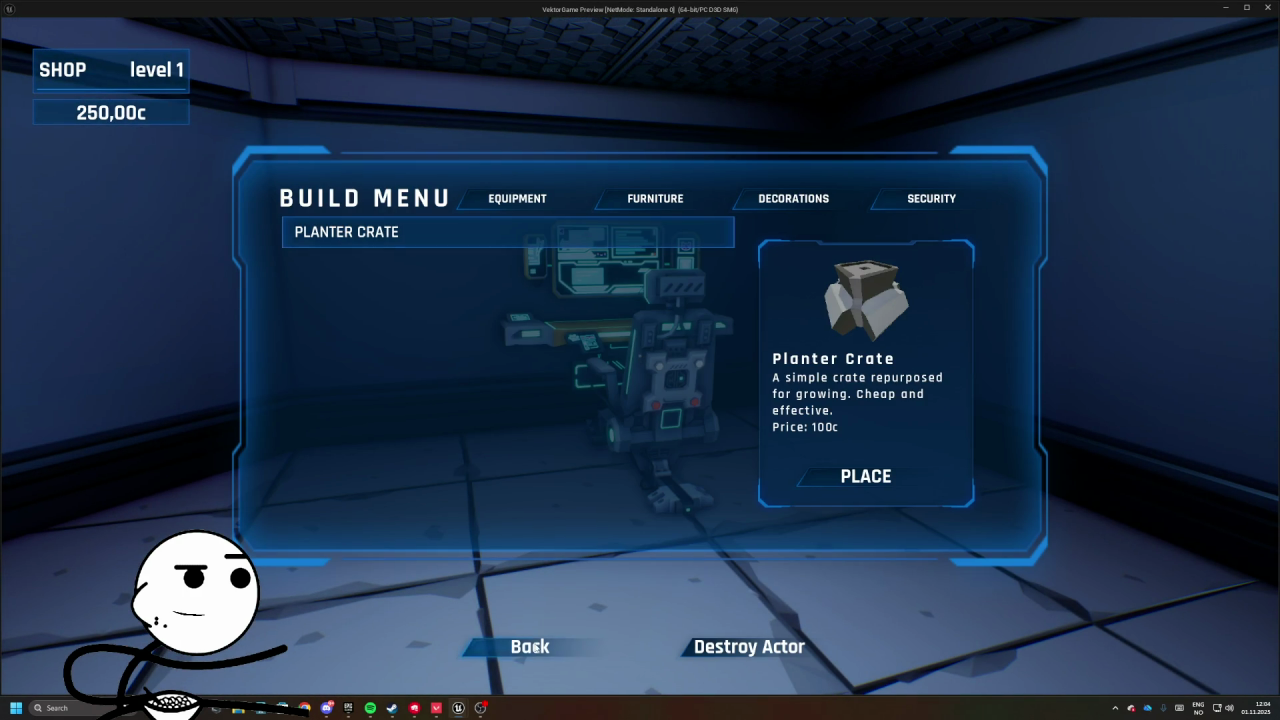
click(530, 646)
key(e)
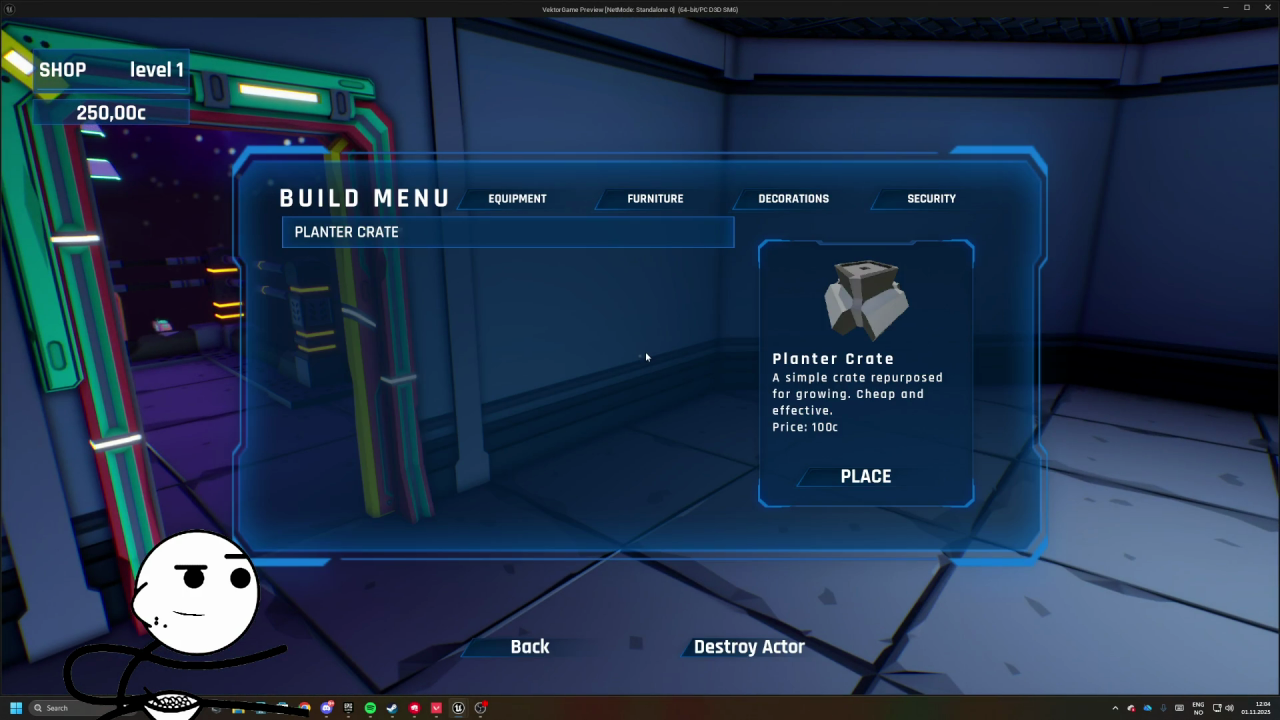
click(530, 646)
- Place a Planter Crate on the floor, leaving 150,00c, then reopen the menu with B
key(e)
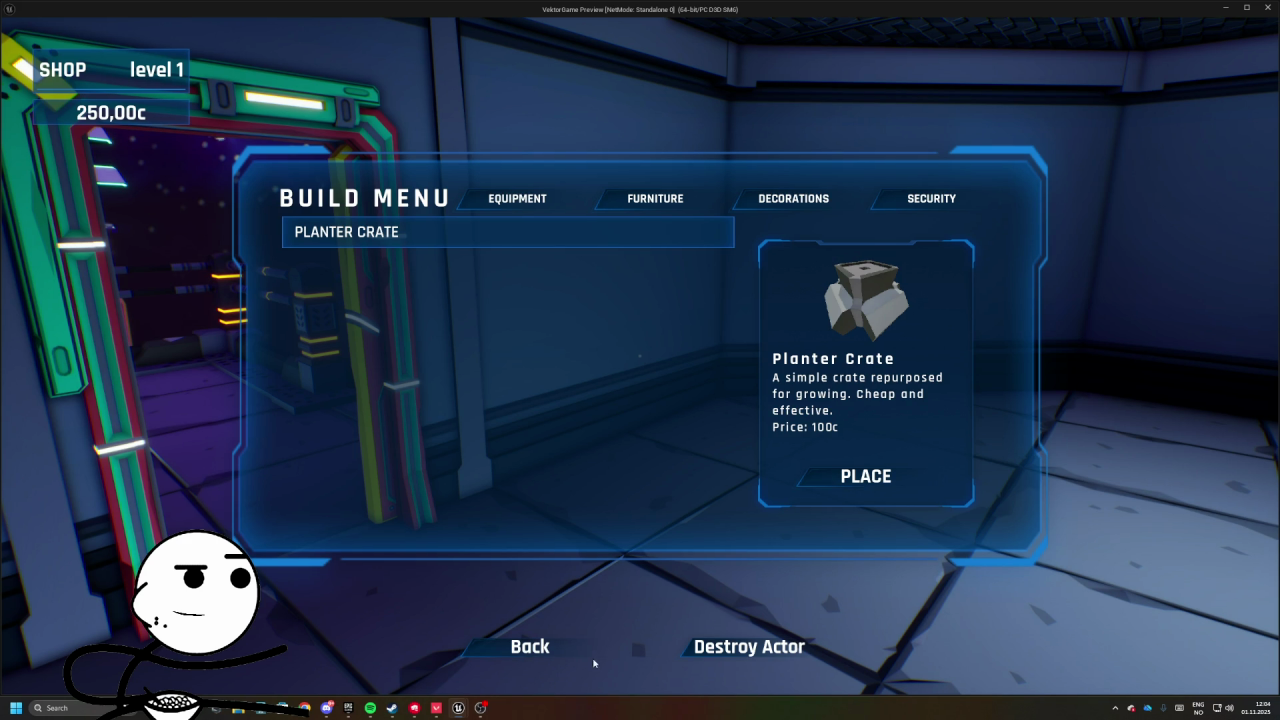
click(541, 647)
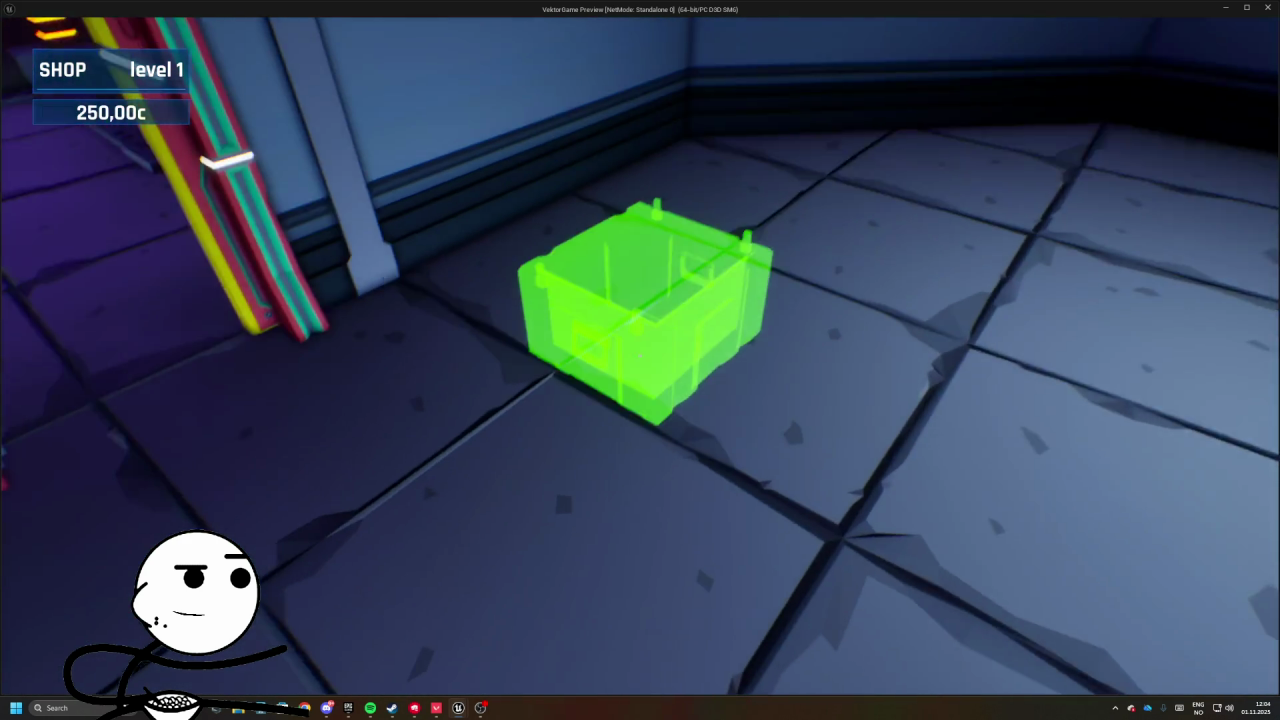
click(640, 360)
mouse_move(630, 330)
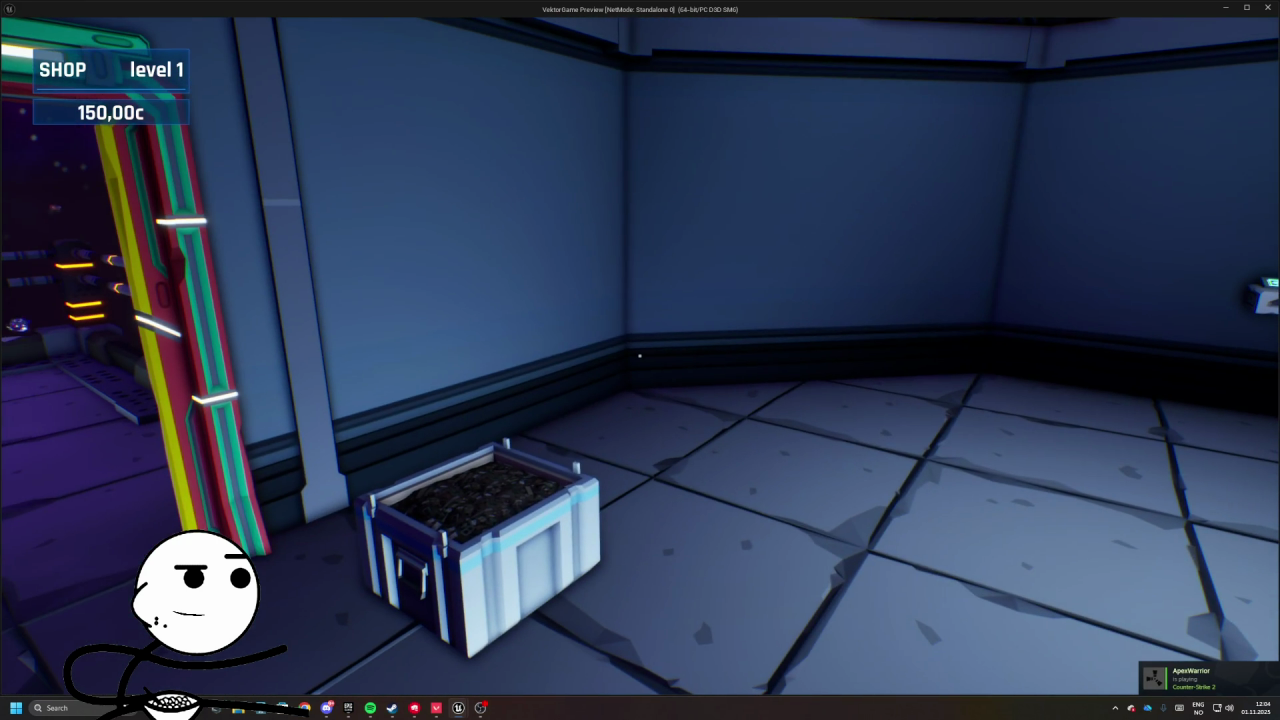
key(b)
key(Escape)
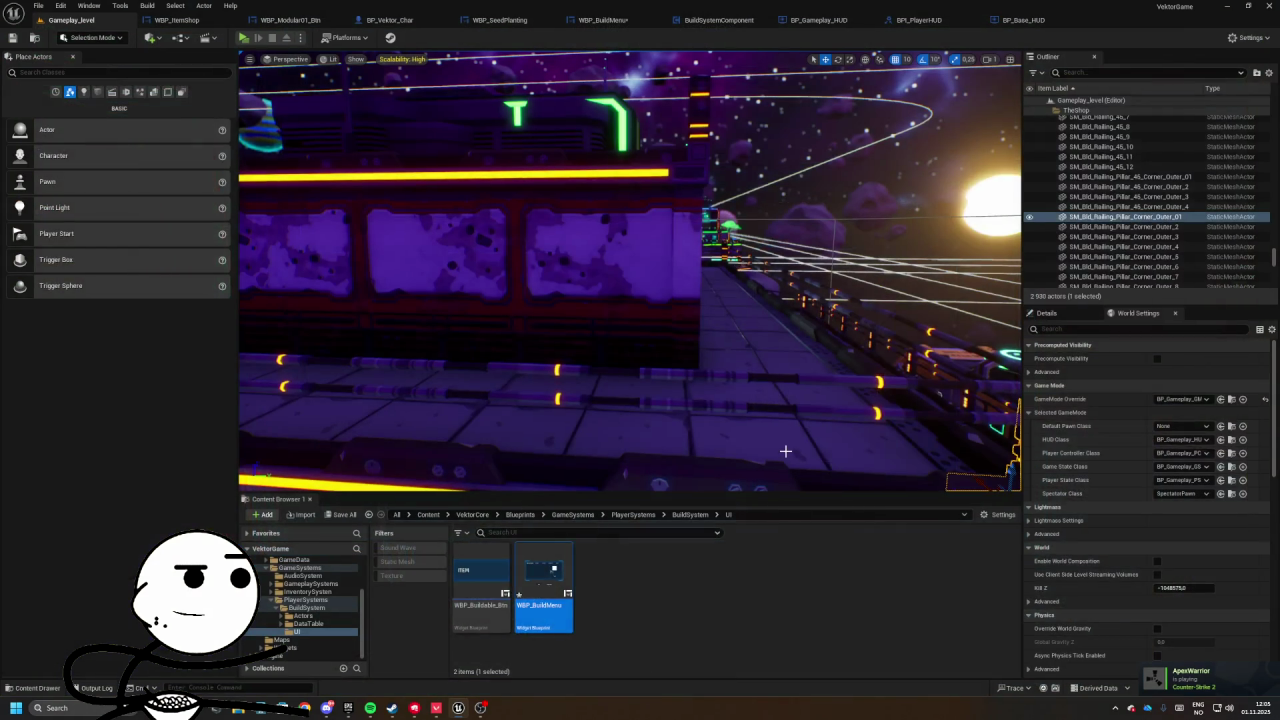
- Look over the BuildSystemComponent Event Begin section and the BP_Base_HUD blueprint
click(754, 19)
scroll(666, 237, down, 3)
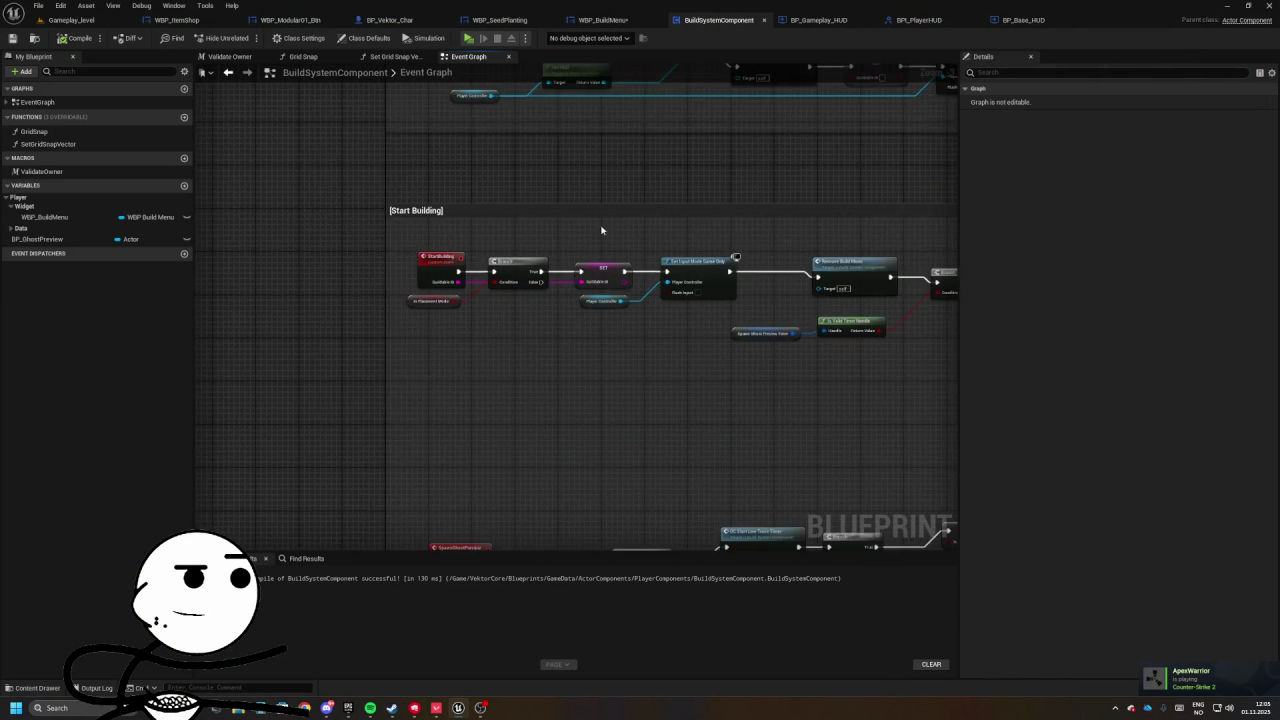
drag(528, 396, 583, 360)
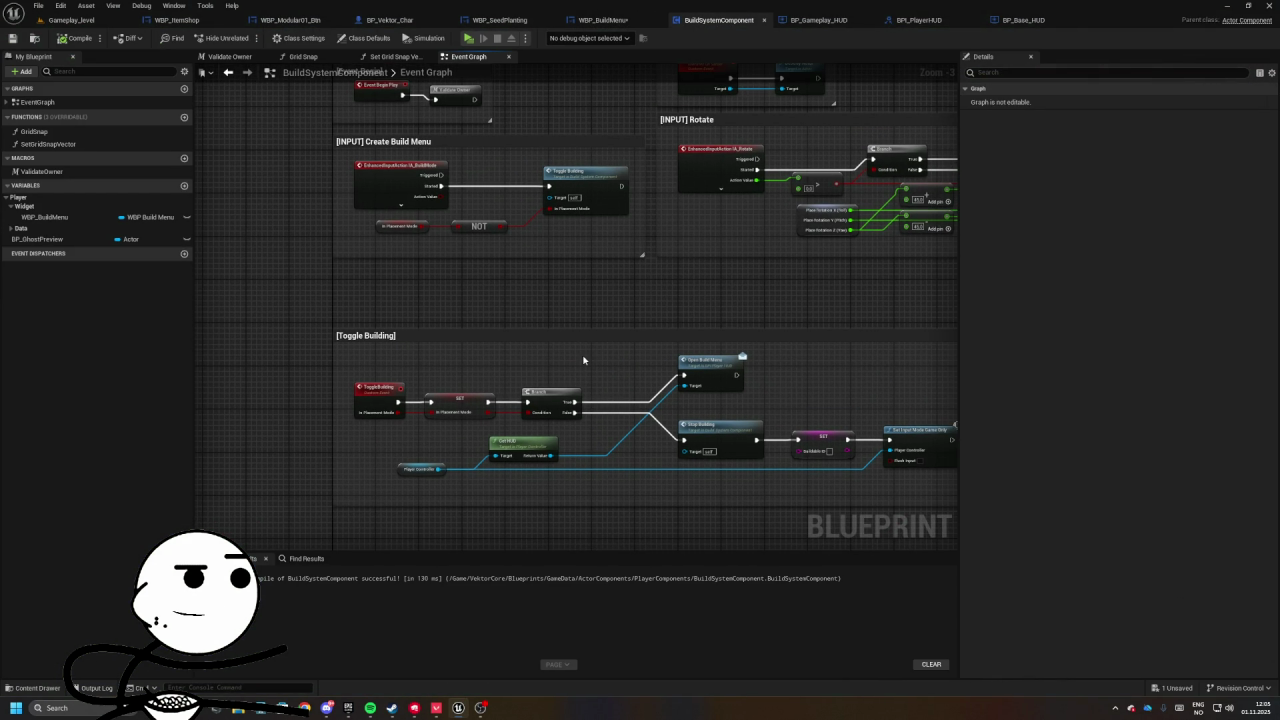
drag(518, 335, 564, 323)
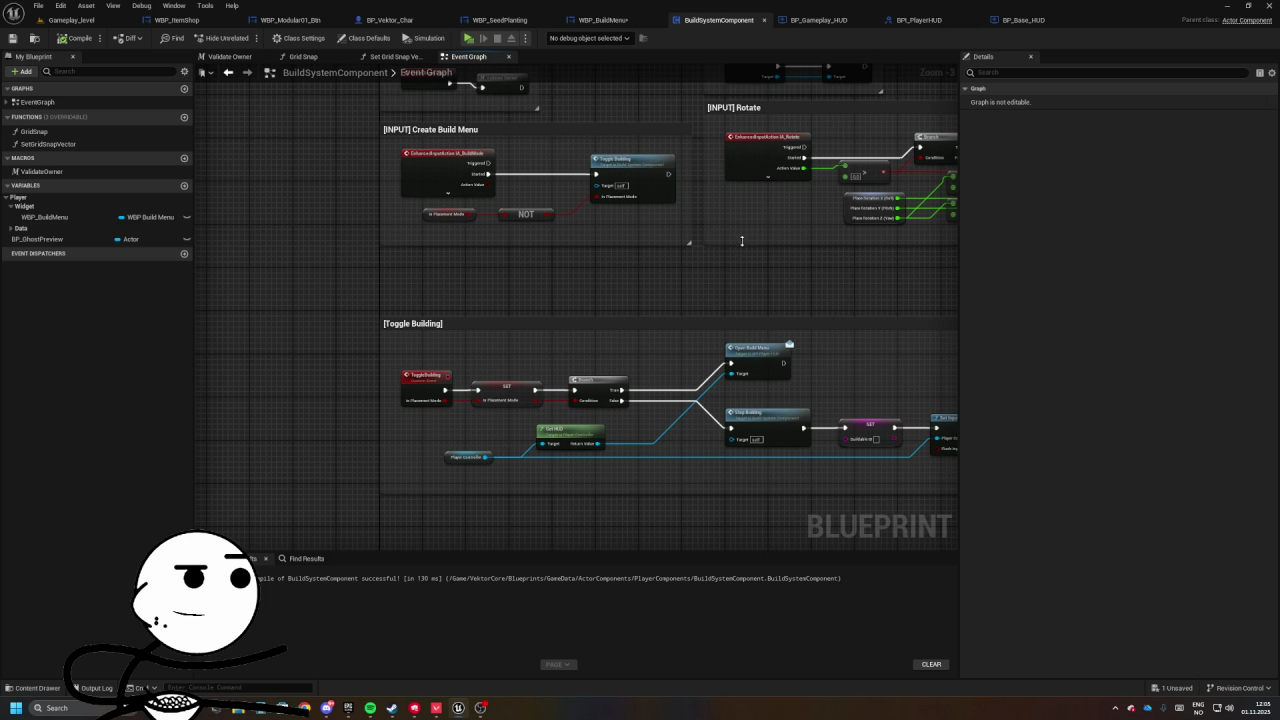
drag(596, 208, 596, 257)
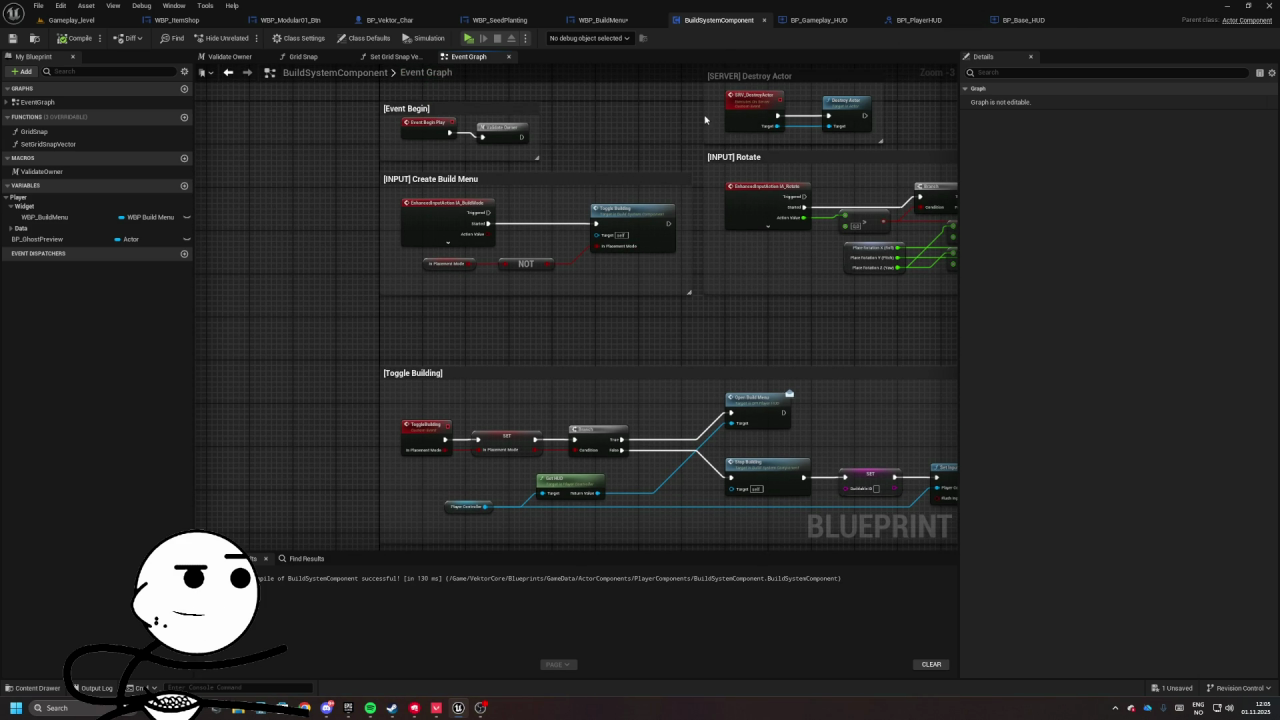
click(1022, 20)
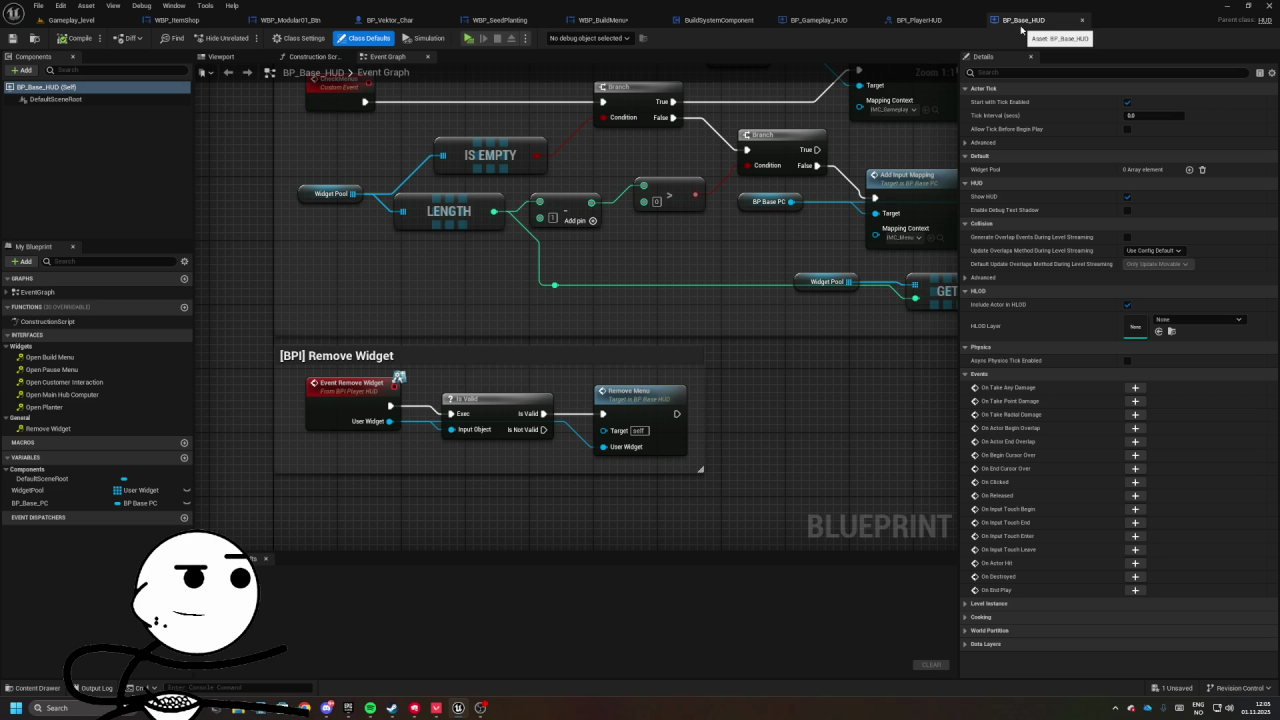
- In WBP_BuildMenu, wire BackToGame into Toggle Building, tidy the On Back nodes, and open Toggle Building
click(603, 20)
mouse_move(771, 277)
mouse_down()
mouse_move(720, 334)
mouse_move(702, 251)
mouse_up()
drag(797, 335, 816, 321)
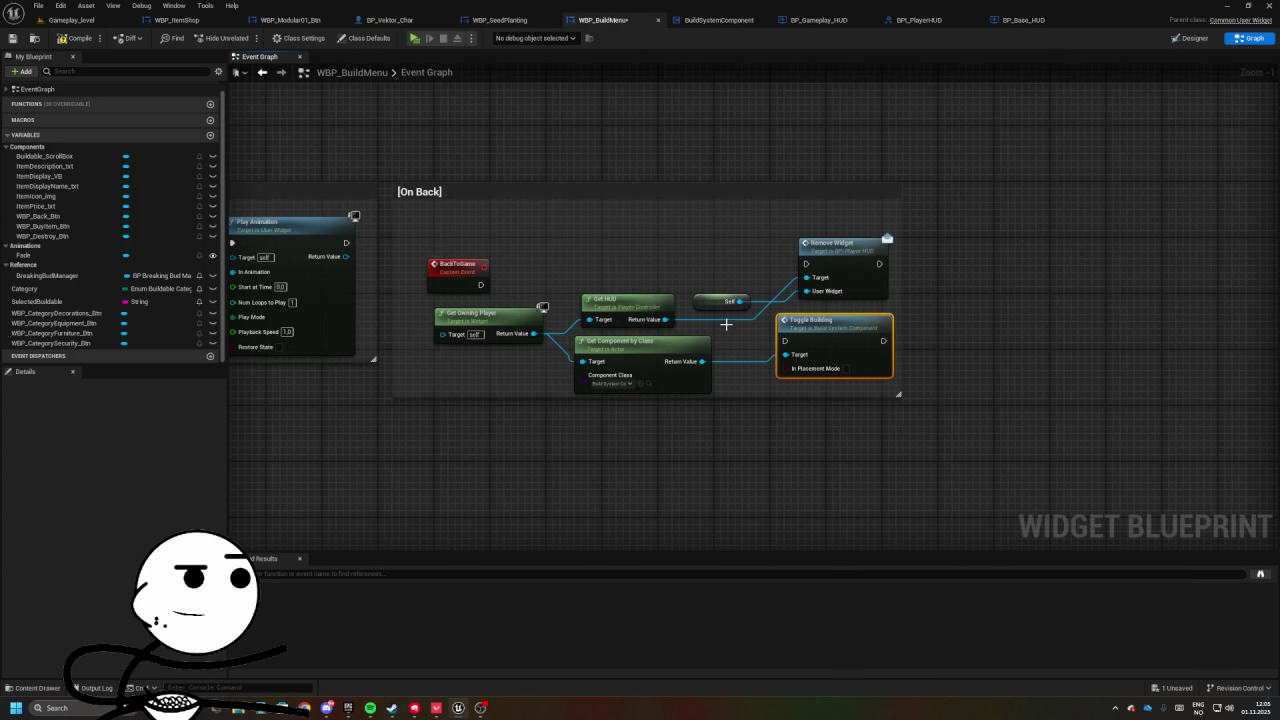
drag(785, 340, 369, 269)
drag(608, 286, 689, 211)
drag(504, 283, 489, 213)
drag(727, 323, 720, 289)
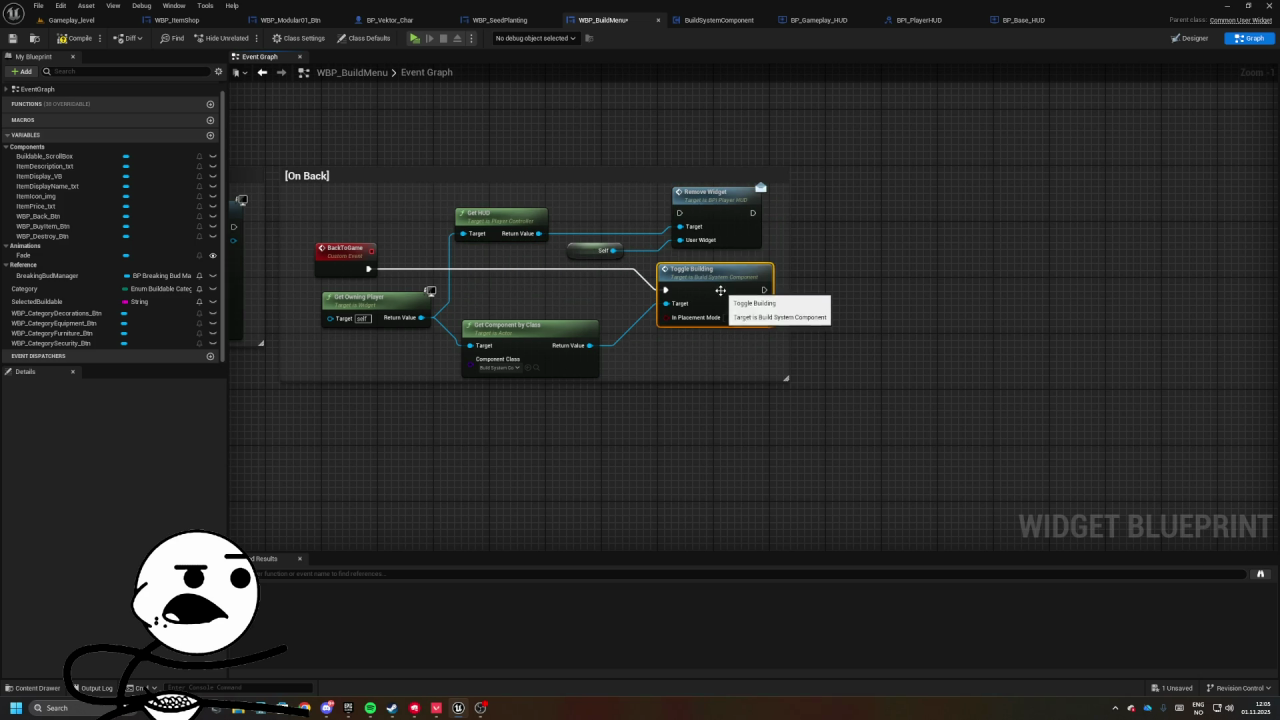
drag(600, 335, 611, 313)
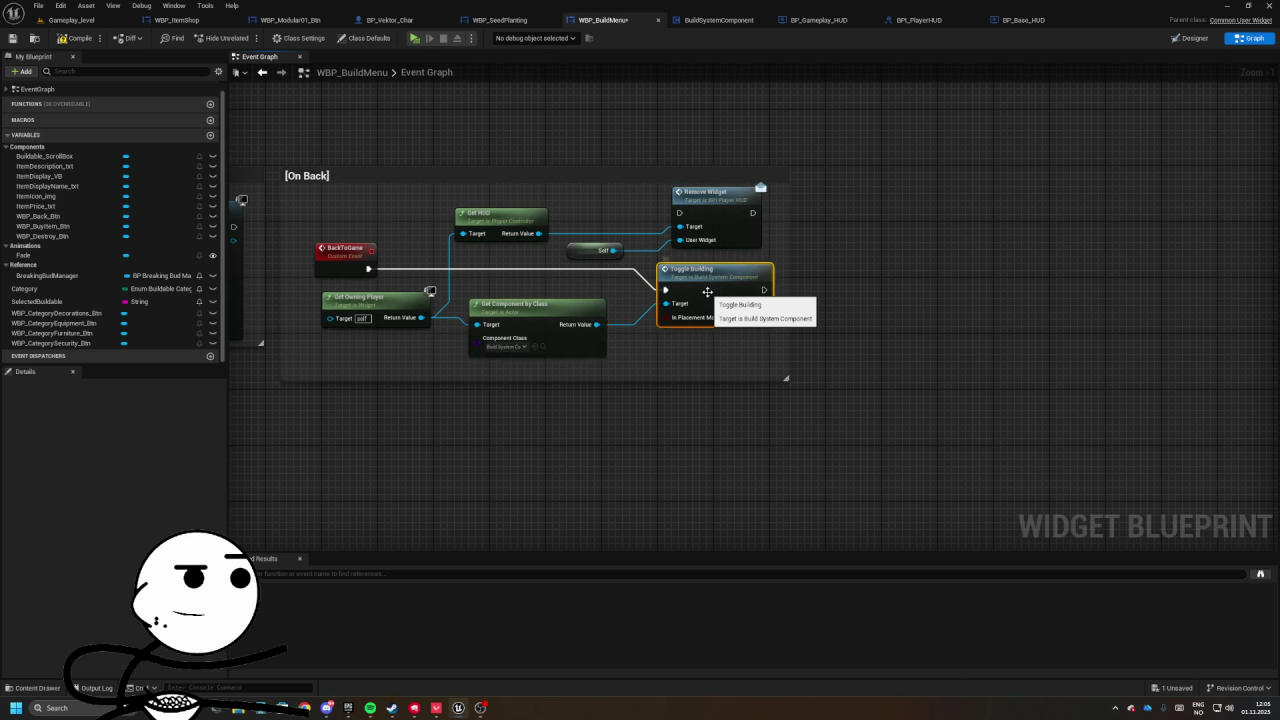
double_click(708, 295)
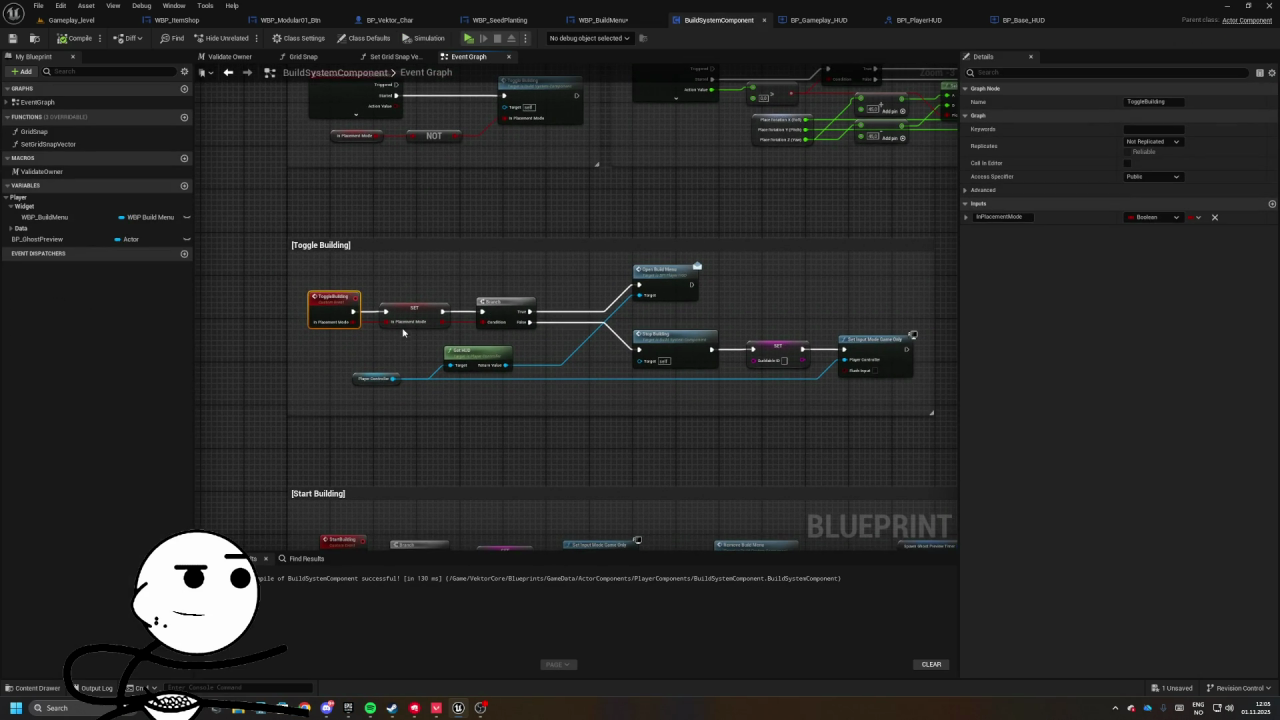
- Delete the Set Input Mode Game Only node following Stop Building
click(598, 330)
drag(737, 297, 818, 378)
key(Delete)
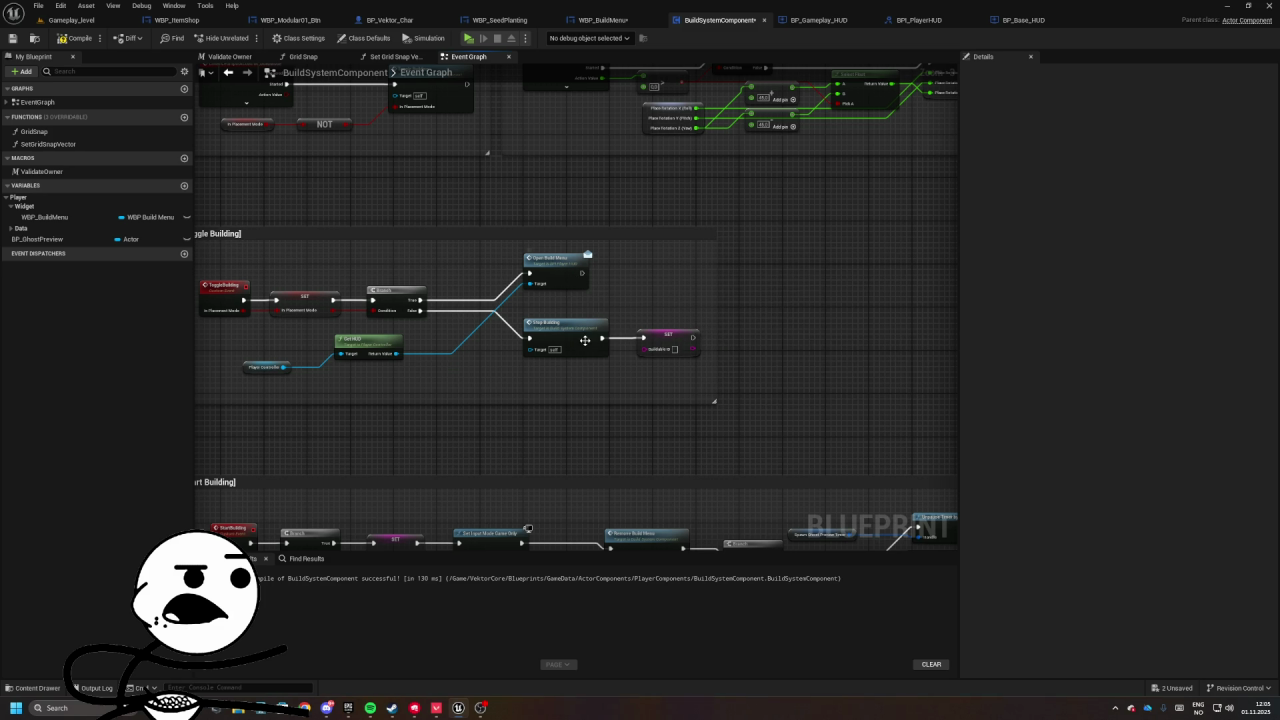
- Inspect the StopBuilding and RemoveBuildMenu events, shifting the WBP Build Menu getter right
double_click(585, 338)
click(510, 315)
double_click(700, 290)
click(369, 363)
drag(612, 396, 657, 404)
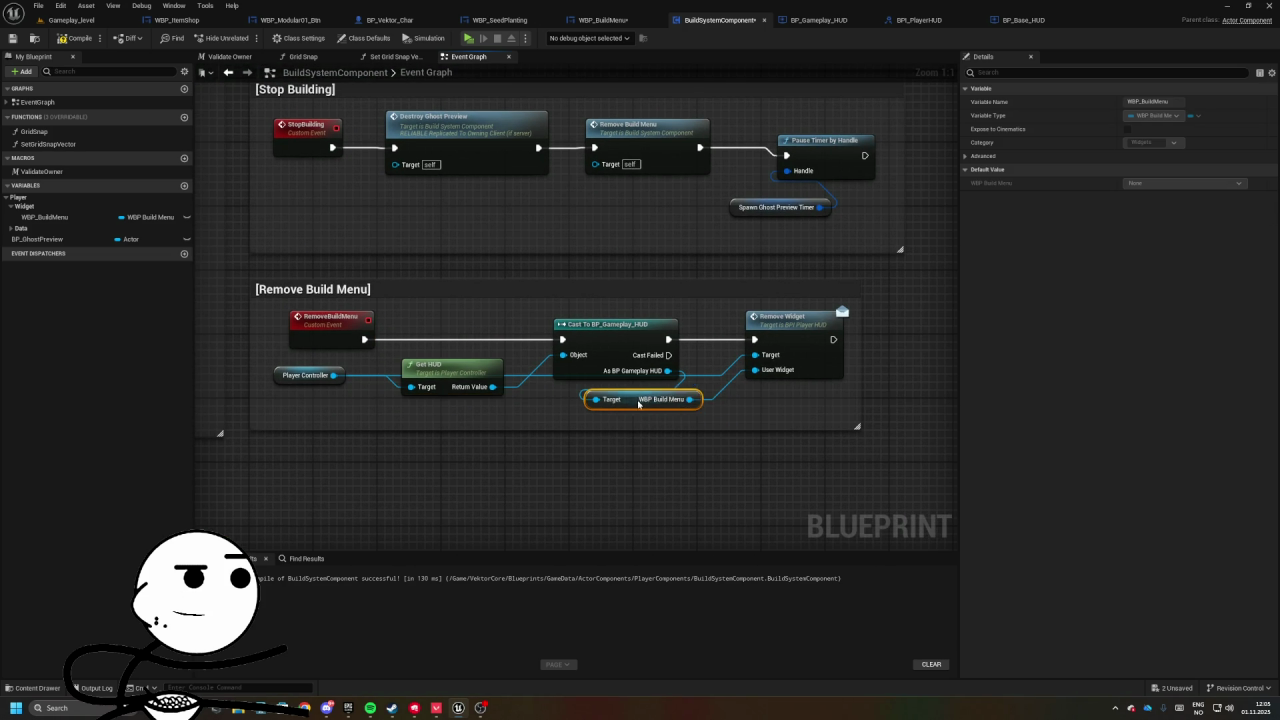
click(676, 406)
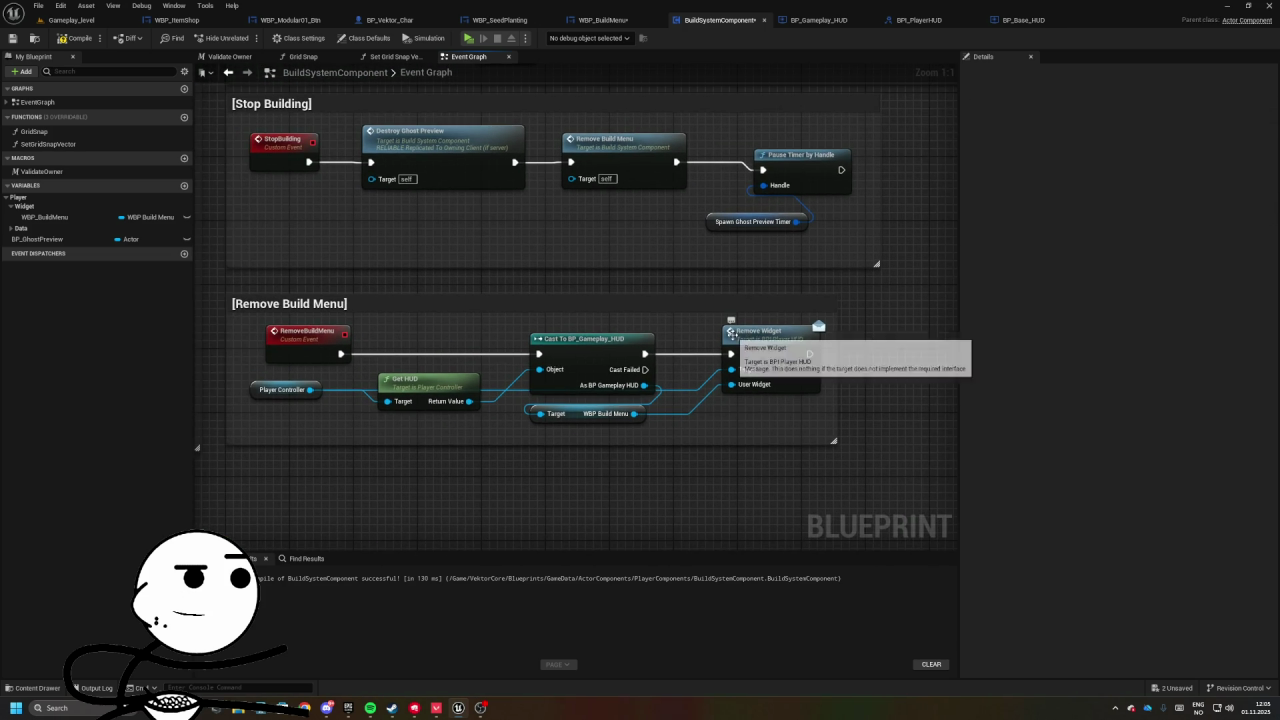
click(745, 345)
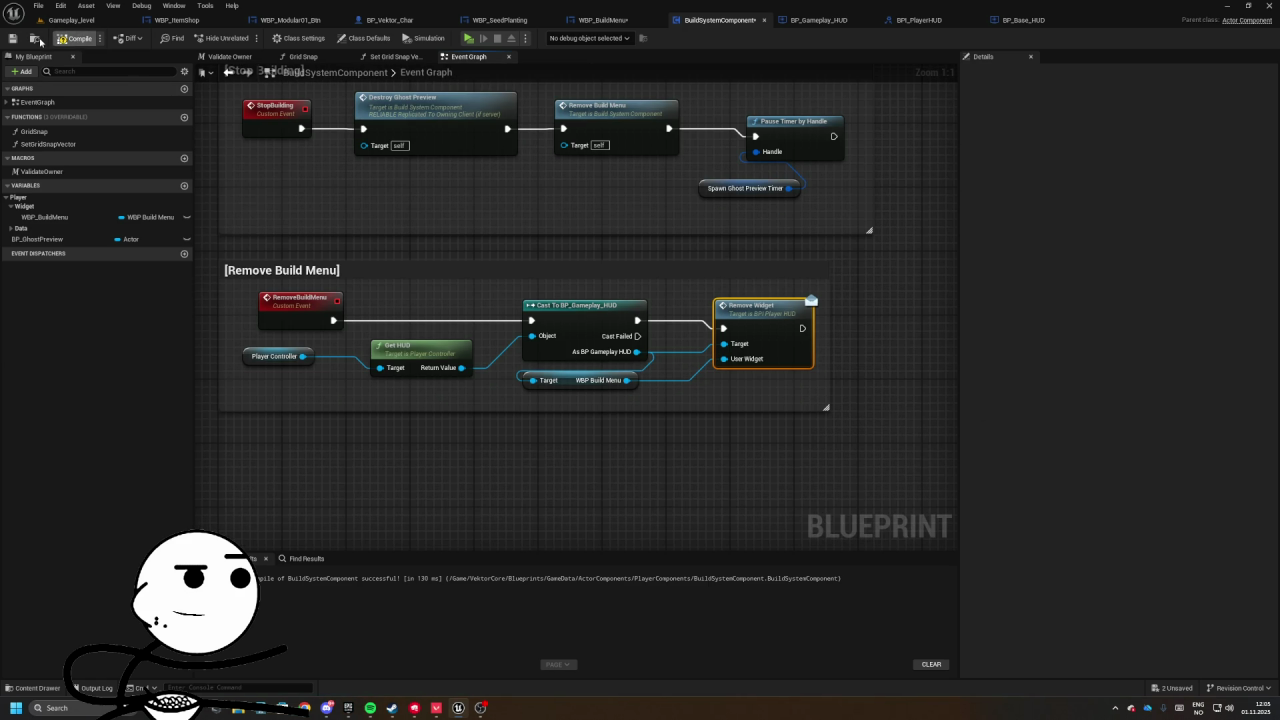
click(72, 21)
- In the game preview, buy a Planter Crate from the B menu and place it, leaving 150,00c
key(alt+Tab)
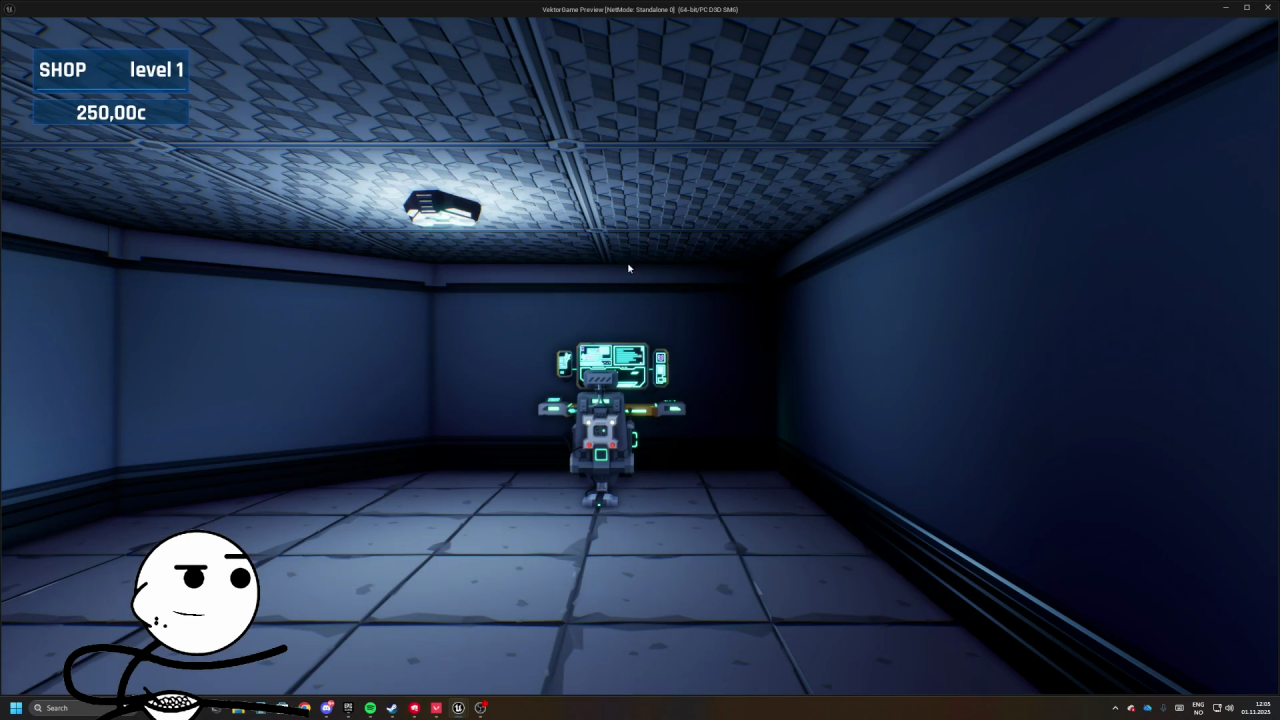
key(b)
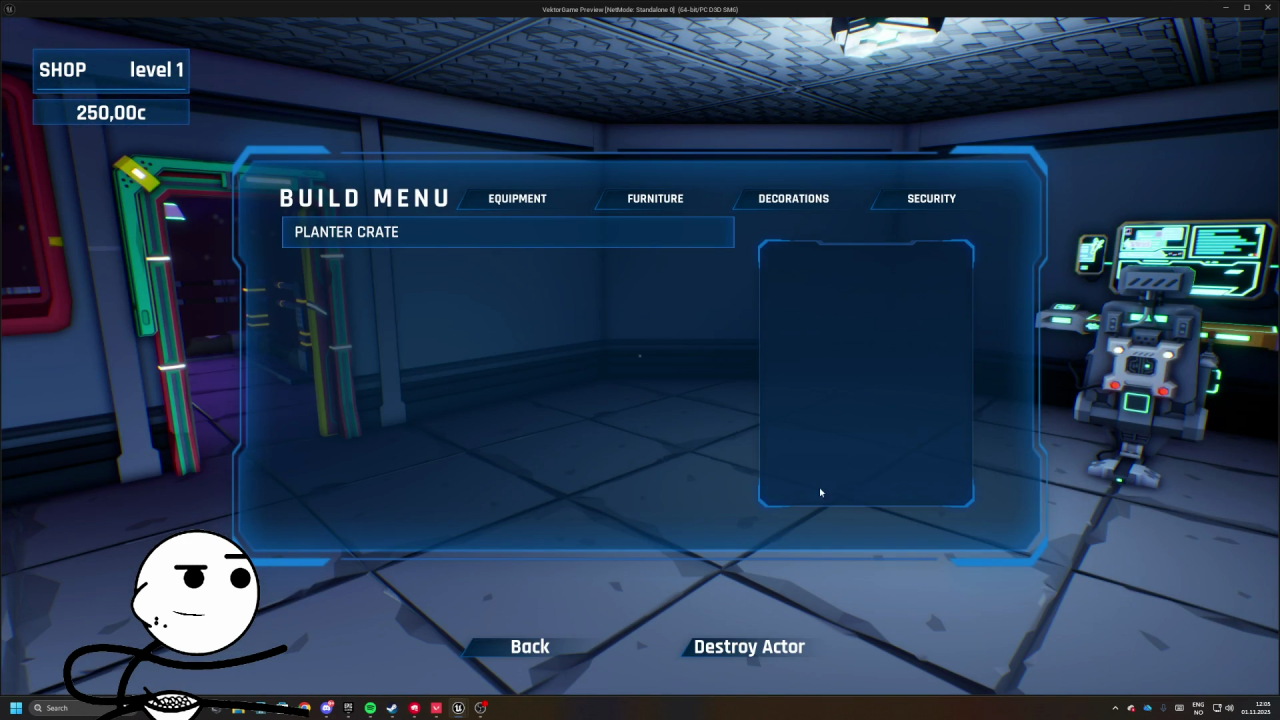
click(400, 231)
click(860, 474)
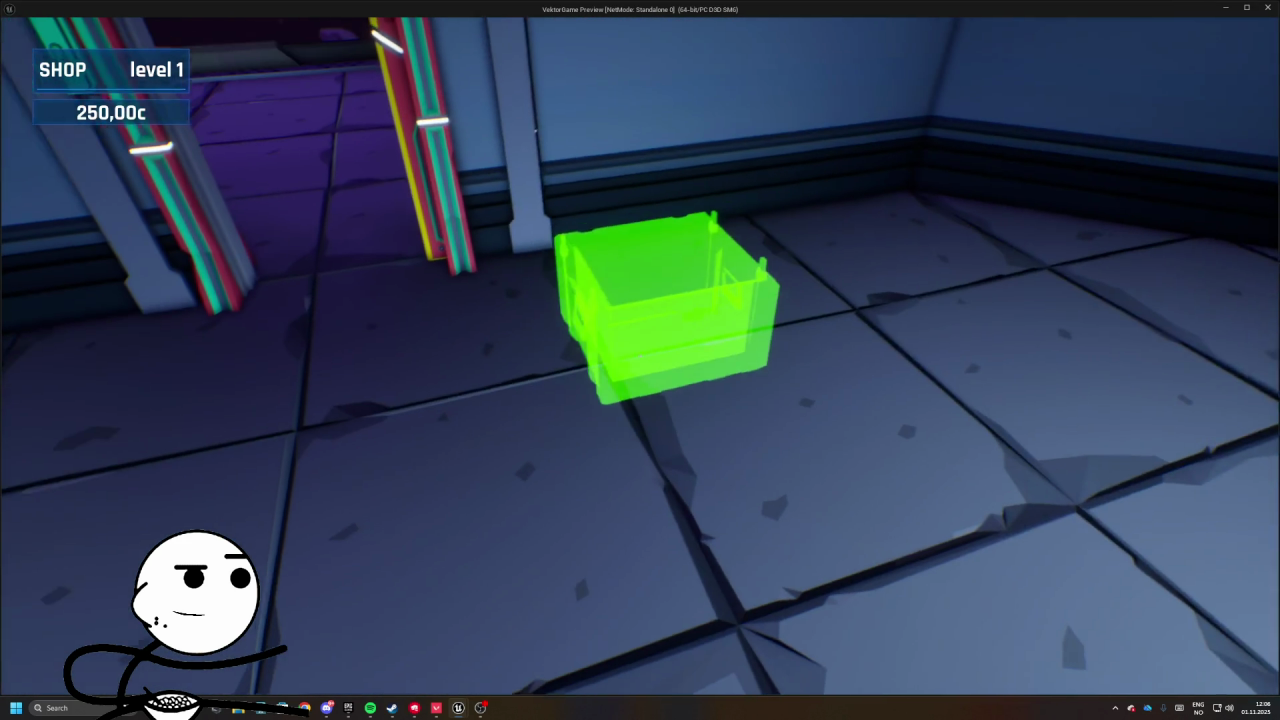
click(640, 360)
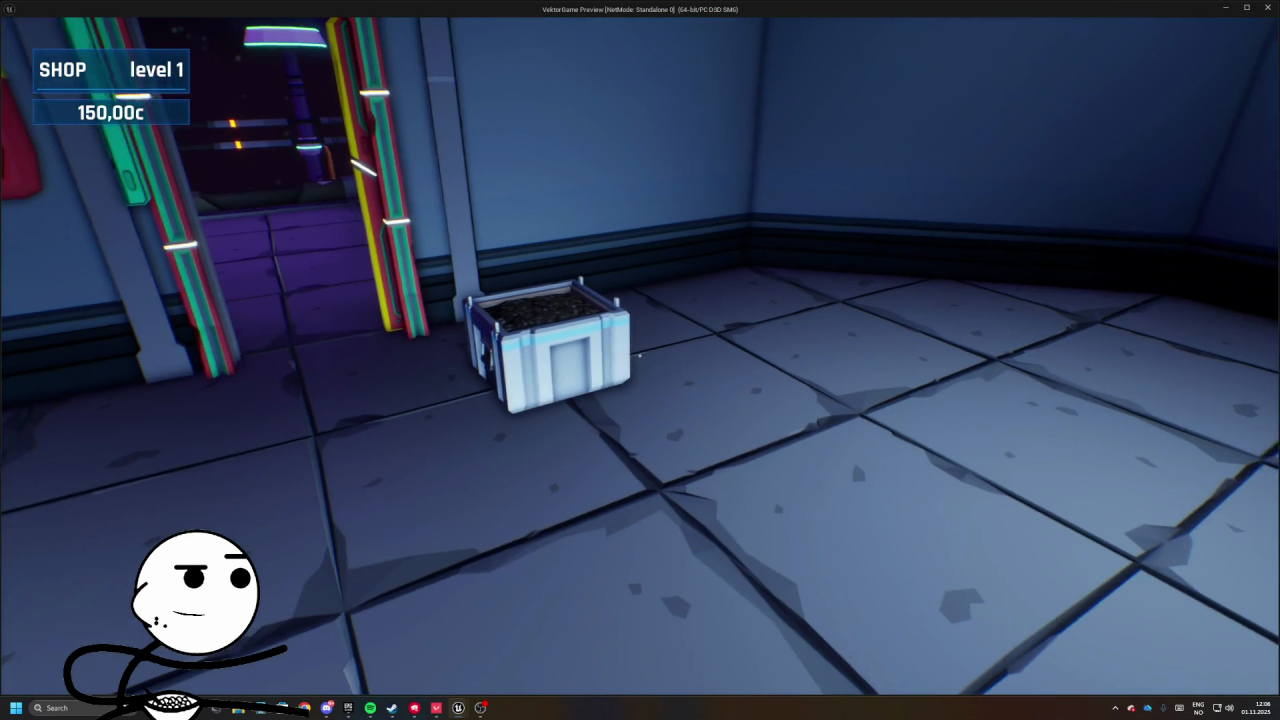
key(Escape)
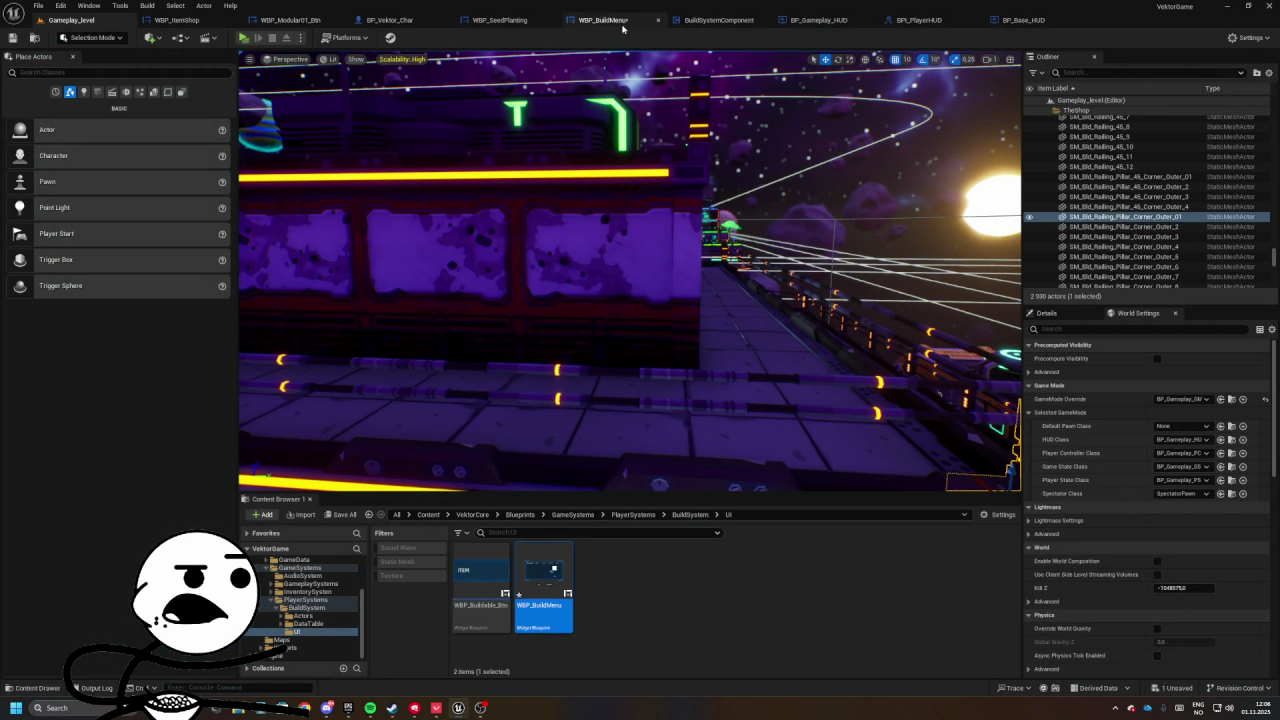
- Go from WBP_BuildMenu's Buy Buildable group into Start Building's logic in BuildSystemComponent
click(598, 21)
scroll(506, 220, down, 6)
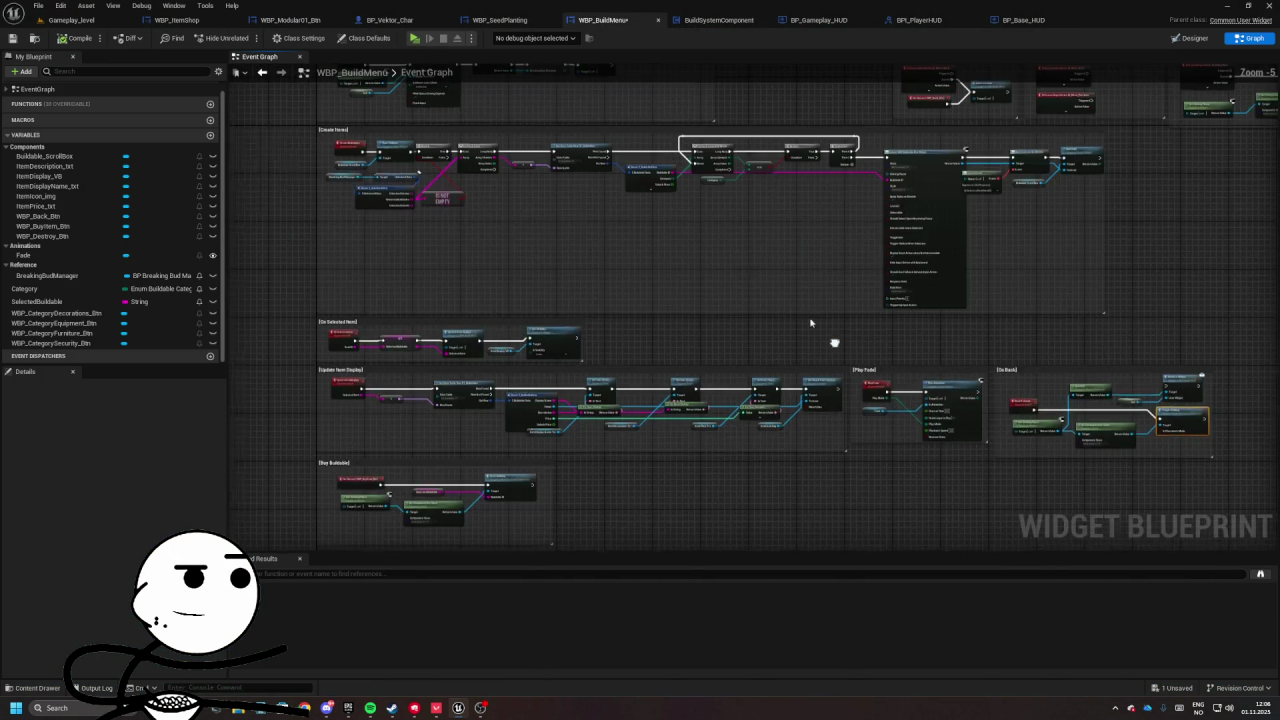
scroll(675, 95, up, 5)
scroll(620, 291, down, 5)
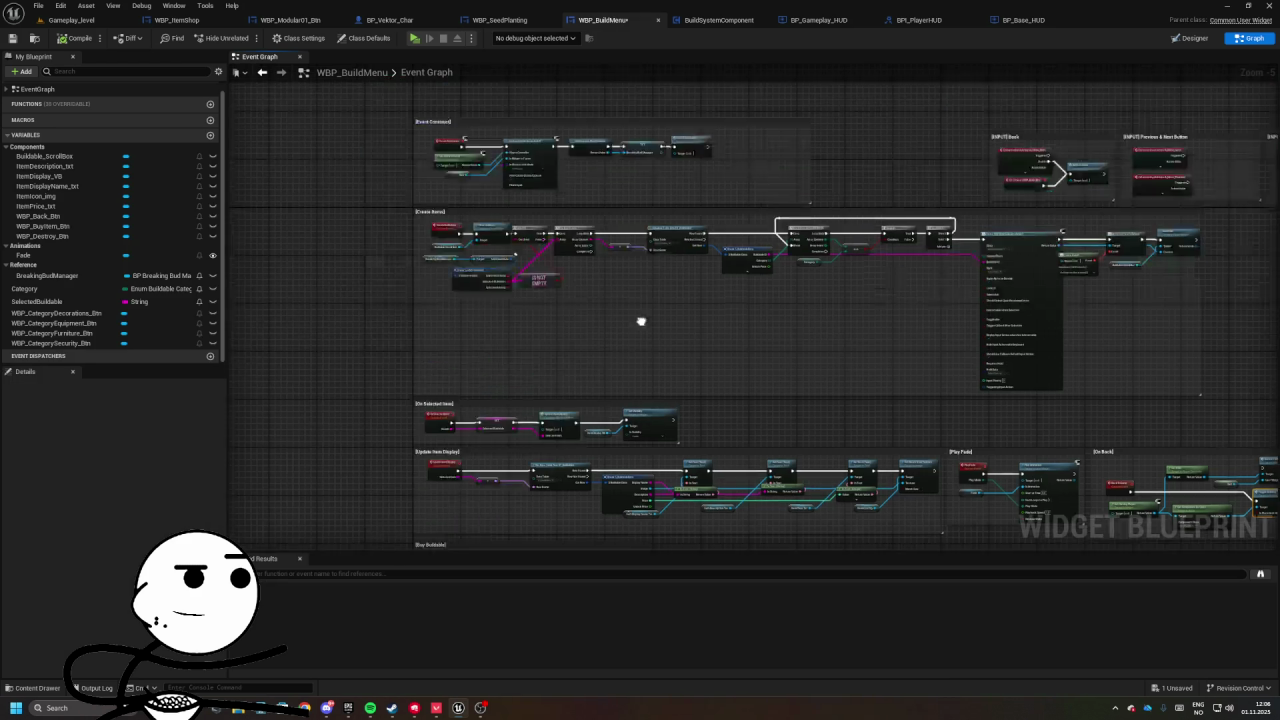
scroll(490, 358, up, 5)
scroll(787, 380, down, 4)
scroll(660, 274, up, 5)
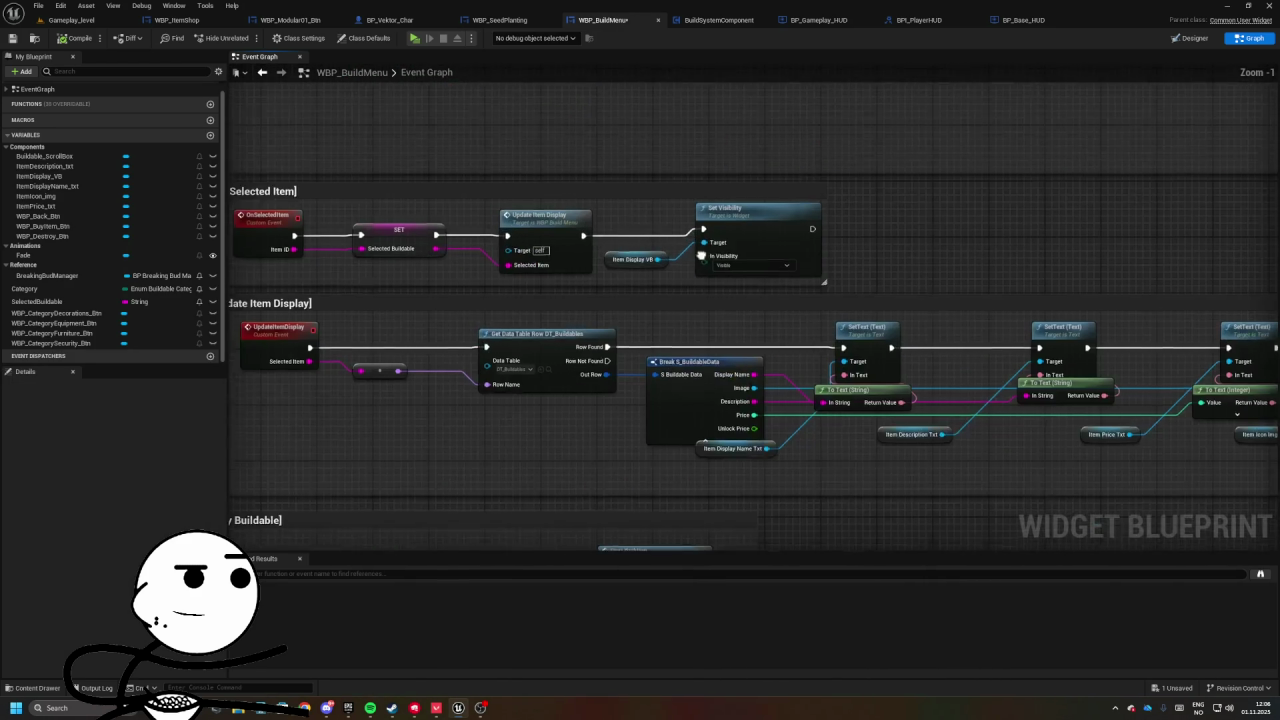
mouse_move(669, 362)
mouse_down()
mouse_move(640, 340)
mouse_move(513, 354)
mouse_up()
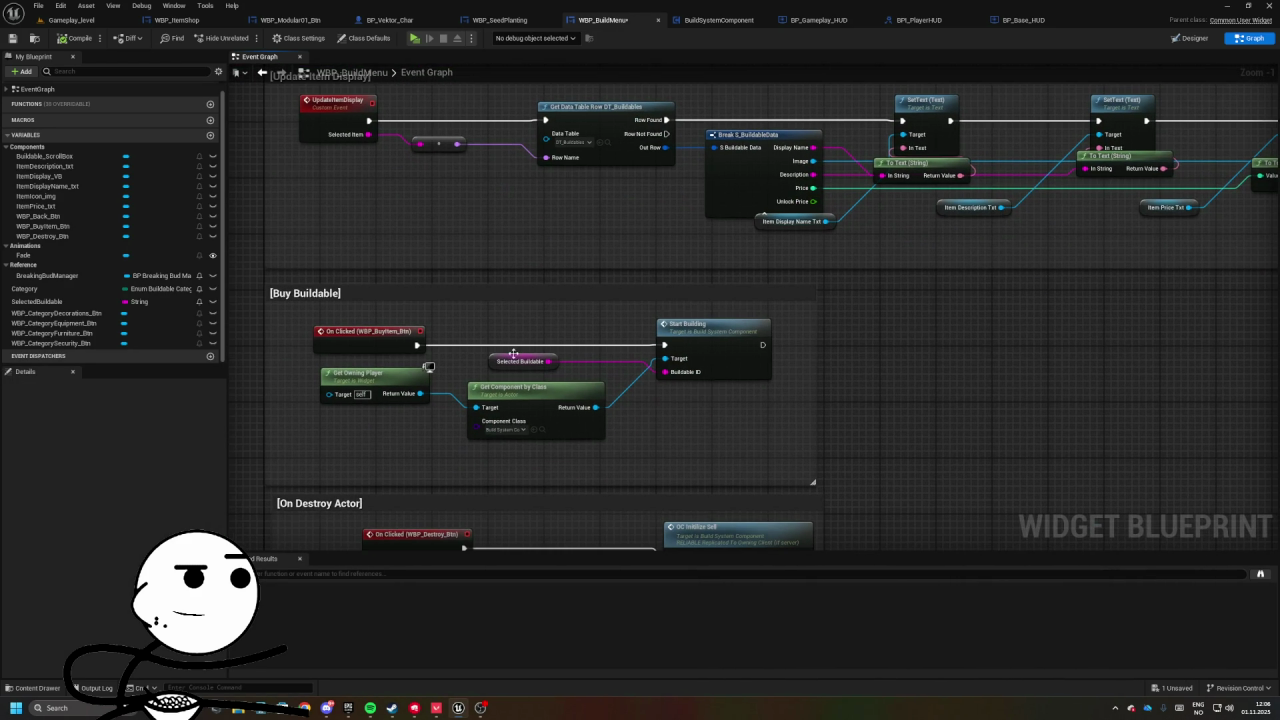
double_click(712, 349)
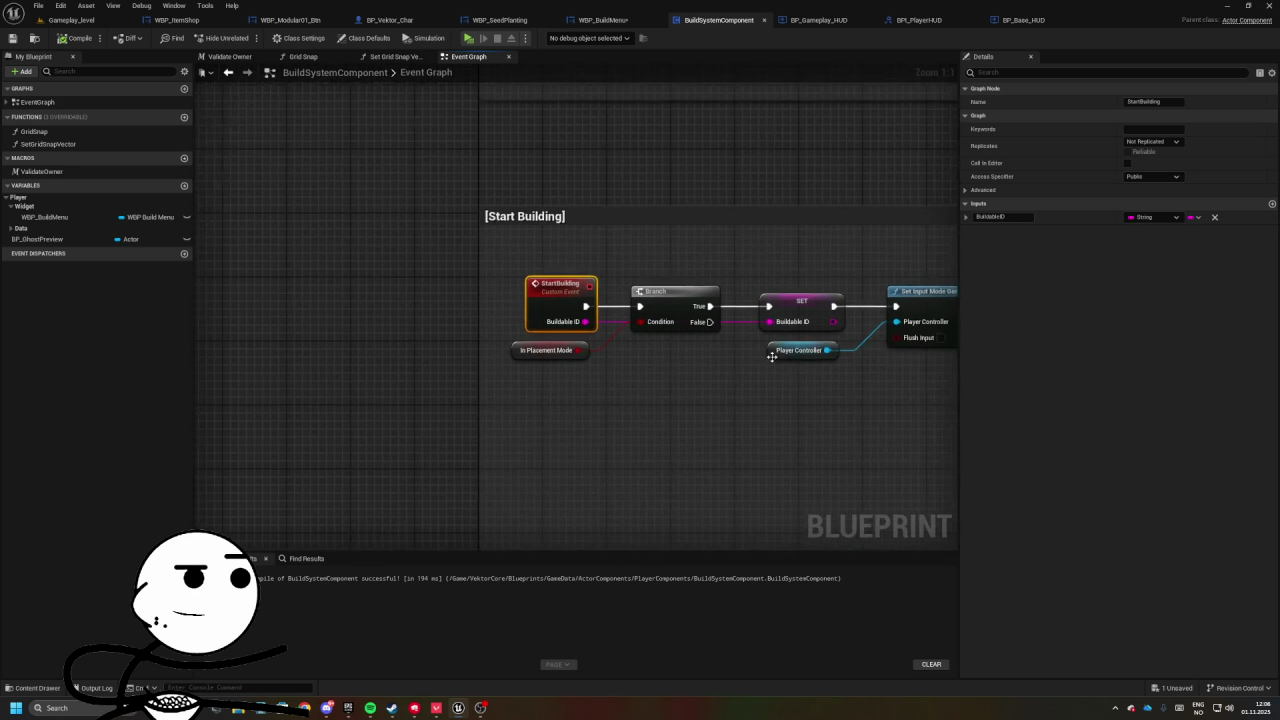
- Move Remove Build Menu, the Branch and the ghost-preview timer nodes left to close gaps
click(609, 296)
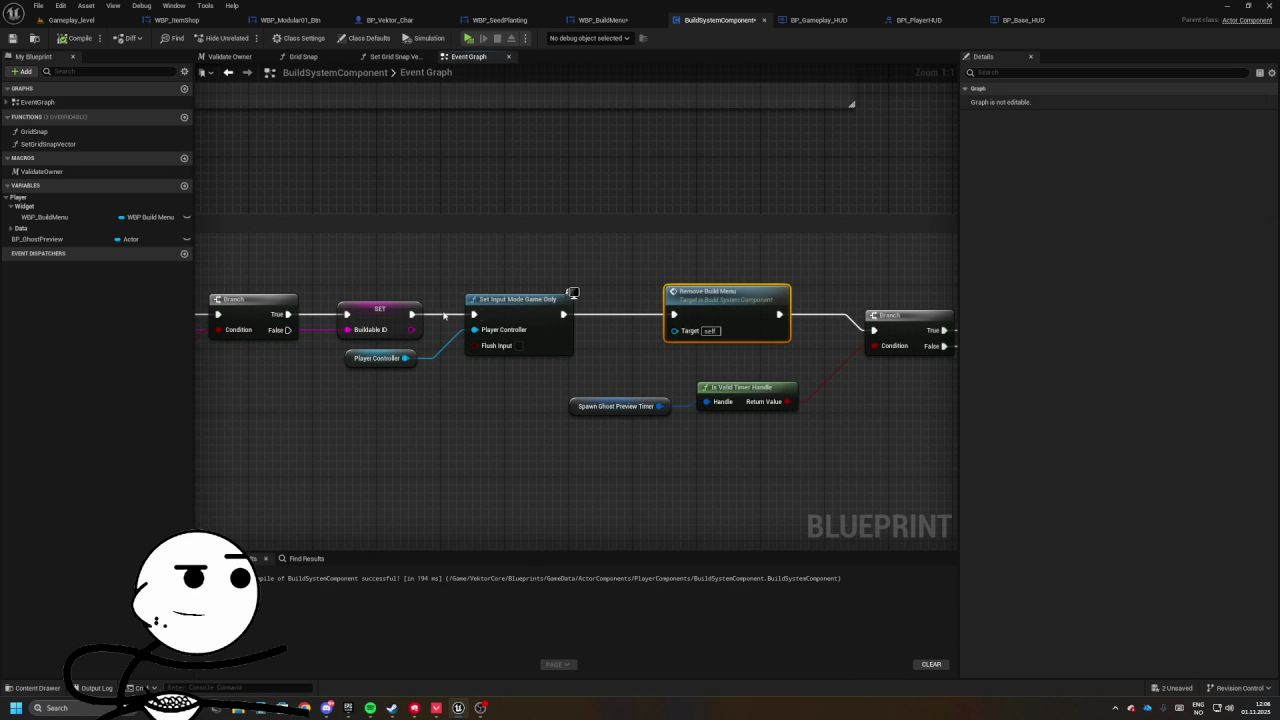
drag(700, 311, 640, 311)
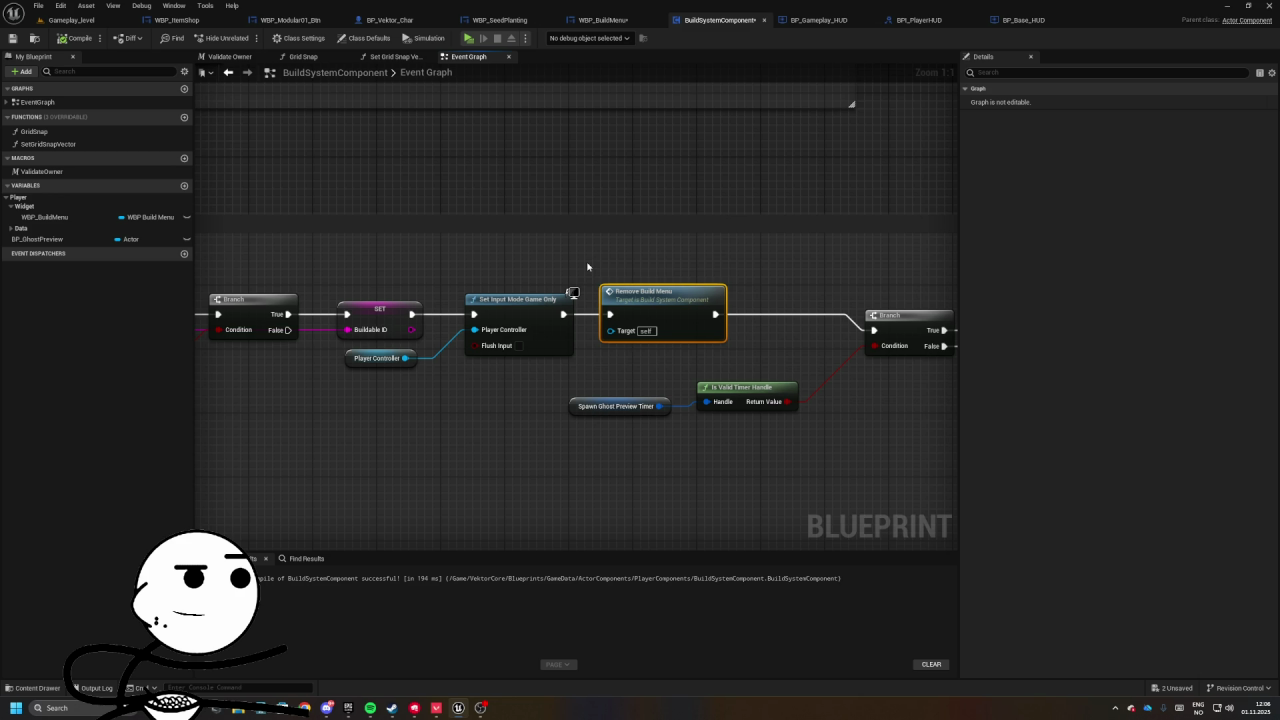
click(610, 292)
drag(608, 338, 537, 323)
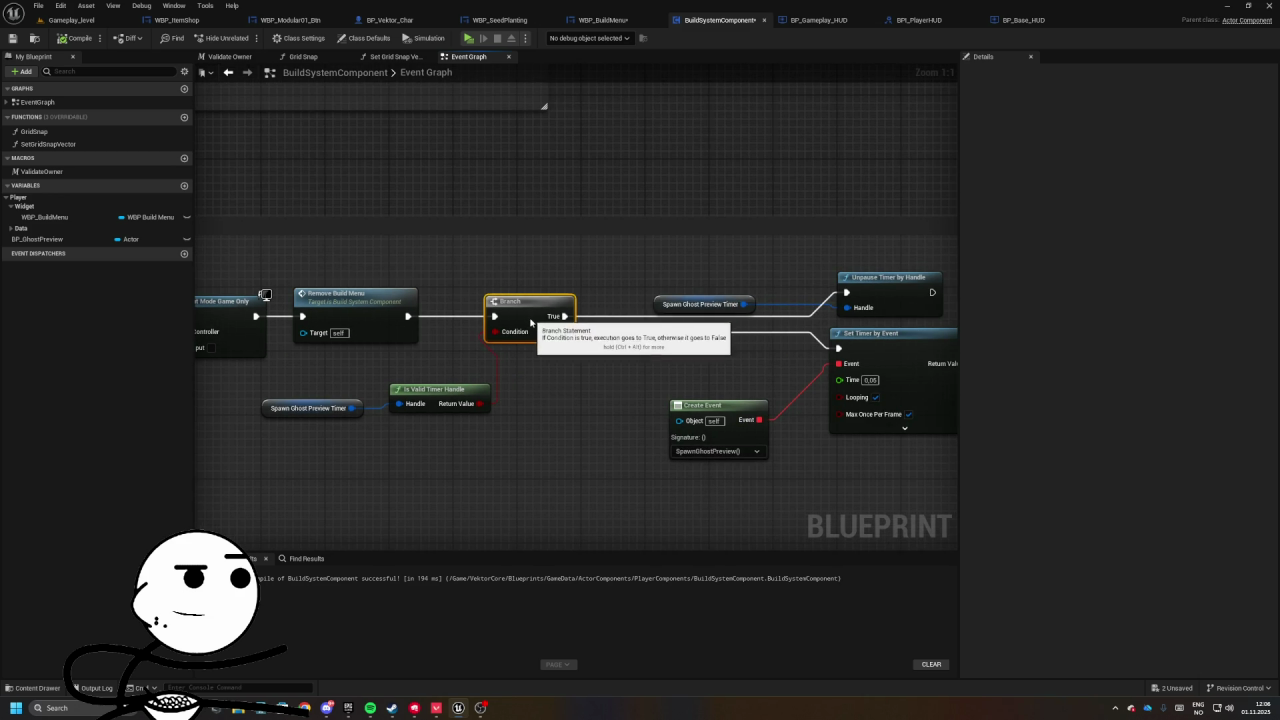
drag(606, 380, 518, 371)
drag(452, 234, 800, 350)
drag(635, 289, 539, 289)
drag(365, 243, 297, 217)
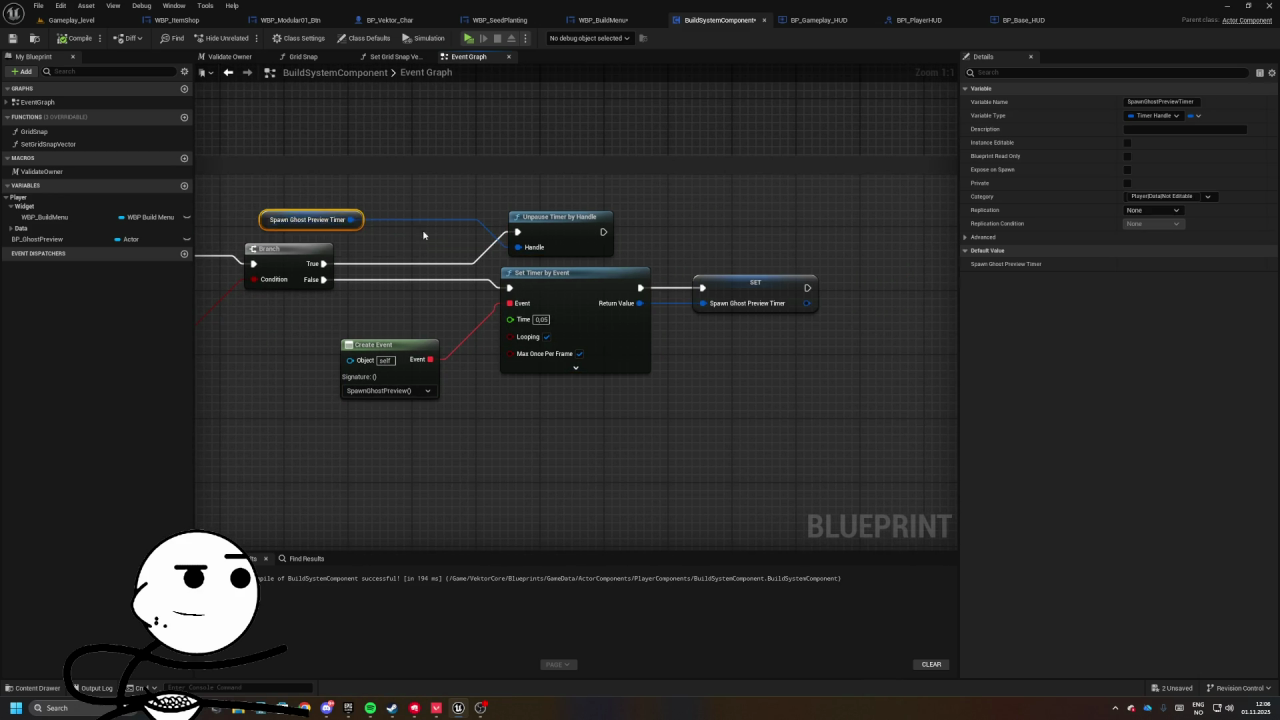
- Review the Destroy Ghost Preview and Place Building chain, jumping to the StopBuilding event
scroll(514, 314, down, 2)
mouse_move(508, 322)
mouse_down()
mouse_move(430, 330)
mouse_move(580, 385)
mouse_move(804, 348)
mouse_move(808, 185)
mouse_up()
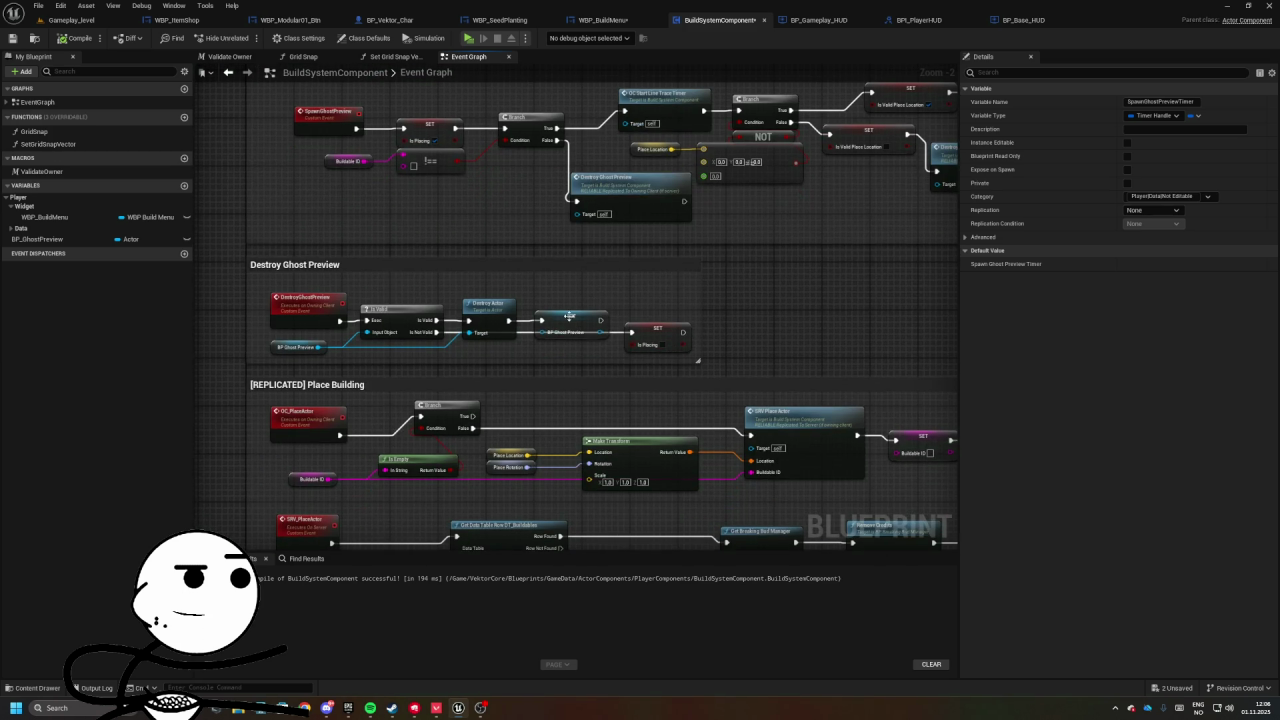
click(588, 305)
mouse_move(588, 305)
mouse_down()
mouse_move(669, 287)
mouse_move(604, 127)
mouse_move(465, 300)
mouse_move(405, 330)
mouse_move(468, 279)
mouse_up()
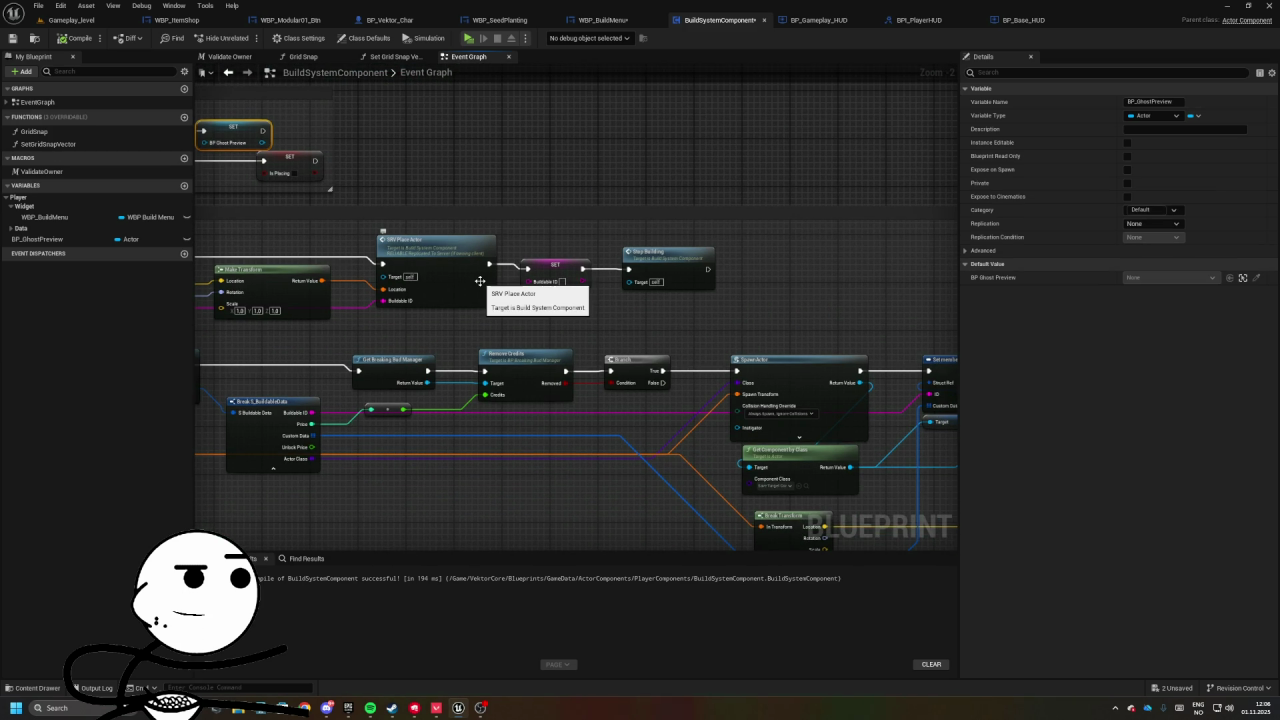
mouse_move(577, 278)
mouse_down()
mouse_move(525, 312)
mouse_move(691, 320)
mouse_up()
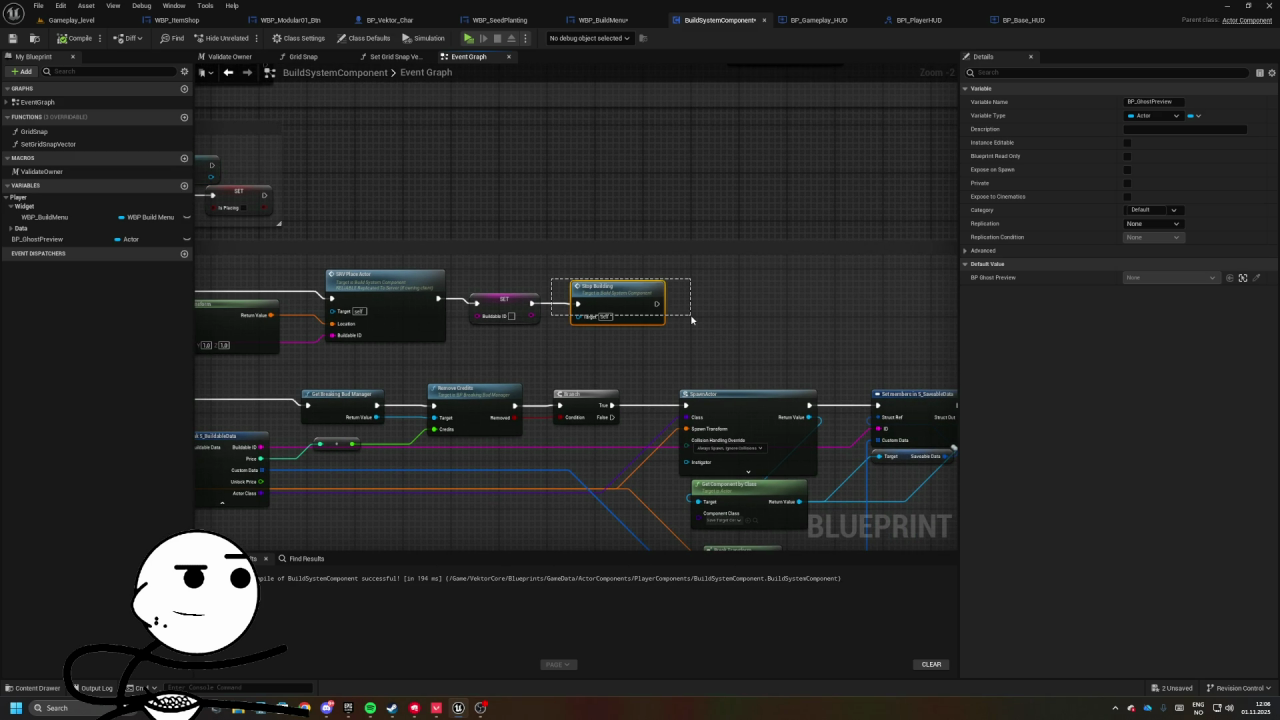
double_click(626, 304)
scroll(476, 349, up, 3)
drag(544, 318, 551, 377)
scroll(466, 294, up, 2)
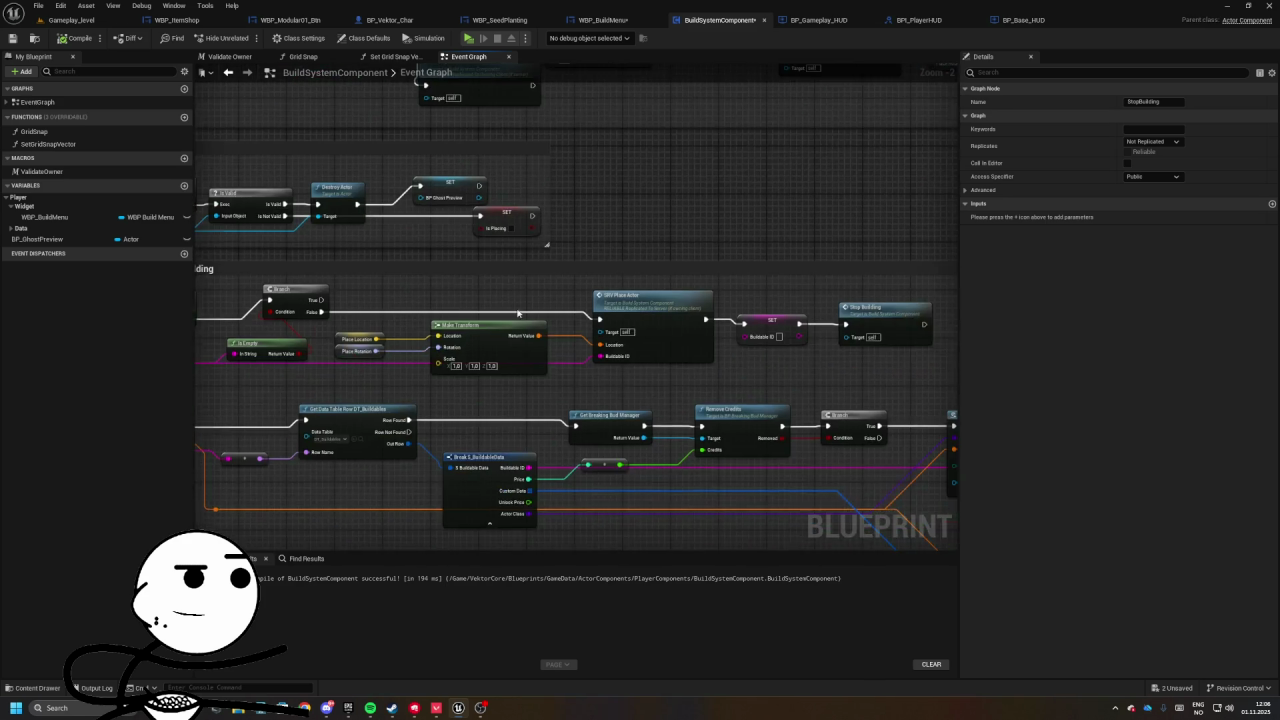
- Add a Get Player Controller node to the Place Building graph
right_click(502, 355)
text(get)
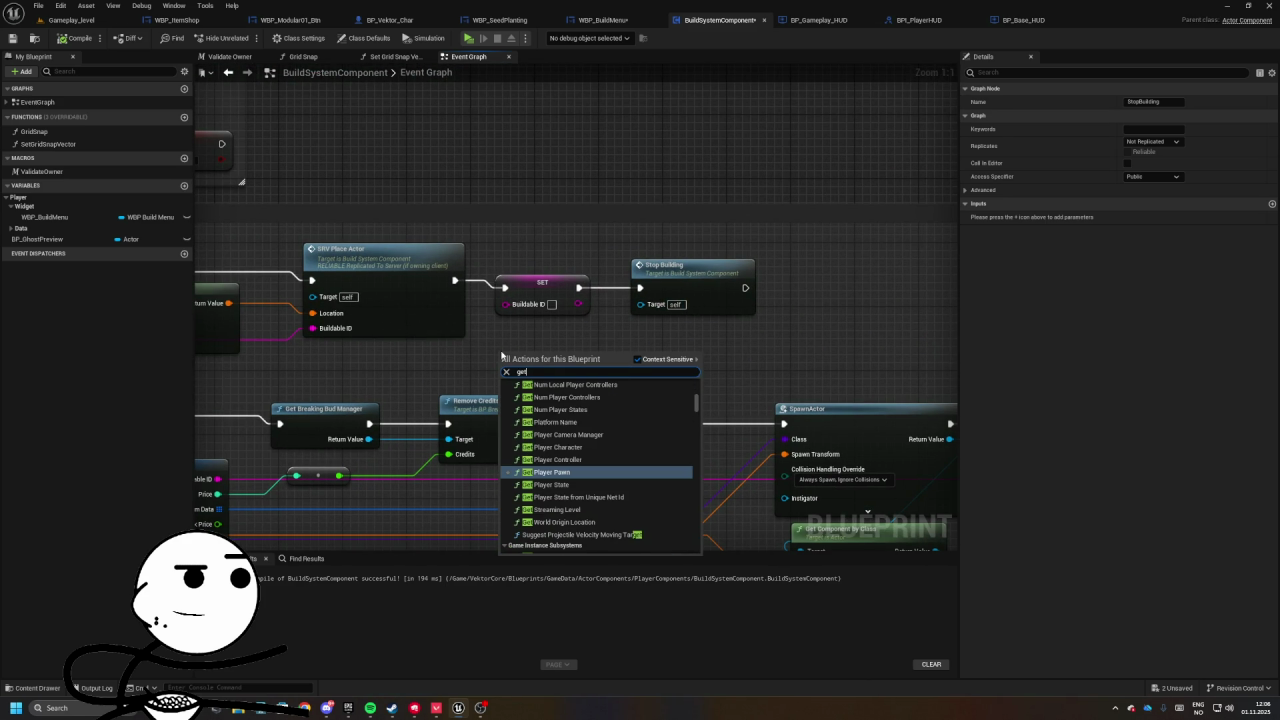
text( owning)
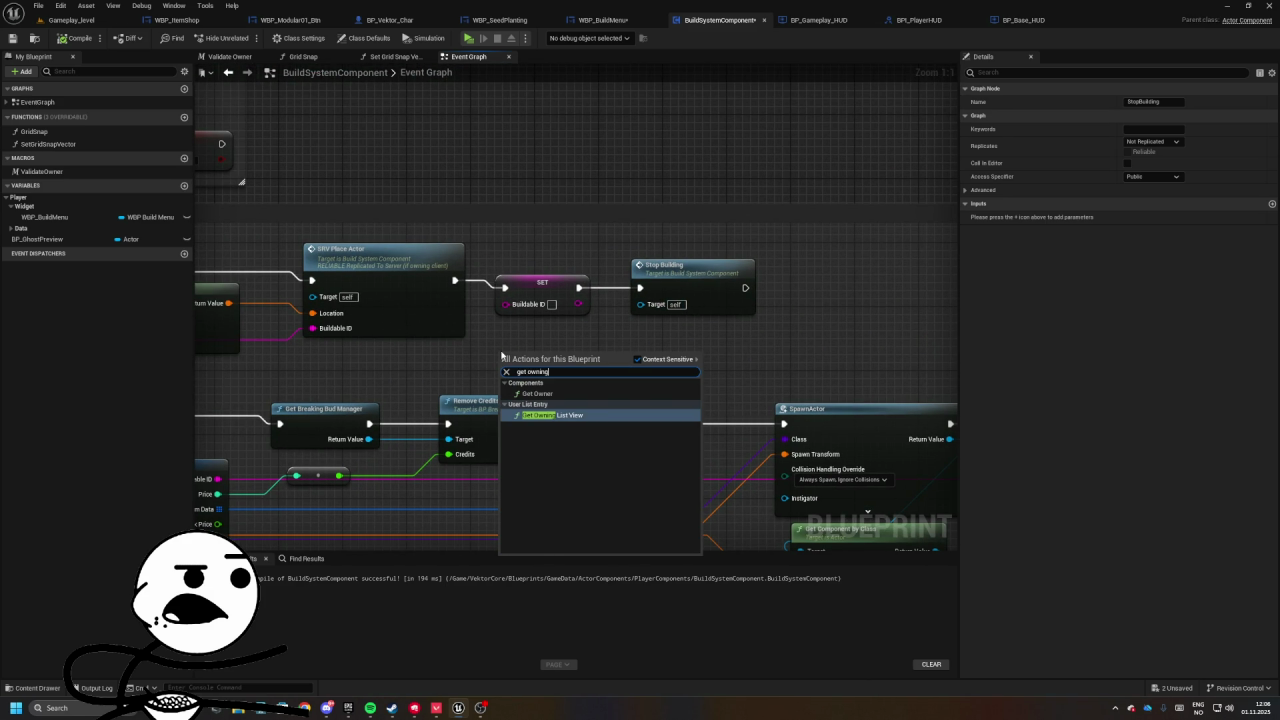
key(BackSpace)
key(BackSpace)
key(BackSpace)
text(o)
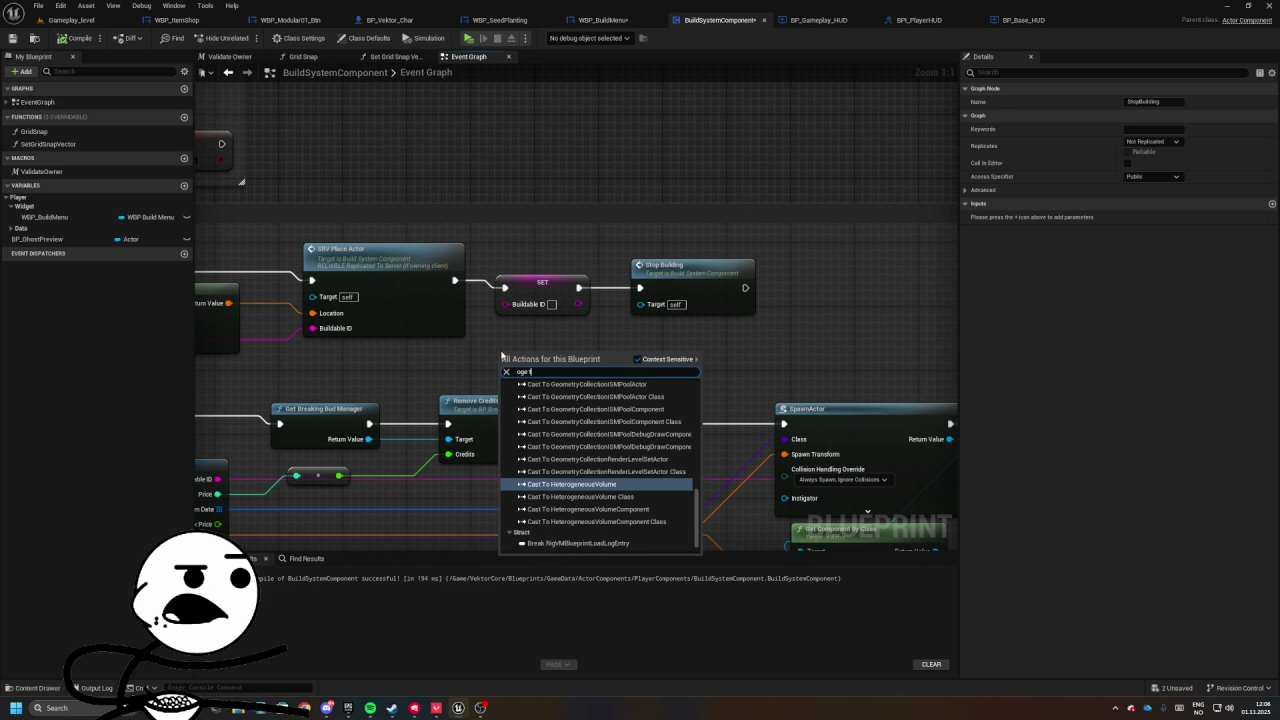
key(BackSpace)
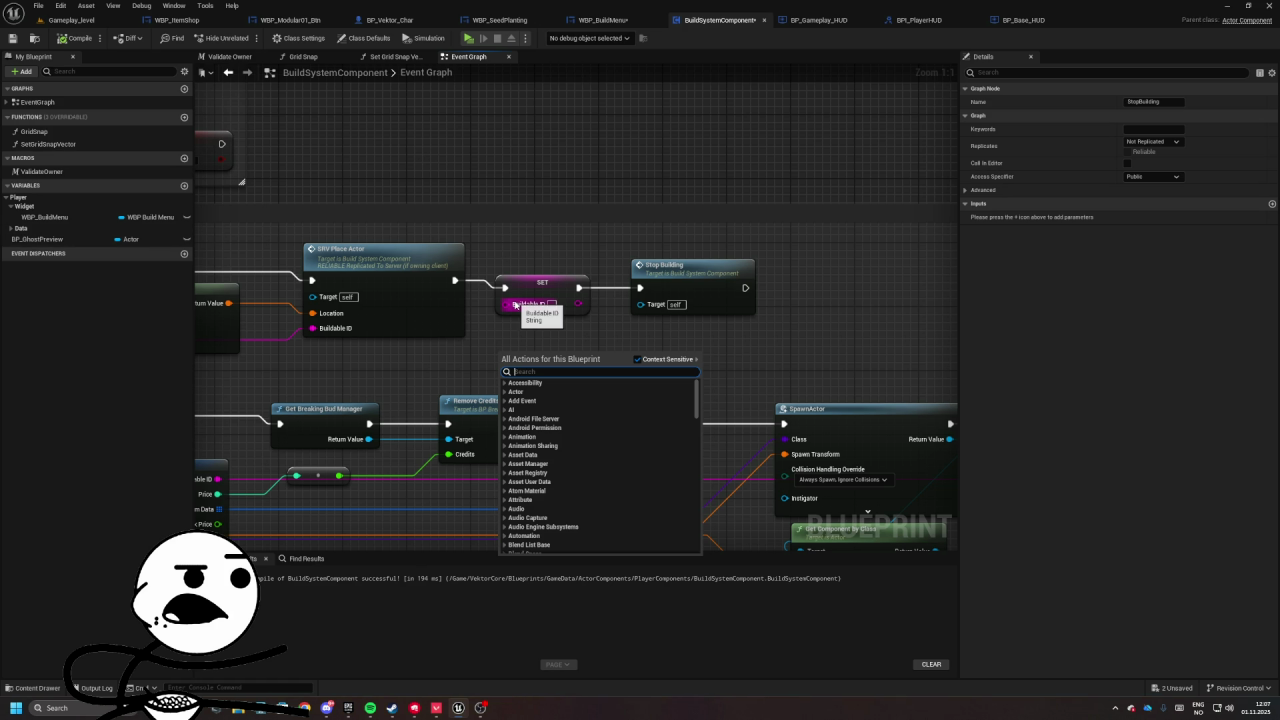
text(get player co)
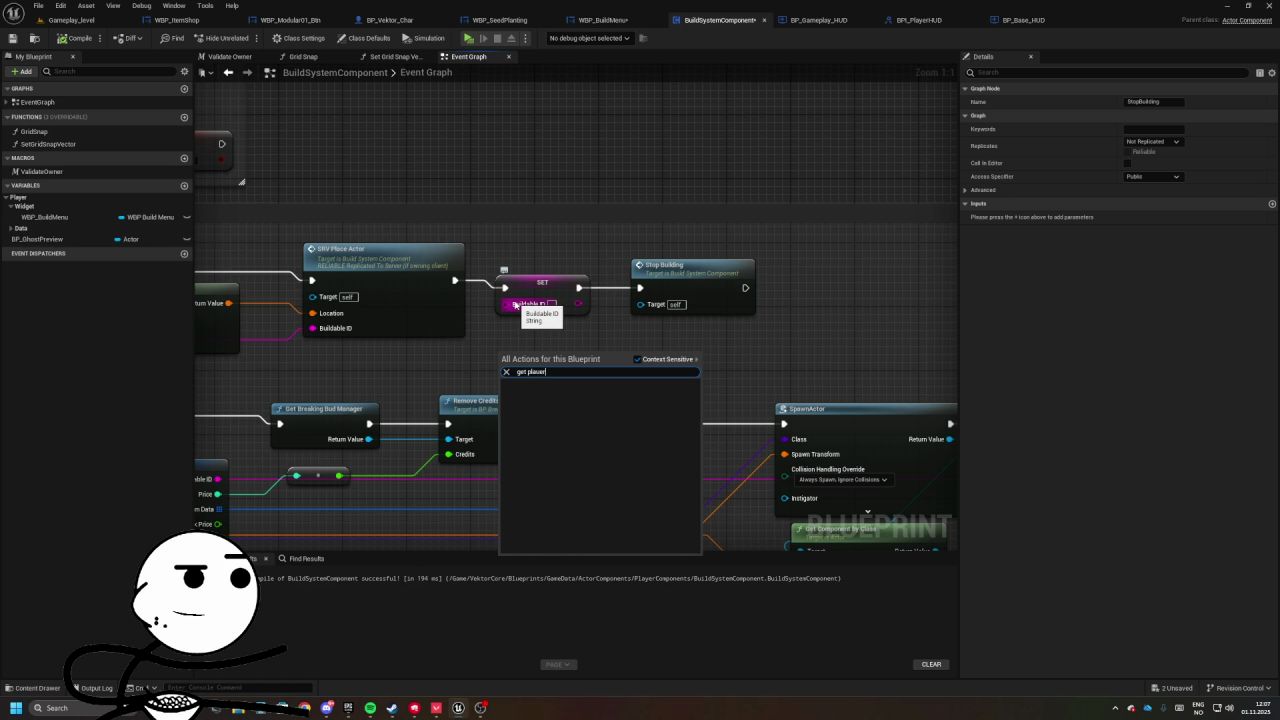
text(ntroller)
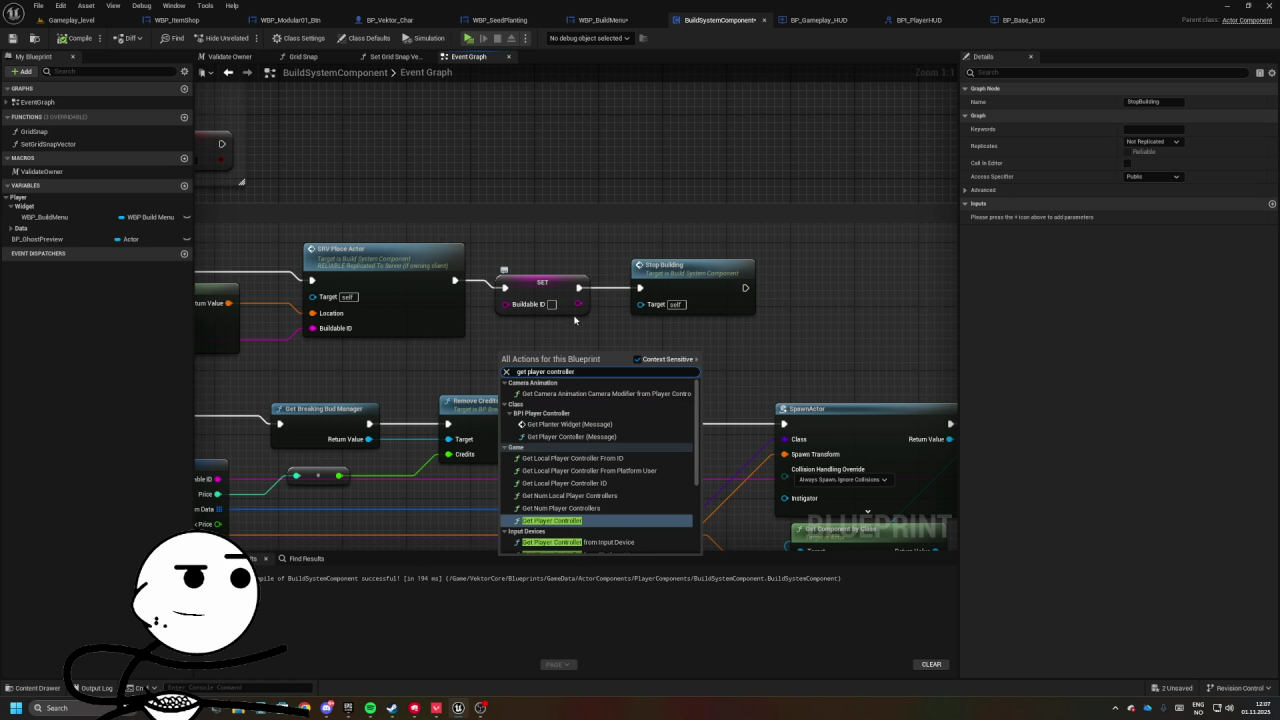
scroll(600, 470, down, 2)
click(552, 543)
- Call Open Build Menu from the Player Controller after SET, replacing the Stop Building node
drag(475, 391, 608, 376)
text(open)
key(Up)
key(Up)
key(Up)
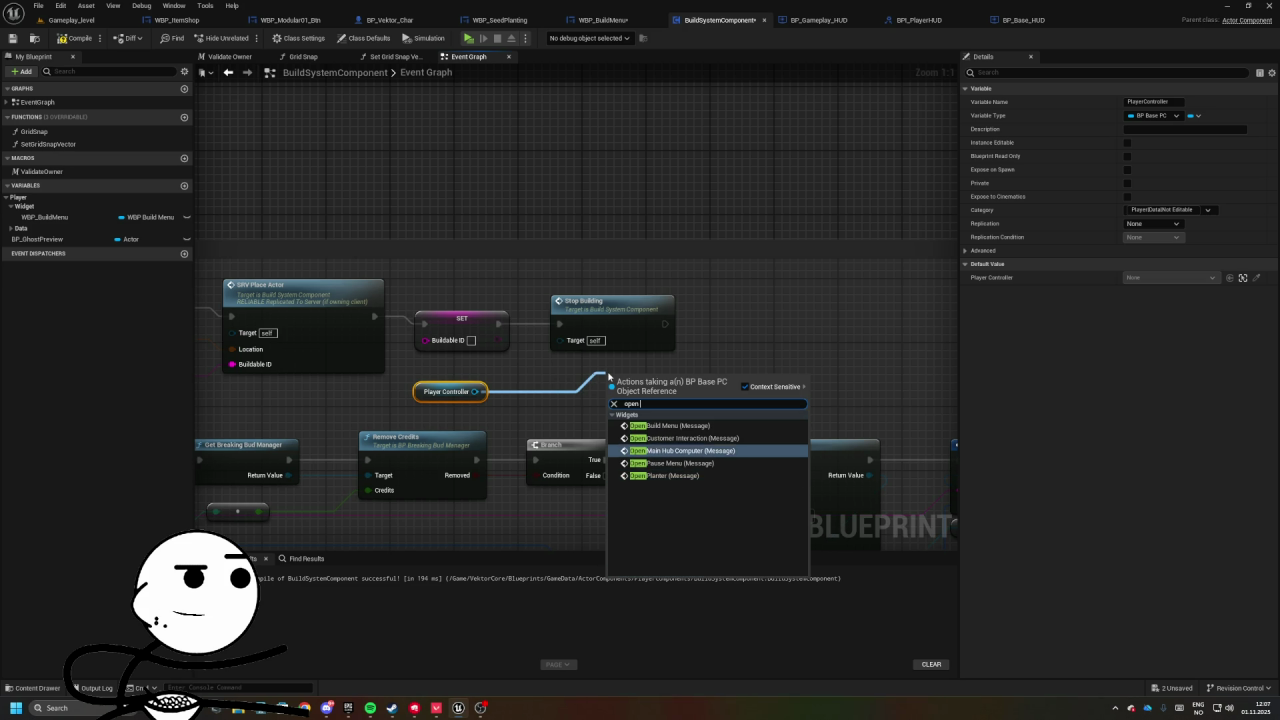
key(Return)
key(Delete)
drag(657, 387, 616, 315)
drag(498, 323, 566, 323)
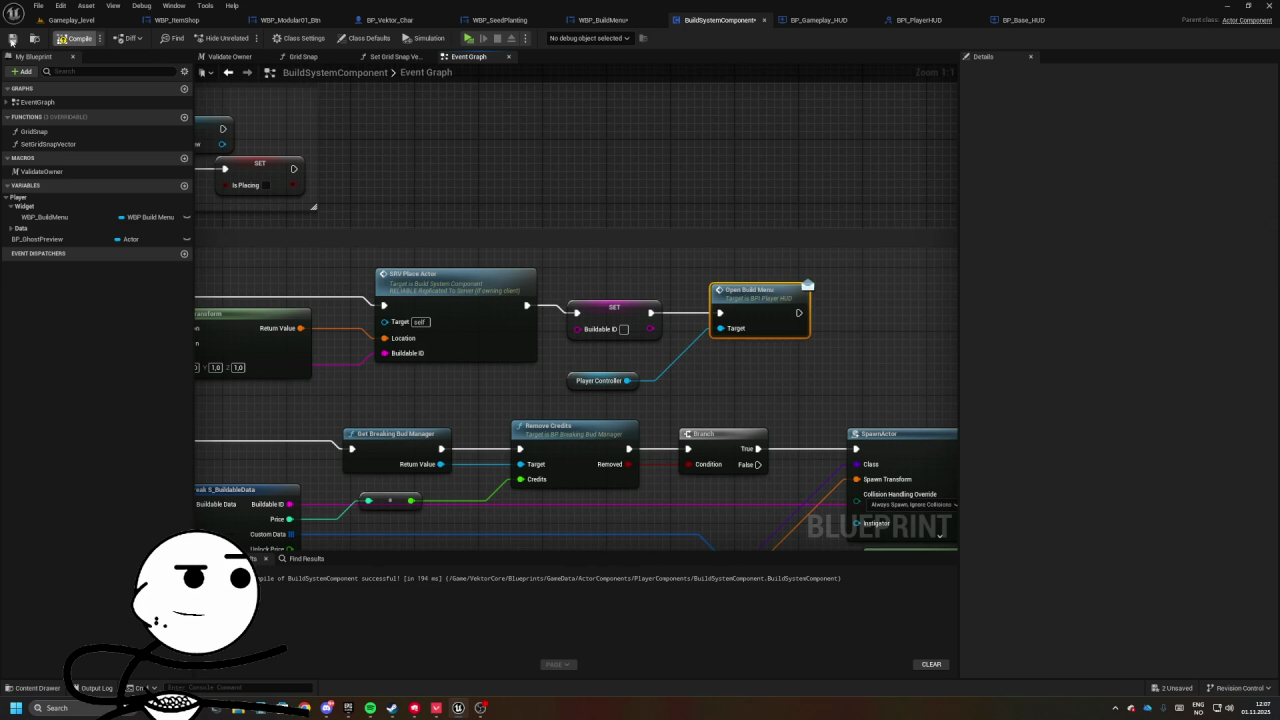
click(70, 20)
- Start a playtest and place a Planter Crate from the build menu
key(alt+p)
key(b)
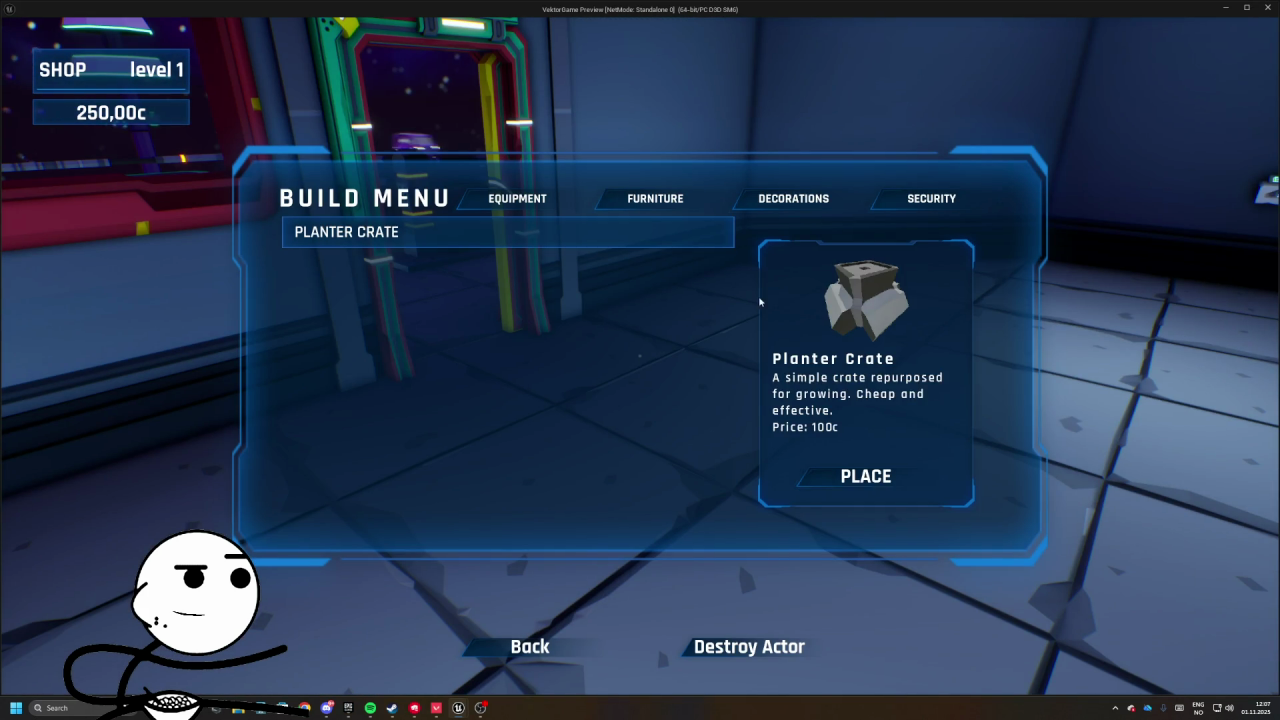
click(866, 476)
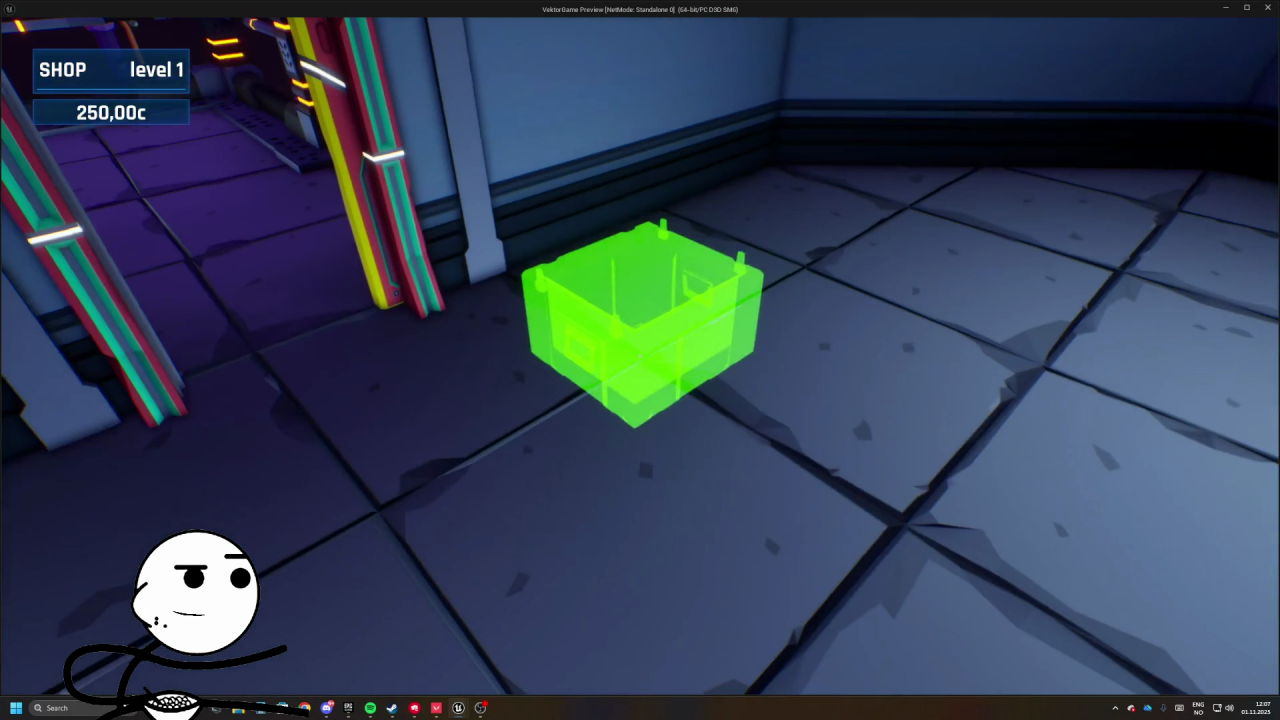
click(640, 360)
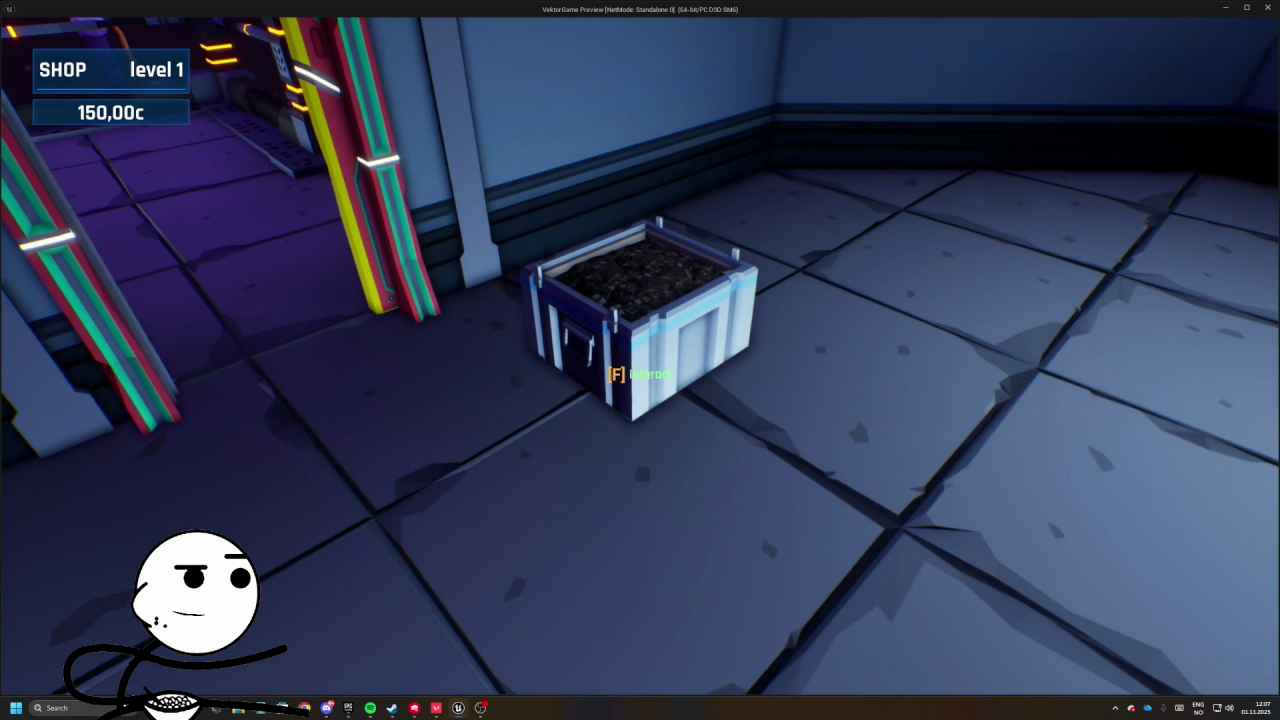
- Open and close the crate's OG Kush planting panel, then stop play and select the focus warning
key(f)
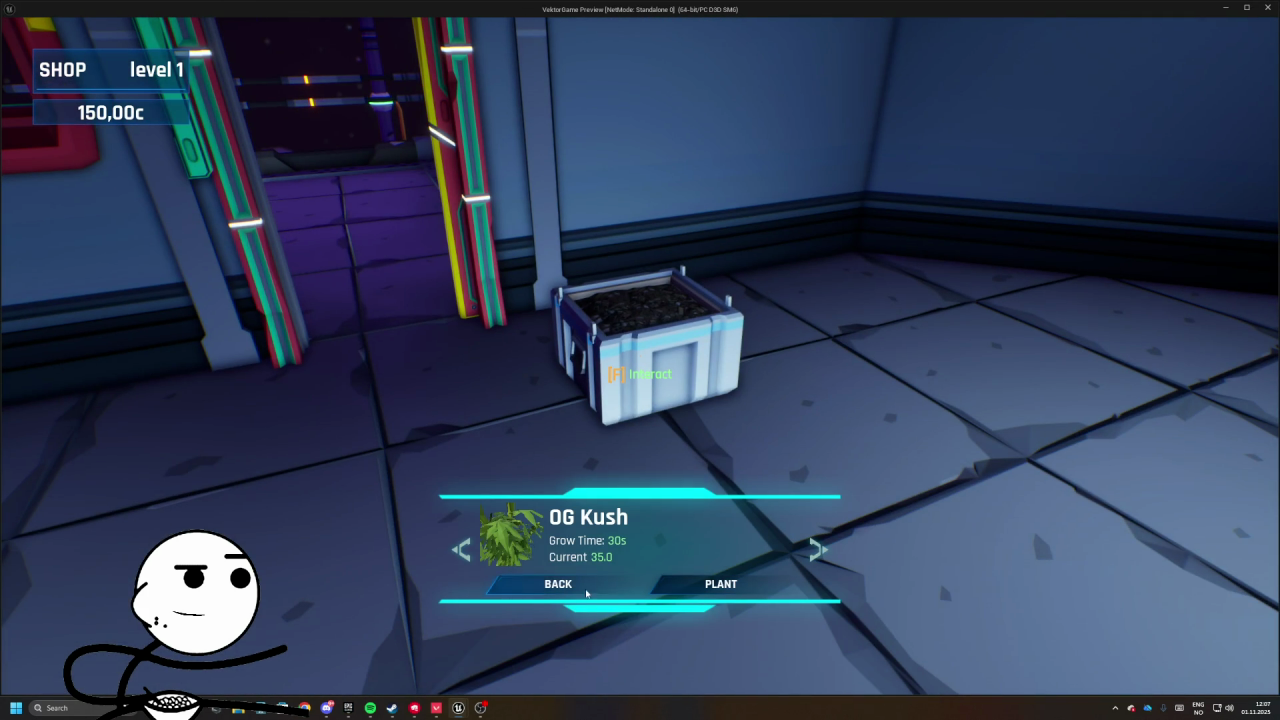
click(617, 596)
key(b)
key(Escape)
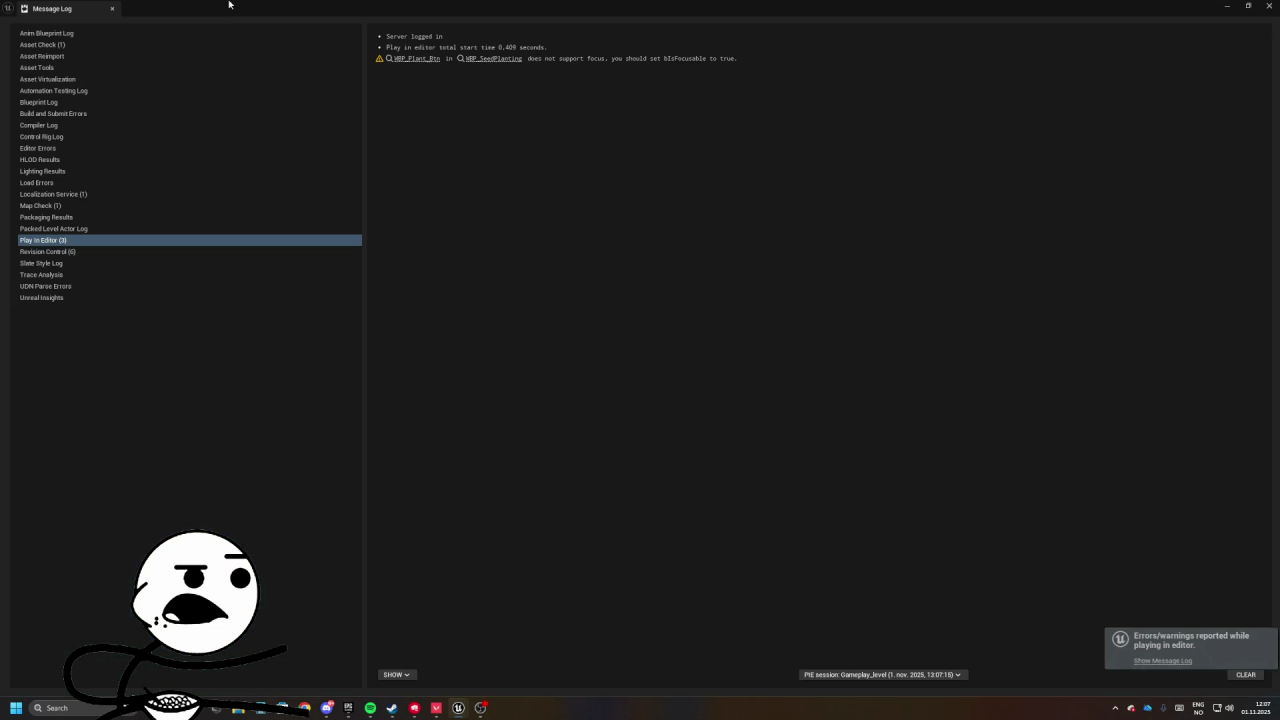
click(500, 58)
- Close the Message Log and review WBP_SeedPlanting's graph, selecting the Set Focus node in Refresh
click(112, 8)
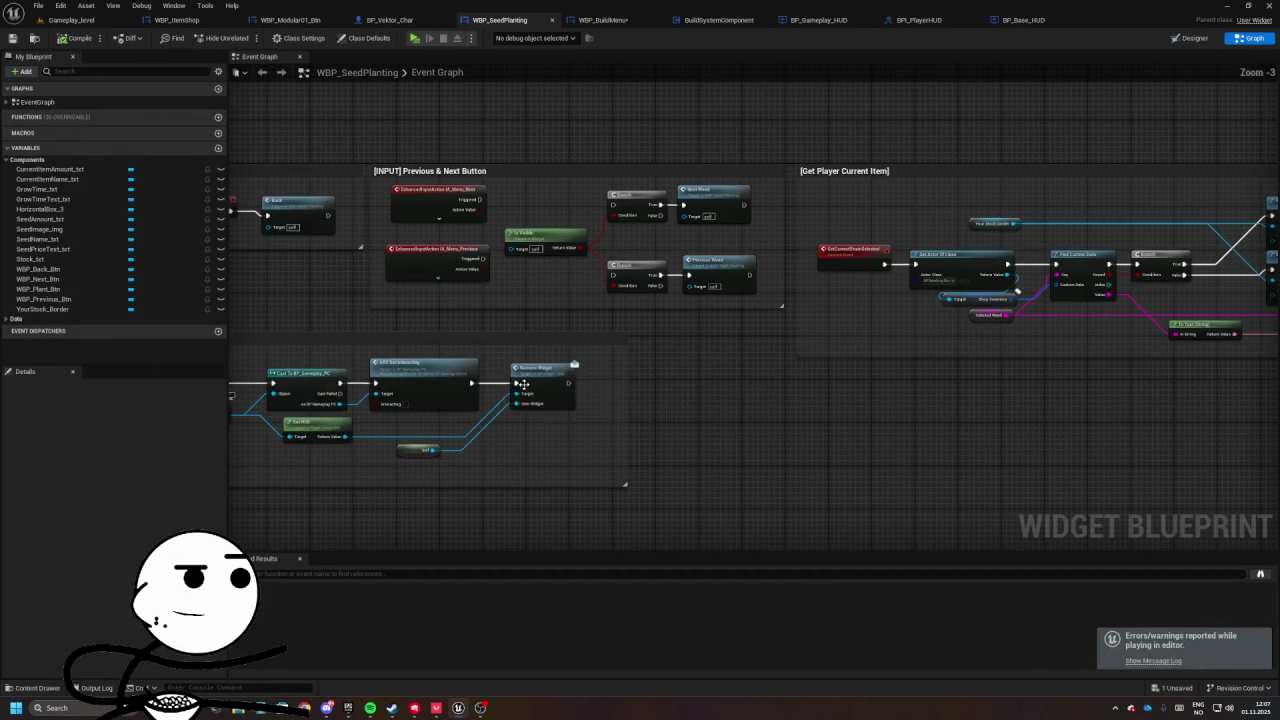
scroll(797, 349, down, 8)
scroll(697, 334, up, 6)
scroll(723, 314, down, 4)
mouse_move(758, 316)
mouse_down()
mouse_move(697, 286)
mouse_move(586, 286)
mouse_move(616, 295)
mouse_up()
scroll(616, 295, up, 2)
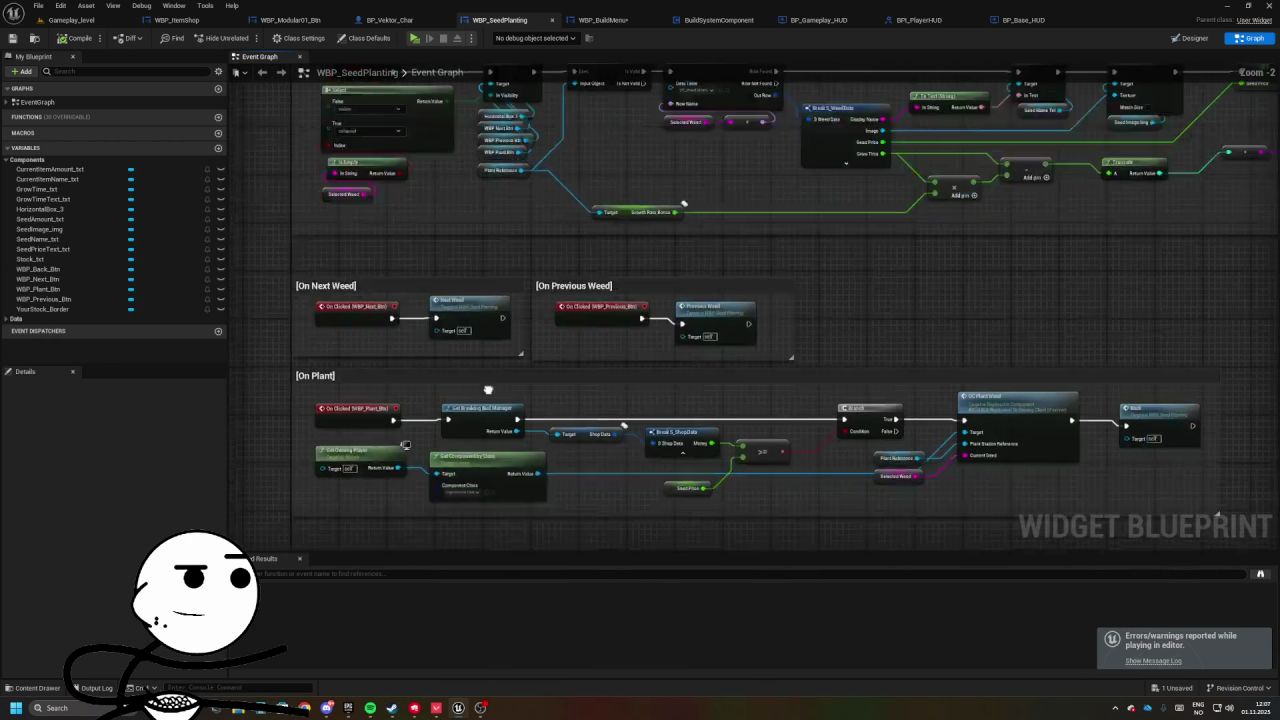
drag(843, 449, 773, 331)
drag(872, 310, 786, 343)
mouse_move(686, 274)
mouse_down()
mouse_move(671, 437)
mouse_move(603, 423)
mouse_move(597, 277)
mouse_move(587, 364)
mouse_up()
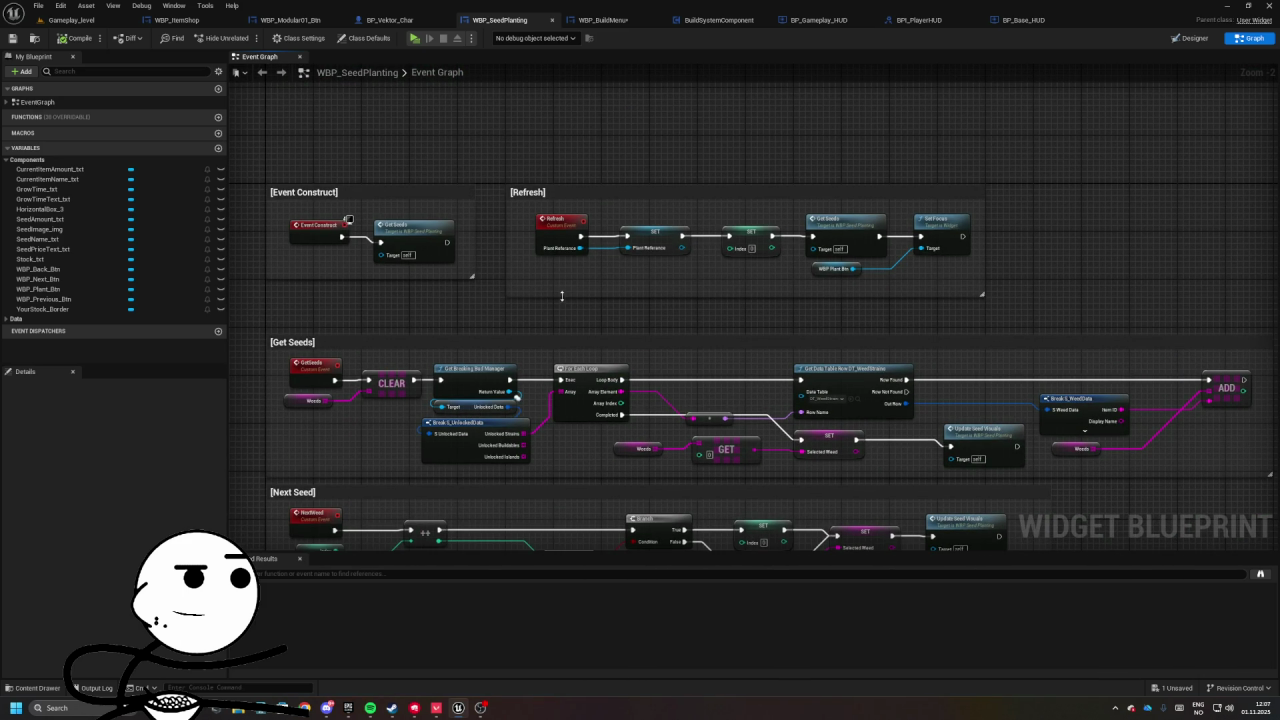
drag(802, 188, 597, 214)
drag(813, 249, 787, 243)
drag(851, 243, 921, 297)
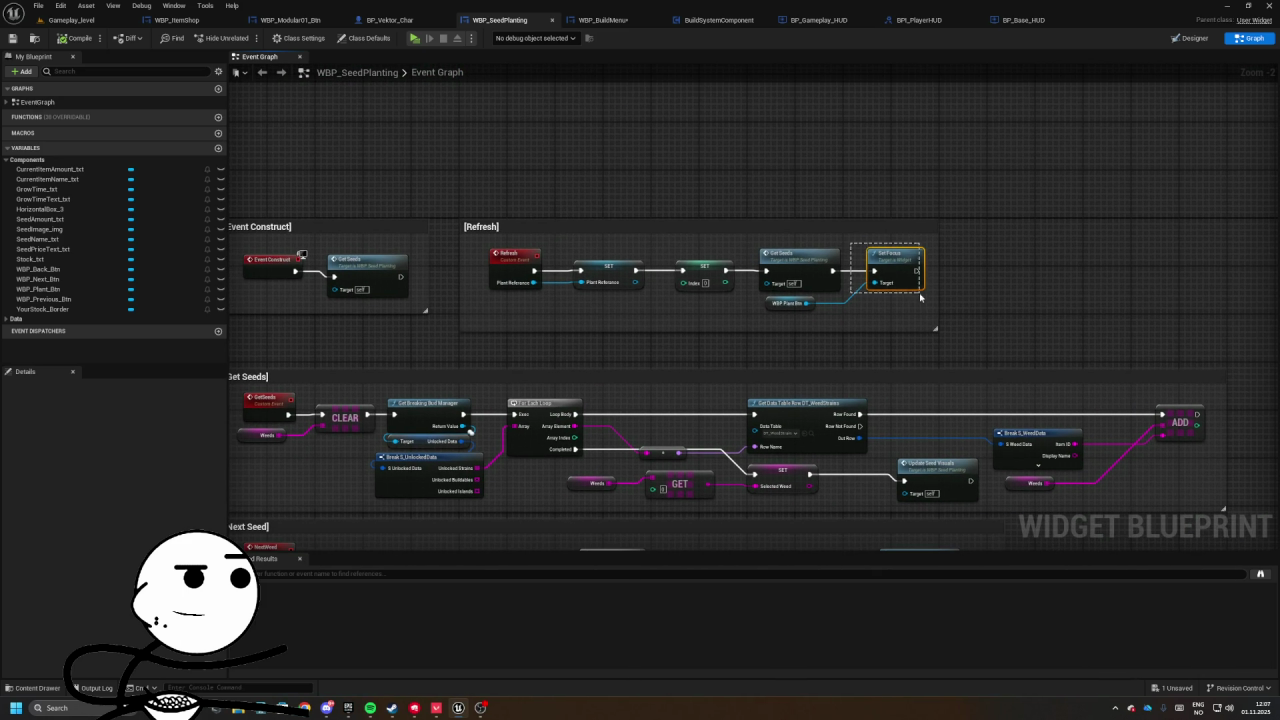
drag(843, 270, 580, 266)
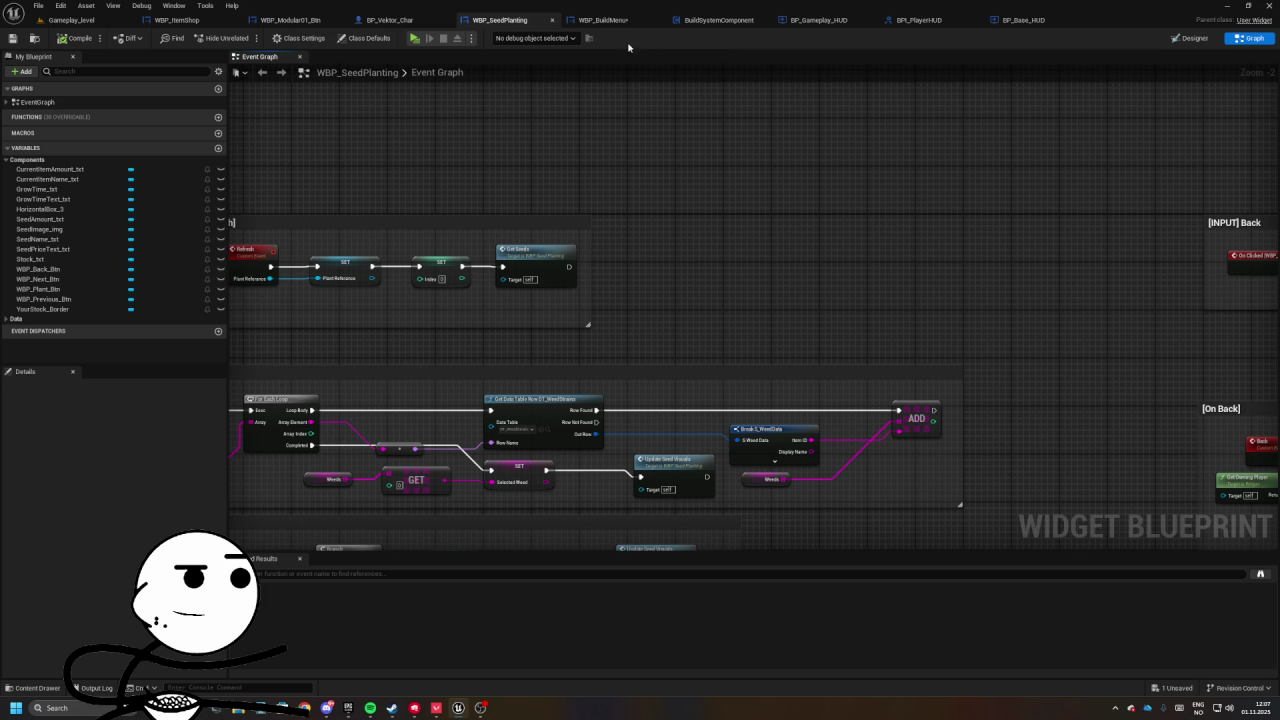
- Close WBP_SeedPlanting and look over the WBP_BuildMenu event graph
click(550, 21)
click(494, 21)
mouse_move(650, 226)
mouse_down()
mouse_move(674, 397)
mouse_move(645, 241)
mouse_up()
scroll(595, 369, down, 3)
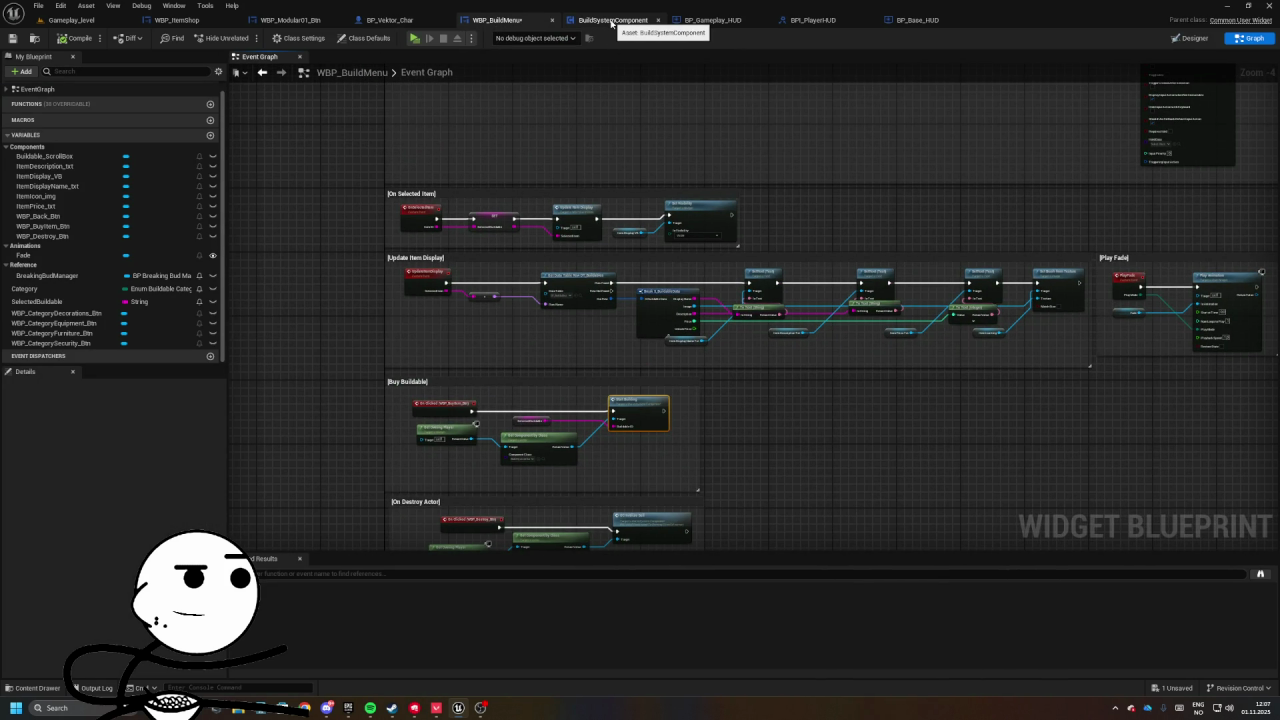
- In BuildSystemComponent, route Player Controller through Get HUD into Open Build Menu's Target
click(612, 21)
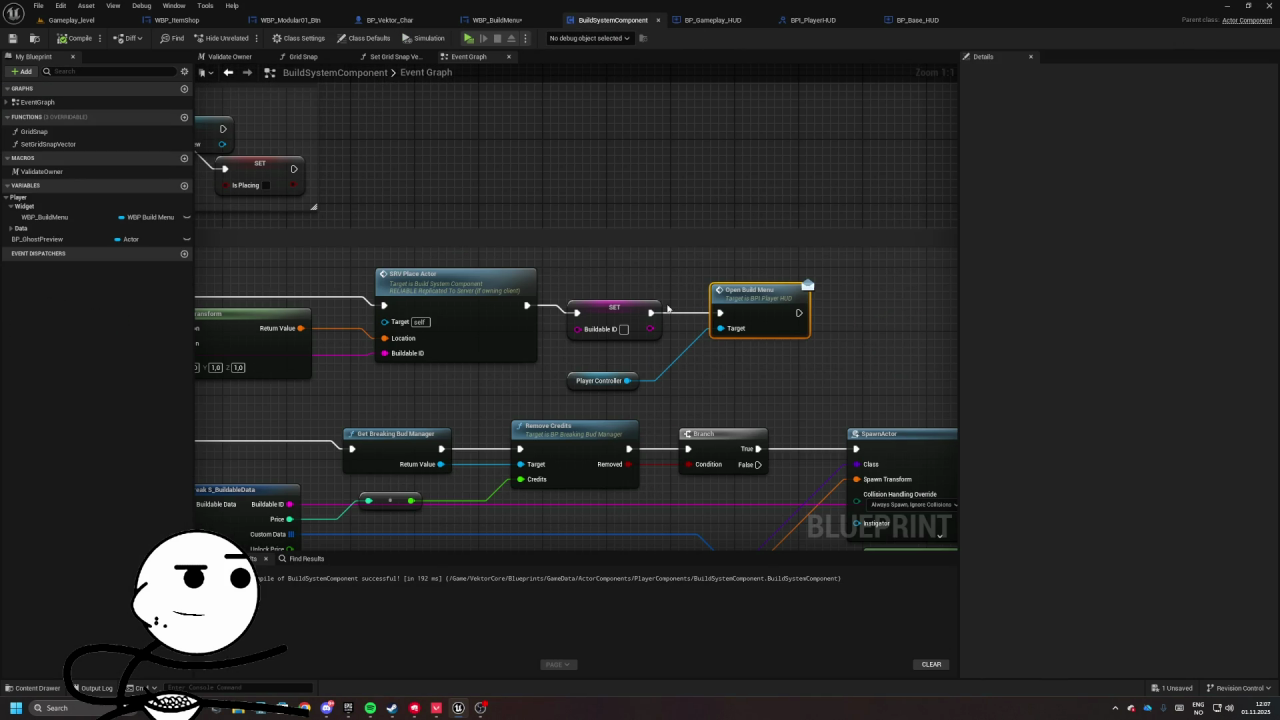
click(600, 380)
mouse_move(600, 380)
mouse_down()
mouse_move(1265, 393)
mouse_move(449, 373)
mouse_up()
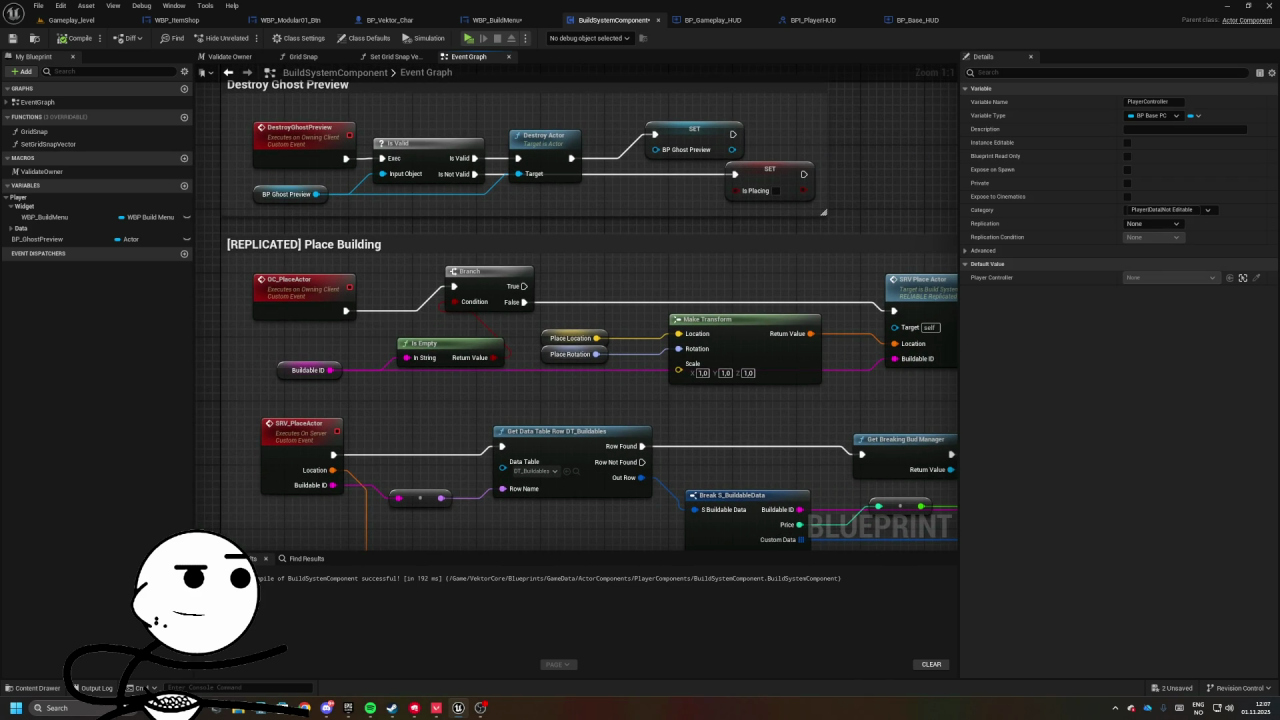
mouse_move(1033, 328)
mouse_down()
mouse_move(921, 346)
mouse_move(721, 309)
mouse_move(566, 310)
mouse_move(947, 350)
mouse_move(721, 316)
mouse_move(529, 359)
mouse_move(657, 231)
mouse_move(630, 290)
mouse_move(580, 262)
mouse_move(611, 242)
mouse_up()
click(602, 265)
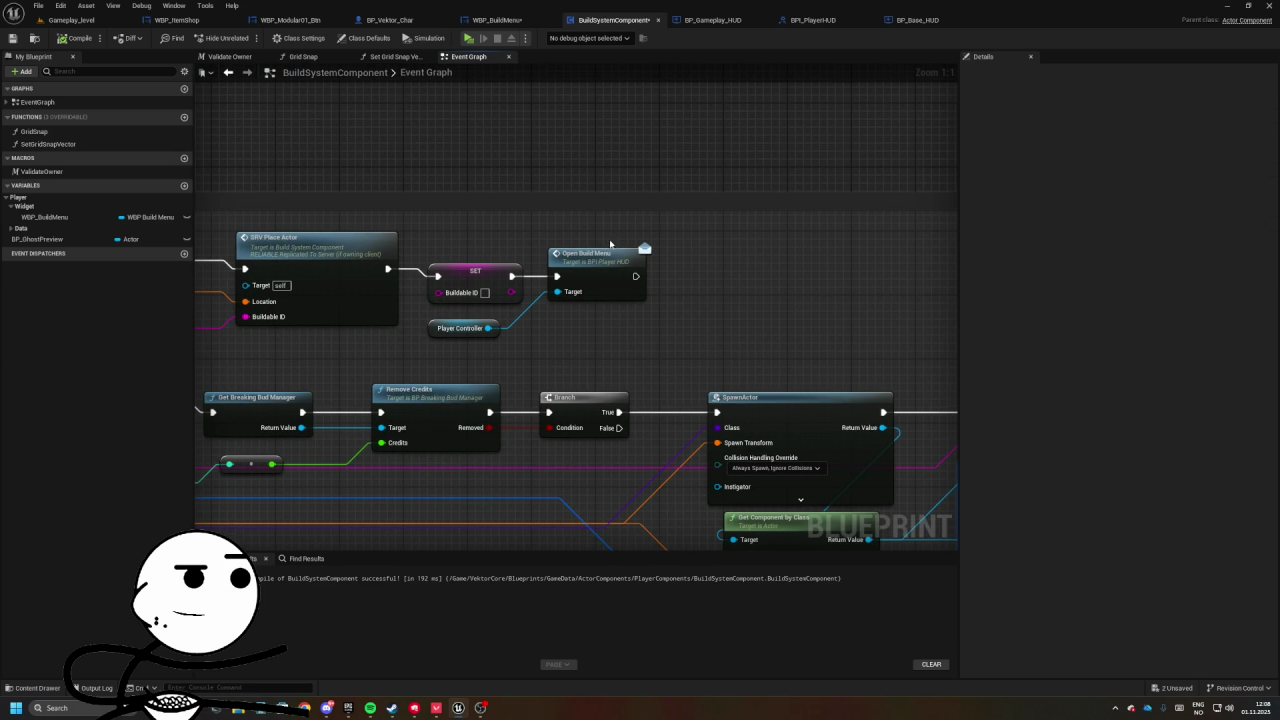
mouse_move(488, 328)
mouse_down()
mouse_move(540, 345)
mouse_move(533, 317)
mouse_up()
text(get hud)
key(Return)
mouse_move(615, 339)
mouse_down()
mouse_move(557, 291)
mouse_move(653, 278)
mouse_move(596, 285)
mouse_up()
- Start play and place two Planter Crates, attempting a third, then close the build menu
click(40, 20)
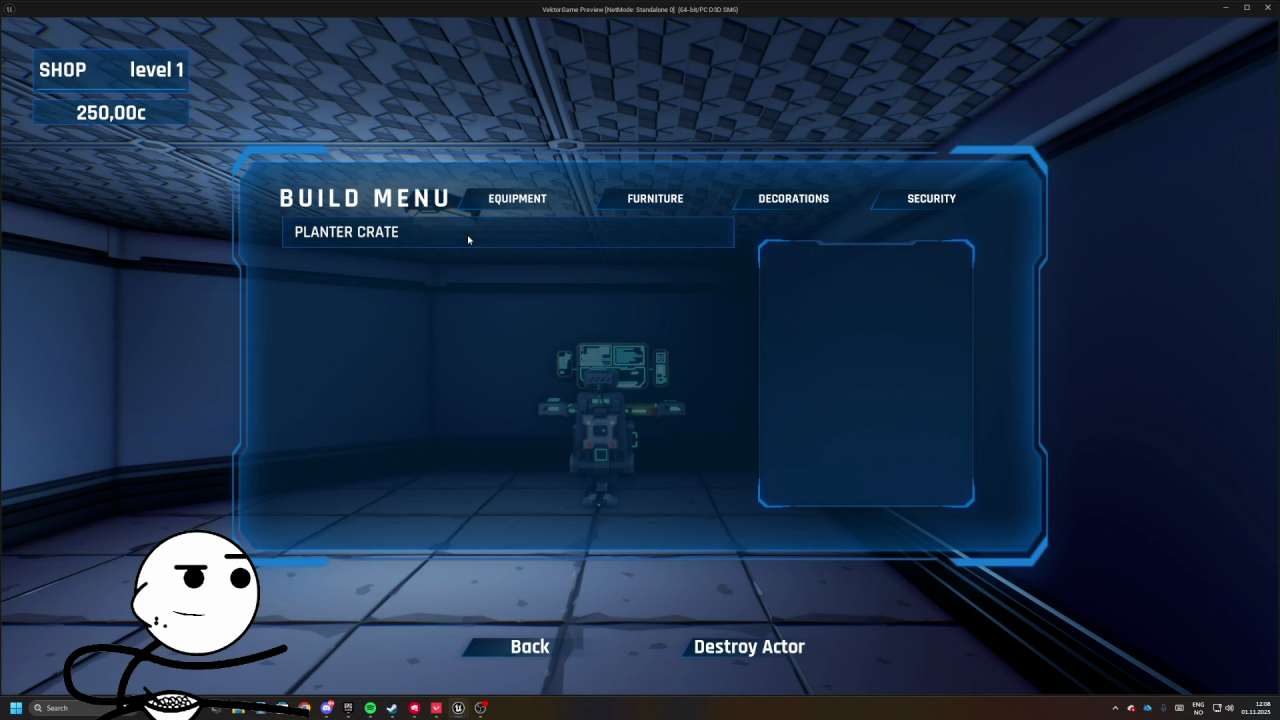
click(469, 237)
click(900, 480)
click(663, 355)
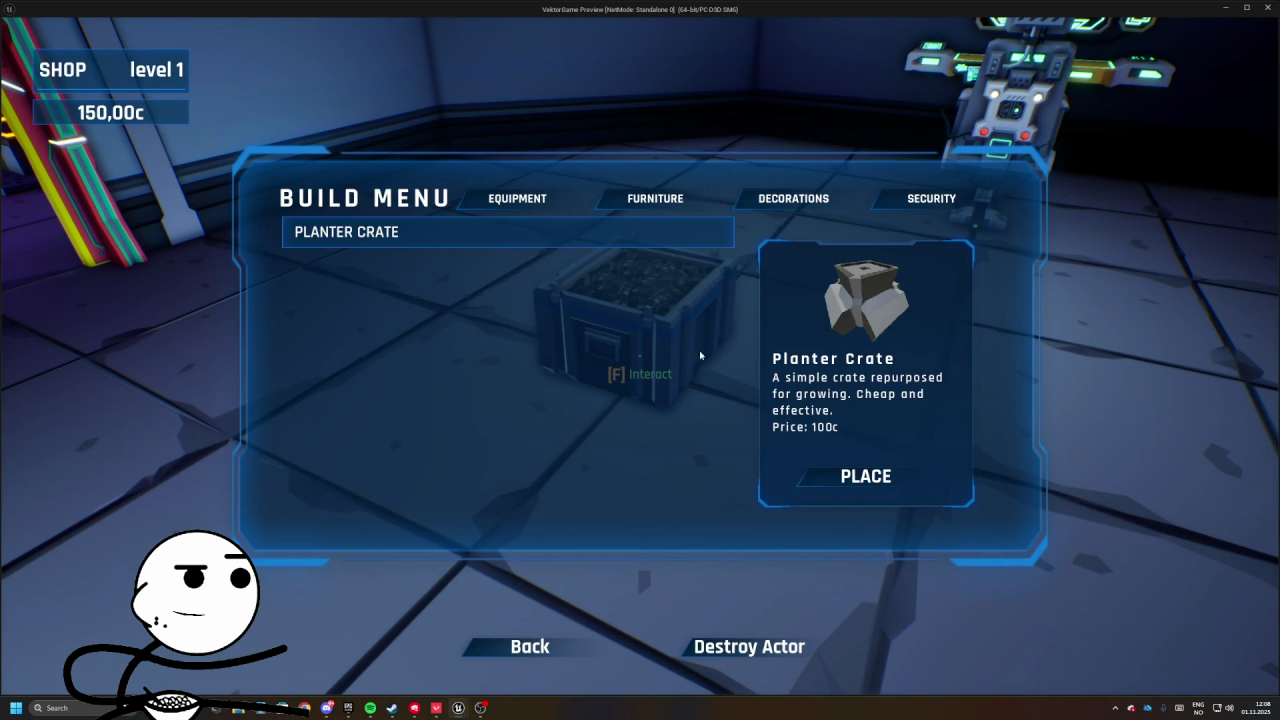
click(891, 485)
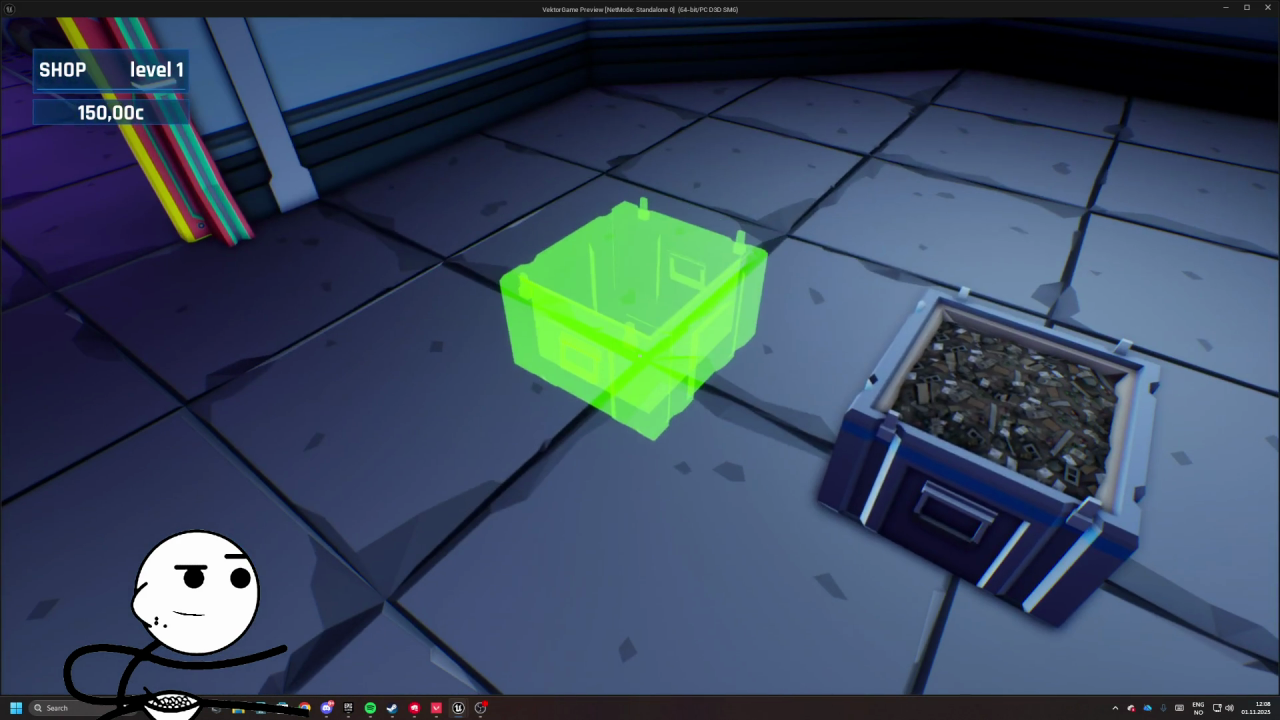
click(663, 355)
click(842, 483)
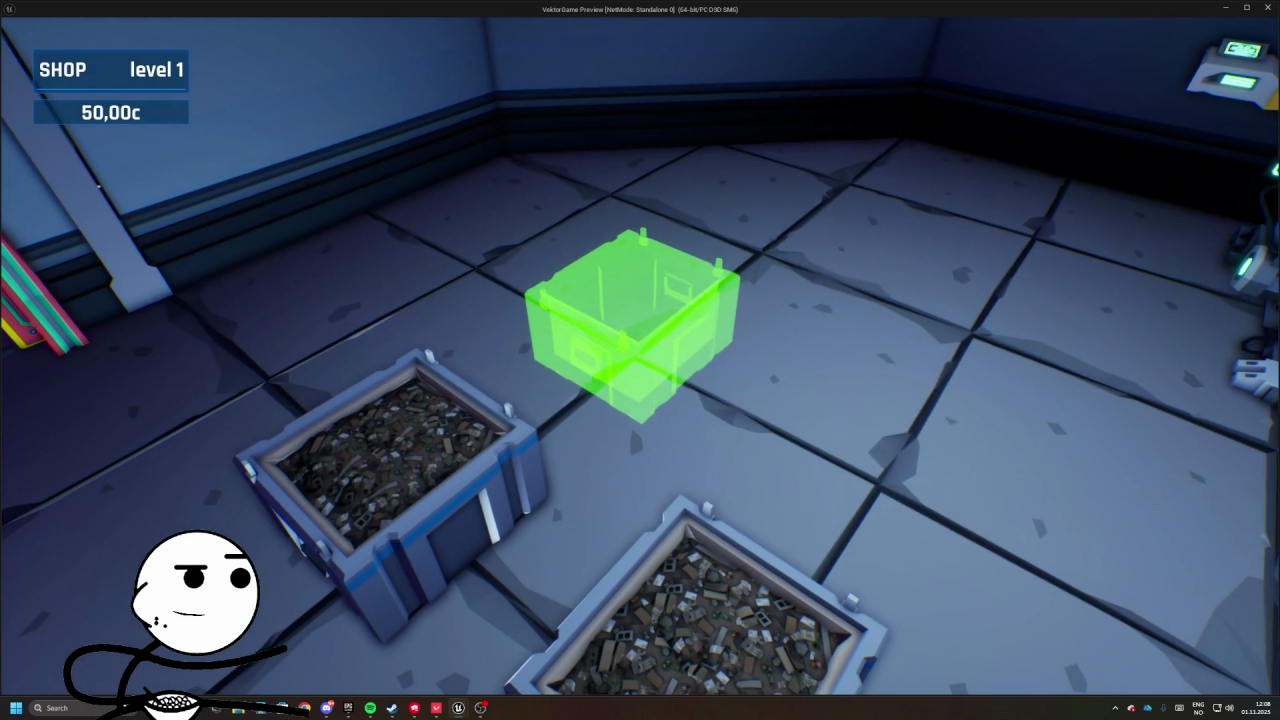
click(640, 360)
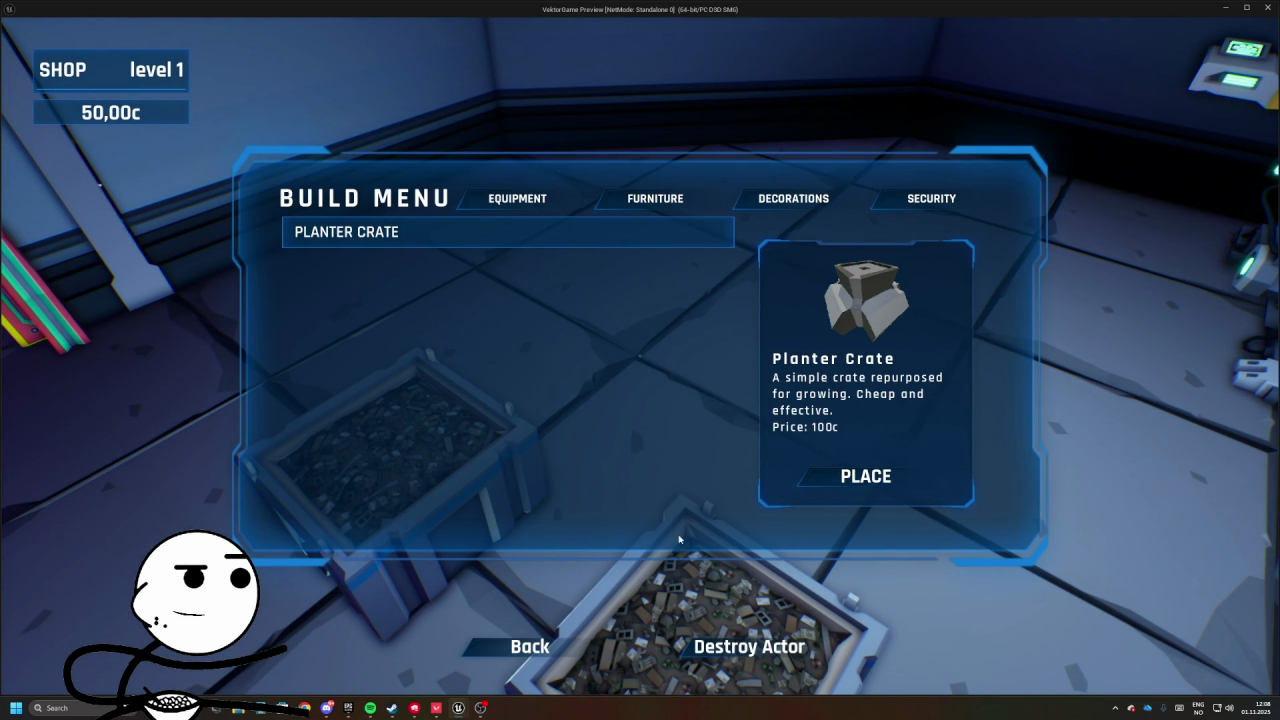
key(Escape)
- Plant OG Kush in one crate and check the empty crate's planting panel
key(f)
click(716, 590)
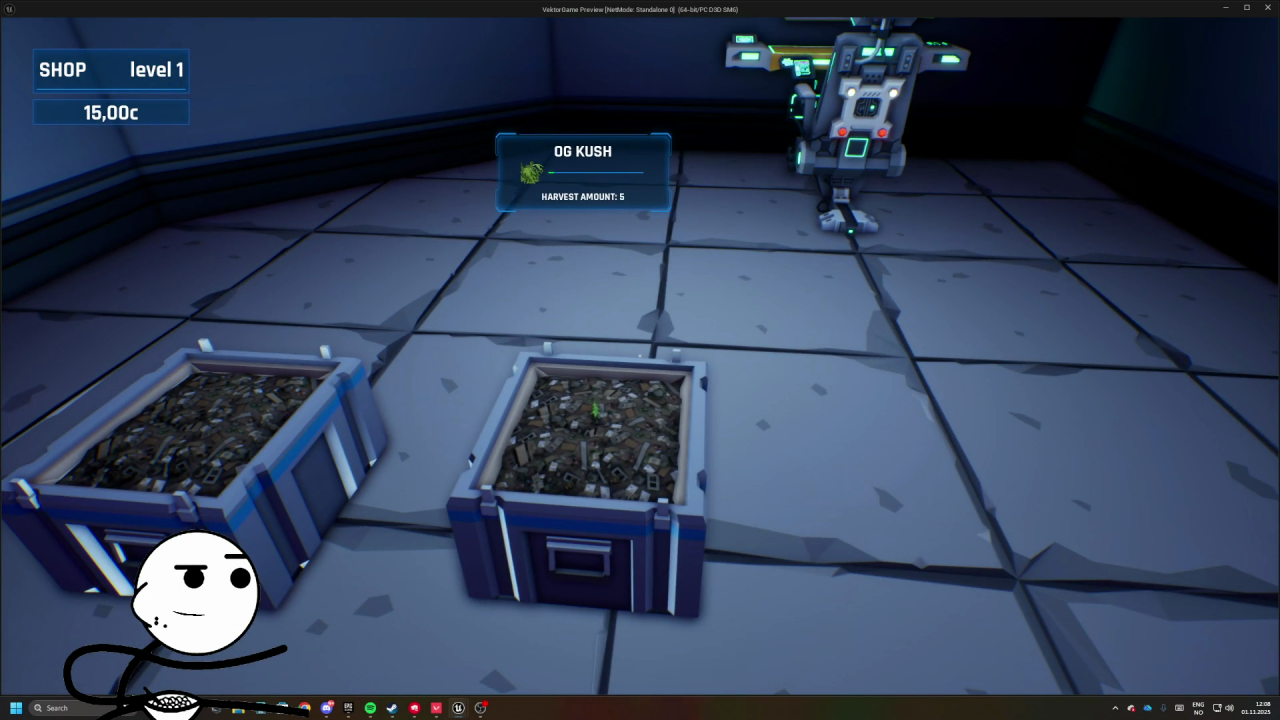
key(f)
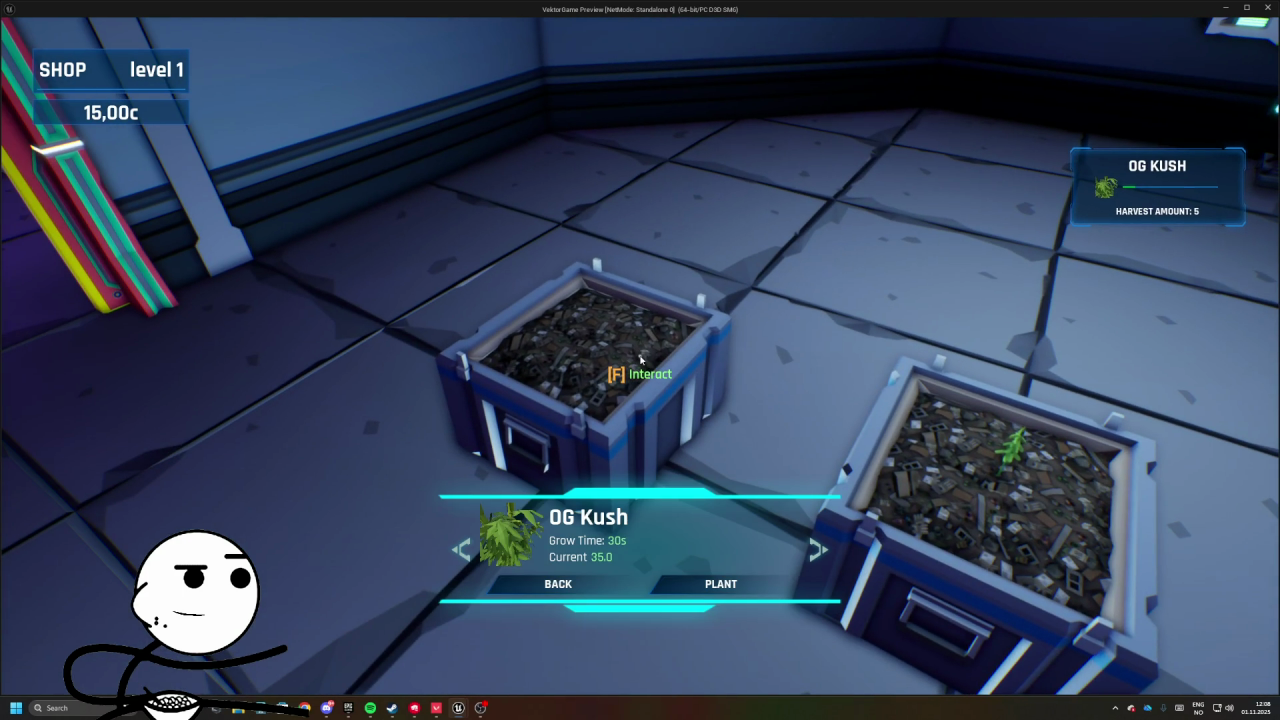
click(558, 585)
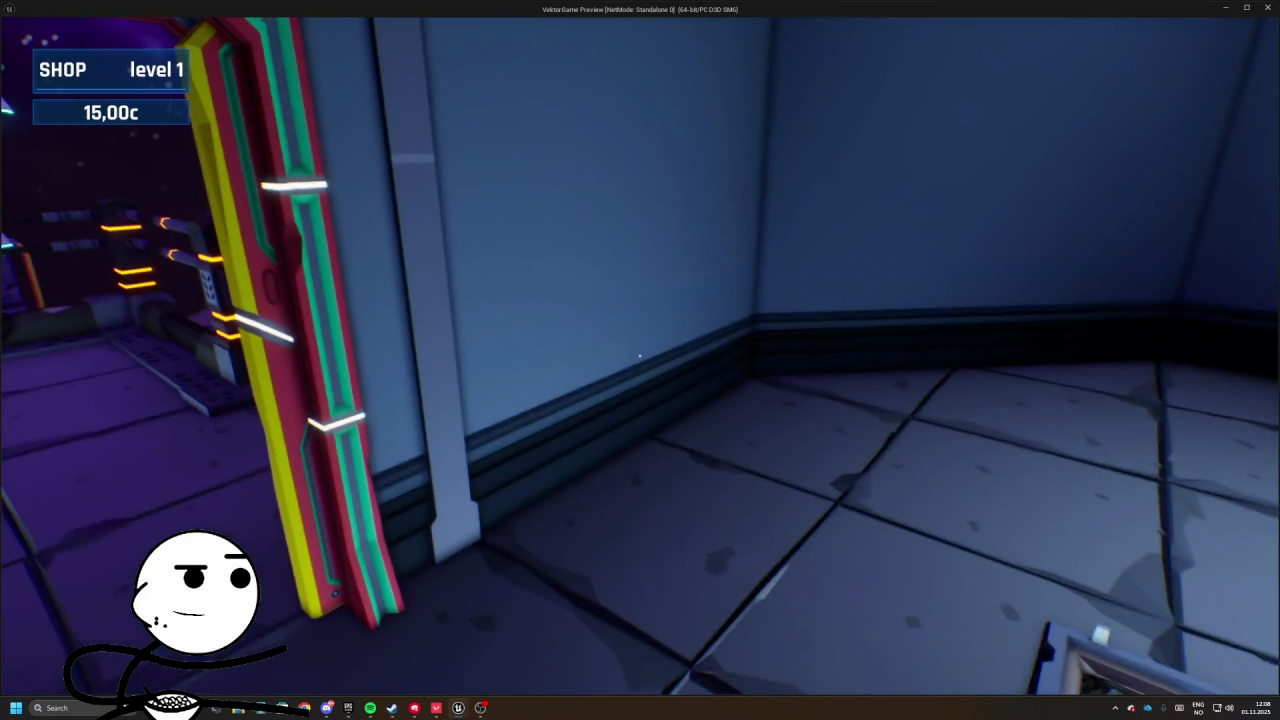
- Begin the business day from the shop terminal and walk to the planted crate
key(f)
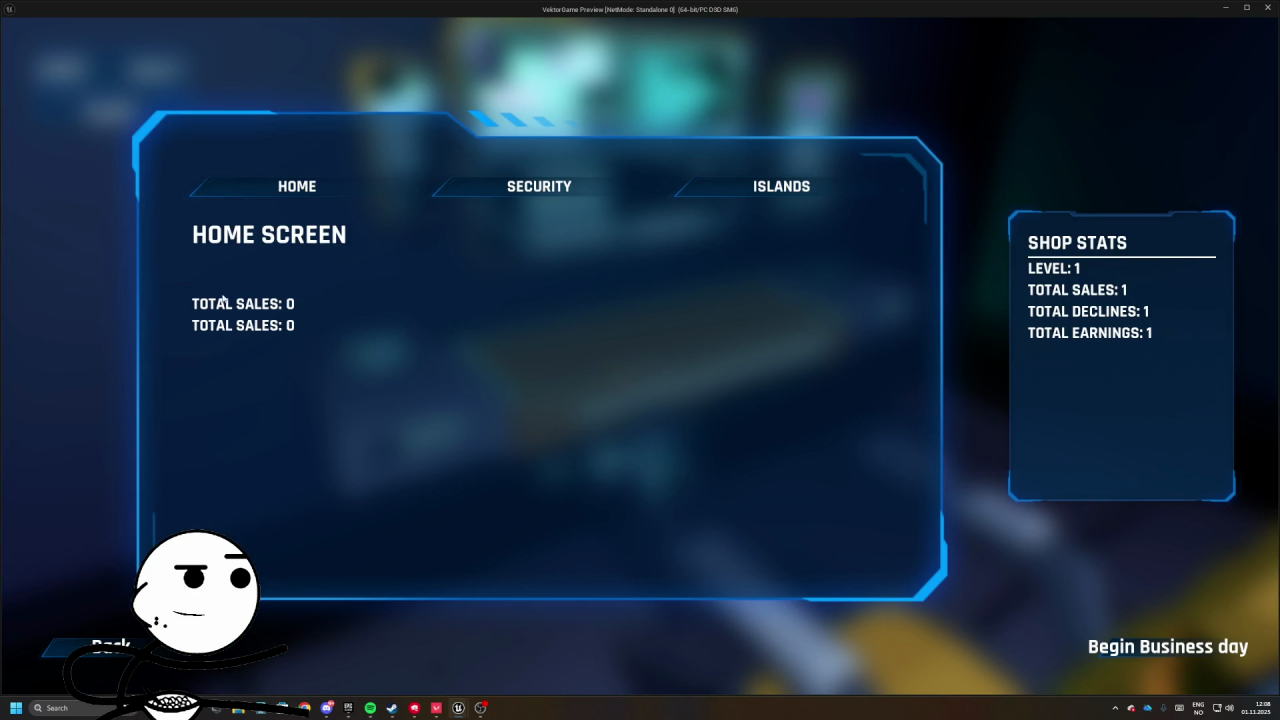
click(571, 178)
click(240, 187)
click(1150, 651)
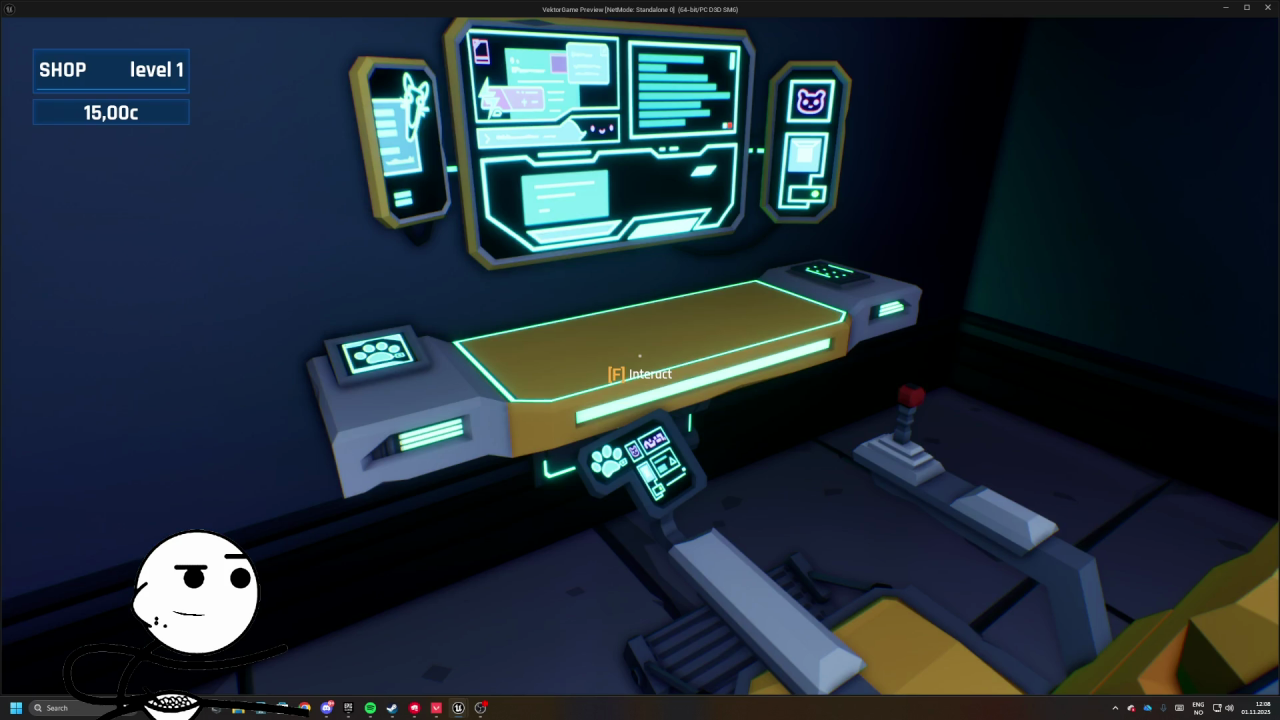
key(w)
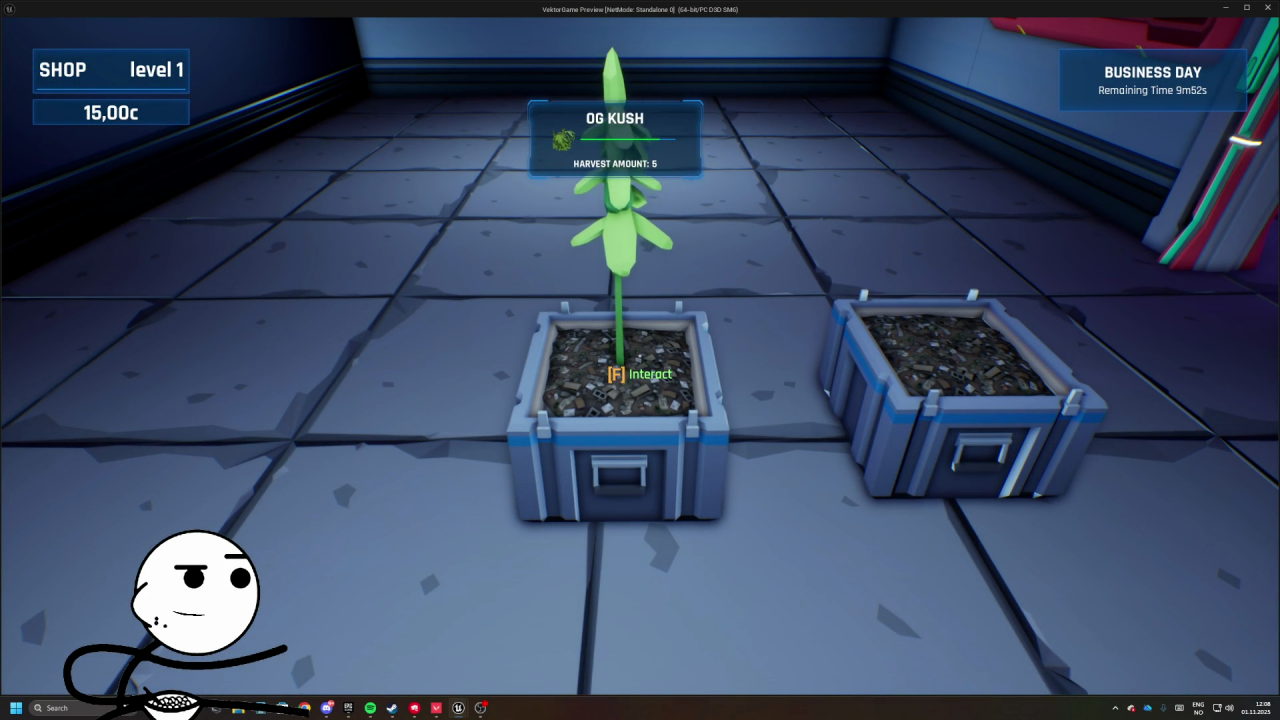
key(w)
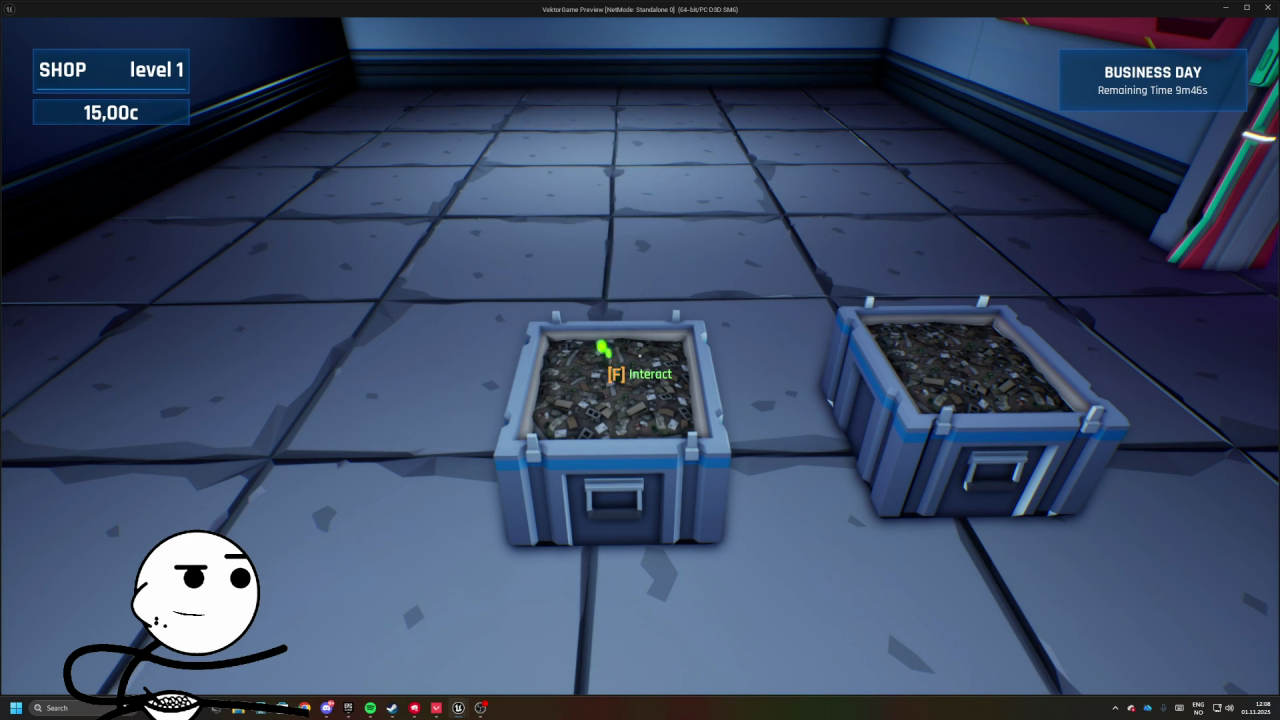
- Remove the two placed planter crates for refunds and walk around the shop
key(f)
click(743, 646)
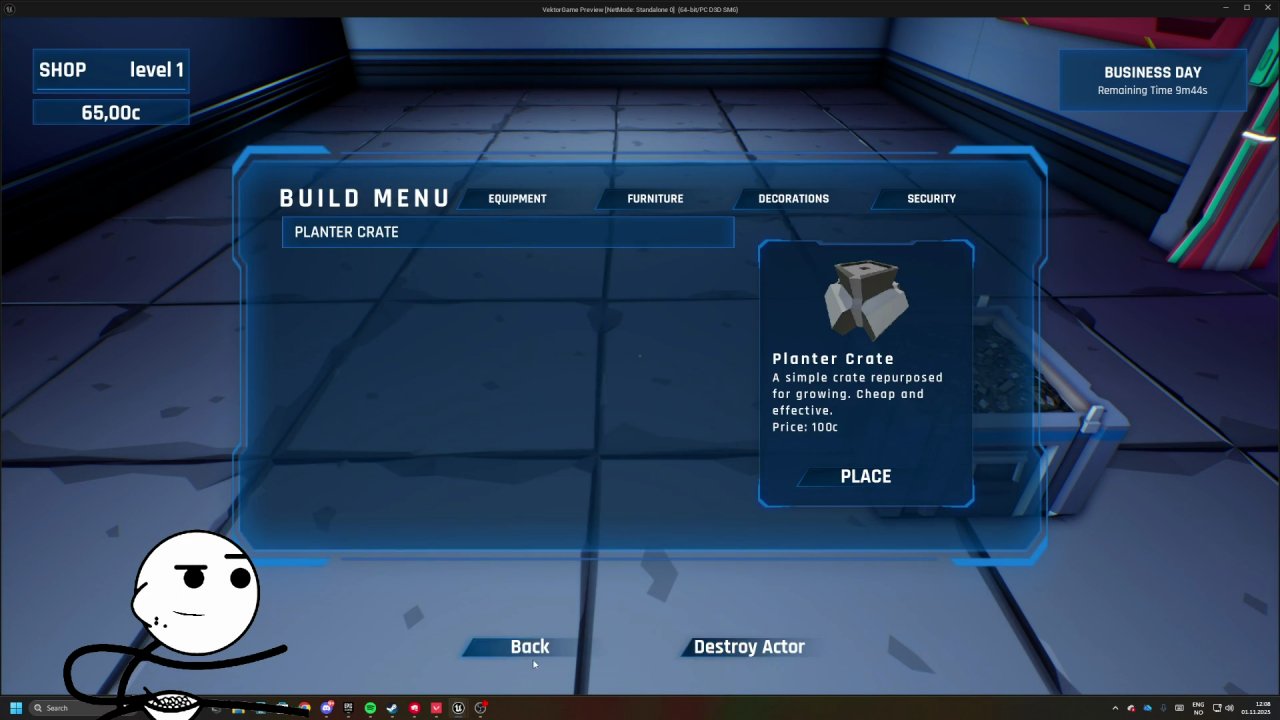
key(f)
click(743, 646)
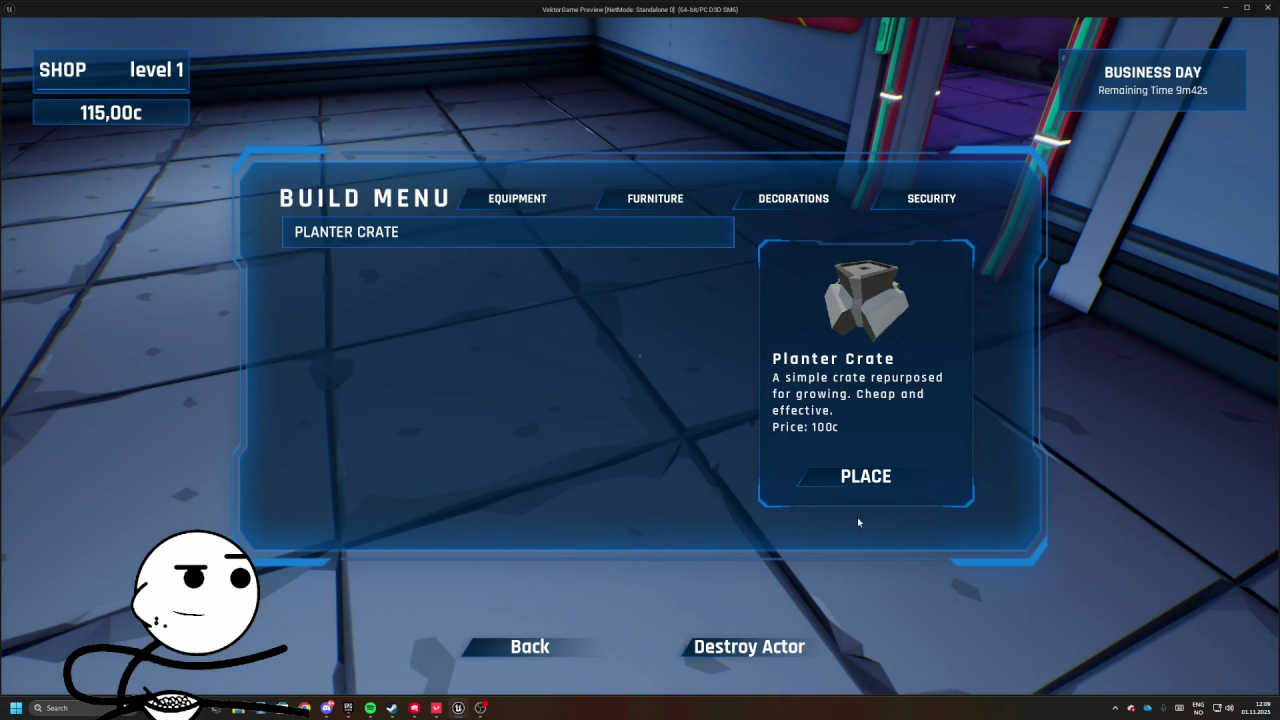
click(511, 649)
key(w)
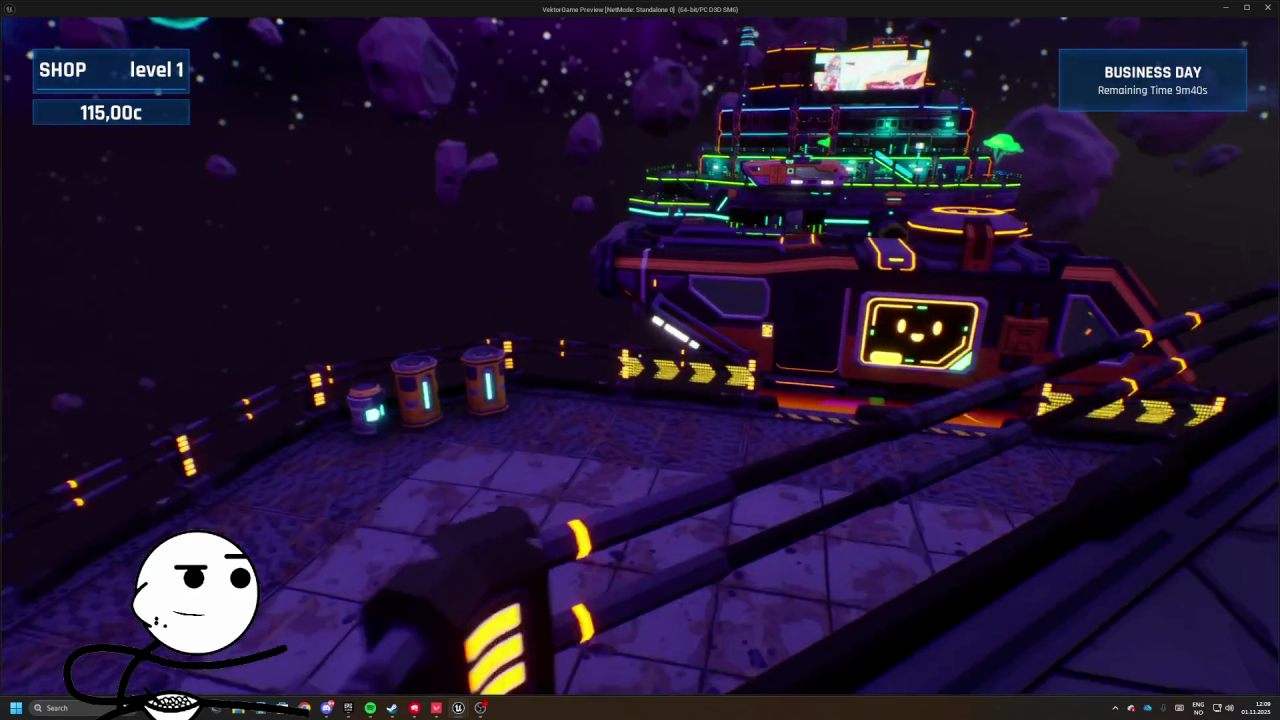
mouse_move(640, 360)
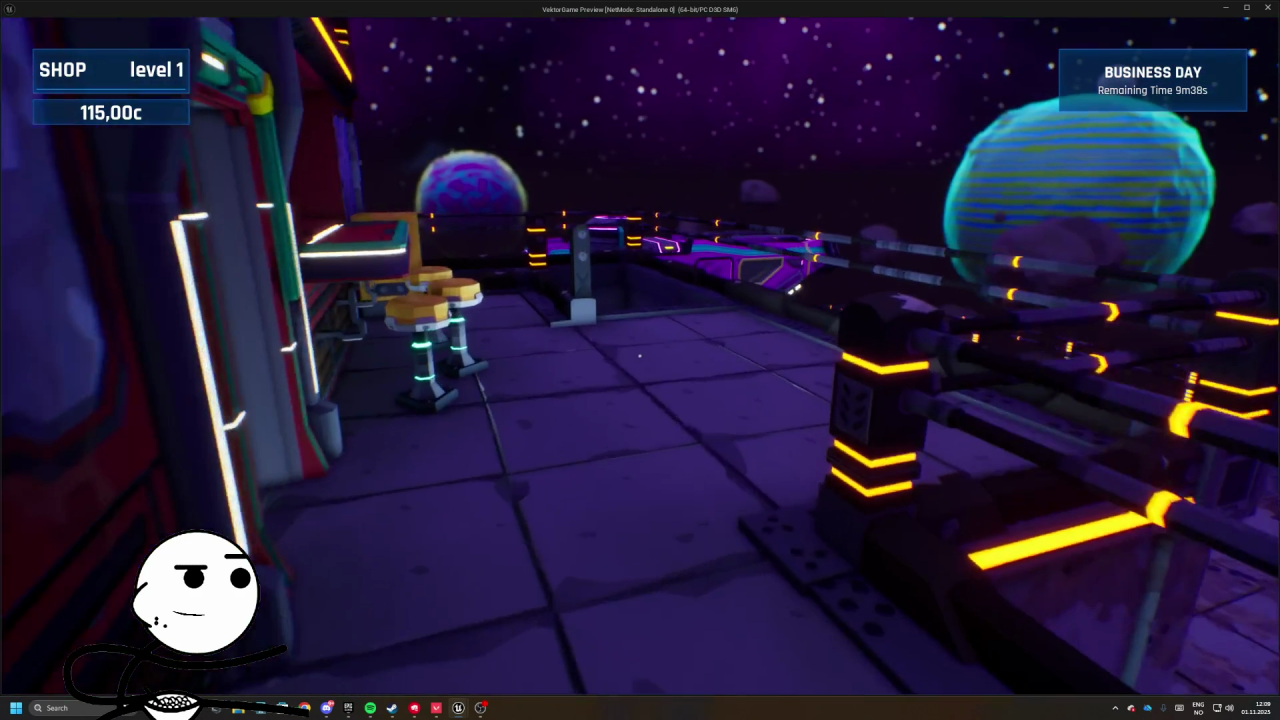
key(w)
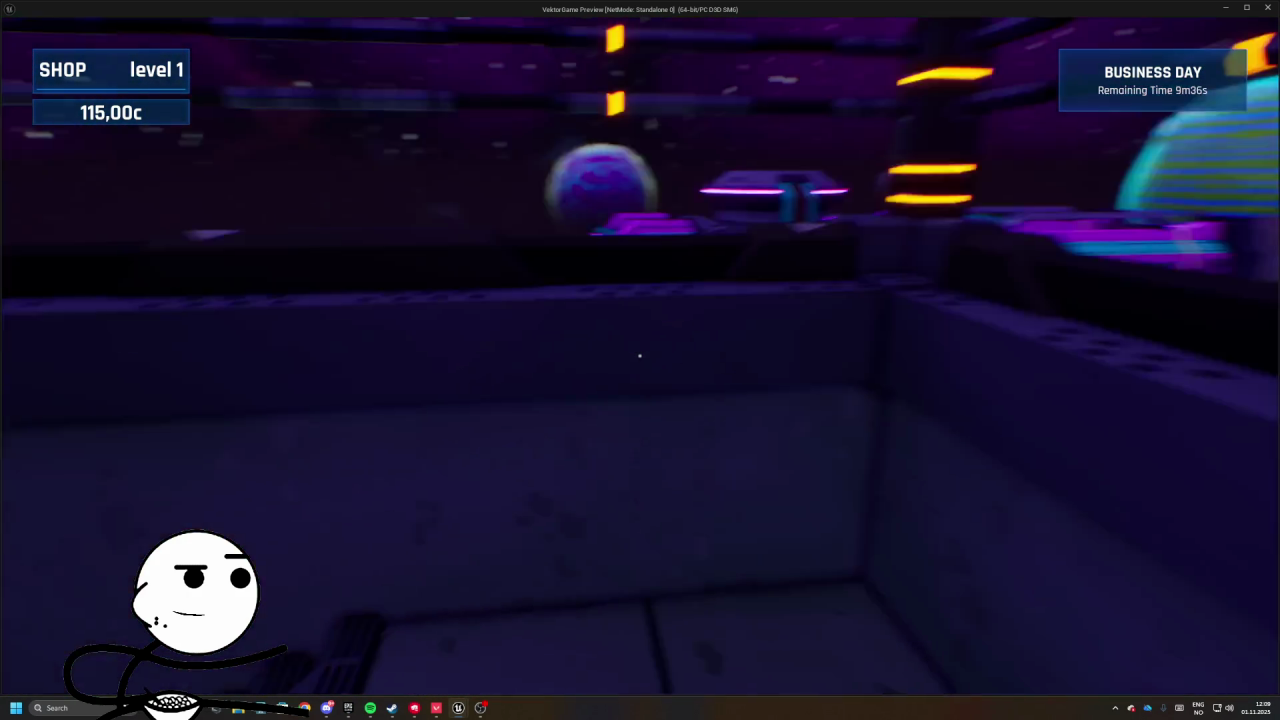
key(w)
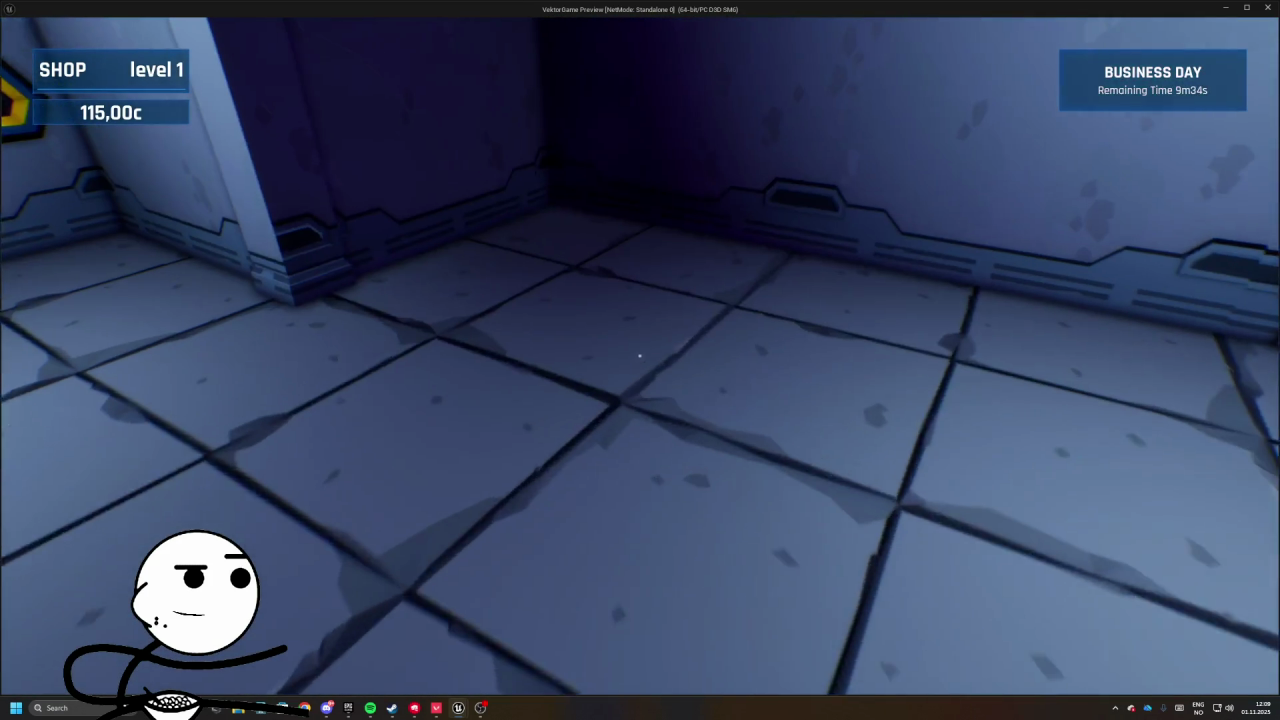
- Place a new Planter Crate for 100c, try a second, then end the play session
key(b)
click(866, 476)
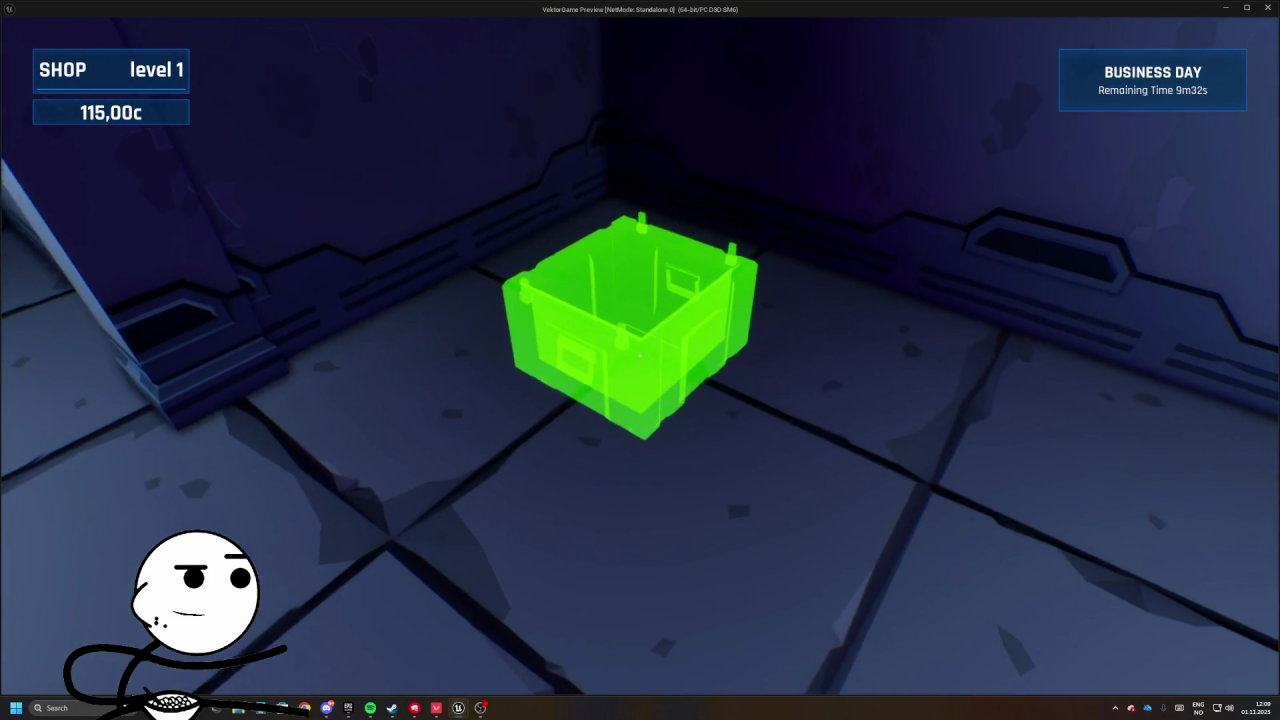
click(640, 360)
click(845, 474)
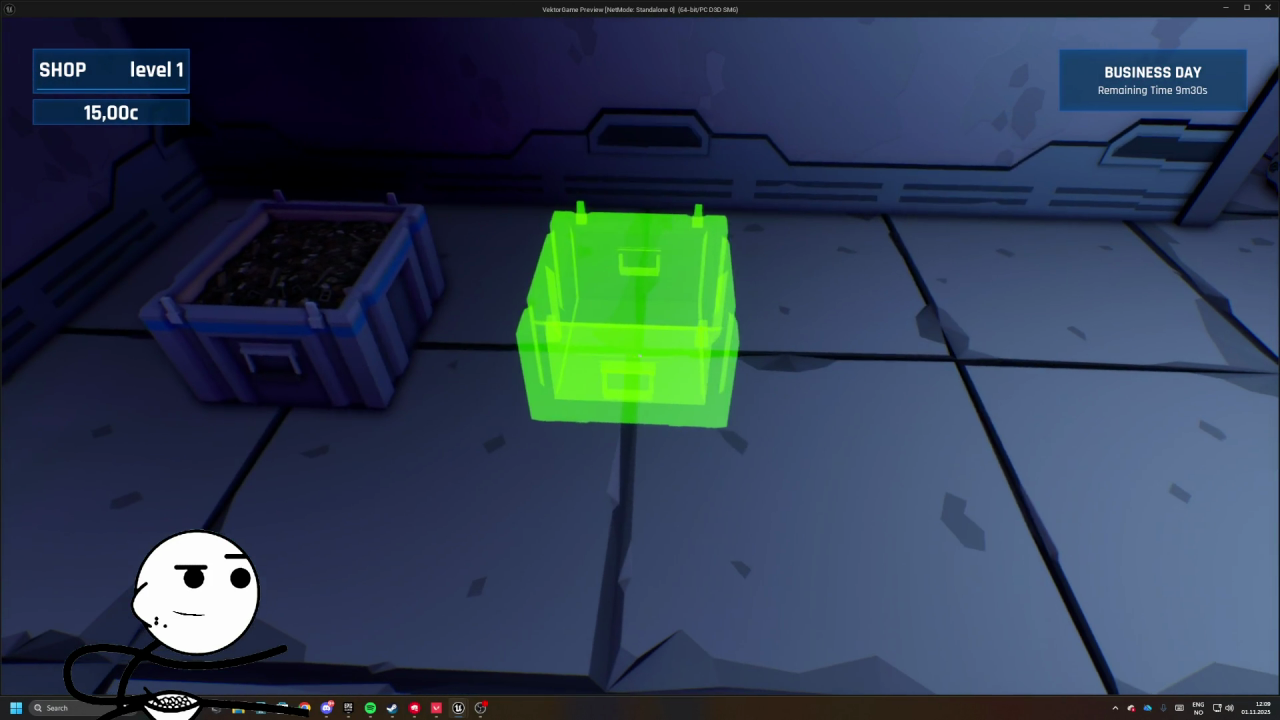
click(640, 360)
click(519, 638)
key(f)
key(Escape)
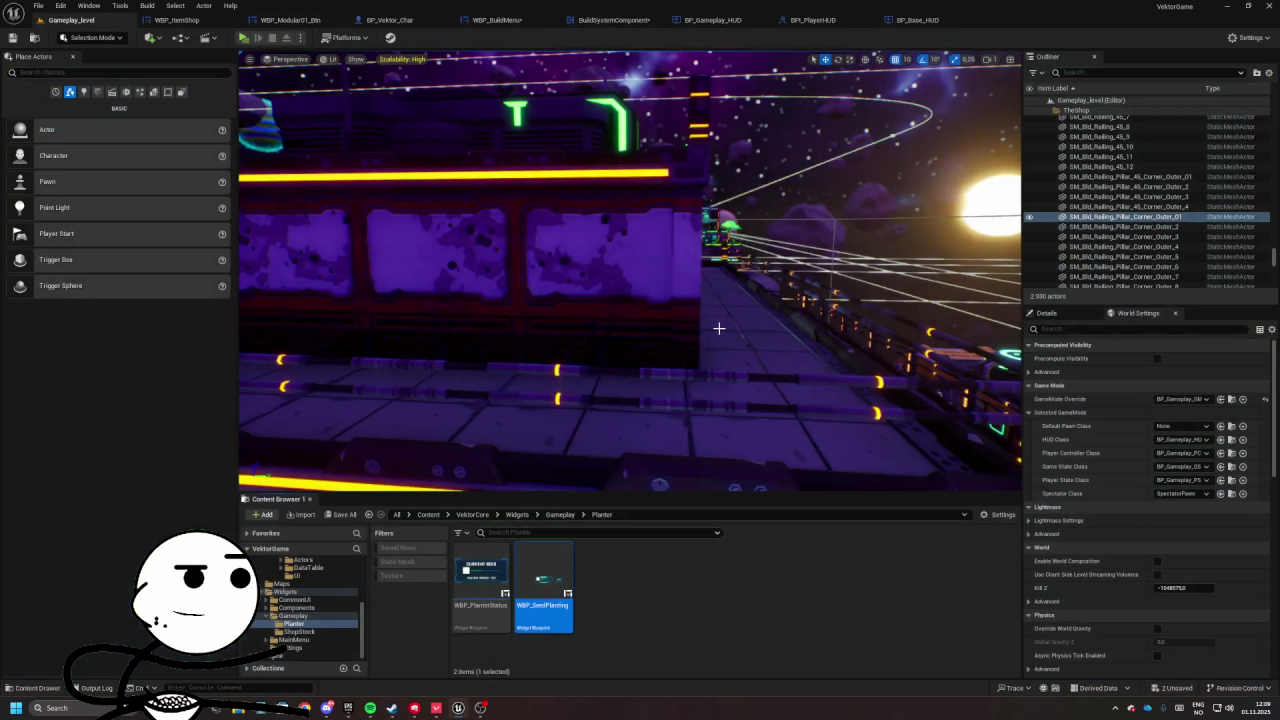
- Save all modified assets, open WBP_PlanterStatus, and delete its Common Border
click(331, 520)
click(721, 468)
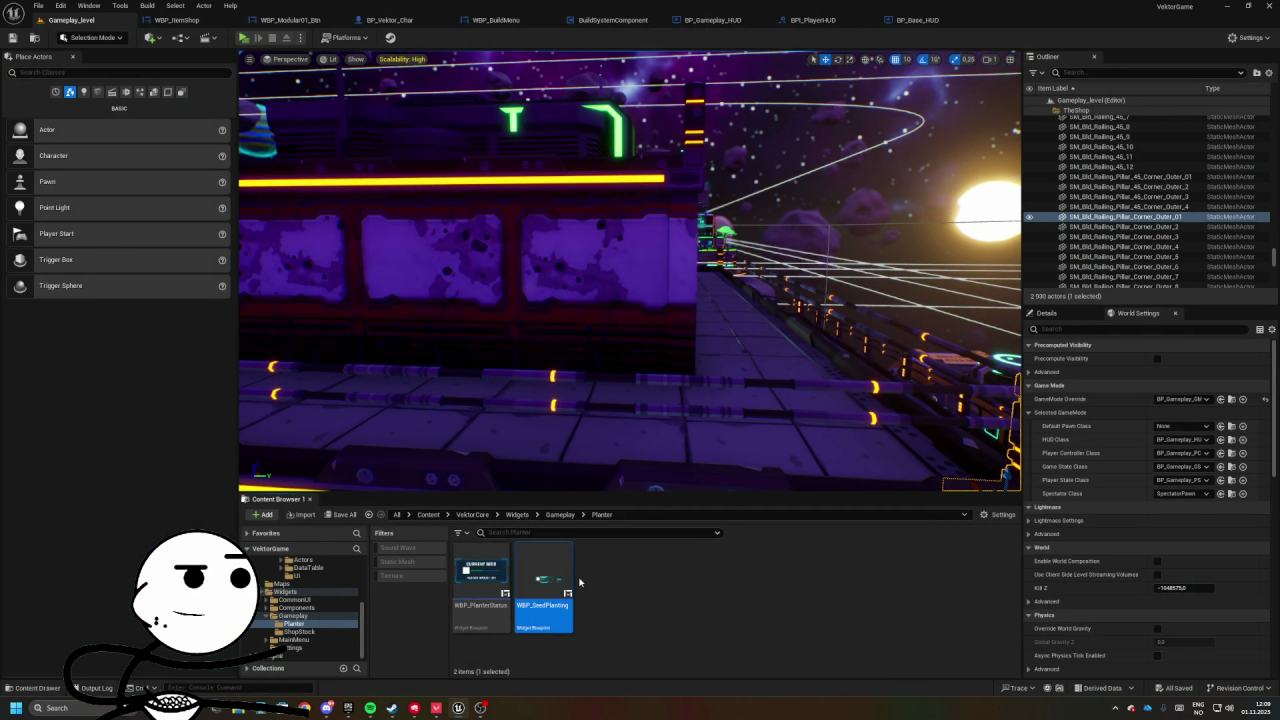
double_click(481, 575)
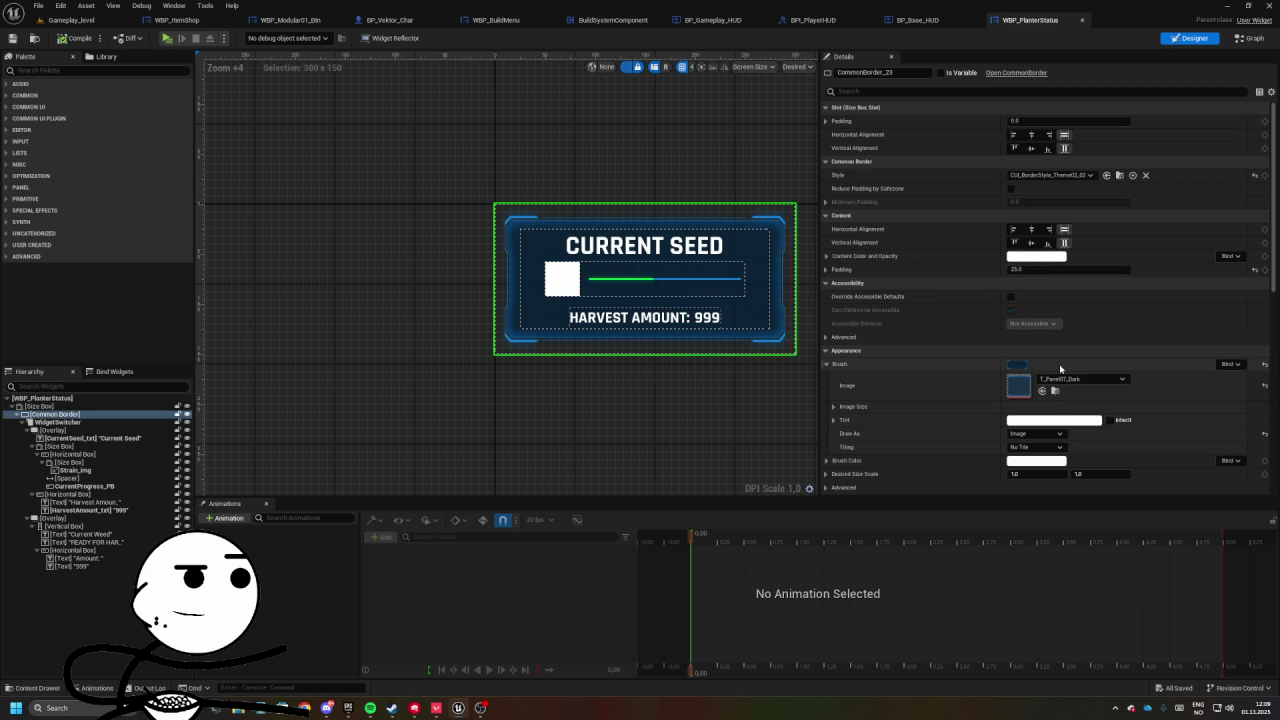
drag(334, 209, 426, 219)
click(46, 423)
click(25, 423)
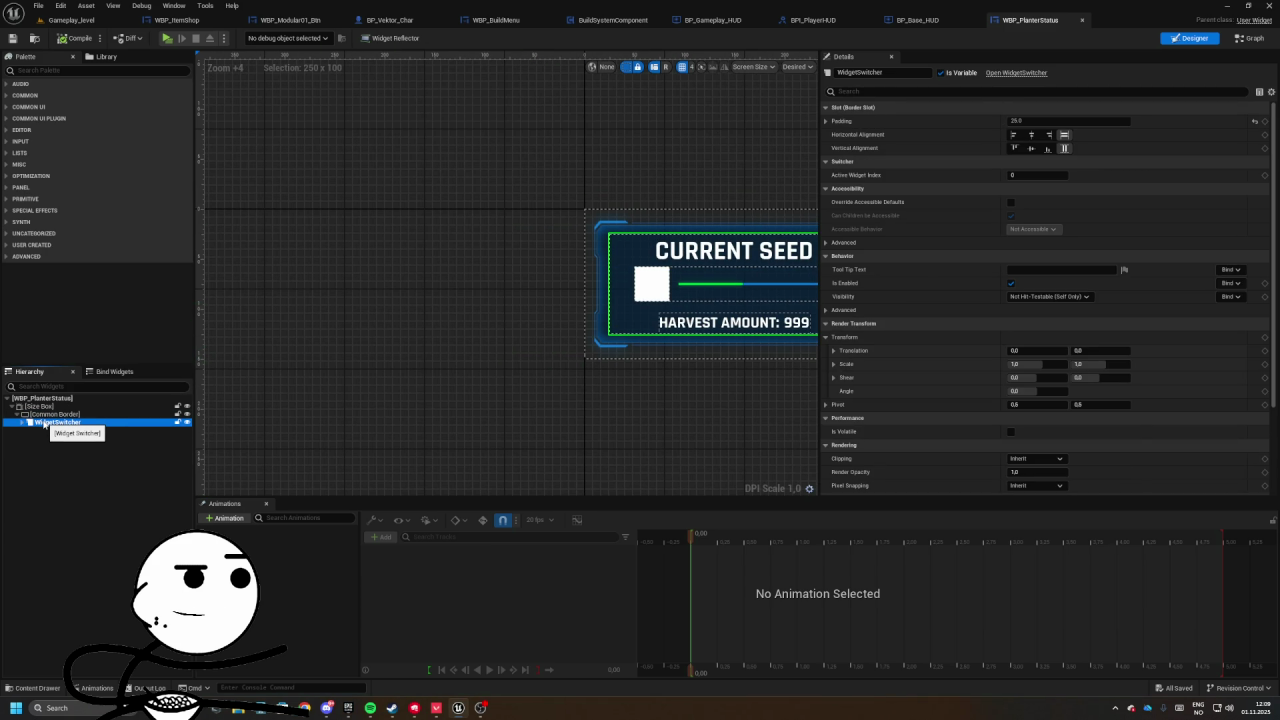
key(Delete)
key(Delete)
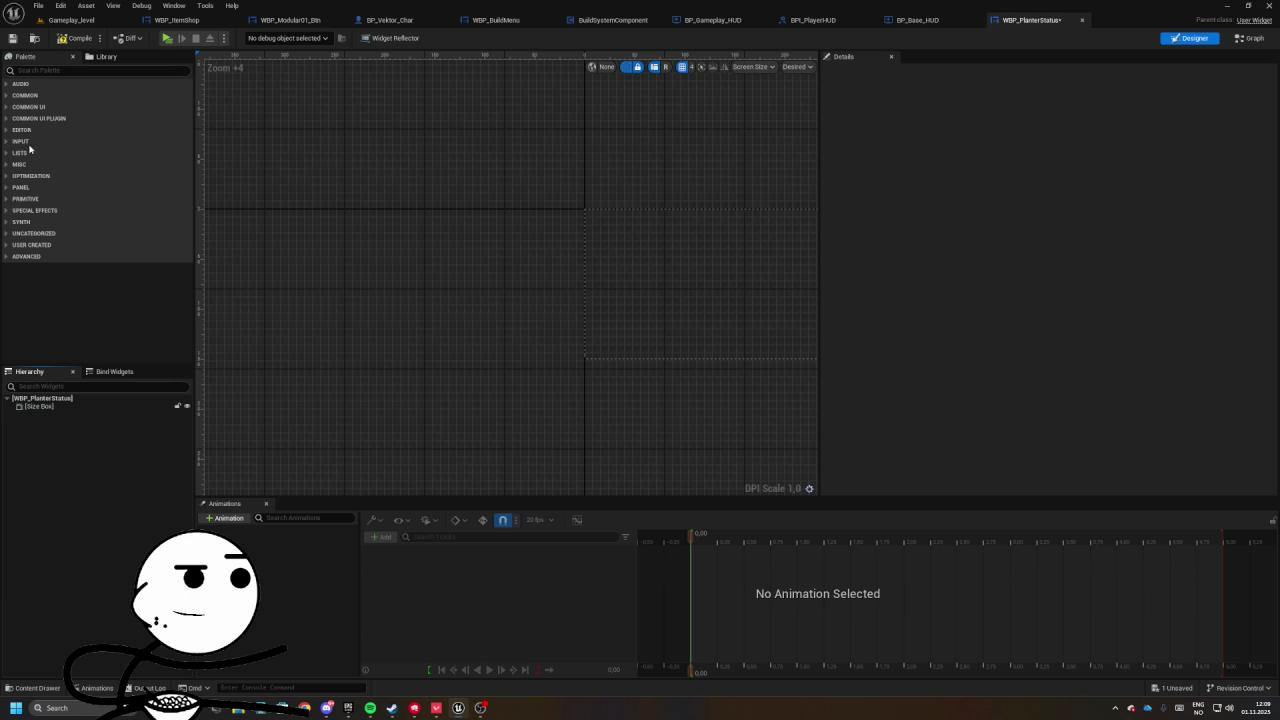
- Wrap the WidgetSwitcher in a plain Border from the Palette
text(border)
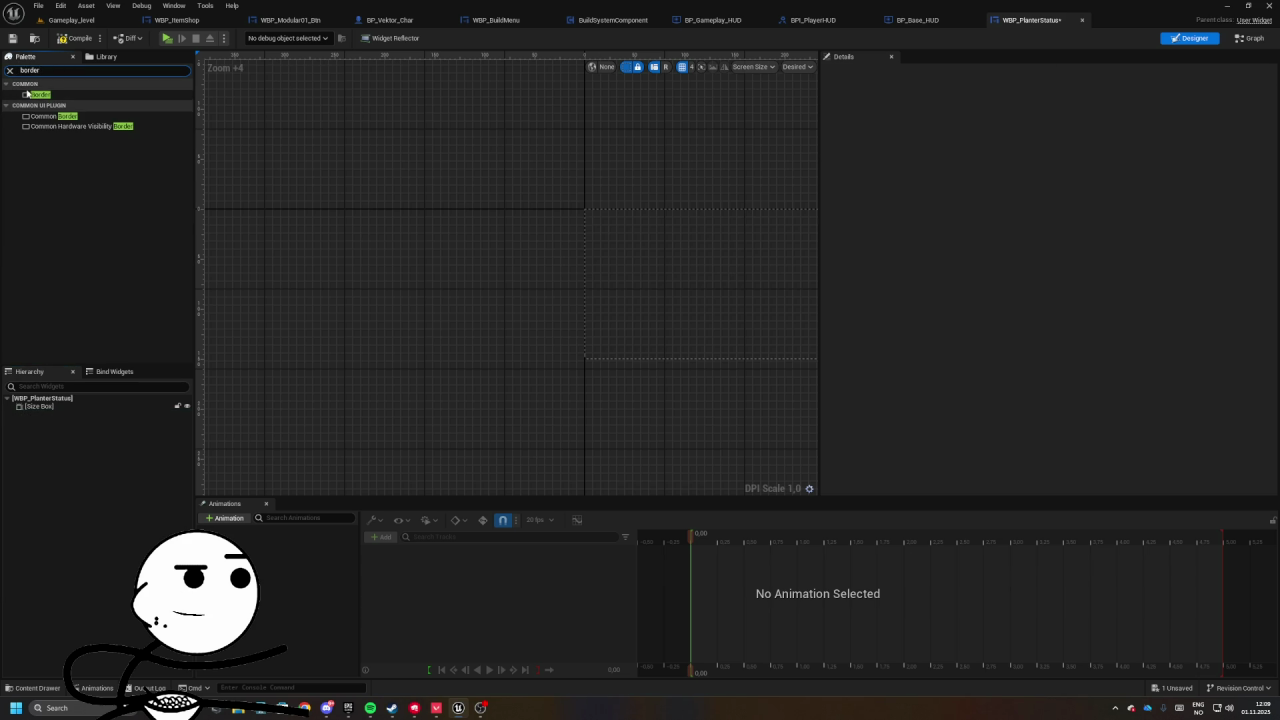
click(37, 84)
click(37, 95)
click(30, 85)
click(46, 95)
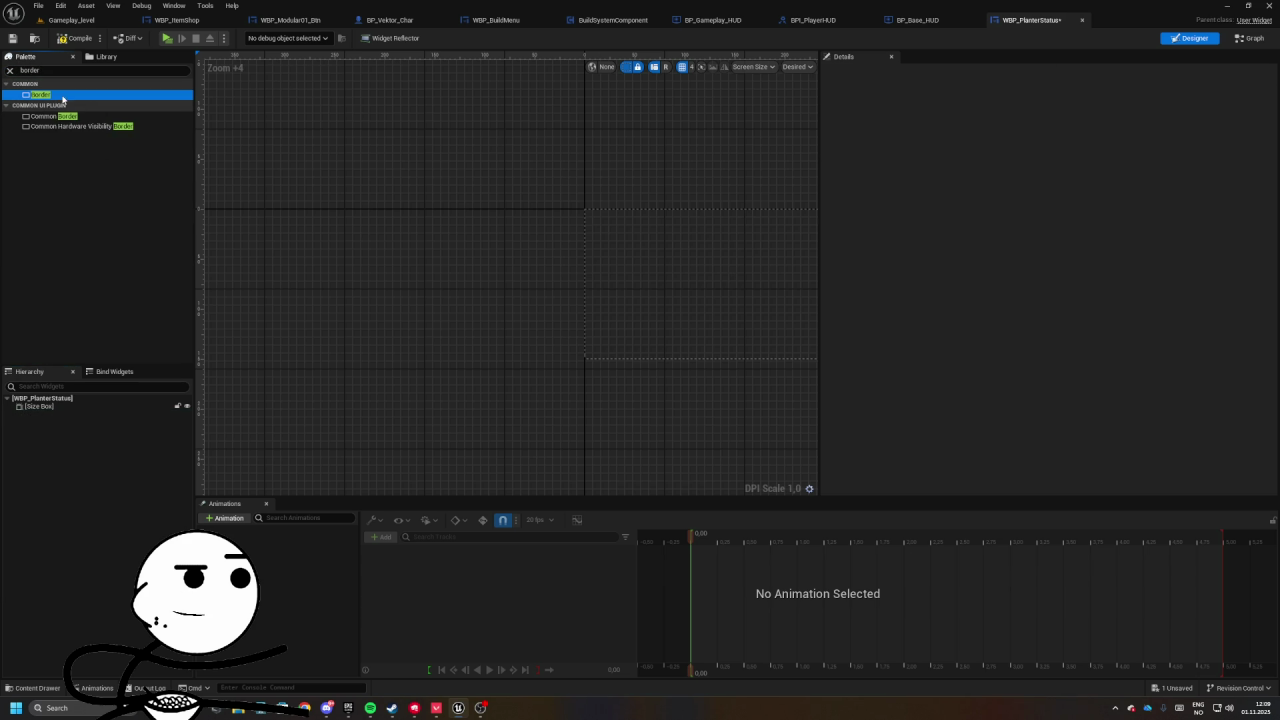
drag(45, 408, 45, 409)
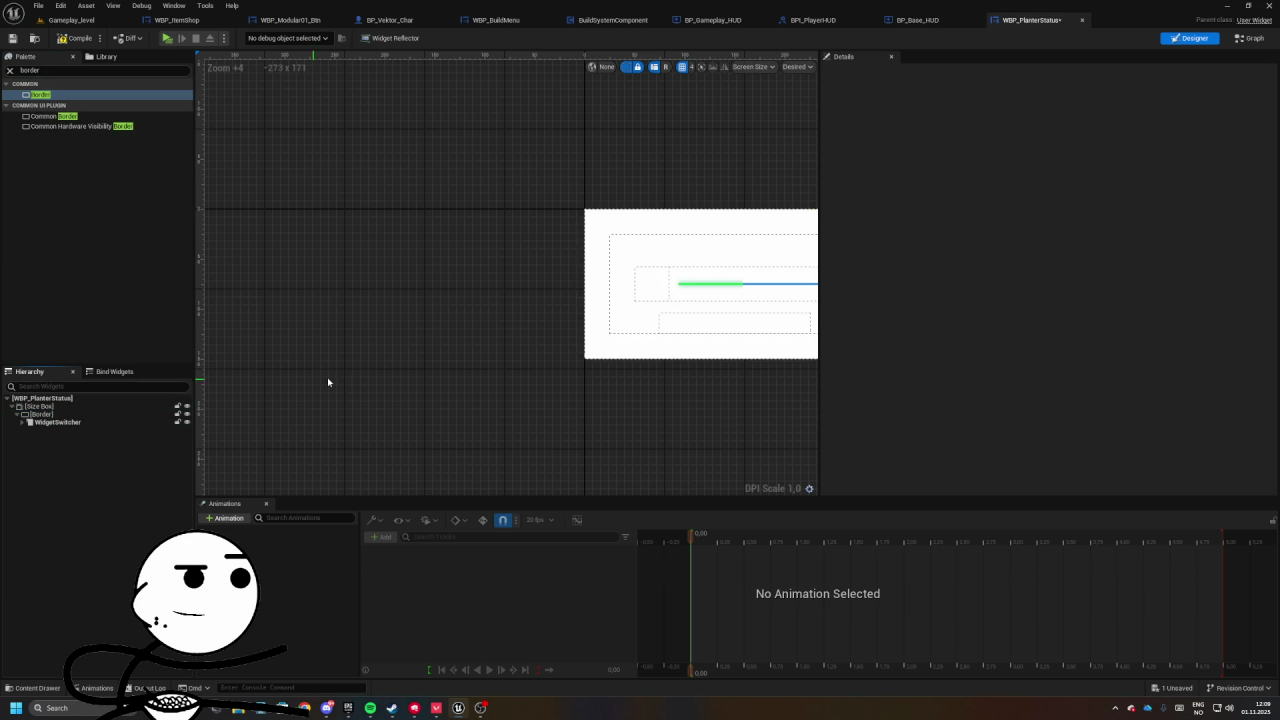
- Set the Border's Brush image to T_Panel01_Dark
click(1078, 258)
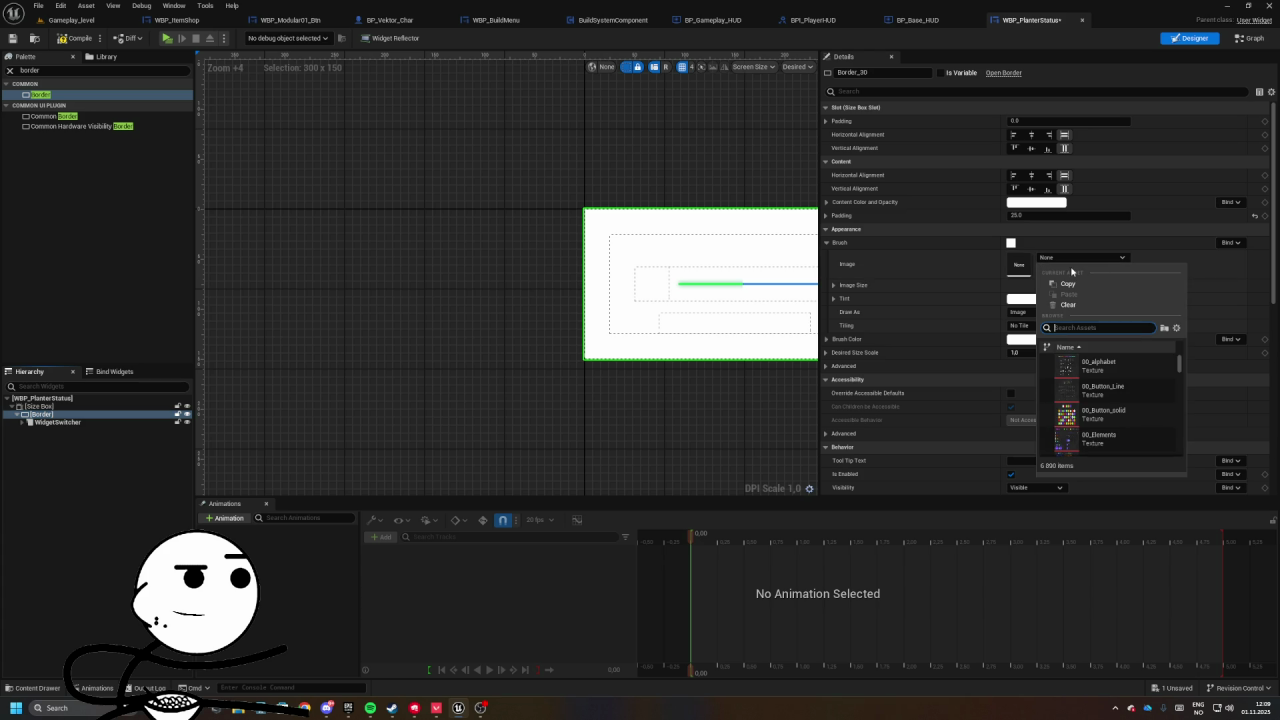
text(panme)
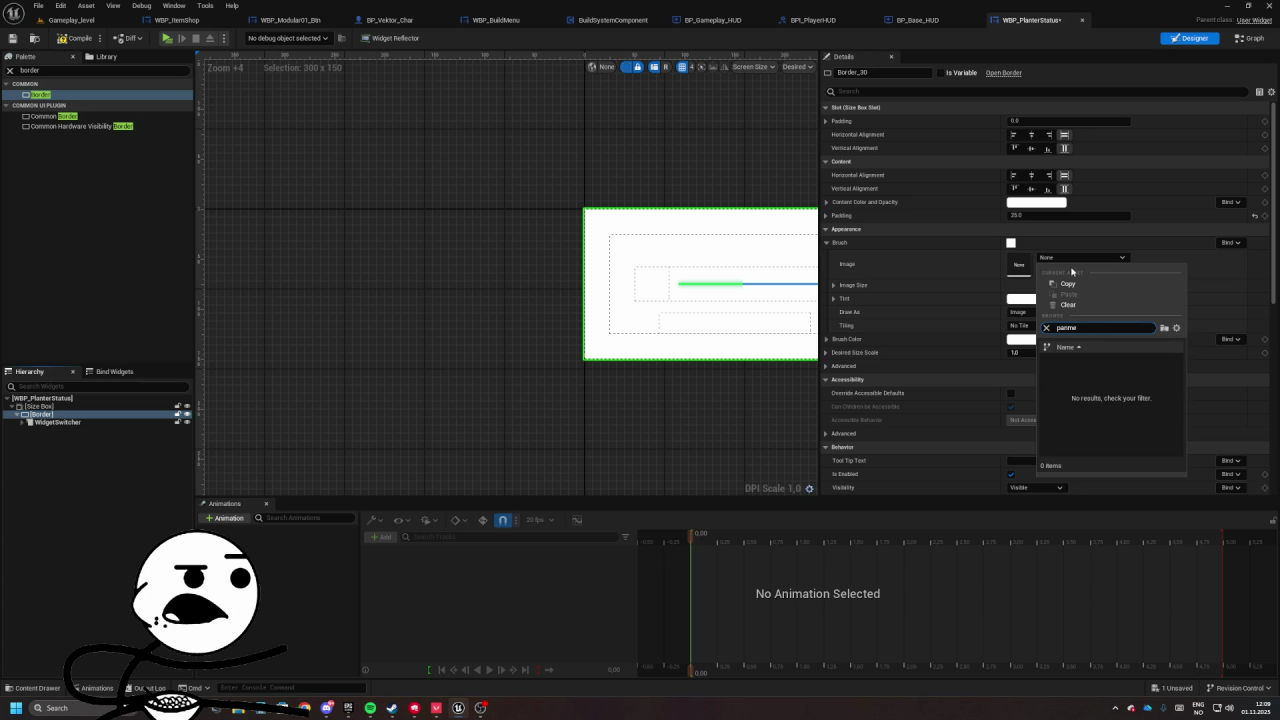
text(el)
key(Down)
key(Down)
key(Down)
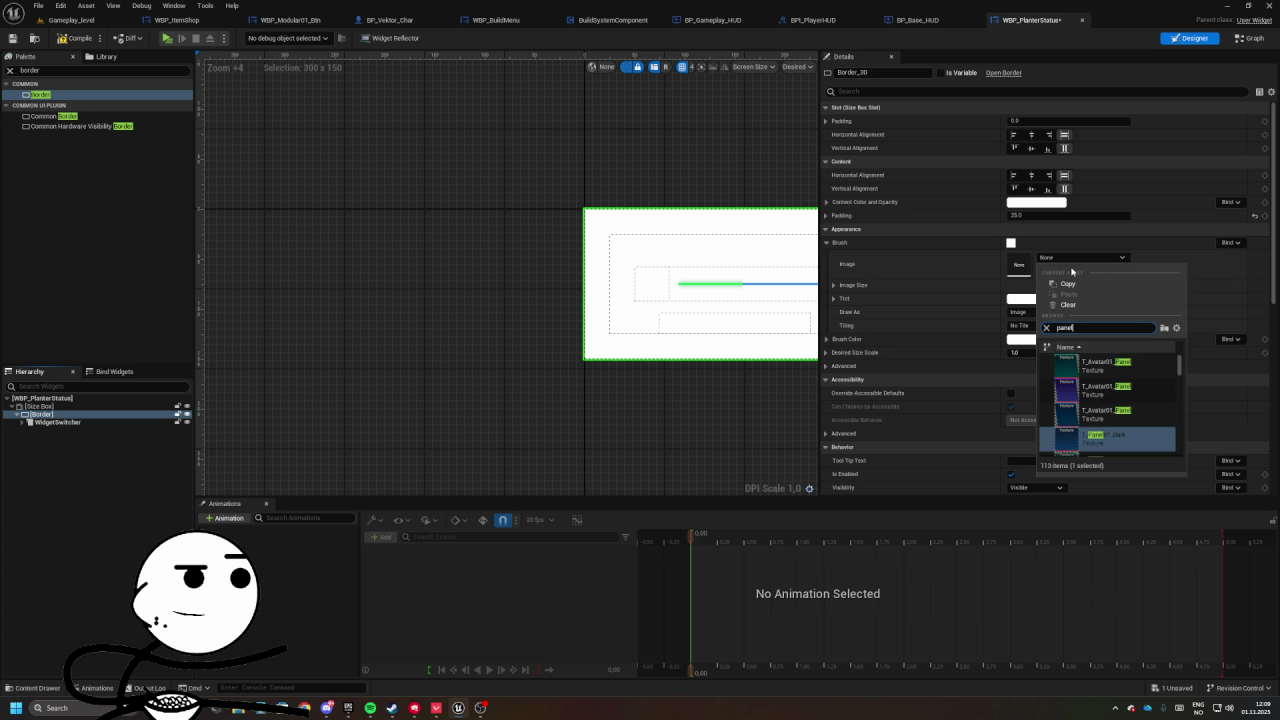
key(Return)
right_click(476, 168)
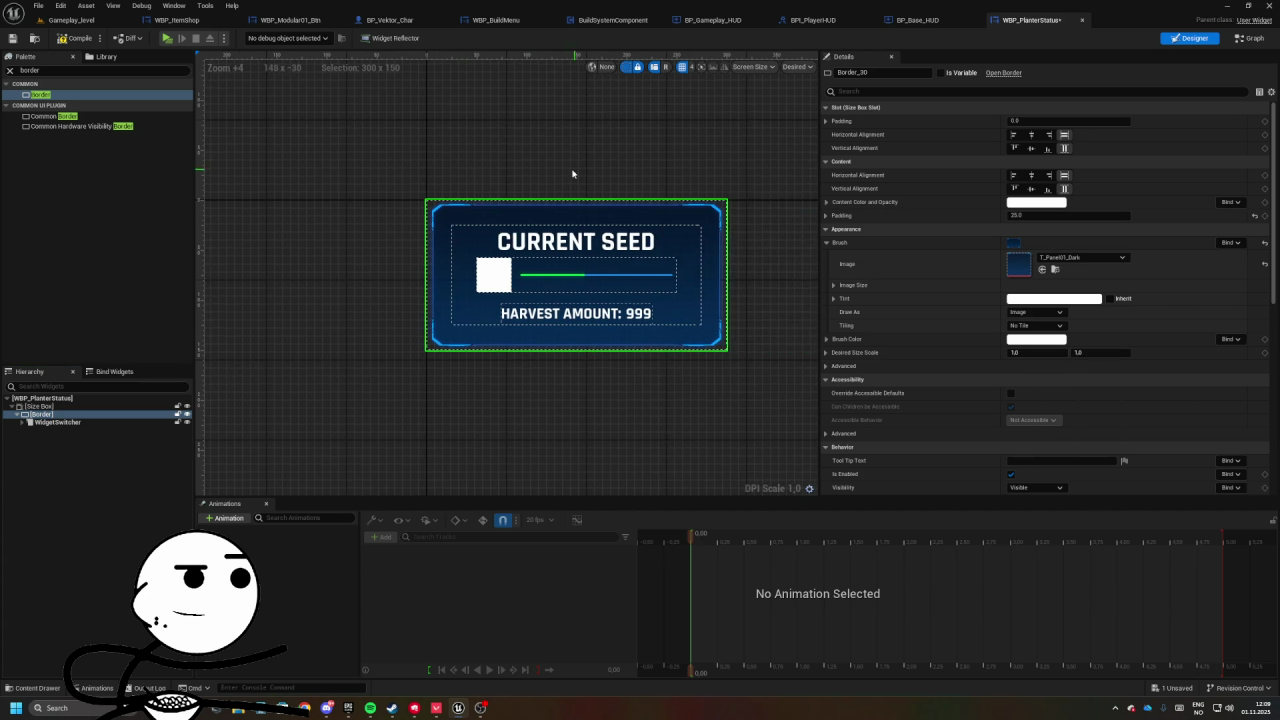
scroll(562, 177, up, 4)
click(71, 20)
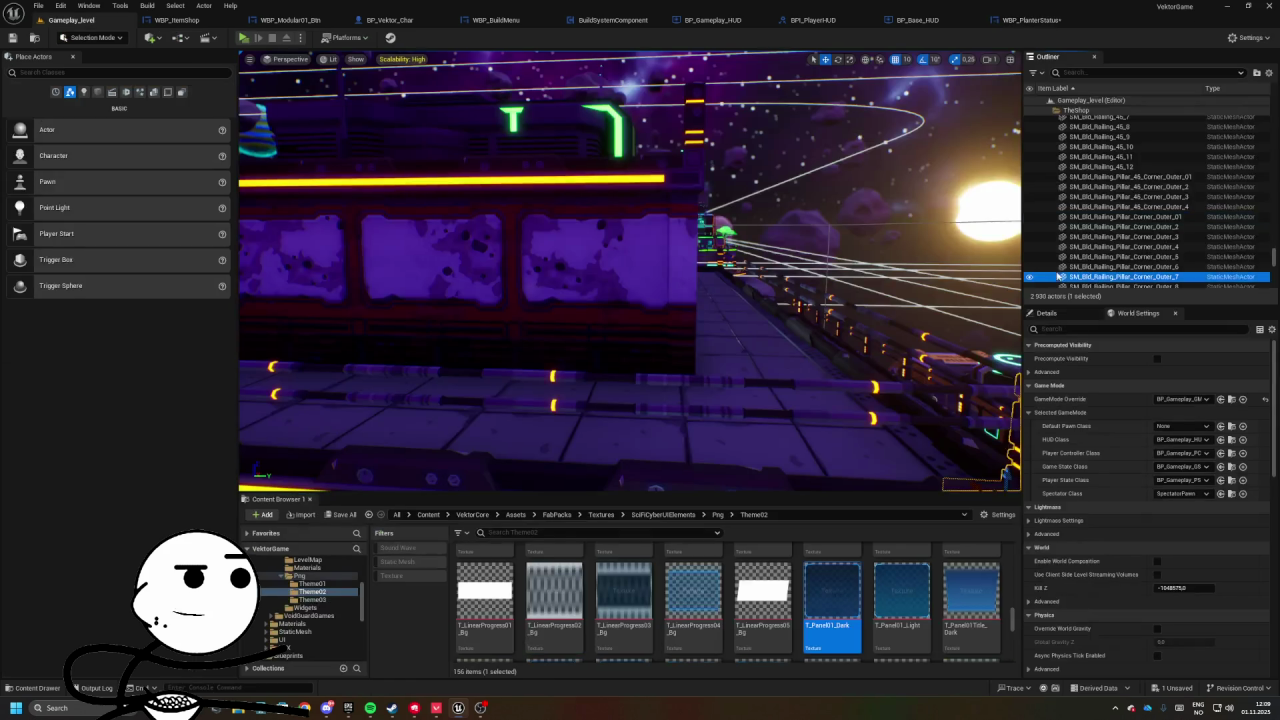
- Browse the Theme01 textures in the Content Browser and select T_Panel07_Light
double_click(481, 570)
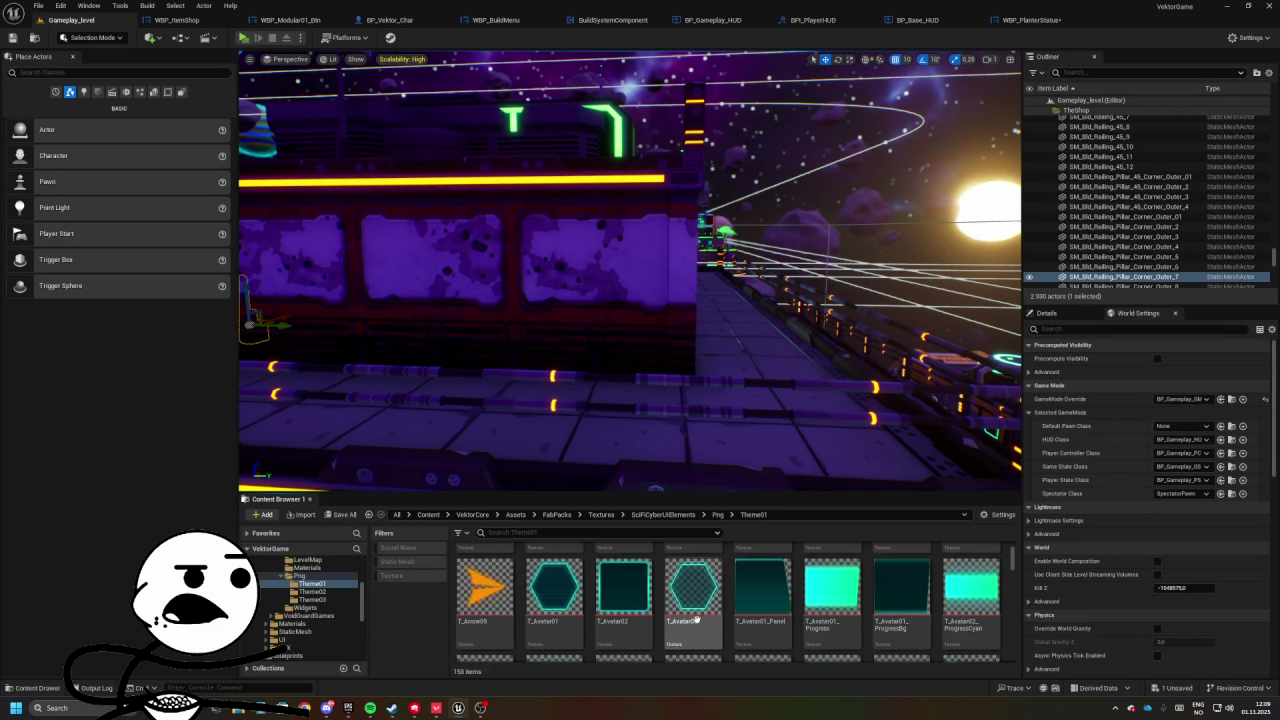
drag(633, 492, 633, 331)
scroll(849, 500, down, 10)
scroll(849, 500, down, 15)
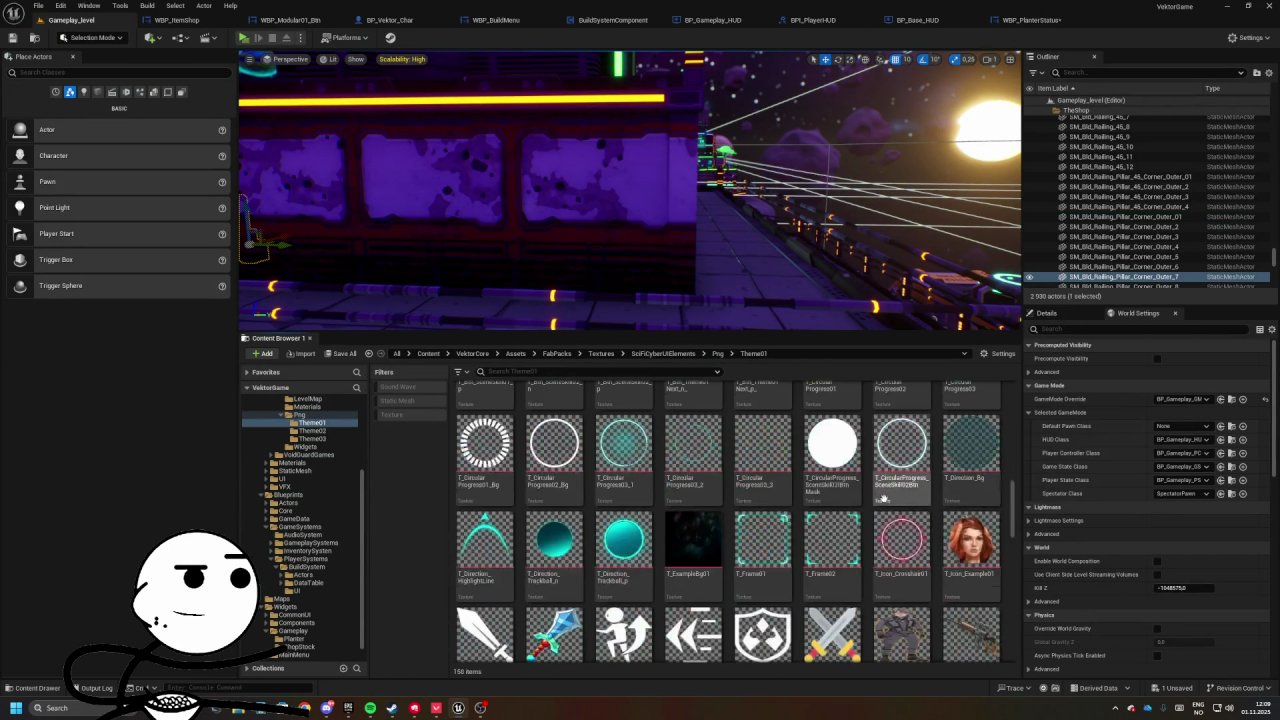
scroll(712, 511, down, 8)
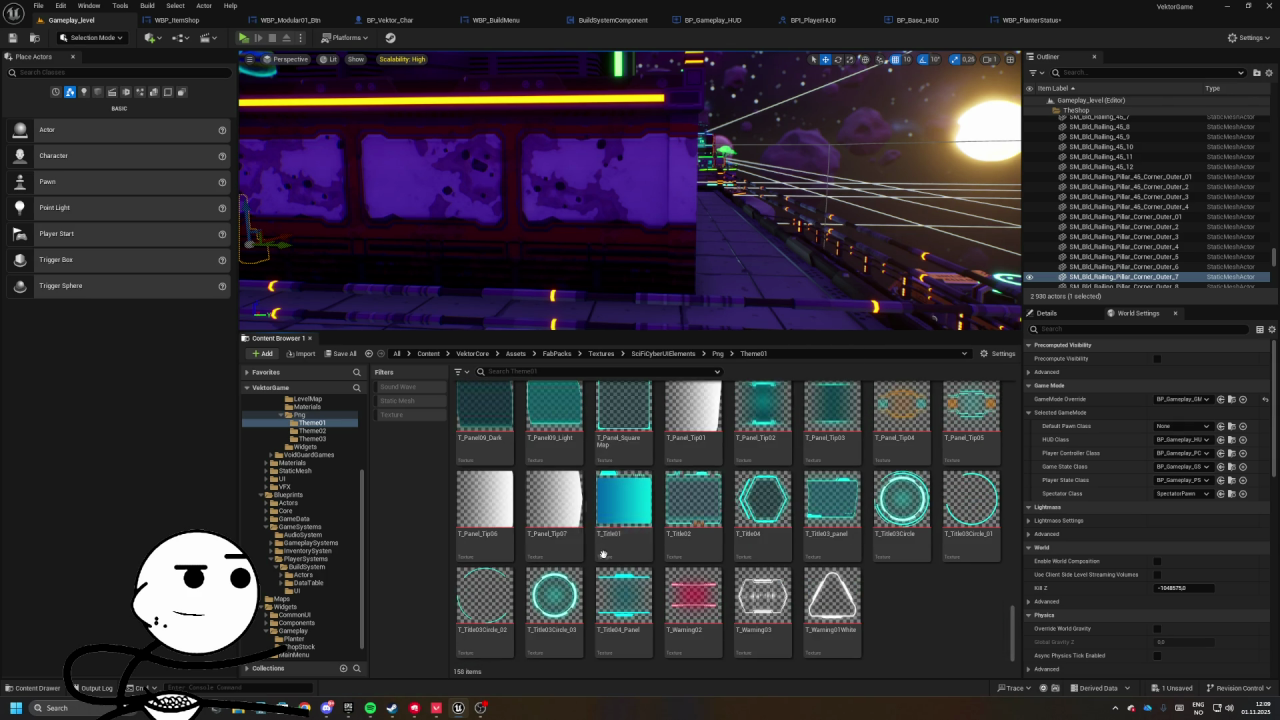
scroll(597, 527, up, 10)
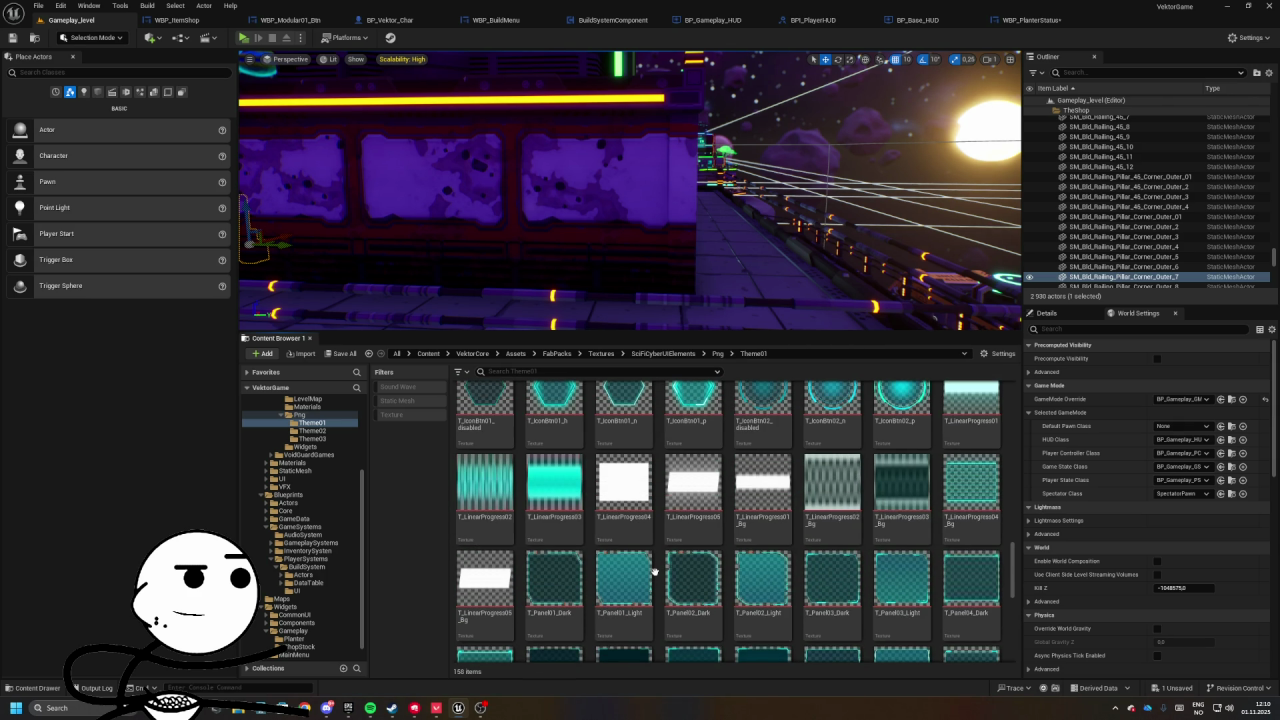
scroll(743, 533, up, 2)
scroll(743, 533, up, 10)
scroll(757, 533, up, 5)
scroll(614, 521, up, 2)
scroll(650, 505, down, 15)
click(645, 490)
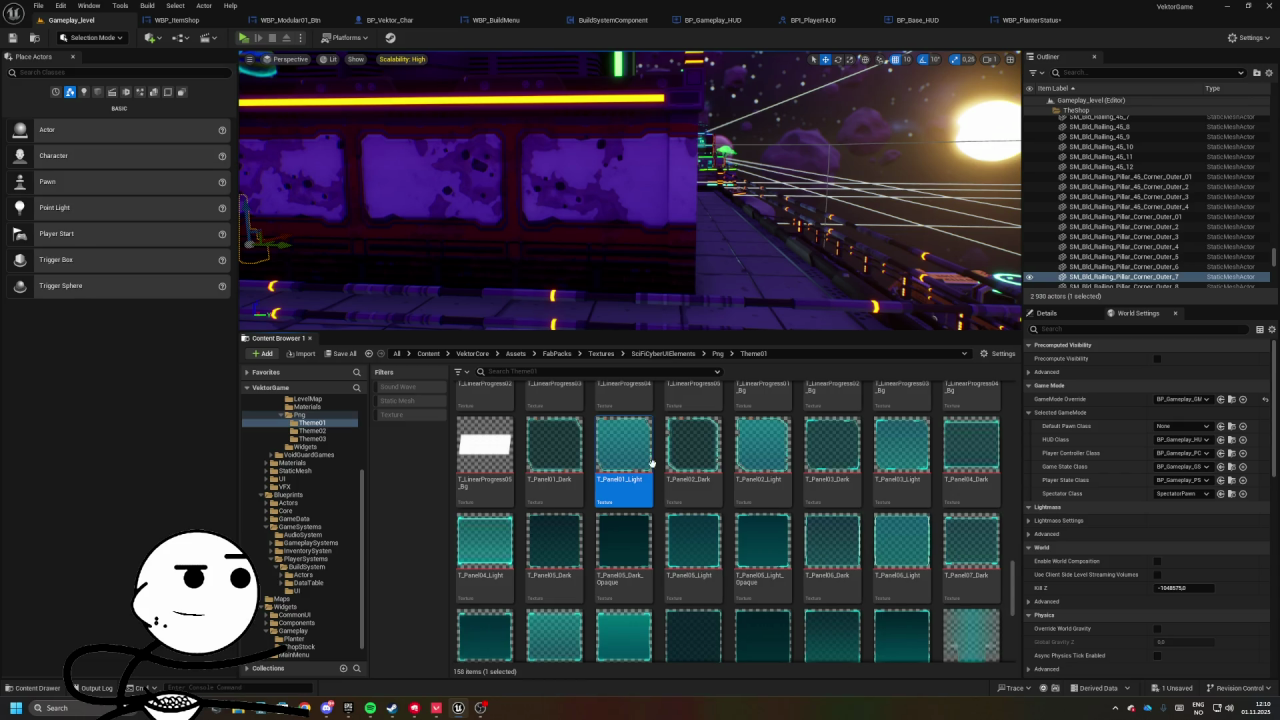
scroll(540, 600, down, 2)
click(551, 594)
- Apply T_Panel07_Light to the Border's image, then switch it to T_Panel07_Dark
click(1030, 20)
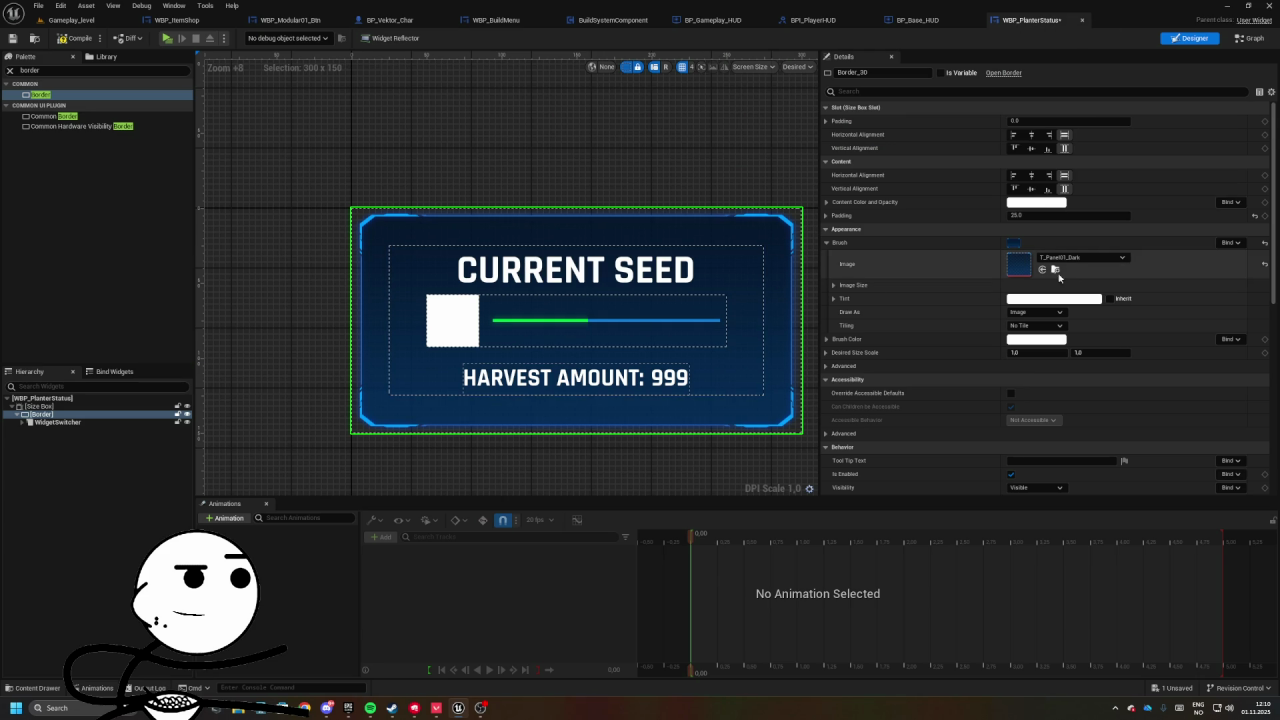
click(1042, 269)
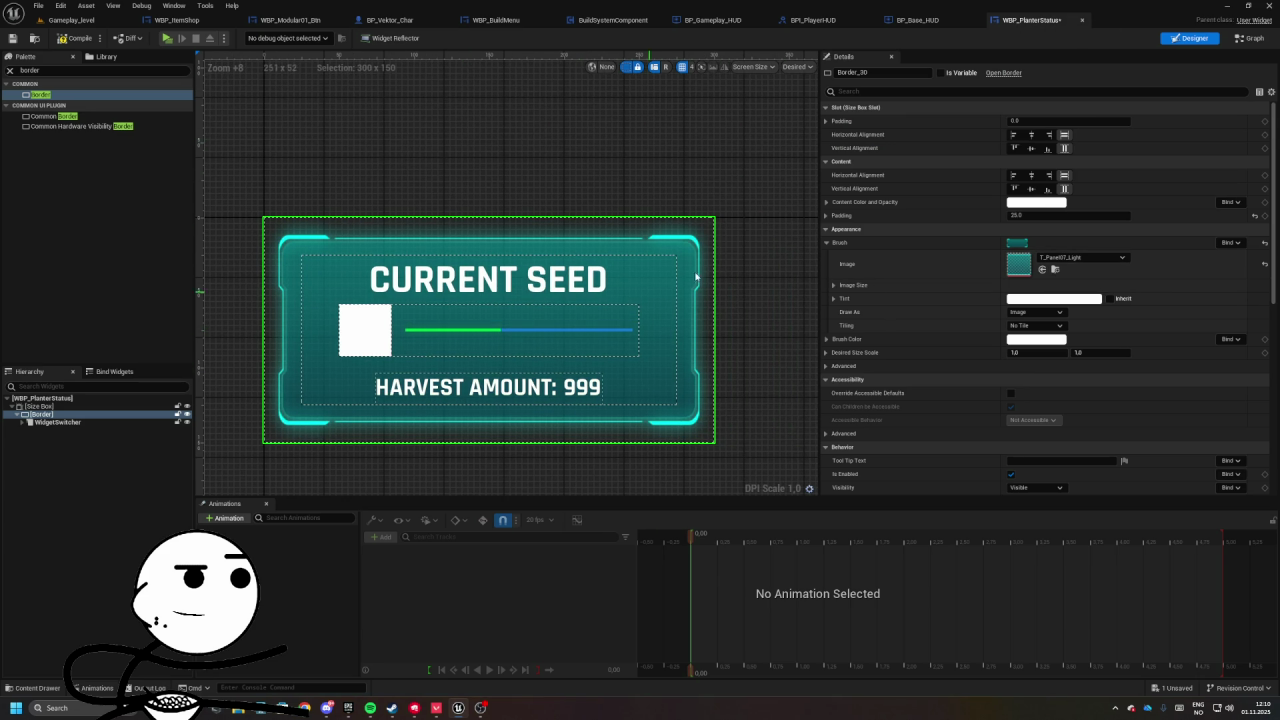
click(1075, 257)
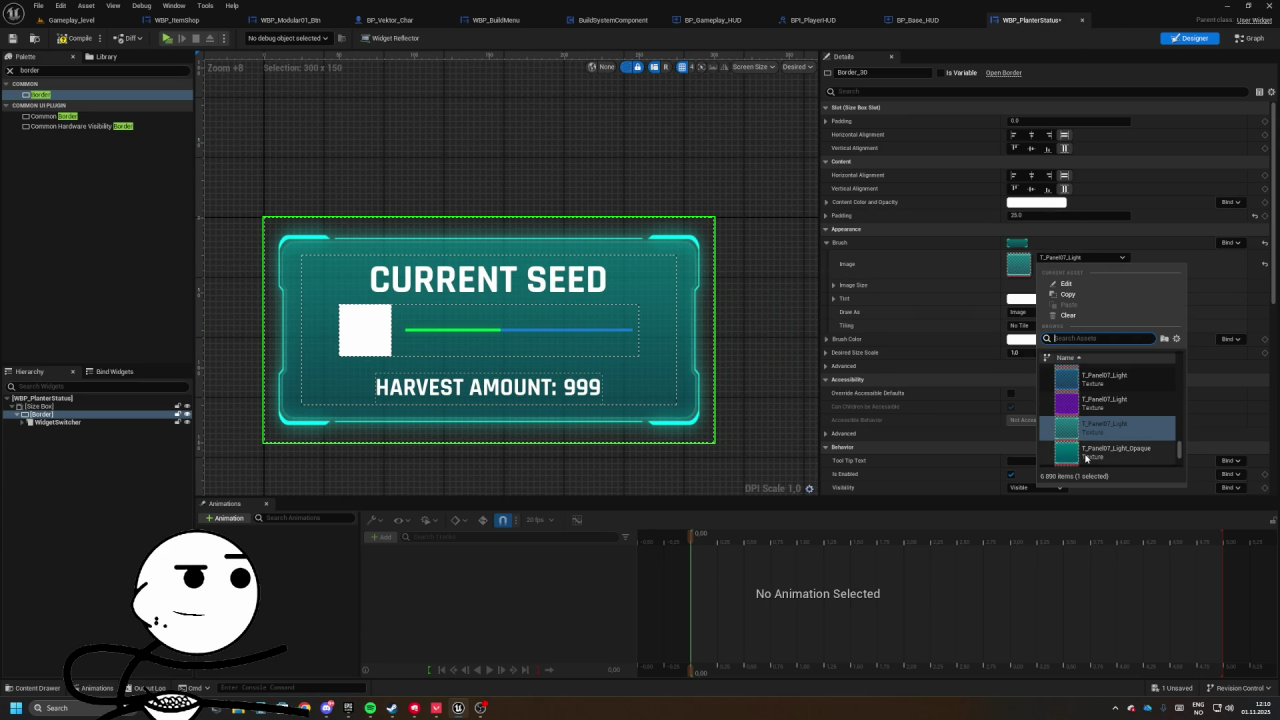
scroll(1078, 455, up, 5)
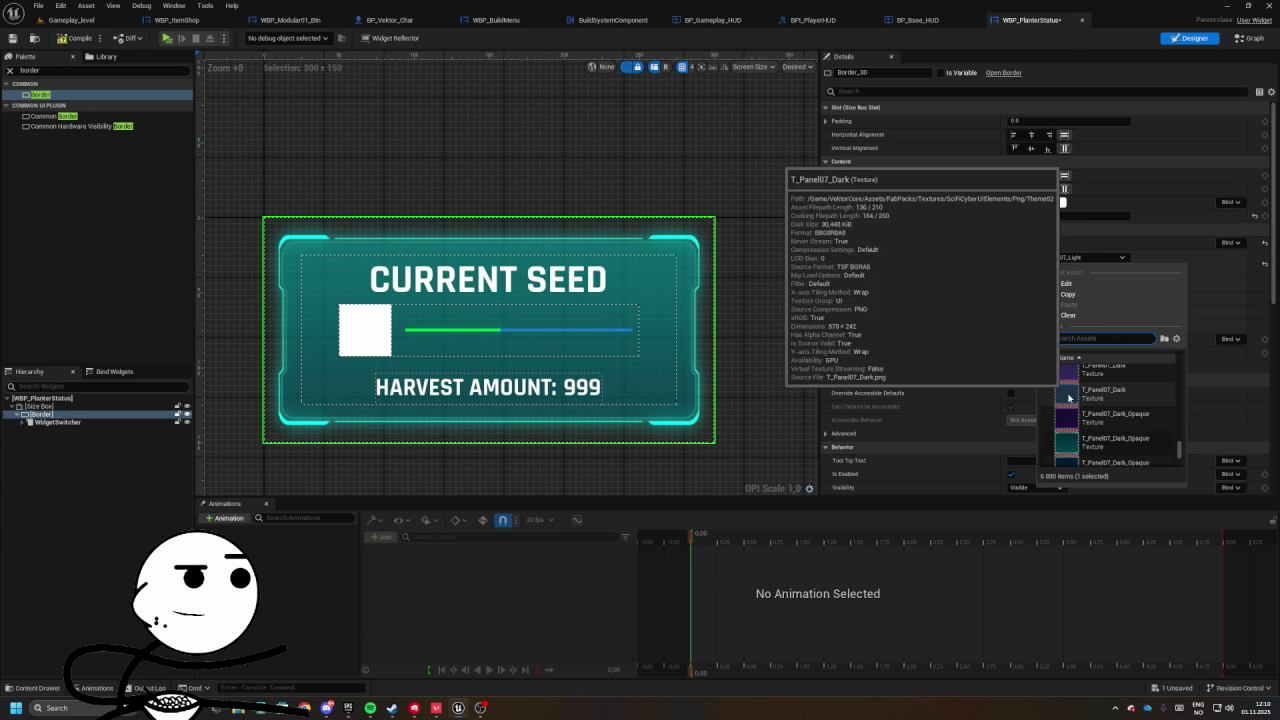
click(1100, 393)
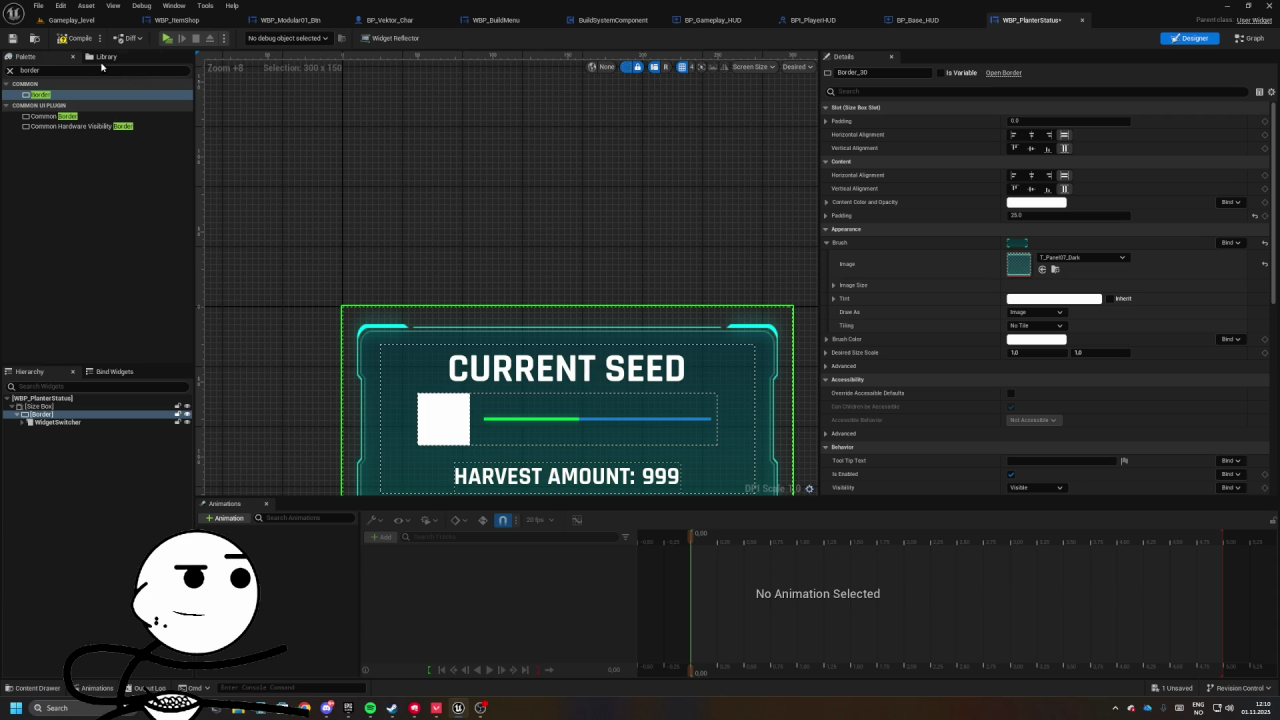
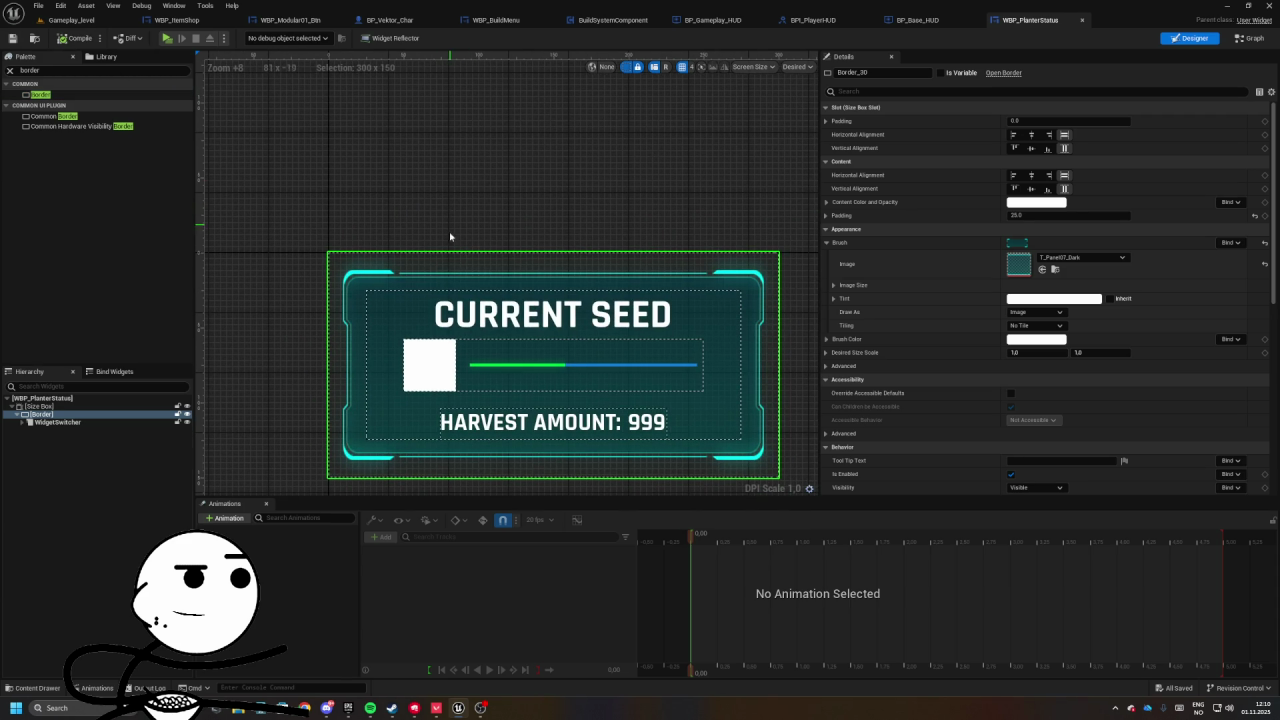
- Return to the Gameplay_level editor and launch a Standalone game preview
click(941, 24)
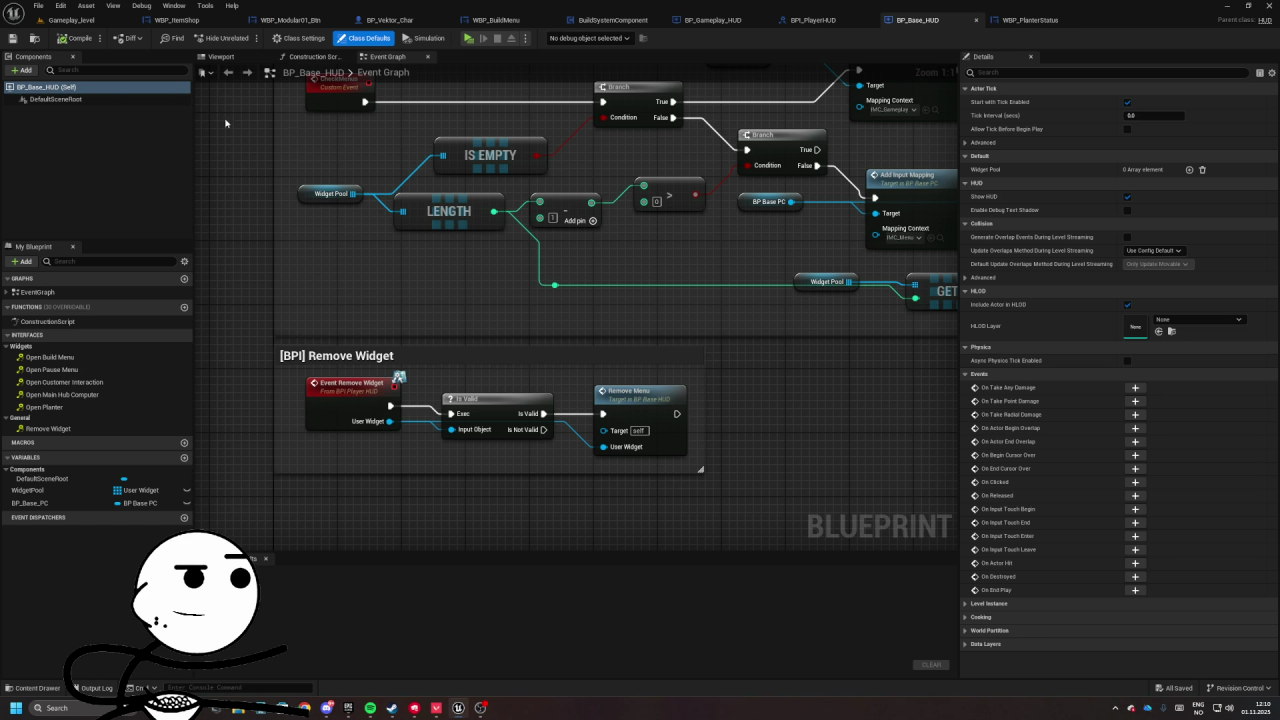
click(68, 20)
click(241, 40)
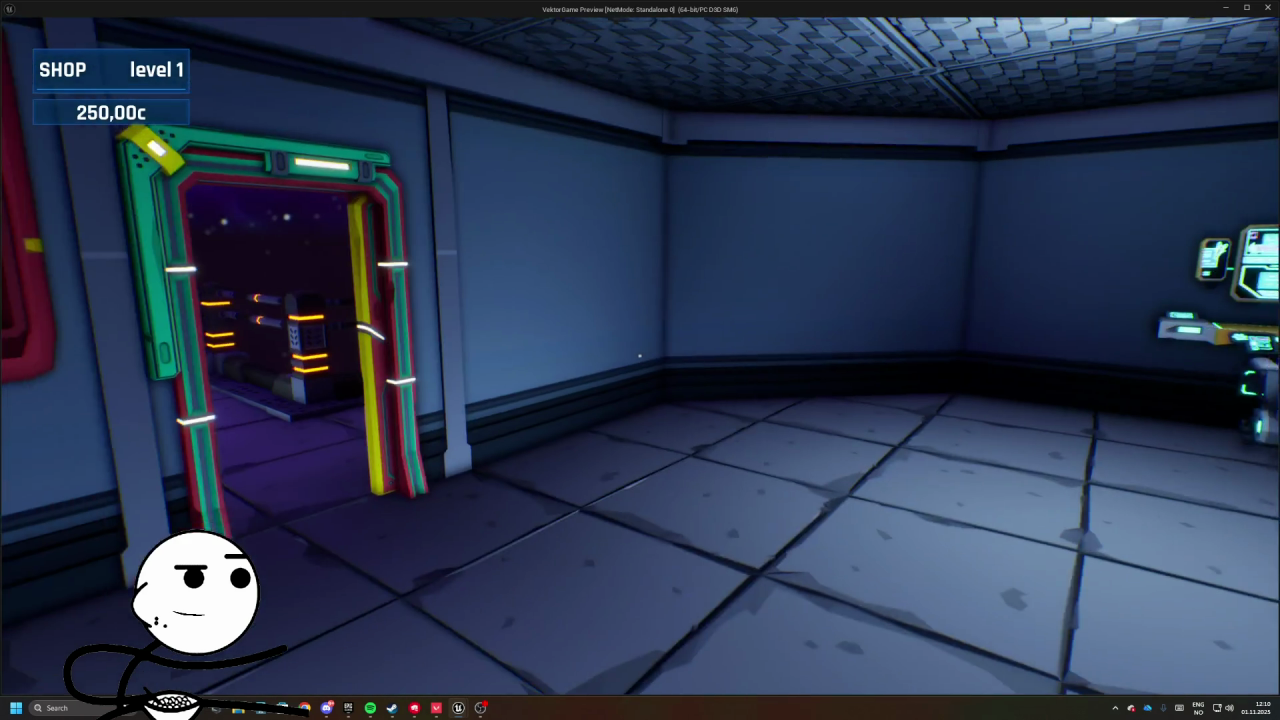
- Place a Planter Crate in the room from the Build Menu
key(b)
click(449, 245)
click(870, 480)
click(640, 360)
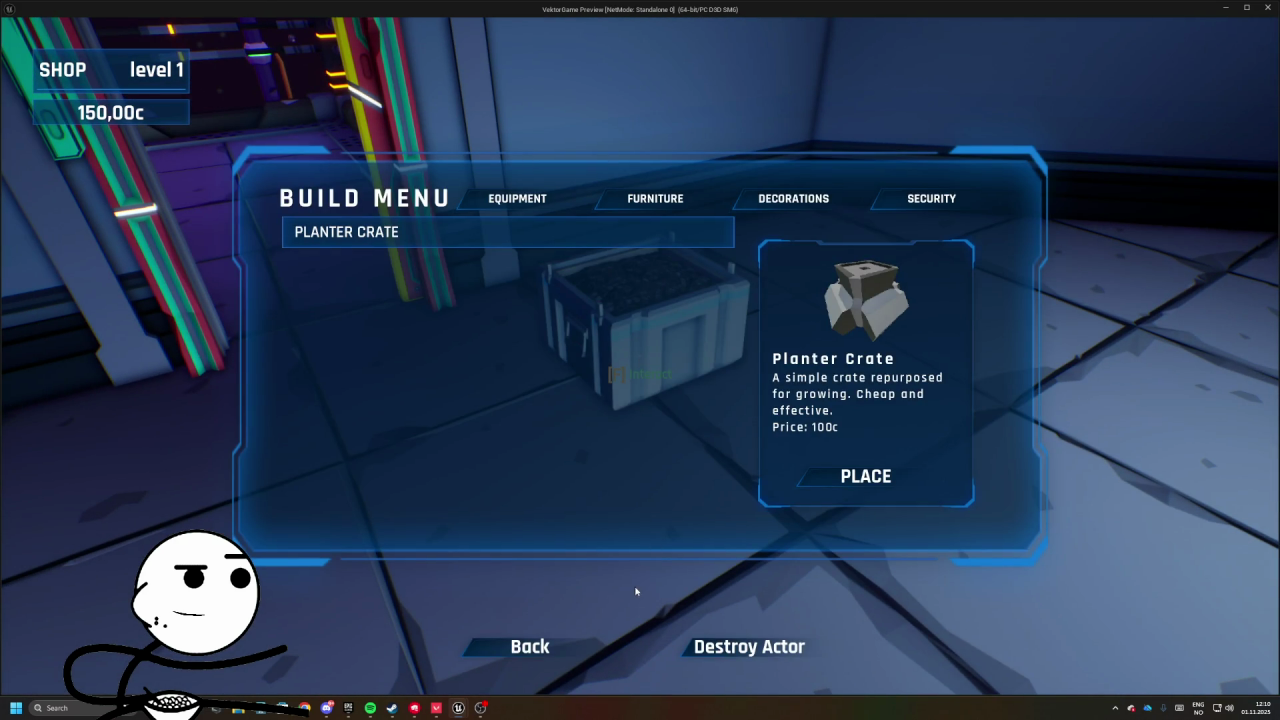
click(525, 646)
- Plant OG Kush in the crate, then stop the preview
key(f)
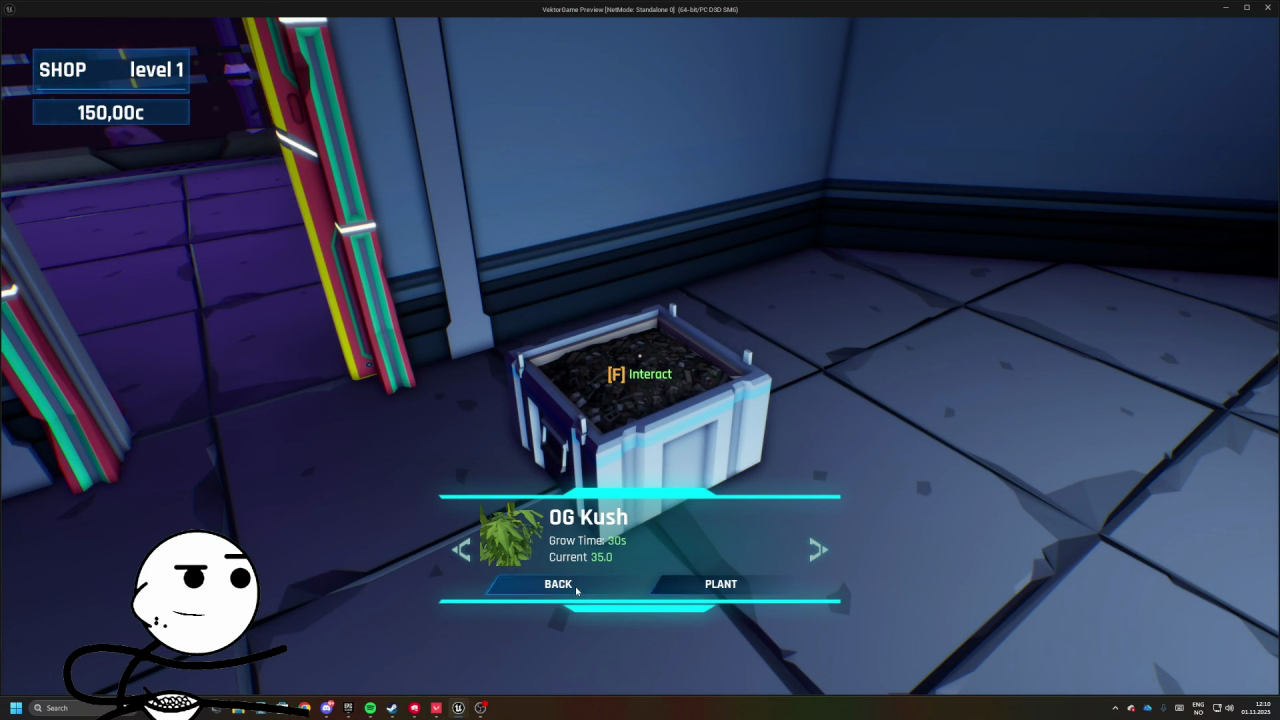
click(725, 590)
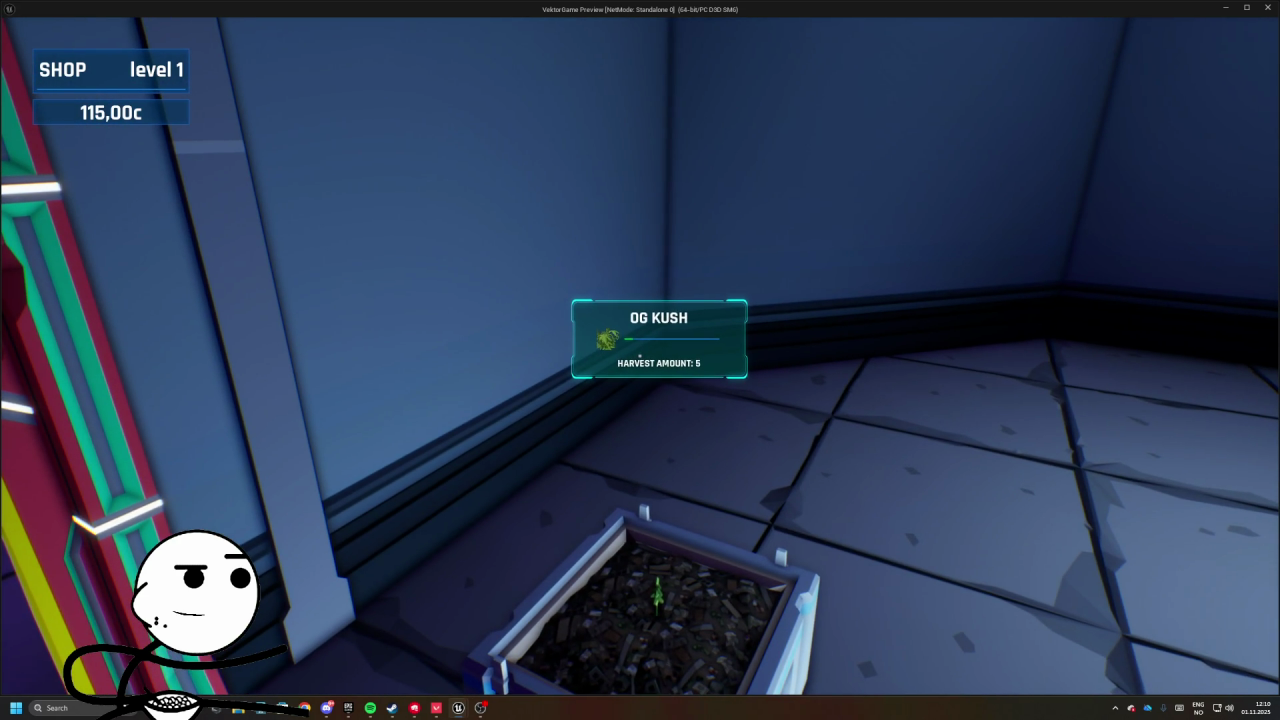
key(Escape)
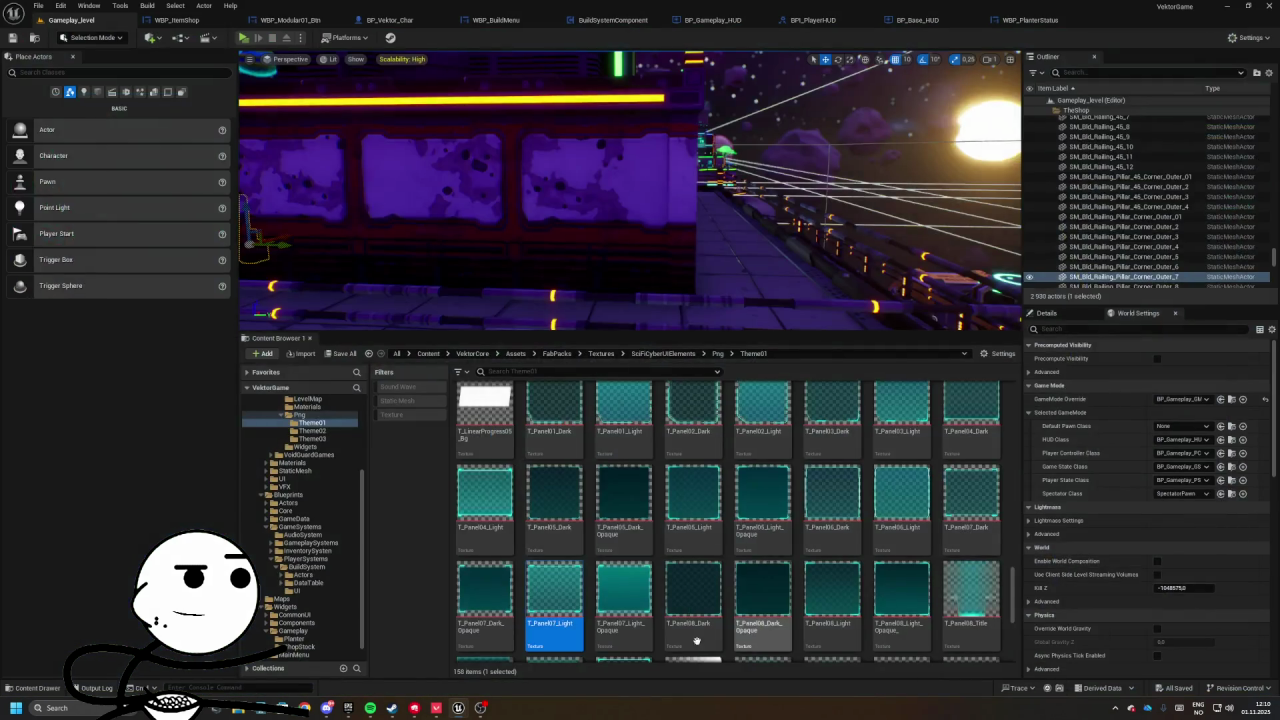
- Close the BP_Base_HUD and WBP_PlanterStatus editors
click(918, 20)
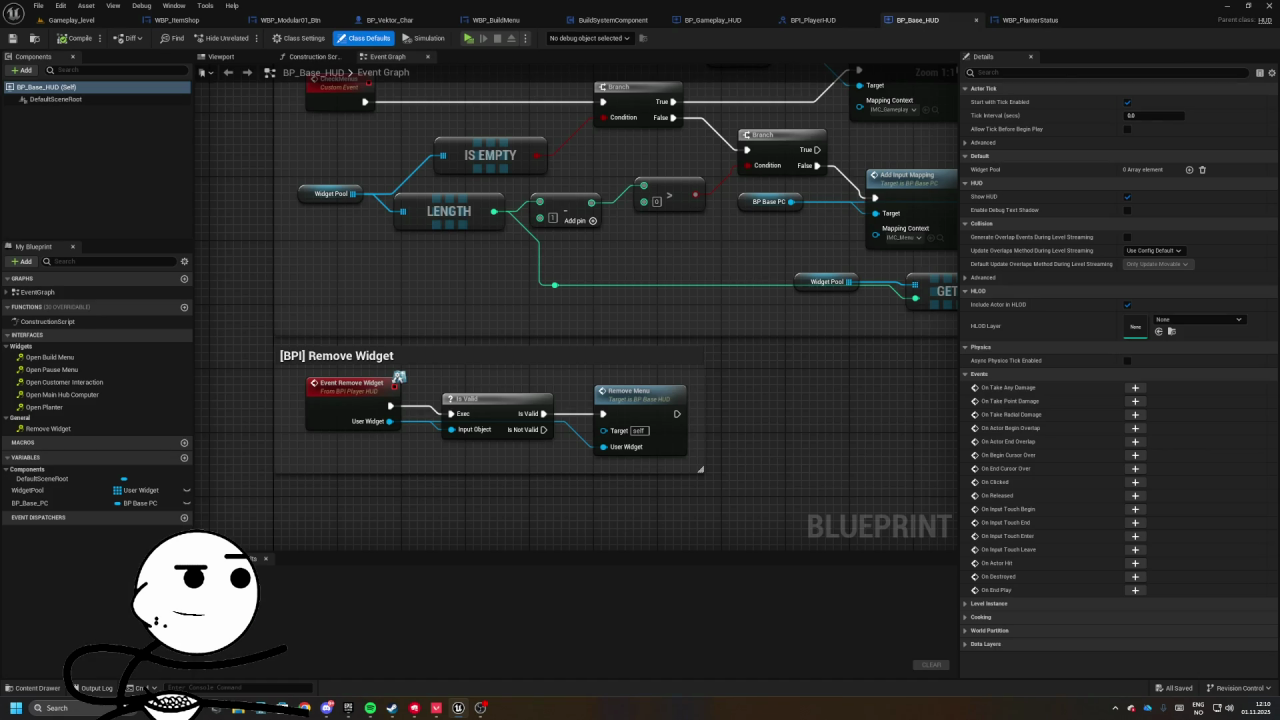
scroll(779, 235, down, 4)
scroll(599, 323, up, 2)
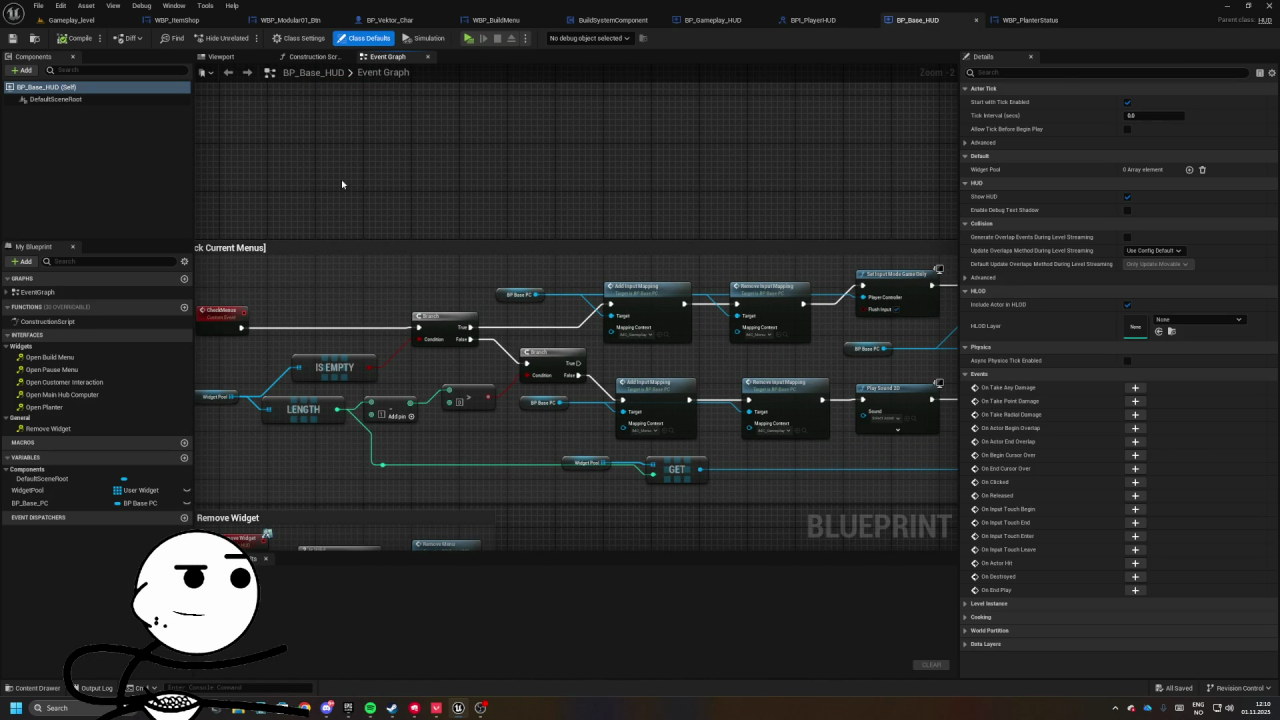
click(976, 20)
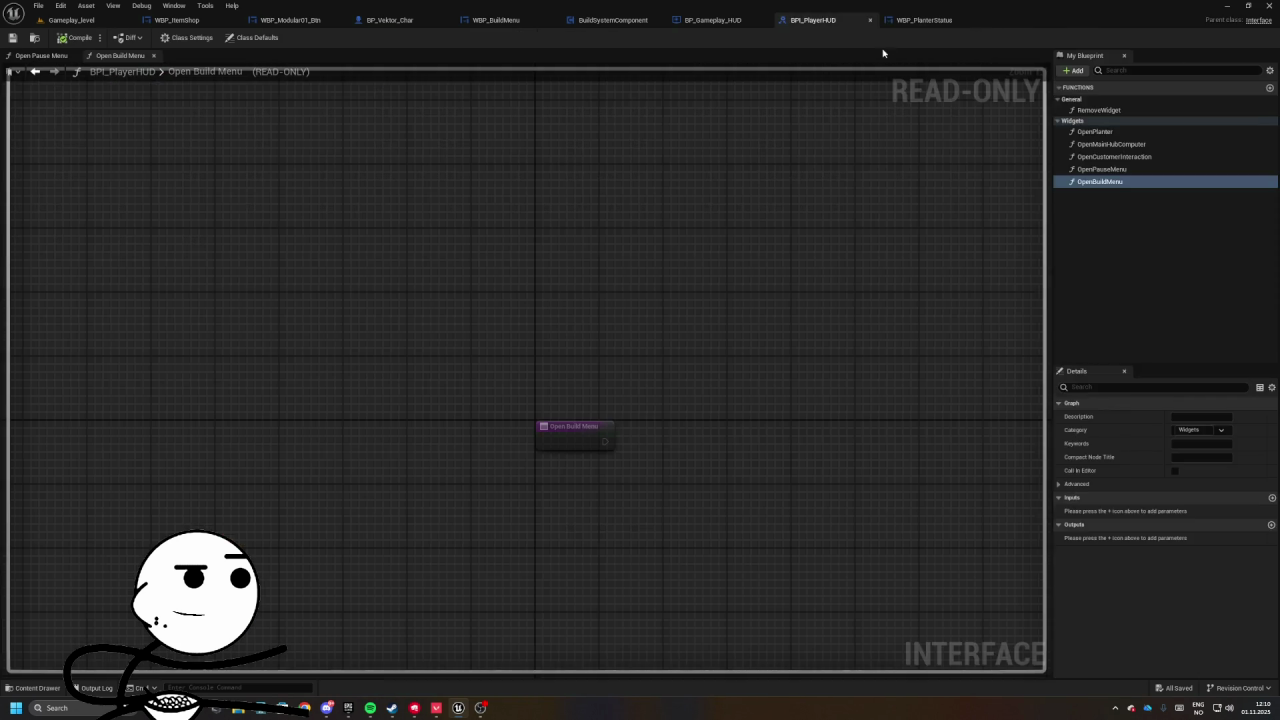
click(910, 21)
scroll(563, 189, down, 2)
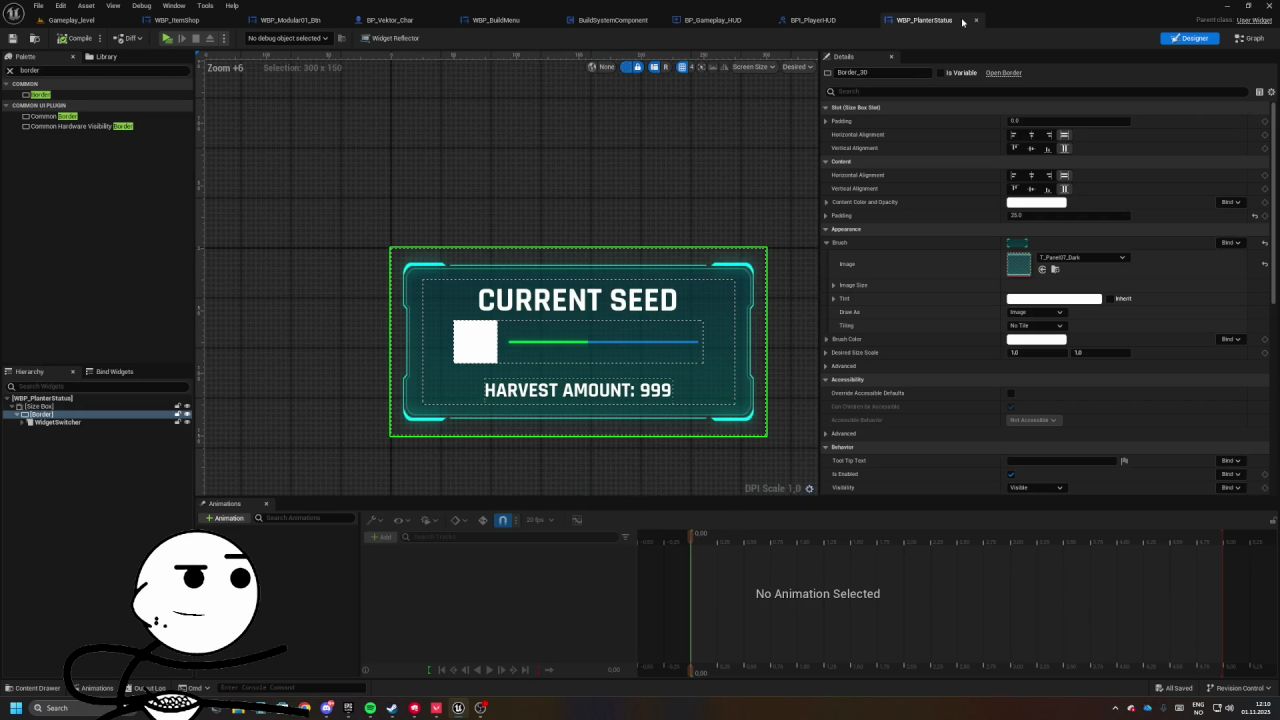
click(976, 20)
- In the BuildSystemComponent graph, move the [INPUT] Rotate and [SERVER] Destroy Actor comment sections
click(614, 19)
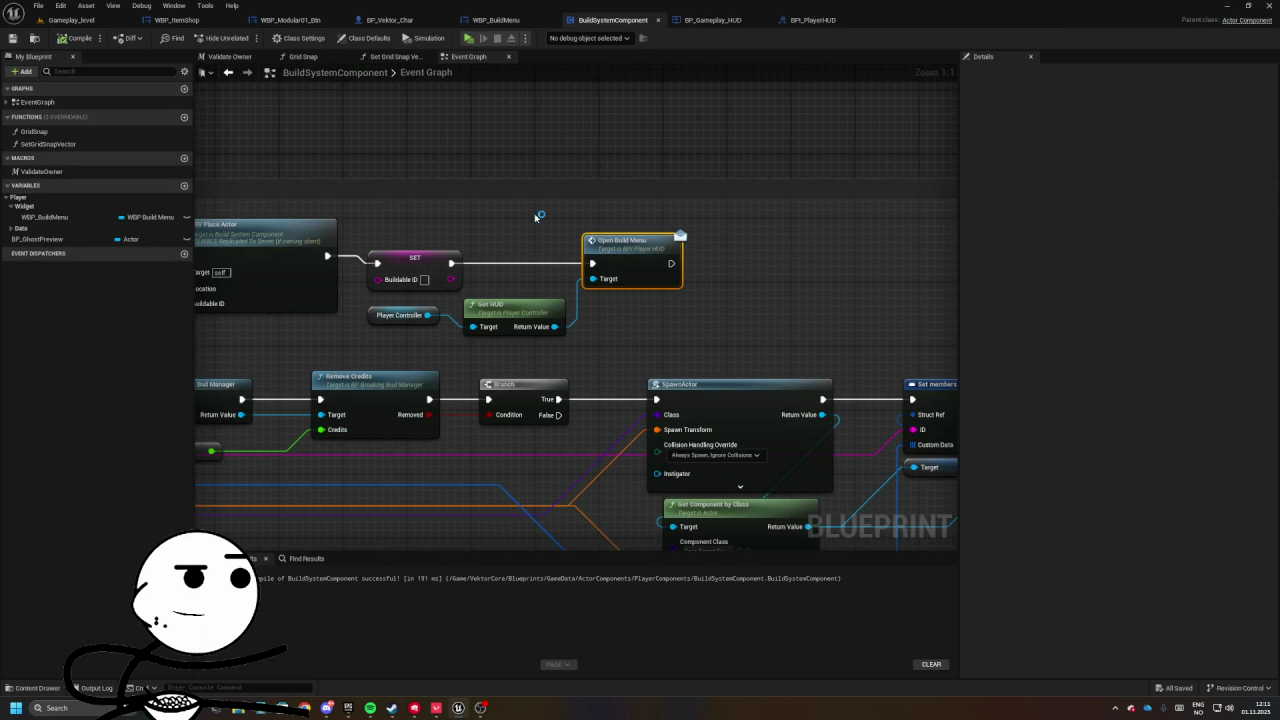
scroll(561, 196, down, 5)
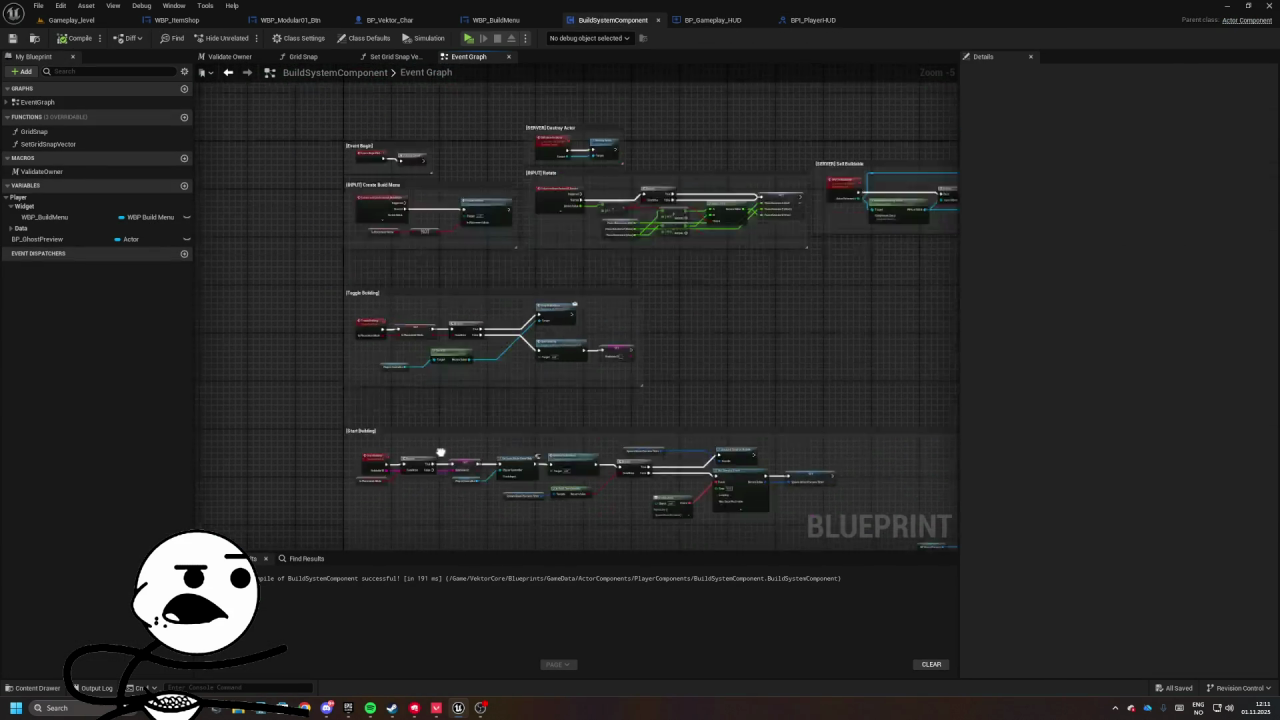
scroll(520, 363, up, 3)
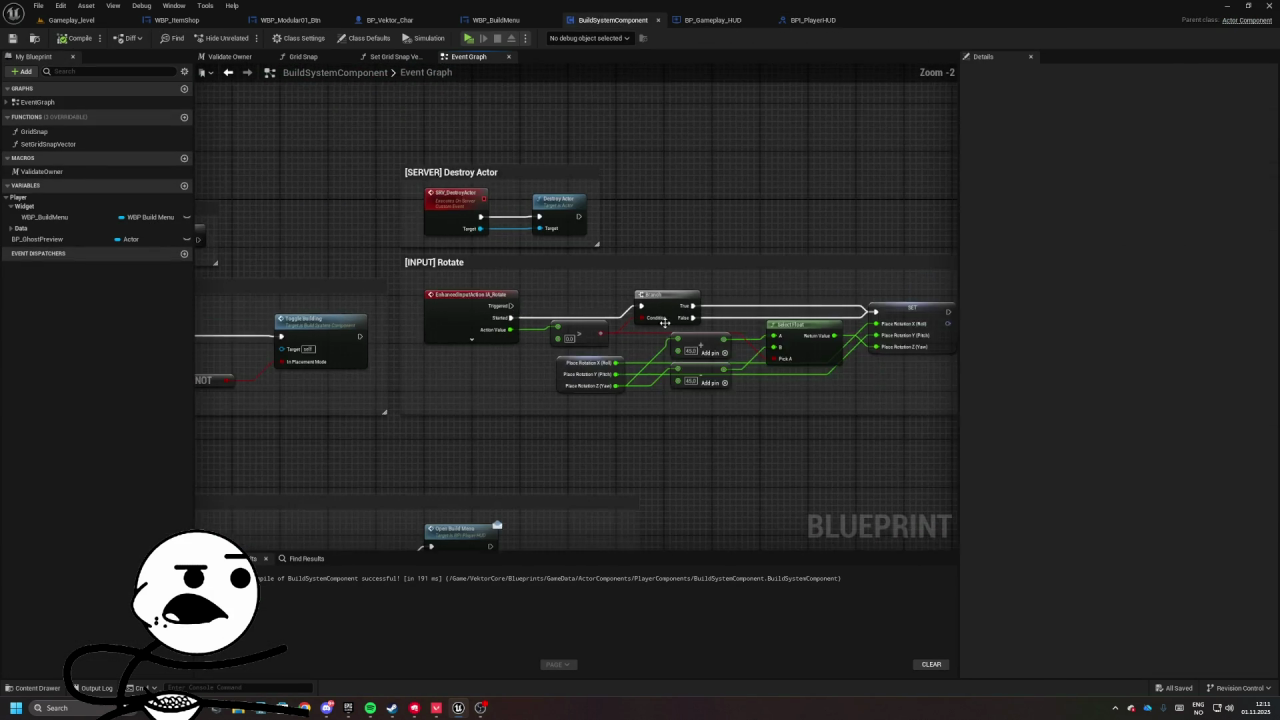
scroll(660, 322, down, 1)
drag(660, 322, 276, 291)
mouse_move(470, 290)
mouse_down()
mouse_move(276, 280)
mouse_move(529, 275)
mouse_move(497, 280)
mouse_move(516, 266)
mouse_move(516, 229)
mouse_move(734, 215)
mouse_up()
mouse_move(447, 195)
mouse_down()
mouse_move(589, 186)
mouse_move(587, 243)
mouse_move(589, 224)
mouse_up()
scroll(560, 189, down, 3)
scroll(563, 189, up, 3)
drag(336, 210, 337, 228)
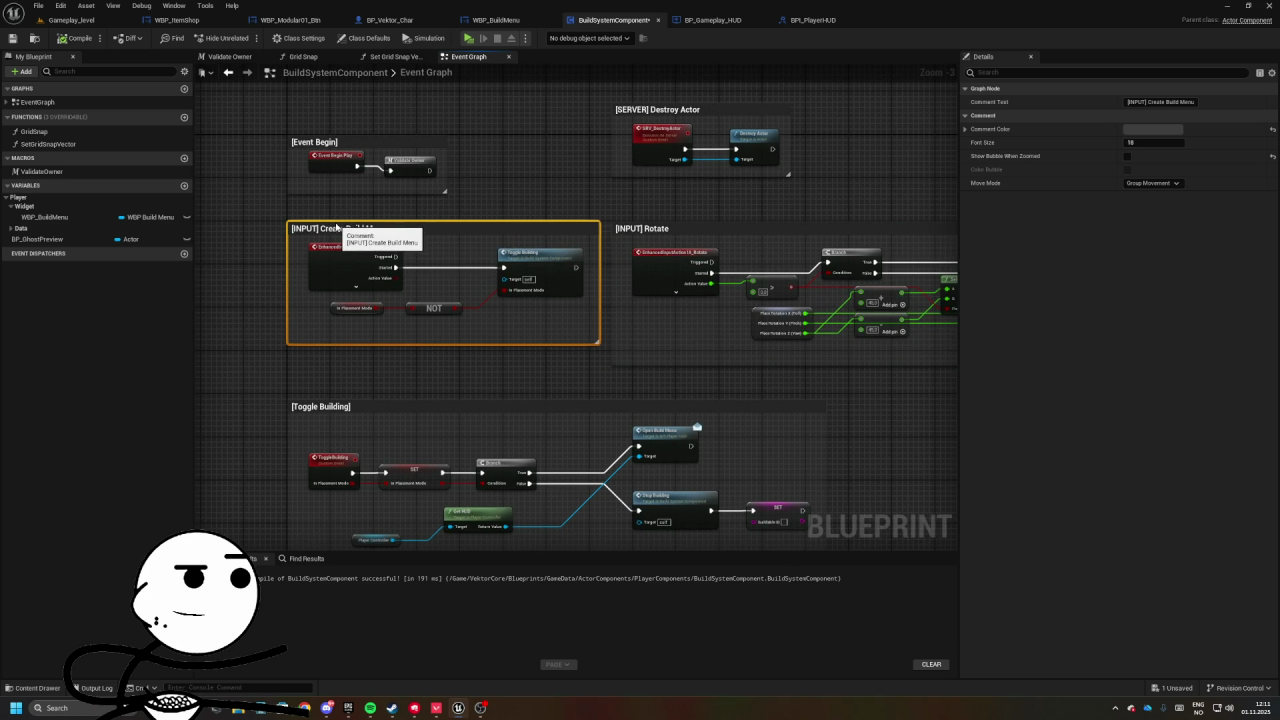
click(633, 232)
mouse_move(652, 110)
mouse_down()
mouse_move(675, 151)
mouse_move(500, 143)
mouse_up()
- Inspect the Create Build Menu nodes and the ToggleBuilding event definition
drag(356, 218, 527, 311)
drag(399, 218, 626, 305)
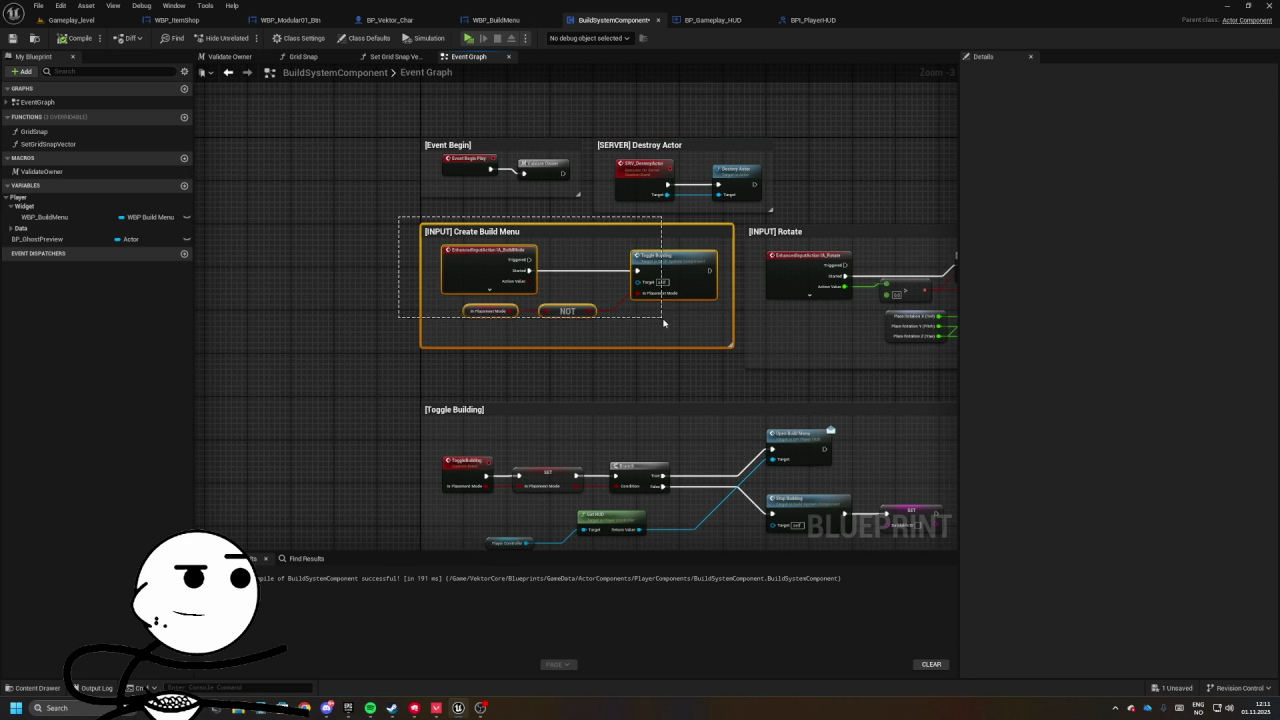
drag(673, 337, 671, 337)
click(634, 270)
double_click(634, 270)
drag(634, 273, 511, 268)
drag(456, 334, 456, 334)
click(640, 313)
mouse_move(822, 283)
mouse_down()
mouse_move(873, 456)
mouse_move(898, 463)
mouse_up()
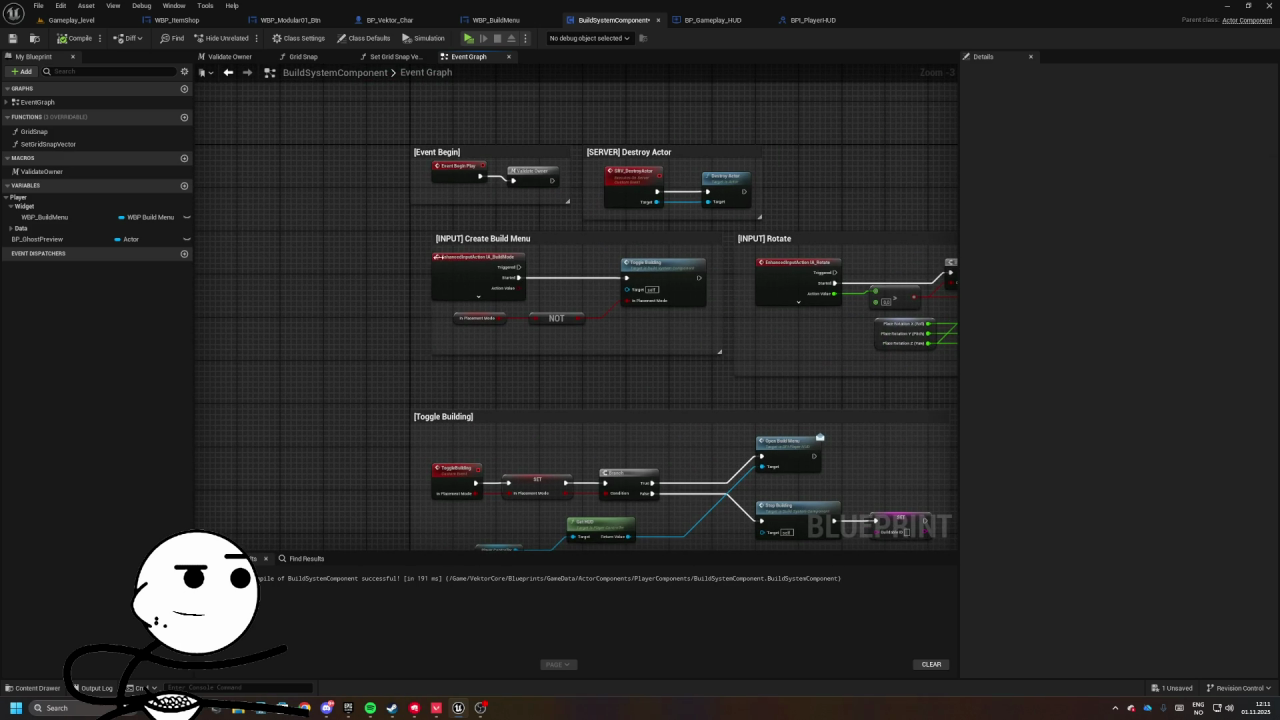
click(437, 250)
drag(684, 357, 684, 357)
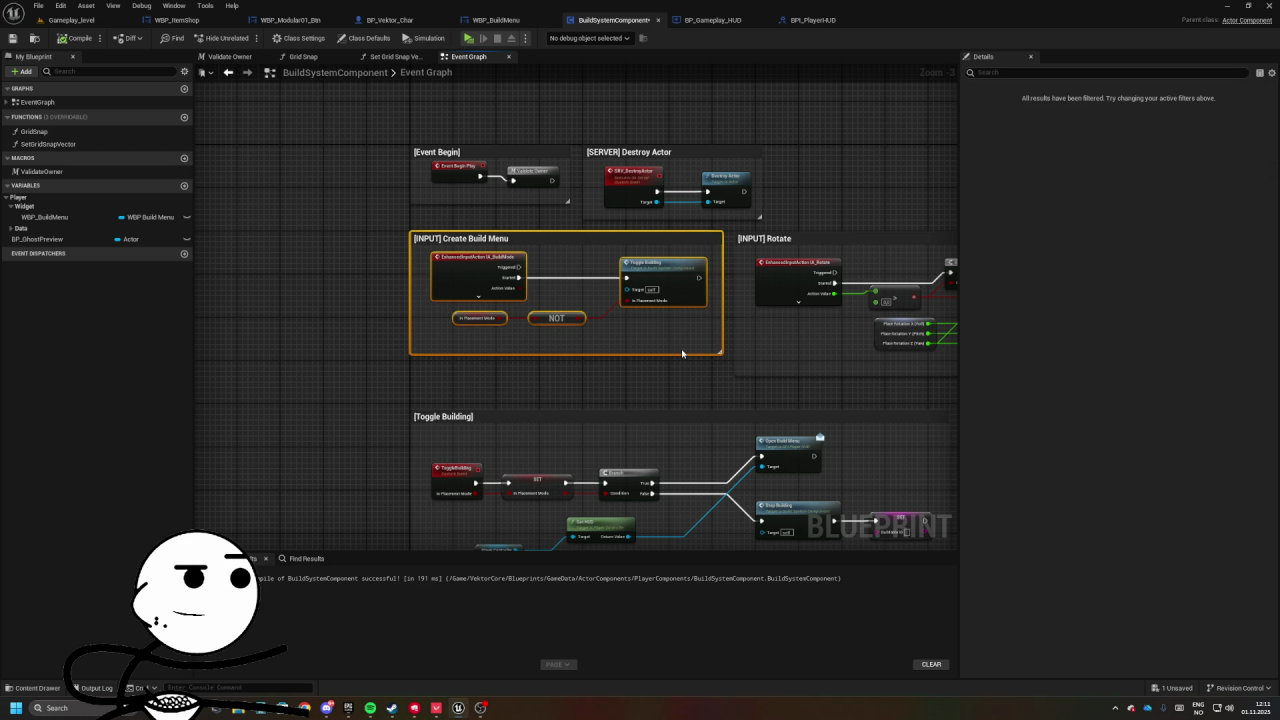
mouse_move(683, 350)
mouse_down()
mouse_move(673, 310)
mouse_move(600, 350)
mouse_move(425, 341)
mouse_up()
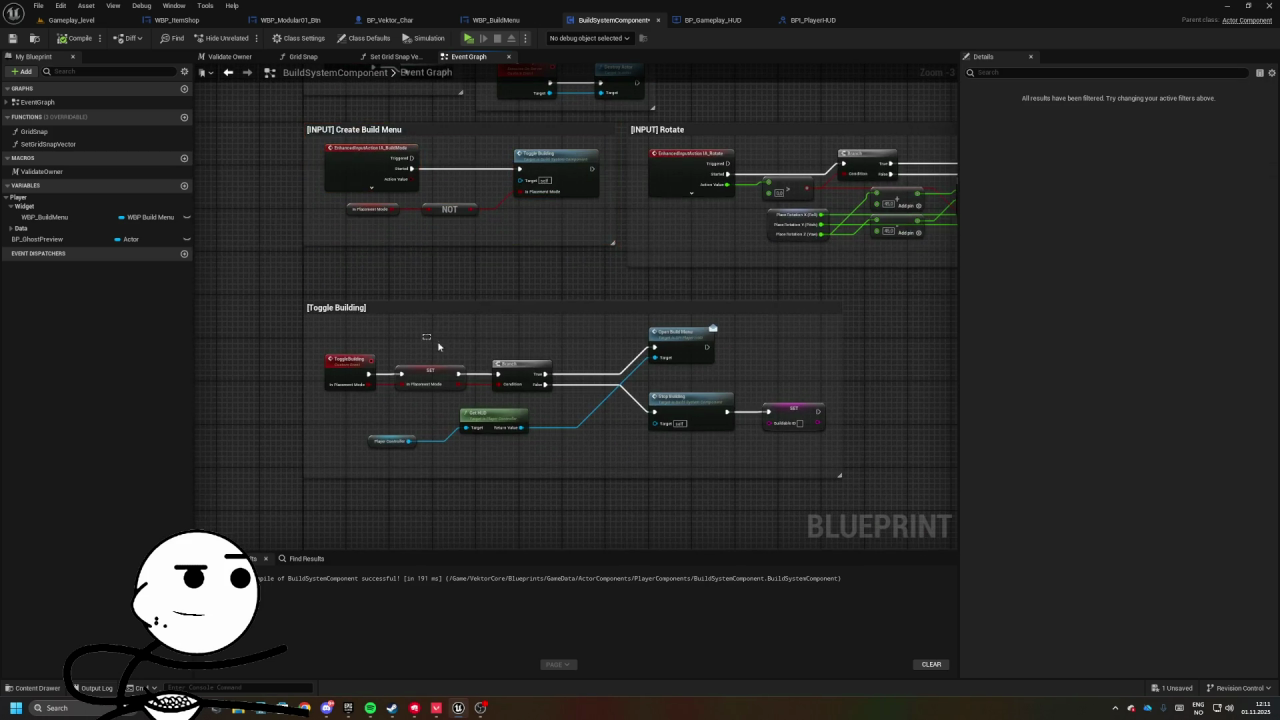
- Move the In Placement Mode and NOT nodes into Toggle Building and delete ToggleBuilding's InPlacementMode input
mouse_move(518, 371)
mouse_down()
mouse_move(585, 371)
mouse_move(645, 347)
mouse_up()
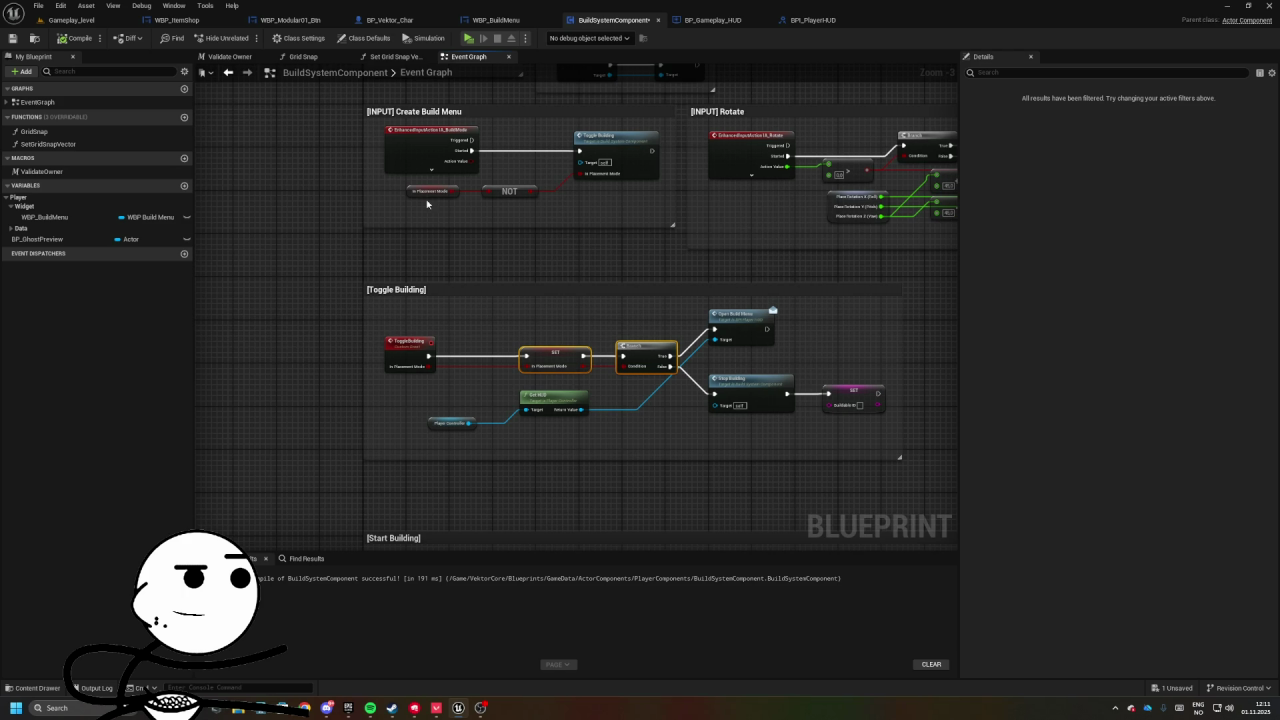
drag(418, 191, 432, 190)
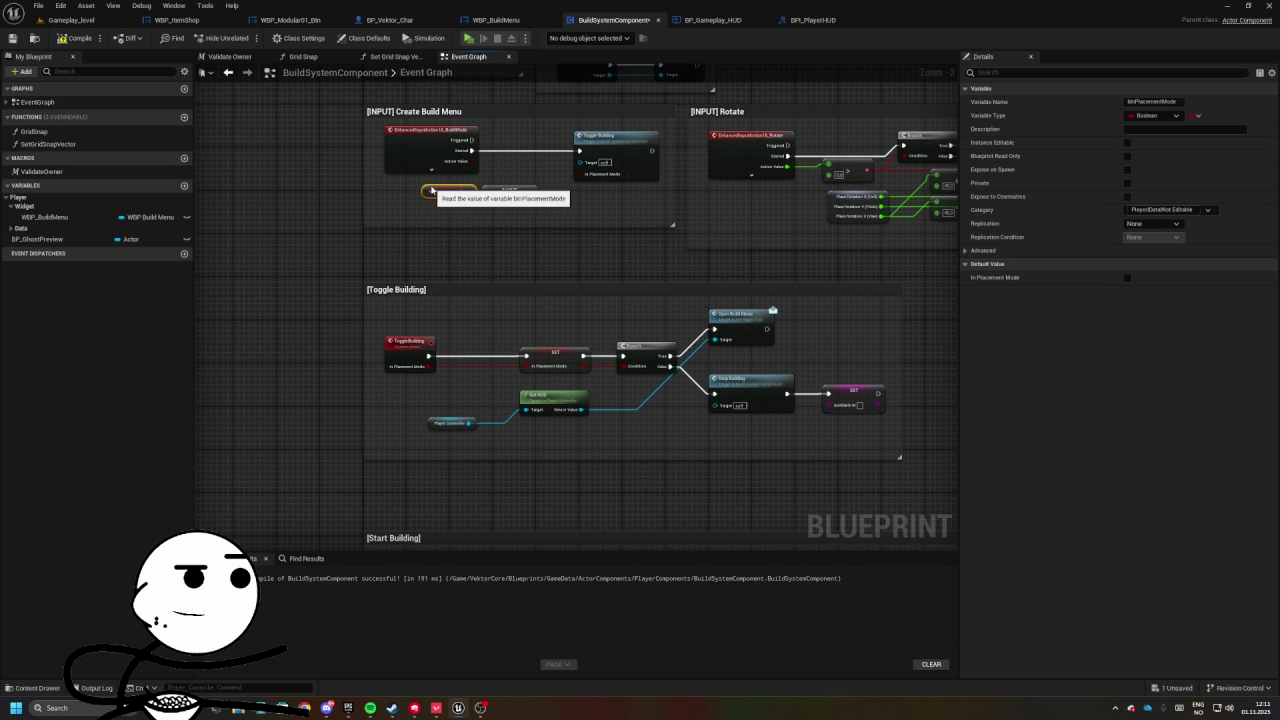
key(ctrl+x)
key(ctrl+v)
drag(400, 395, 525, 366)
click(404, 354)
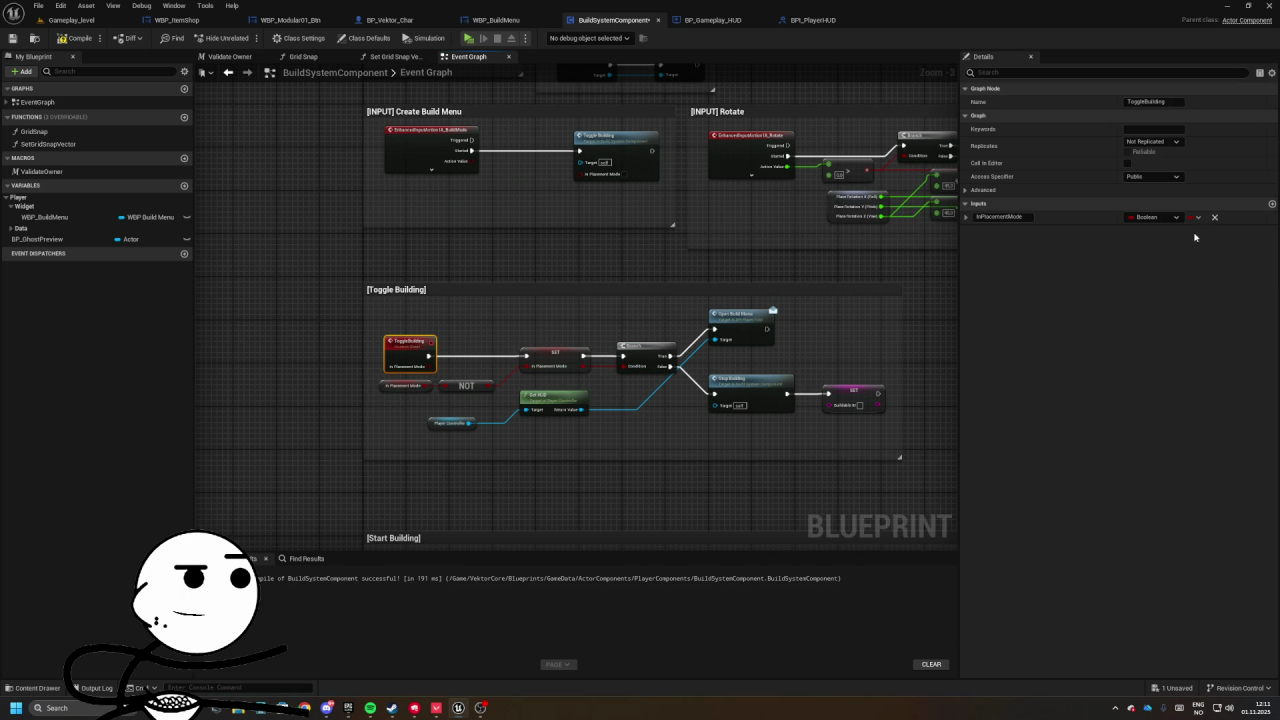
click(1214, 217)
- Tidy the Toggle Building, Create Build Menu and Rotate sections, then return to Gameplay_level
drag(614, 197, 560, 197)
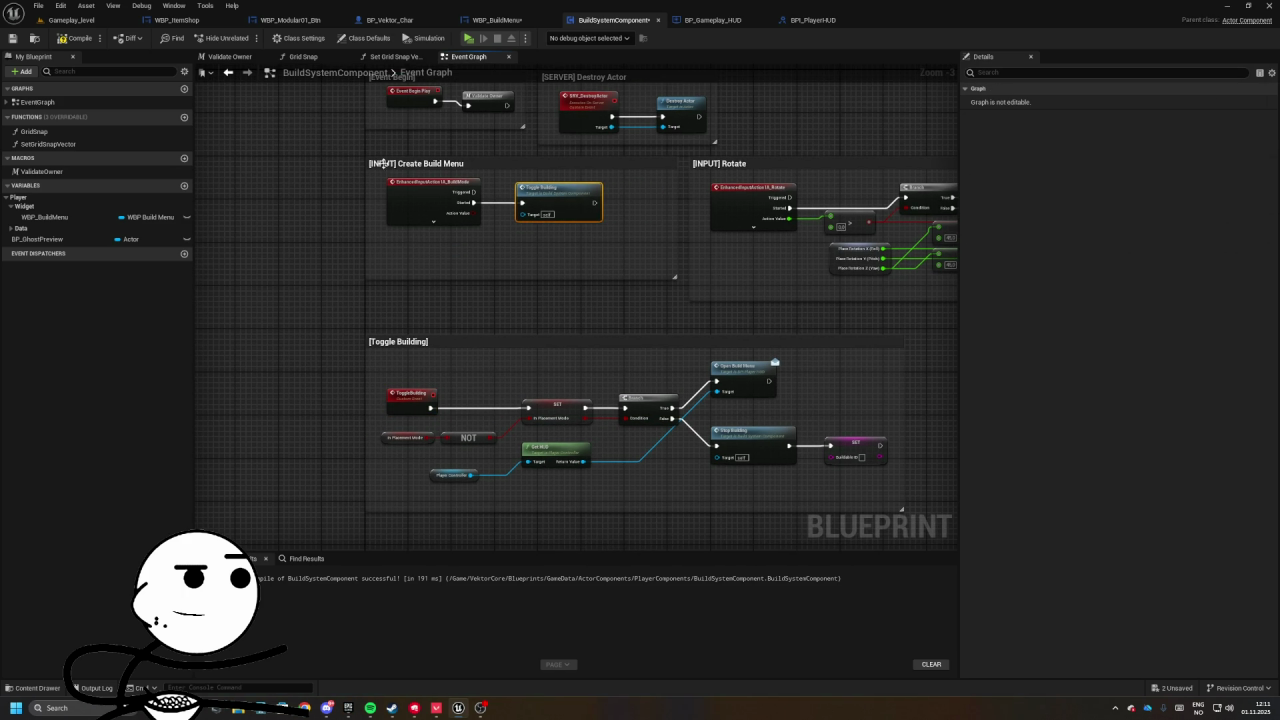
drag(522, 278, 522, 246)
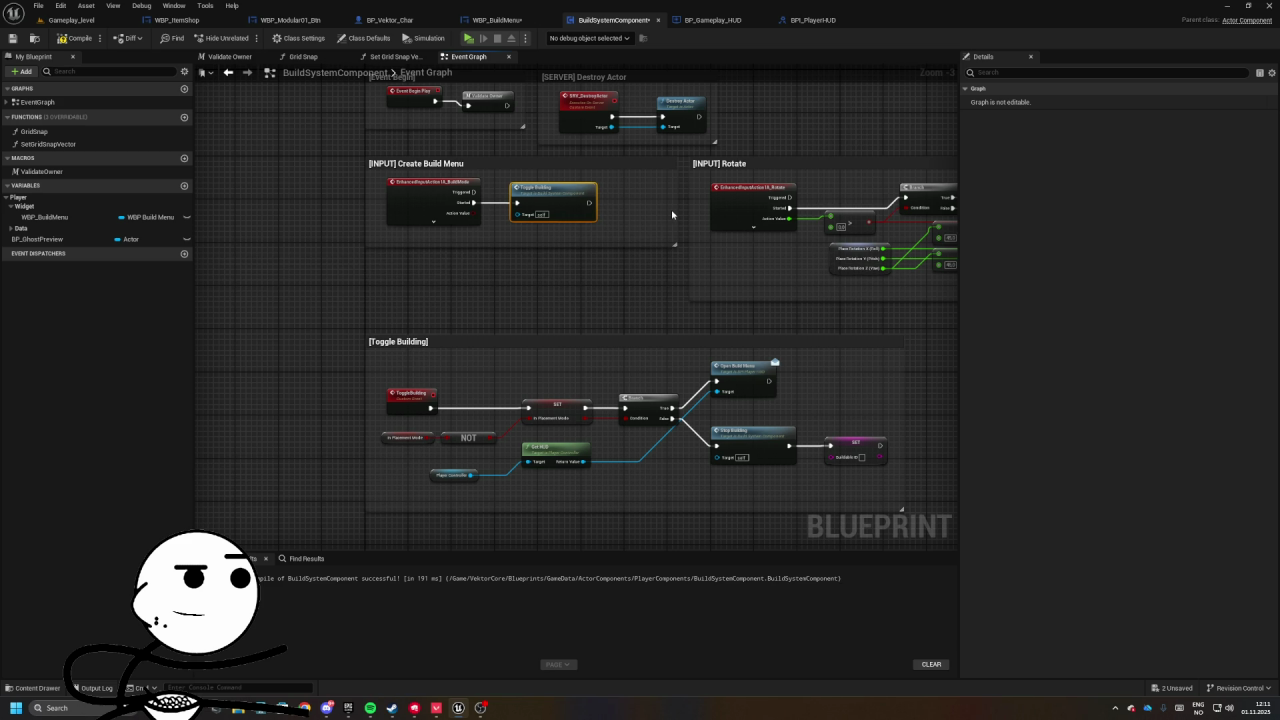
click(640, 250)
drag(403, 203, 423, 251)
drag(357, 204, 627, 296)
scroll(575, 240, down, 3)
drag(589, 212, 671, 284)
drag(449, 263, 243, 268)
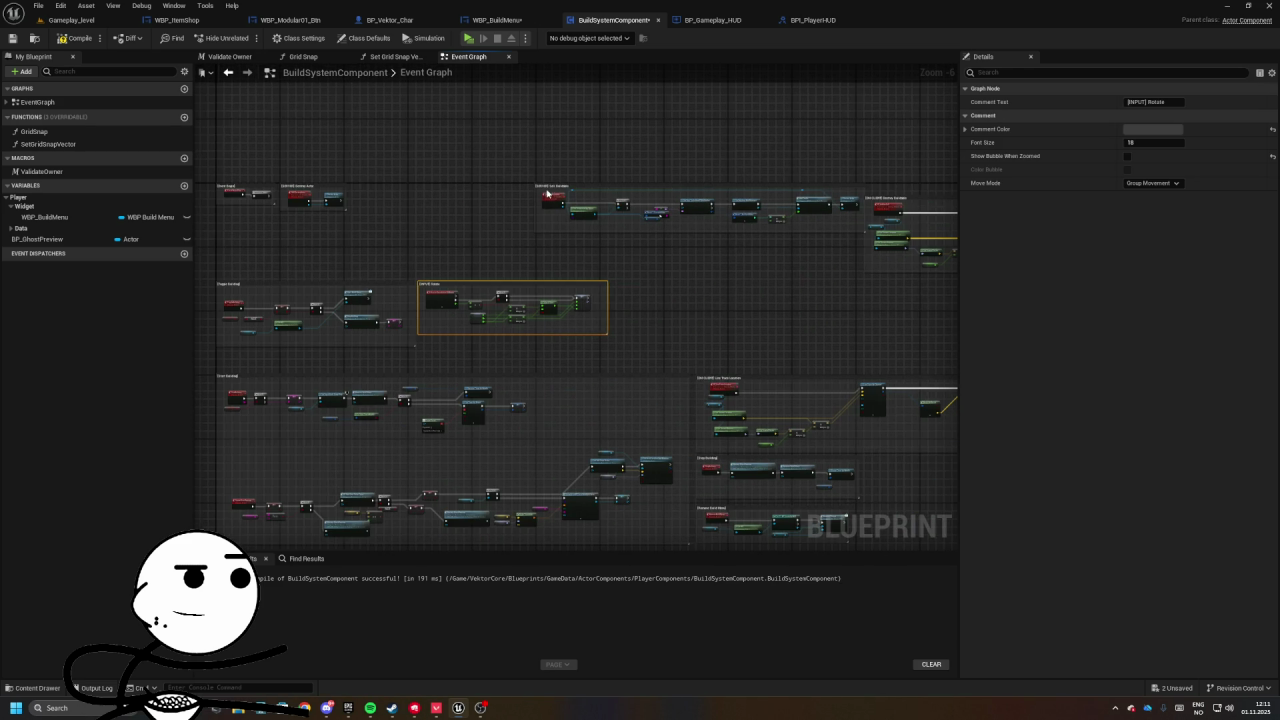
click(541, 187)
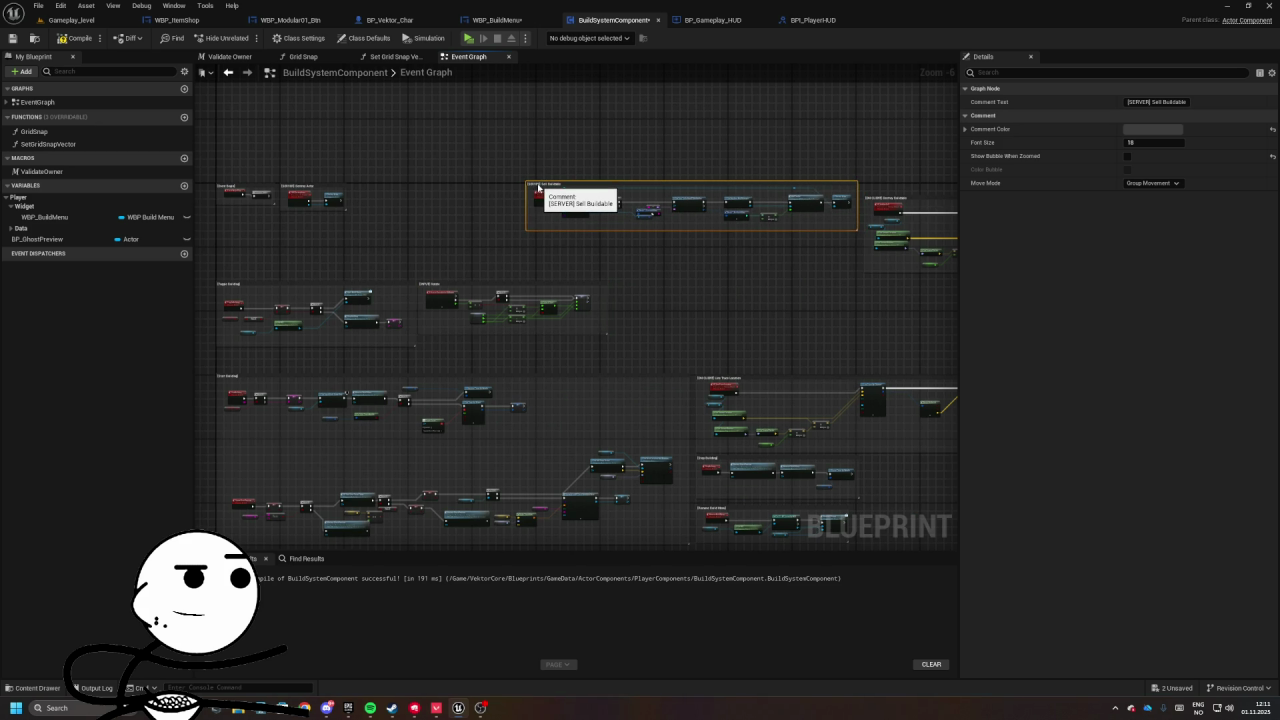
mouse_move(517, 188)
mouse_down()
mouse_move(443, 257)
mouse_move(321, 185)
mouse_move(266, 225)
mouse_up()
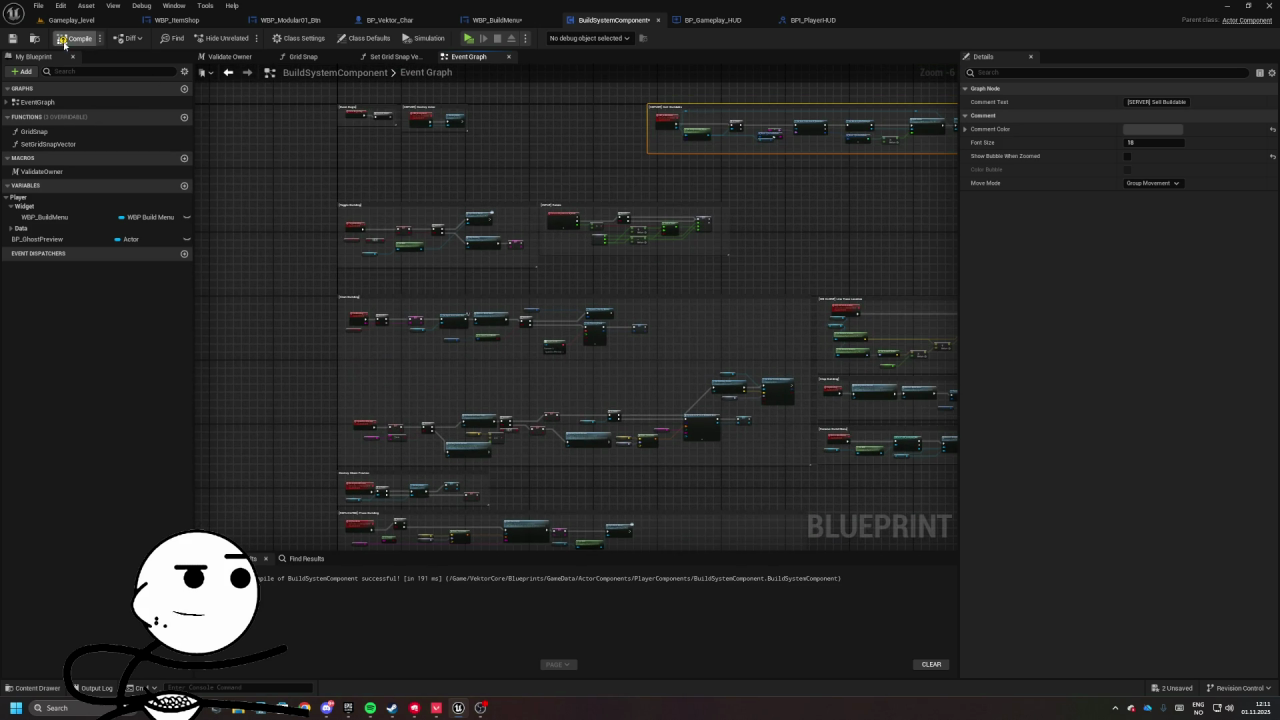
click(128, 21)
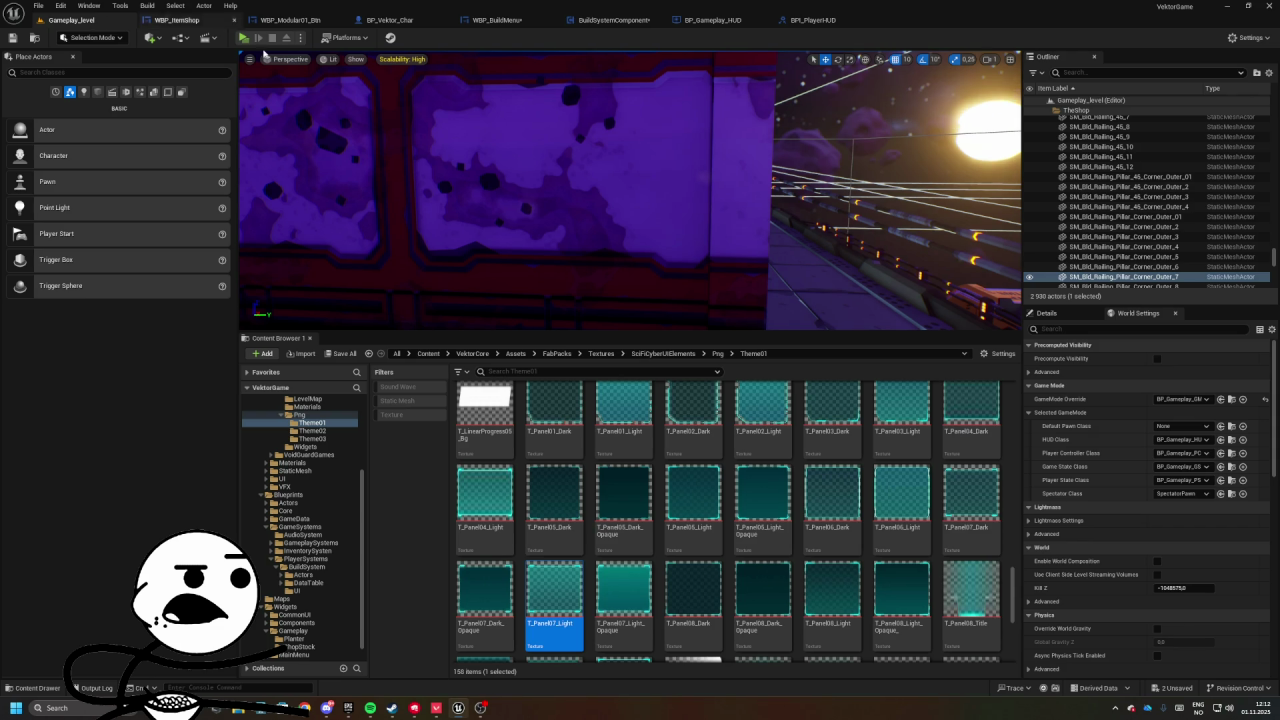
- Open BP_Gameplay_PC, accept the self-context fix, and return to its Inputs event graph
click(1231, 453)
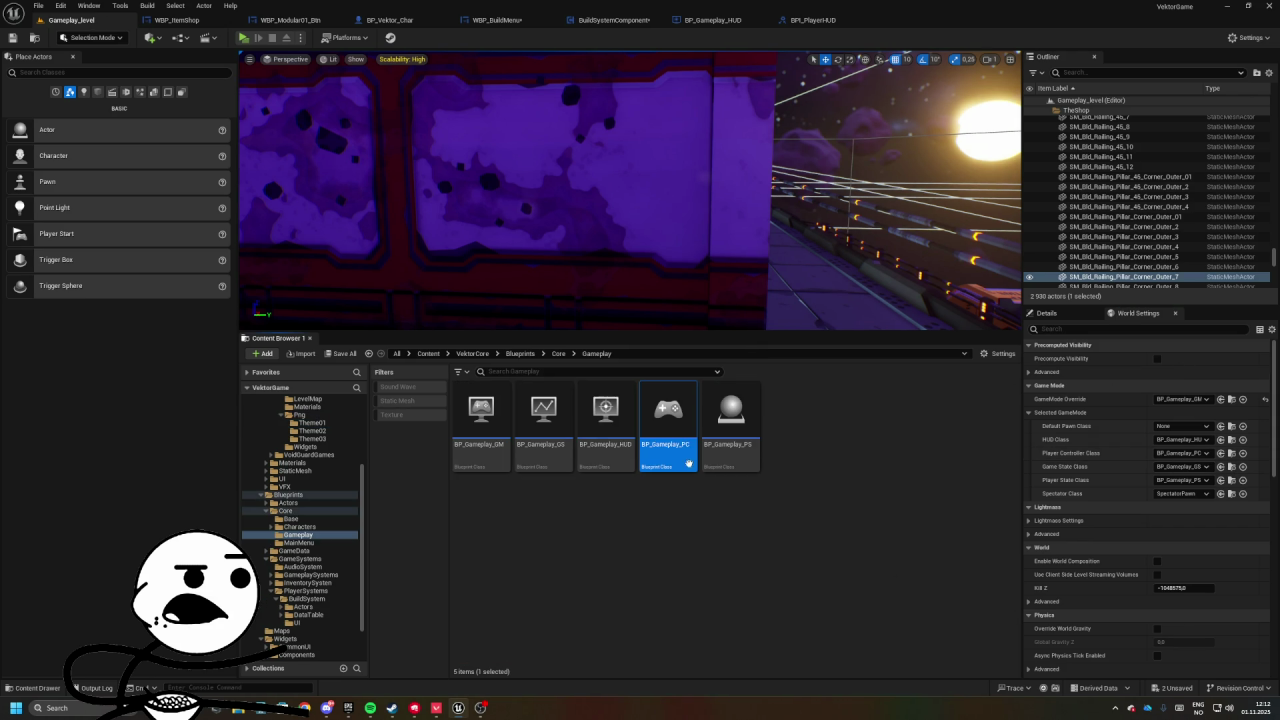
double_click(666, 450)
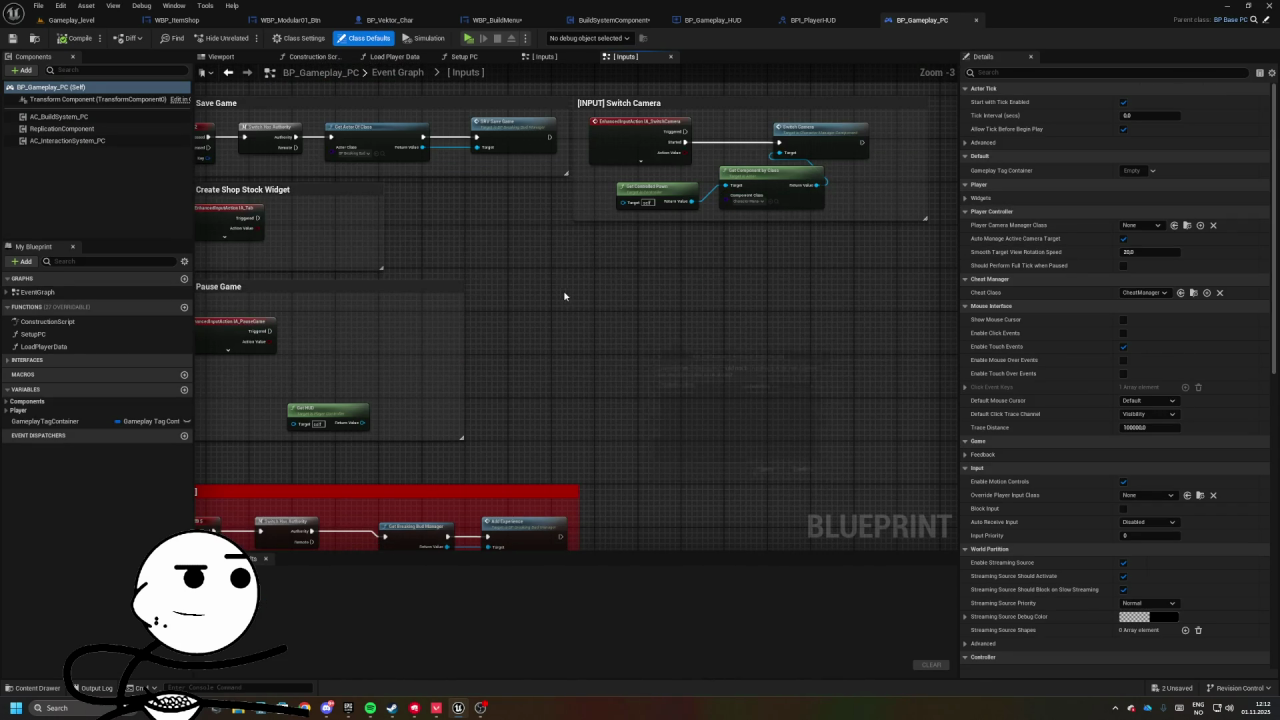
click(813, 477)
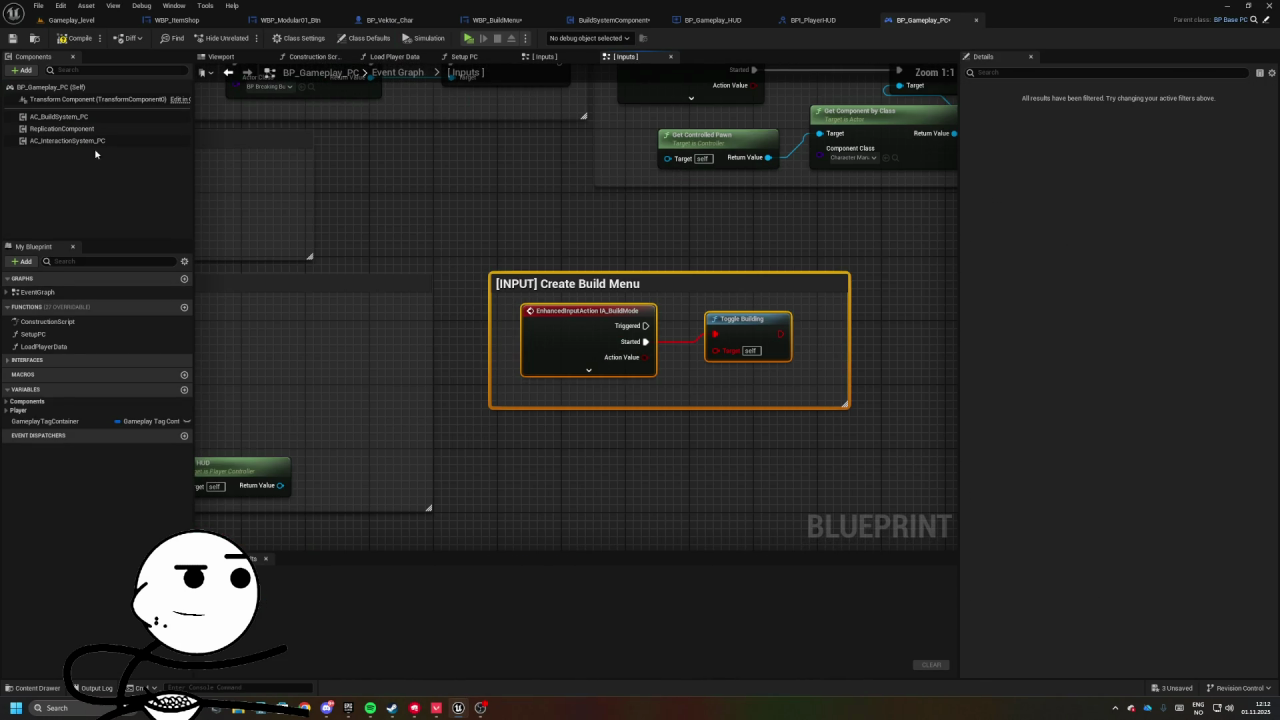
click(47, 118)
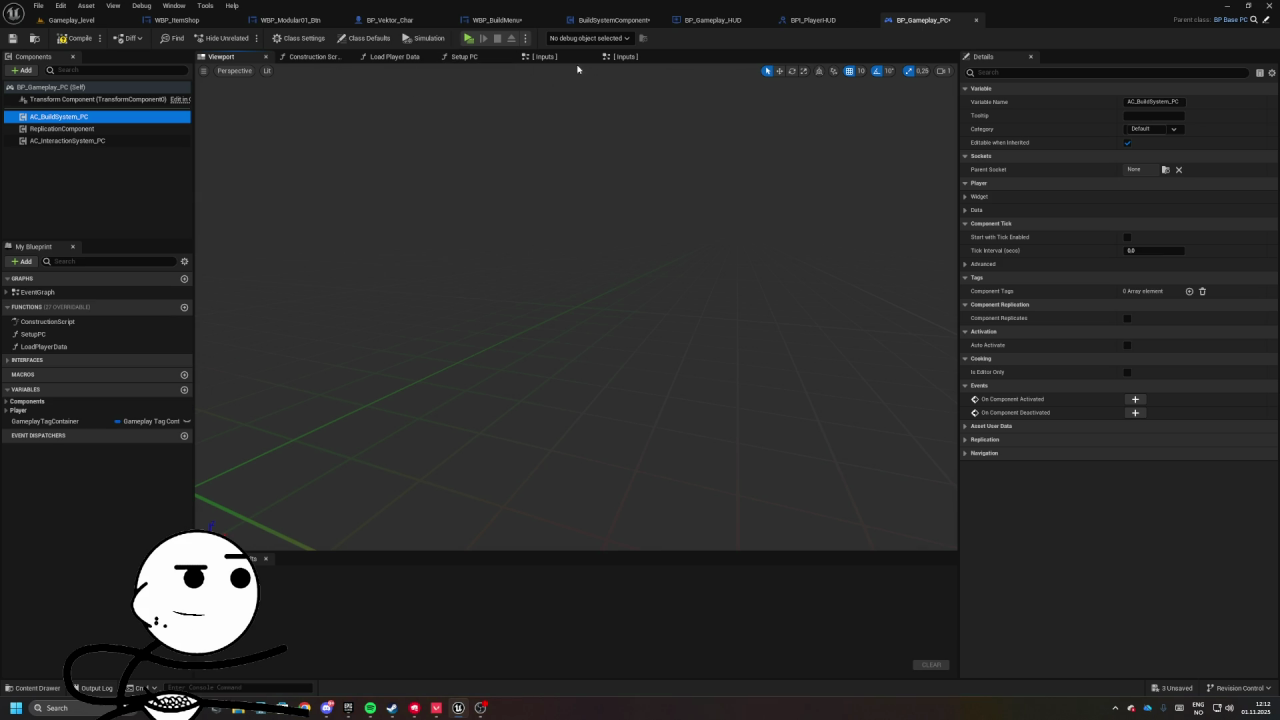
click(626, 57)
click(590, 57)
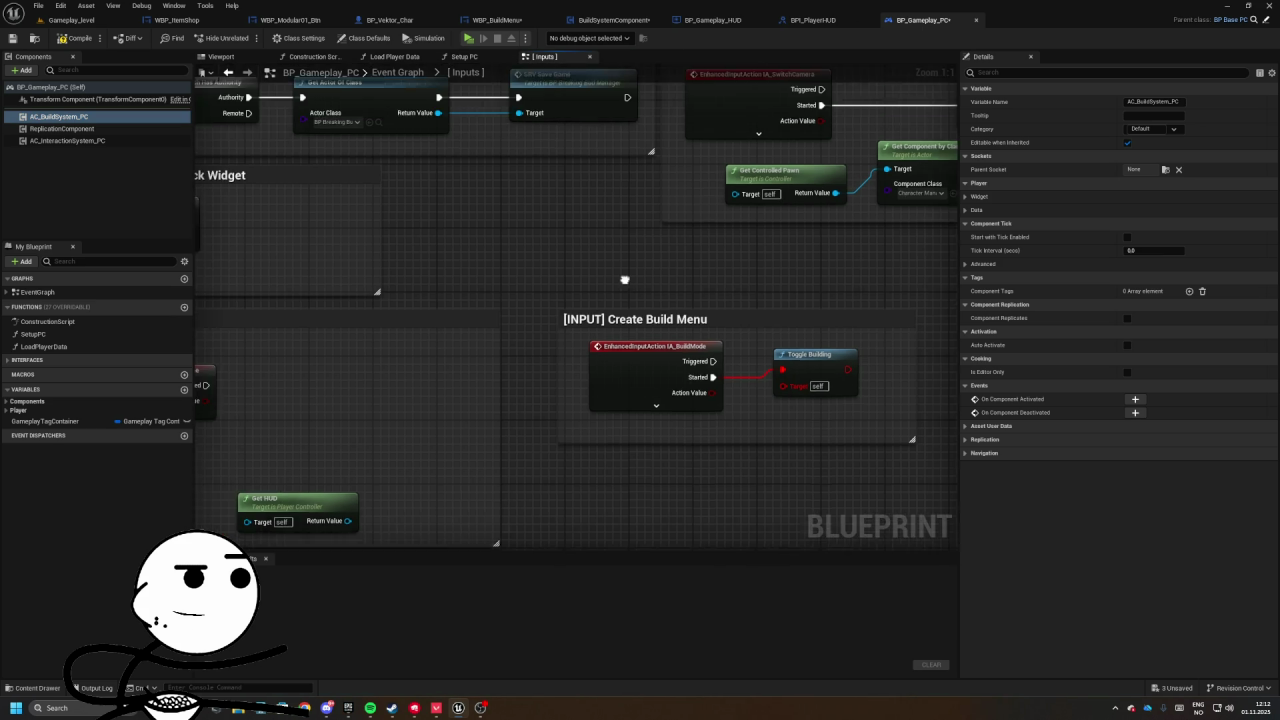
- Replace the errored Toggle Building node with AC_BuildSystem_PC's Toggle Building, wired from Started
drag(58, 117, 536, 363)
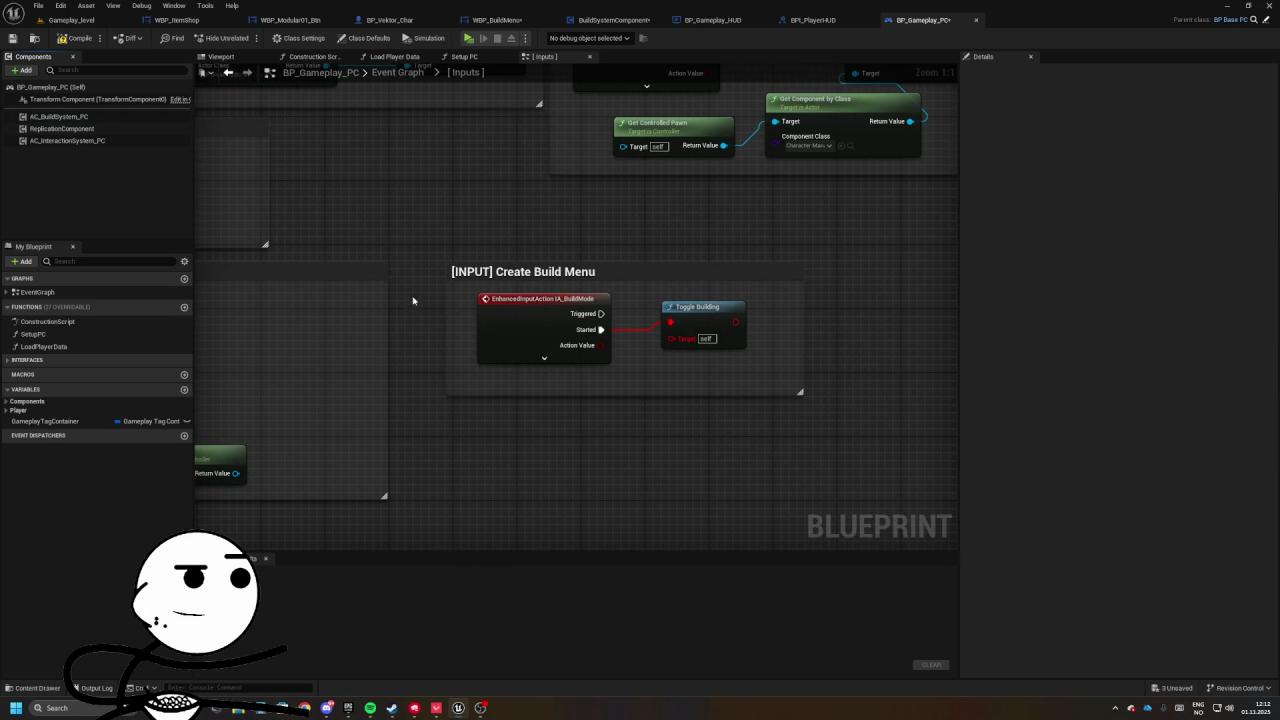
mouse_move(59, 117)
mouse_down()
mouse_move(540, 383)
mouse_move(680, 366)
mouse_move(658, 366)
mouse_move(710, 315)
mouse_up()
text(toggle)
click(714, 421)
click(700, 306)
key(Delete)
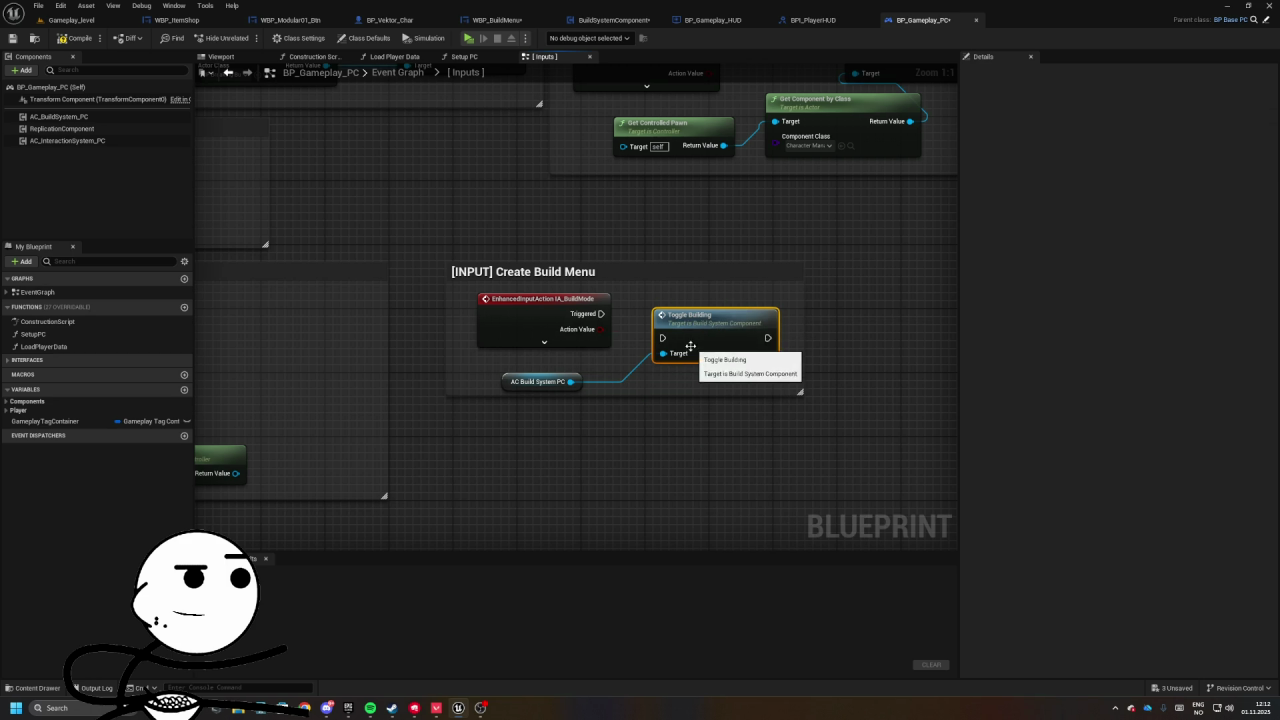
click(544, 357)
drag(602, 337, 667, 346)
click(594, 455)
- Begin renaming the AC_BuildSystem_PC component to BuildSystemComp
click(527, 397)
click(62, 117)
click(62, 117)
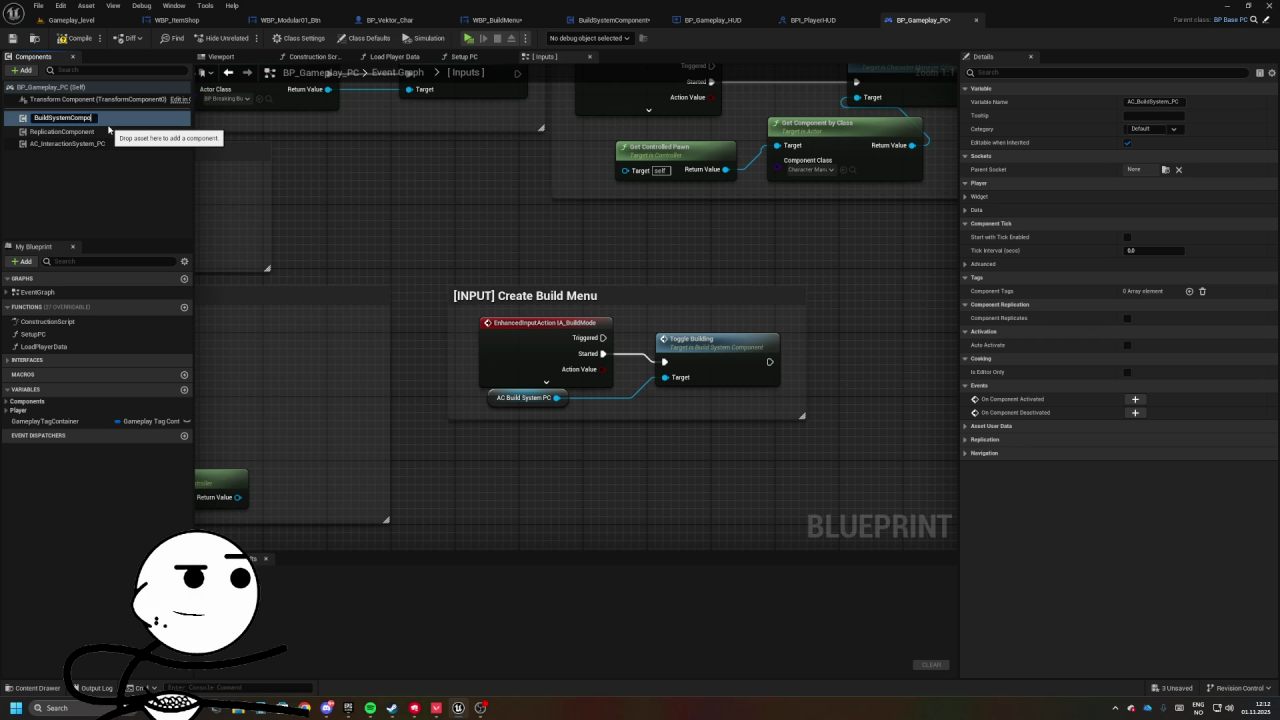
- Rename the interaction component to InteractionManagerComponent and compile the blueprint
click(107, 141)
key(F2)
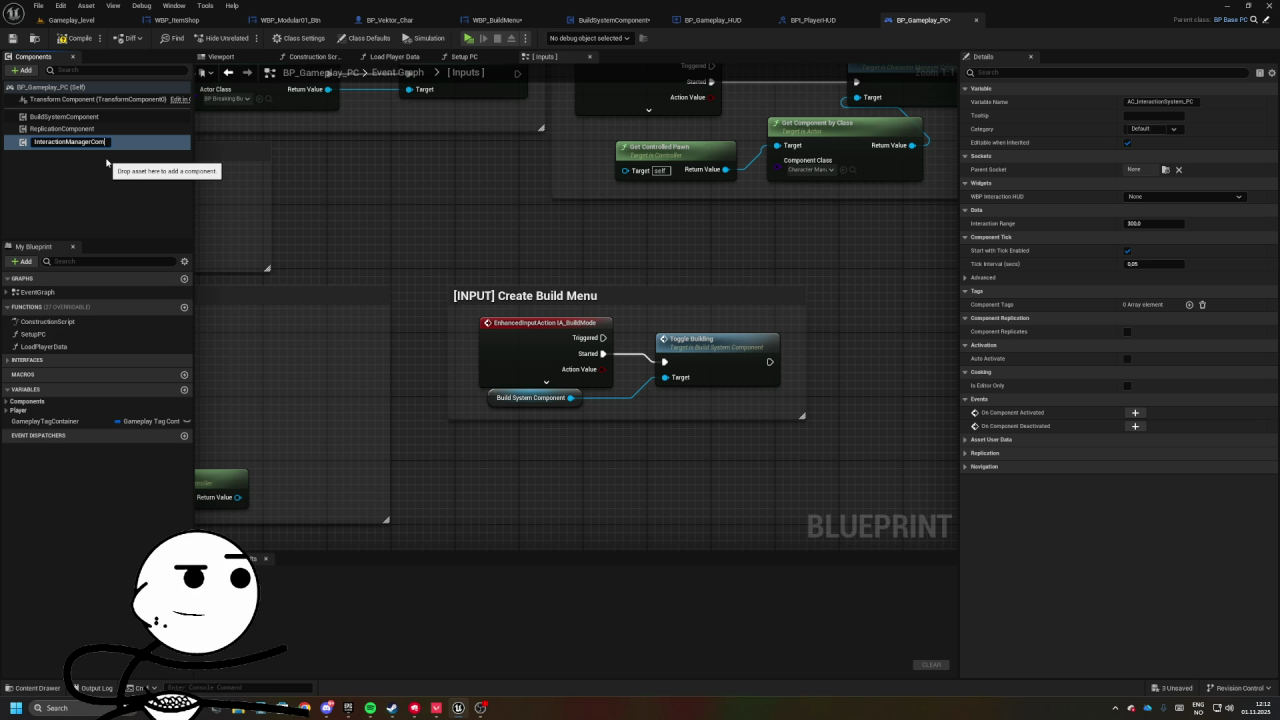
text(nt)
key(Return)
click(78, 38)
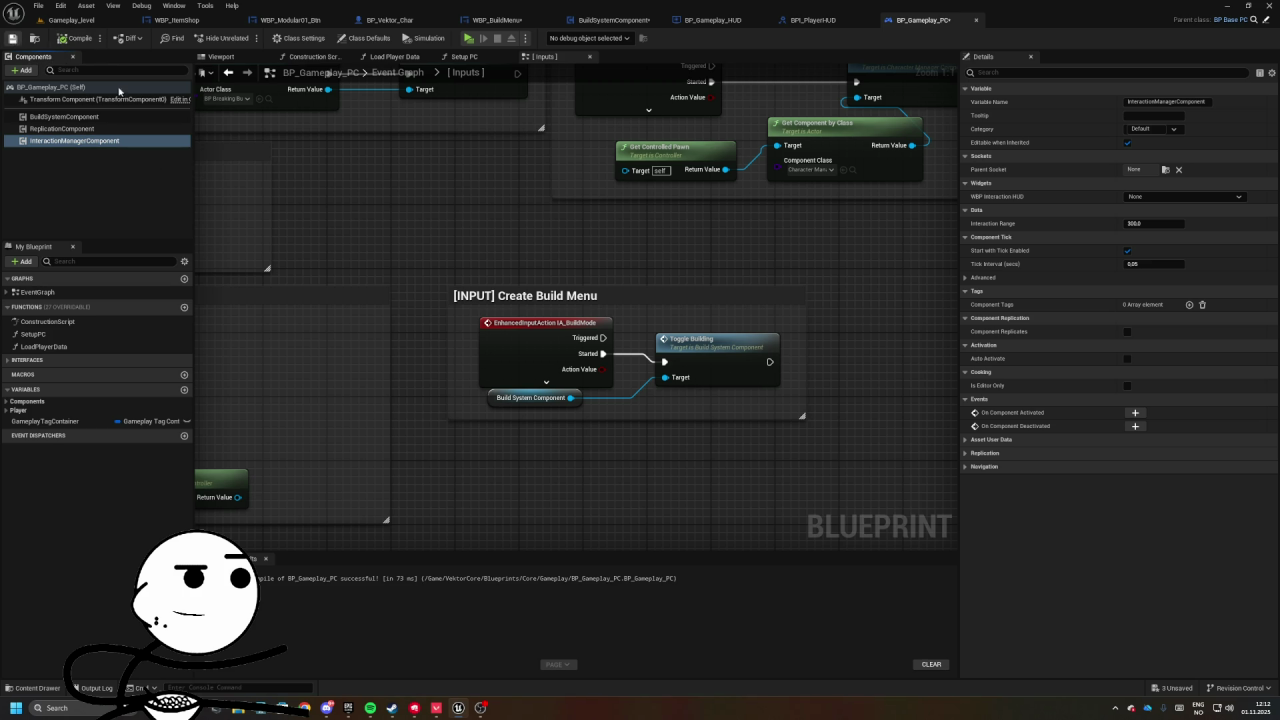
- Retitle the Create Build Menu comment to Toggle Build Menu
drag(584, 265, 494, 271)
click(620, 347)
mouse_move(514, 421)
mouse_down()
mouse_move(594, 415)
mouse_move(614, 369)
mouse_up()
double_click(548, 250)
click(547, 250)
key(BackSpace)
key(BackSpace)
key(BackSpace)
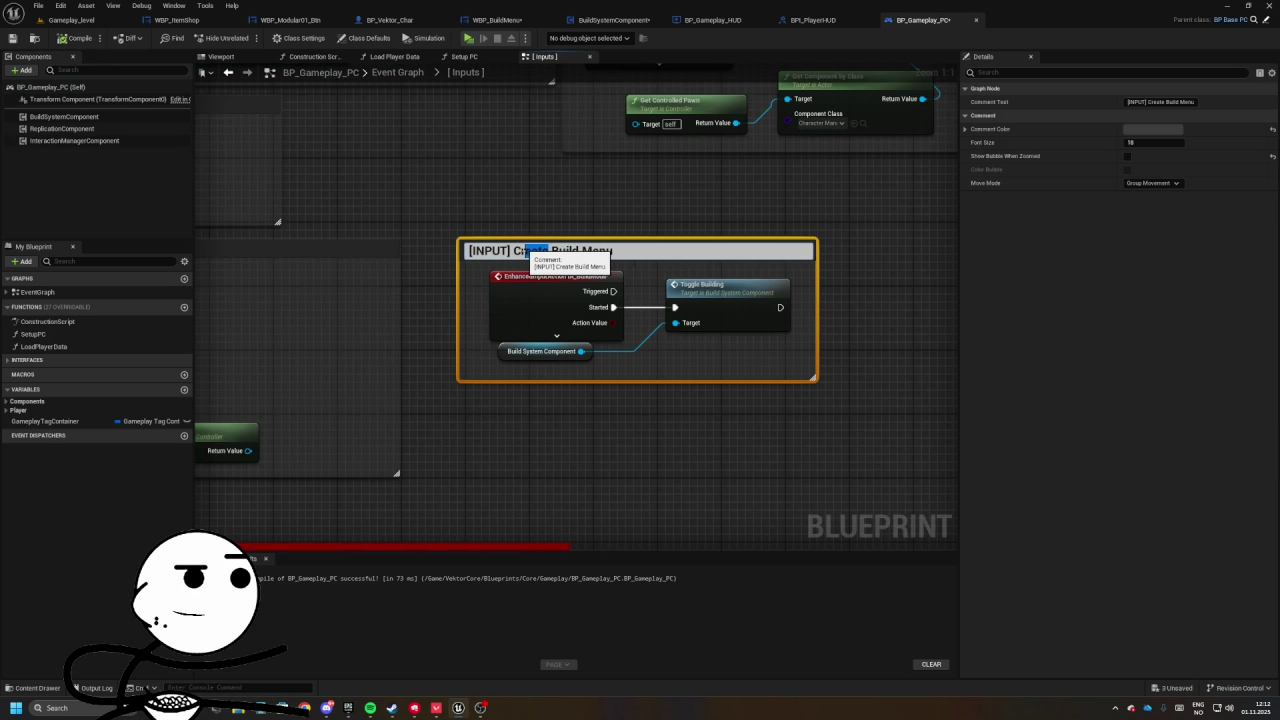
text(Toggl)
key(Return)
- Add an Open Pause Menu call from Get HUD, triggered by Pause Game's Started pin
mouse_move(500, 250)
mouse_down()
mouse_move(715, 223)
mouse_move(952, 314)
mouse_up()
drag(571, 372, 435, 264)
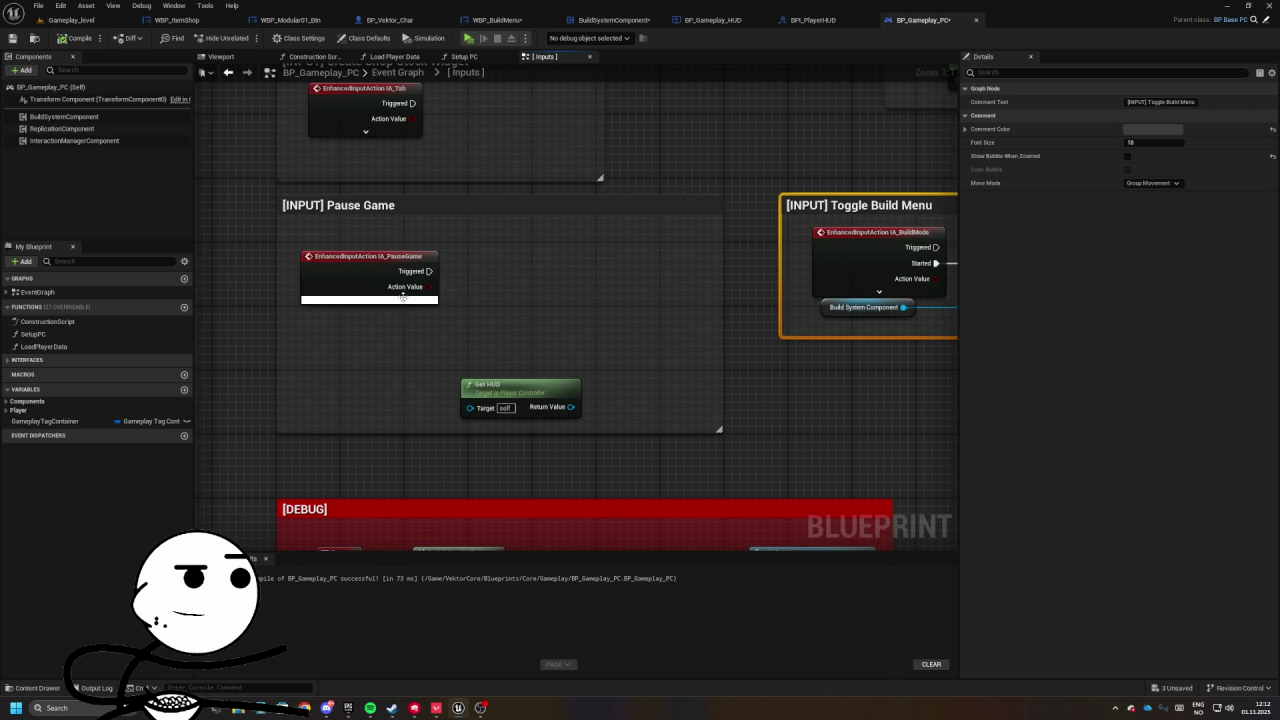
click(367, 300)
drag(400, 330, 354, 324)
click(445, 372)
mouse_move(515, 393)
mouse_down()
mouse_move(549, 370)
mouse_move(548, 352)
mouse_move(608, 285)
mouse_up()
text(open pa)
key(Return)
drag(382, 281, 566, 305)
drag(453, 319, 489, 321)
click(358, 405)
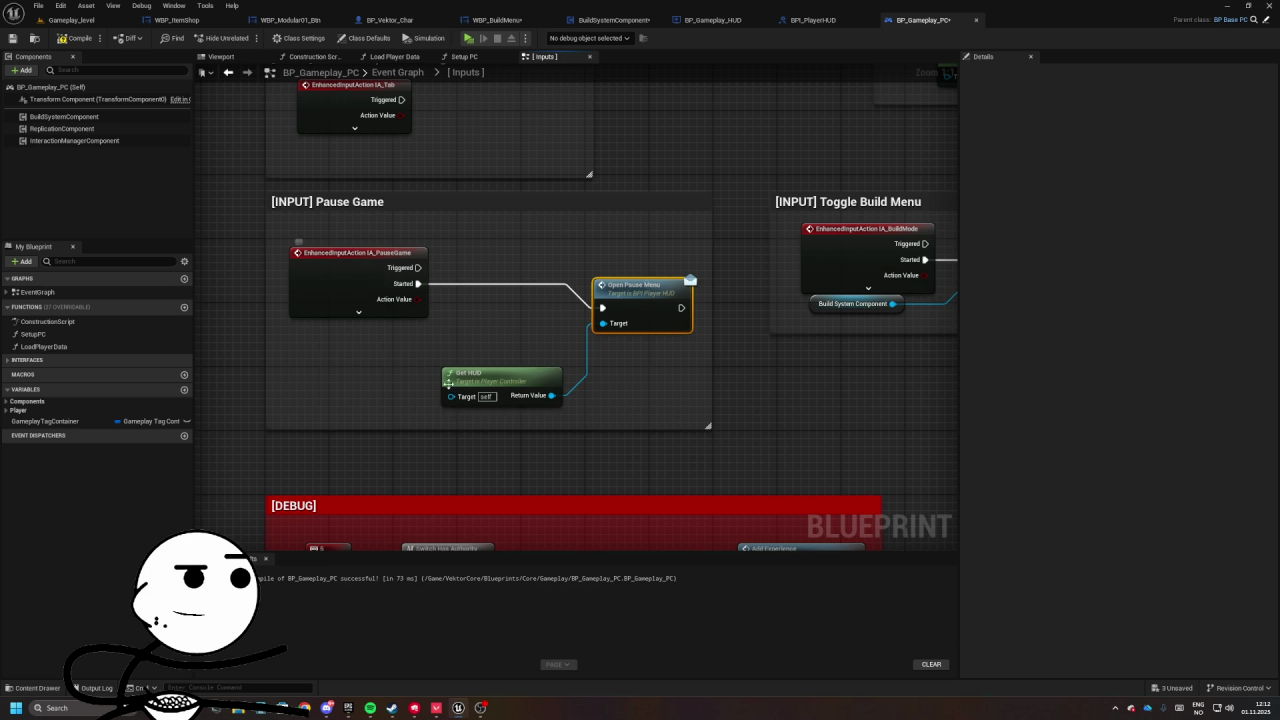
- Place Get HUD and Open Pause Menu side by side and shrink the Pause Game comment
drag(480, 373, 328, 357)
drag(630, 285, 502, 277)
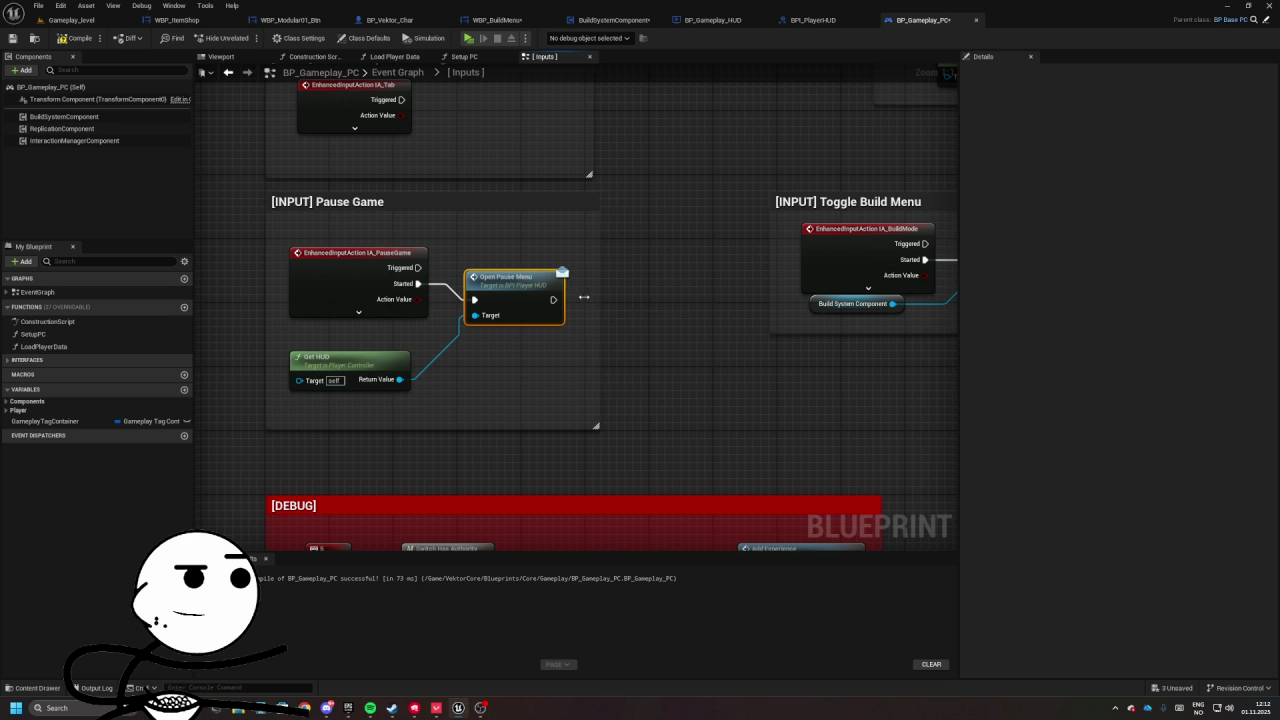
drag(585, 297, 577, 297)
drag(571, 509, 571, 487)
- Paste a Get HUD copy into the Create Shop Stock Widget section, then open BPI_PlayerHUD
click(482, 420)
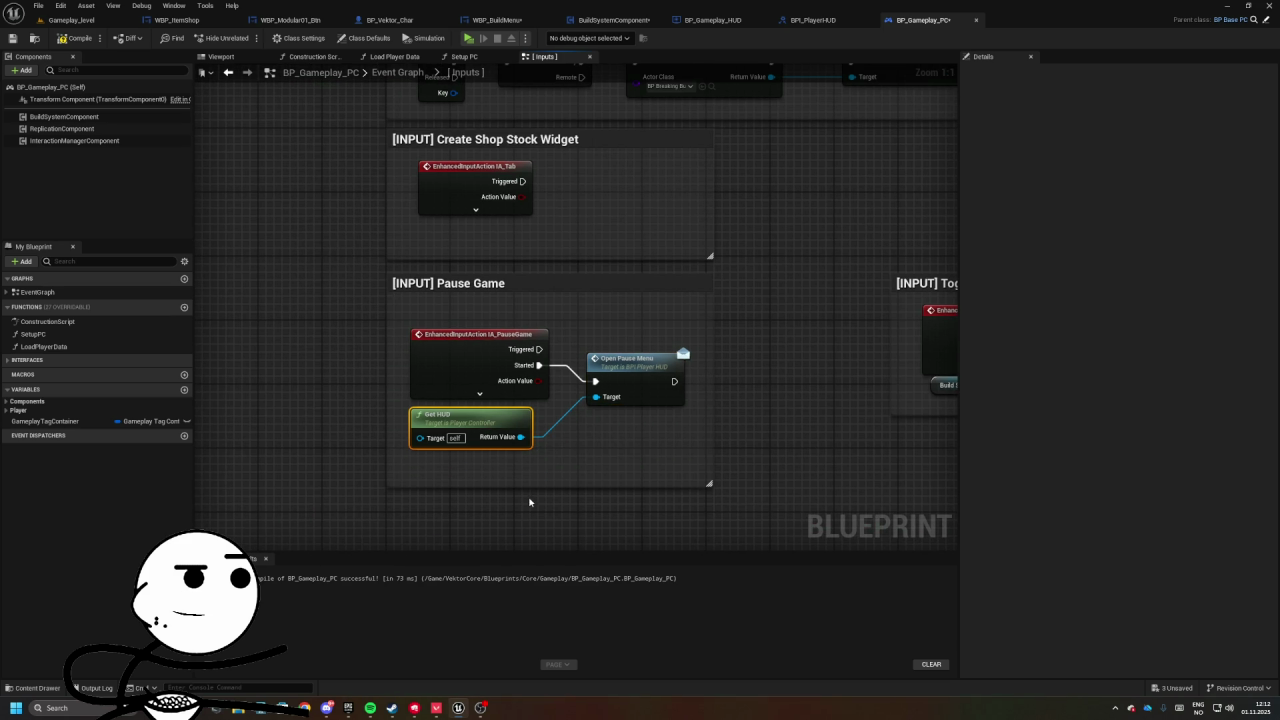
scroll(520, 400, up, 2)
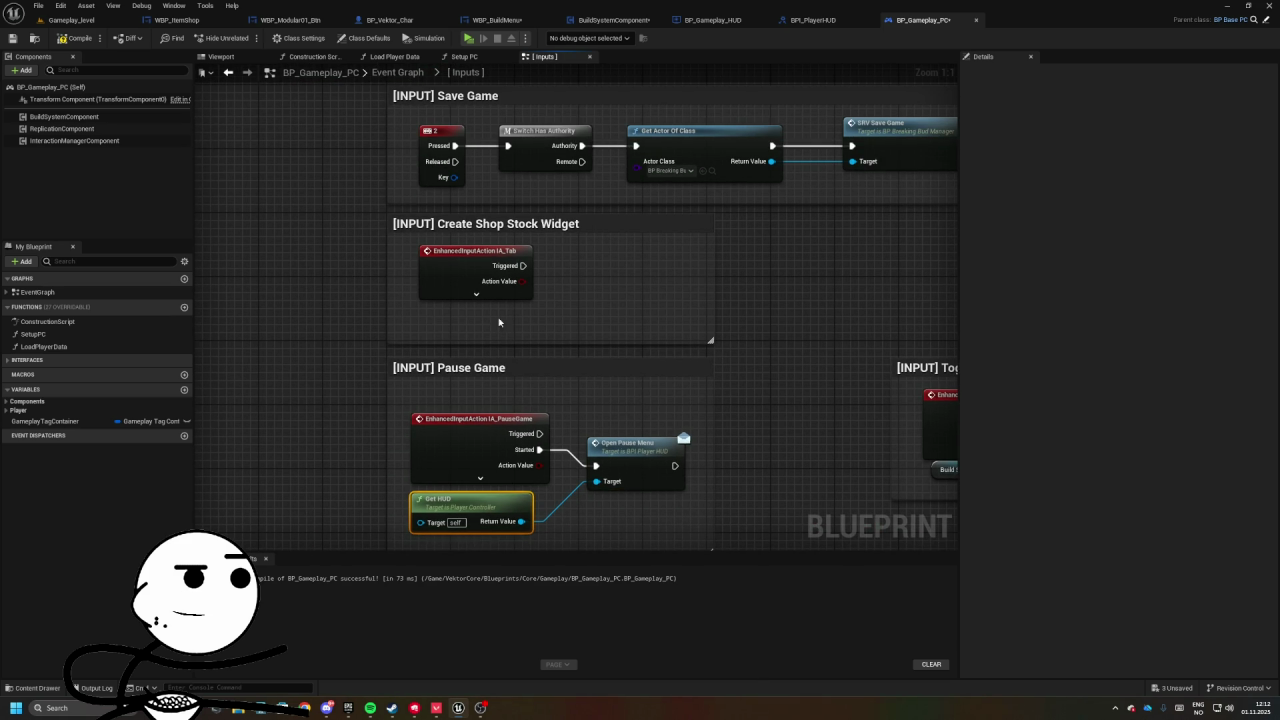
scroll(575, 248, down, 2)
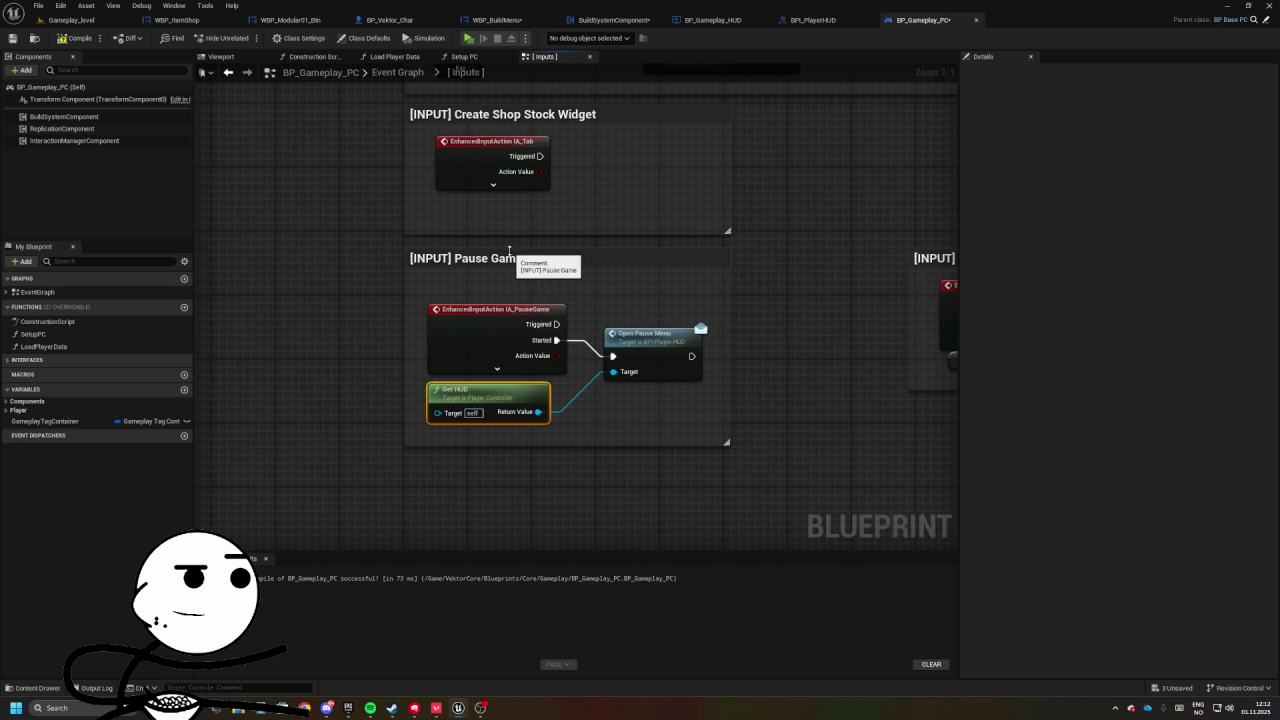
scroll(534, 355, down, 4)
mouse_move(509, 255)
mouse_down()
mouse_move(534, 355)
mouse_move(519, 375)
mouse_up()
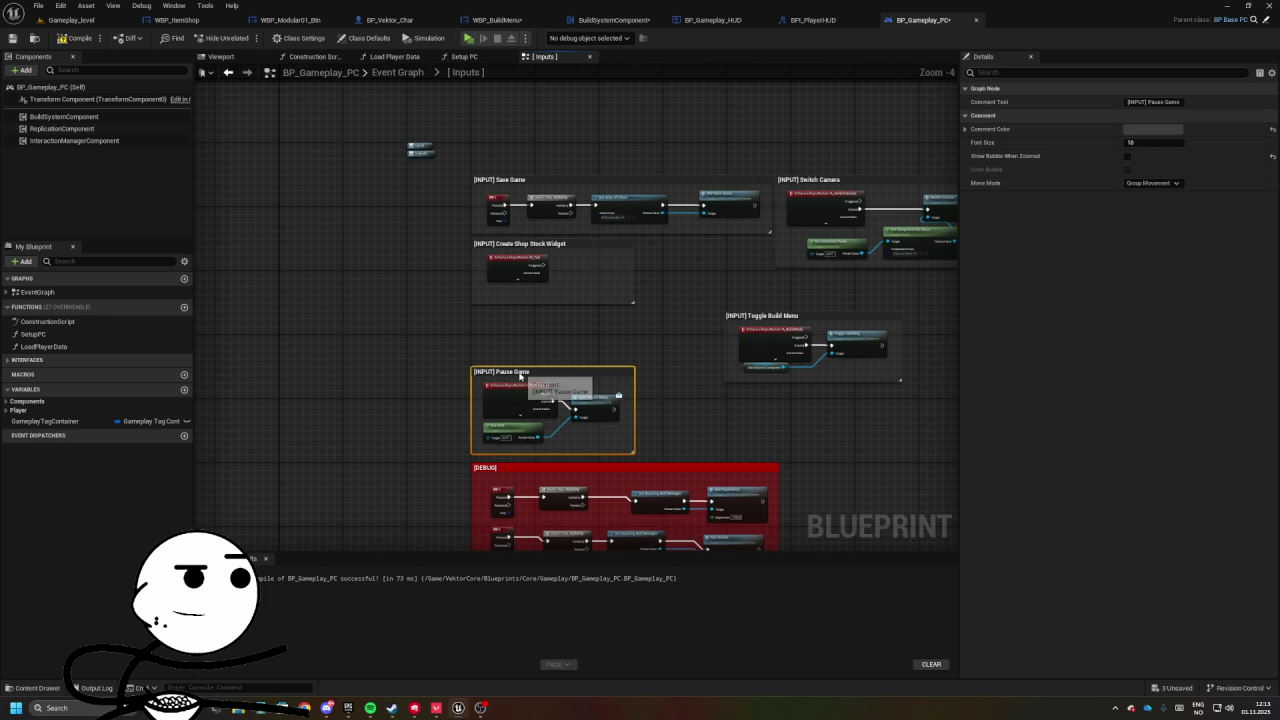
scroll(520, 354, up, 4)
click(697, 269)
drag(708, 240, 734, 246)
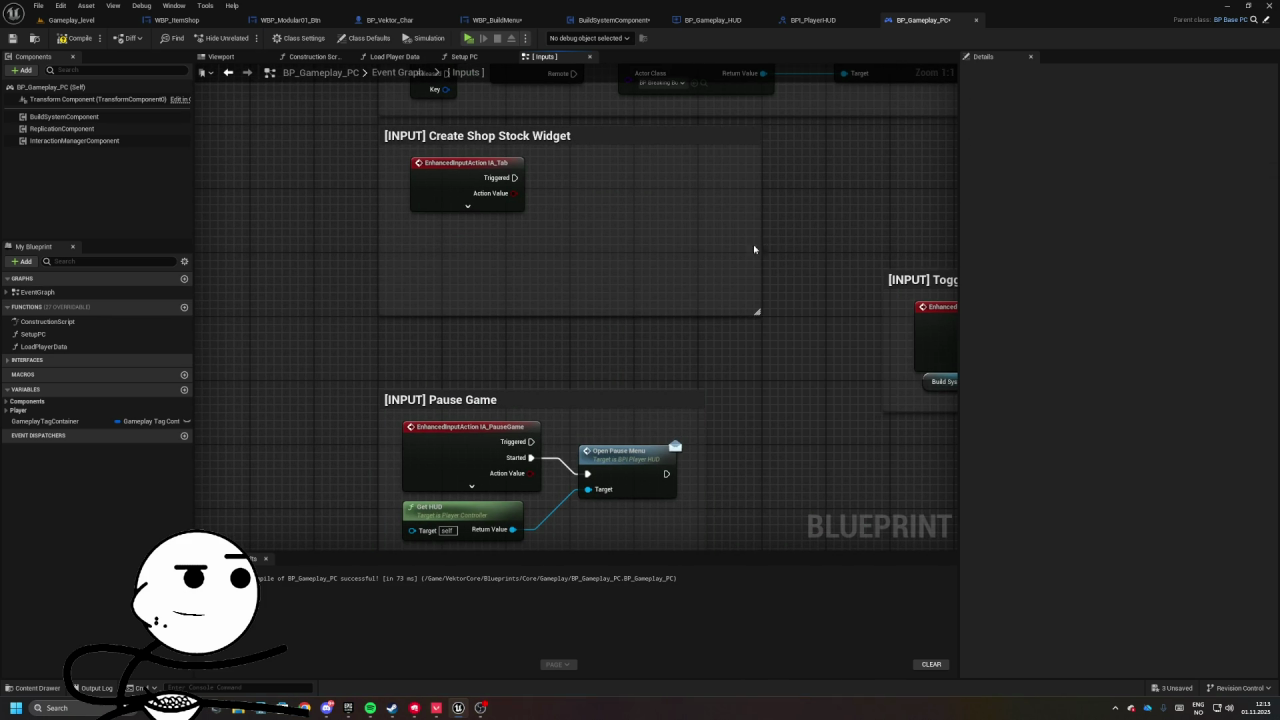
key(ctrl+v)
click(609, 189)
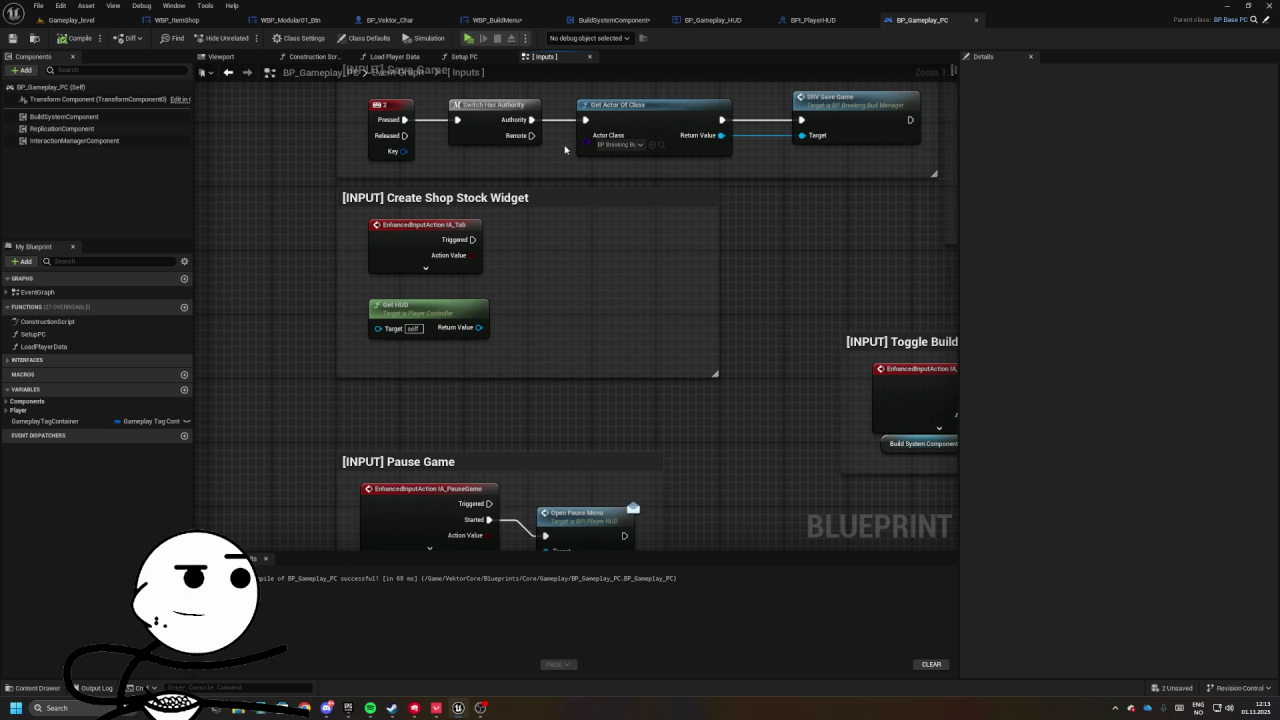
click(812, 20)
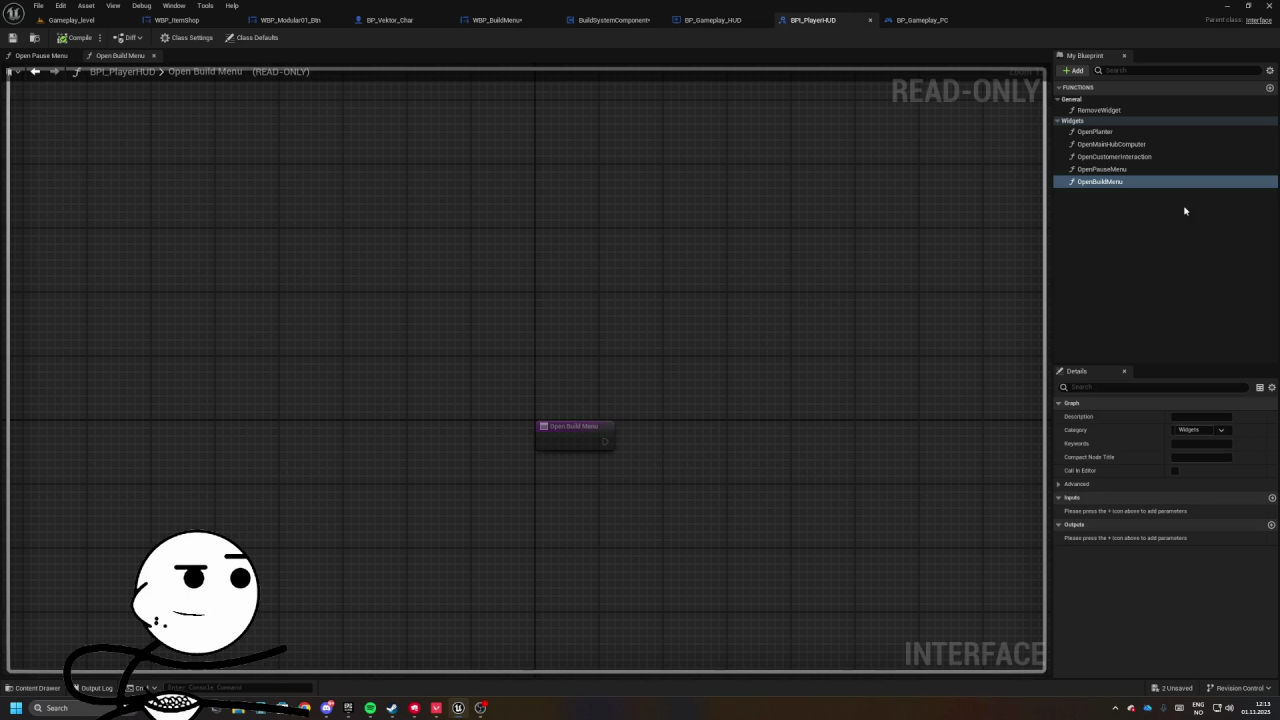
- Add an OpenShopInventory function to the Widgets category of BPI_PlayerHUD and compile
click(1270, 87)
text(Op)
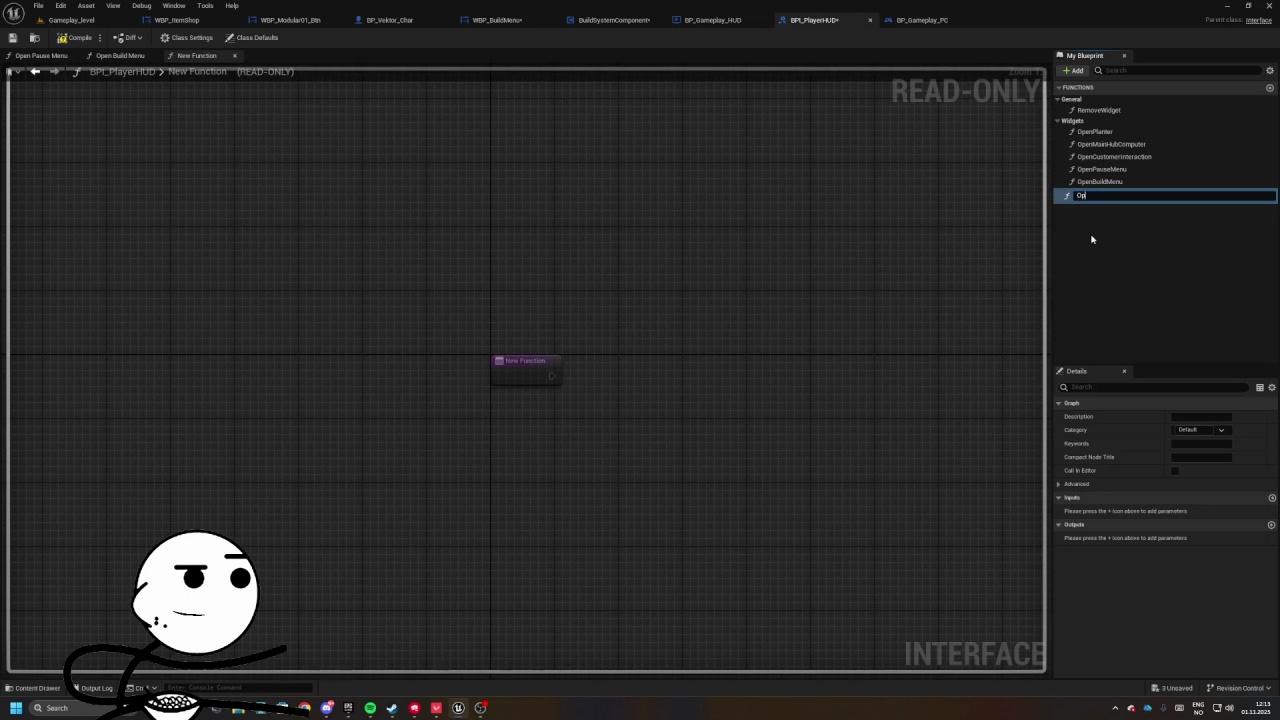
text(tory)
key(Return)
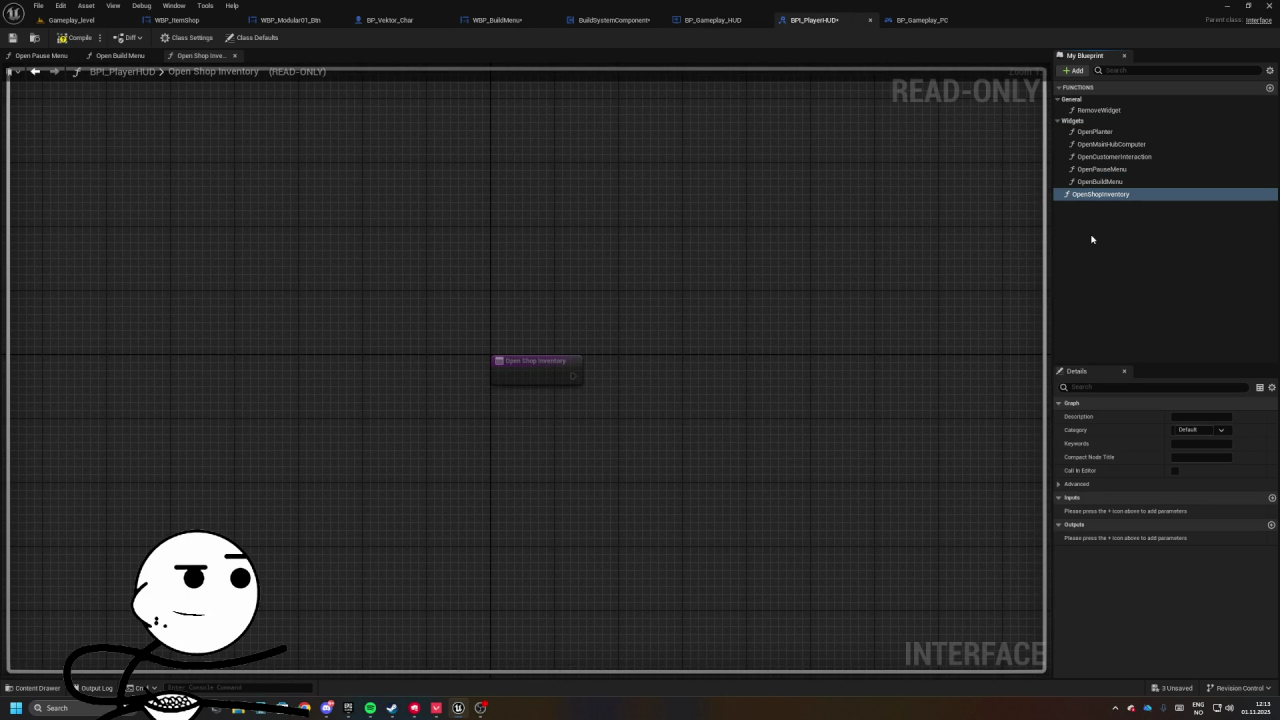
mouse_move(1105, 194)
mouse_down()
mouse_move(1082, 168)
mouse_move(1081, 123)
mouse_up()
click(72, 38)
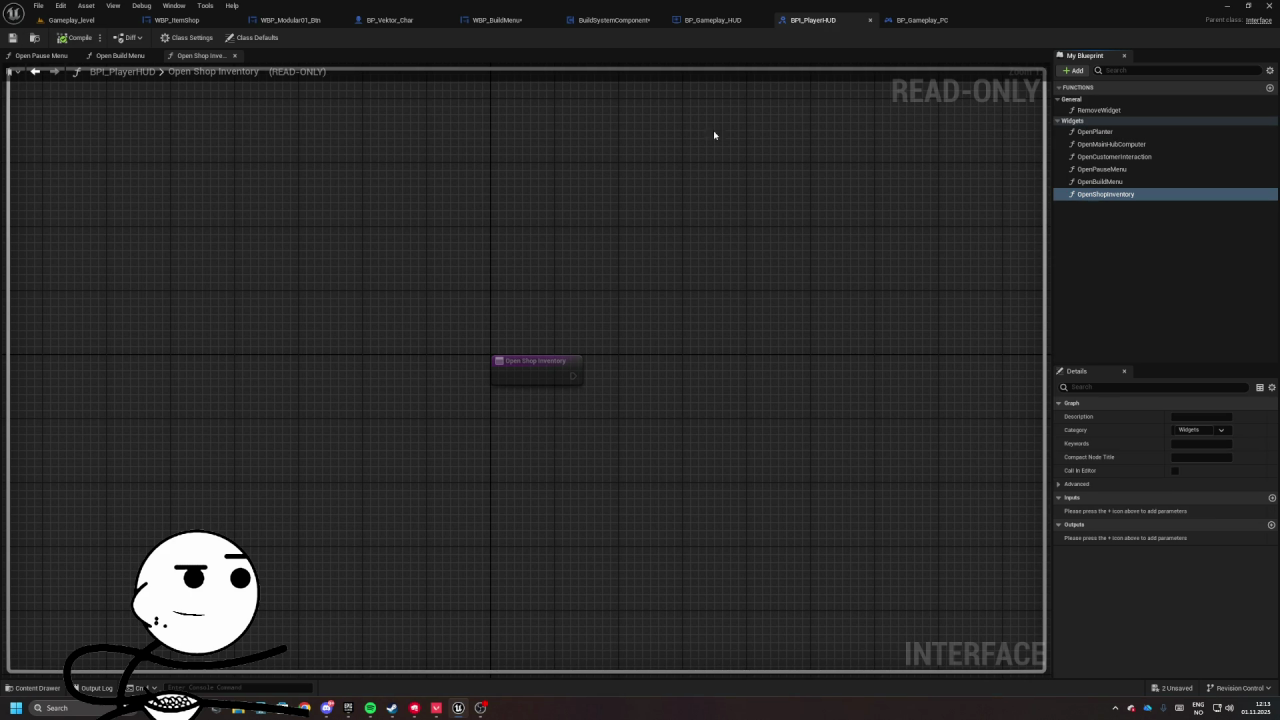
- In BP_Gameplay_PC, call Open Shop Inventory on Get HUD from IA_Tab's Started pin
click(920, 20)
drag(536, 326, 606, 286)
text(open shop)
key(Return)
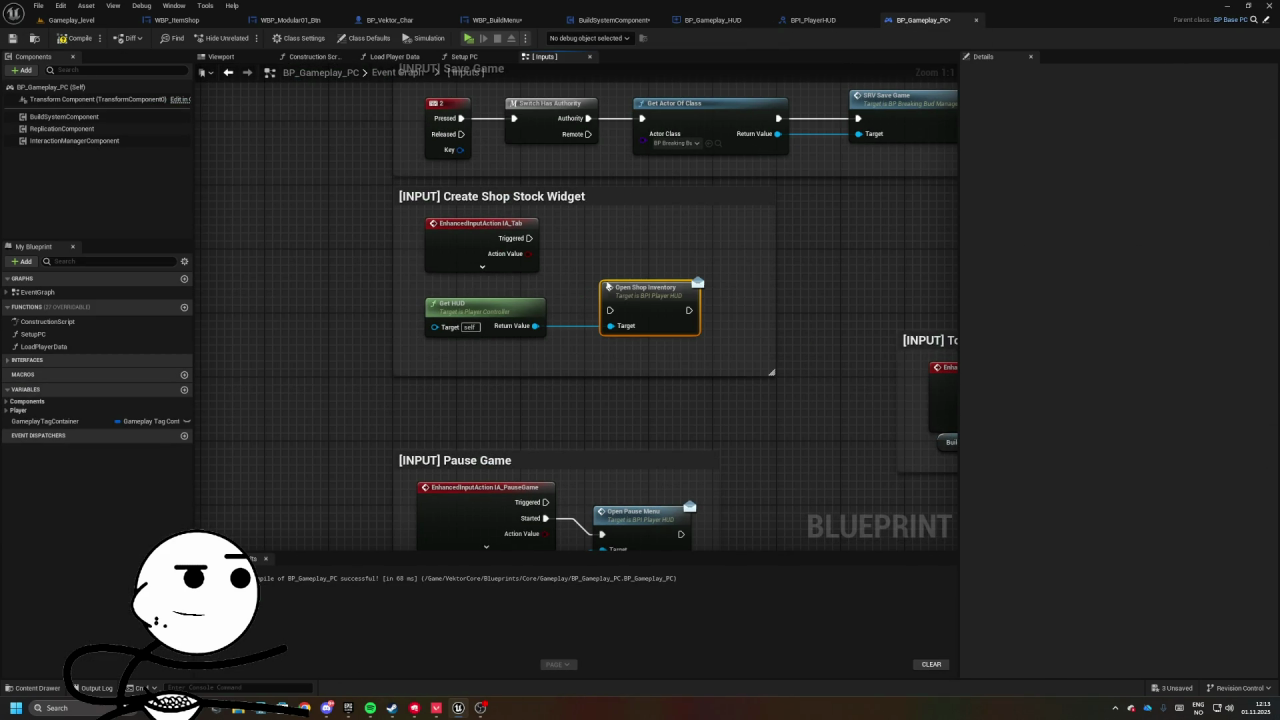
drag(635, 293, 643, 243)
click(482, 267)
drag(529, 254, 618, 262)
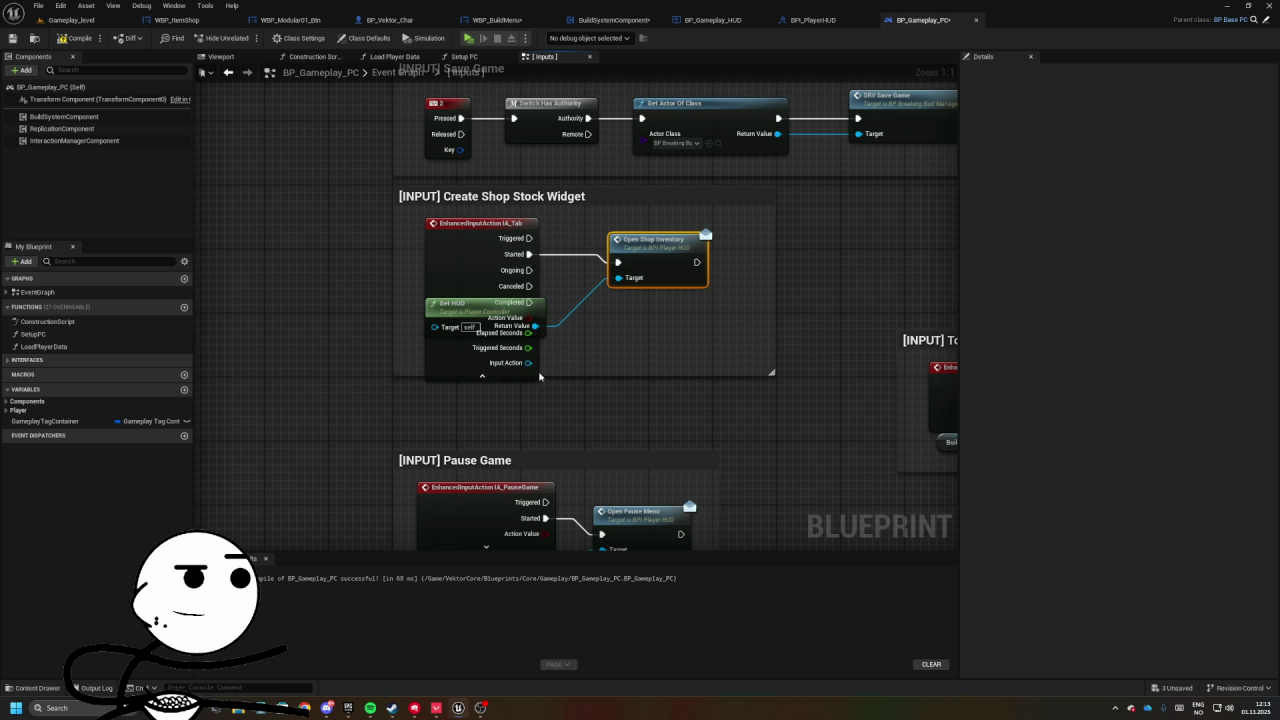
click(482, 380)
drag(771, 372, 723, 360)
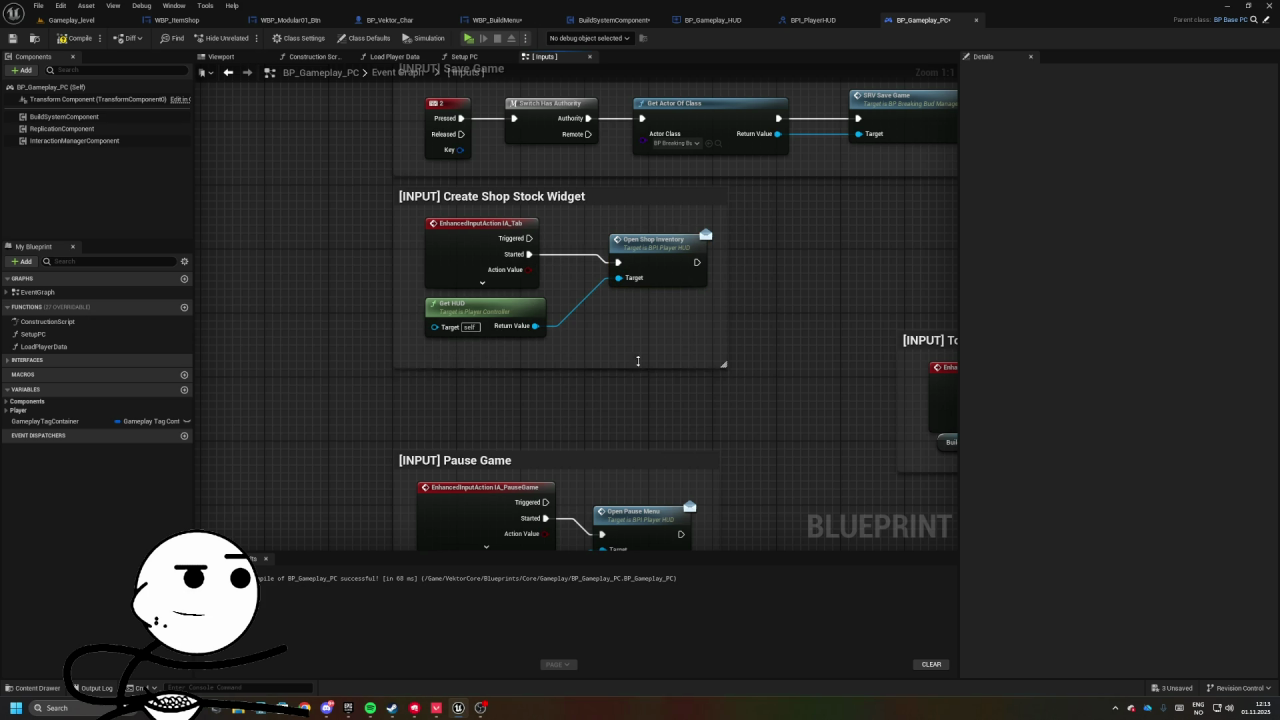
- Place the Toggle Build Menu section next to Pause Game and the DEBUG section below it
drag(517, 327, 677, 259)
click(560, 357)
drag(726, 320, 324, 312)
drag(680, 300, 515, 349)
mouse_move(477, 248)
mouse_down()
mouse_move(689, 328)
mouse_move(533, 228)
mouse_move(480, 488)
mouse_move(301, 449)
mouse_move(432, 249)
mouse_up()
scroll(689, 328, down, 3)
click(491, 323)
mouse_move(491, 323)
mouse_down()
mouse_move(534, 228)
mouse_move(529, 295)
mouse_move(470, 405)
mouse_up()
scroll(569, 246, up, 4)
mouse_move(556, 196)
mouse_down()
mouse_move(530, 428)
mouse_move(587, 502)
mouse_up()
- In BP_Gameplay_HUD, add a custom event named UI_CreateShopInventory
click(744, 19)
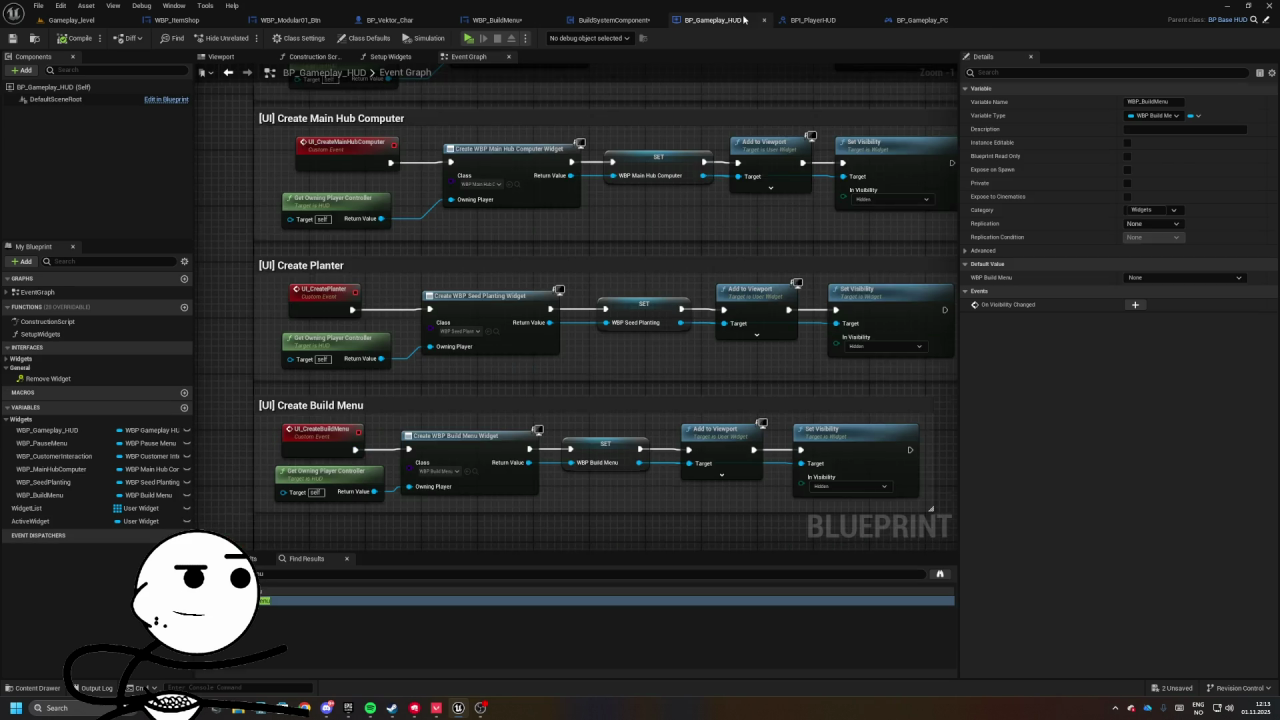
right_click(453, 337)
text(cus)
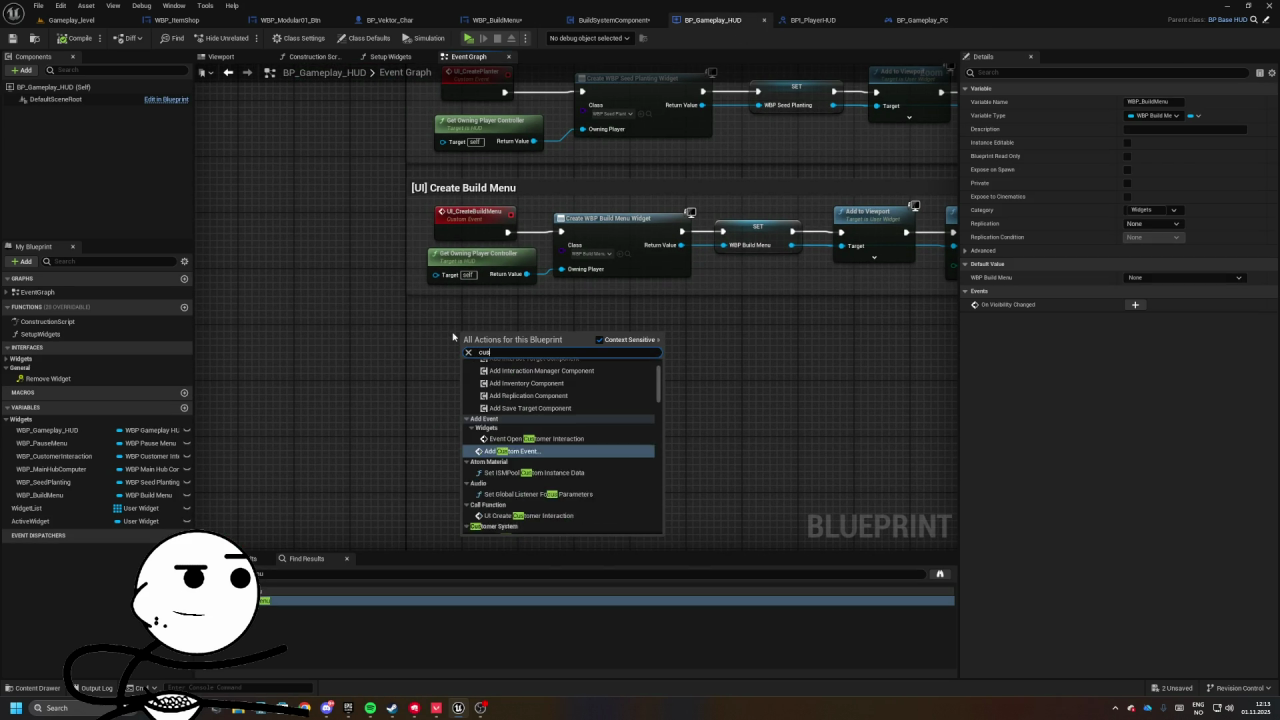
text(tom)
key(Return)
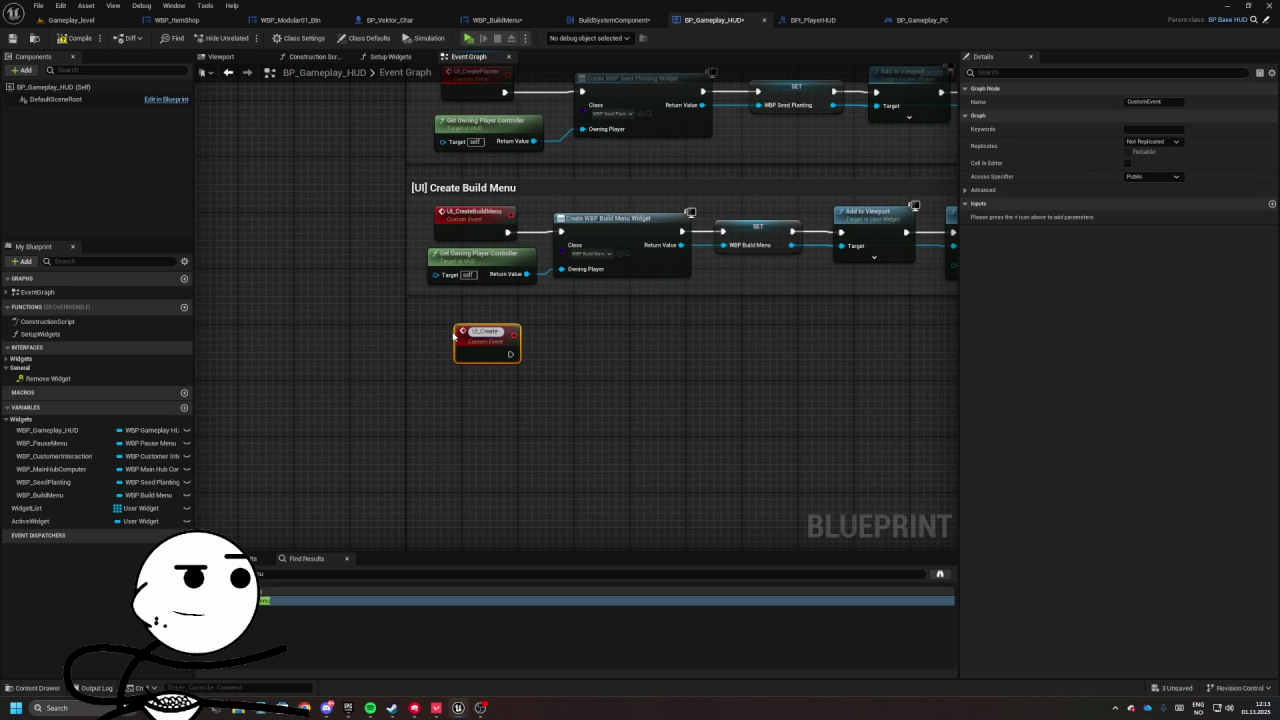
text(UI_CreateShopInd)
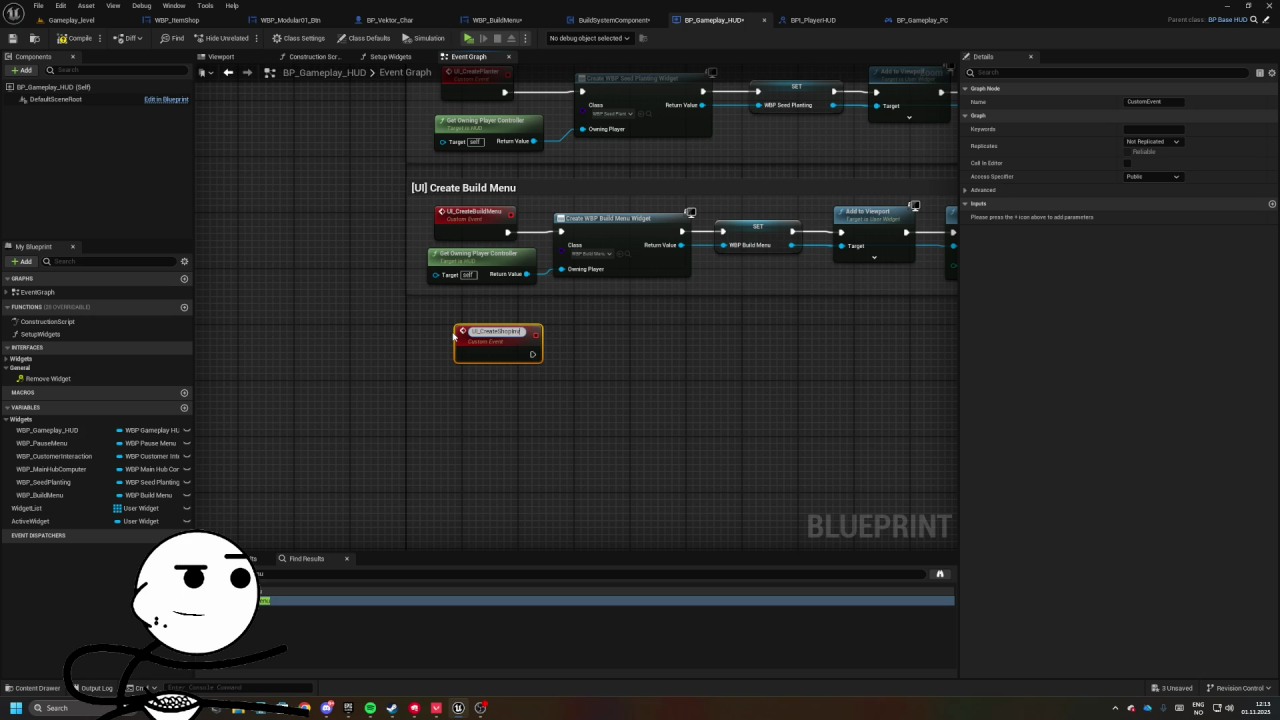
text(ventory)
key(Return)
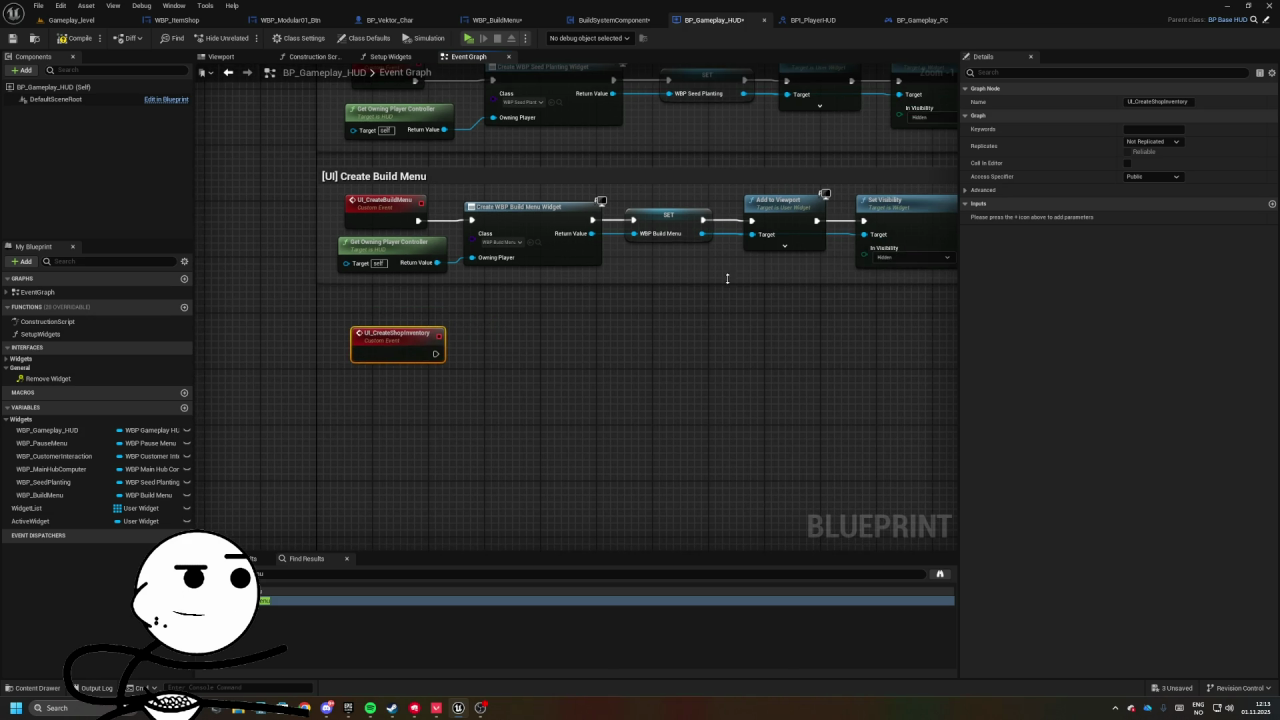
click(1155, 142)
click(650, 390)
- Wire a Create Widget node to the event, with a copied Get Owning Player Controller
drag(476, 356, 534, 366)
text(popup)
key(Return)
key(ctrl+z)
text(create wi)
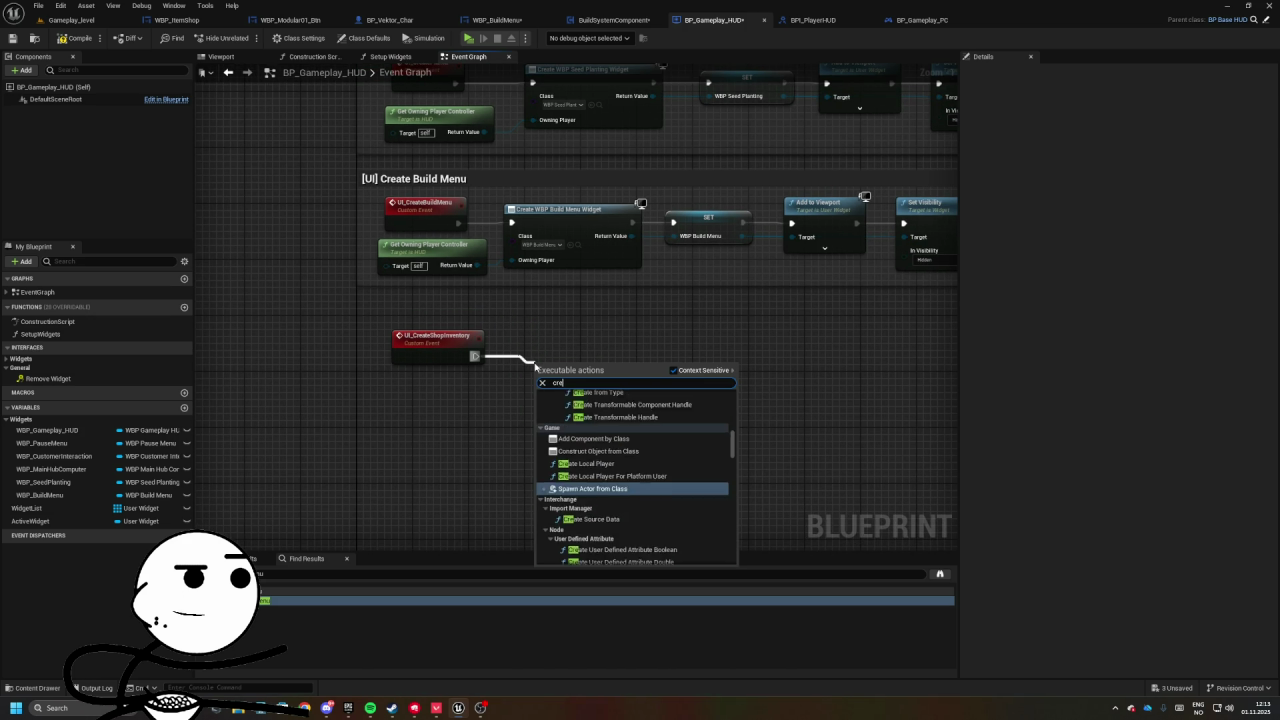
click(578, 456)
click(468, 217)
key(ctrl+c)
key(ctrl+v)
mouse_move(507, 412)
mouse_down()
mouse_move(520, 385)
mouse_move(577, 384)
mouse_up()
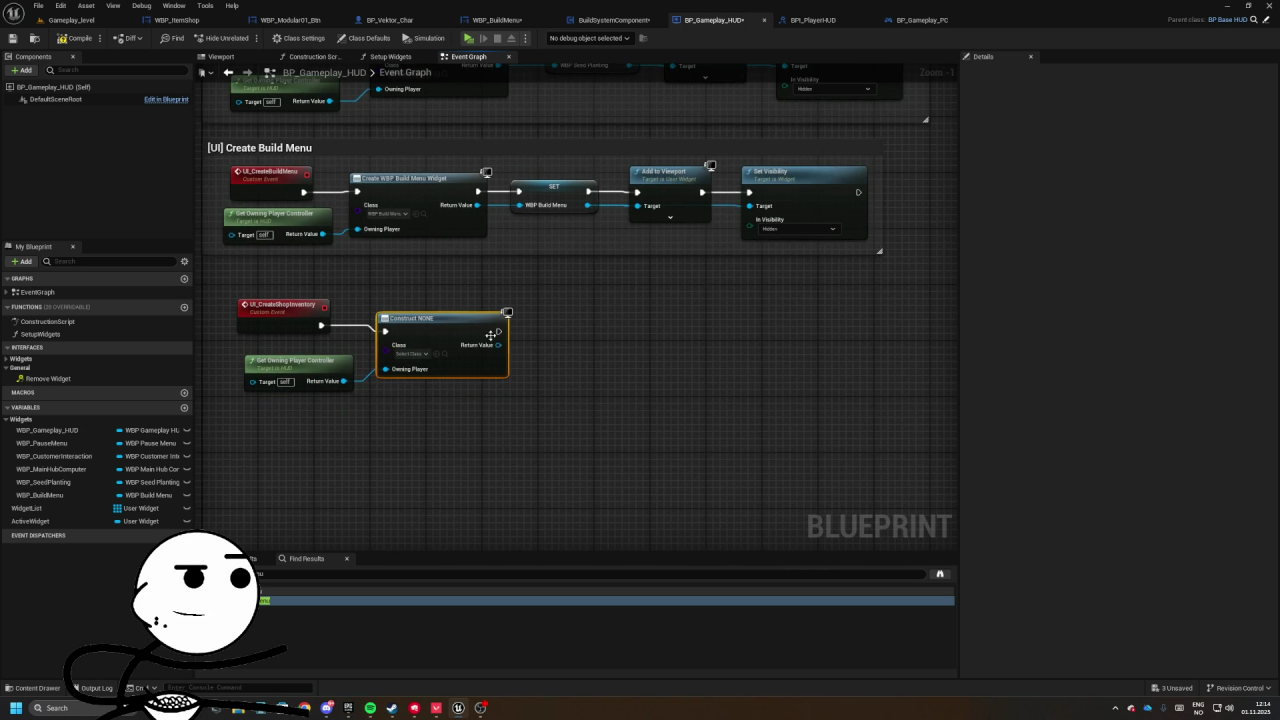
- Set the widget class to WBP Shop Stock and promote the result to variable WBP_ShopStock under Widgets
click(411, 354)
text(shop)
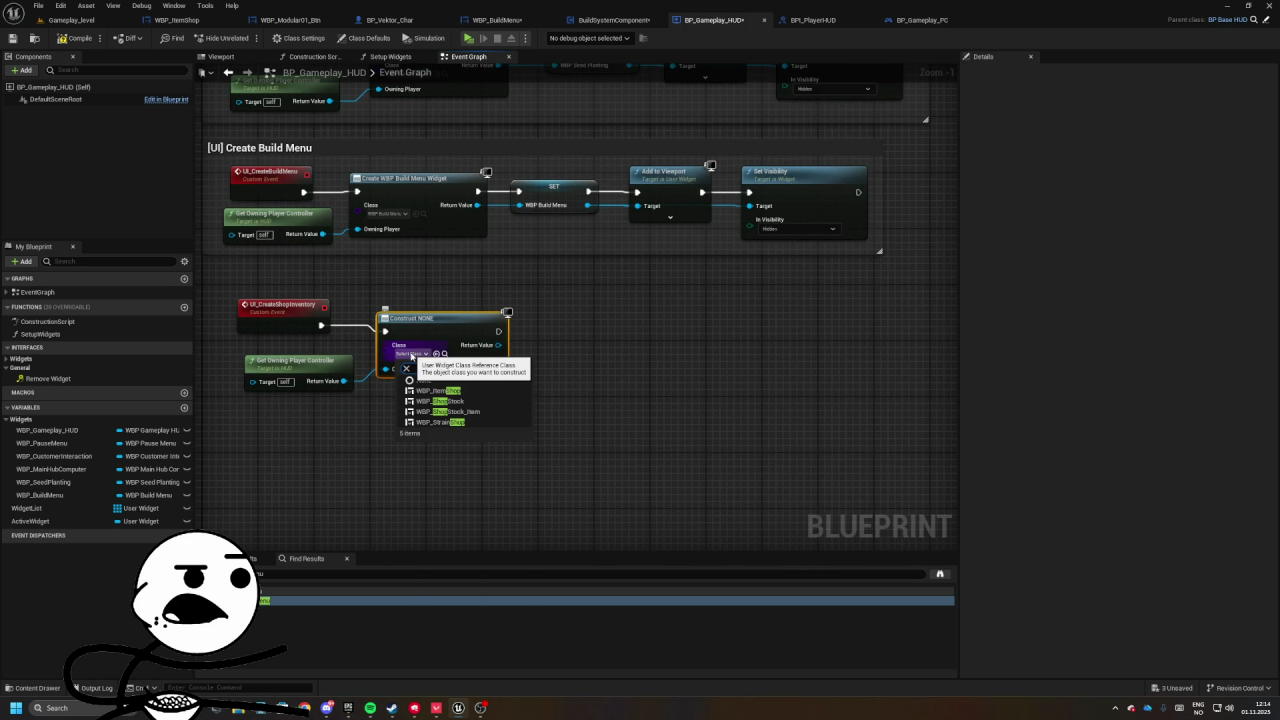
key(Down)
key(Down)
key(Return)
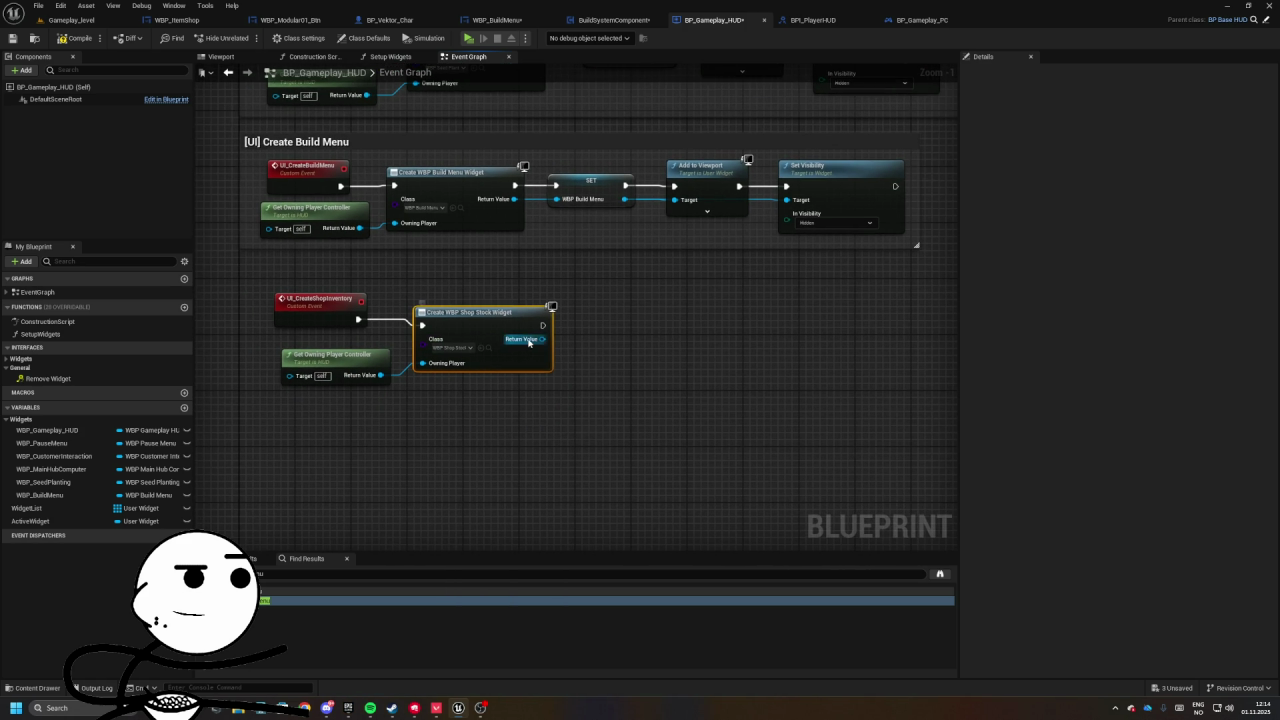
right_click(541, 339)
click(568, 371)
text(WBP_ShopSt)
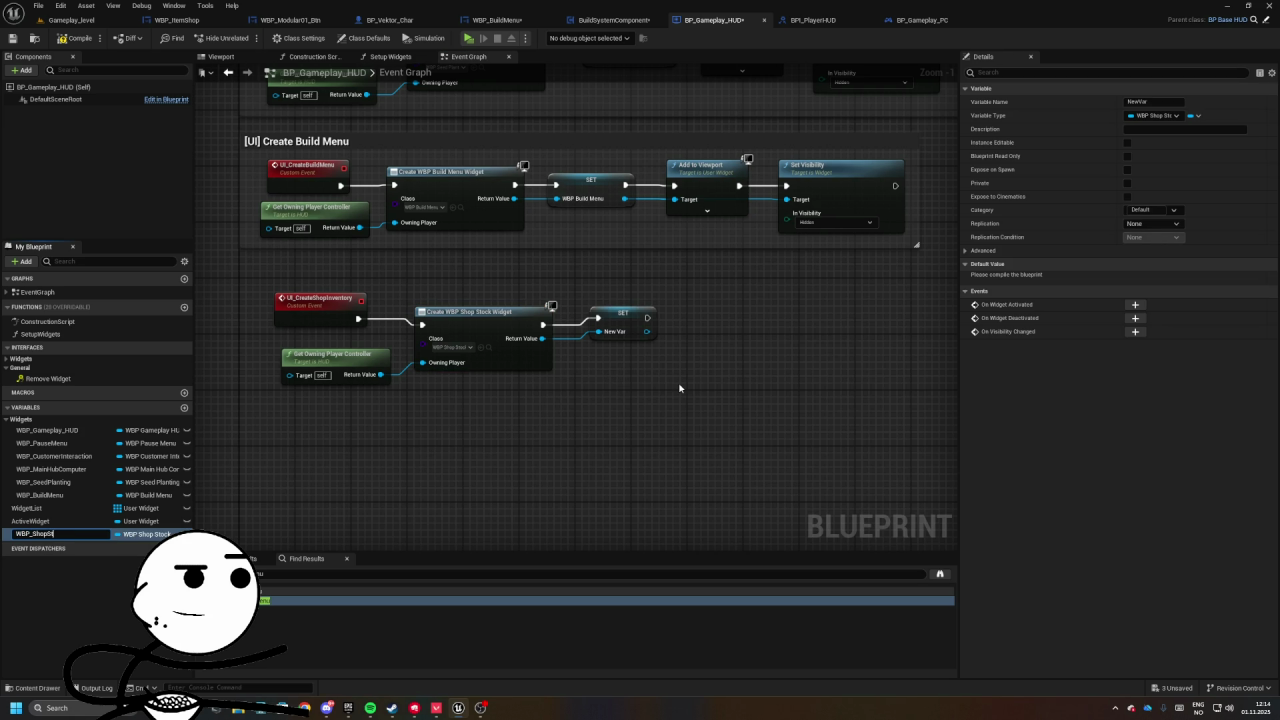
text(ock)
key(Return)
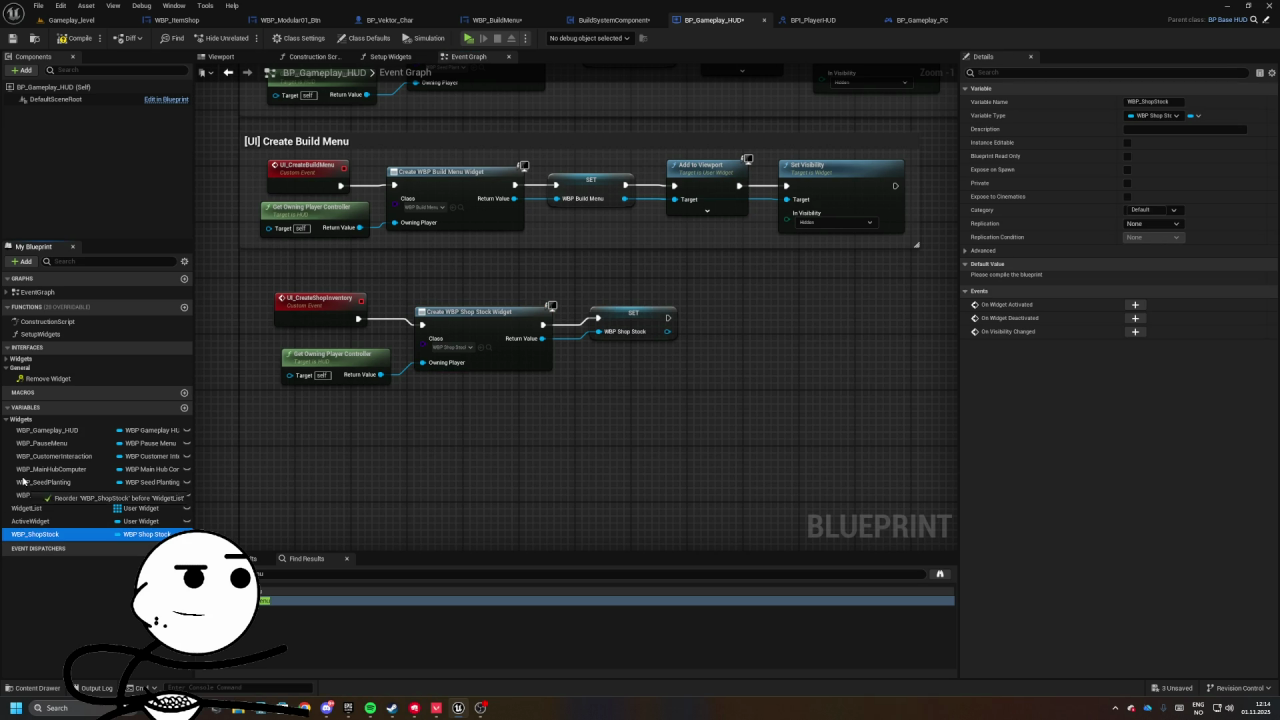
drag(35, 534, 40, 420)
drag(643, 314, 396, 370)
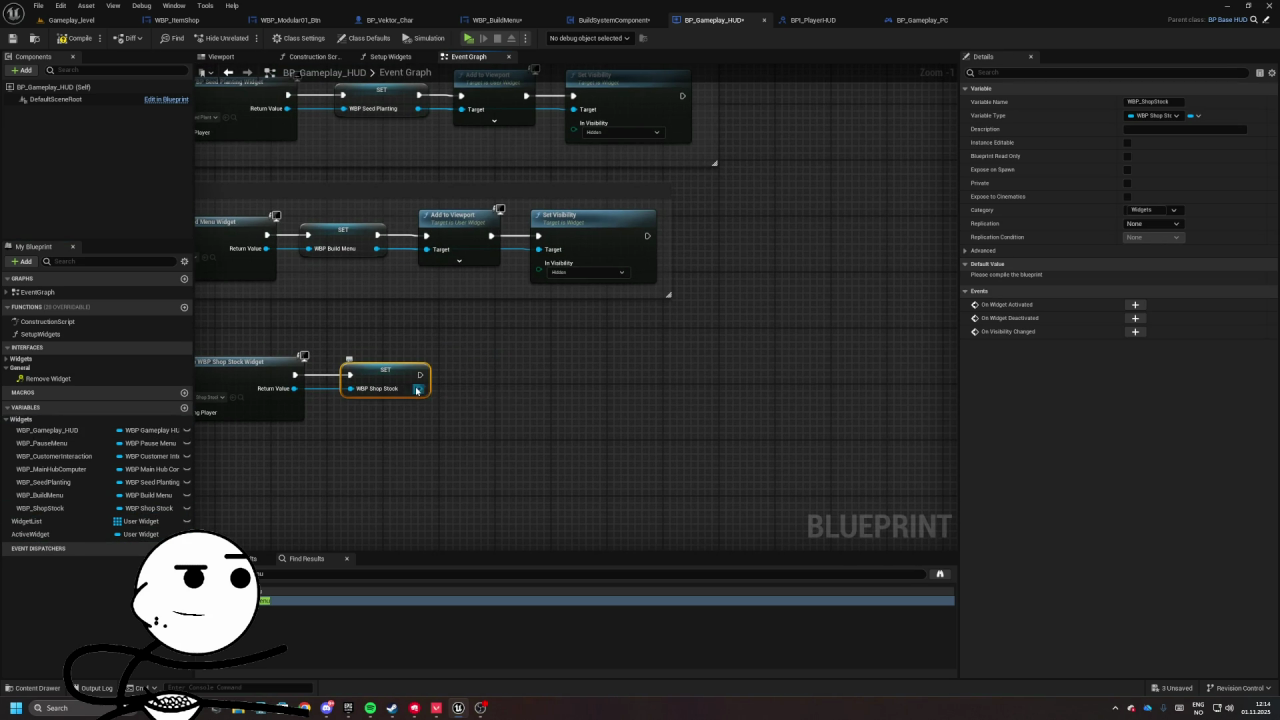
- Add copied Add to Viewport and Set Visibility nodes for the stored shop widget
click(450, 228)
key(ctrl+c)
key(ctrl+v)
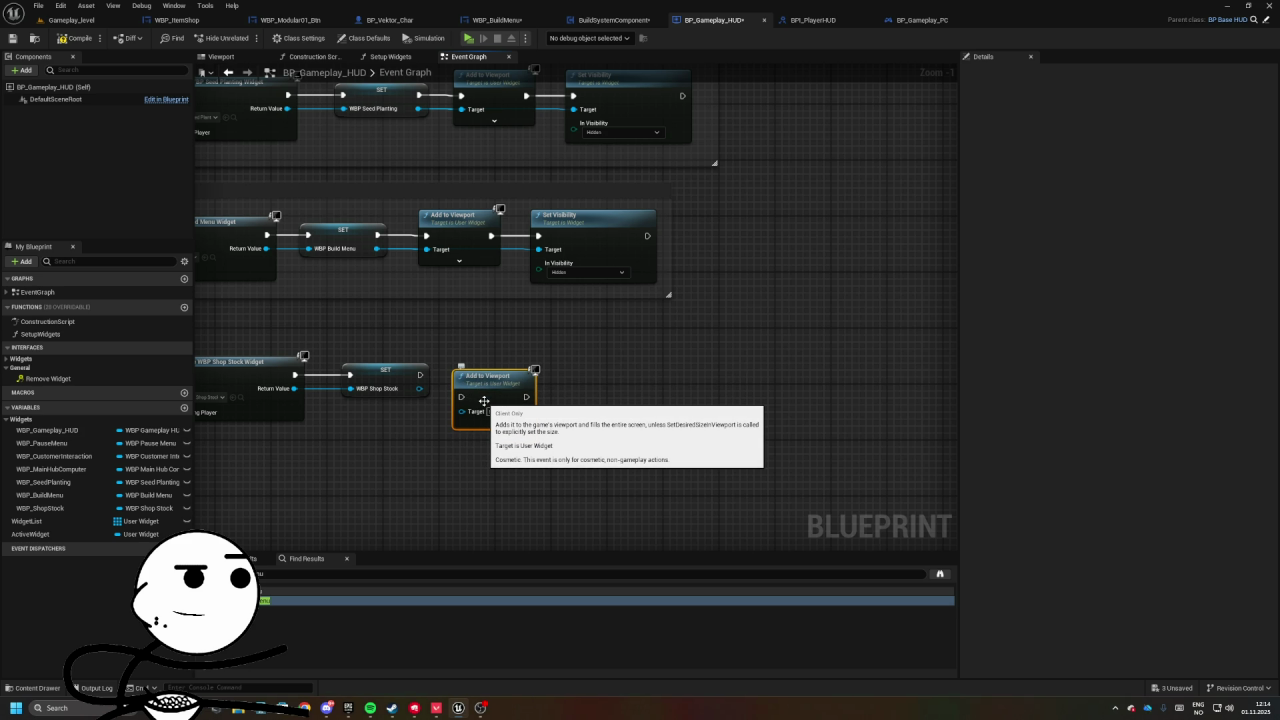
mouse_move(483, 401)
mouse_down()
mouse_move(483, 387)
mouse_move(462, 383)
mouse_move(476, 398)
mouse_move(566, 377)
mouse_up()
click(588, 236)
key(ctrl+c)
key(ctrl+v)
- Comment the node group as '[UI] Create Shop Inventory'
scroll(560, 340, down, 4)
drag(372, 300, 674, 403)
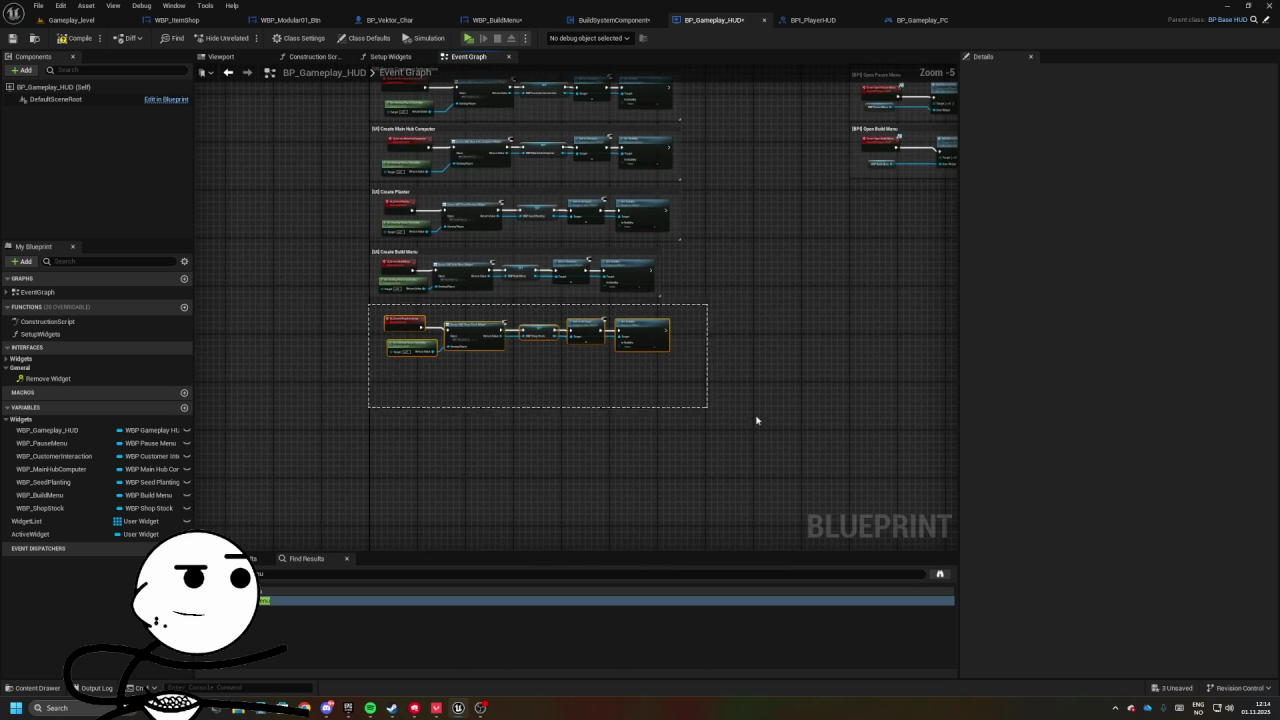
key(c)
scroll(381, 317, up, 3)
text([UI] Create Shop Inventory)
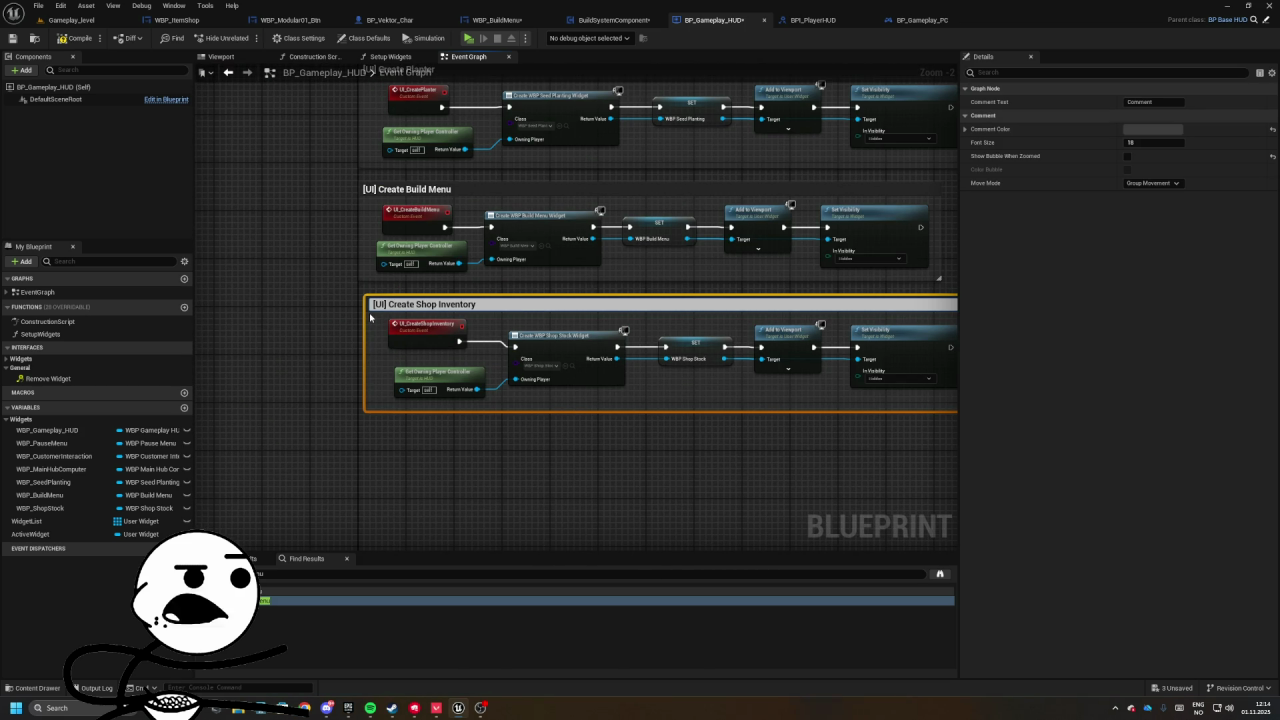
key(Return)
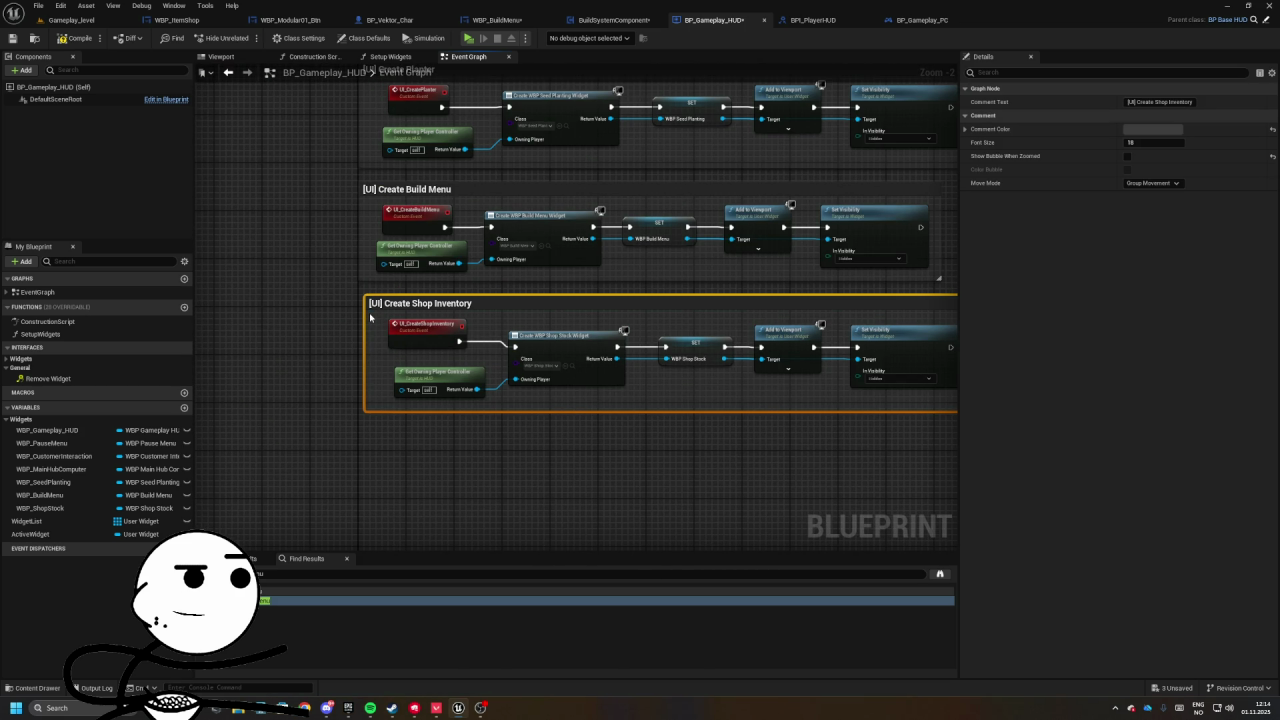
scroll(571, 374, down, 3)
scroll(720, 262, up, 4)
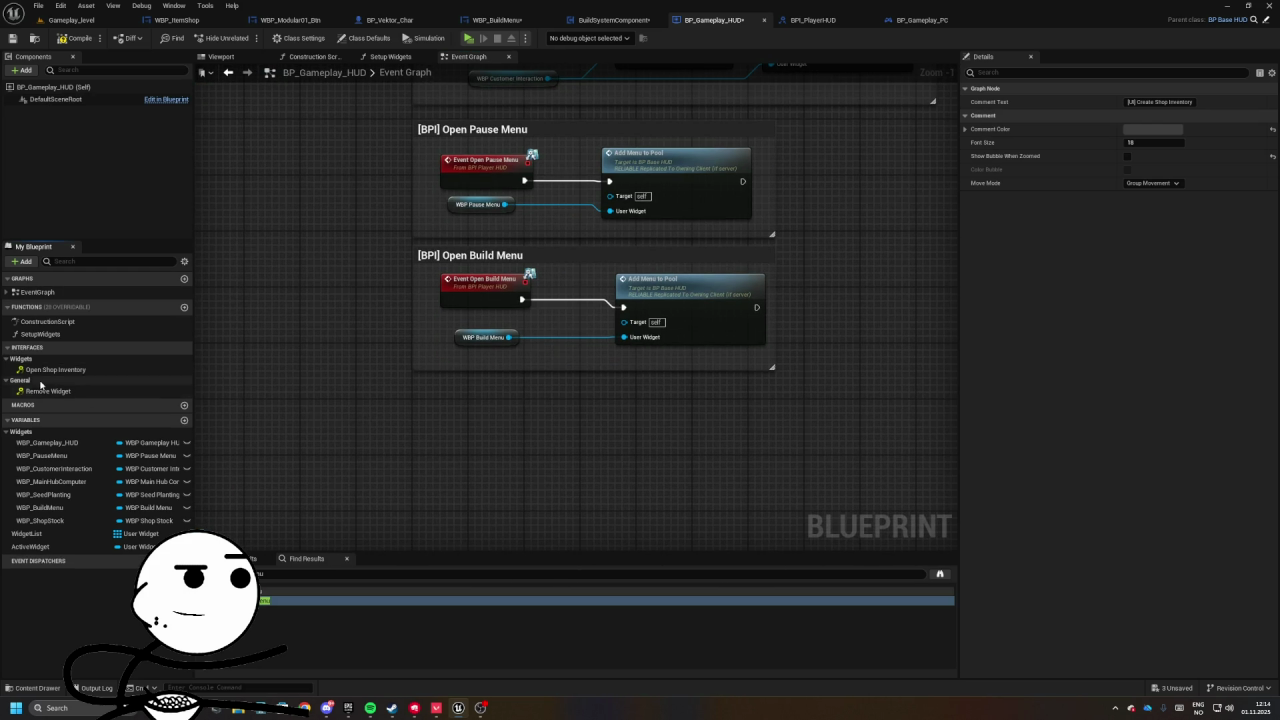
- Implement Open Shop Inventory, passing the WBP_ShopStock getter into a pasted Add Menu to Pool node
double_click(54, 370)
drag(486, 380, 915, 176)
scroll(529, 306, up, 3)
drag(529, 306, 657, 343)
mouse_move(40, 520)
mouse_down()
mouse_move(449, 391)
mouse_move(480, 364)
mouse_up()
click(600, 320)
key(ctrl+v)
mouse_move(604, 320)
mouse_down()
mouse_move(548, 320)
mouse_move(550, 364)
mouse_move(495, 362)
mouse_up()
- Wrap the new nodes in a comment titled '[BPI] Open Shop Inventory'
drag(455, 284, 717, 391)
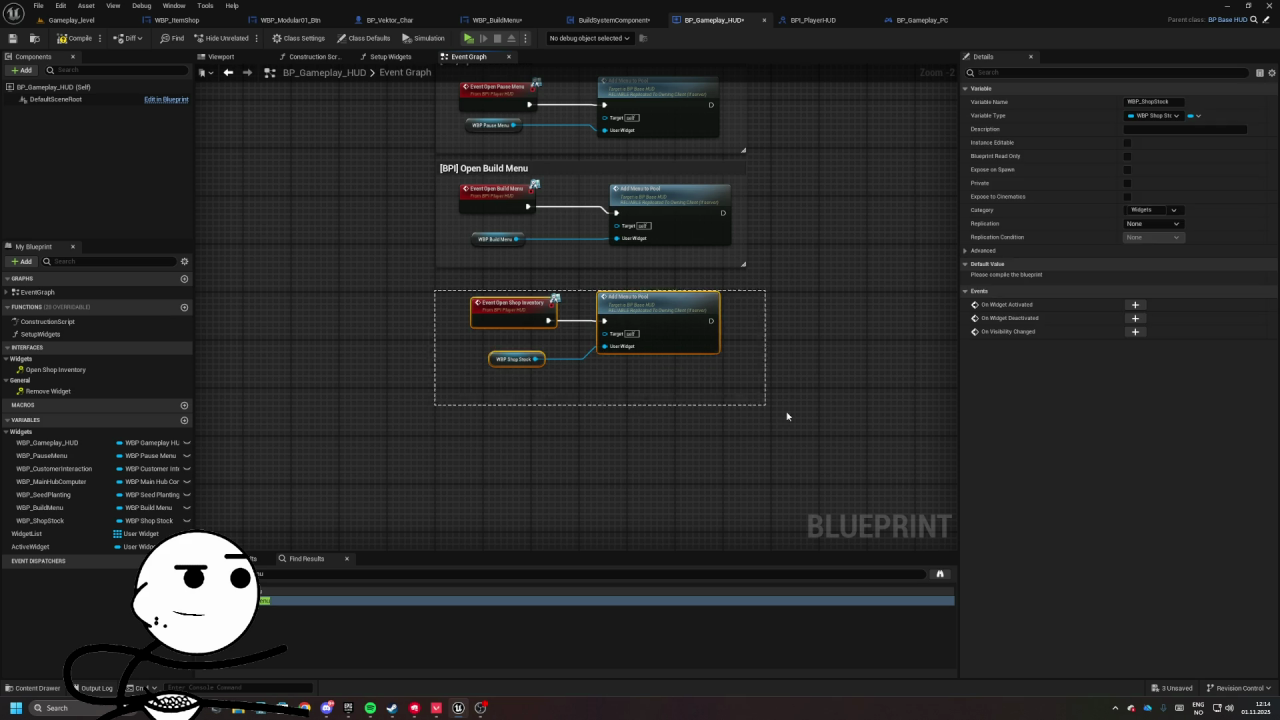
key(c)
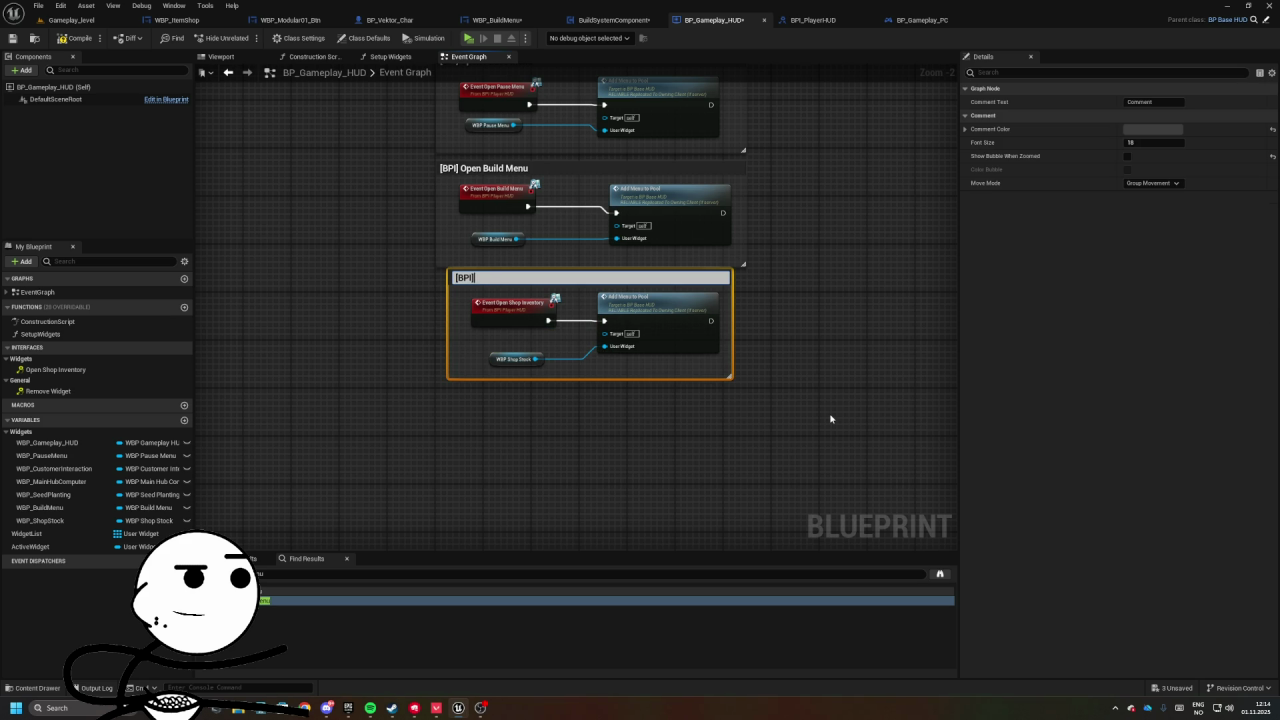
text([BPI] Open Shop Inventor)
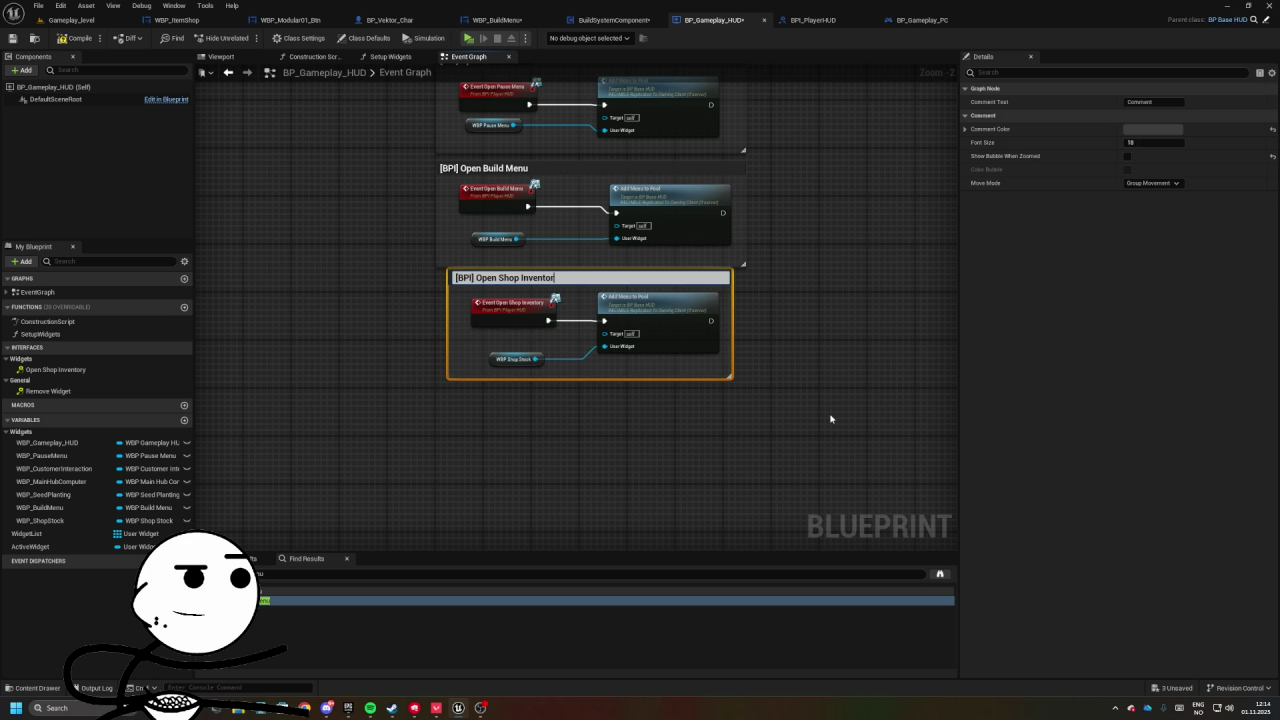
text(y)
key(Return)
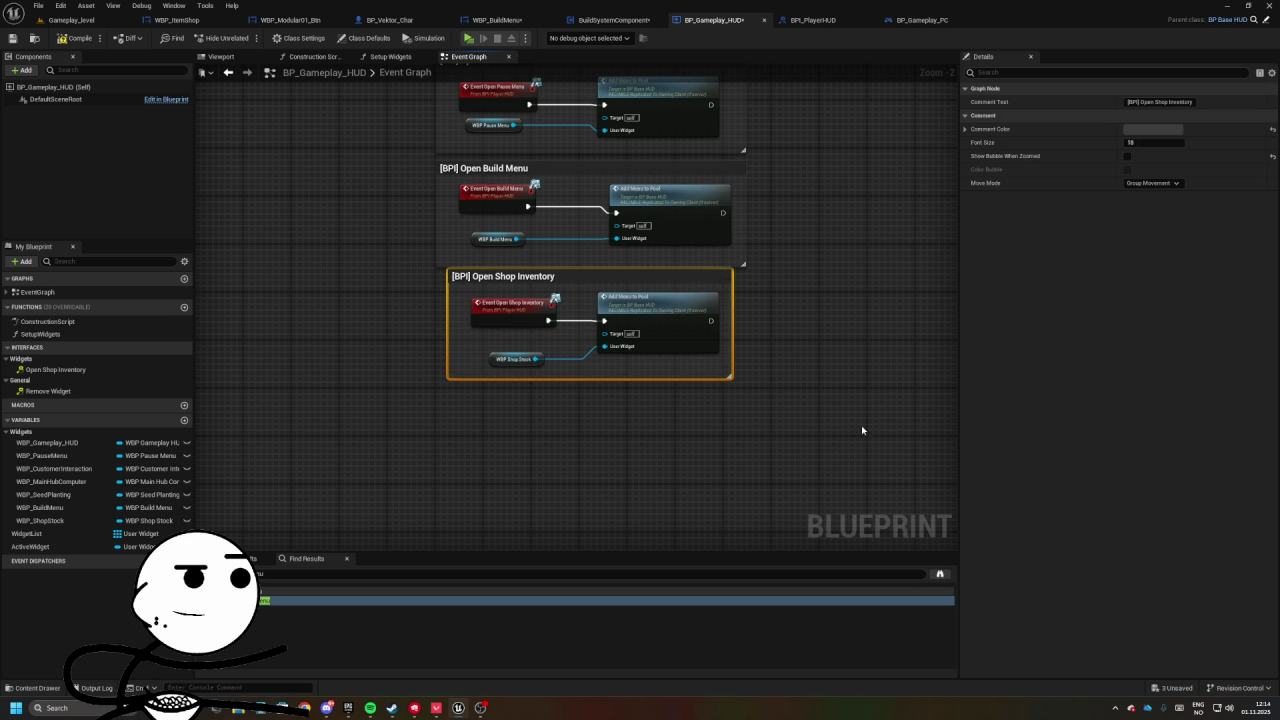
click(558, 295)
click(558, 295)
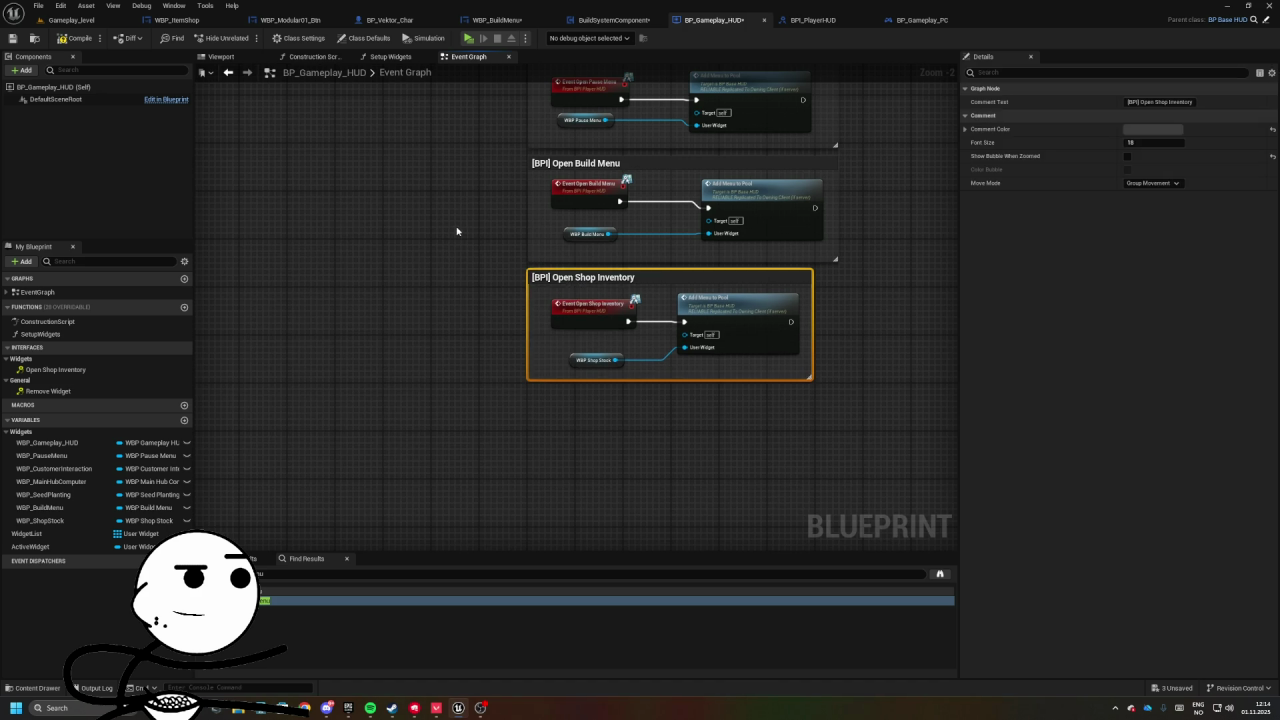
click(457, 231)
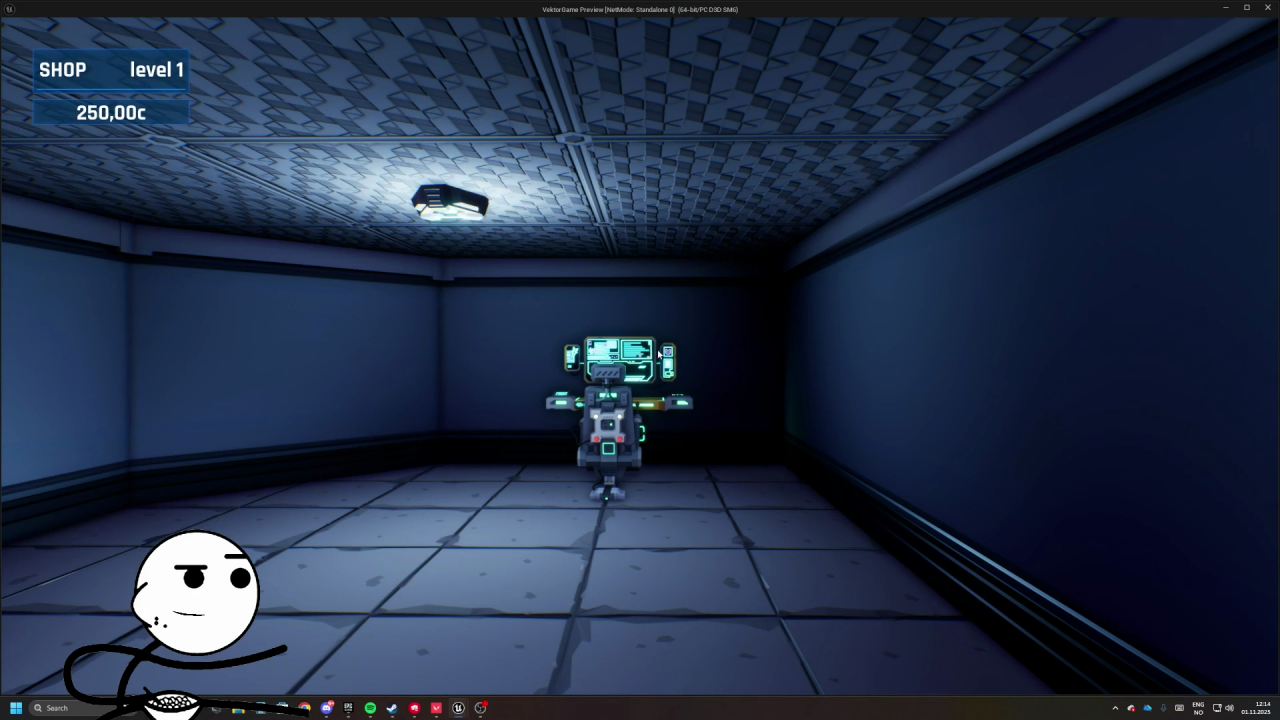
- Stop the test run, close the error log, and return to BP_Gameplay_HUD
key(Escape)
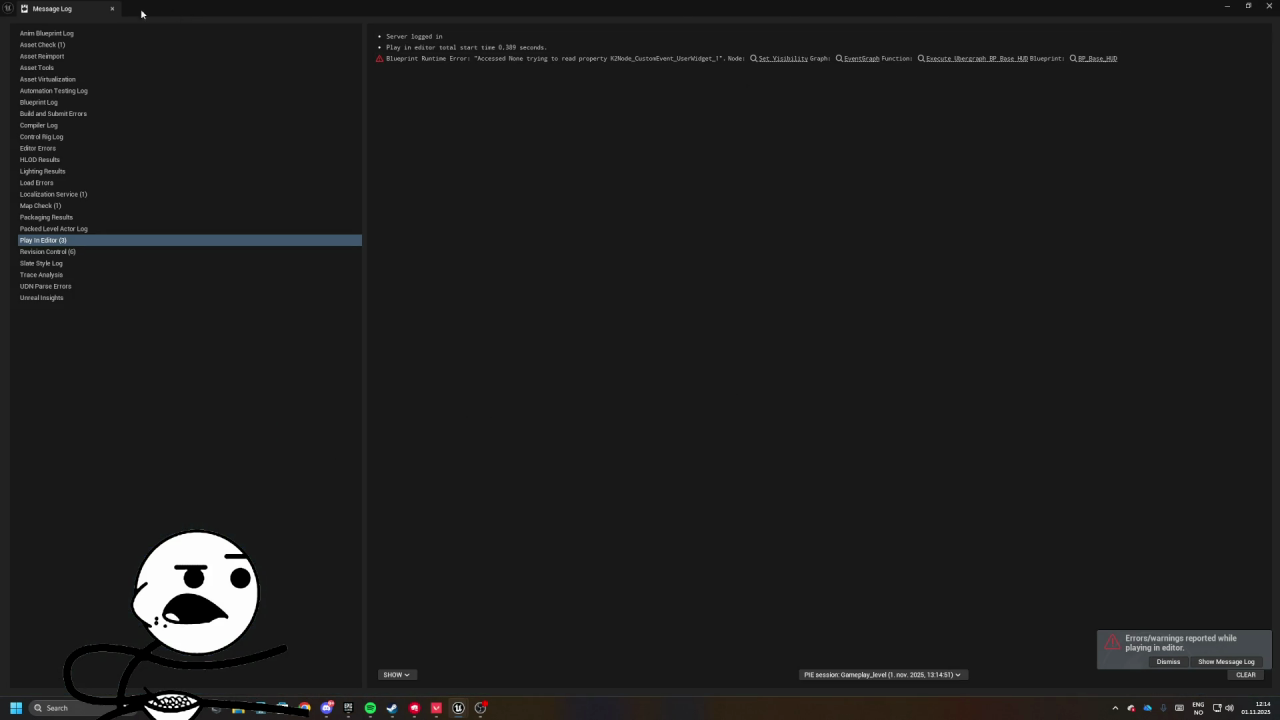
click(111, 8)
click(614, 20)
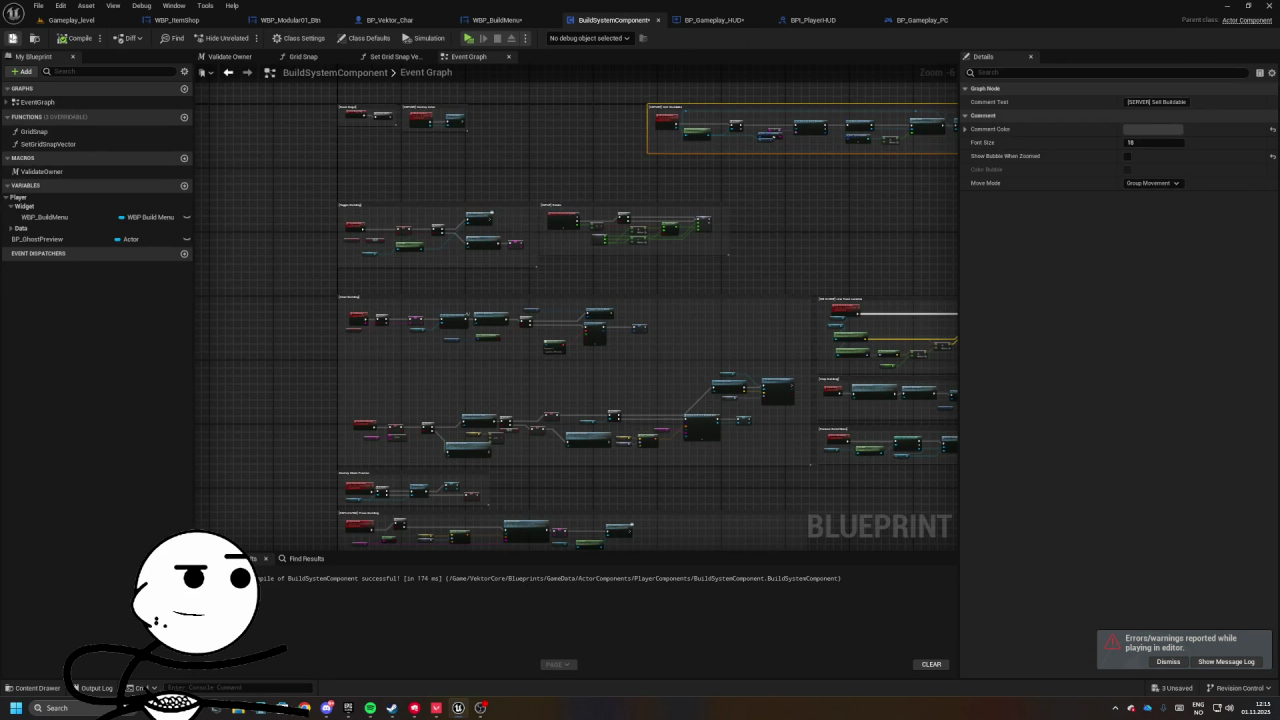
click(714, 20)
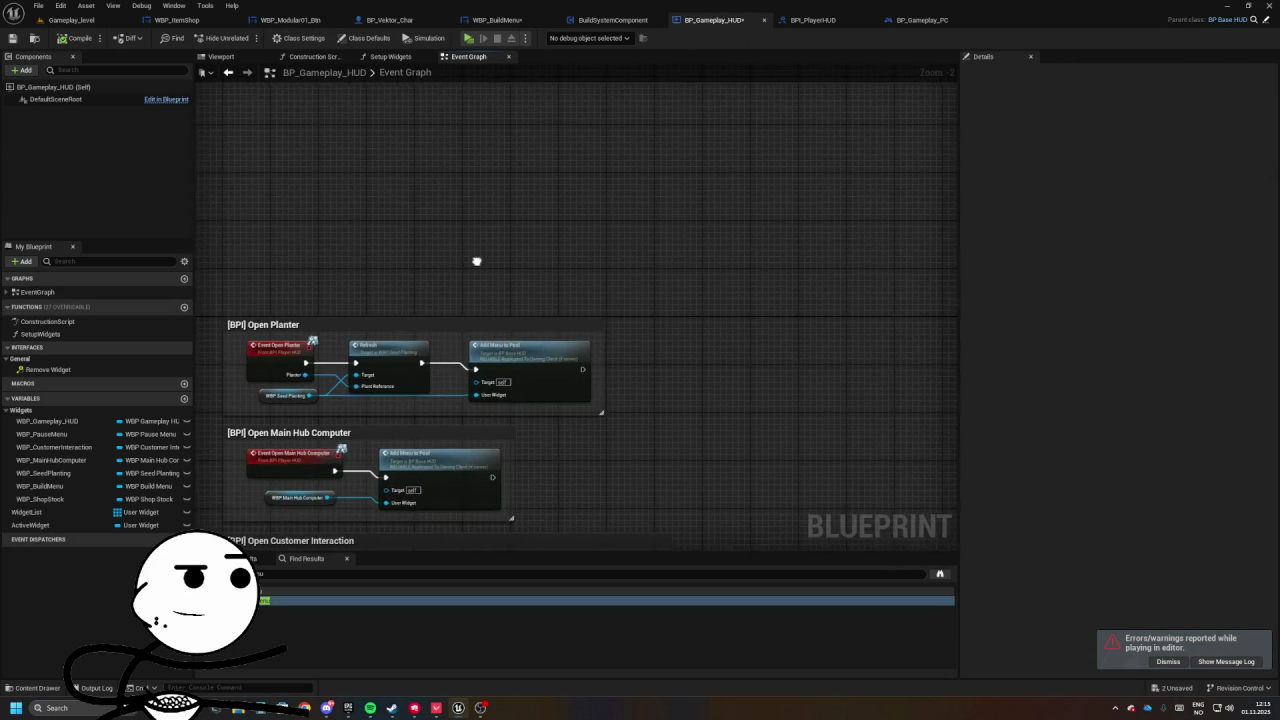
- In Setup Widgets, call UI Create Shop Inventory after UI Create Build Menu, then play-test
double_click(522, 270)
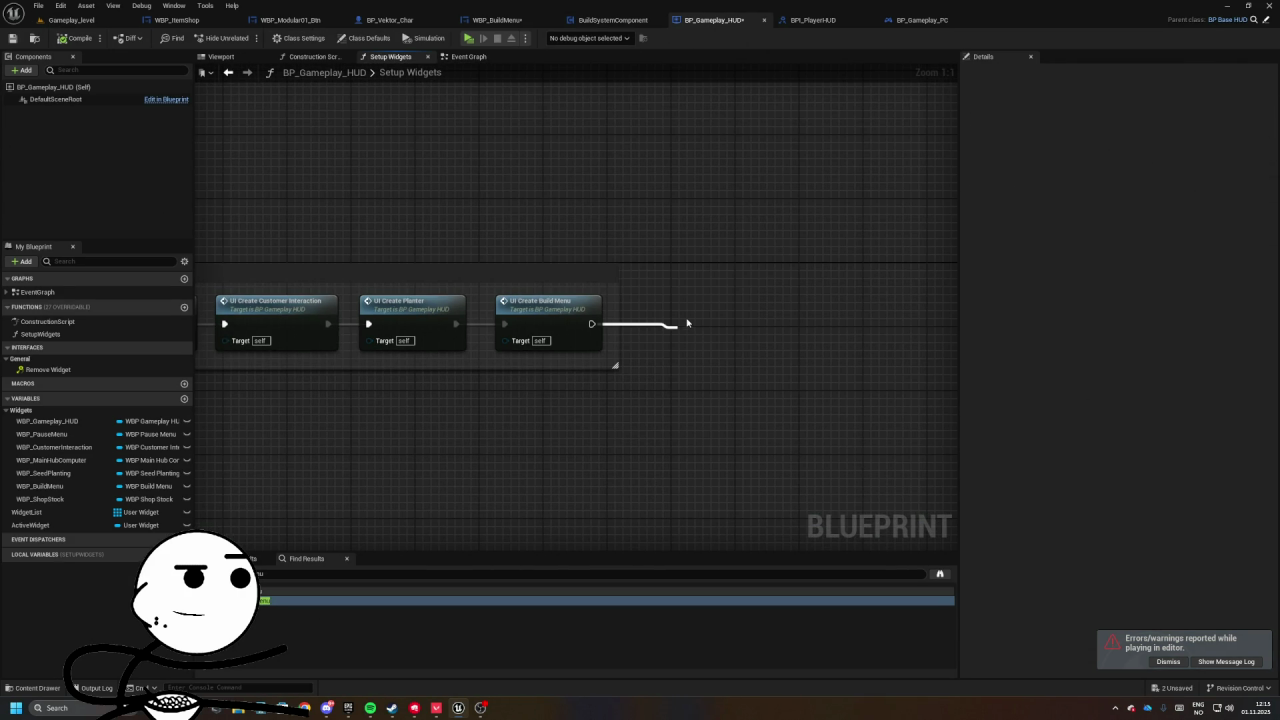
drag(687, 327, 687, 324)
text(o)
text(create shop)
key(Return)
mouse_move(697, 326)
mouse_down()
mouse_move(651, 286)
mouse_move(683, 306)
mouse_up()
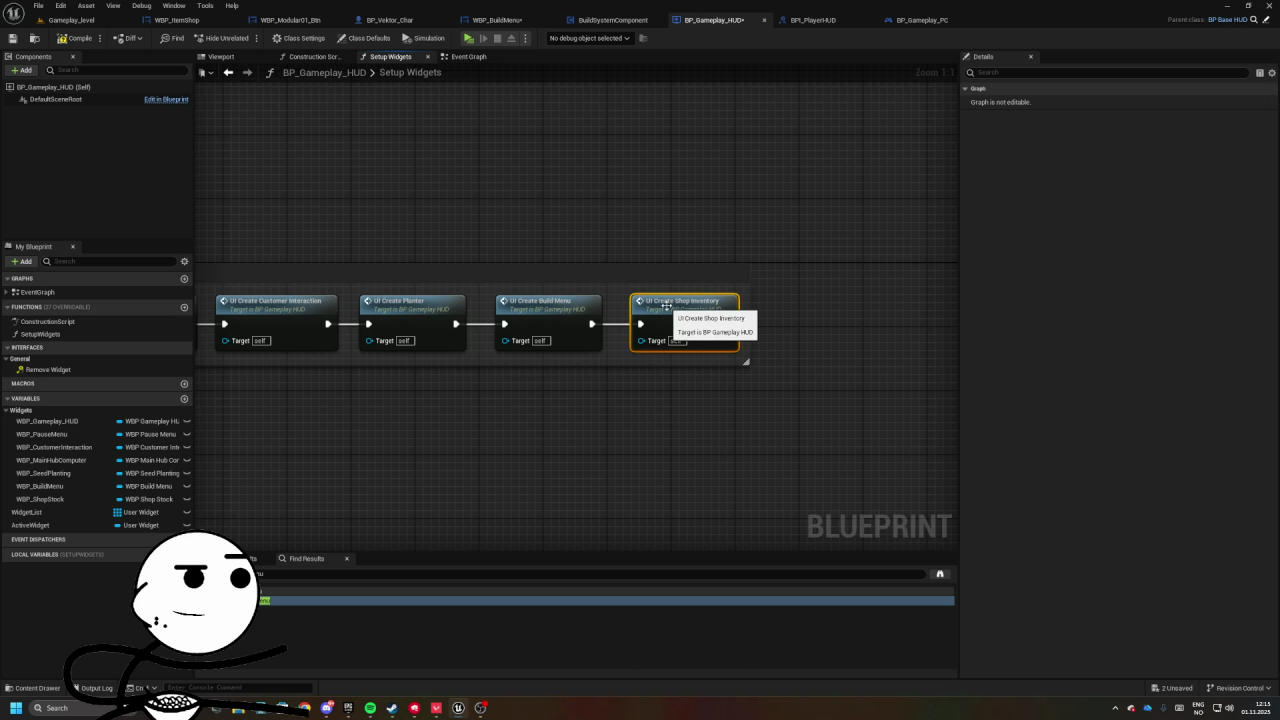
key(alt+p)
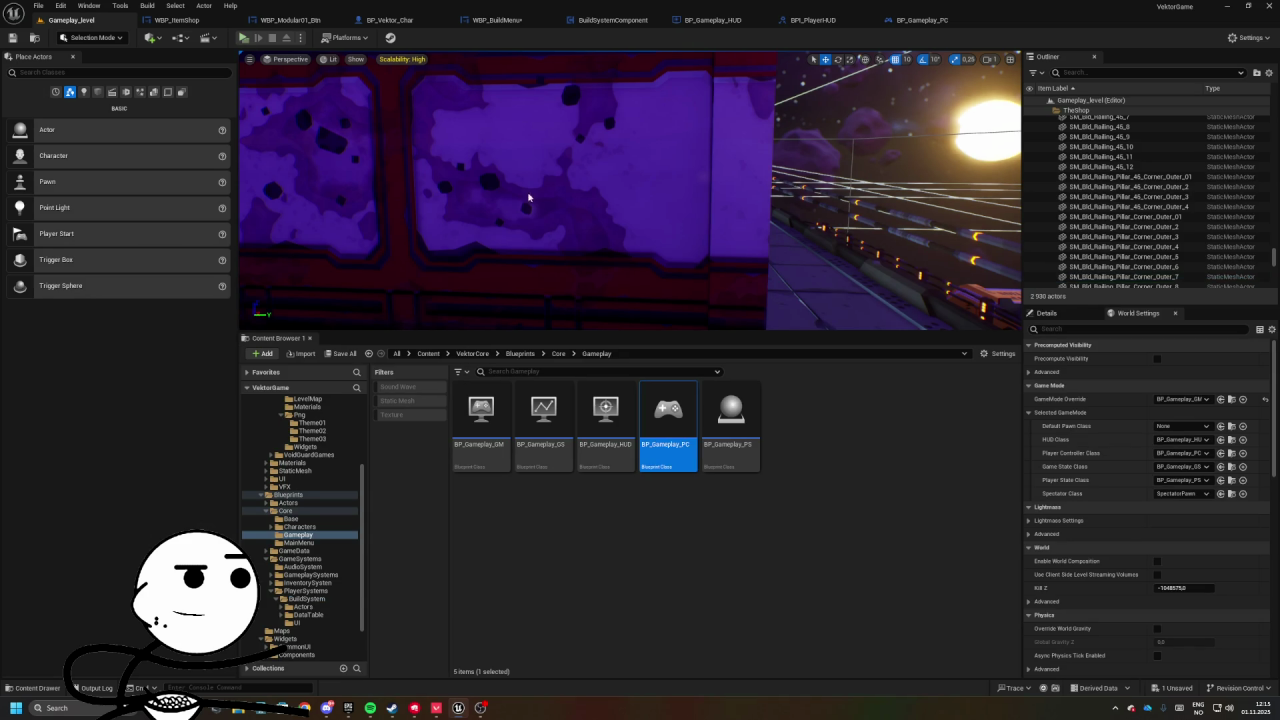
key(Tab)
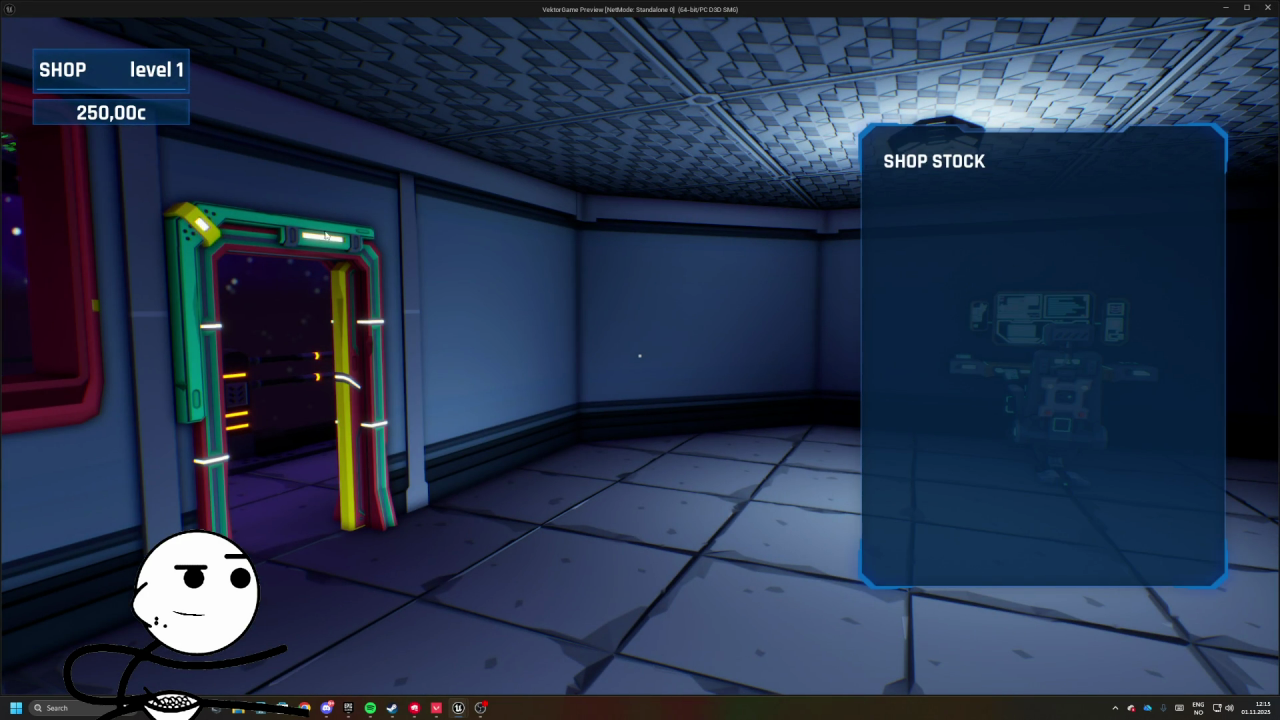
key(b)
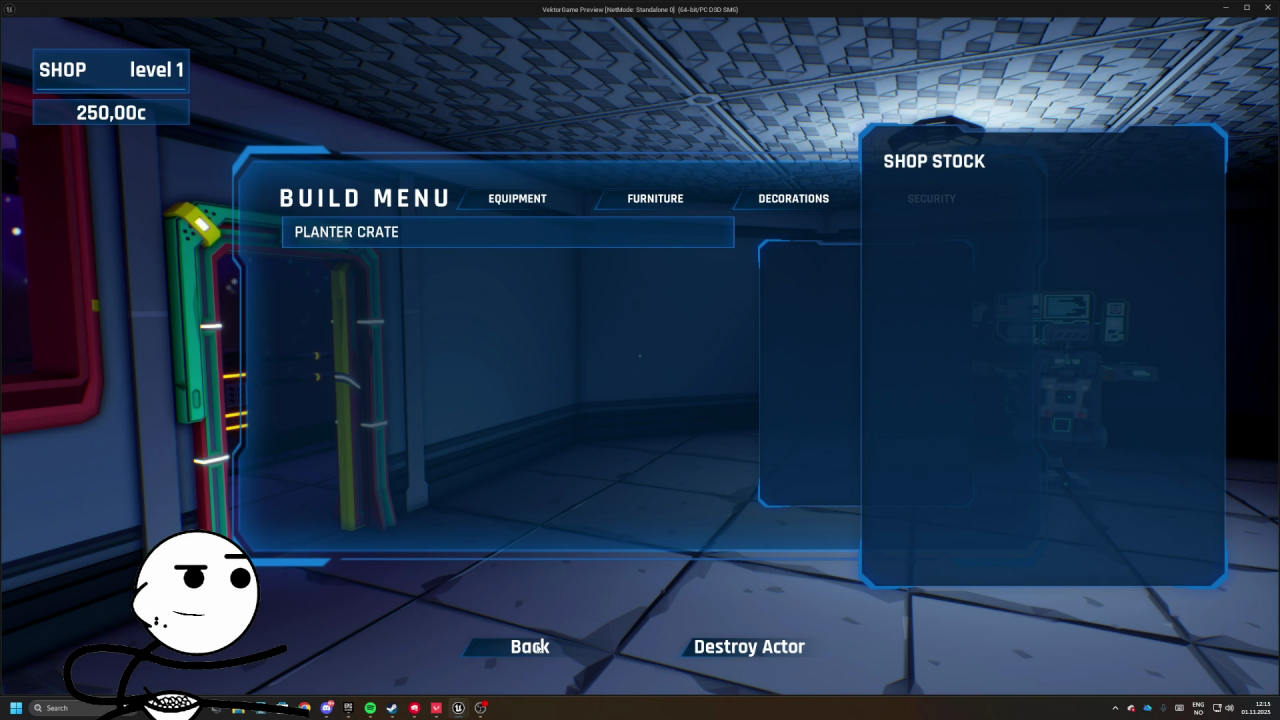
key(Escape)
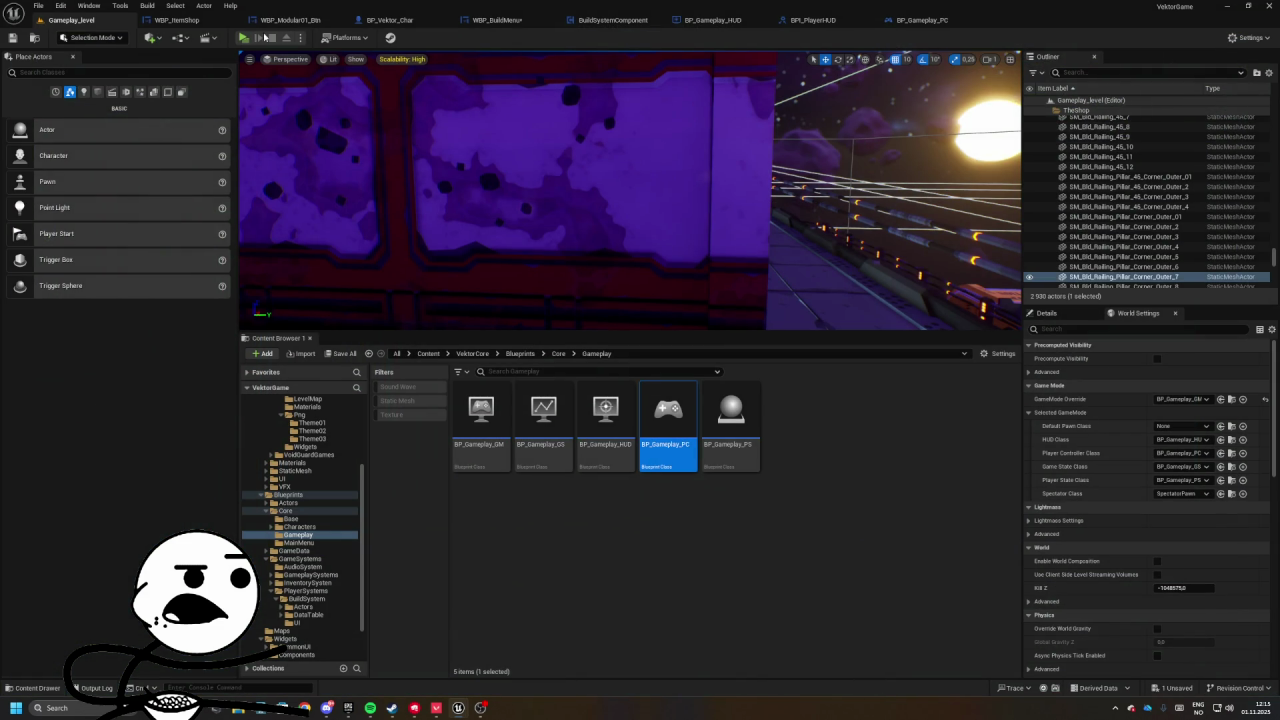
key(Escape)
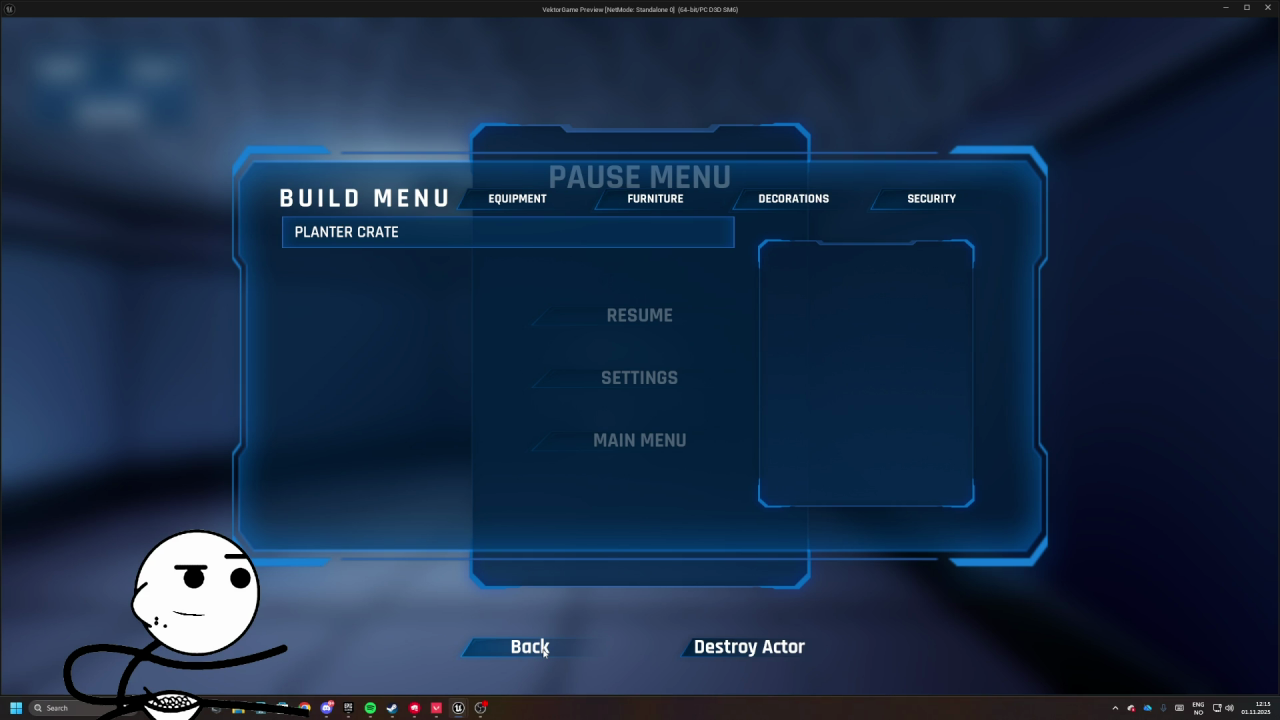
click(530, 647)
click(638, 316)
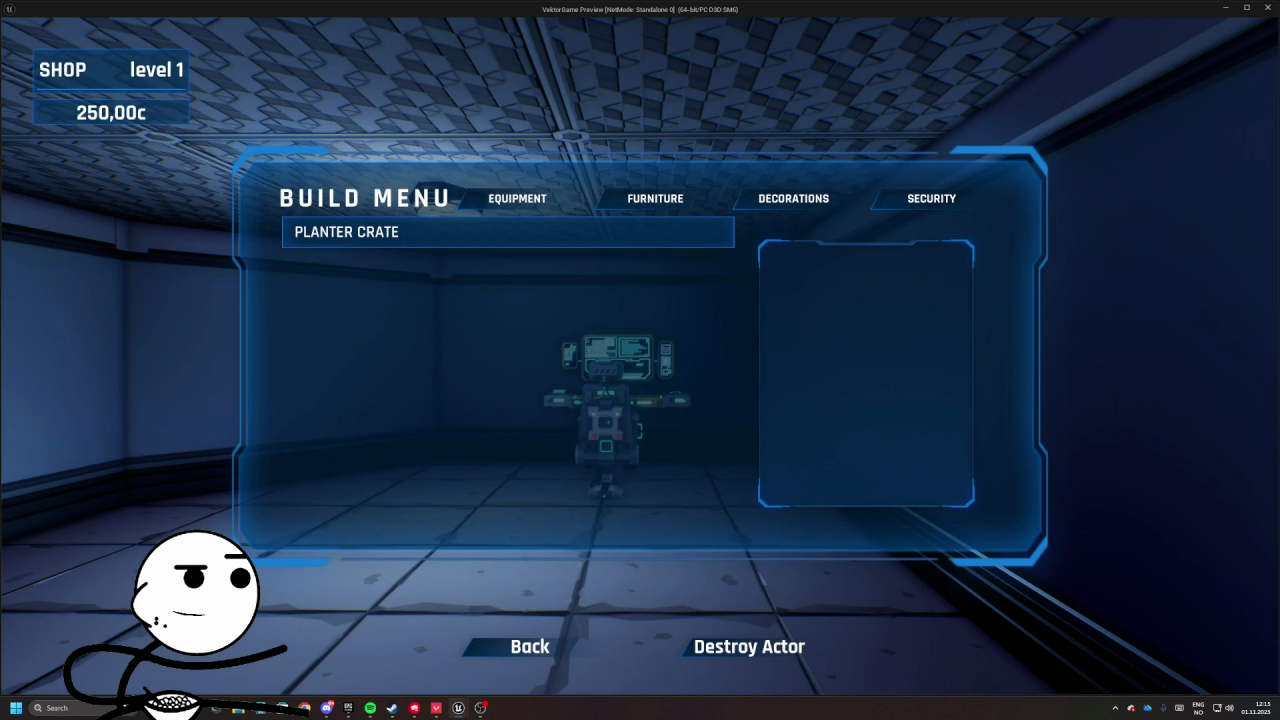
key(e)
key(e)
key(e)
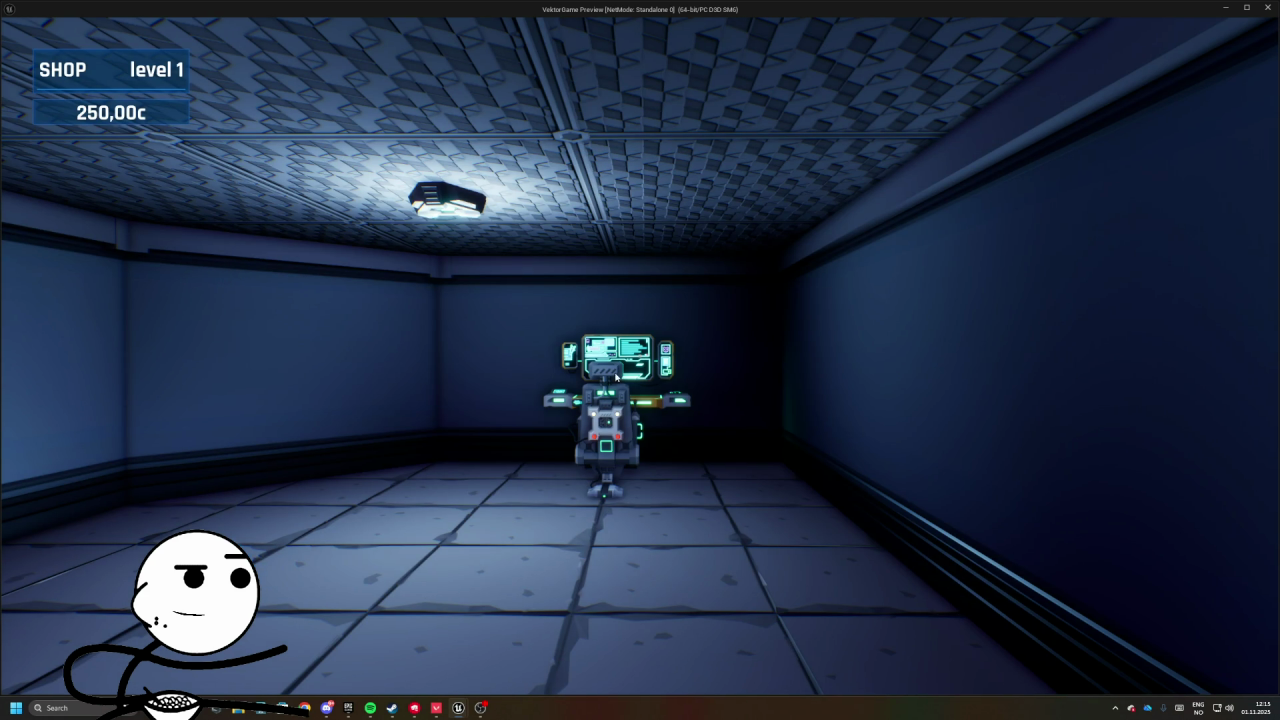
key(Escape)
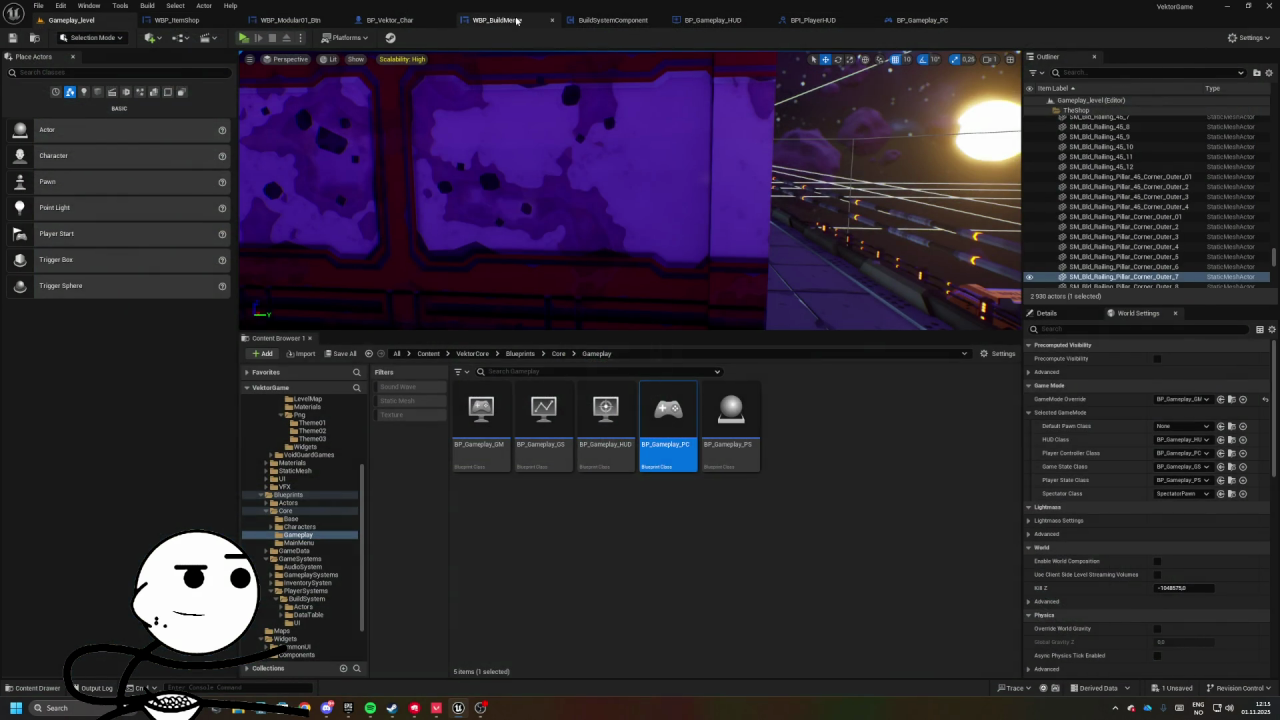
- In the WBP_BuildMenu graph, delete the [INPUT] Back comment group and its nodes
click(516, 20)
click(612, 20)
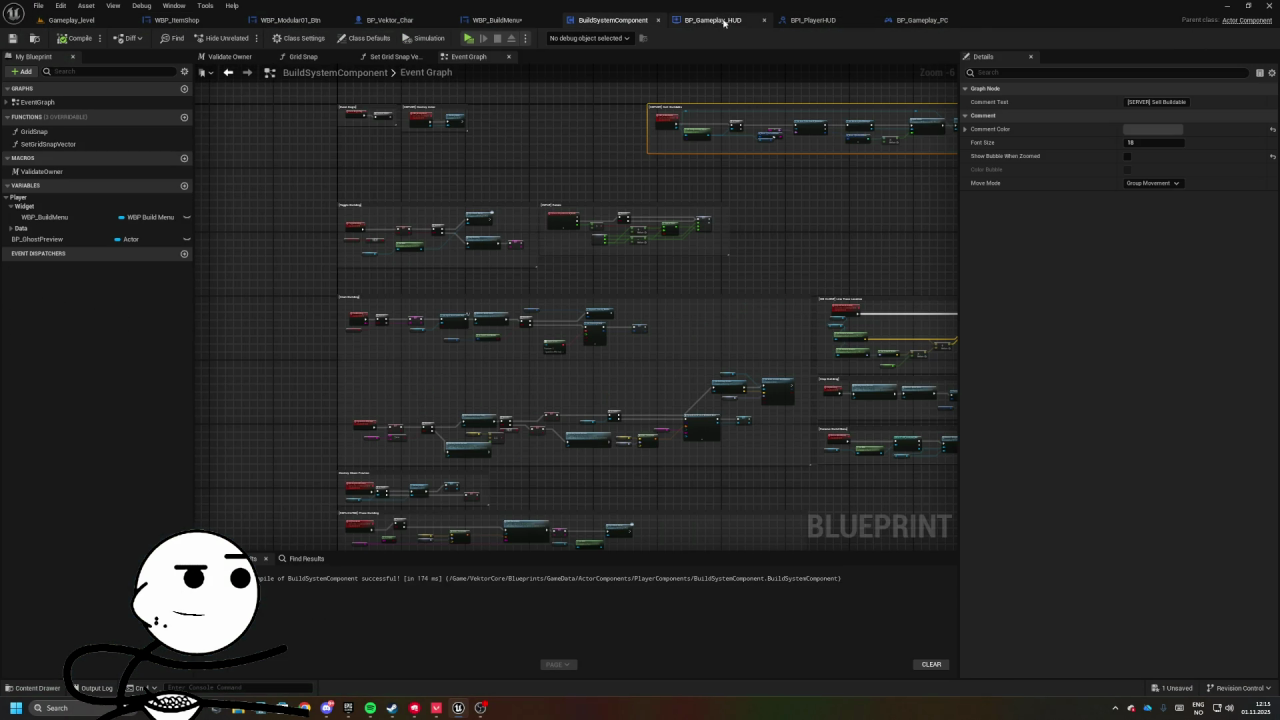
click(505, 20)
scroll(379, 205, up, 5)
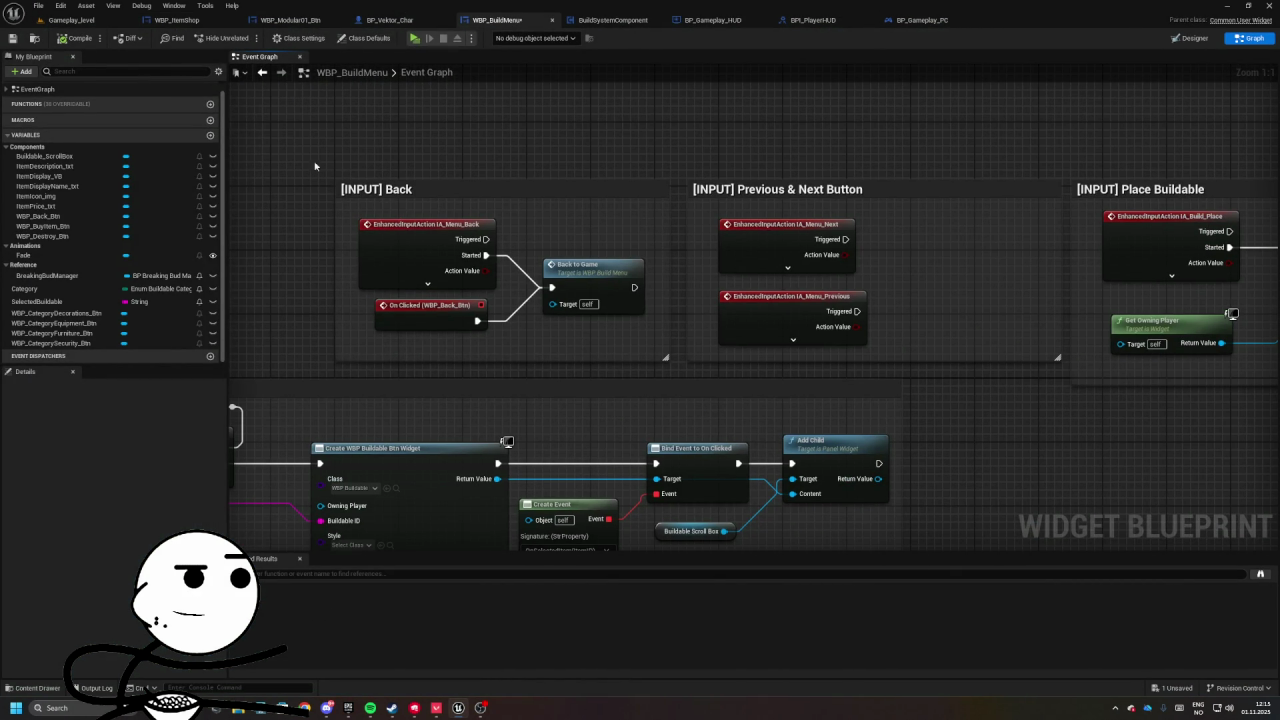
drag(314, 165, 646, 330)
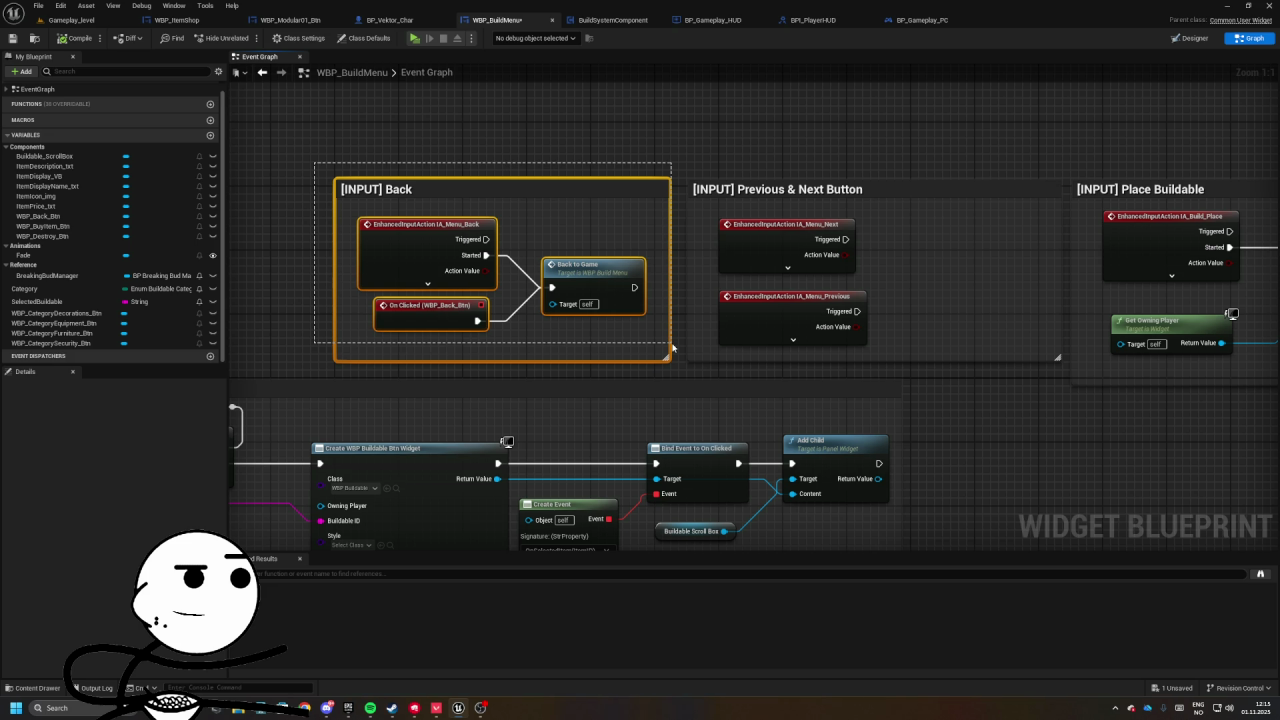
drag(672, 347, 672, 347)
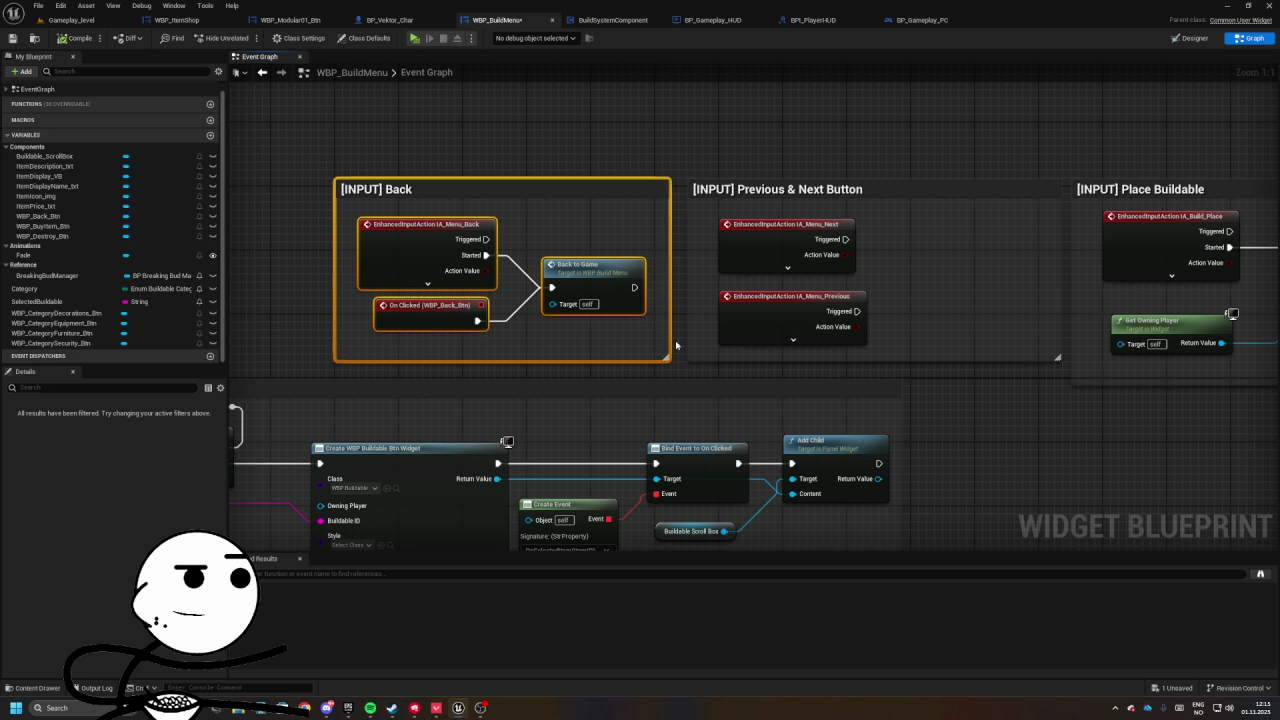
key(Delete)
- Delete the [INPUT] Previous & Next Button group, reposition Place Buildable, compile, and play the level
drag(597, 147, 866, 314)
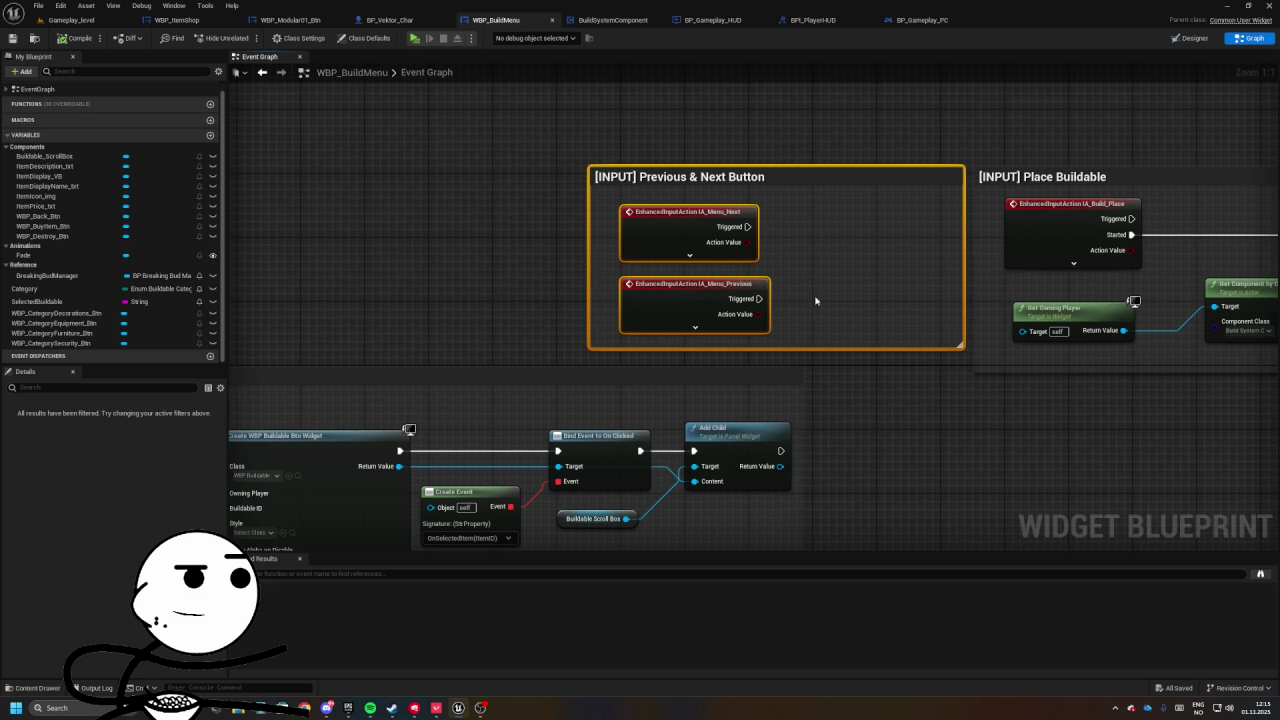
scroll(600, 215, down, 2)
key(Delete)
scroll(672, 207, down, 1)
mouse_move(688, 188)
mouse_down()
mouse_move(599, 319)
mouse_move(578, 325)
mouse_up()
click(76, 38)
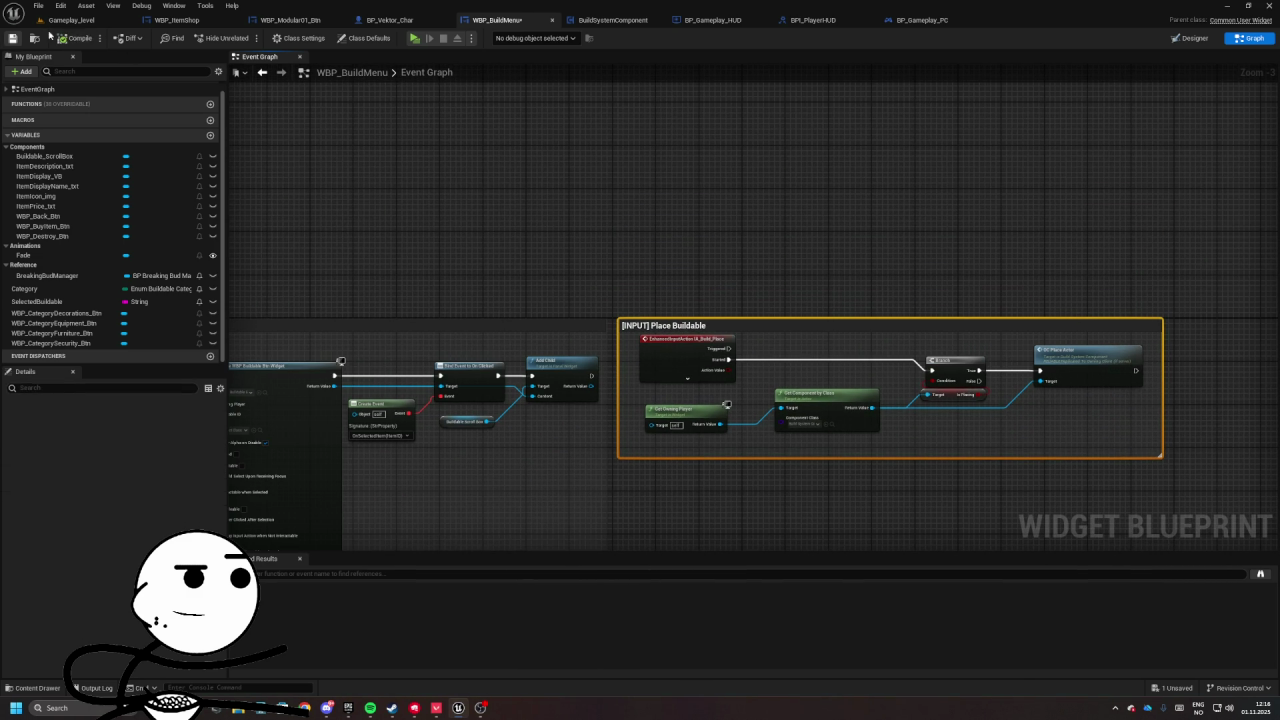
click(70, 20)
click(244, 40)
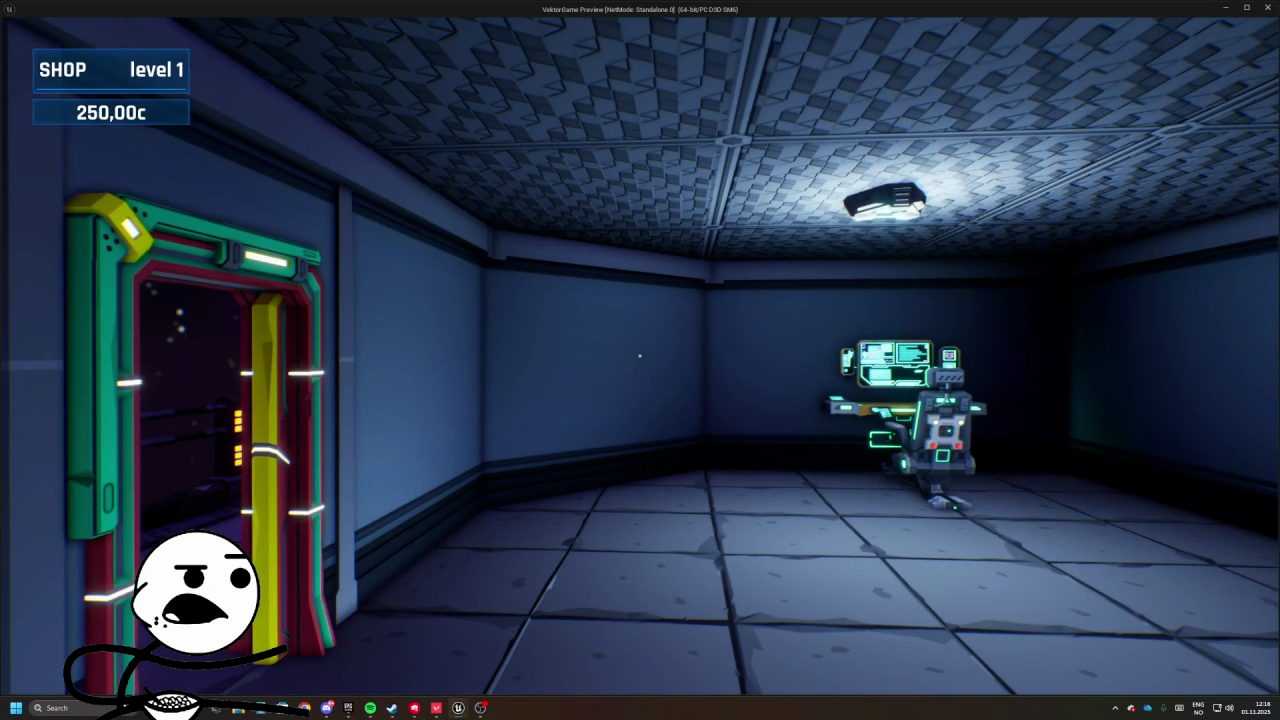
- Open and close the in-game pause menu, then quit the game preview
key(Escape)
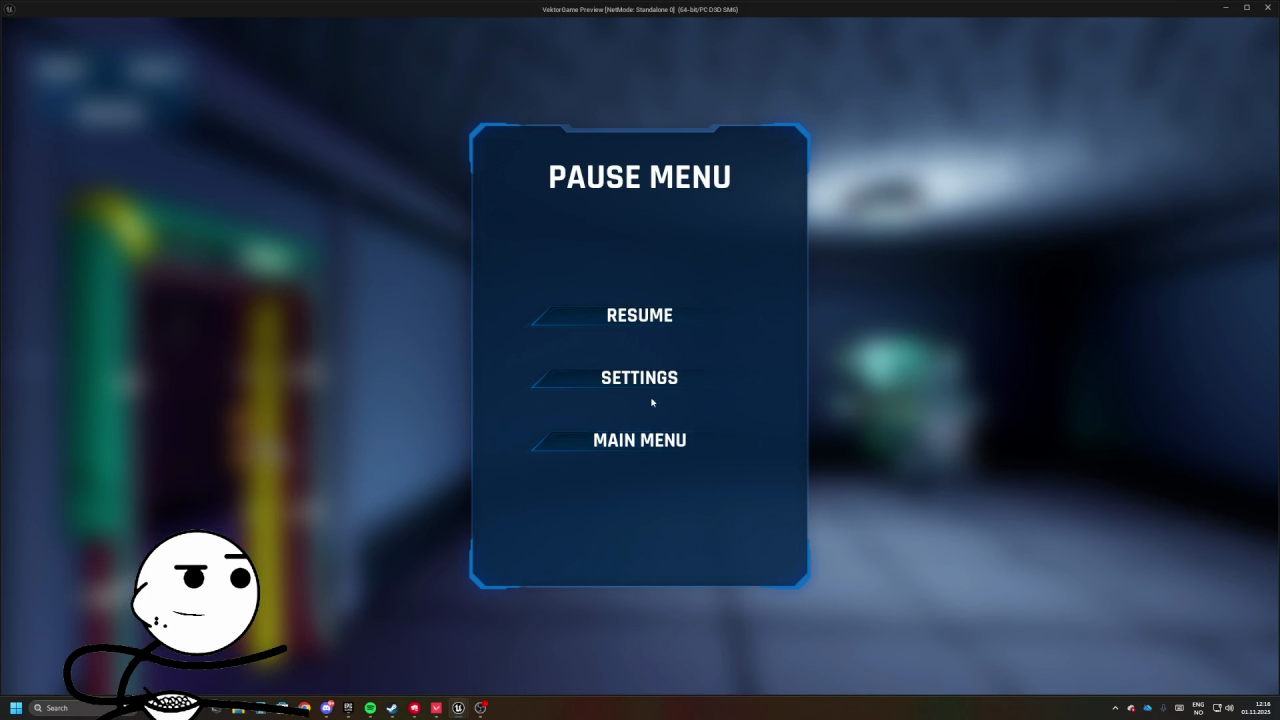
key(Escape)
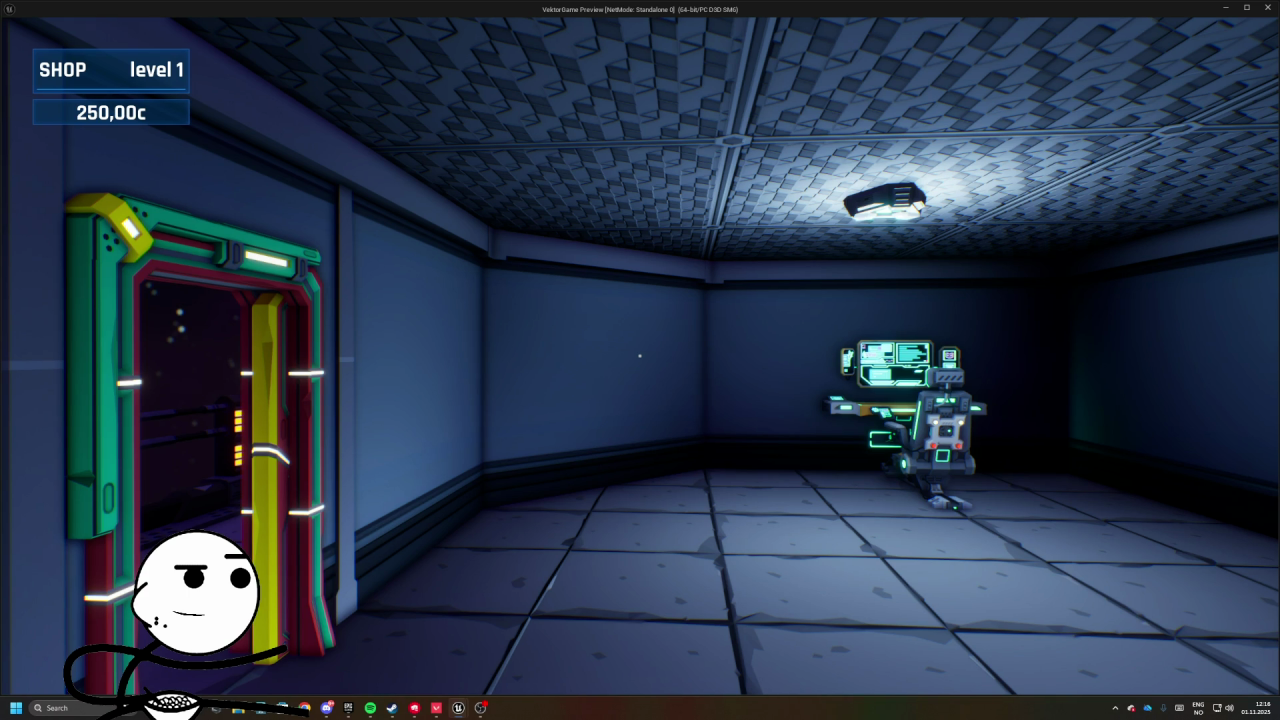
key(alt+F4)
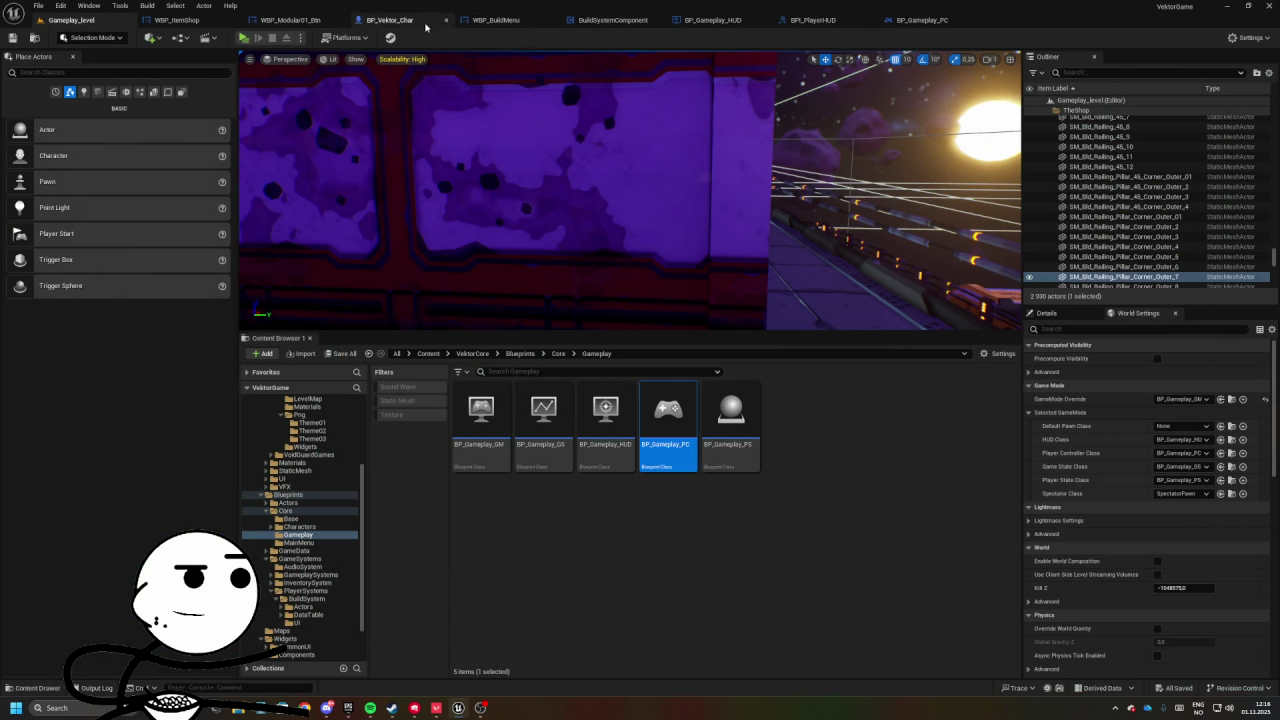
- Open WBP_PauseMenu and turn off the Size Box's Height Override
click(472, 353)
text(pause)
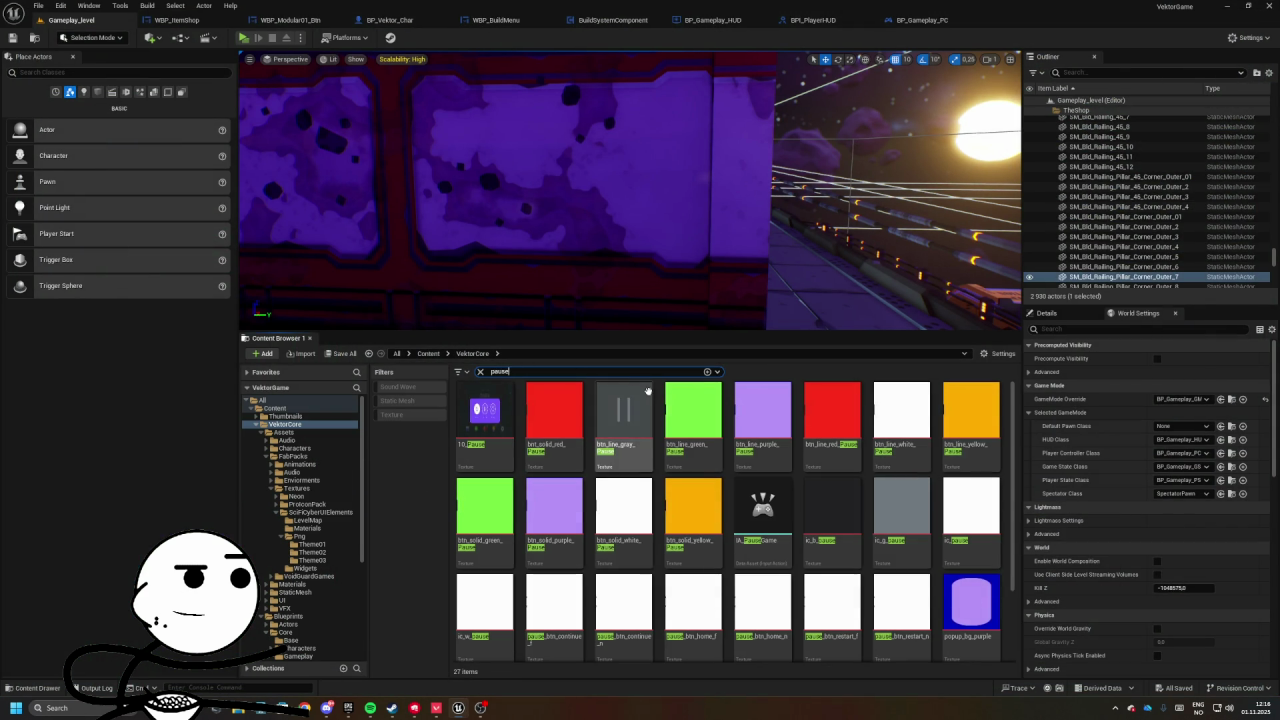
text(menu)
double_click(481, 415)
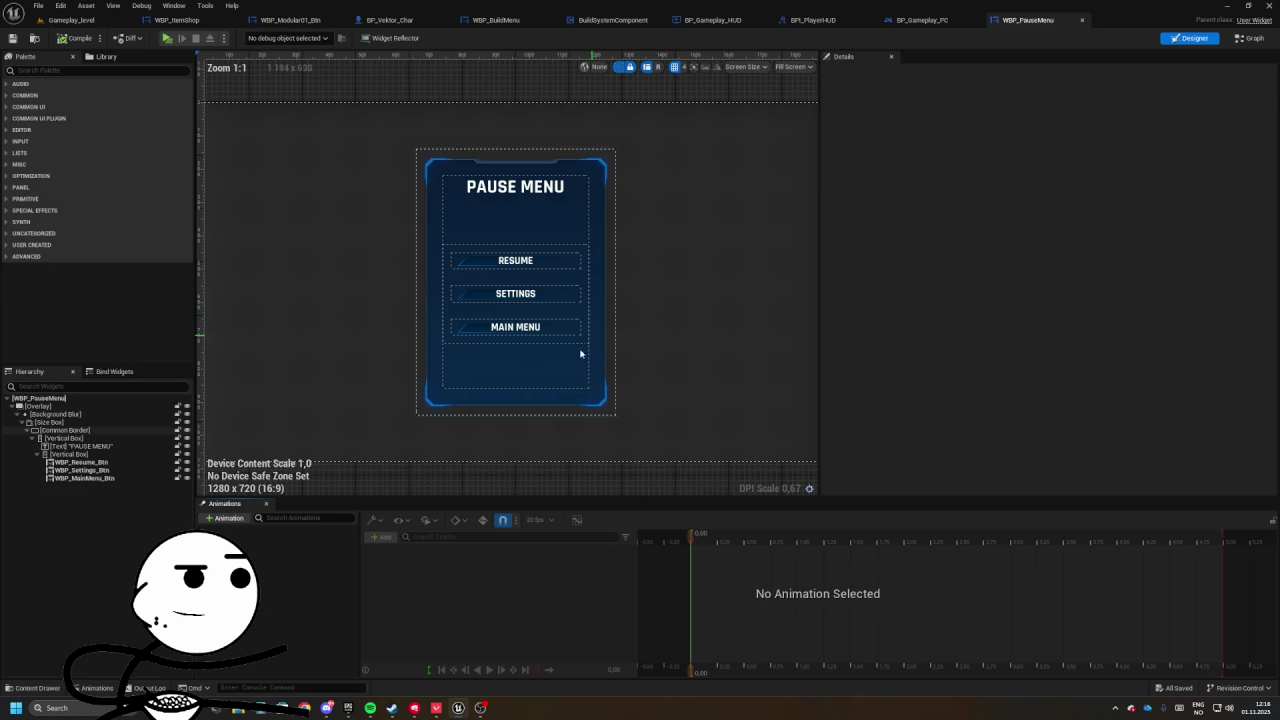
click(580, 354)
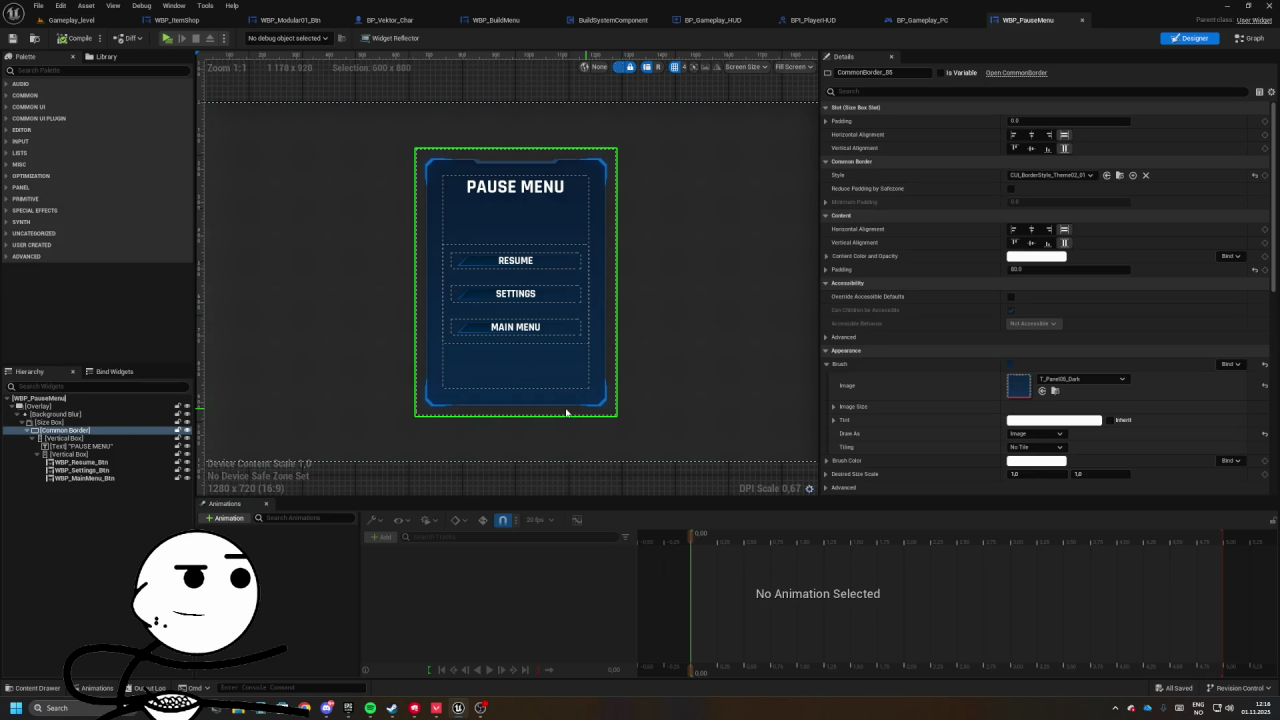
click(594, 410)
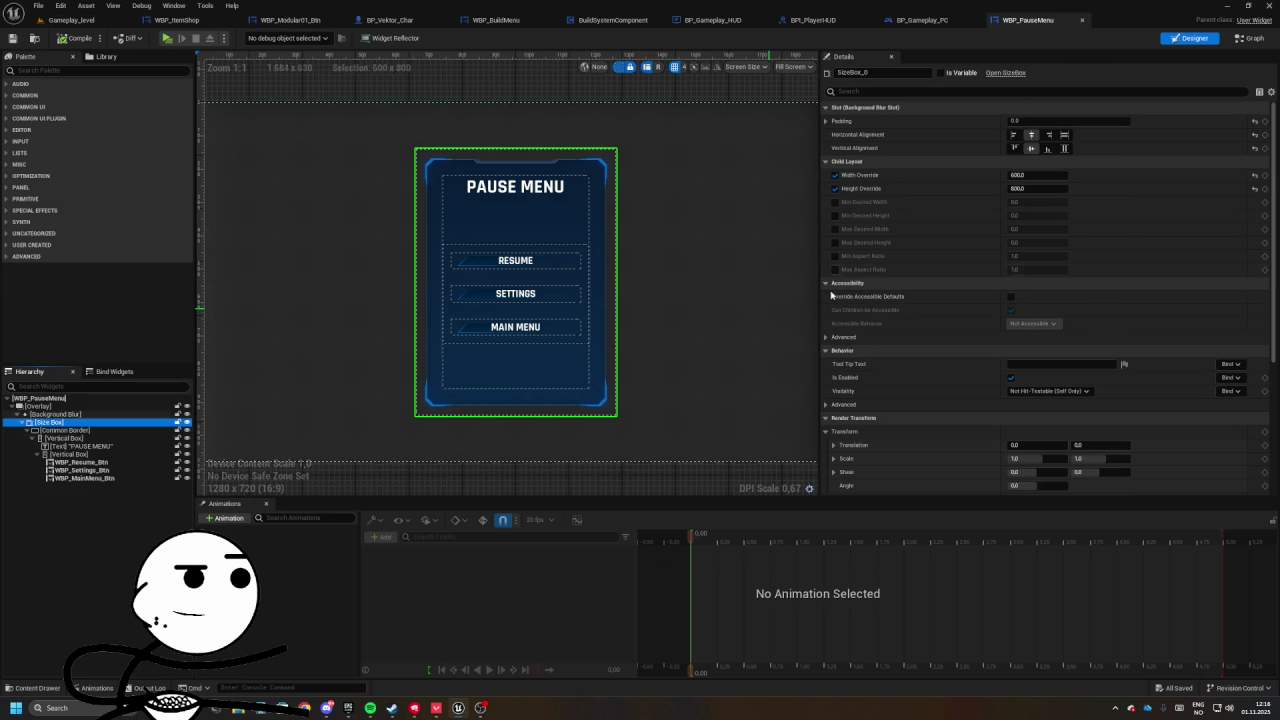
click(835, 188)
- Select the RESUME button and create its On Clicked event
scroll(562, 355, up, 4)
click(580, 357)
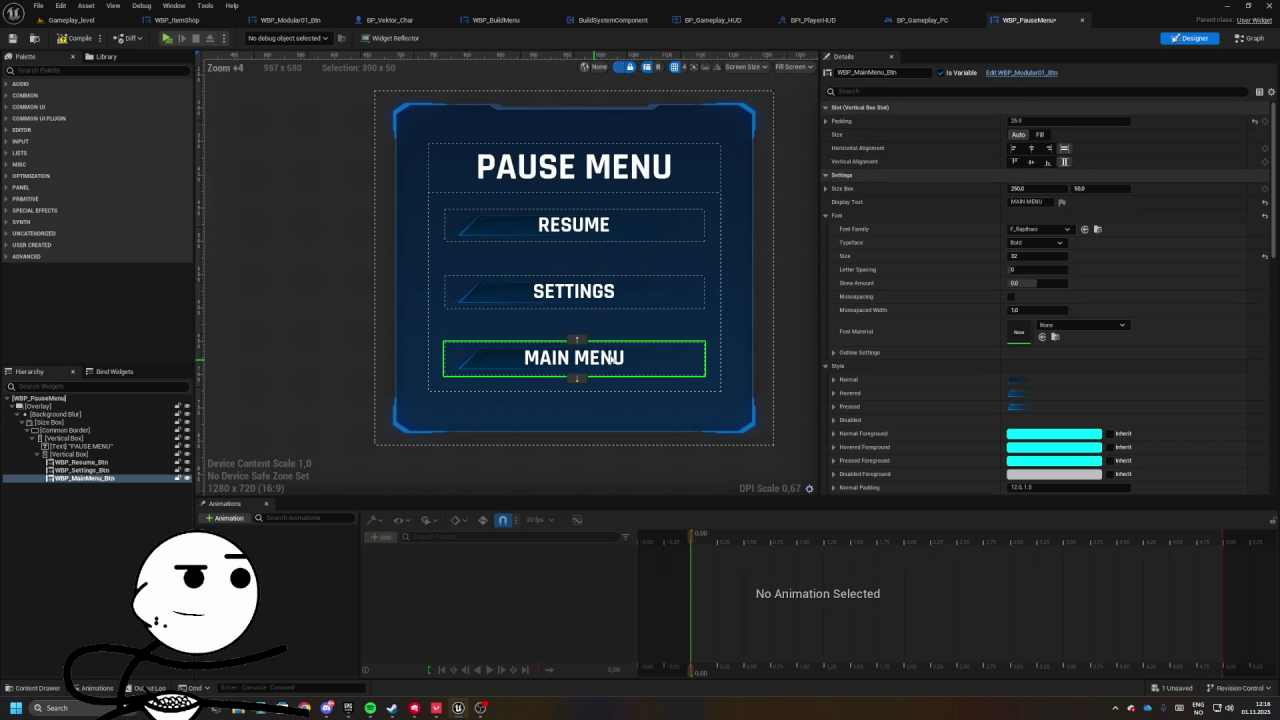
click(575, 226)
scroll(1060, 400, down, 5)
scroll(1058, 462, down, 2)
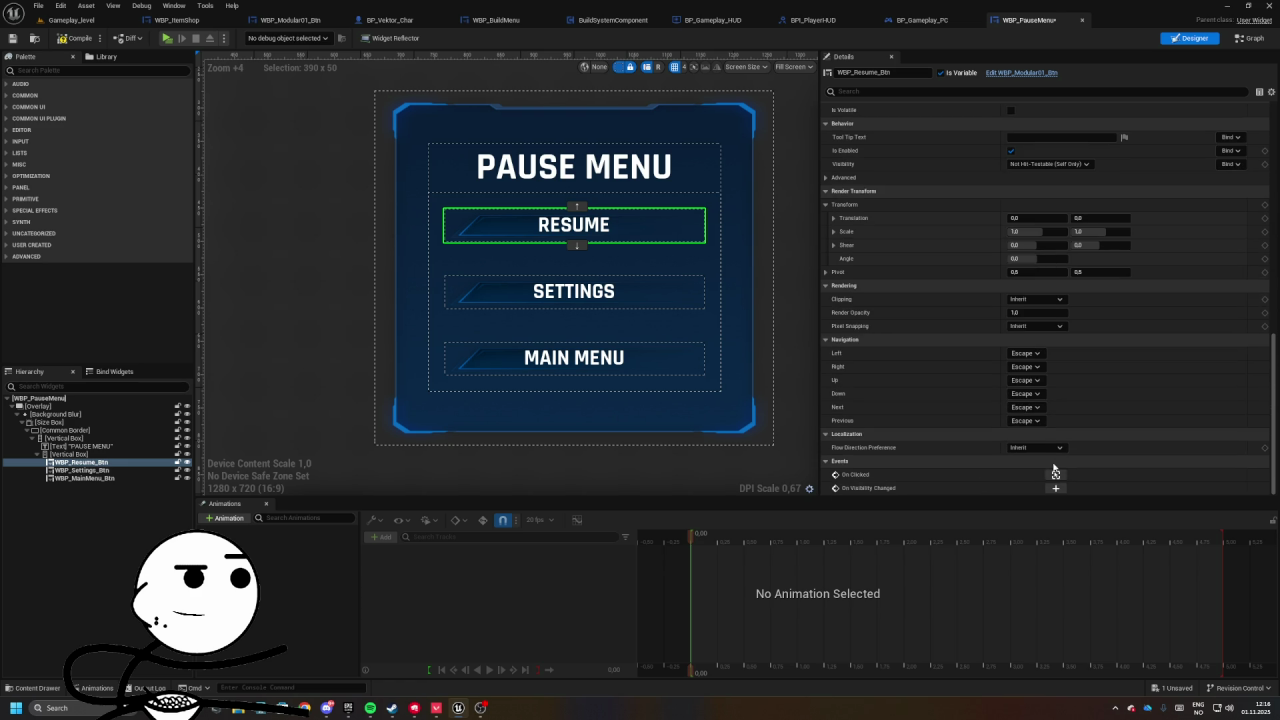
click(1055, 475)
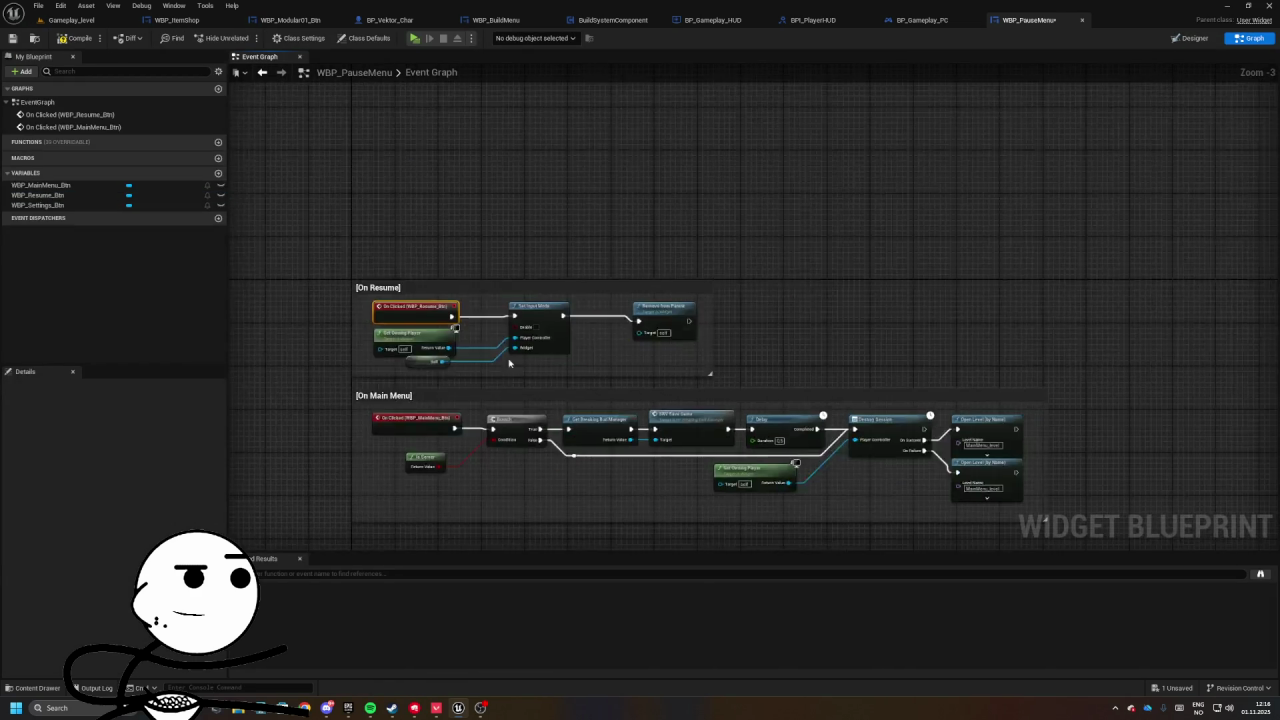
- Delete the Set Input Mode and Remove from Parent nodes from the Resume click logic
click(485, 280)
key(Delete)
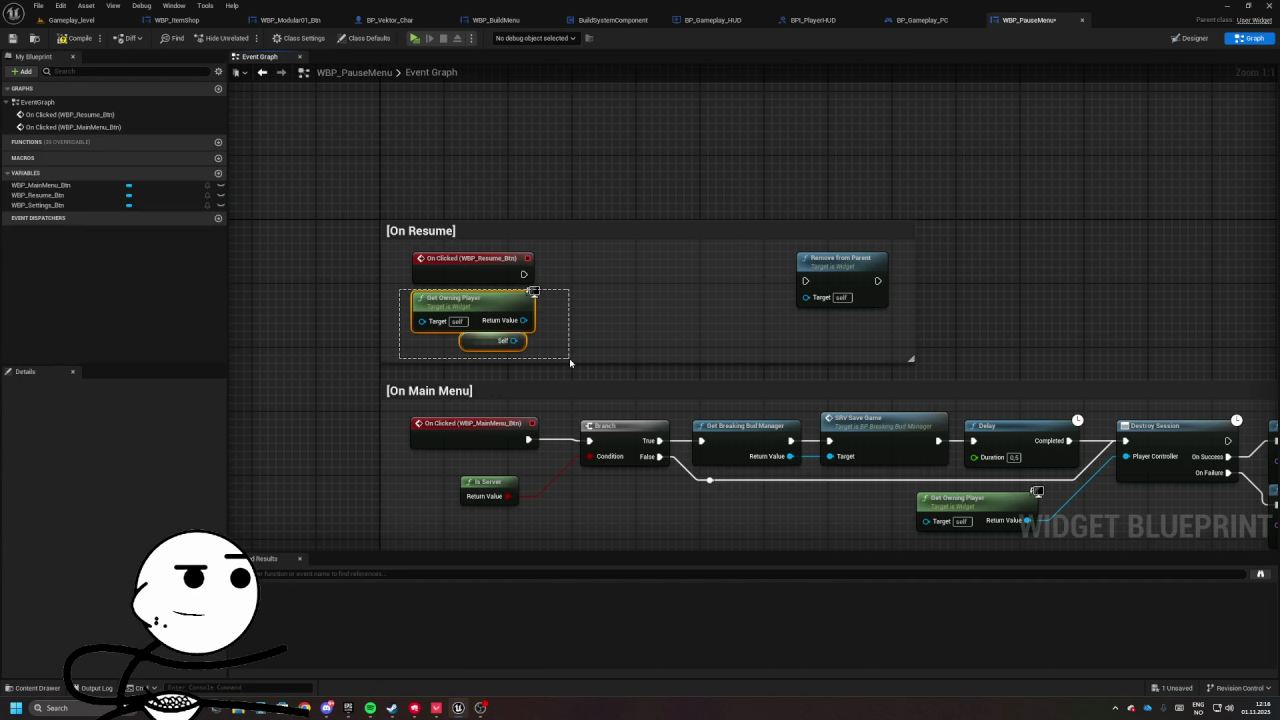
drag(720, 273, 949, 313)
key(Delete)
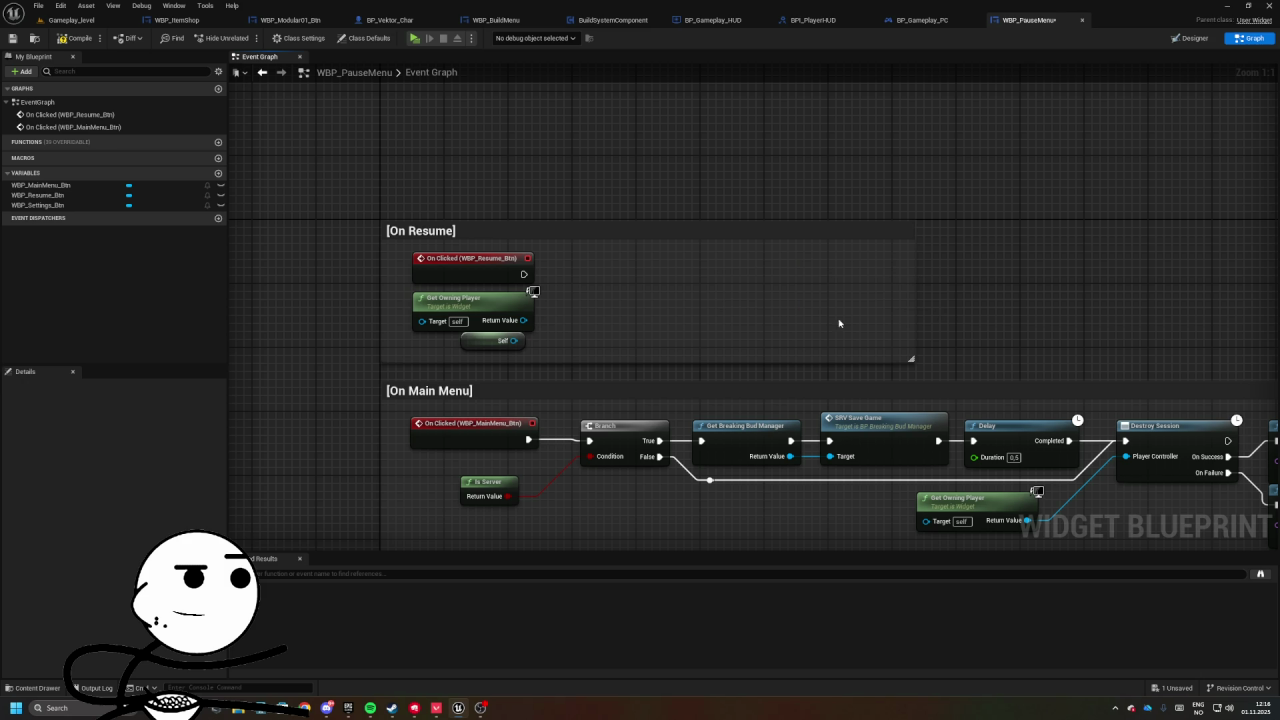
- Chain Get Owning Player to Get HUD to Remove Widget, removing Self on Resume click
drag(521, 321, 568, 320)
text(get hud)
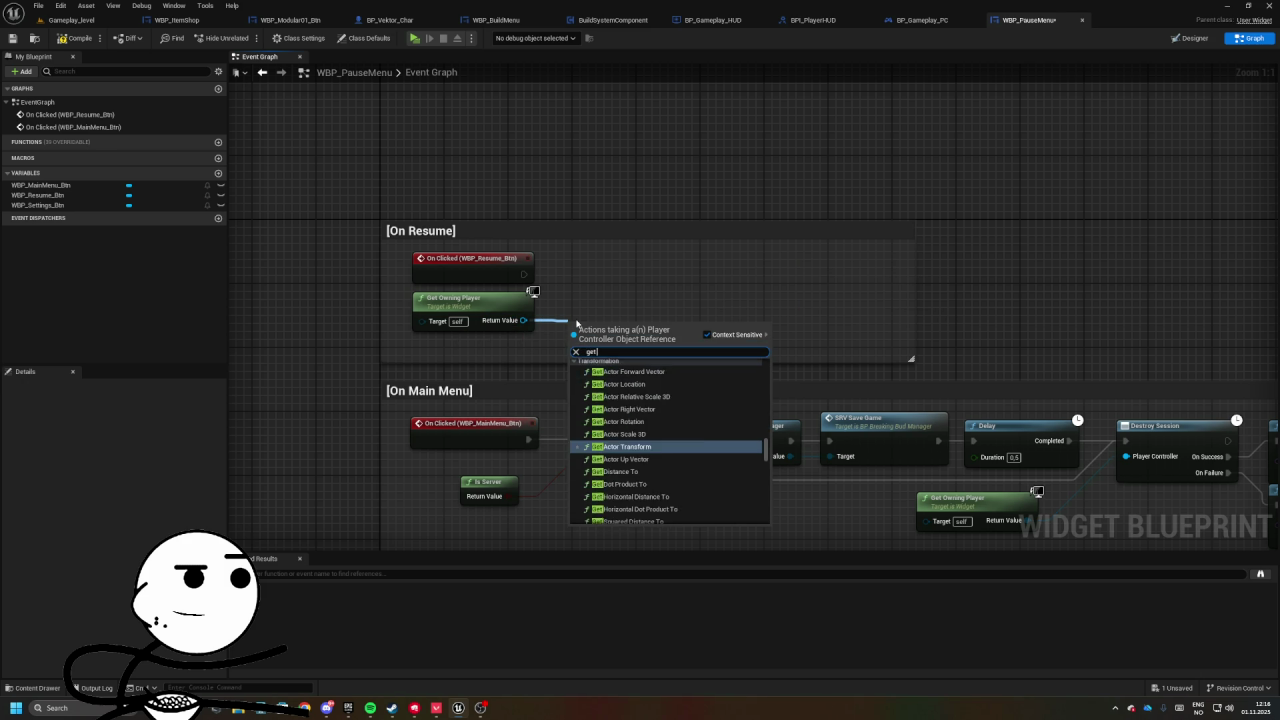
key(Return)
mouse_move(655, 328)
mouse_down()
mouse_move(766, 294)
mouse_move(800, 258)
mouse_move(522, 276)
mouse_up()
text(remove widget)
key(Return)
drag(773, 281, 523, 274)
mouse_move(773, 311)
mouse_down()
mouse_move(722, 330)
mouse_move(605, 290)
mouse_move(592, 342)
mouse_up()
click(760, 336)
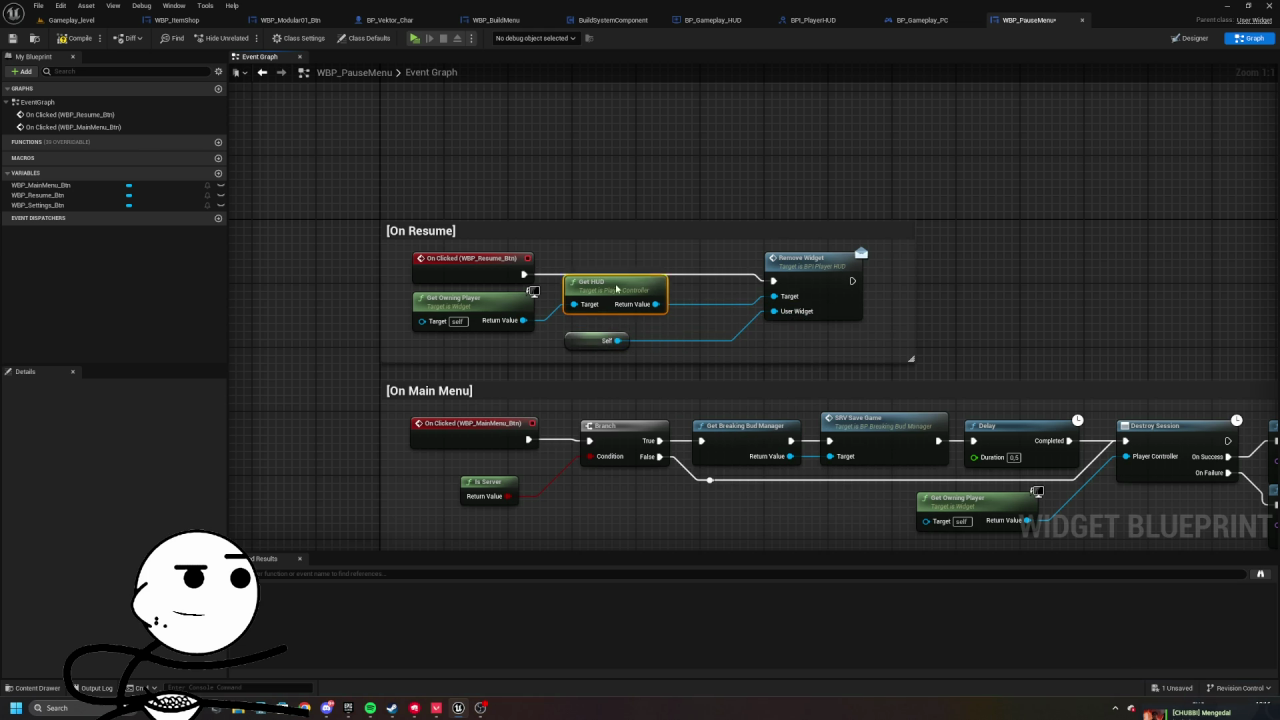
click(615, 306)
scroll(581, 253, down, 1)
drag(581, 253, 580, 232)
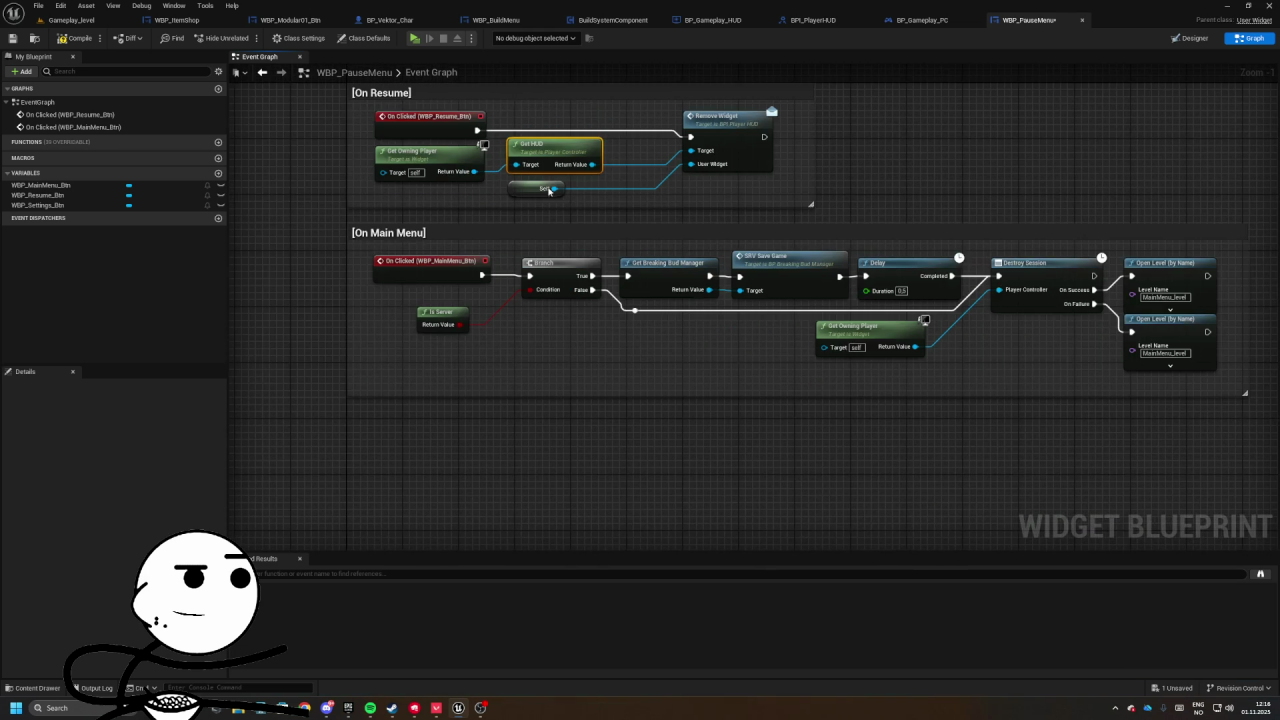
- Save the pause menu, play the level, and bring up the pause menu
click(11, 38)
click(72, 20)
click(242, 38)
key(Escape)
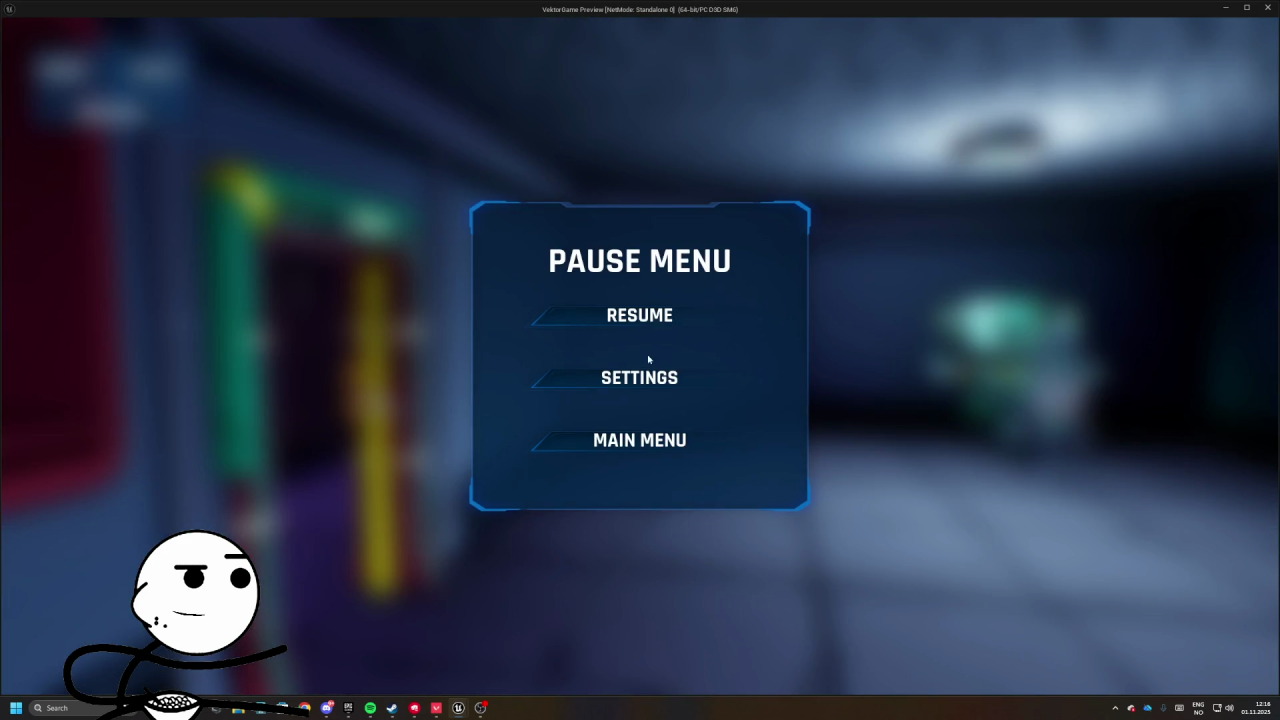
- Test Resume three times and then Main Menu, close the preview, and reopen WBP_PauseMenu
click(639, 315)
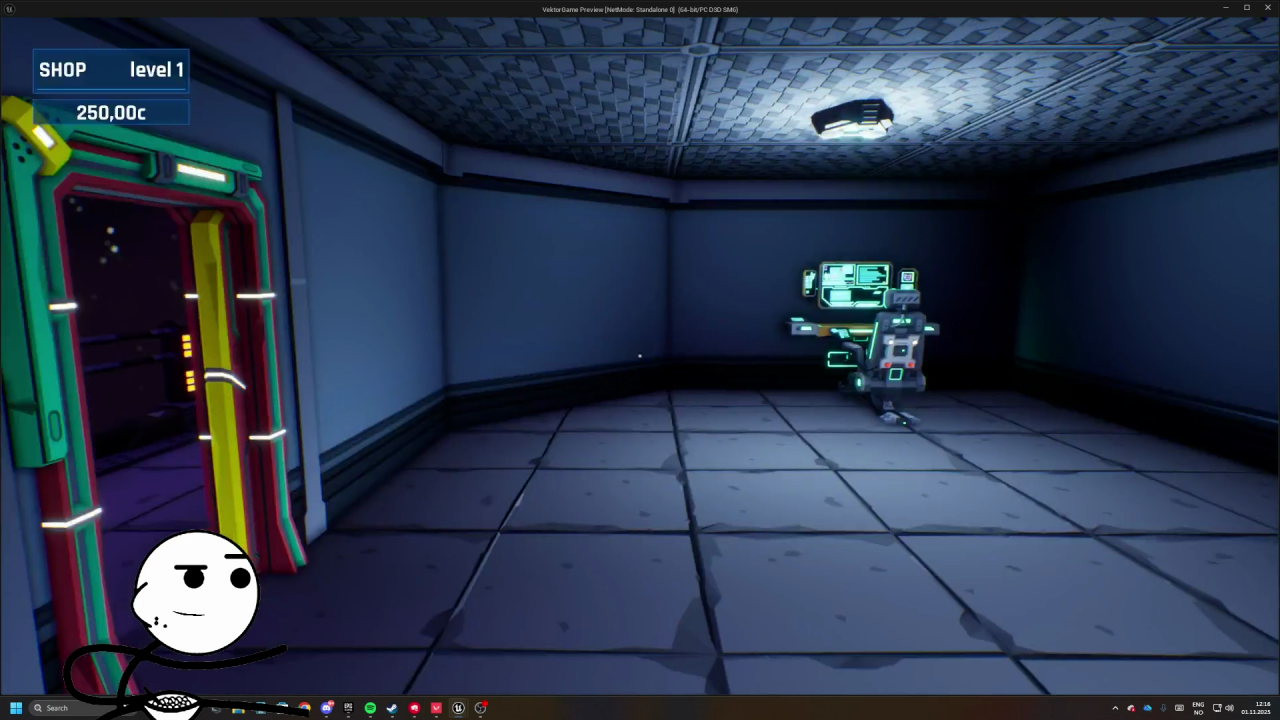
key(Escape)
click(623, 318)
key(Escape)
click(717, 324)
key(Escape)
click(690, 438)
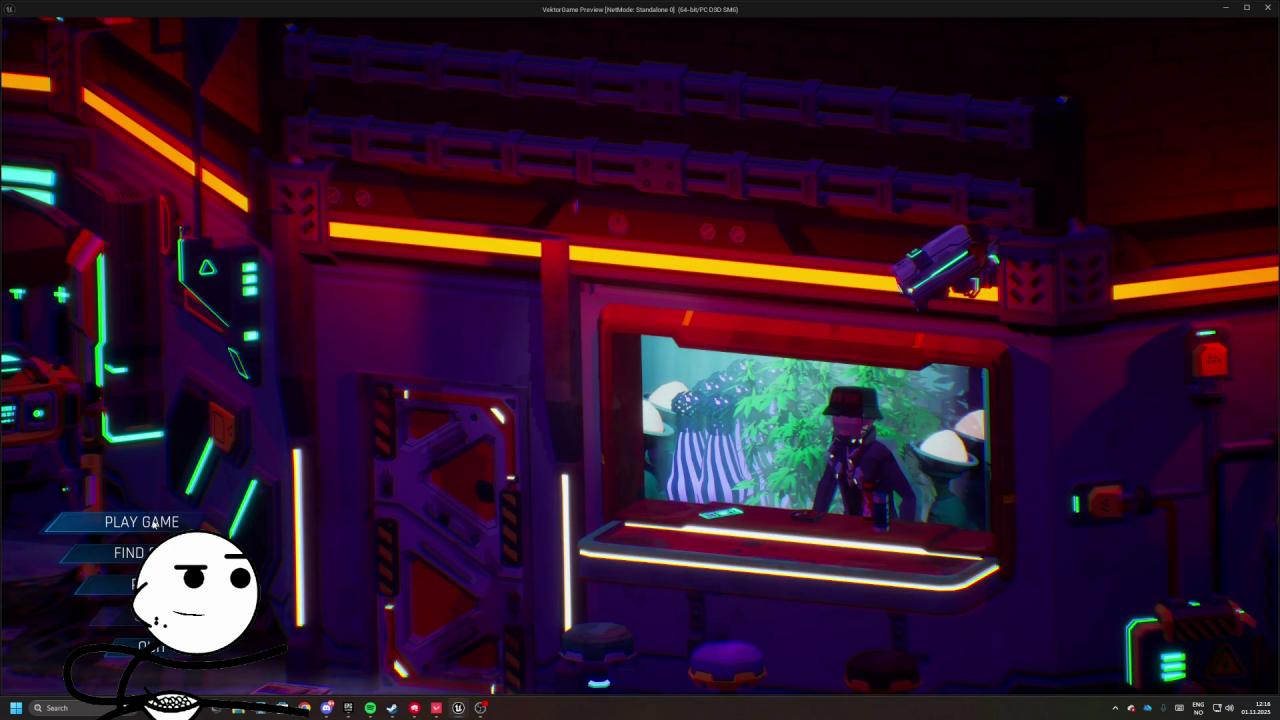
key(alt+F4)
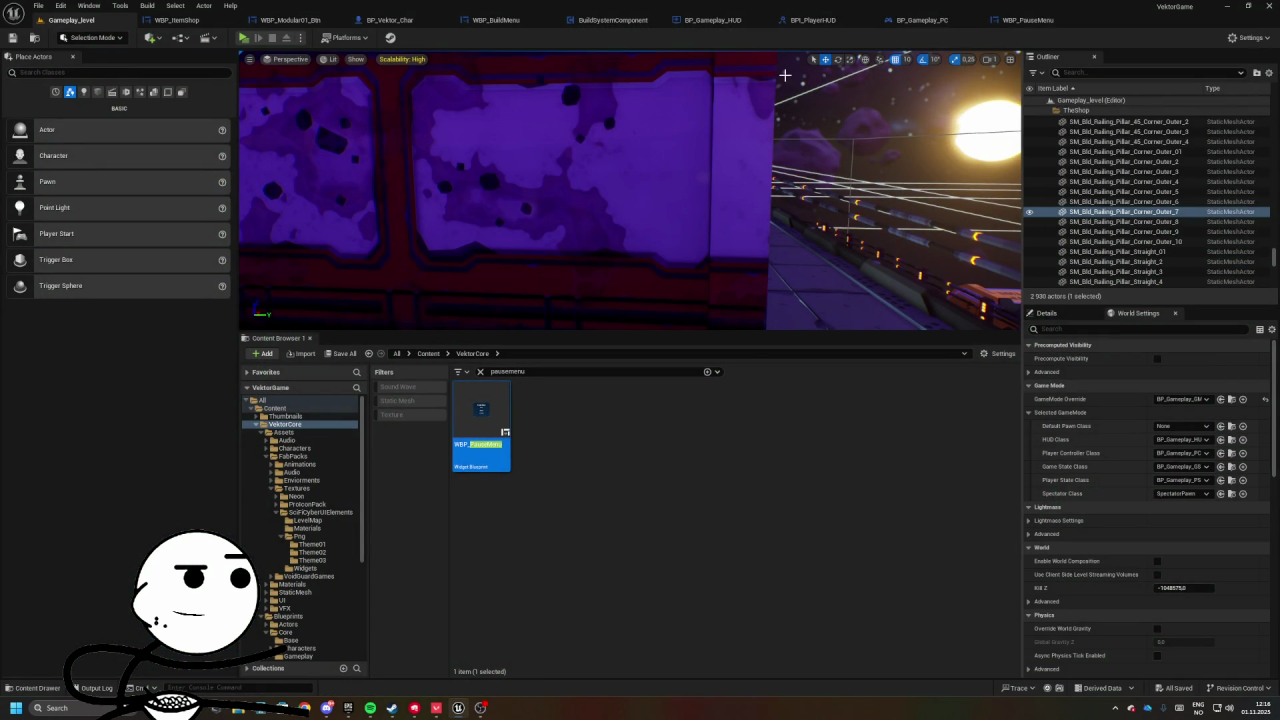
click(1028, 20)
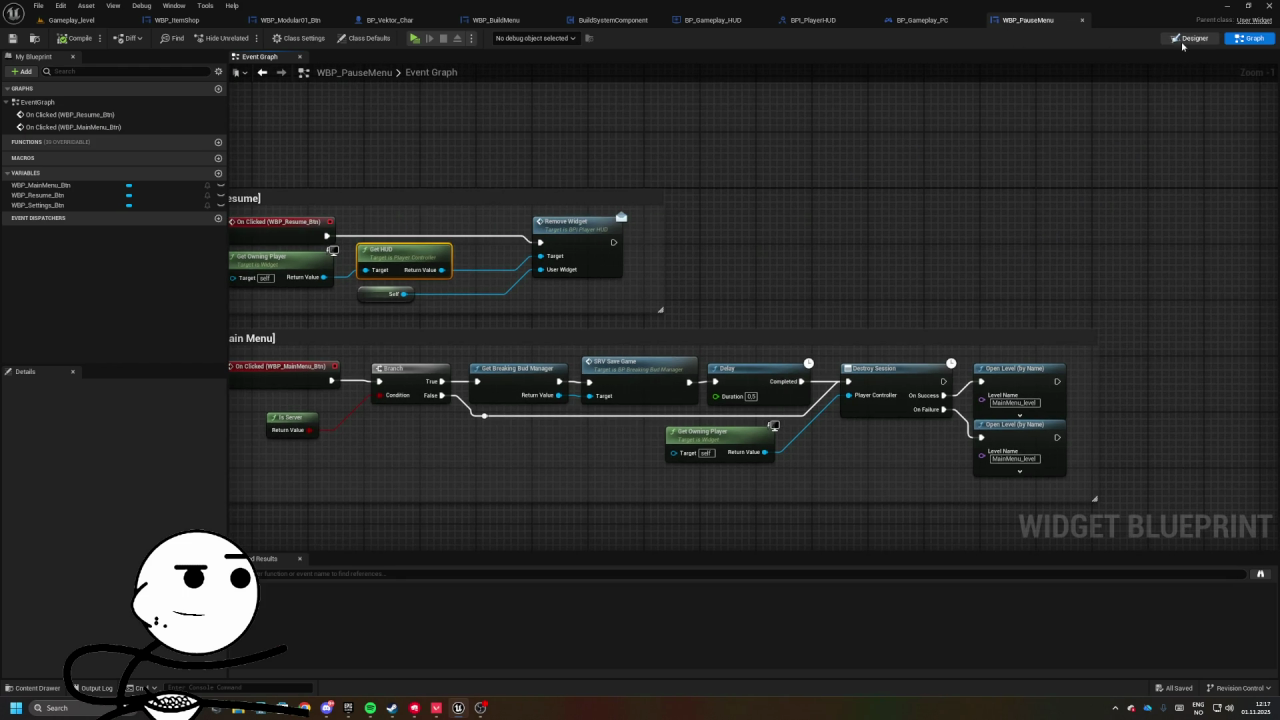
- In the pause menu Designer, reselect the Size Box and compile the blueprint
click(1192, 38)
scroll(700, 290, up, 5)
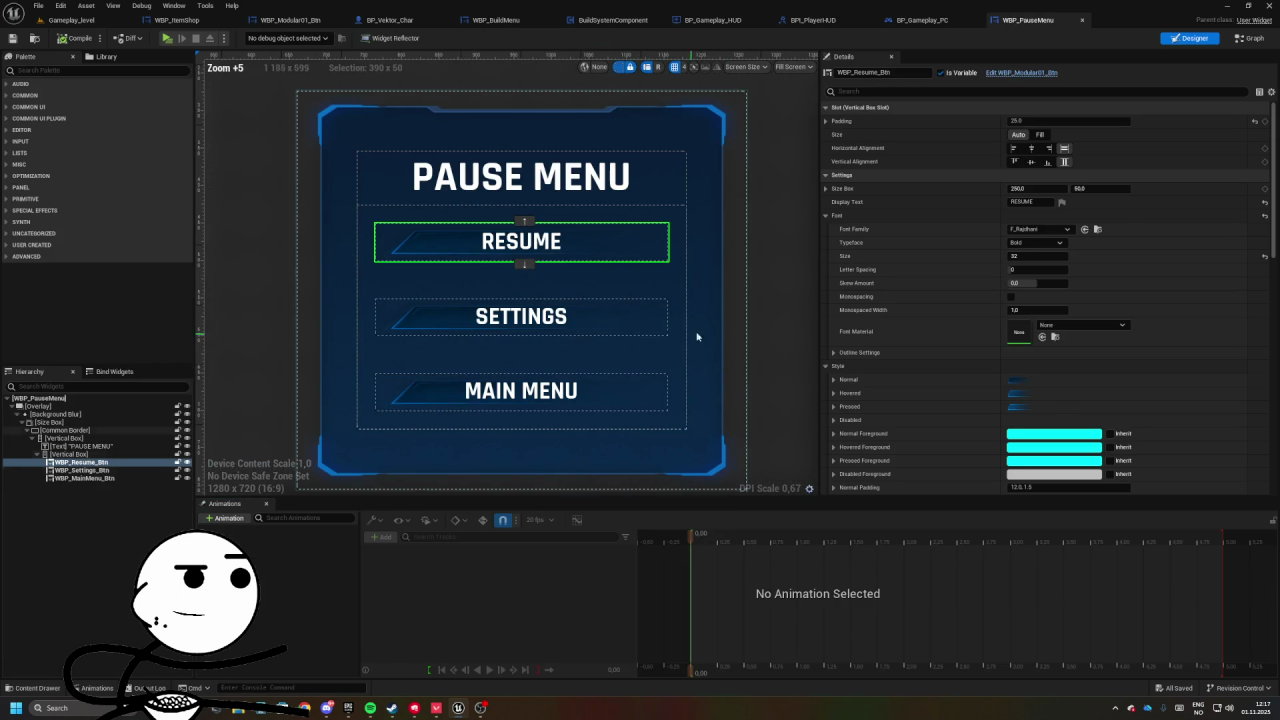
click(80, 422)
scroll(203, 98, down, 3)
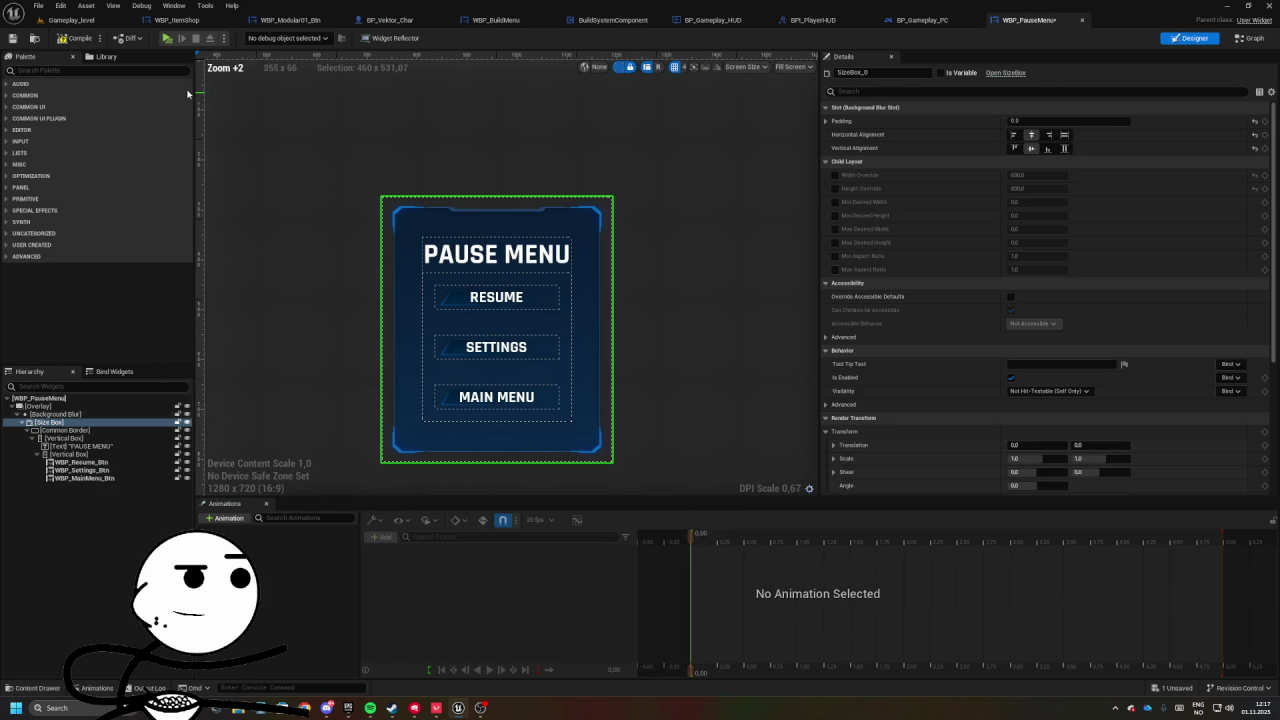
click(76, 40)
- Play-test Resume and the shop robot's stock panel, then close the preview and return to Gameplay_level
click(167, 38)
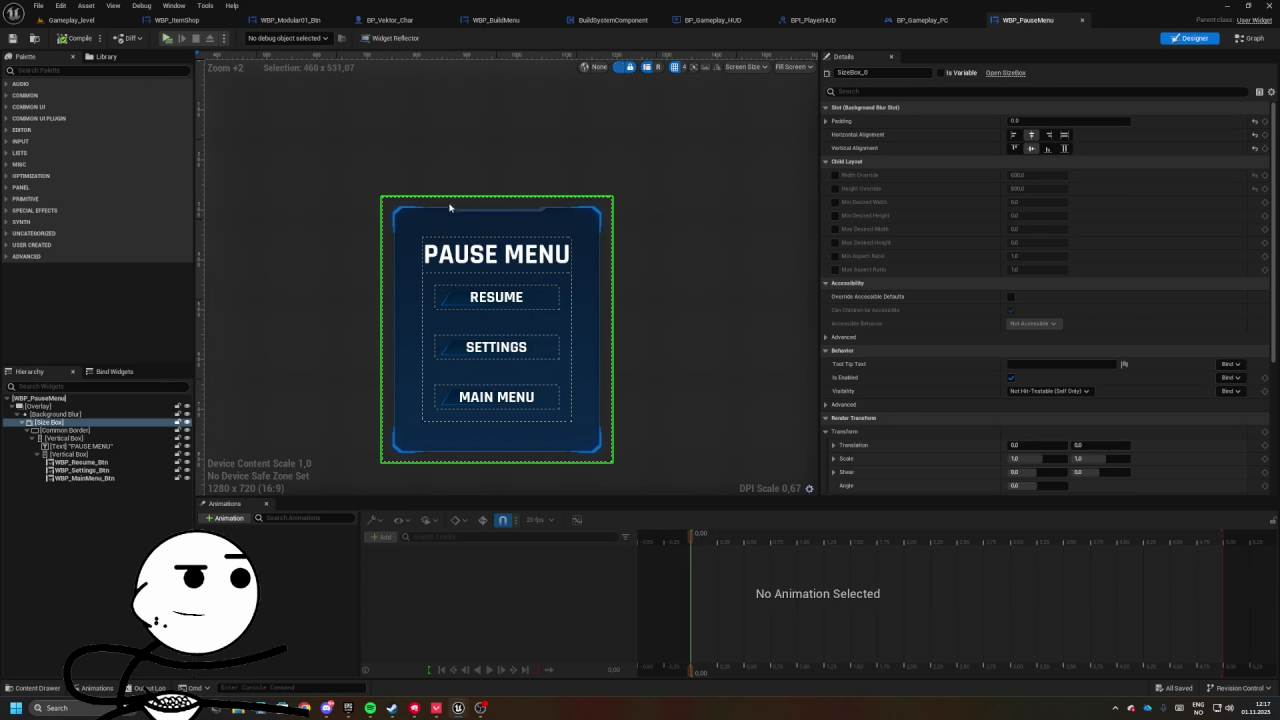
key(Escape)
click(665, 318)
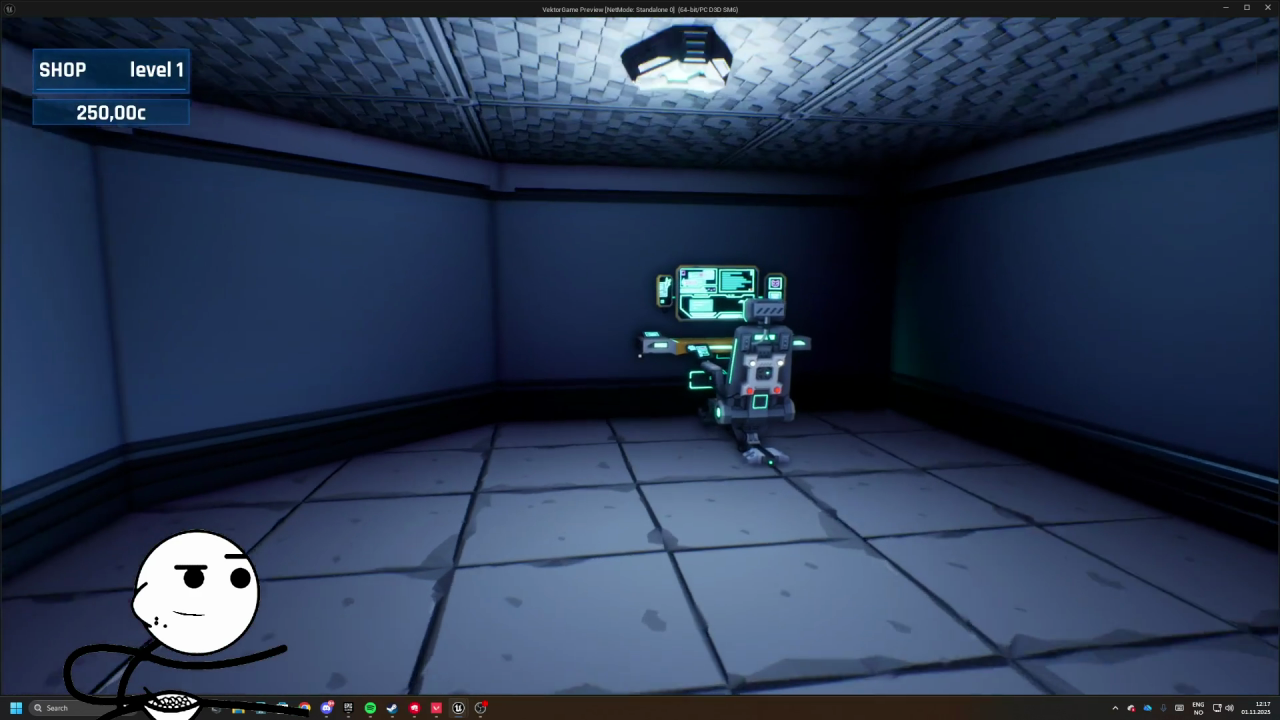
click(640, 357)
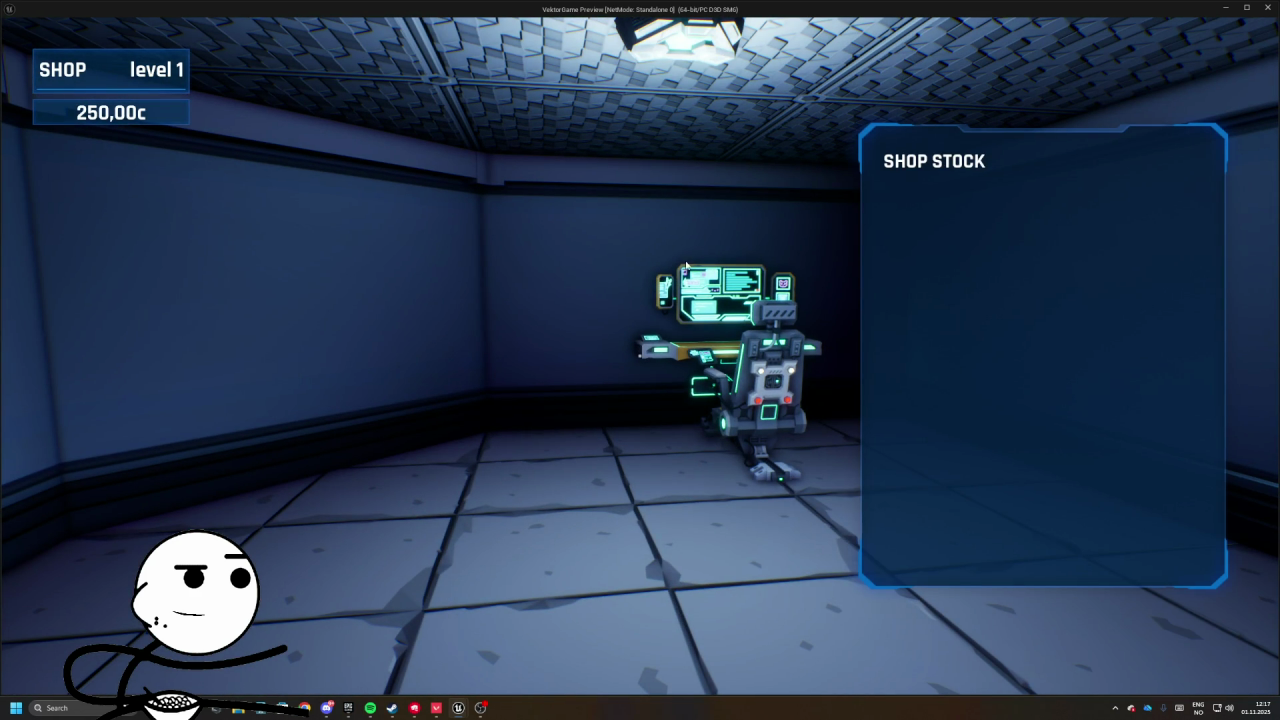
key(Escape)
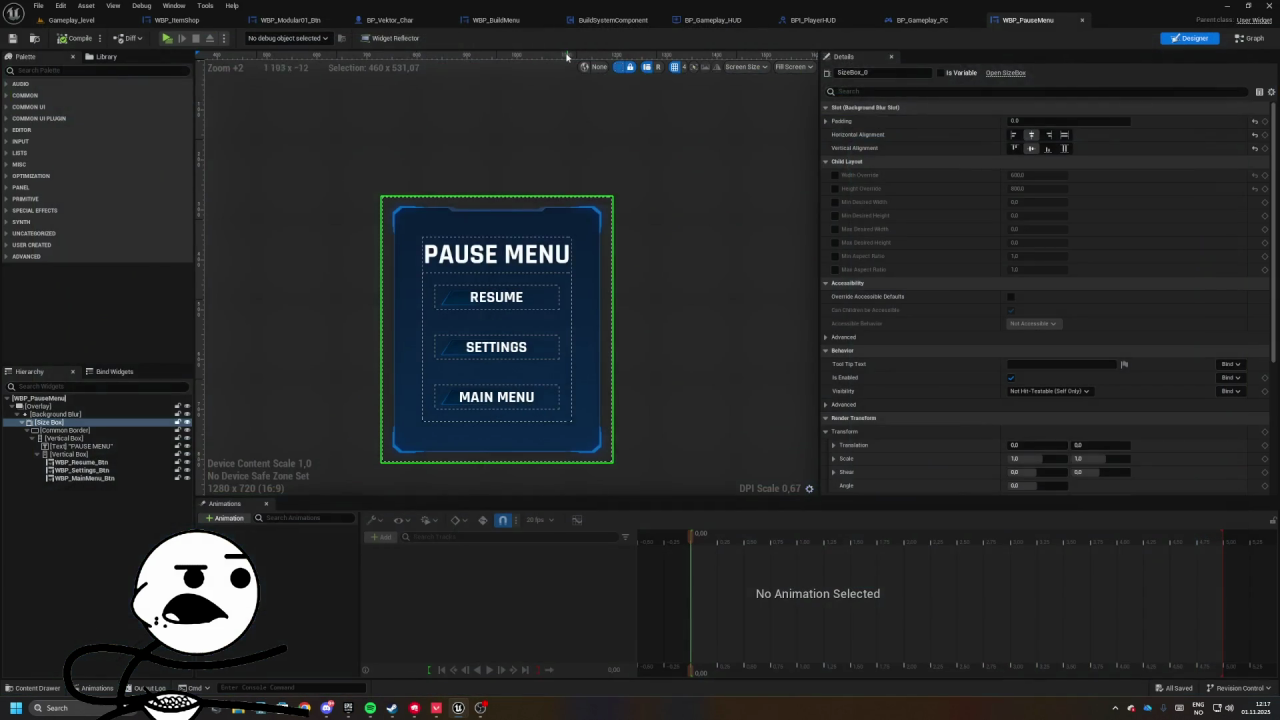
click(89, 22)
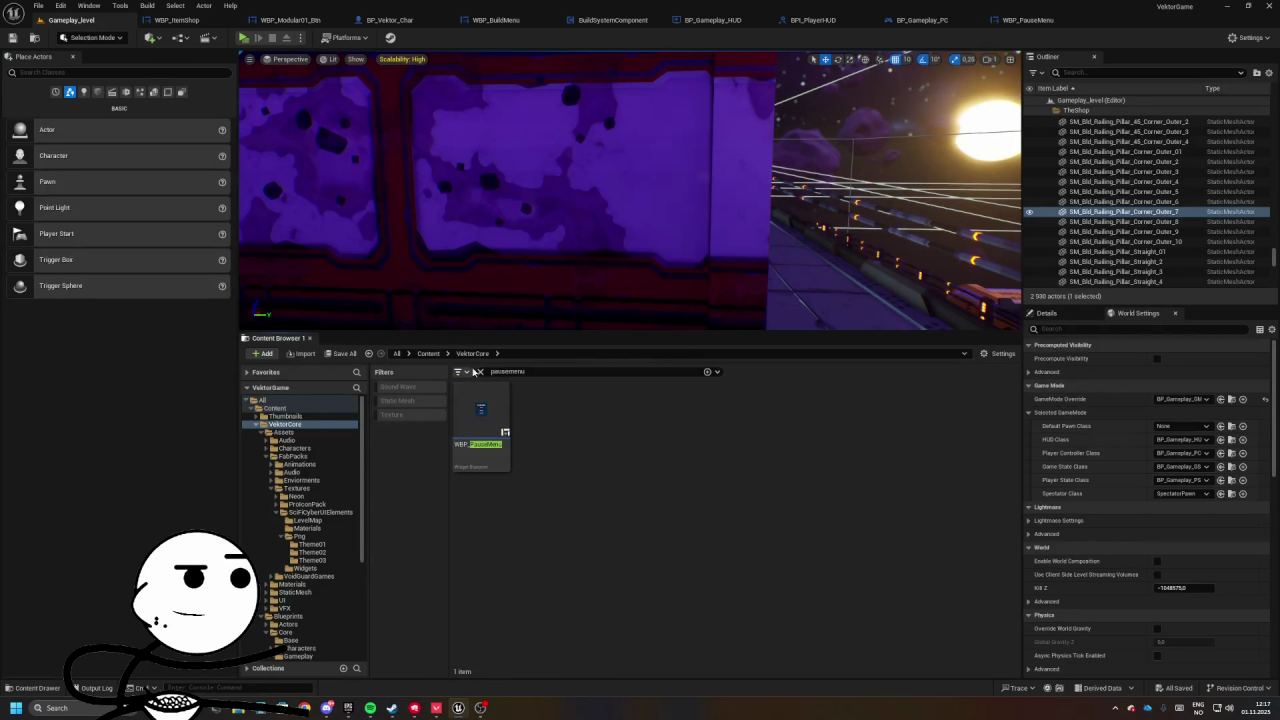
- Search the Content Browser for shopstock and open the WBP_ShopStock widget blueprint
key(BackSpace)
key(BackSpace)
key(BackSpace)
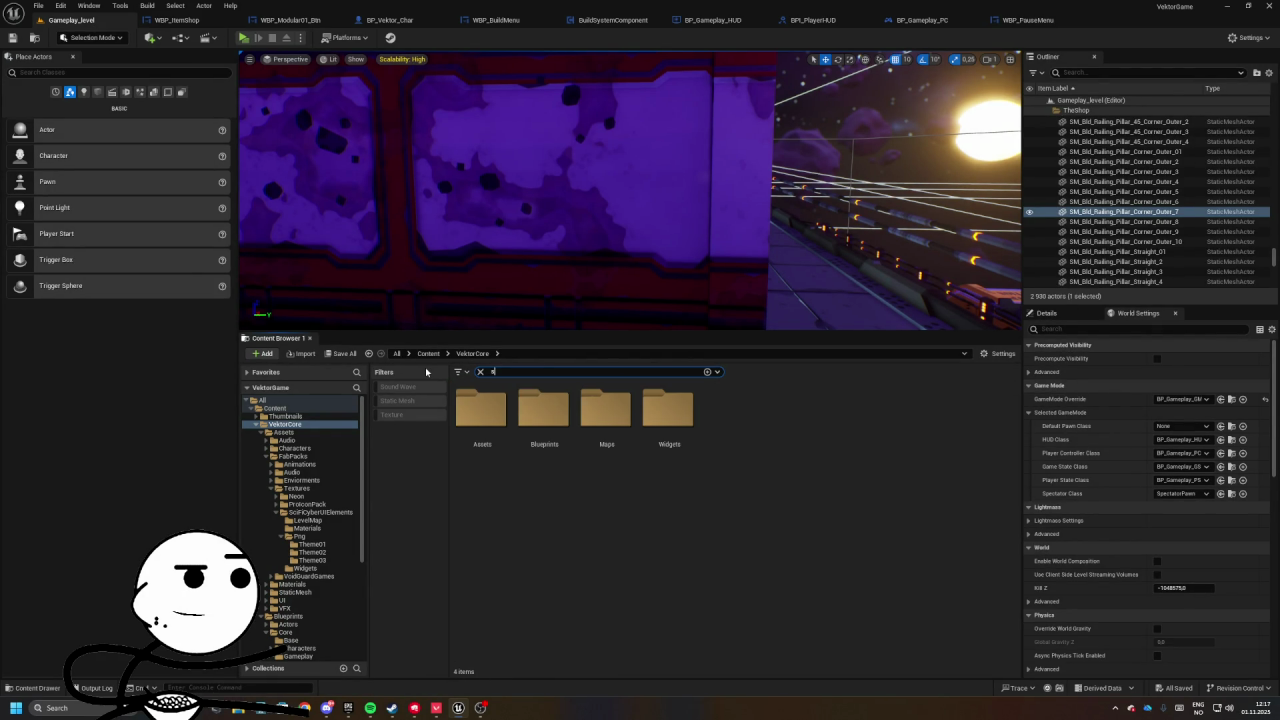
text(shopstock)
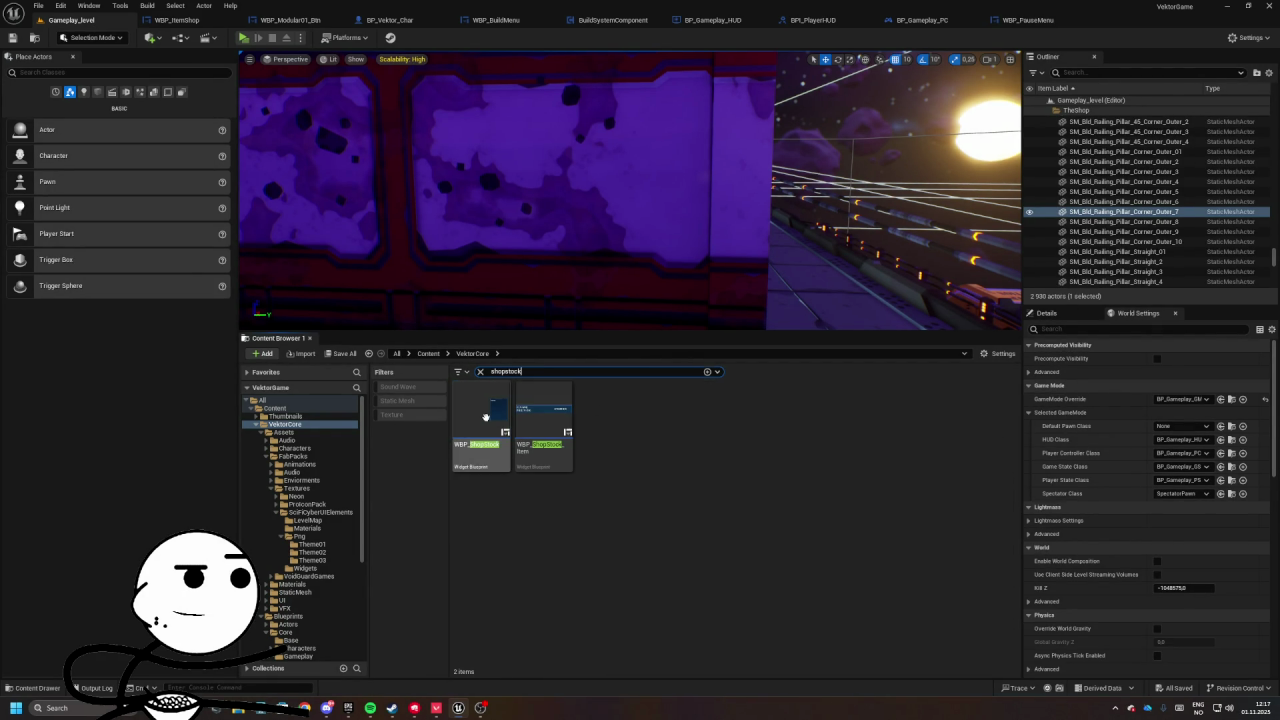
double_click(484, 420)
- Add a WBP_Modular01_Btn button to the shop layout, aligned to the bottom
click(52, 72)
text(btn)
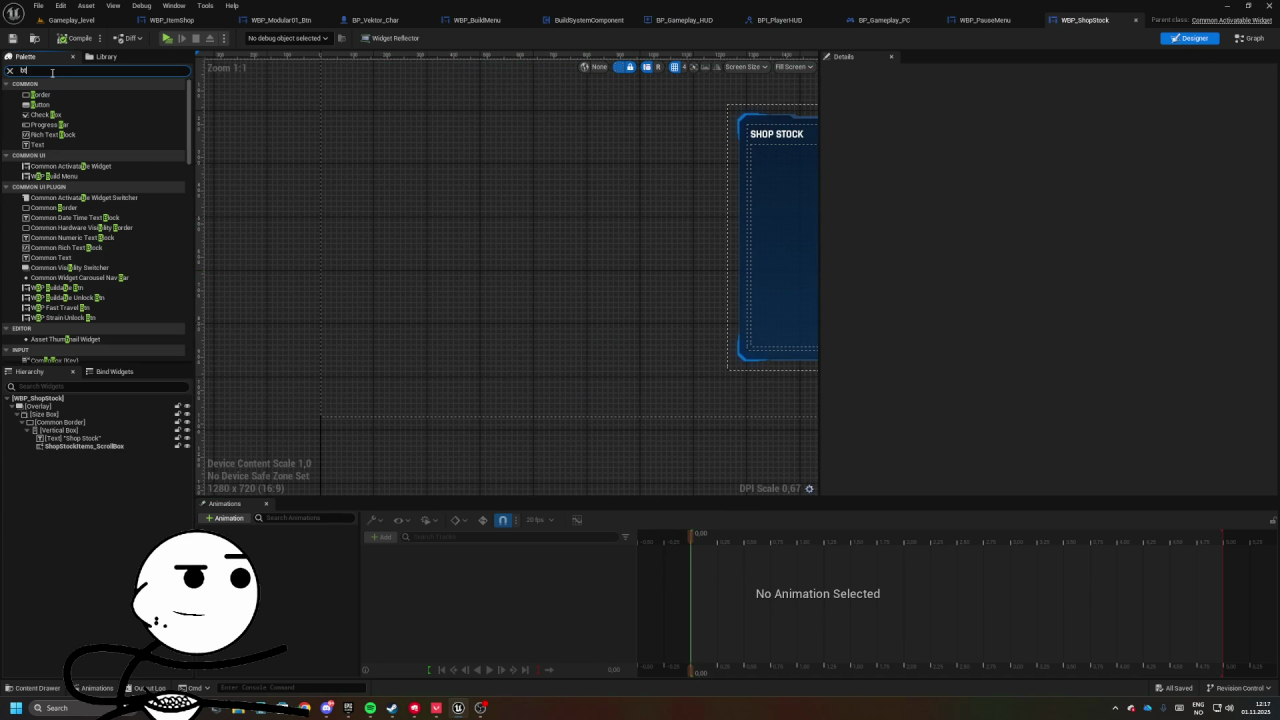
drag(65, 150, 380, 226)
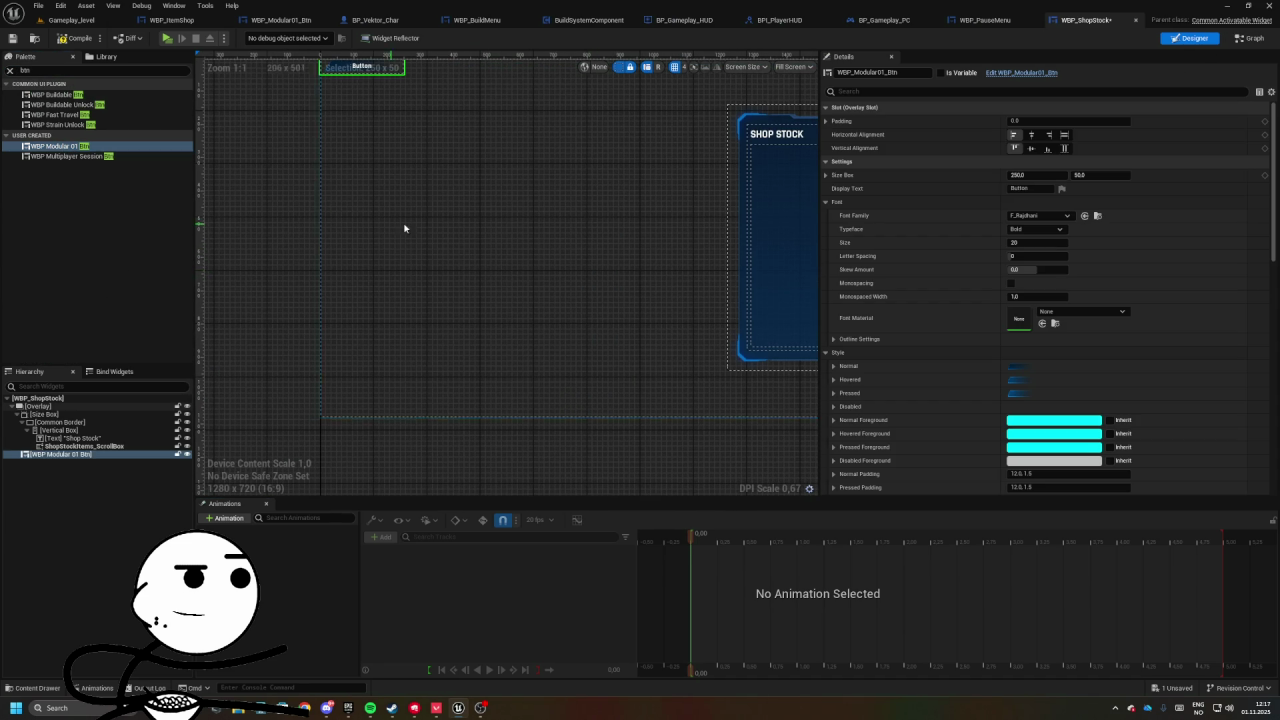
click(1046, 147)
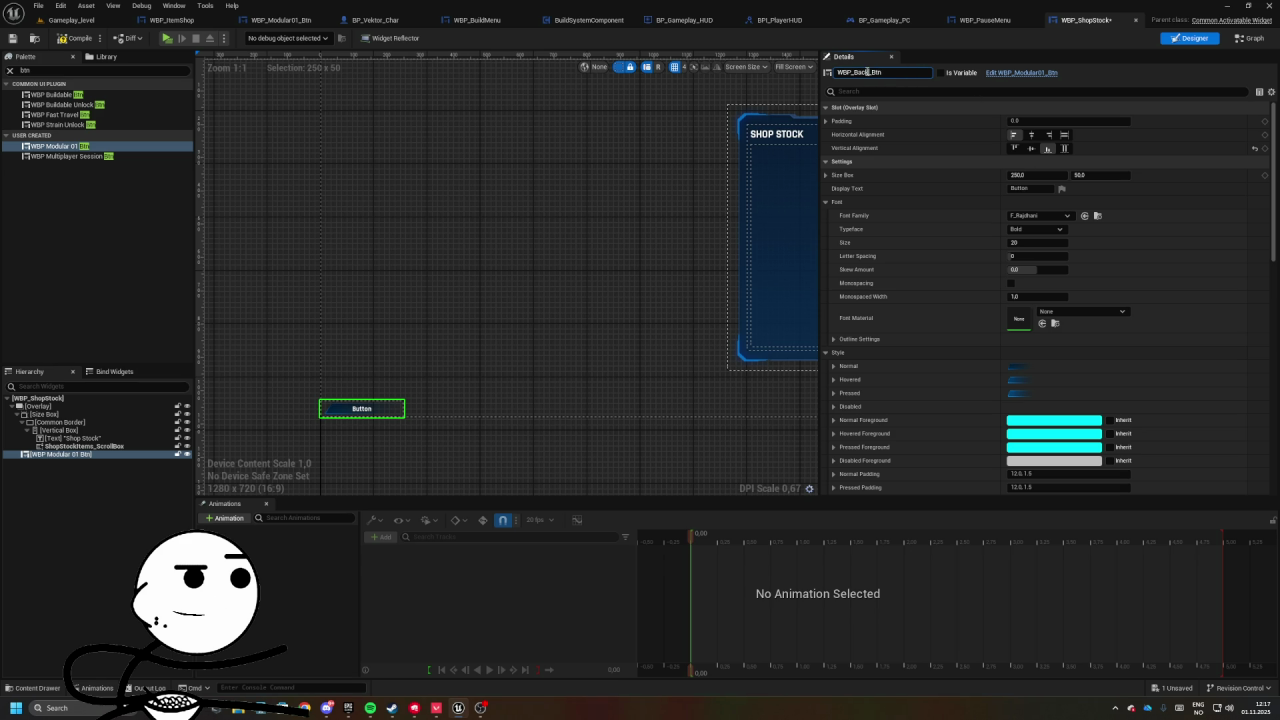
click(1035, 107)
click(1035, 121)
click(1035, 121)
click(1036, 107)
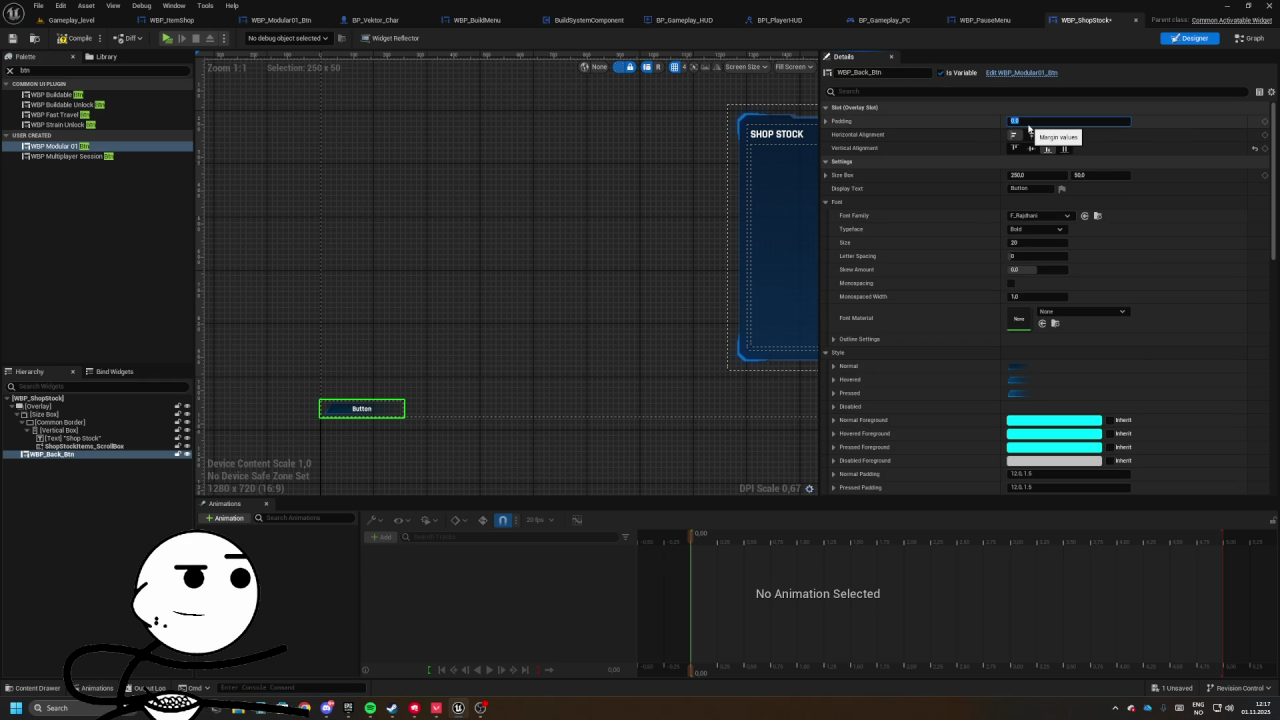
- Set the button's display text to Back and add its On Clicked event
click(1018, 188)
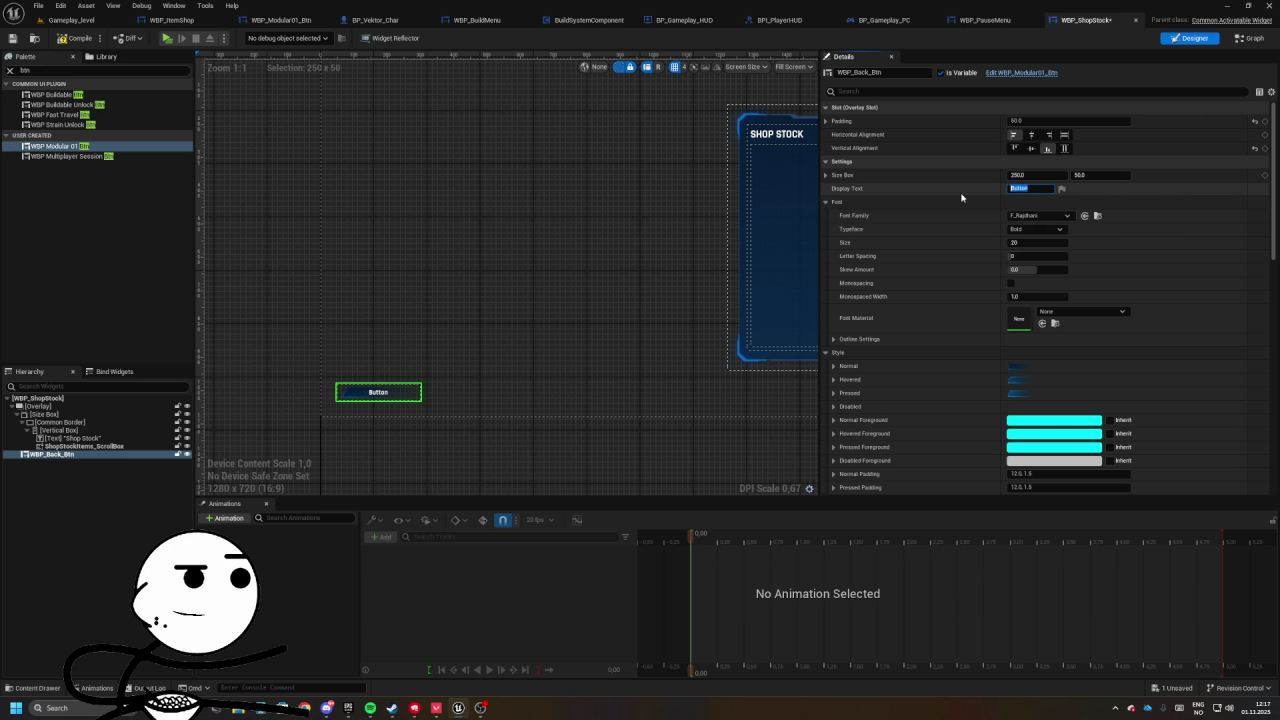
text(Back)
scroll(995, 260, down, 15)
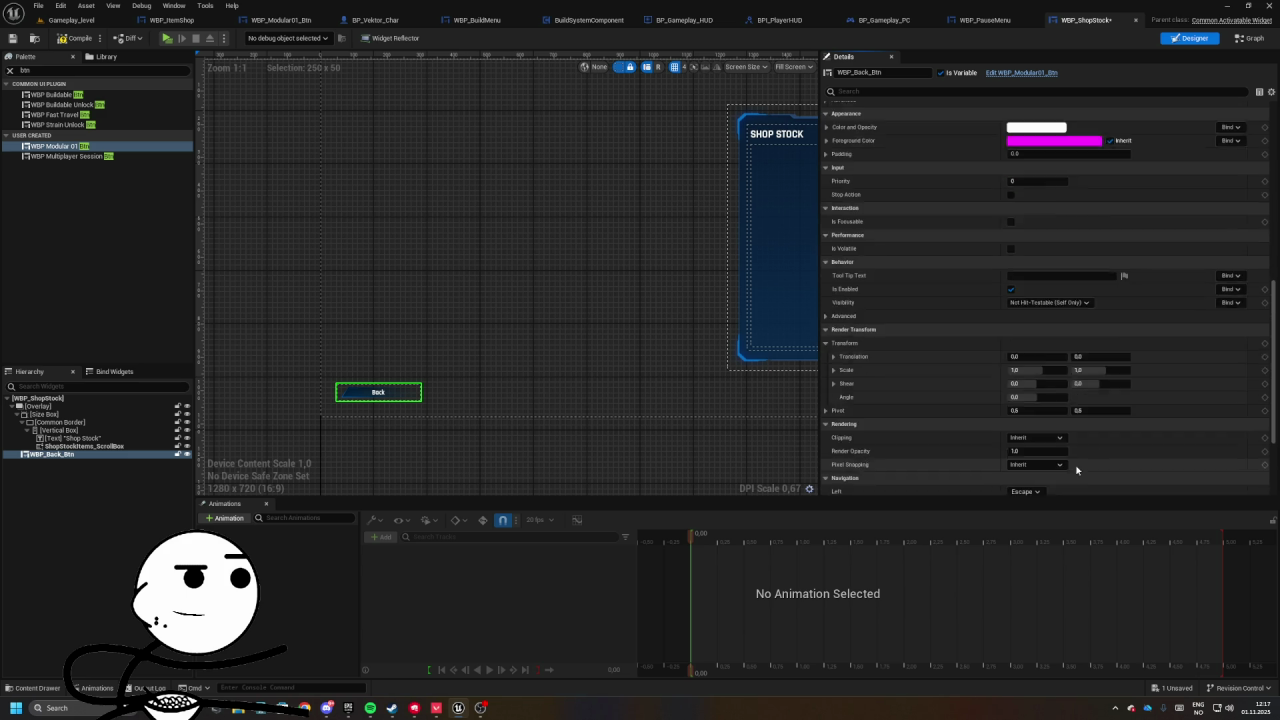
click(1055, 474)
- Add an IA_Menu_Back input event to the widget graph and show its pins
right_click(586, 344)
text(closemenu)
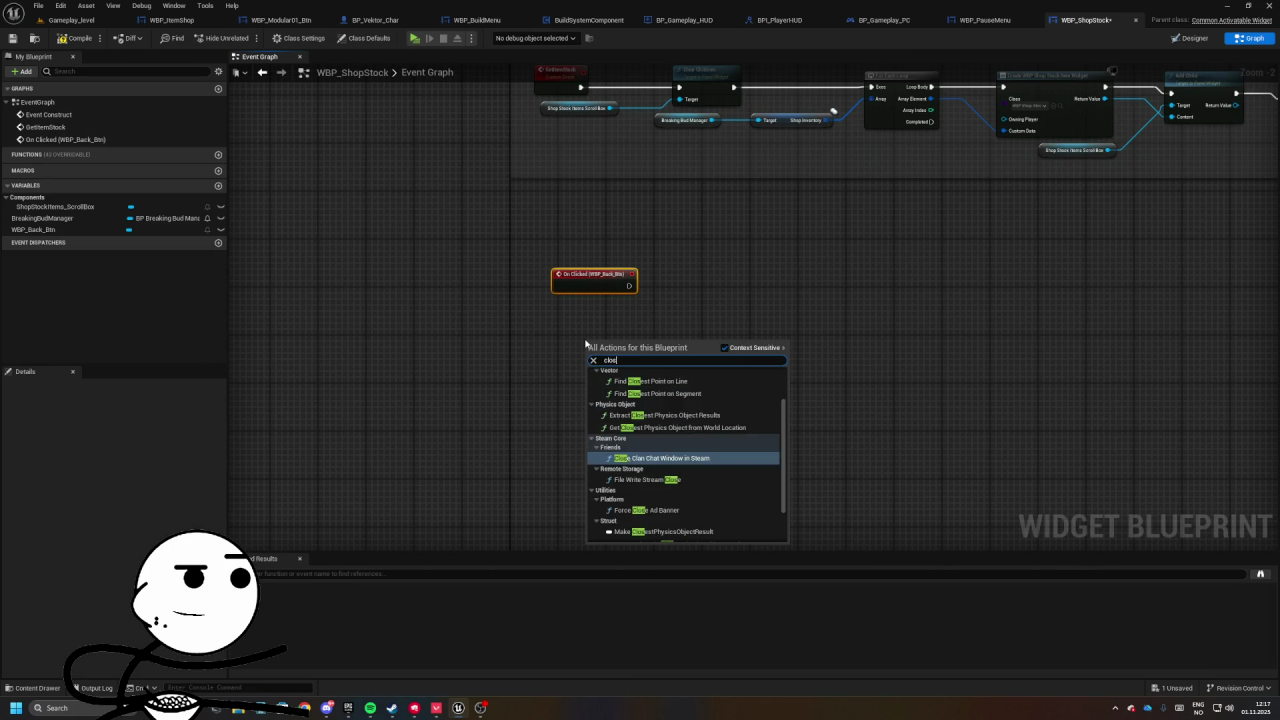
key(BackSpace)
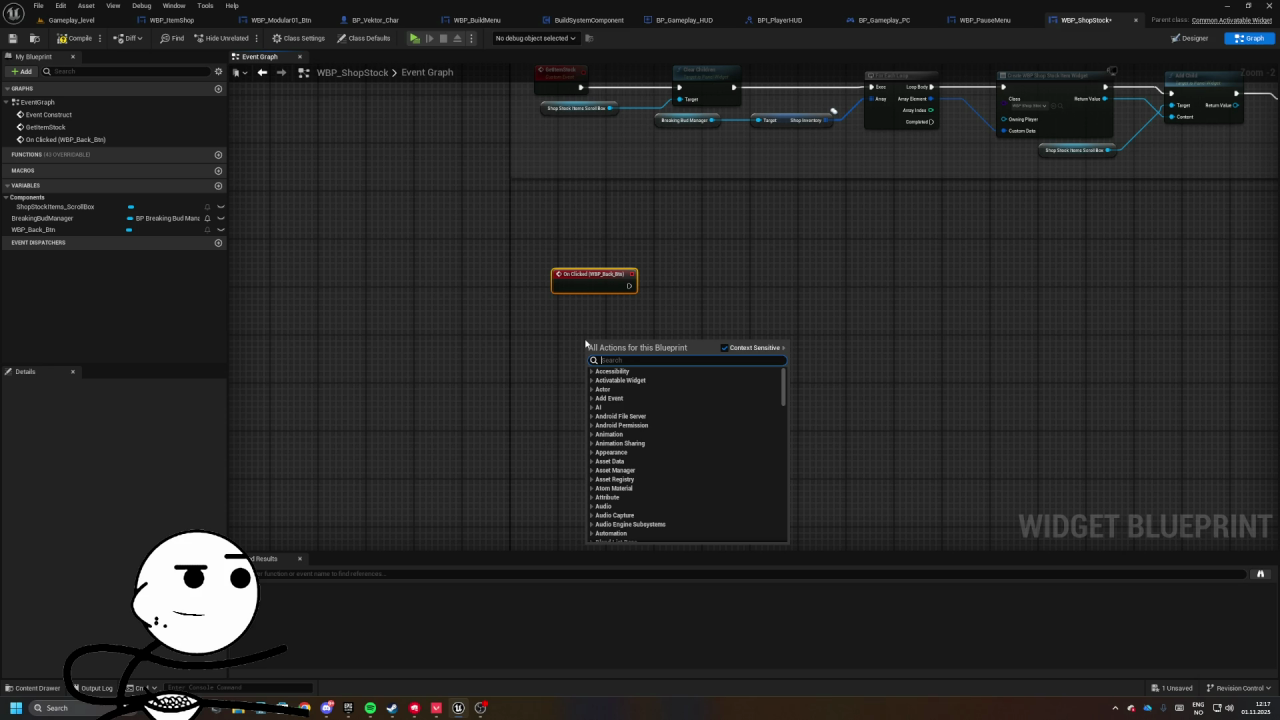
text(back)
key(BackSpace)
text(IA_)
key(Down)
key(Up)
key(Up)
key(Down)
key(Down)
key(Up)
key(Up)
key(Up)
key(Up)
key(Up)
key(Up)
key(Up)
key(Up)
key(Down)
key(Down)
key(Down)
key(Up)
key(Up)
key(Return)
scroll(586, 346, up, 2)
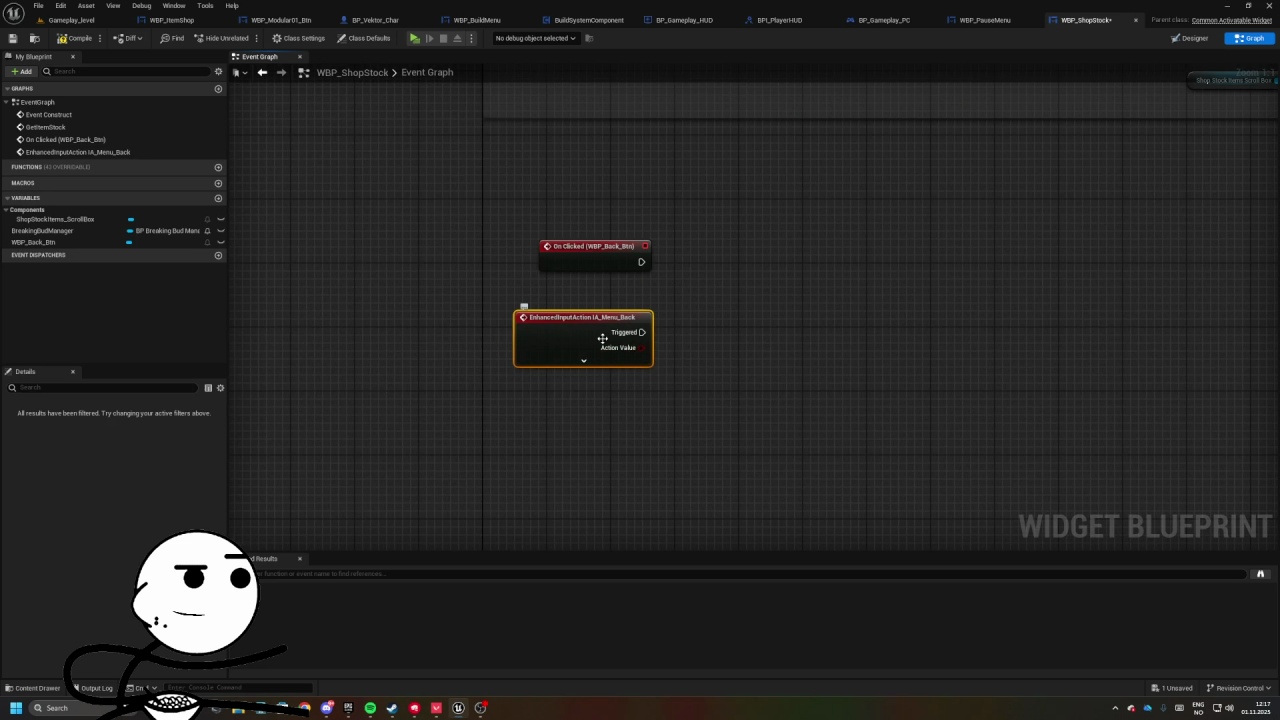
click(583, 360)
- Add a Get Owning Player node feeding a Get HUD node
drag(533, 286, 691, 305)
click(646, 349)
right_click(590, 487)
text(get owning)
key(Return)
mouse_move(680, 497)
mouse_down()
mouse_move(613, 497)
mouse_move(688, 514)
mouse_up()
text(get hud)
key(Return)
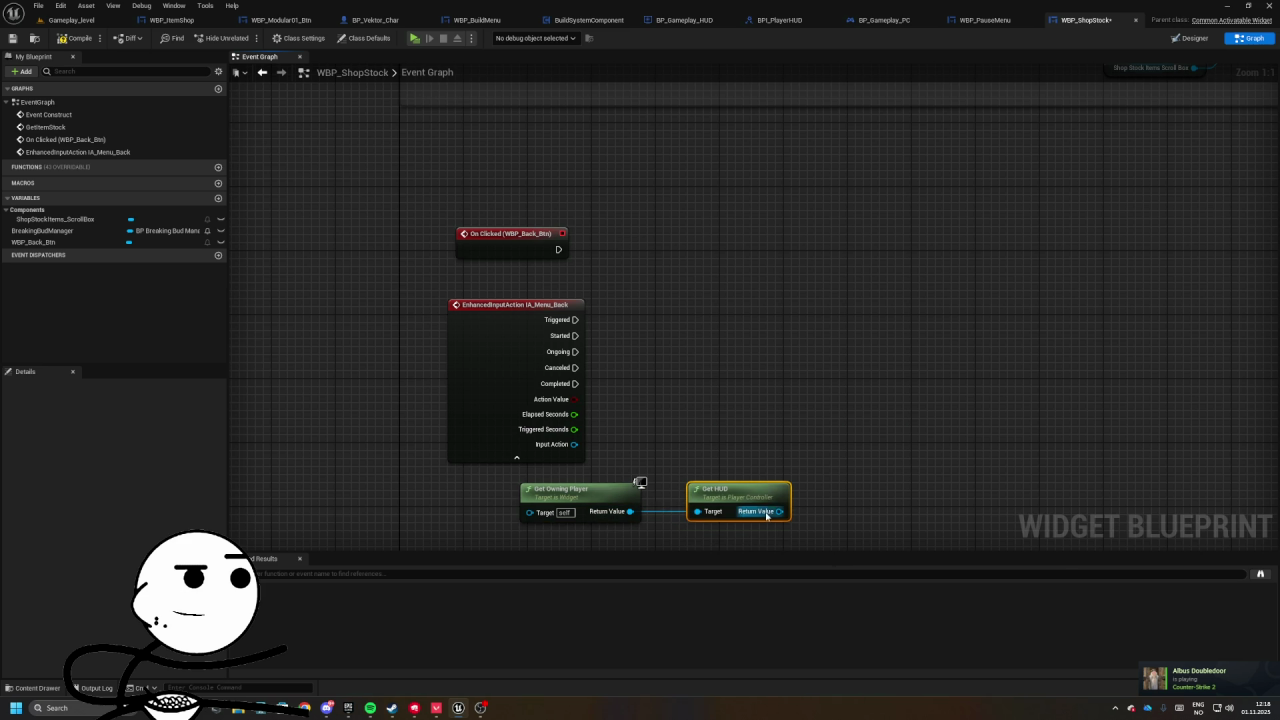
- Call Remove Widget on the HUD with Self as the widget to remove
drag(766, 512, 862, 452)
text(remove m)
key(BackSpace)
text(w)
key(Return)
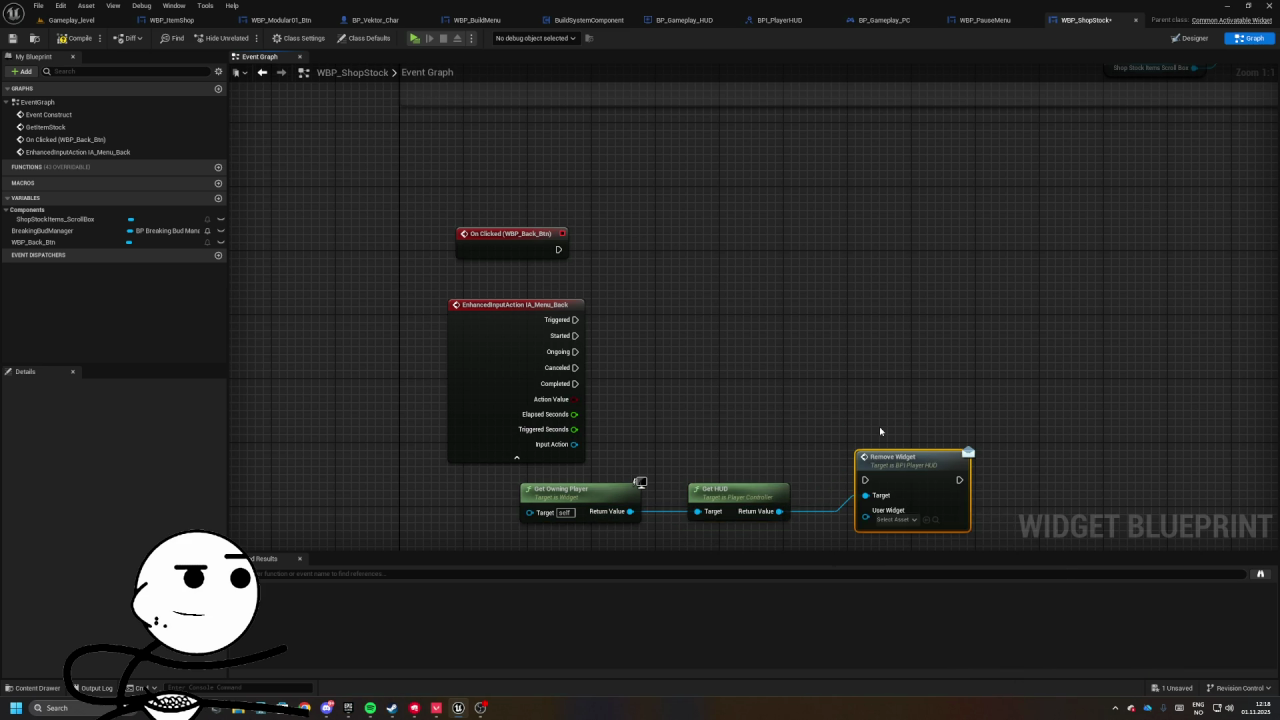
drag(887, 436, 765, 474)
text(self)
key(Return)
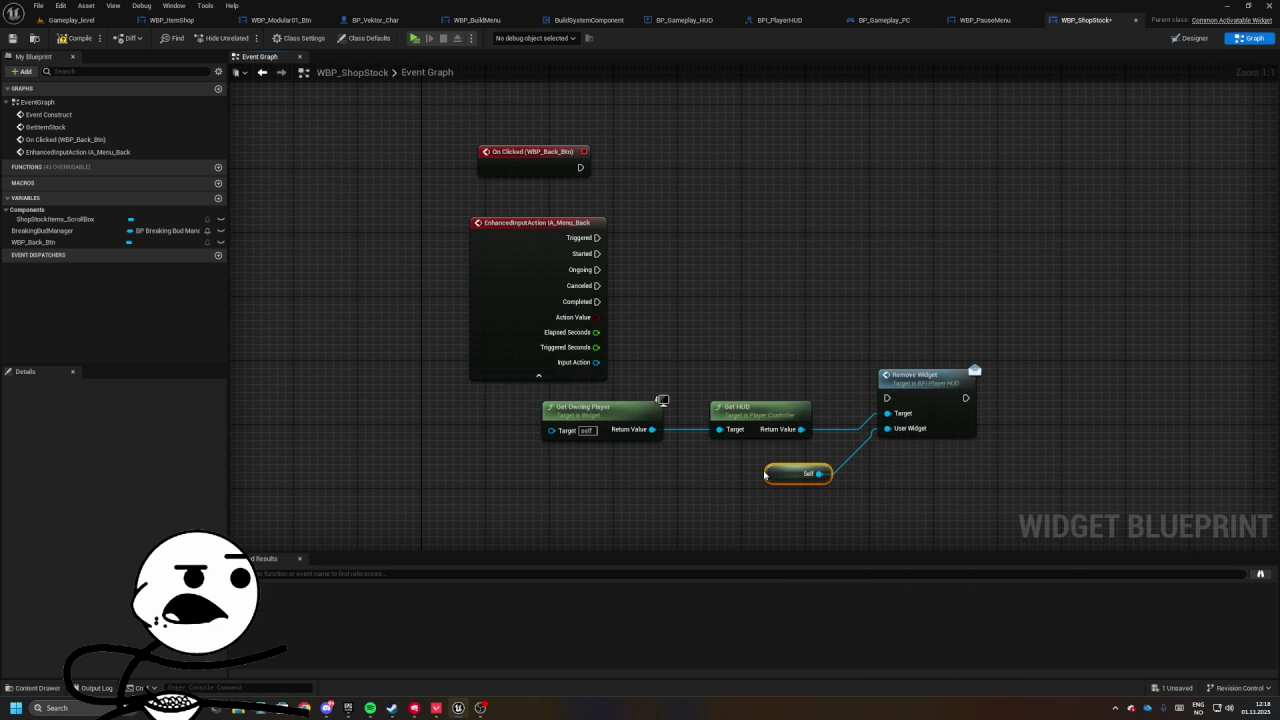
- Wire the Back click event to Remove Widget and gather the back-logic nodes together
click(694, 391)
mouse_move(534, 309)
mouse_down()
mouse_move(823, 453)
mouse_move(517, 227)
mouse_up()
click(505, 280)
click(505, 431)
drag(455, 410, 880, 522)
mouse_move(850, 401)
mouse_down()
mouse_move(819, 275)
mouse_move(782, 290)
mouse_move(776, 205)
mouse_up()
click(782, 290)
drag(413, 145, 956, 485)
- Wrap the back-logic nodes in a comment titled [Back] and review the event graph
key(c)
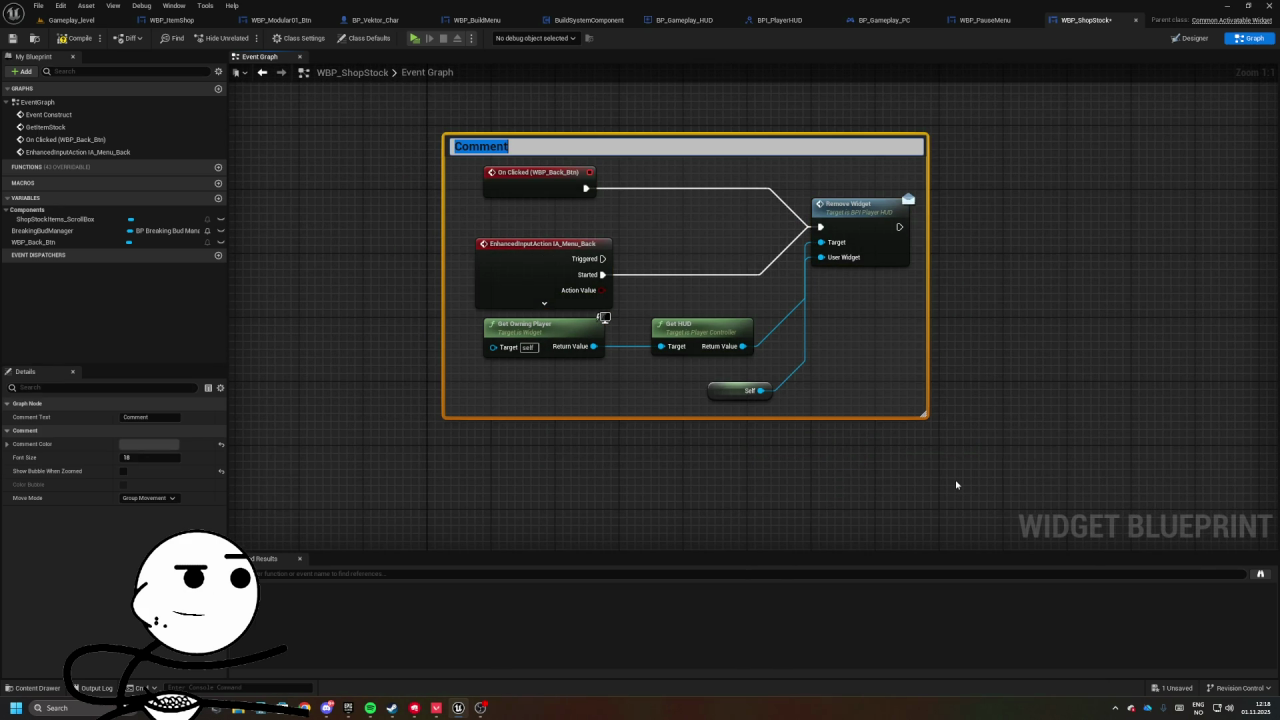
text([Back])
key(Return)
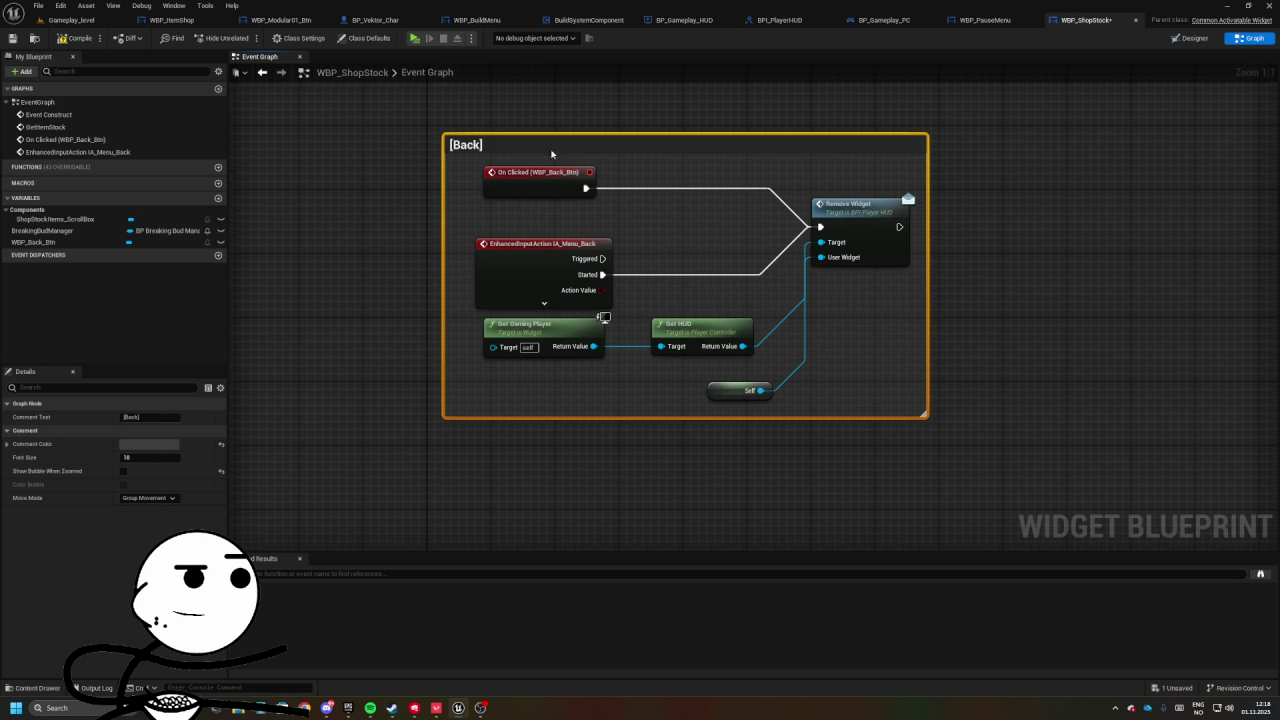
scroll(578, 197, down, 2)
drag(521, 303, 511, 267)
click(418, 213)
drag(418, 213, 375, 314)
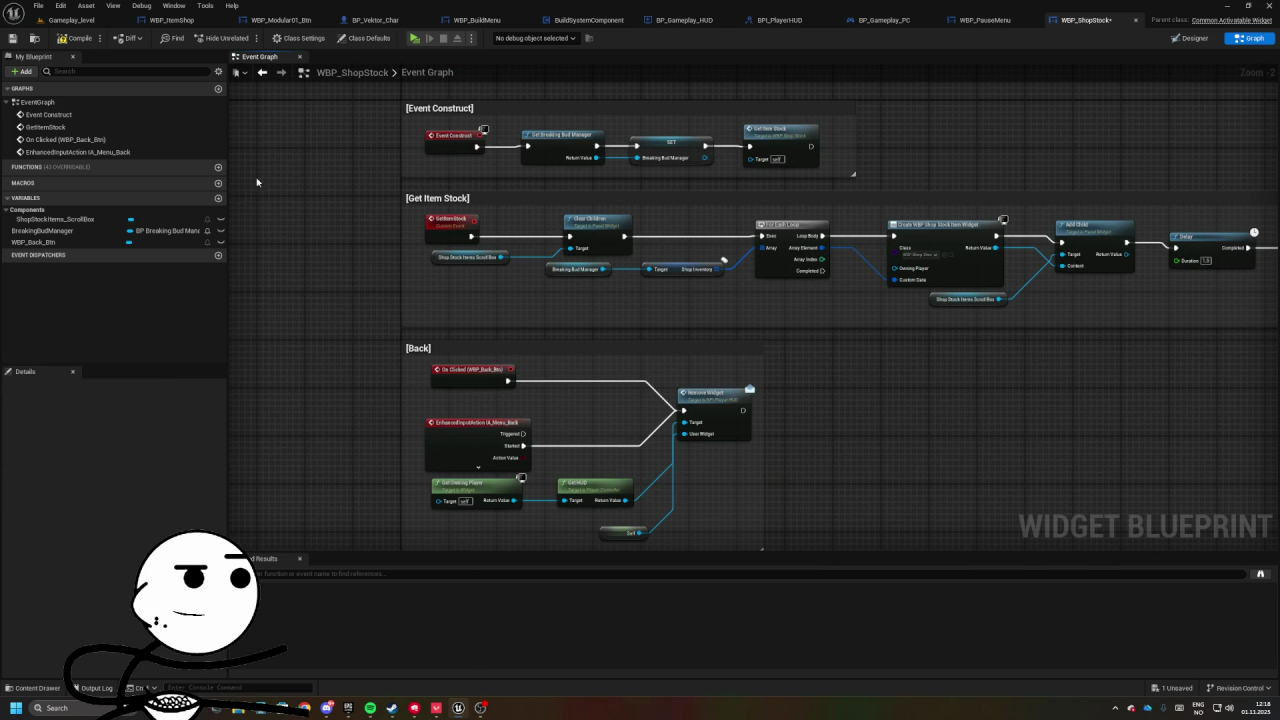
mouse_move(485, 151)
mouse_down()
mouse_move(485, 254)
mouse_move(462, 109)
mouse_move(469, 318)
mouse_up()
mouse_move(397, 311)
mouse_down()
mouse_move(585, 258)
mouse_move(538, 233)
mouse_up()
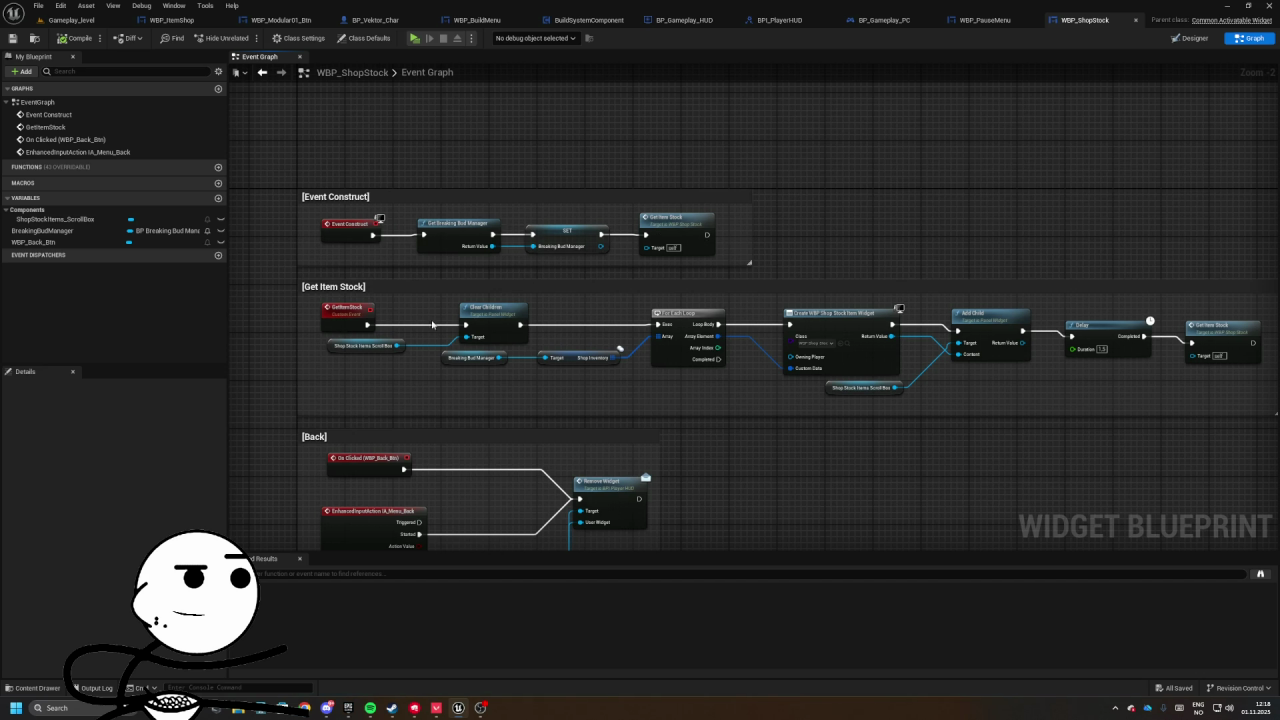
drag(472, 320, 482, 292)
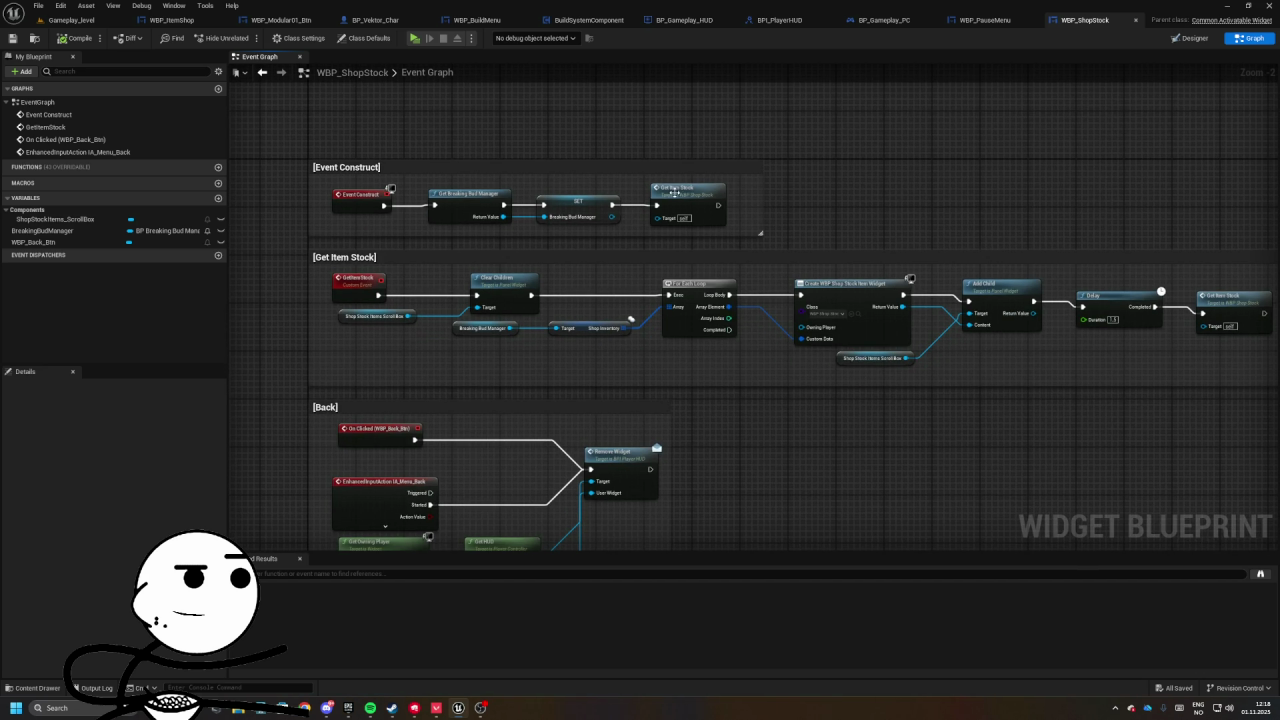
- Check the Get Item Stock nodes, save WBP_ShopStock, and return to BP_Gameplay_PC
click(714, 214)
drag(714, 214, 750, 253)
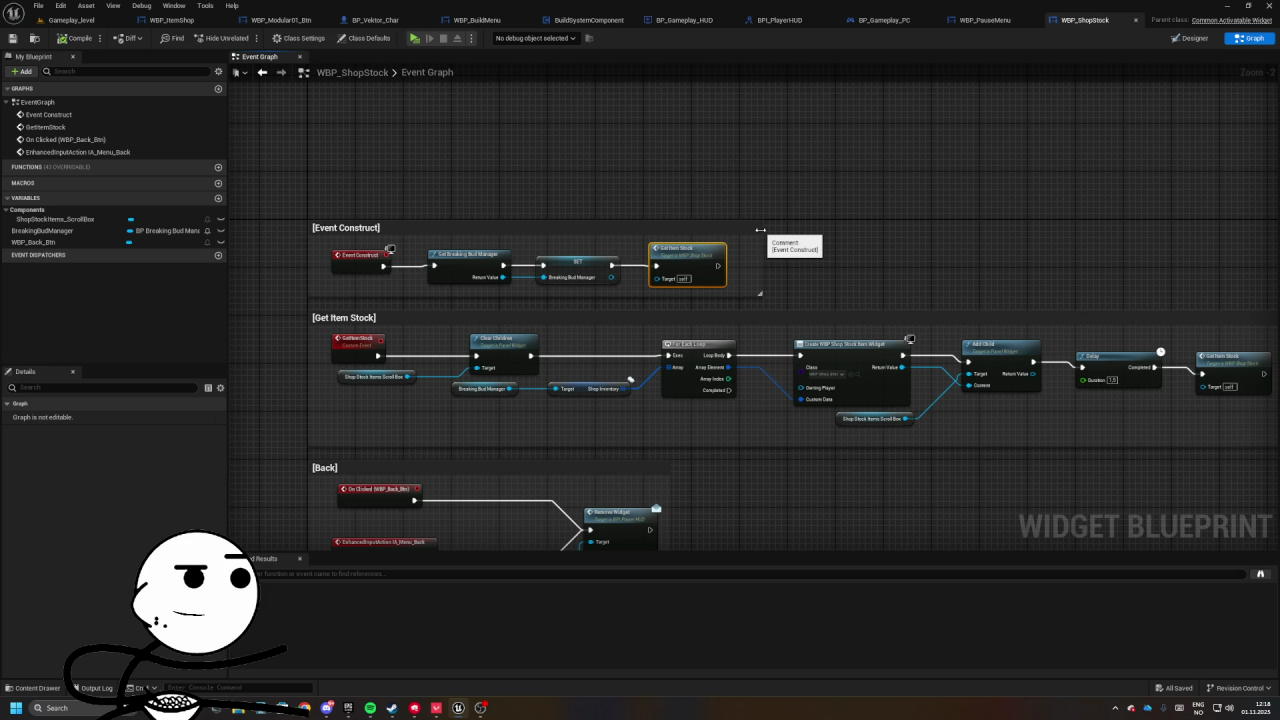
click(760, 230)
drag(586, 194, 368, 180)
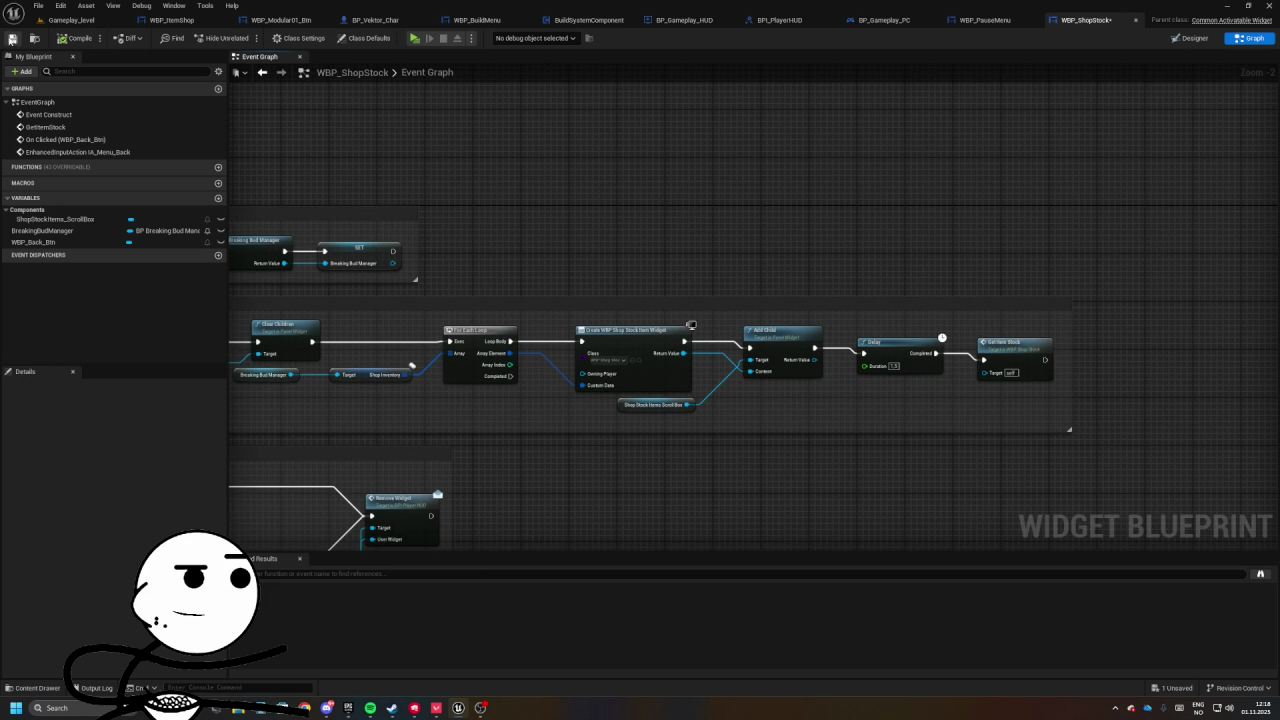
click(985, 20)
click(884, 20)
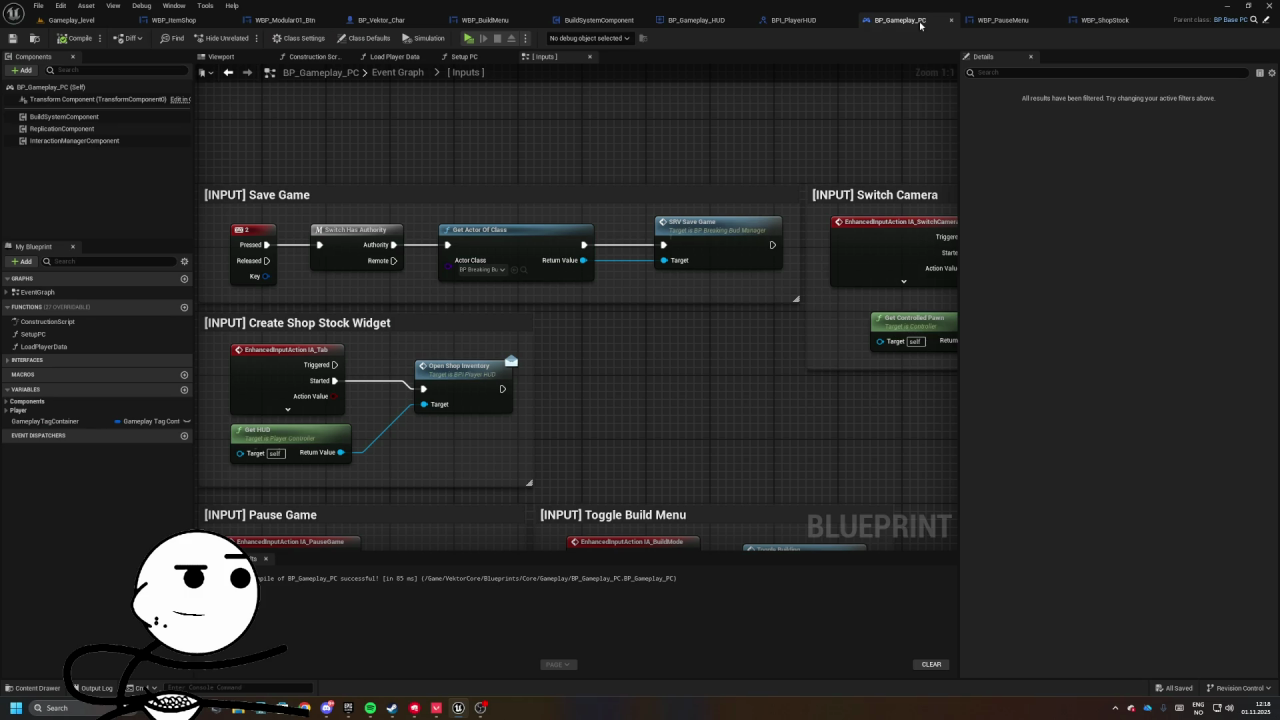
- Open BP_Gameplay_HUD's event graph and move Add Menu to Pool right to make room
click(698, 20)
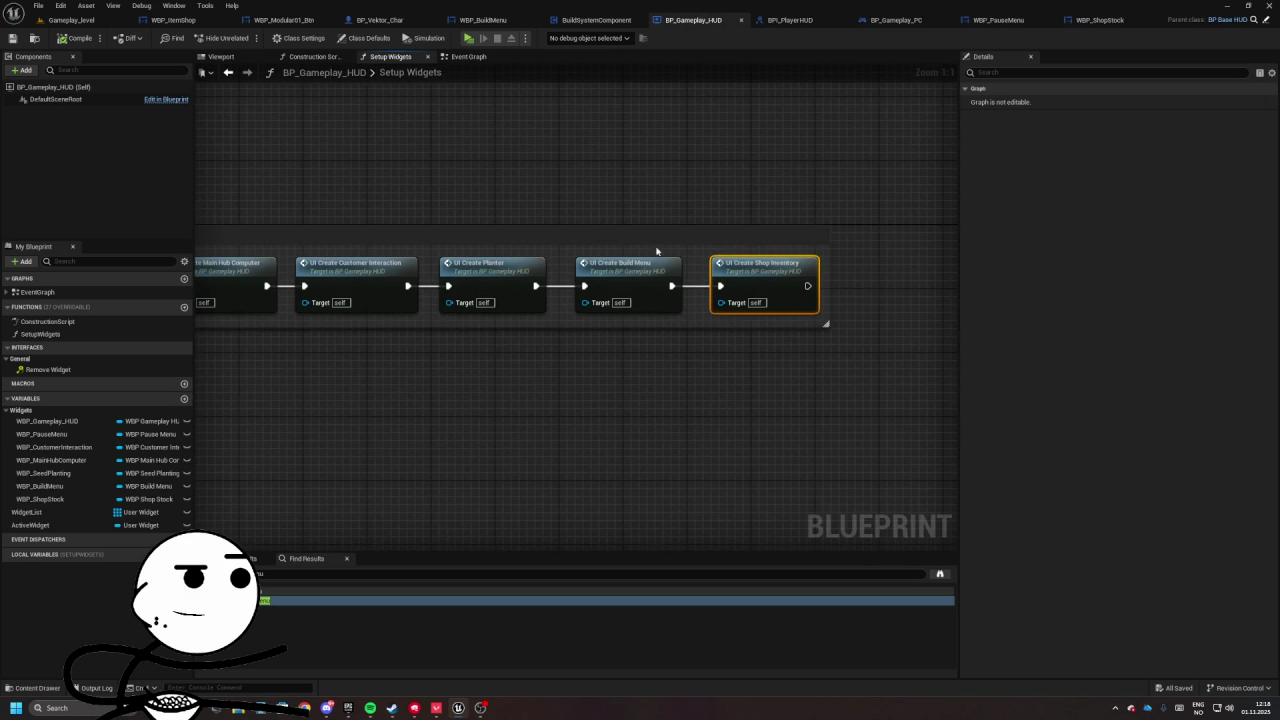
click(468, 56)
scroll(349, 314, down, 10)
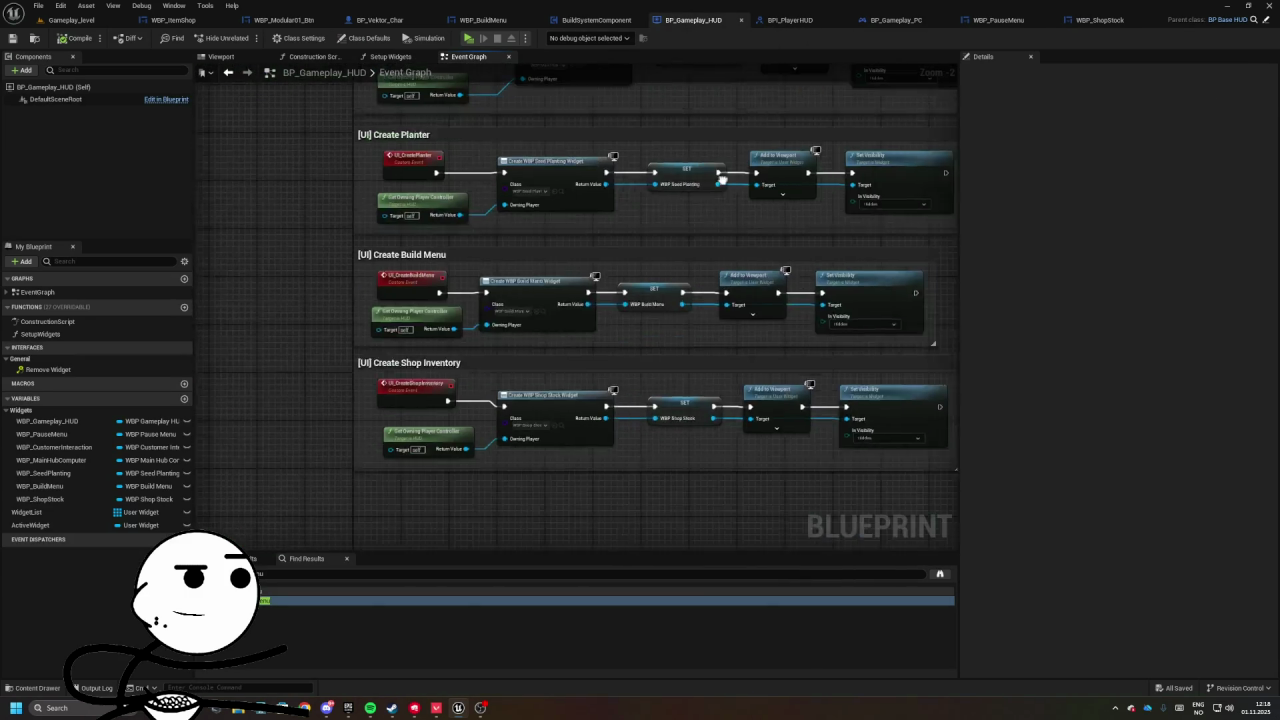
scroll(349, 314, down, 5)
scroll(563, 337, up, 2)
drag(560, 281, 740, 281)
- Call Get Item Stock on WBP Shop Stock before Add Menu to Pool, compile, and launch a preview
drag(405, 363, 508, 336)
text(get item stock)
key(Return)
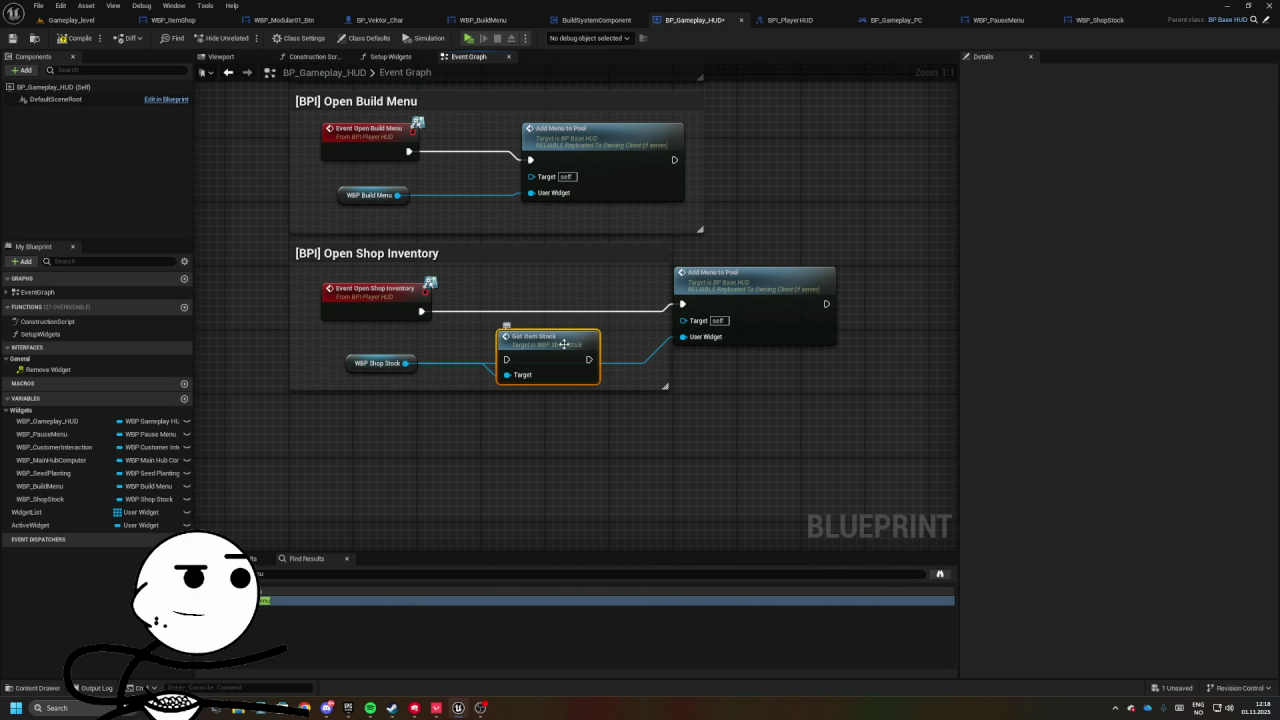
drag(666, 277, 631, 284)
drag(574, 315, 643, 316)
click(79, 38)
click(468, 38)
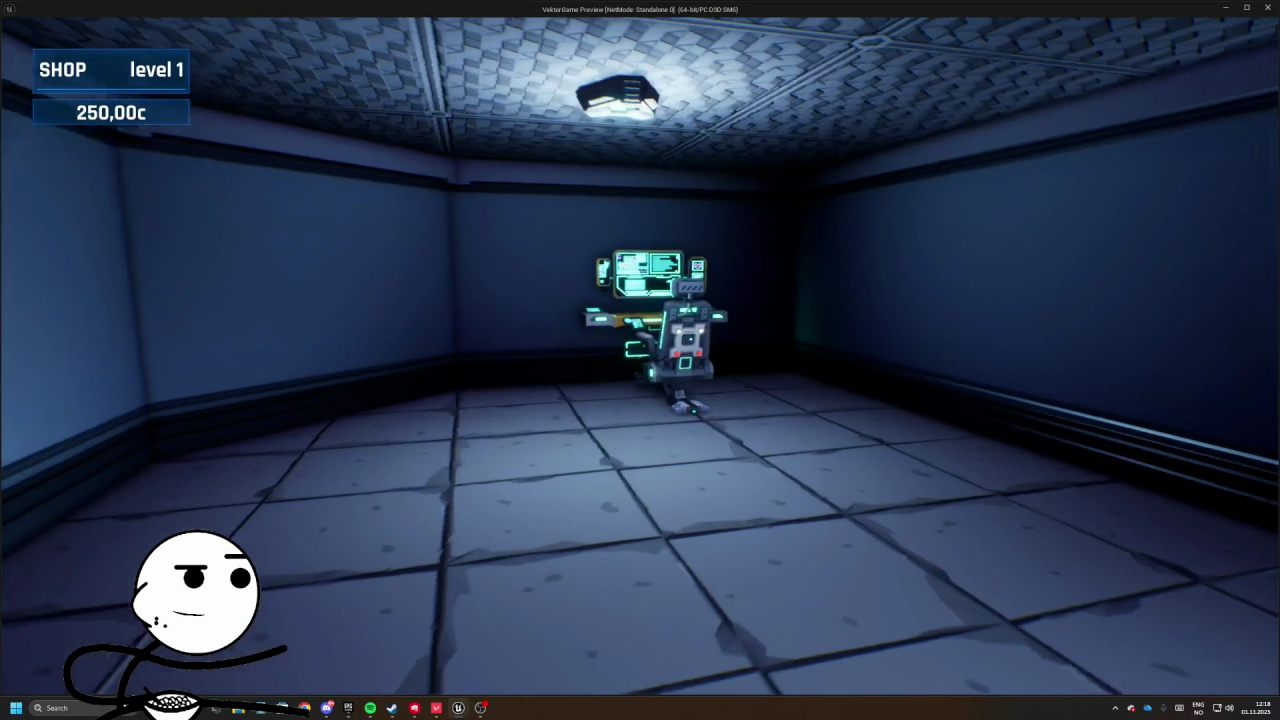
- Pick the Planter Crate from the Build Menu and start the business day at the shop computer
key(b)
click(346, 231)
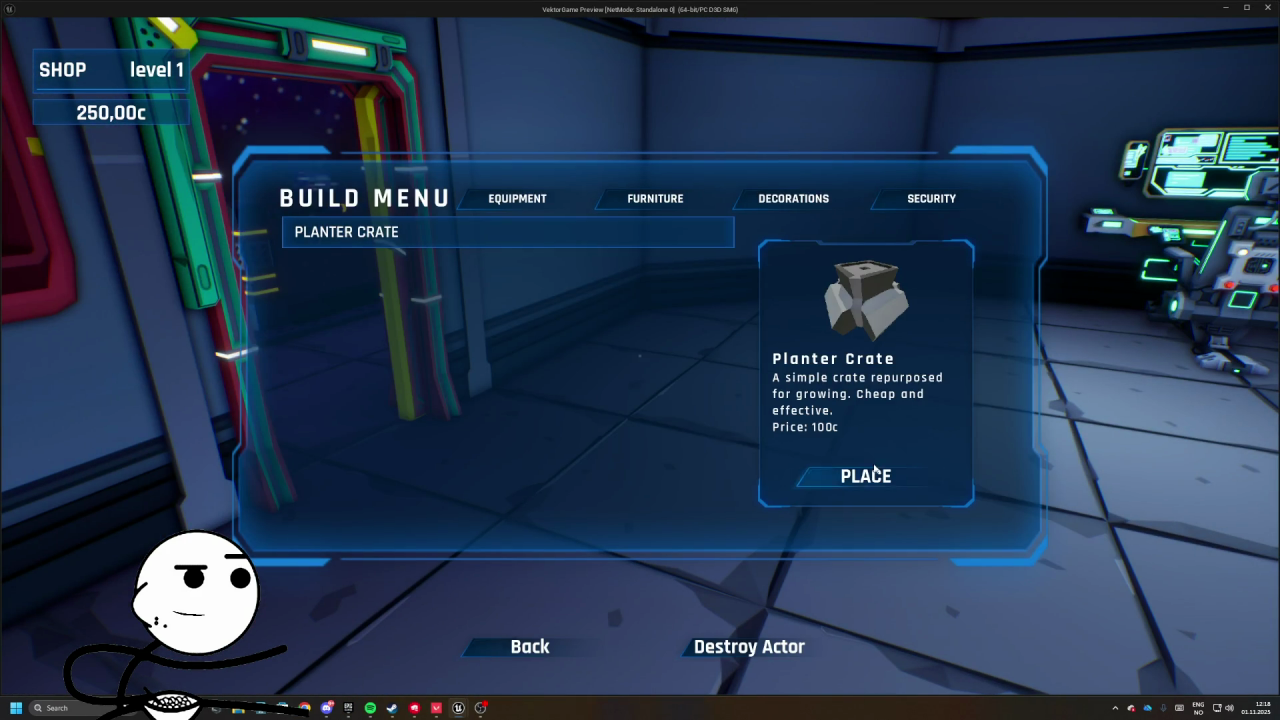
click(866, 474)
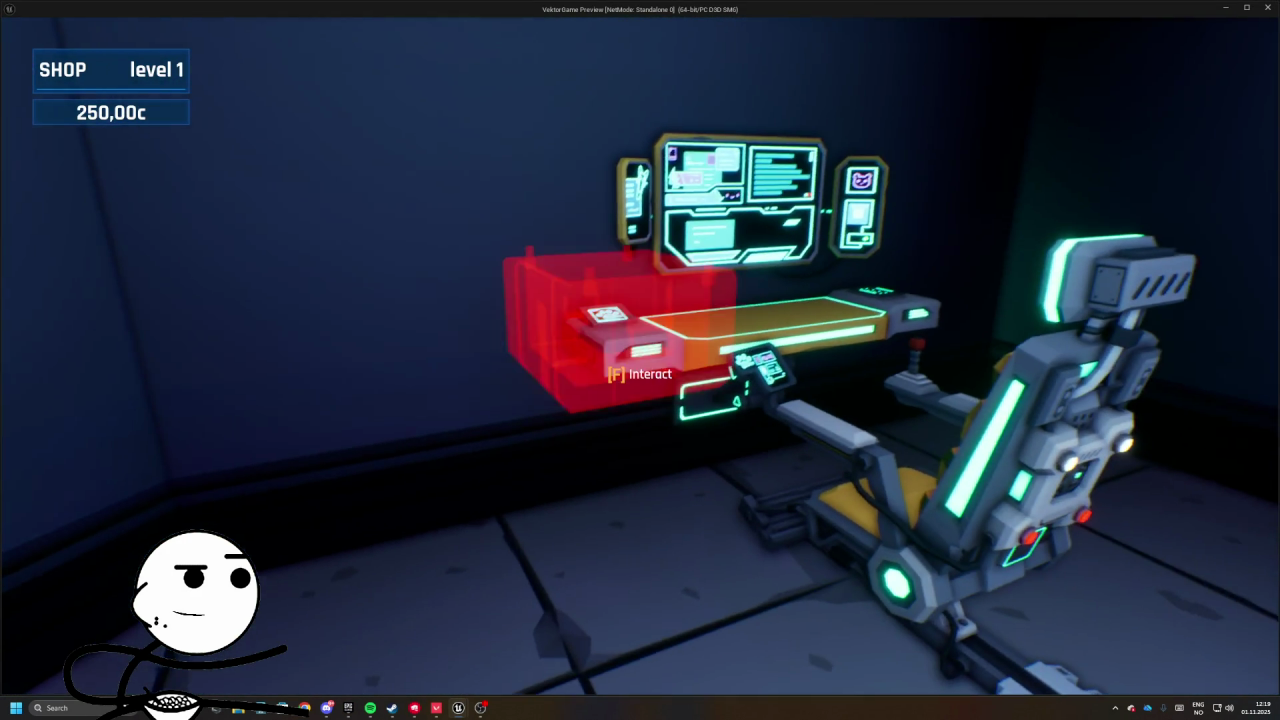
key(e)
click(1138, 650)
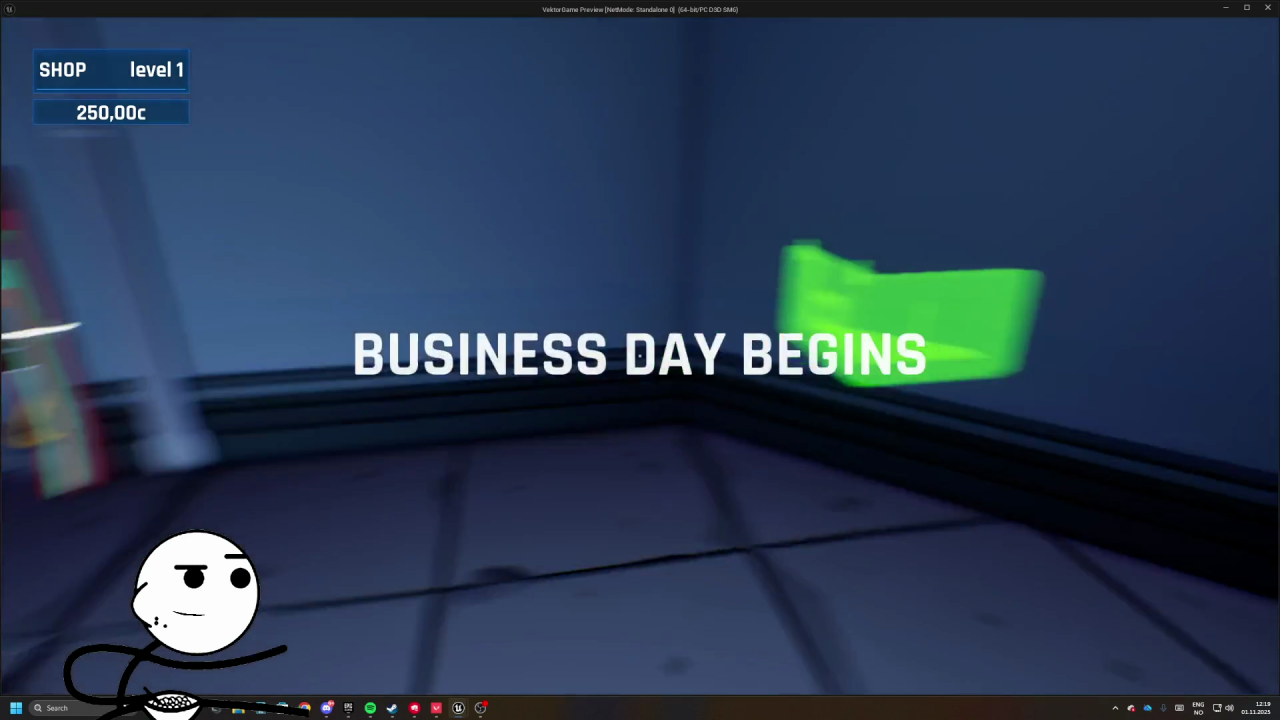
- Place the planter crate in the tiled room's corner and plant an OG Kush seed
key(w)
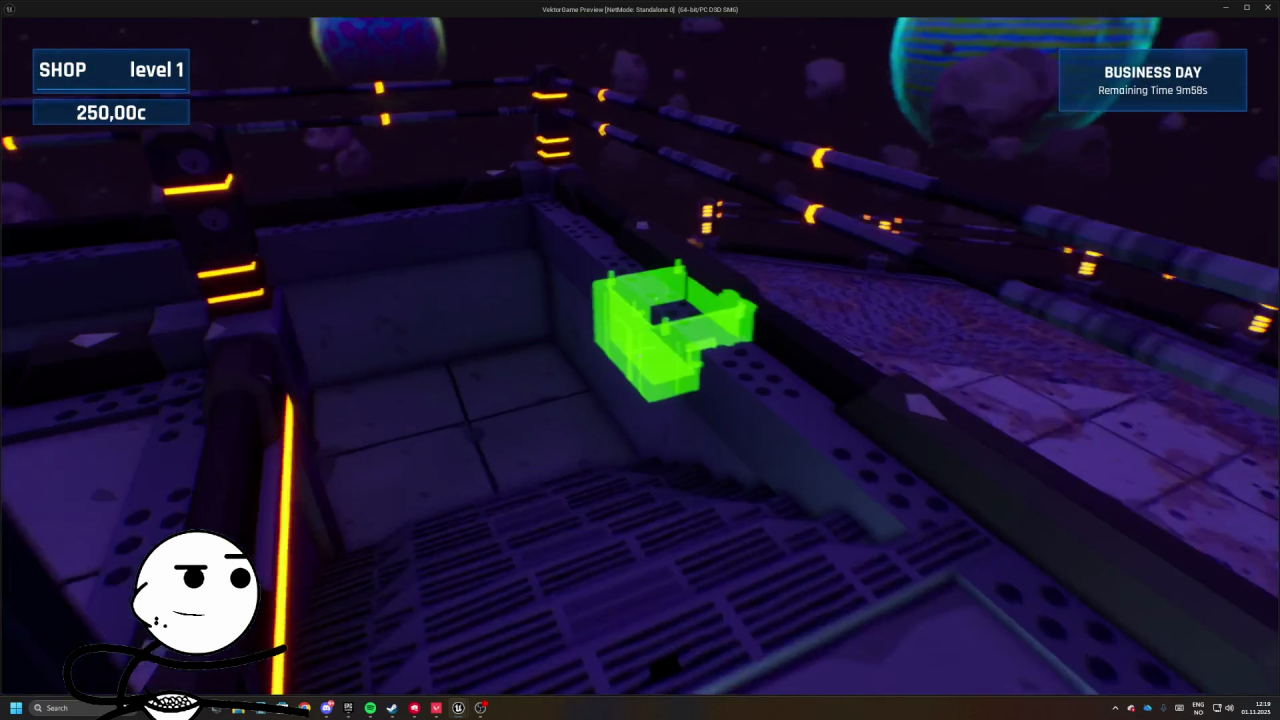
key(w)
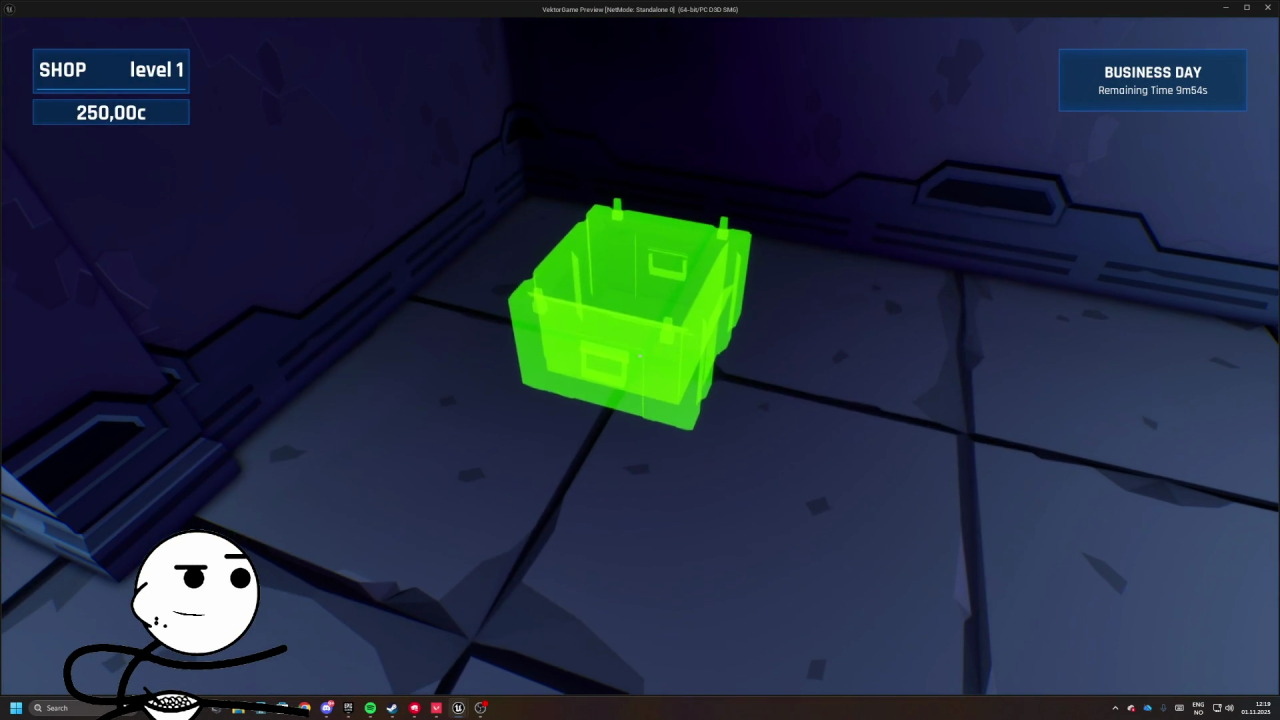
click(640, 360)
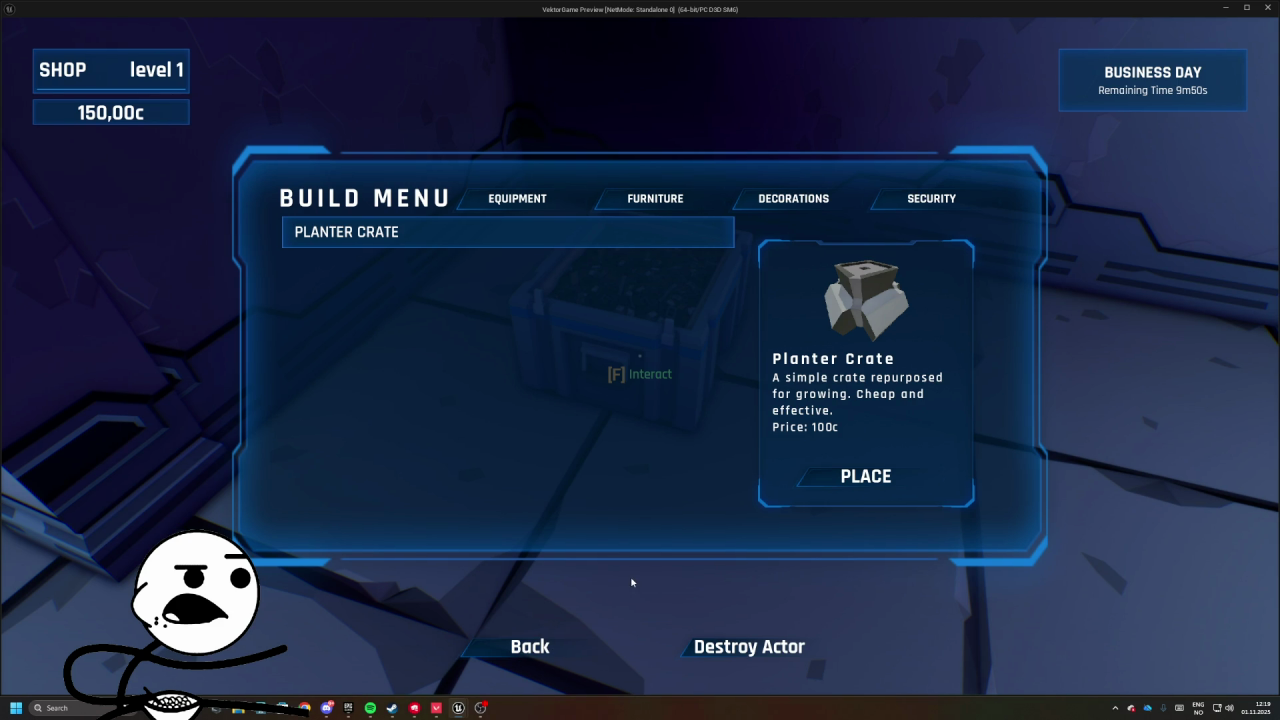
click(820, 477)
key(Escape)
key(f)
click(720, 583)
- Walk around the shop, talk to the waiting customer, and return to the planter
key(w)
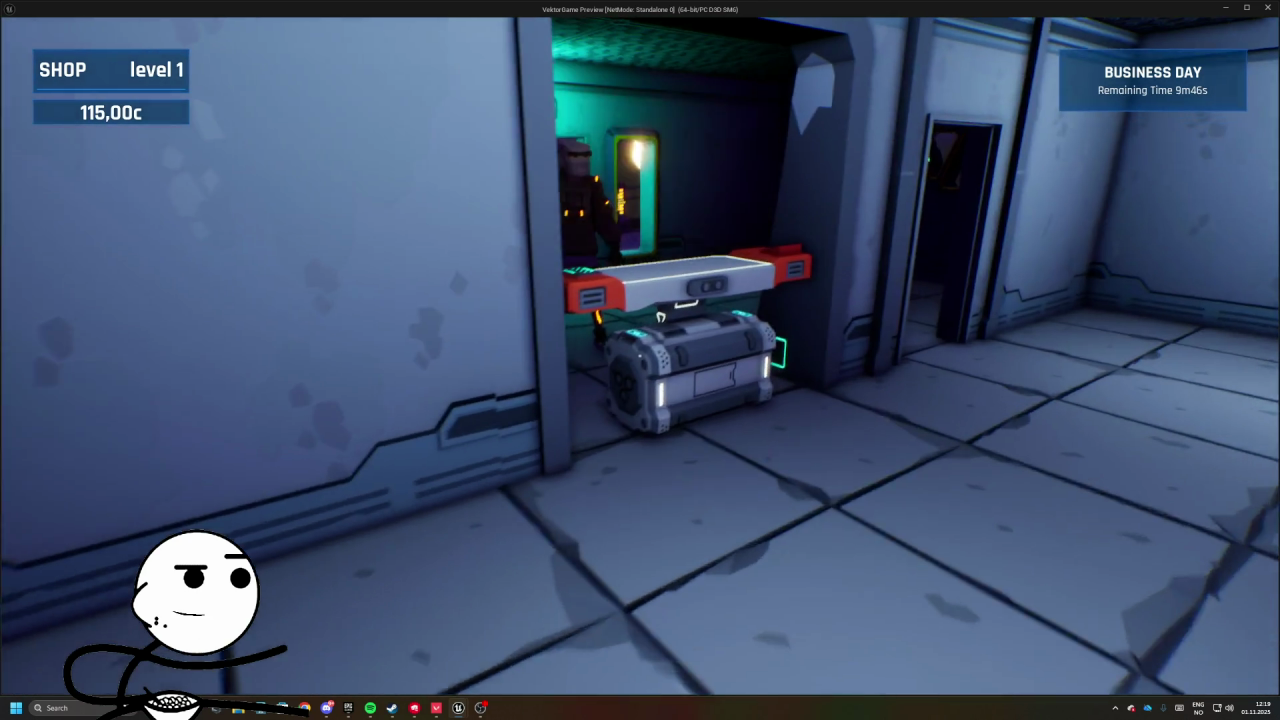
key(w)
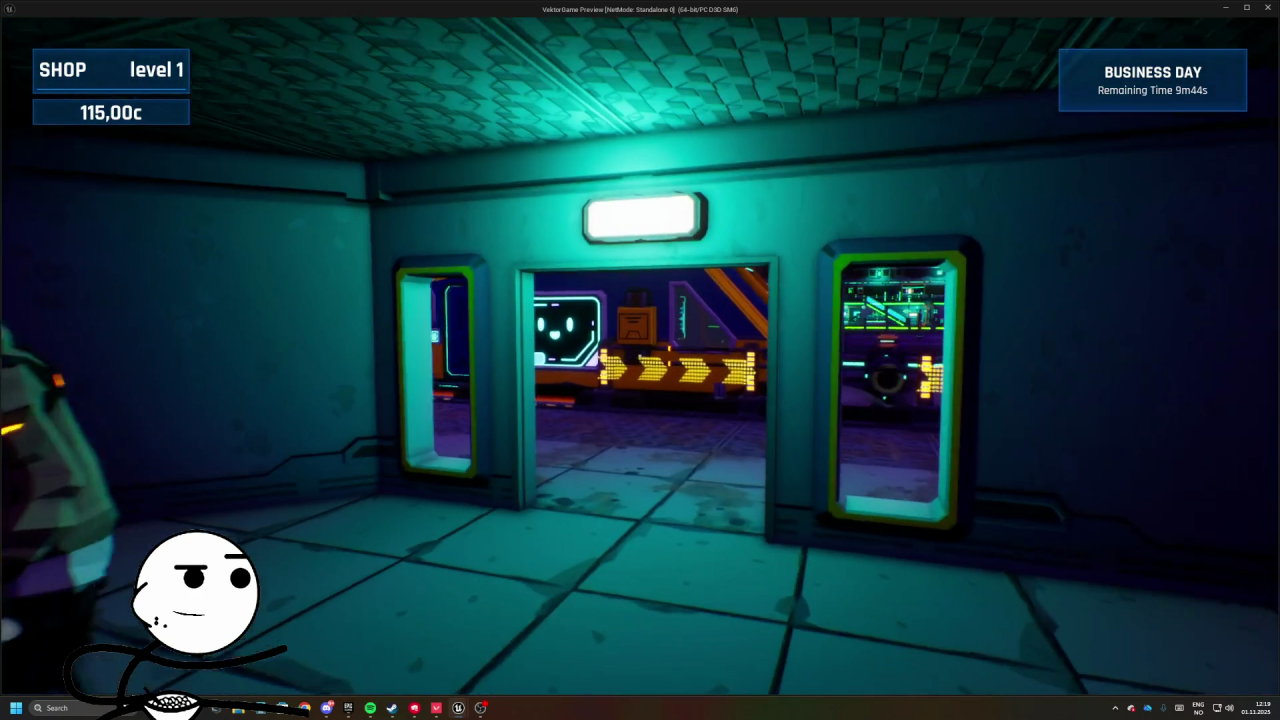
key(w)
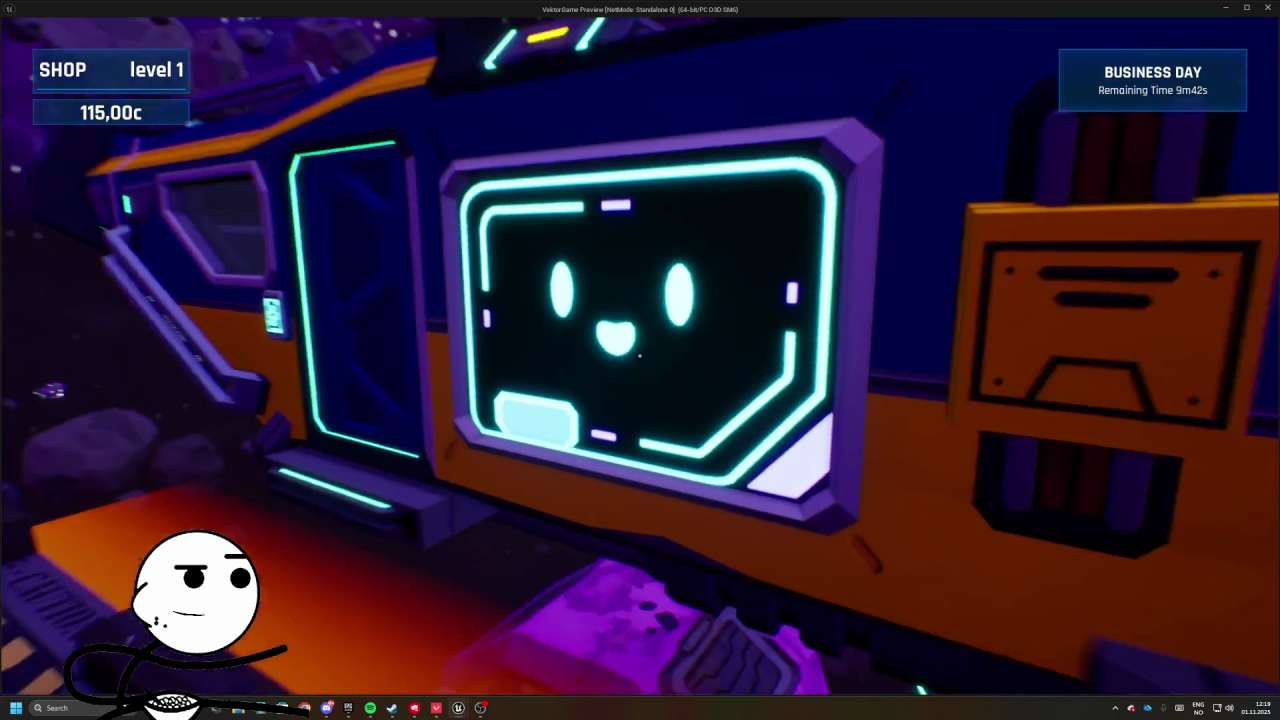
key(w)
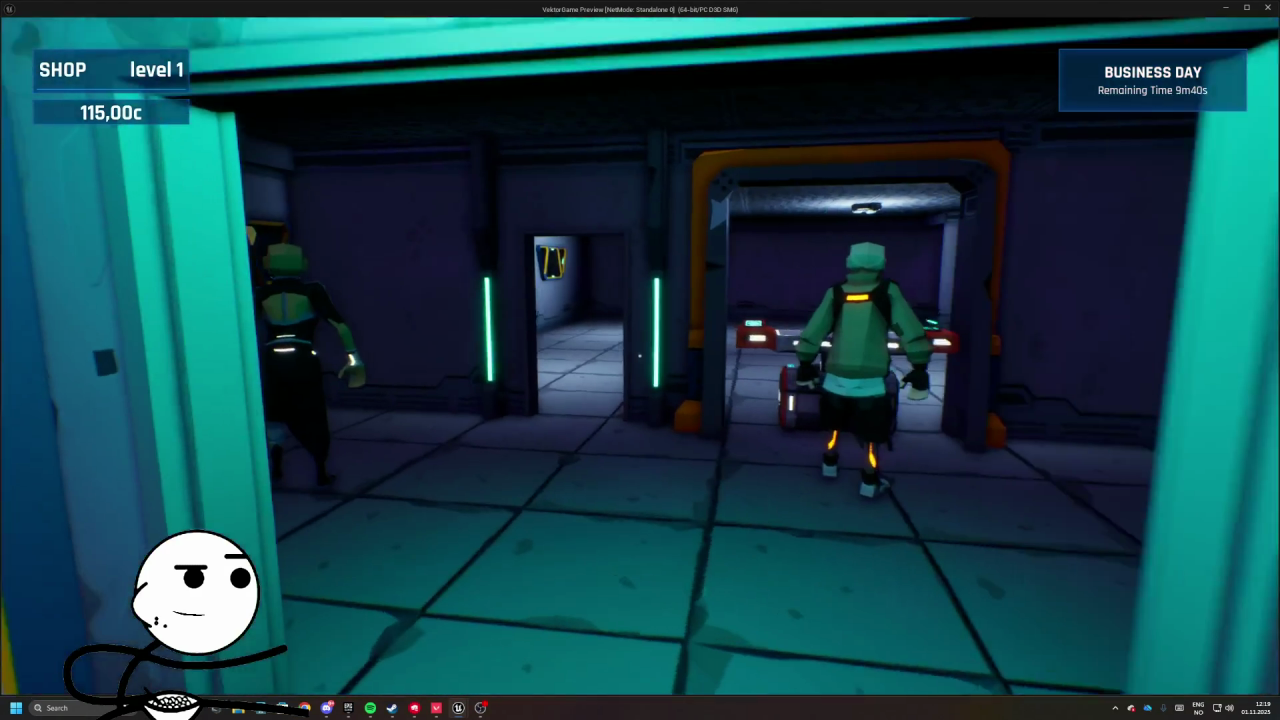
key(w)
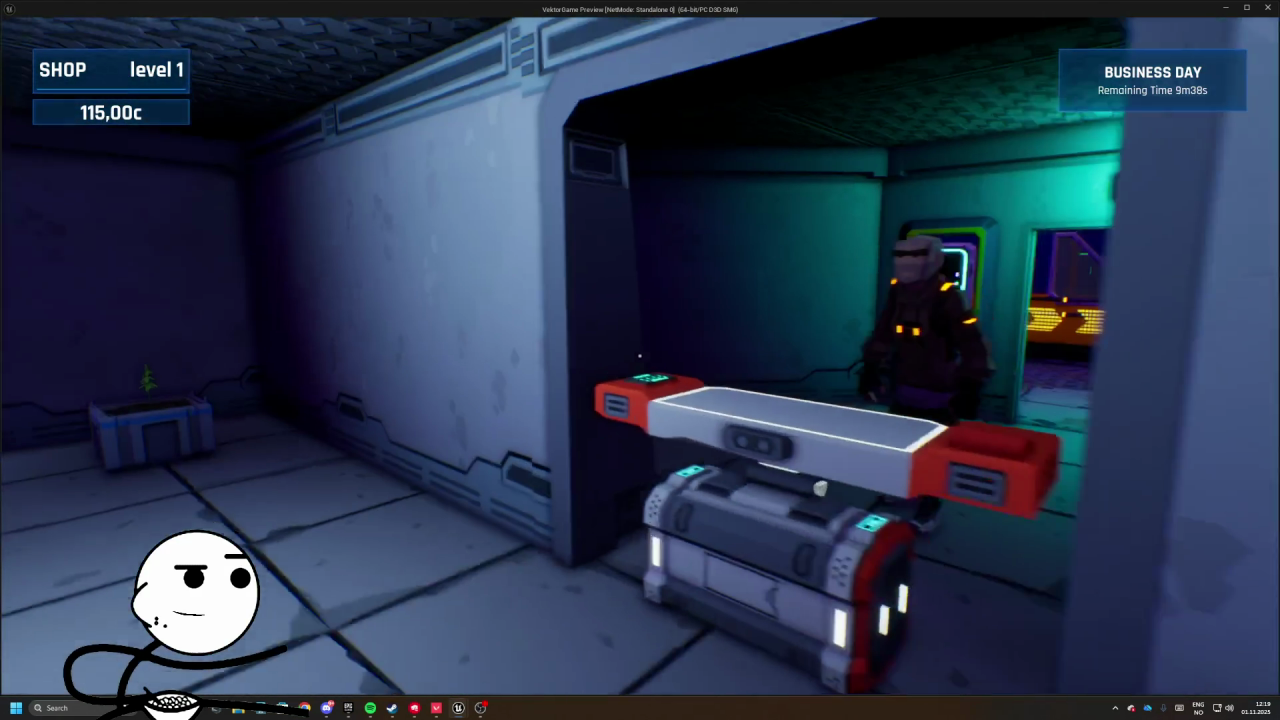
key(f)
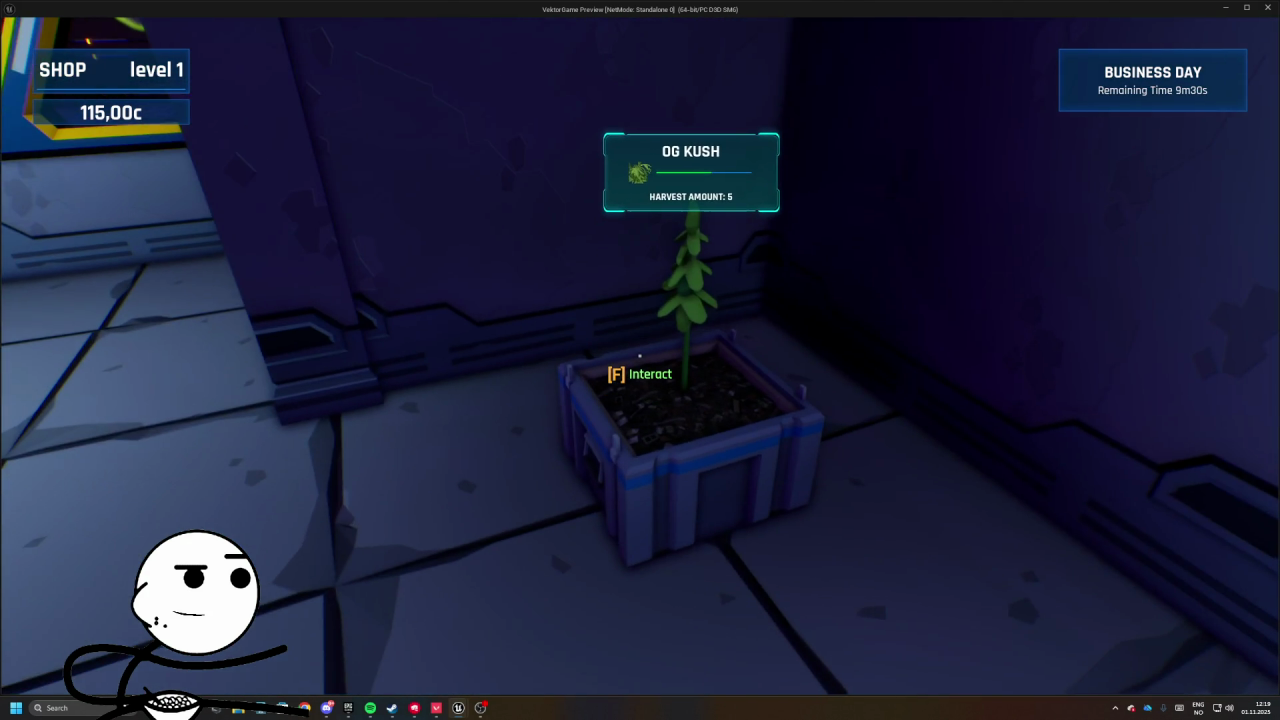
key(w)
key(w)
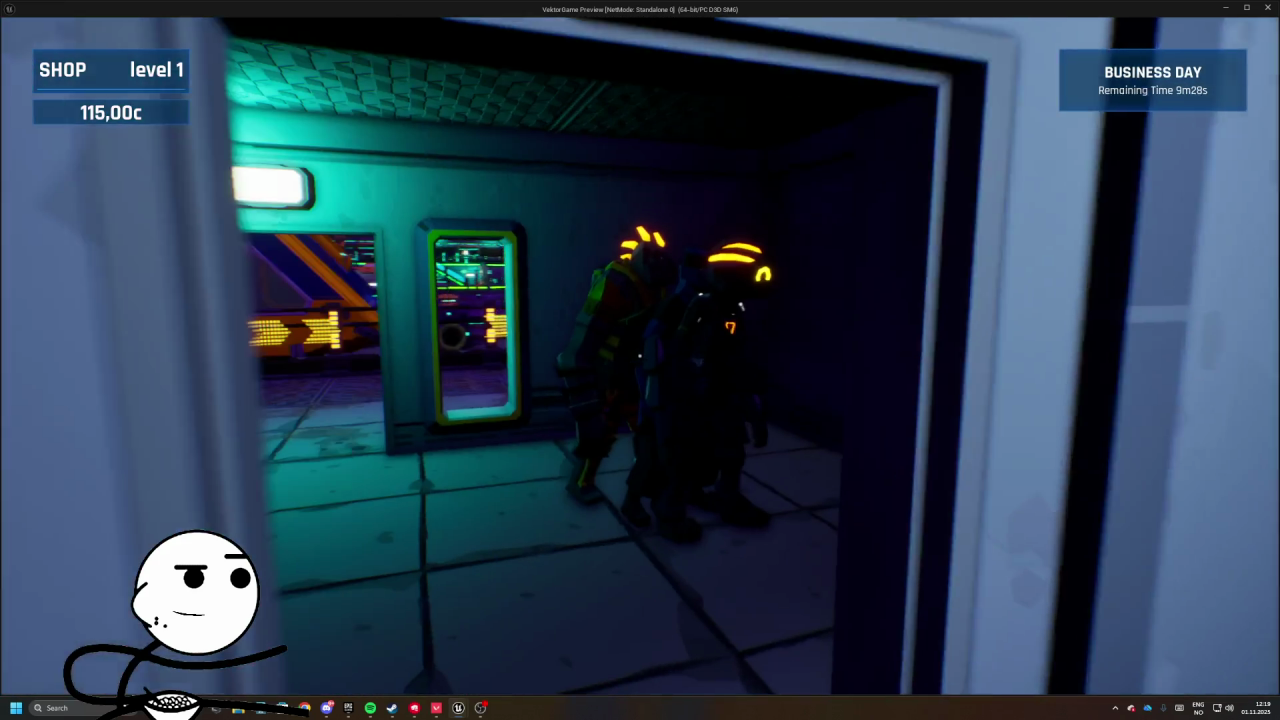
key(w)
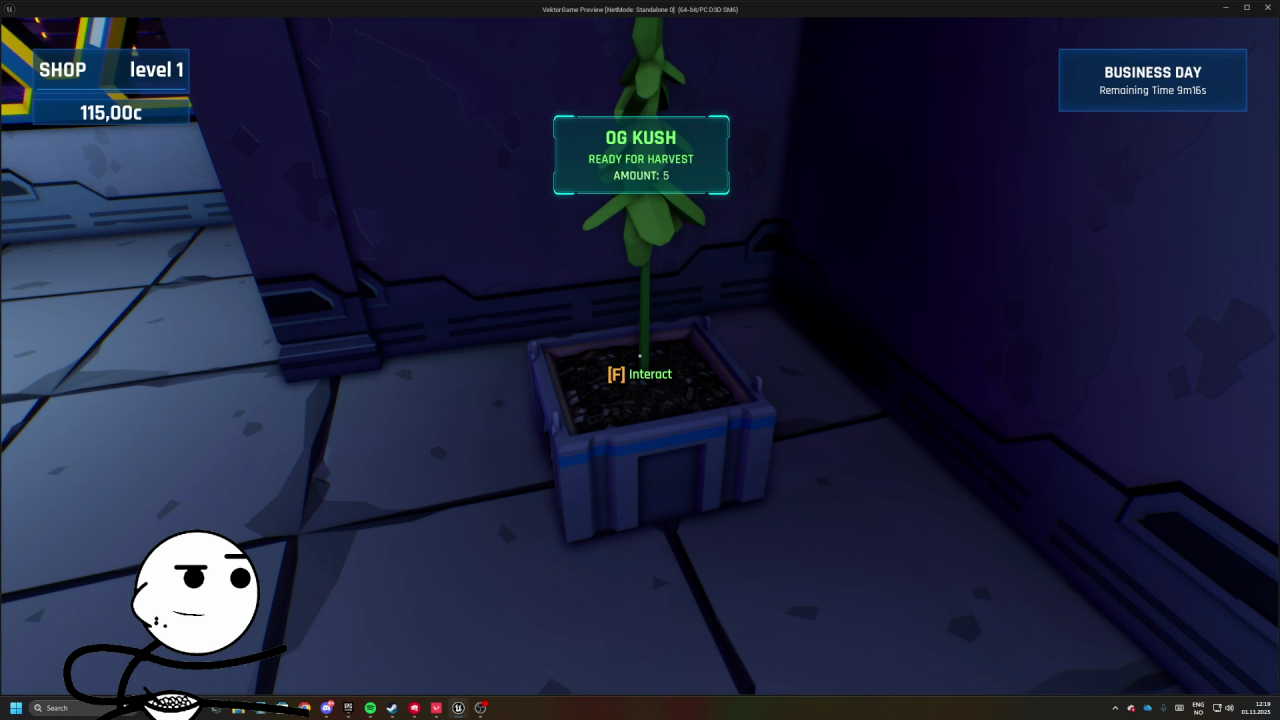
- Harvest the OG Kush and replant it, twice over
key(f)
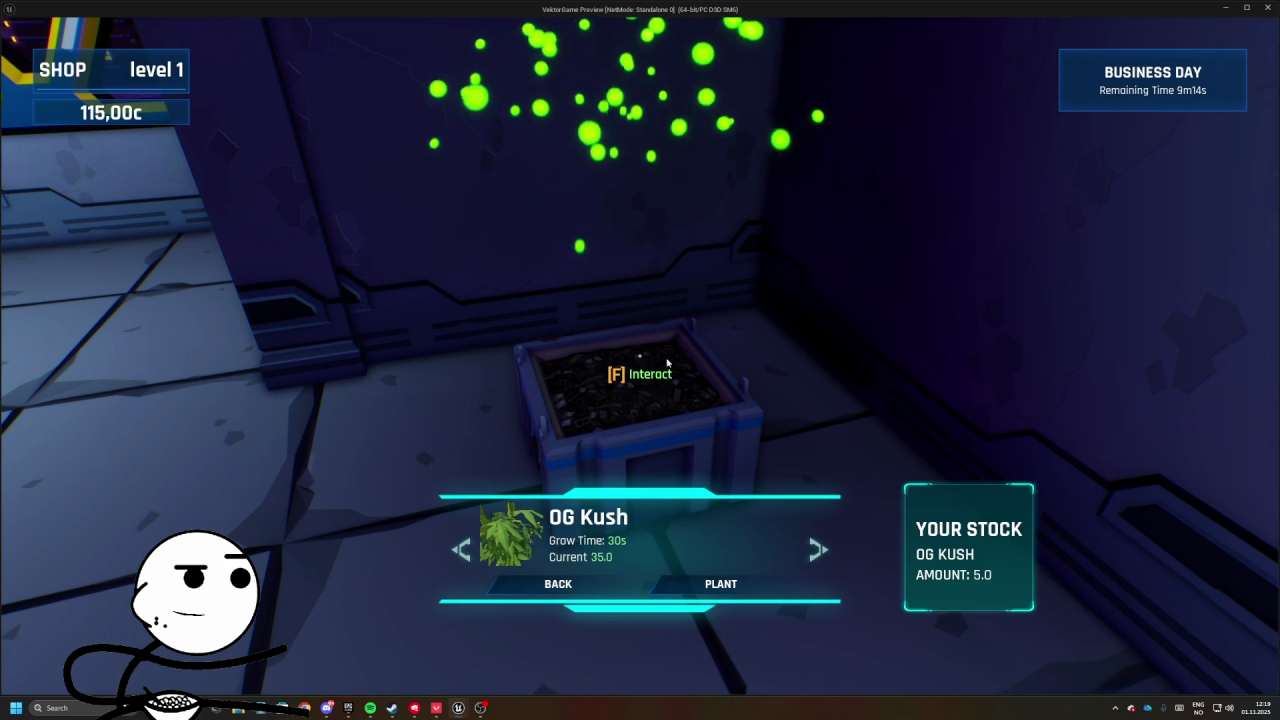
click(745, 507)
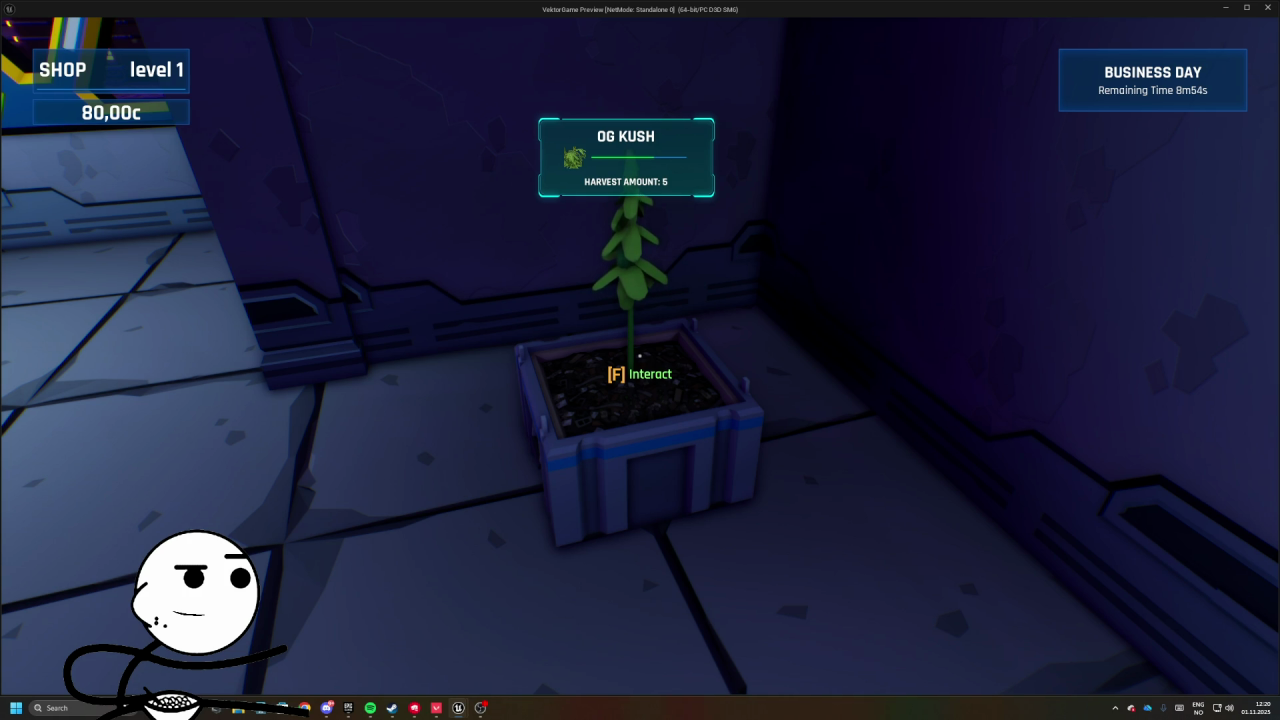
key(w)
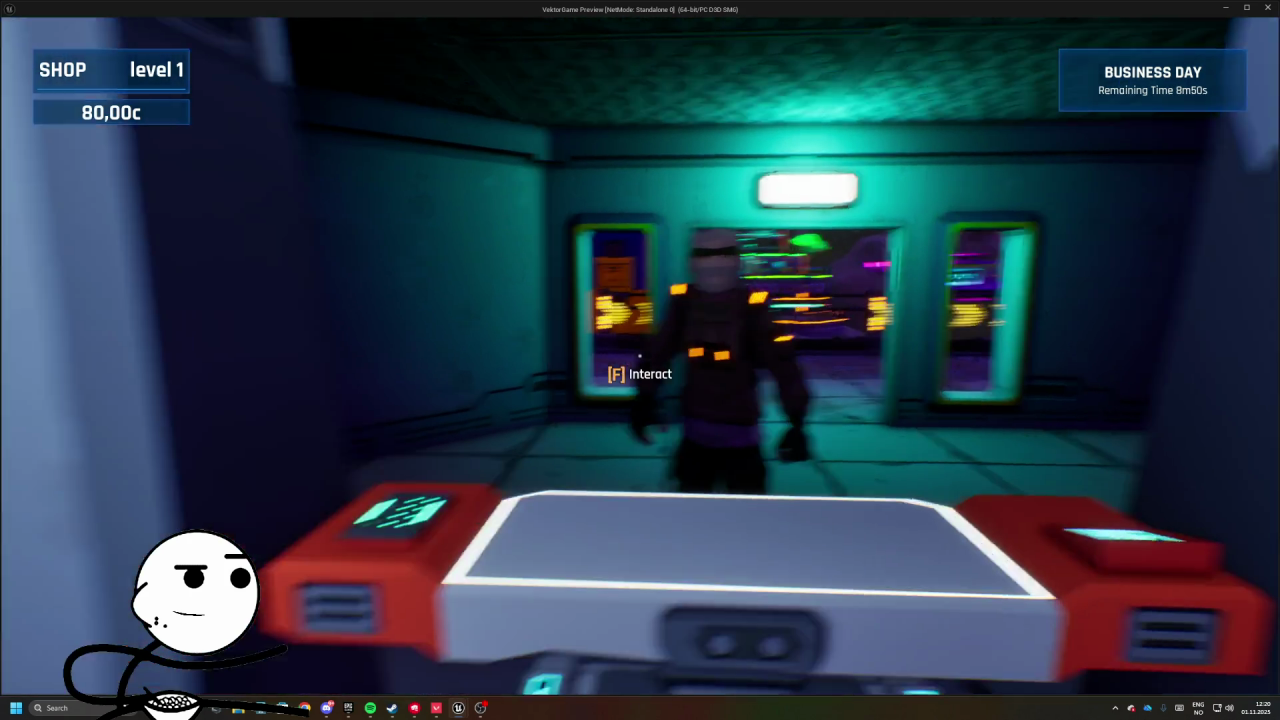
key(w)
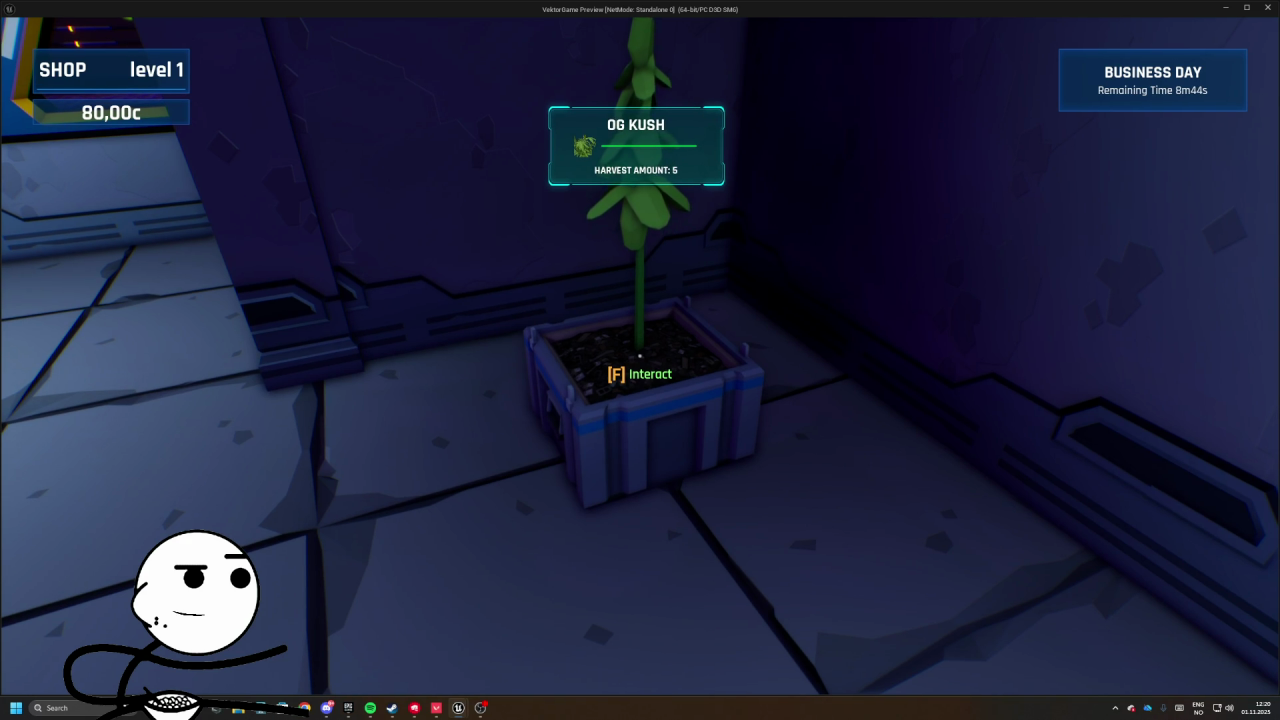
key(f)
click(720, 583)
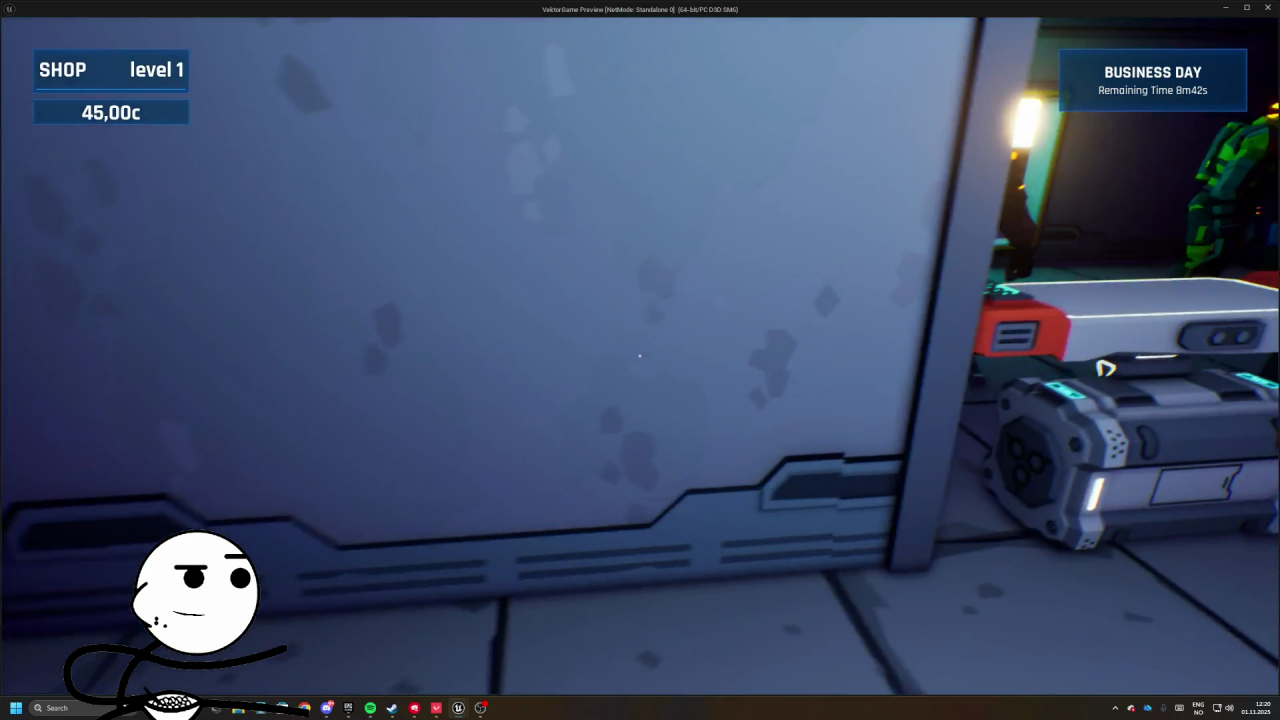
- Sell 10 OG Kush to the customer for 150c, then pick another planter crate to place
key(f)
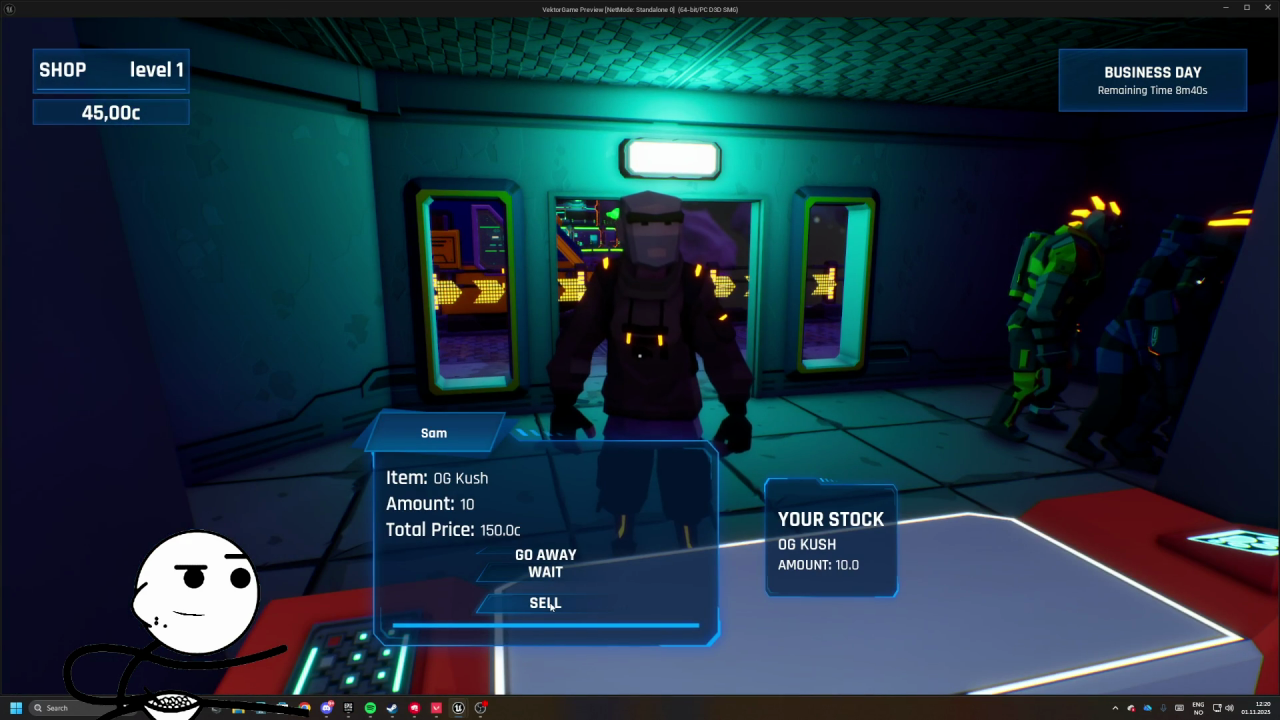
click(545, 602)
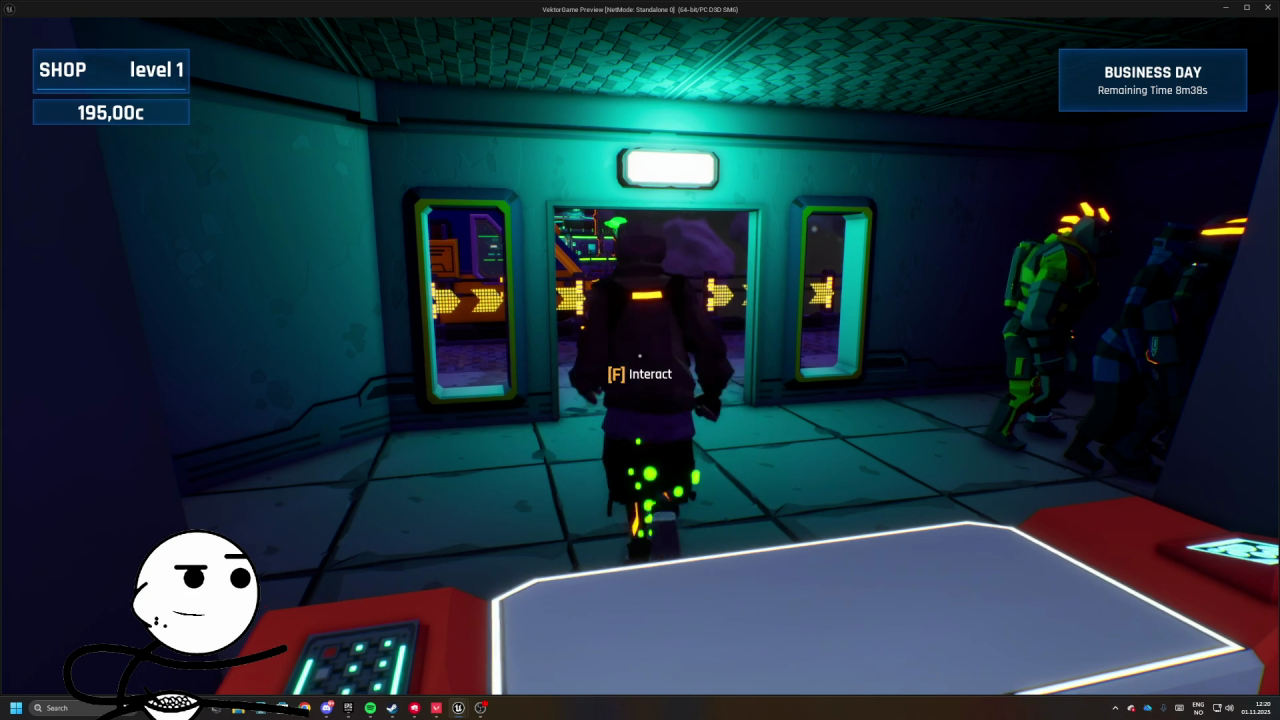
key(w)
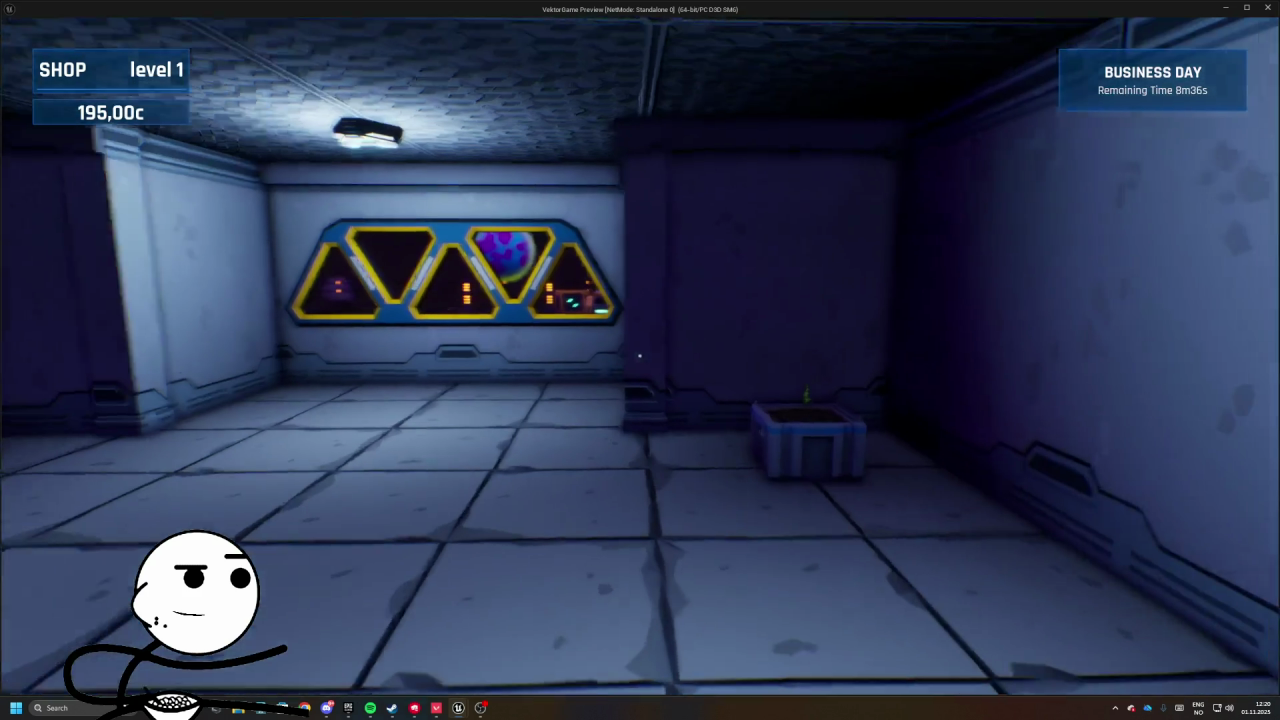
key(b)
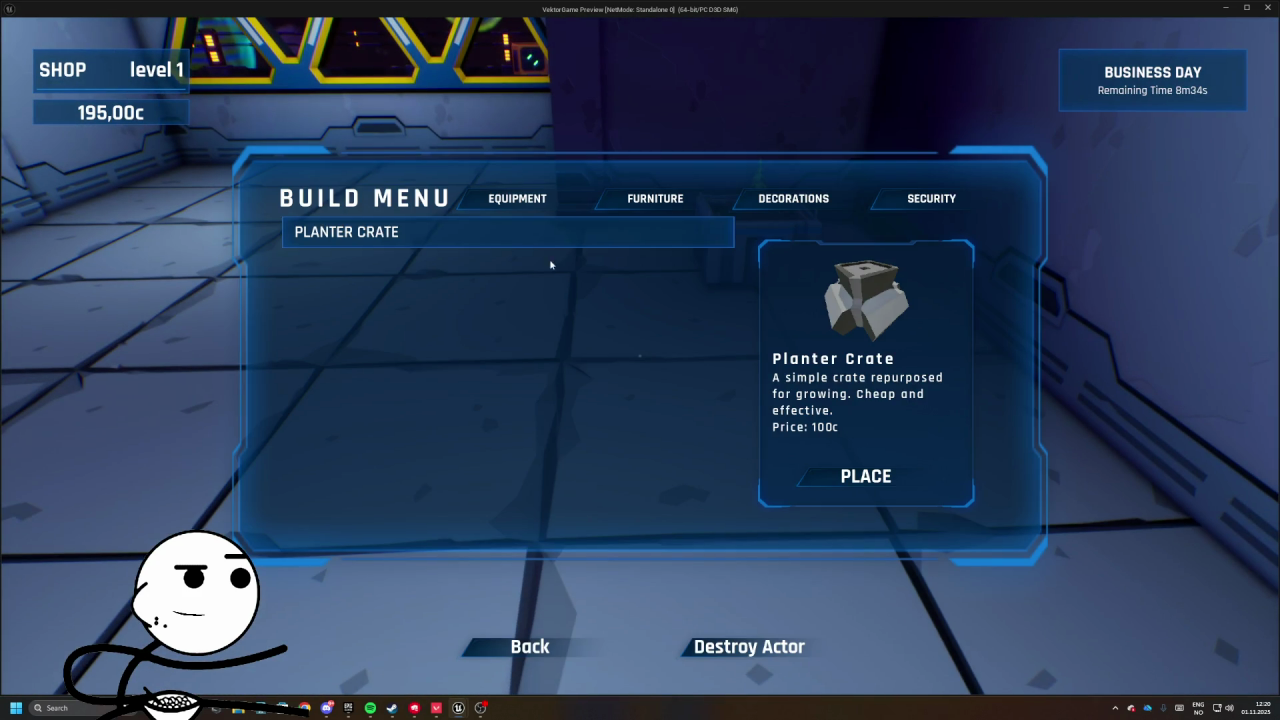
click(866, 476)
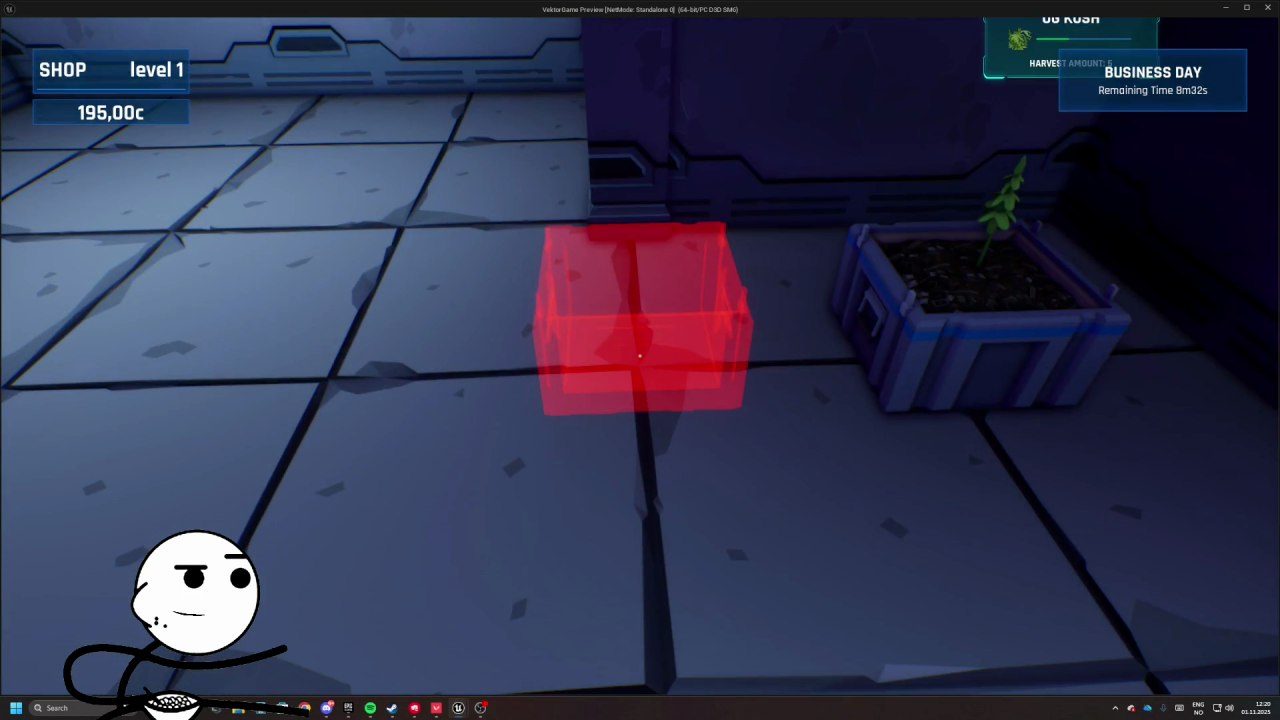
- Place a second planter crate, plant OG Kush in it, and stop the preview
click(640, 360)
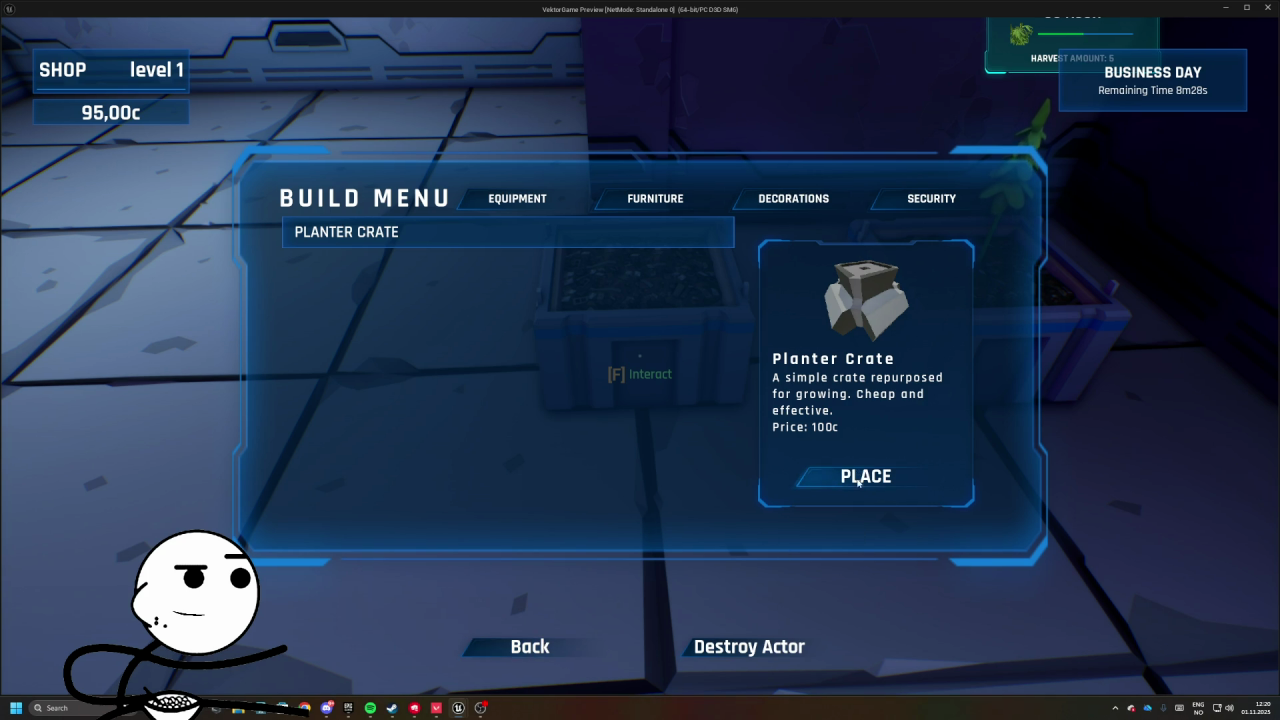
key(Escape)
key(f)
click(700, 582)
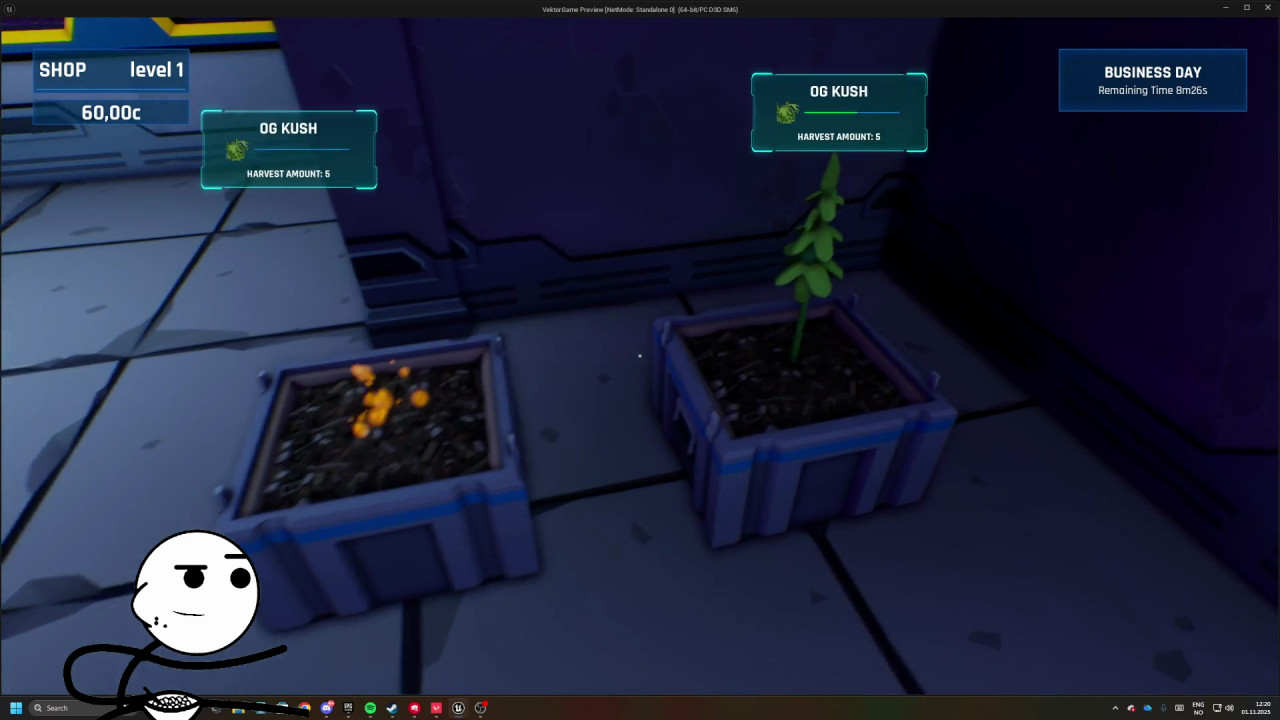
key(b)
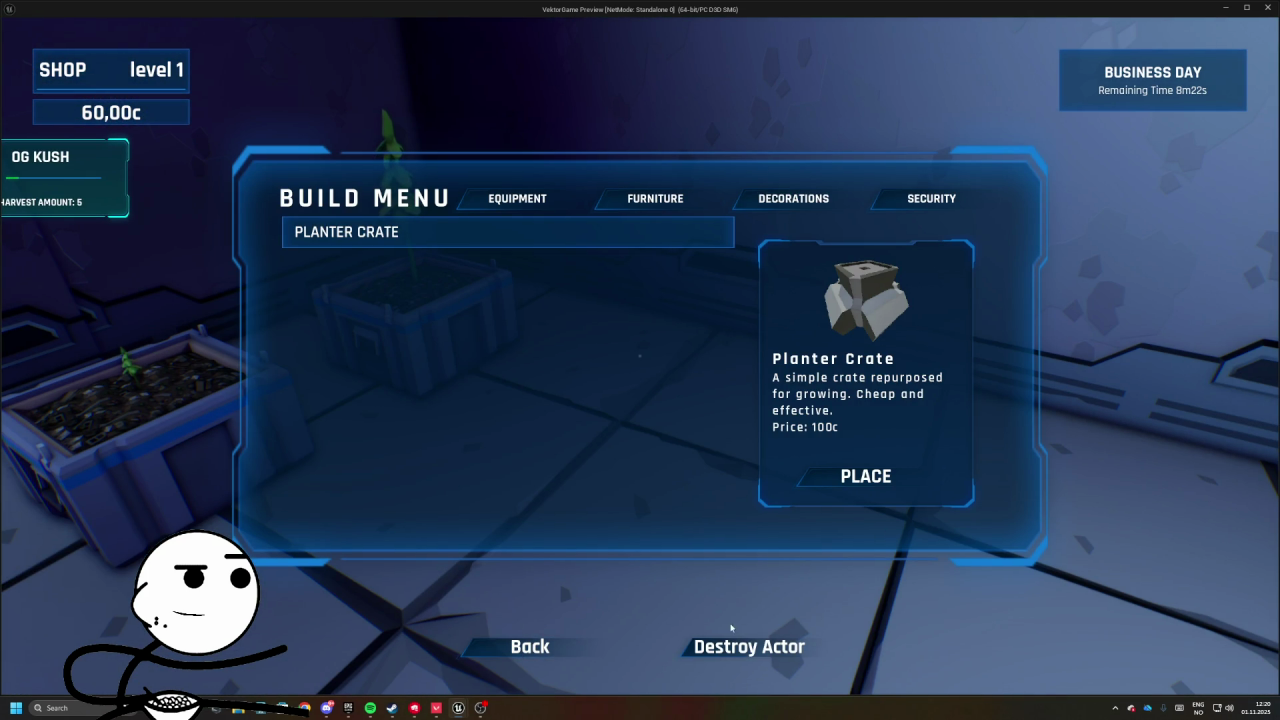
key(Escape)
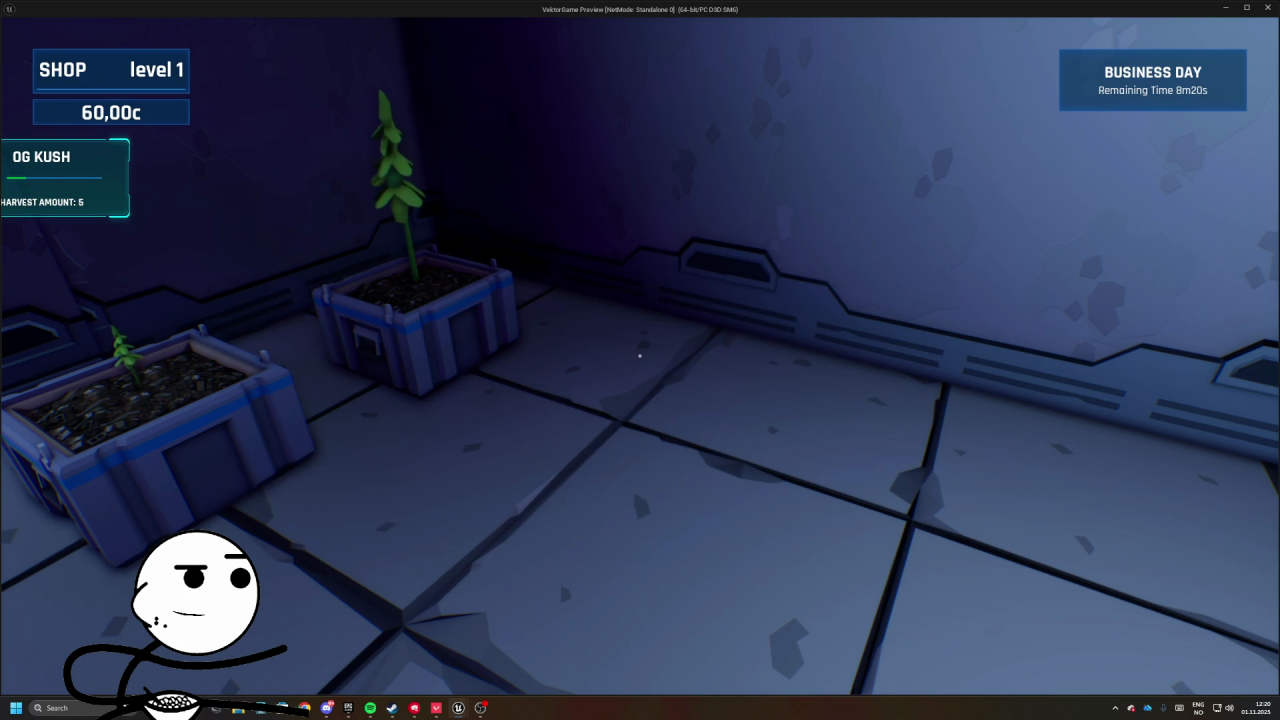
key(Escape)
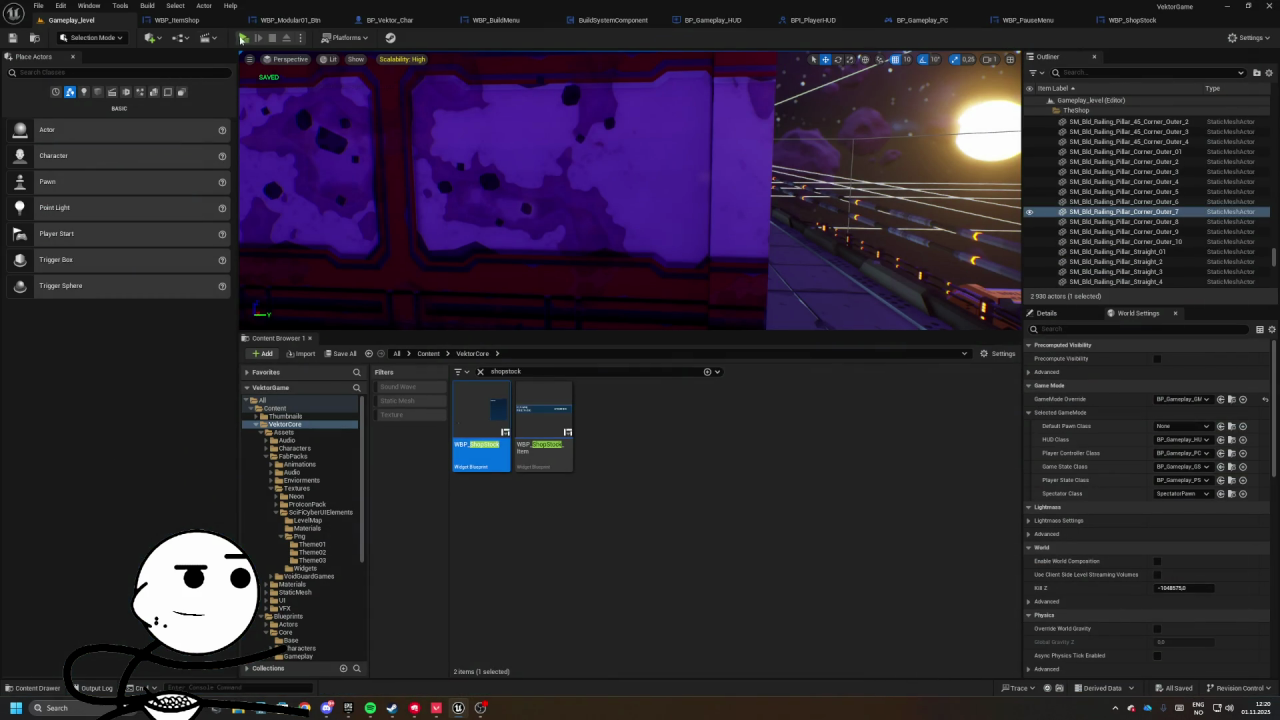
- Relaunch the preview, start placing another planter crate, walk to the planters, then exit the preview
click(243, 38)
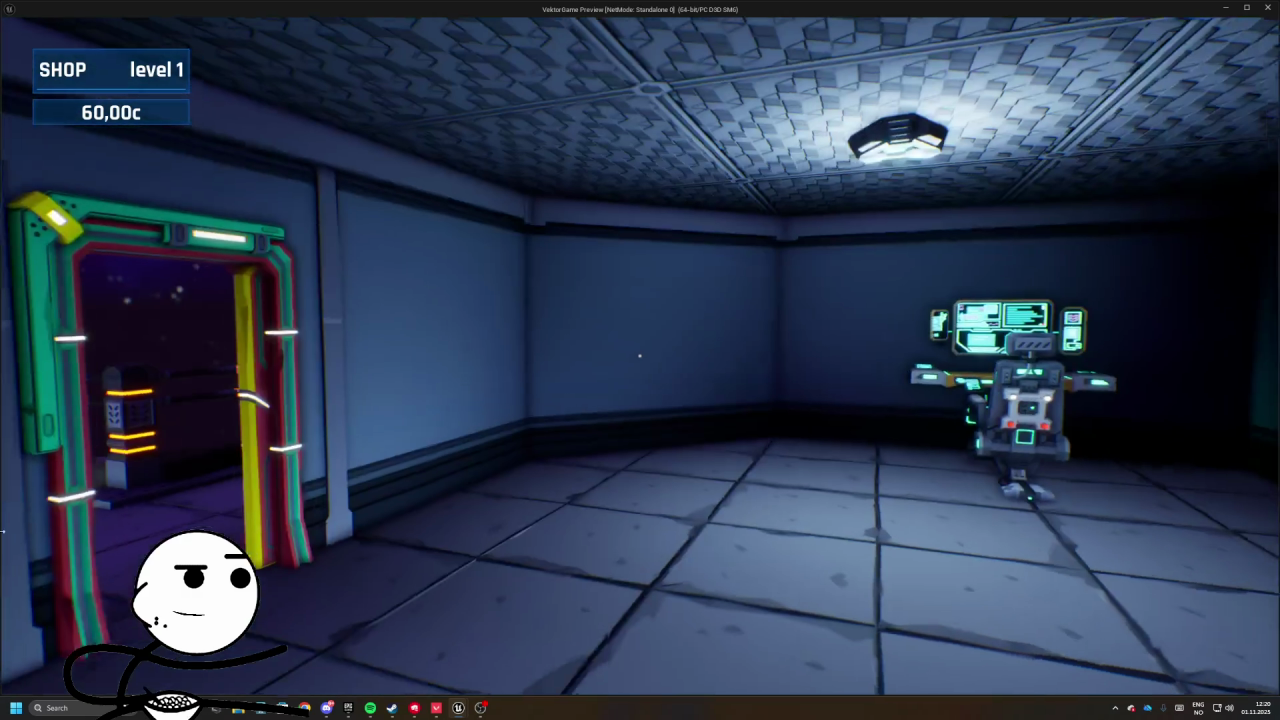
key(w)
key(b)
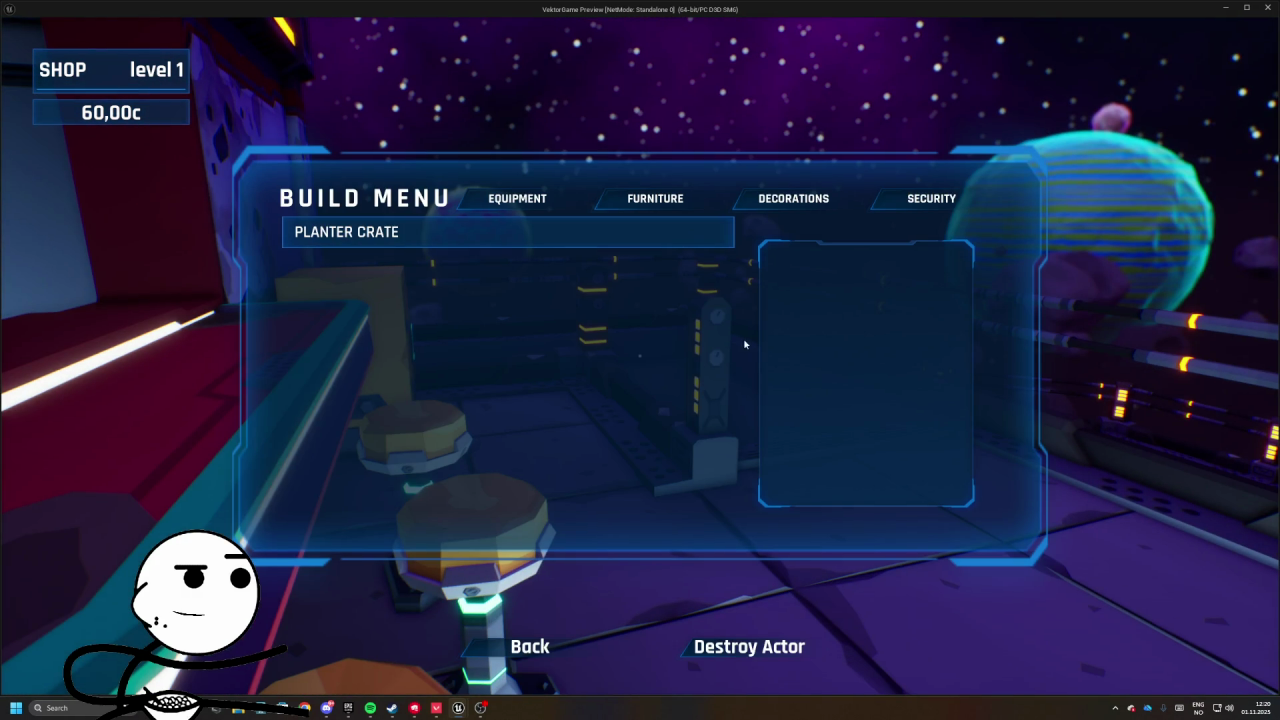
click(690, 232)
click(850, 474)
key(w)
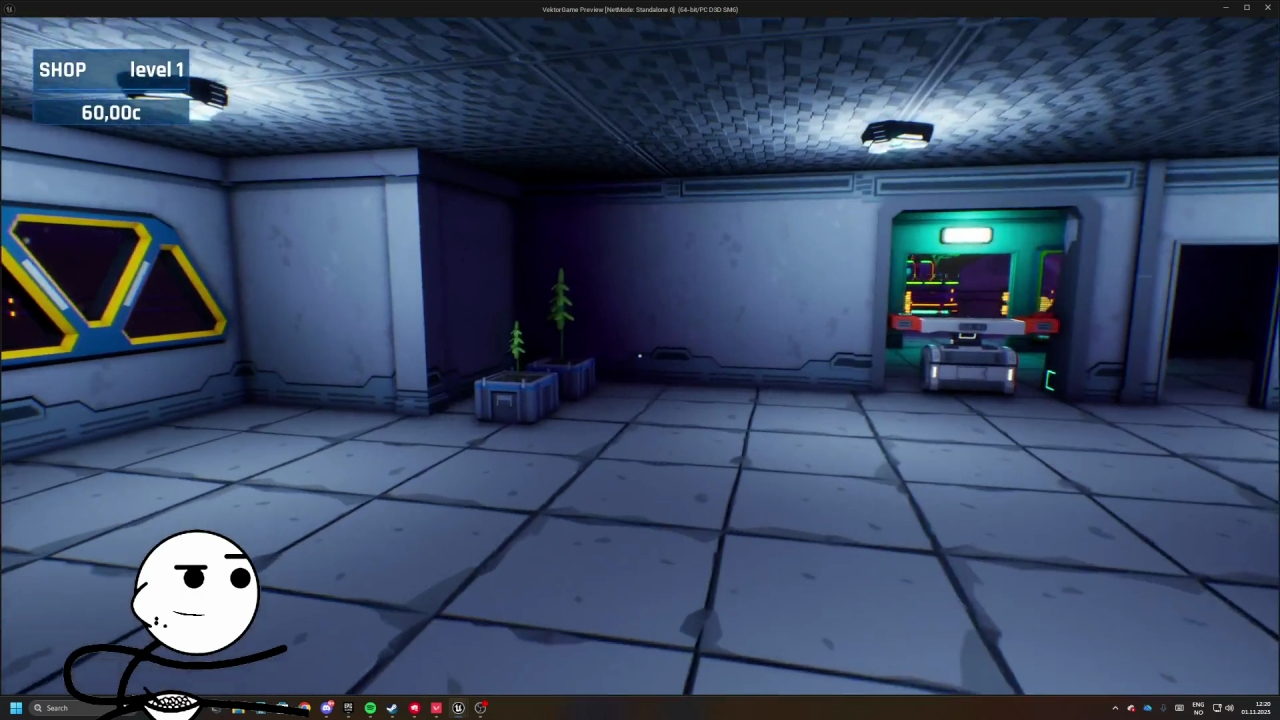
key(w)
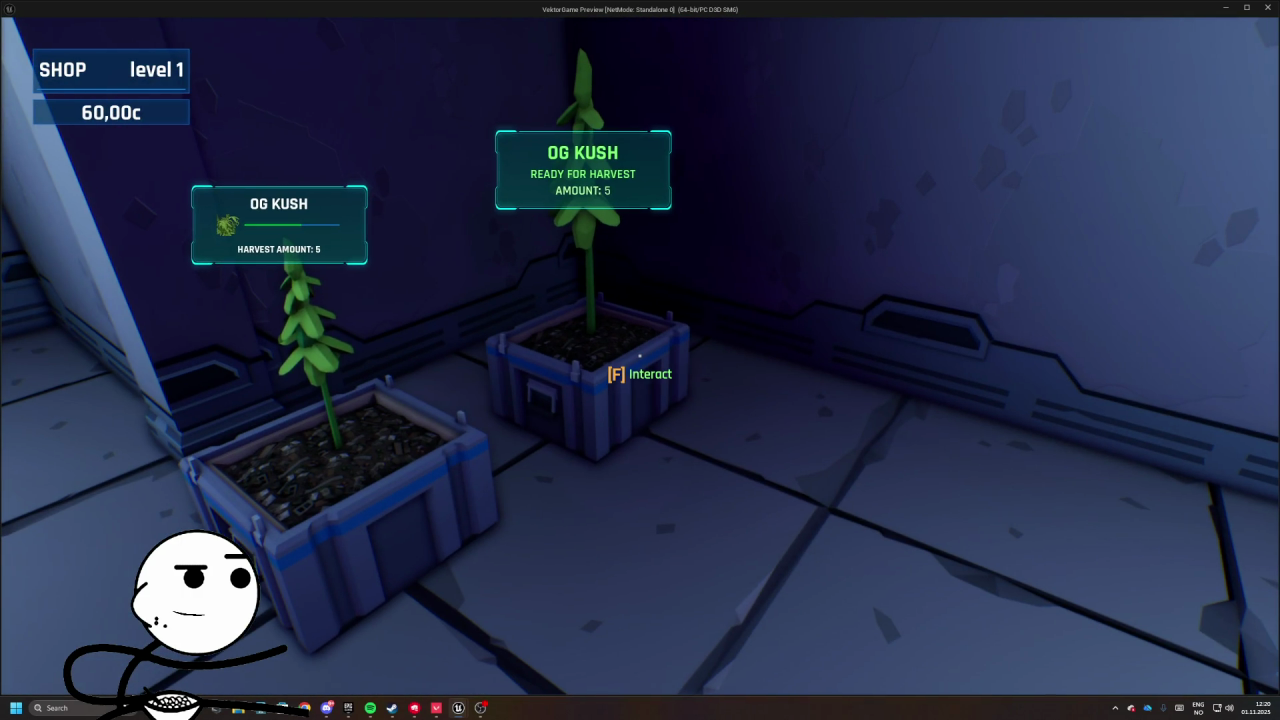
key(w)
key(Escape)
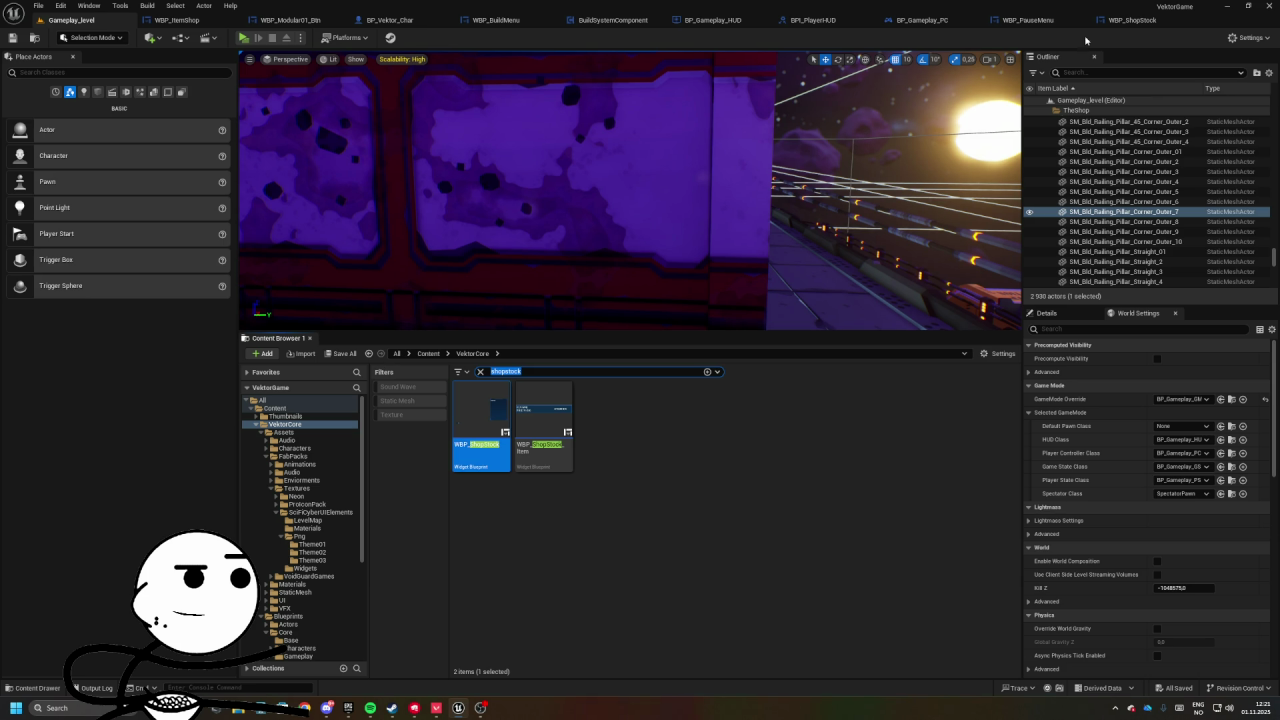
- In WBP_BuildMenu, paste a copy of the Stop Building nodes beside the On Back group
click(493, 20)
scroll(610, 314, down, 2)
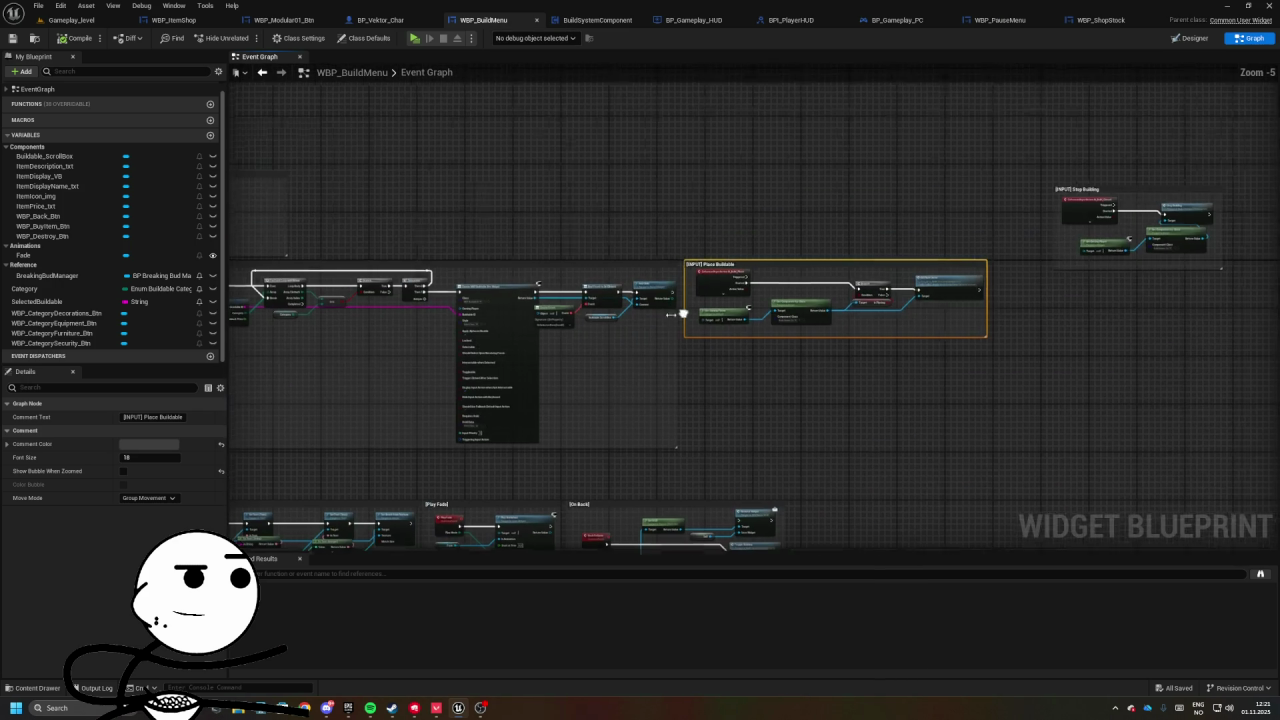
scroll(700, 280, up, 4)
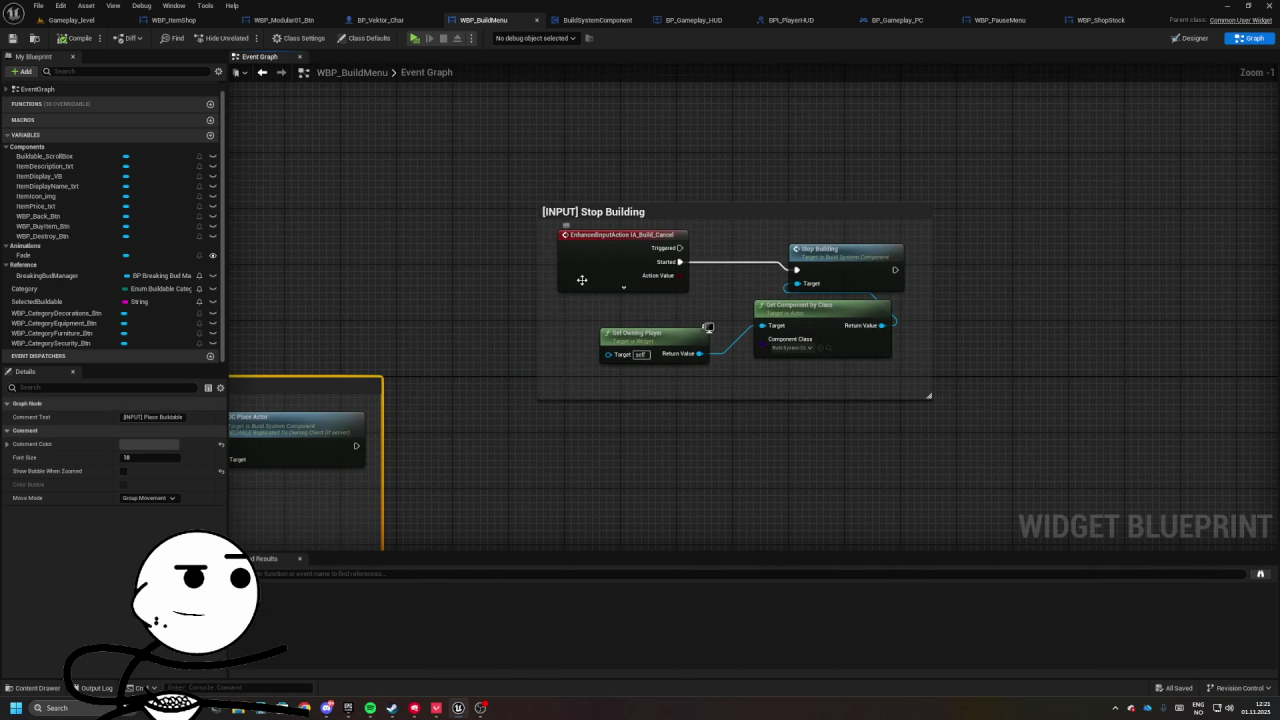
click(800, 268)
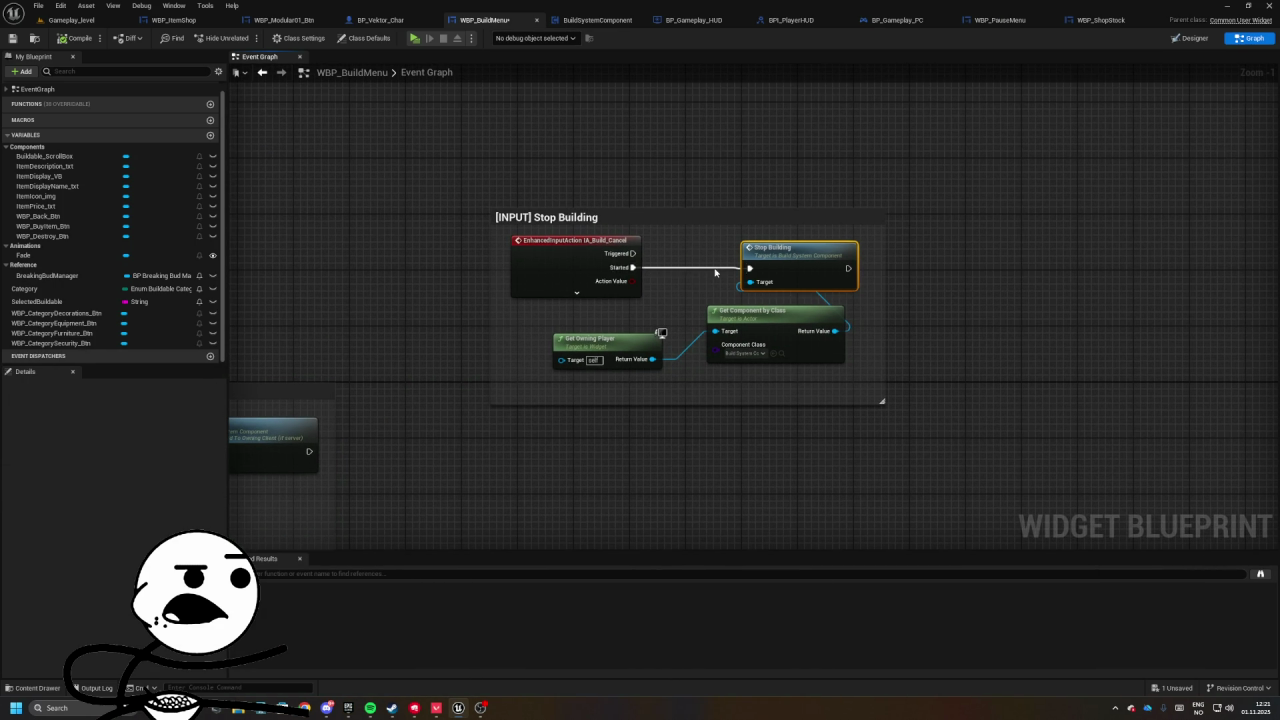
drag(620, 313, 715, 345)
scroll(747, 268, down, 4)
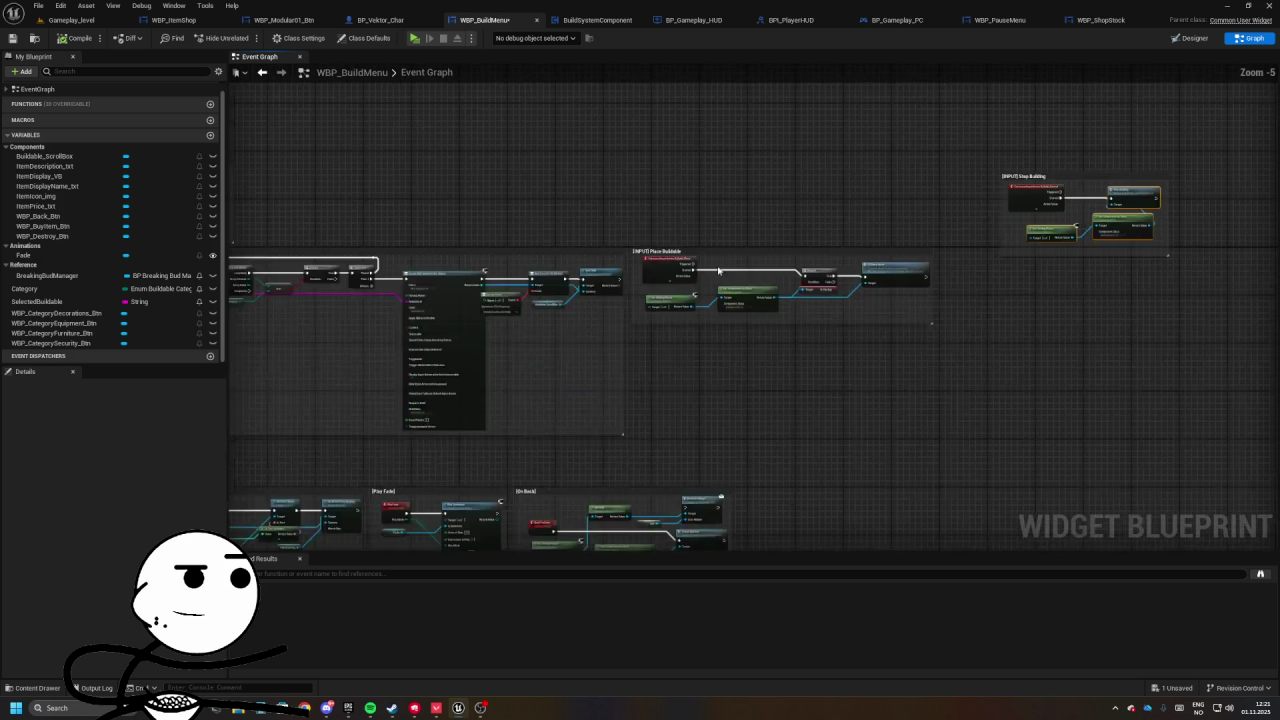
scroll(631, 357, up, 4)
scroll(631, 357, down, 3)
mouse_move(640, 70)
mouse_down()
mouse_move(641, 411)
mouse_move(518, 453)
mouse_move(518, 520)
mouse_move(518, 297)
mouse_move(464, 340)
mouse_up()
scroll(518, 453, up, 2)
scroll(464, 340, down, 2)
scroll(506, 234, up, 4)
key(ctrl+v)
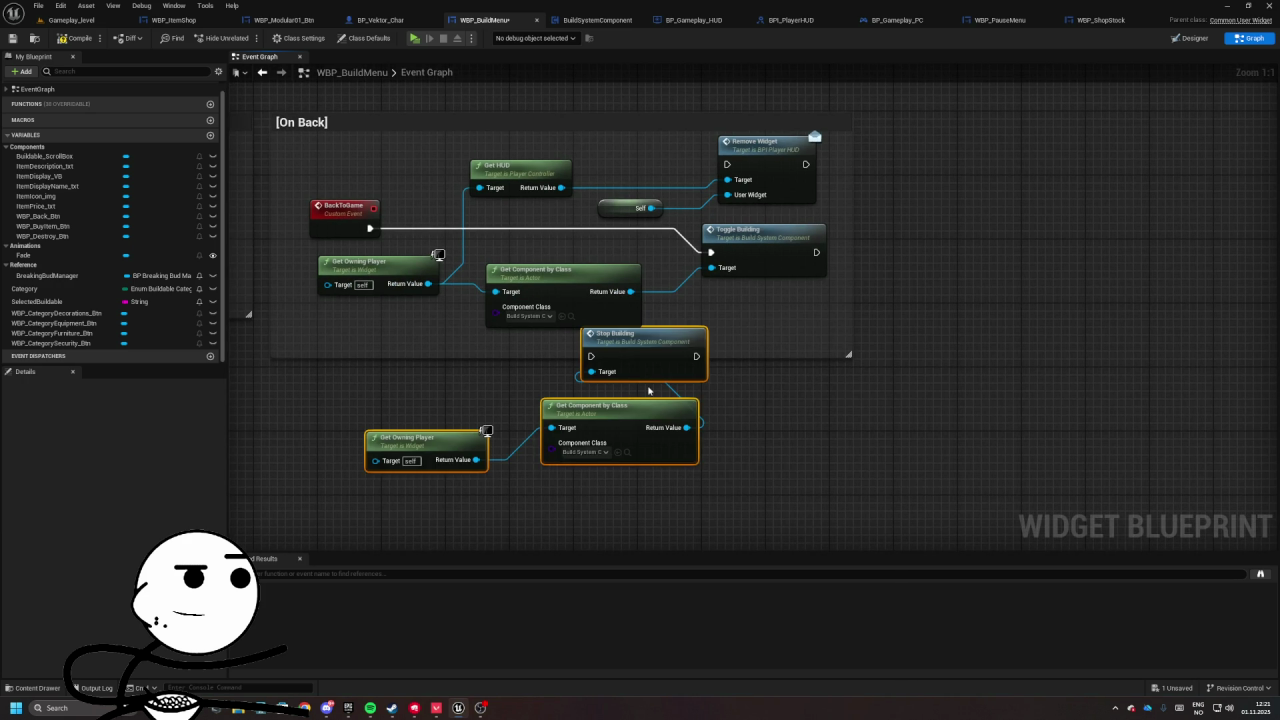
drag(560, 420, 680, 412)
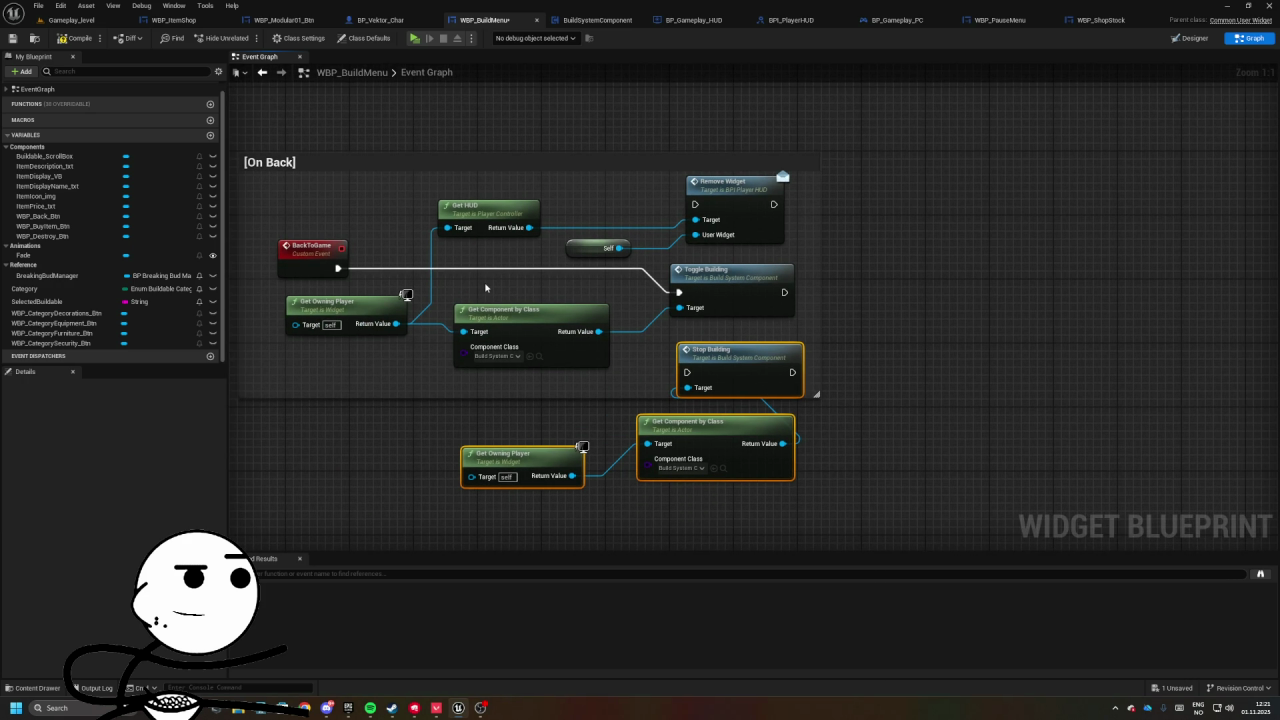
click(507, 289)
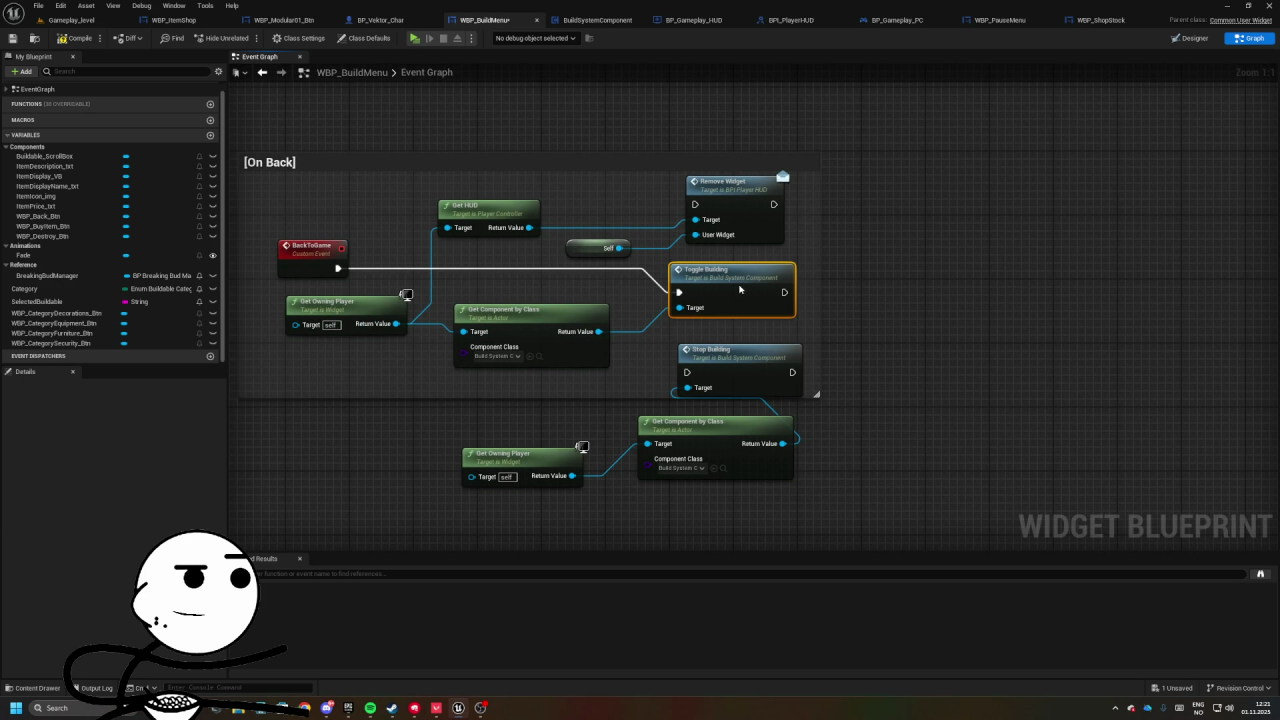
- Delete the Get HUD, Self and Remove Widget nodes and rearrange the remaining On Back nodes
mouse_move(440, 192)
mouse_down()
mouse_move(794, 237)
mouse_move(800, 256)
mouse_up()
key(Delete)
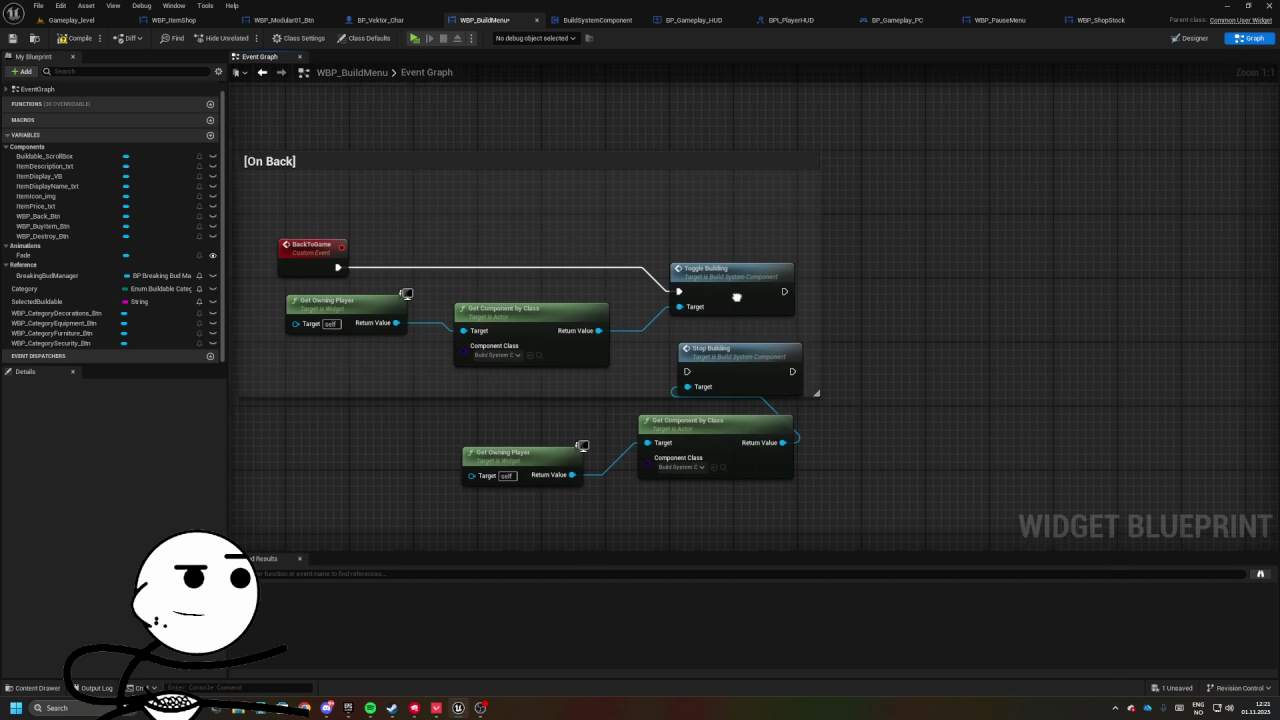
drag(557, 301, 823, 420)
drag(745, 350, 739, 460)
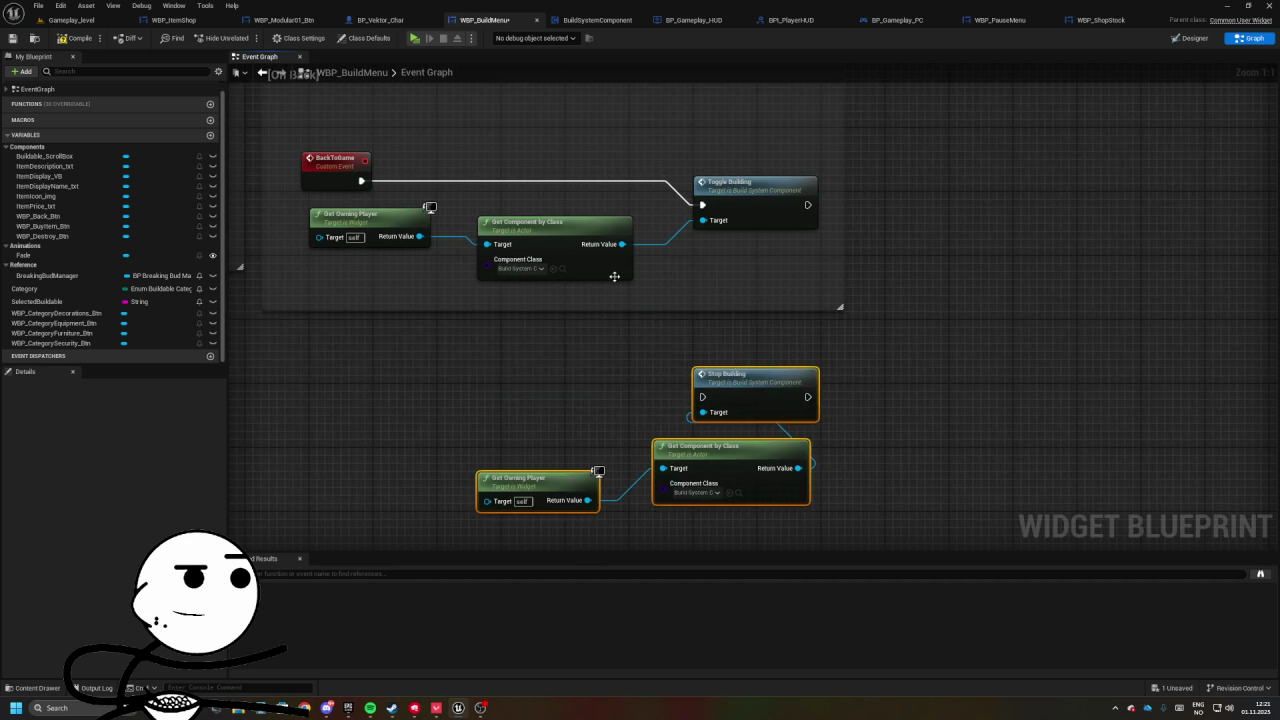
mouse_move(459, 265)
mouse_down()
mouse_move(790, 320)
mouse_move(790, 304)
mouse_up()
drag(460, 258, 437, 288)
click(625, 265)
click(1188, 38)
scroll(1043, 473, down, 10)
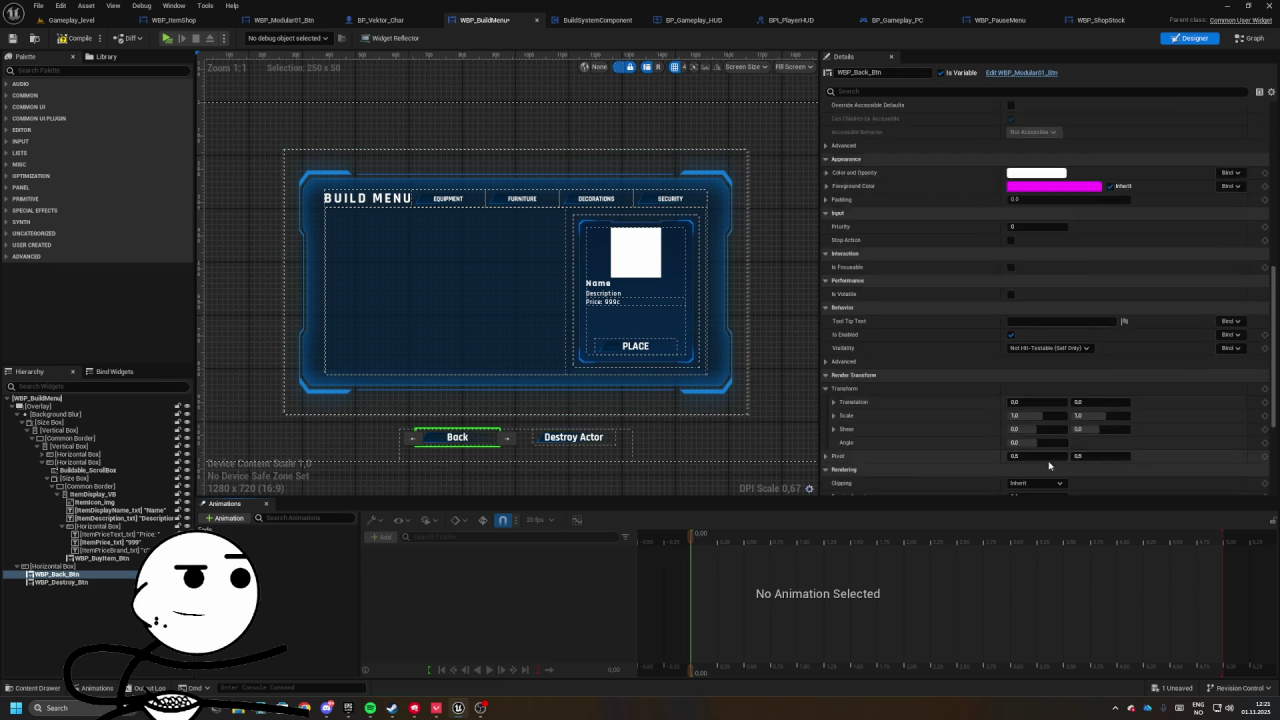
- Add a Back button On Clicked event calling Back to Game, wrapped in a [Back] comment
click(1055, 474)
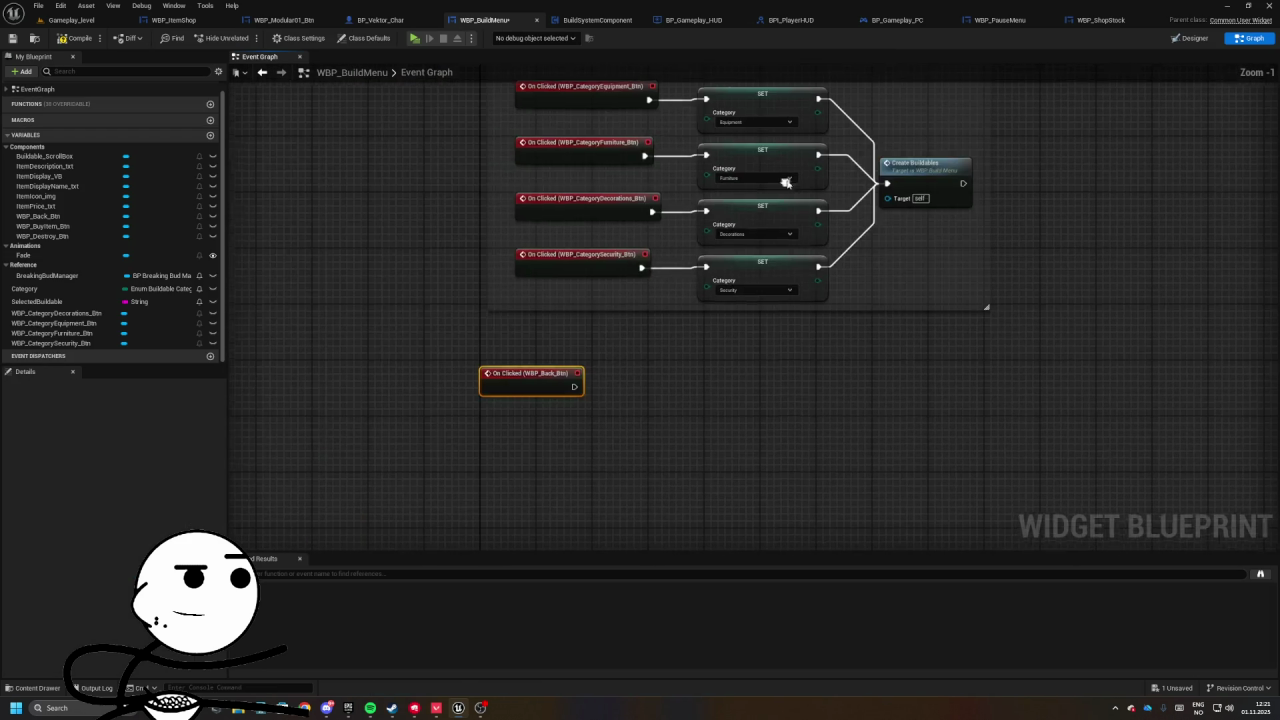
drag(577, 385, 680, 375)
text(back to game)
key(Return)
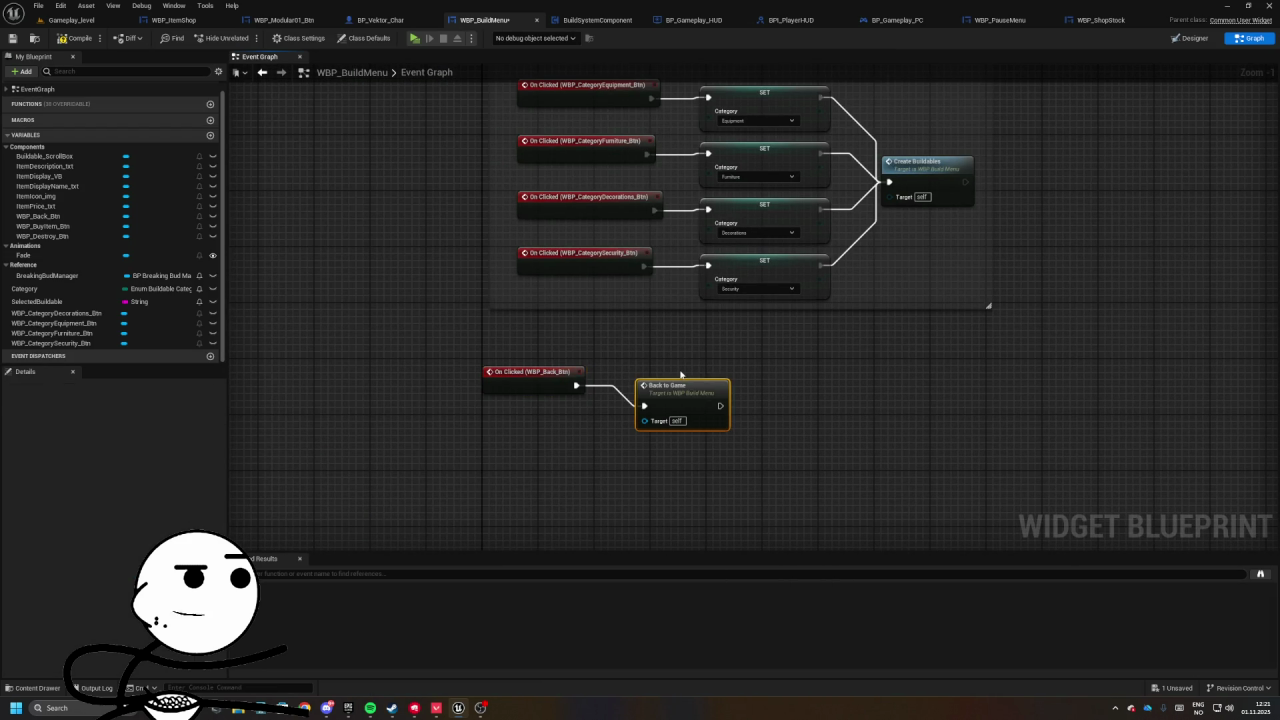
drag(535, 358, 785, 480)
key(c)
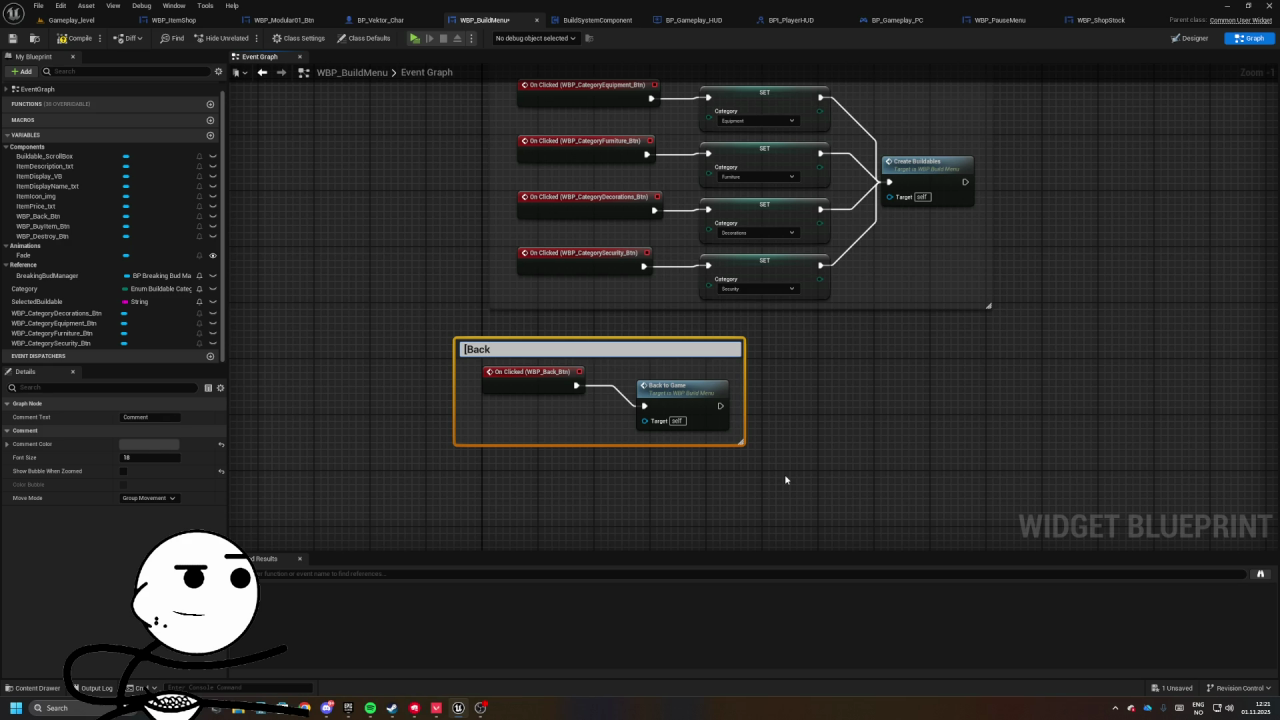
text(])
key(Return)
- Arrange the [Back] group beneath [On Back], undoing an accidental Play Fade change
scroll(415, 419, down, 4)
drag(470, 392, 1095, 133)
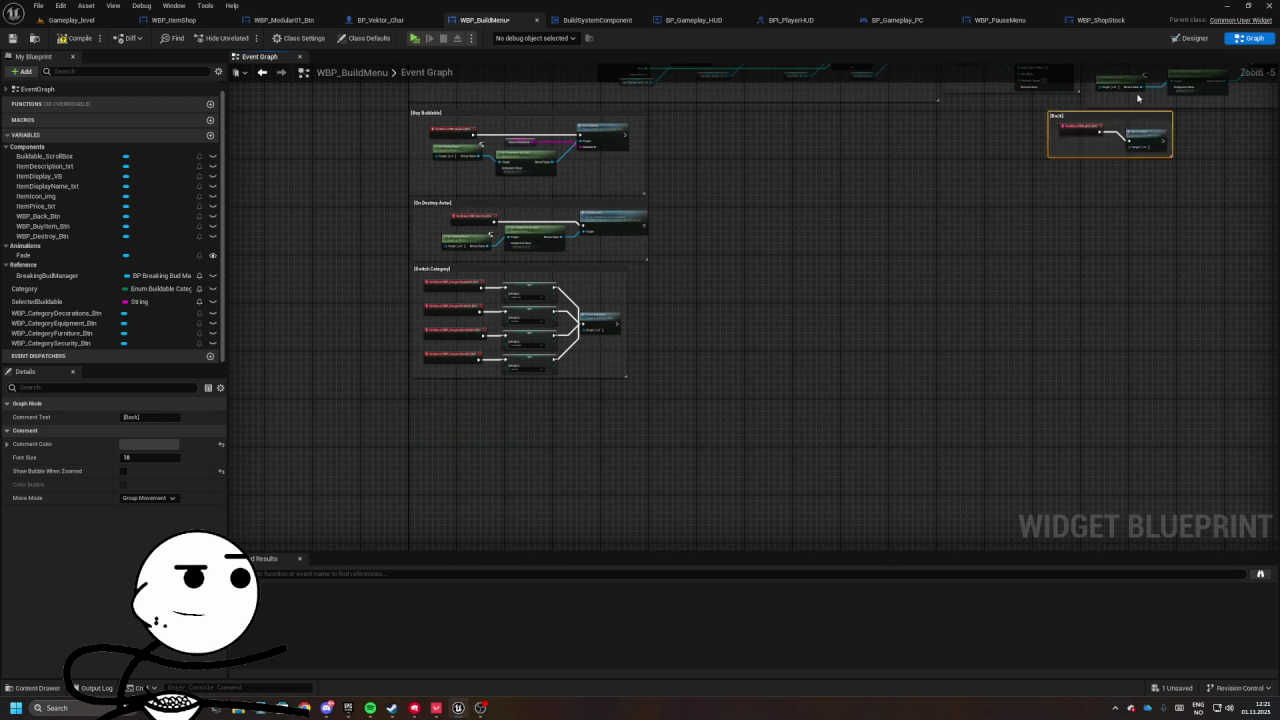
scroll(1095, 133, up, 3)
drag(600, 355, 595, 272)
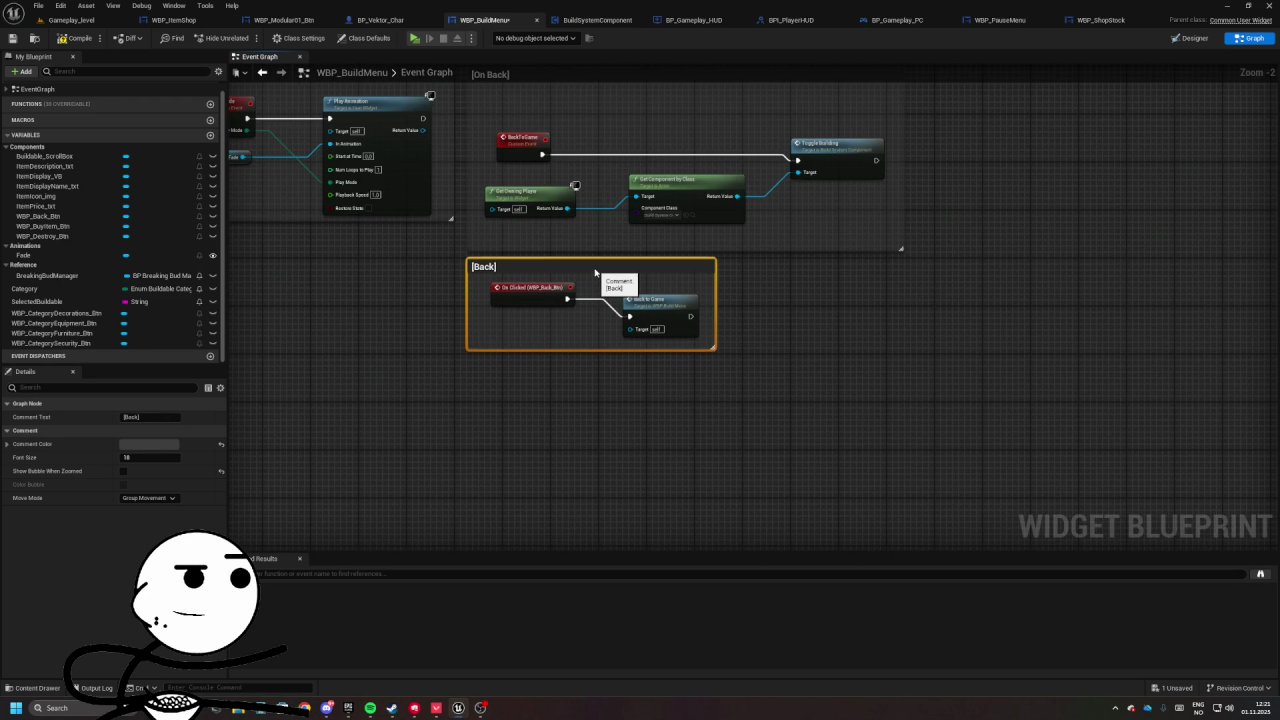
double_click(650, 300)
drag(669, 143, 943, 514)
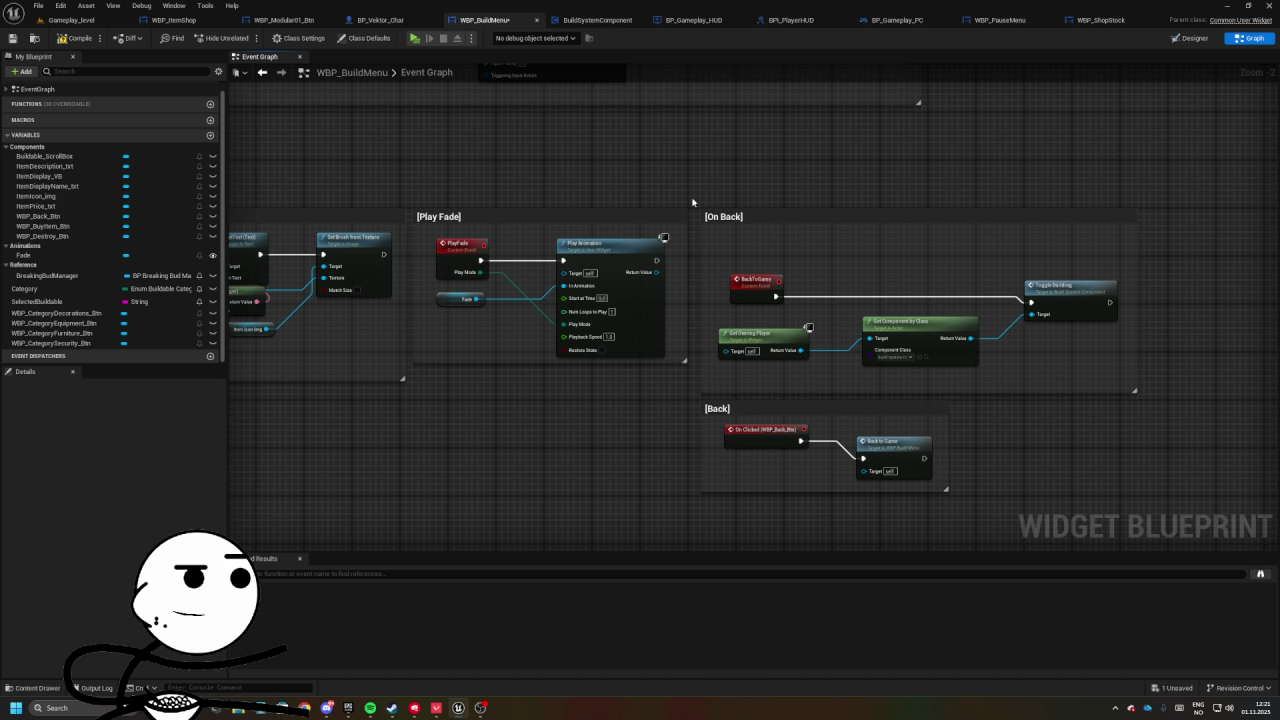
drag(757, 216, 469, 378)
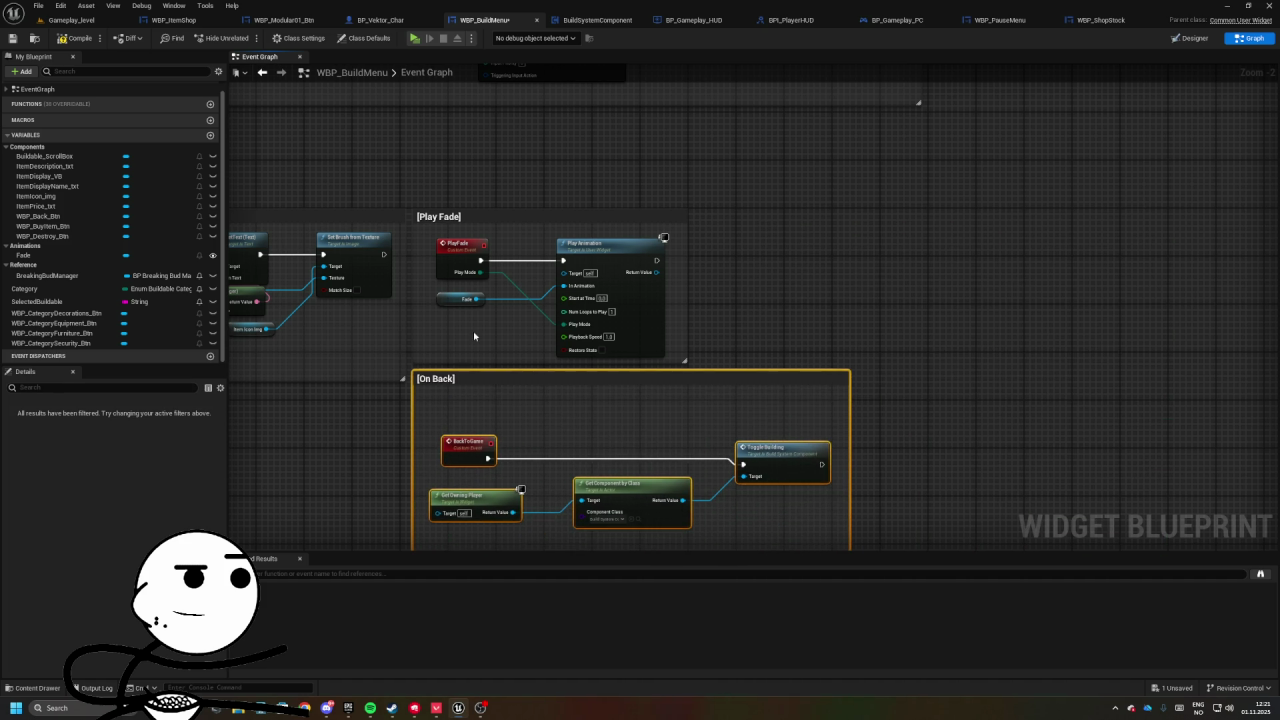
click(560, 352)
key(ctrl+z)
scroll(517, 263, down, 3)
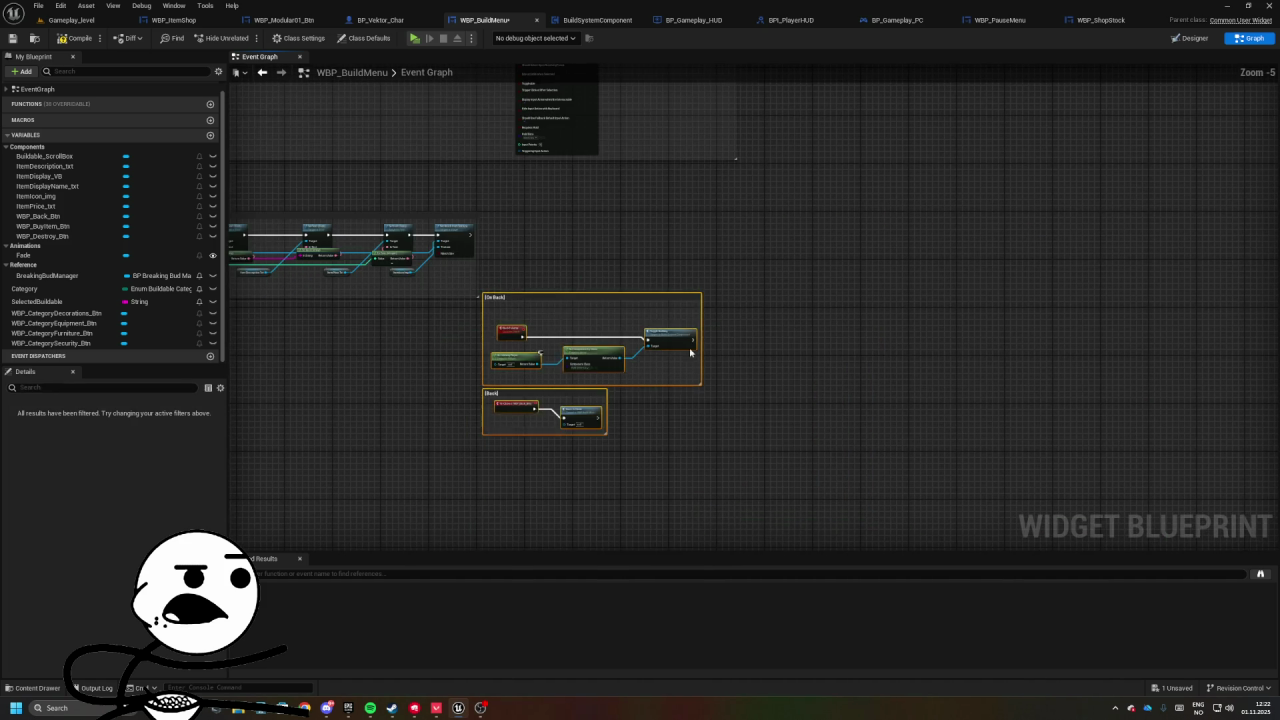
scroll(480, 244, up, 2)
drag(540, 346, 542, 199)
click(1175, 62)
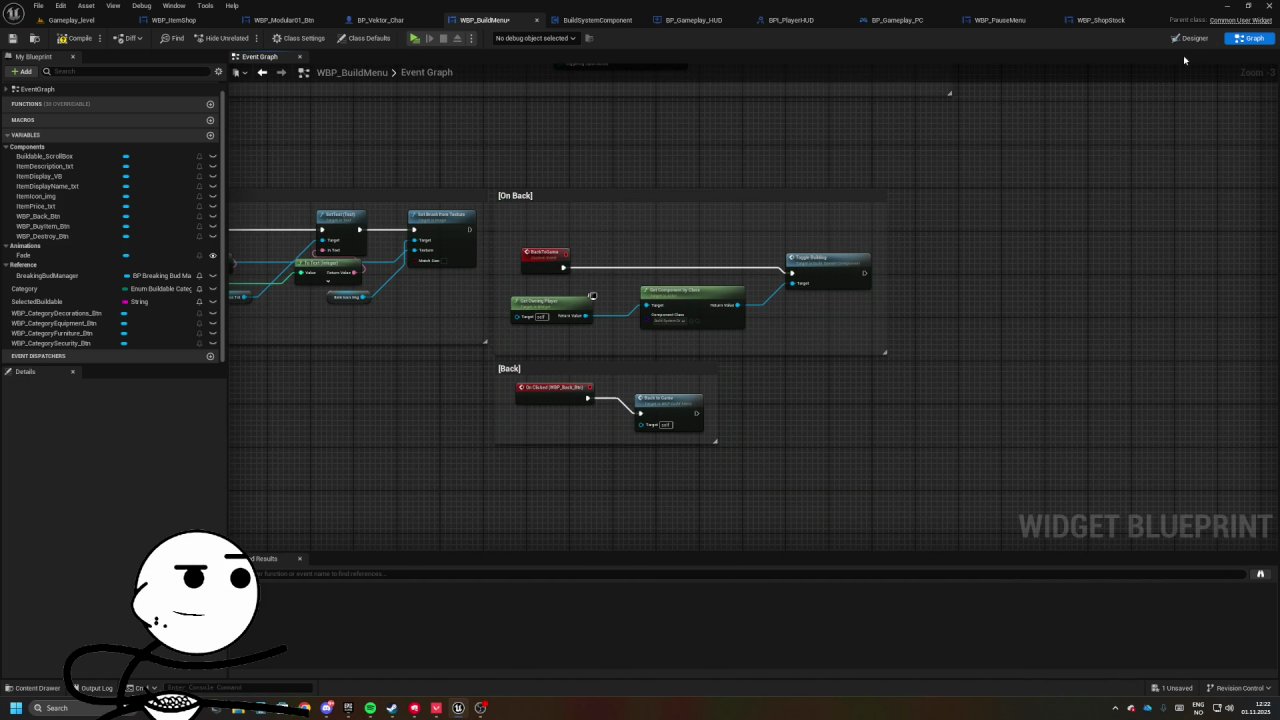
click(1189, 38)
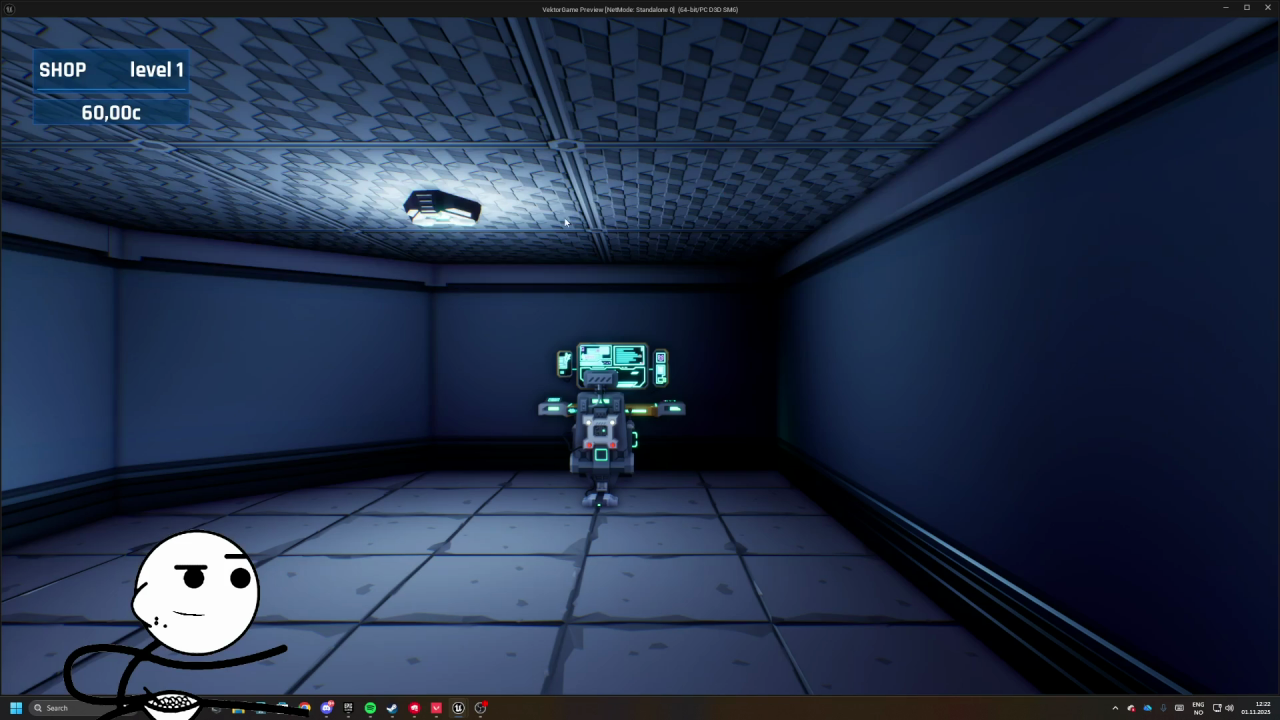
- Test the Build Menu's Back button in game, then start placing a Planter Crate
key(b)
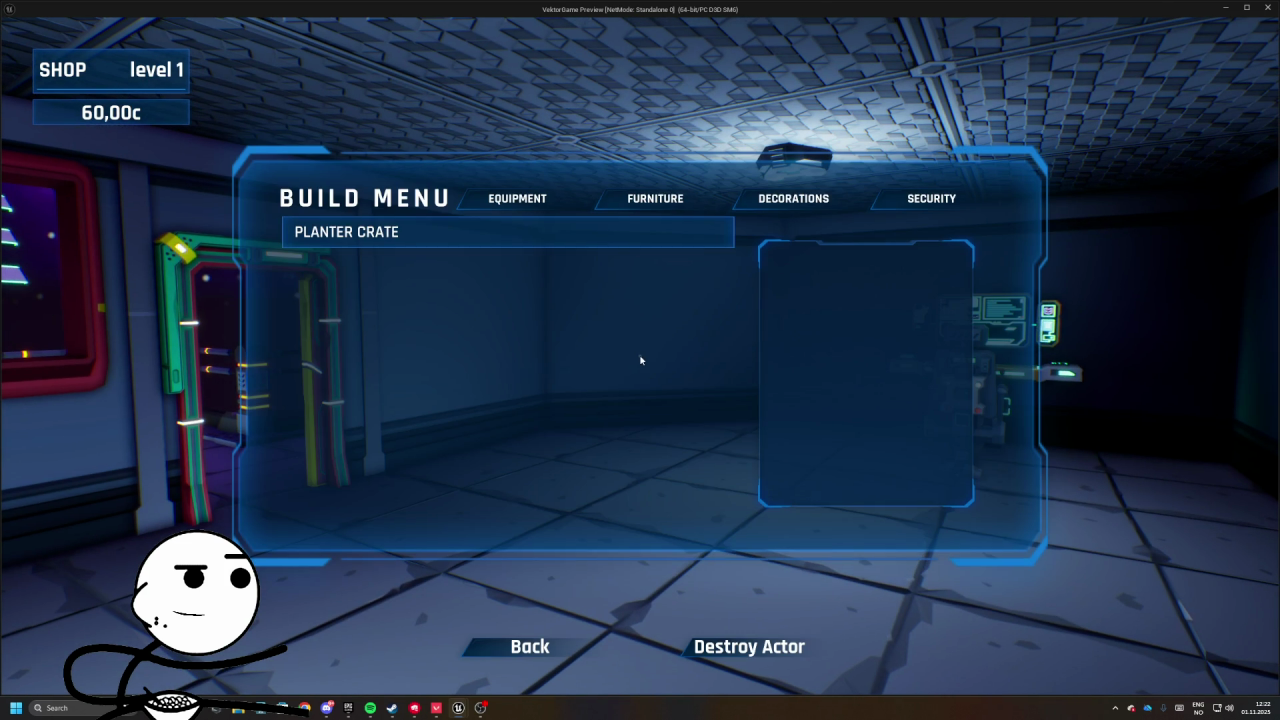
click(431, 228)
click(851, 474)
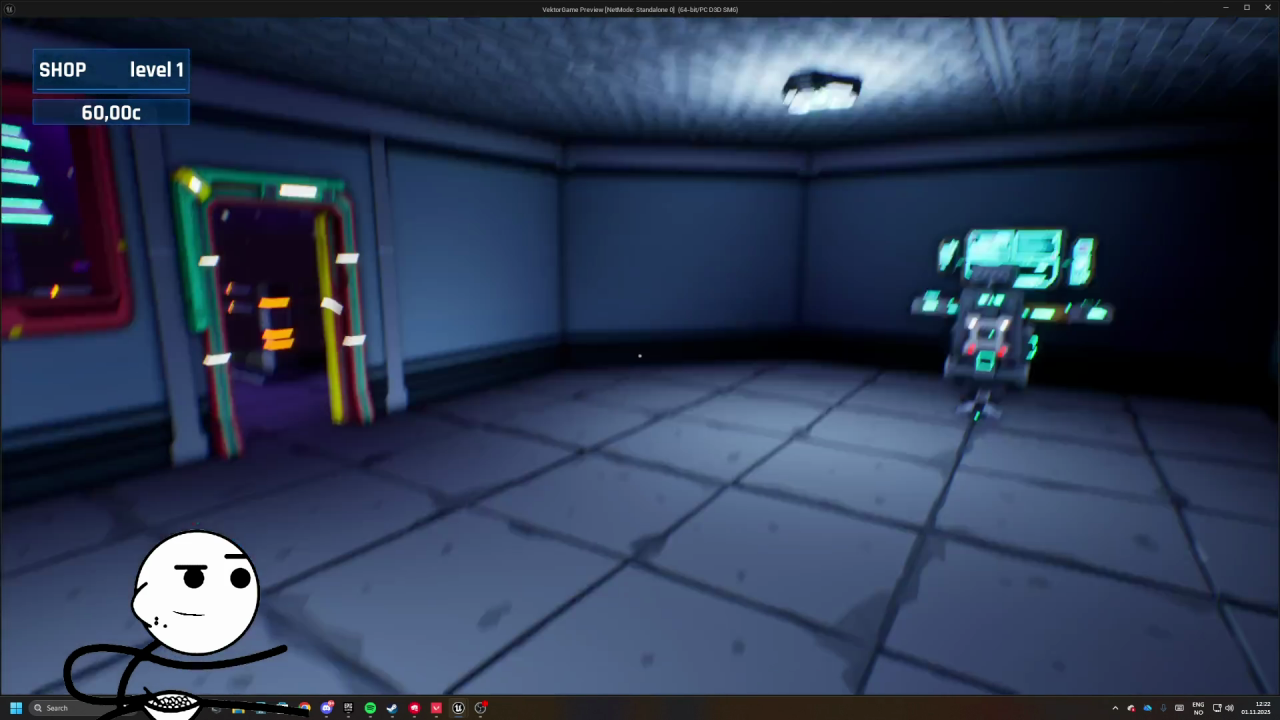
key(b)
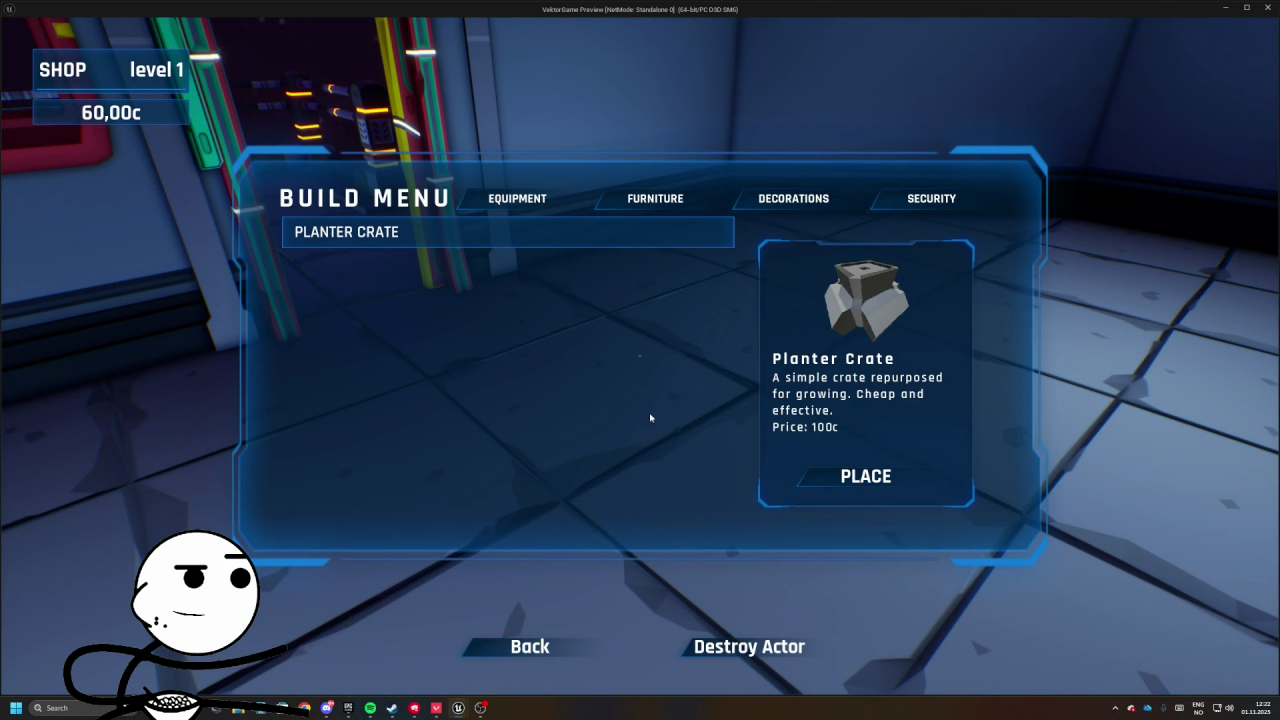
click(457, 232)
click(865, 476)
- Walk to the robot terminal and begin the business day
key(w)
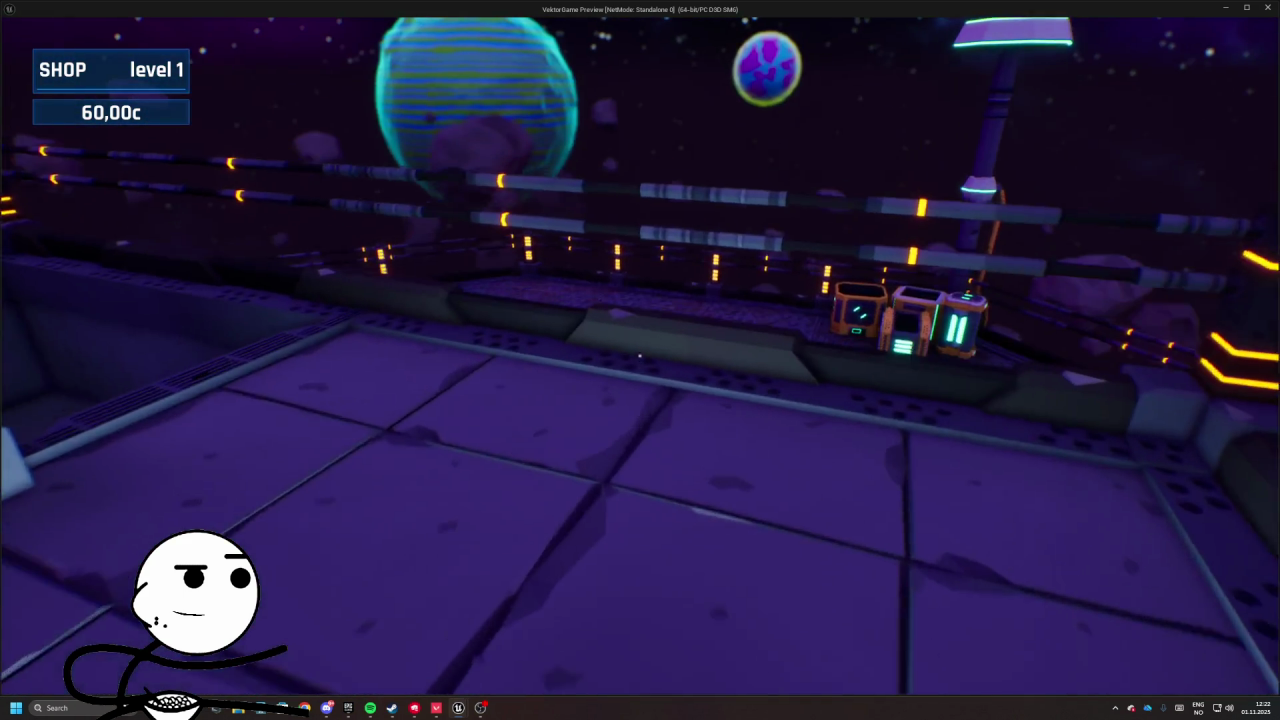
key(w)
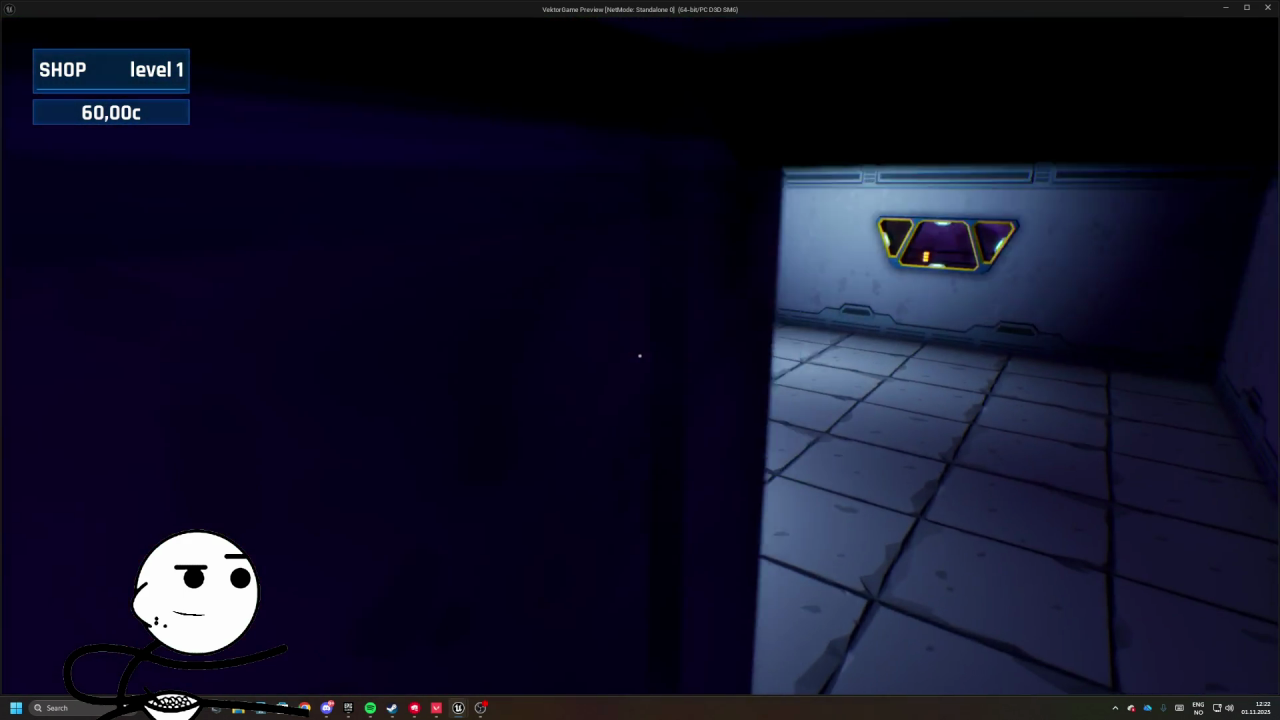
key(w)
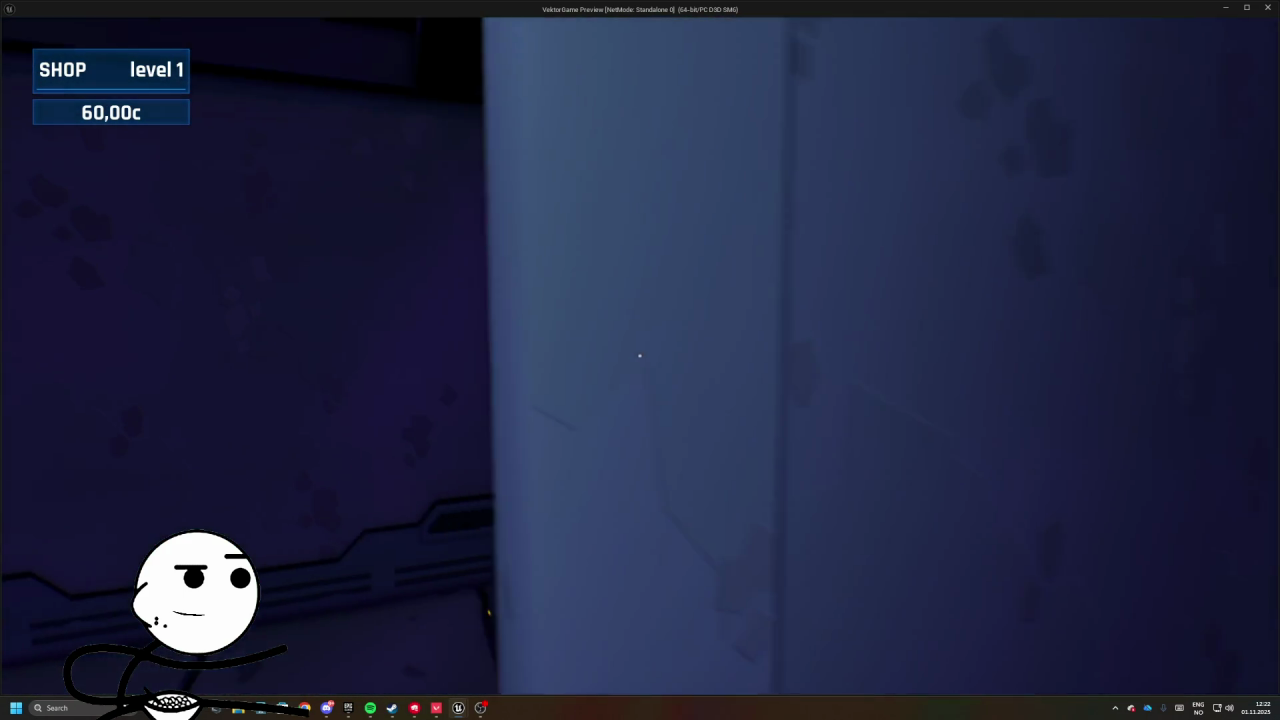
key(w)
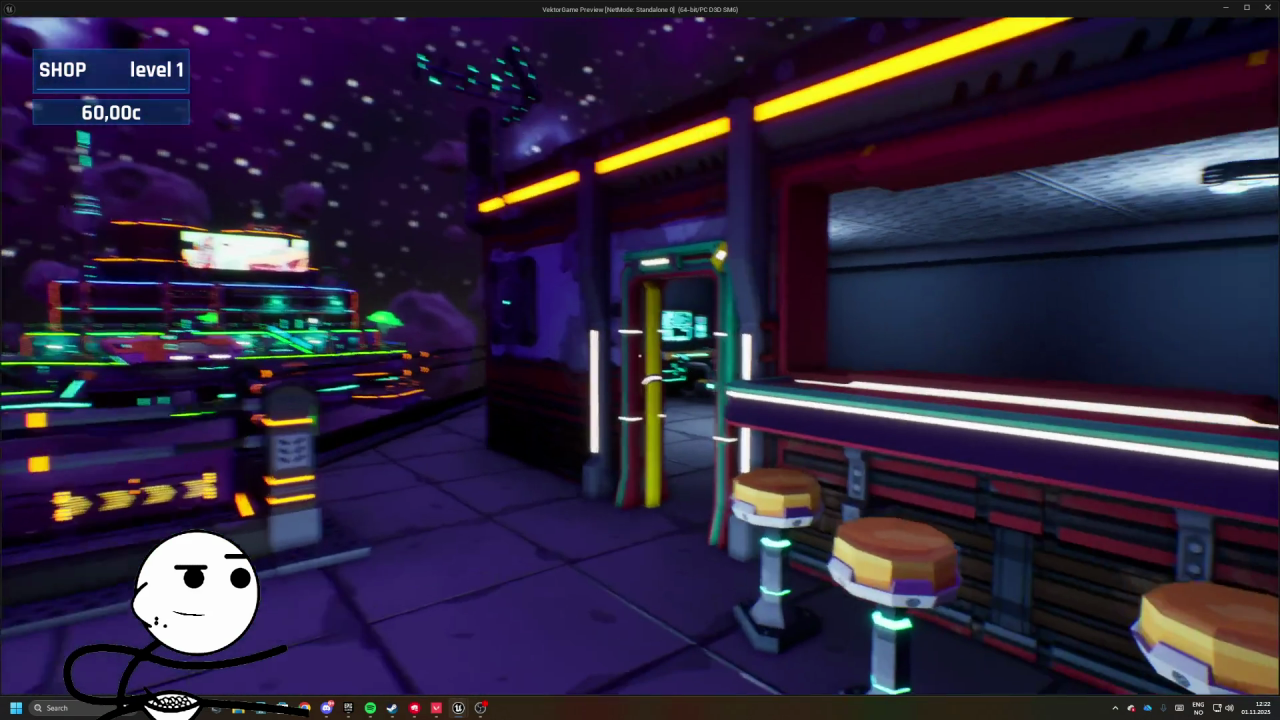
key(e)
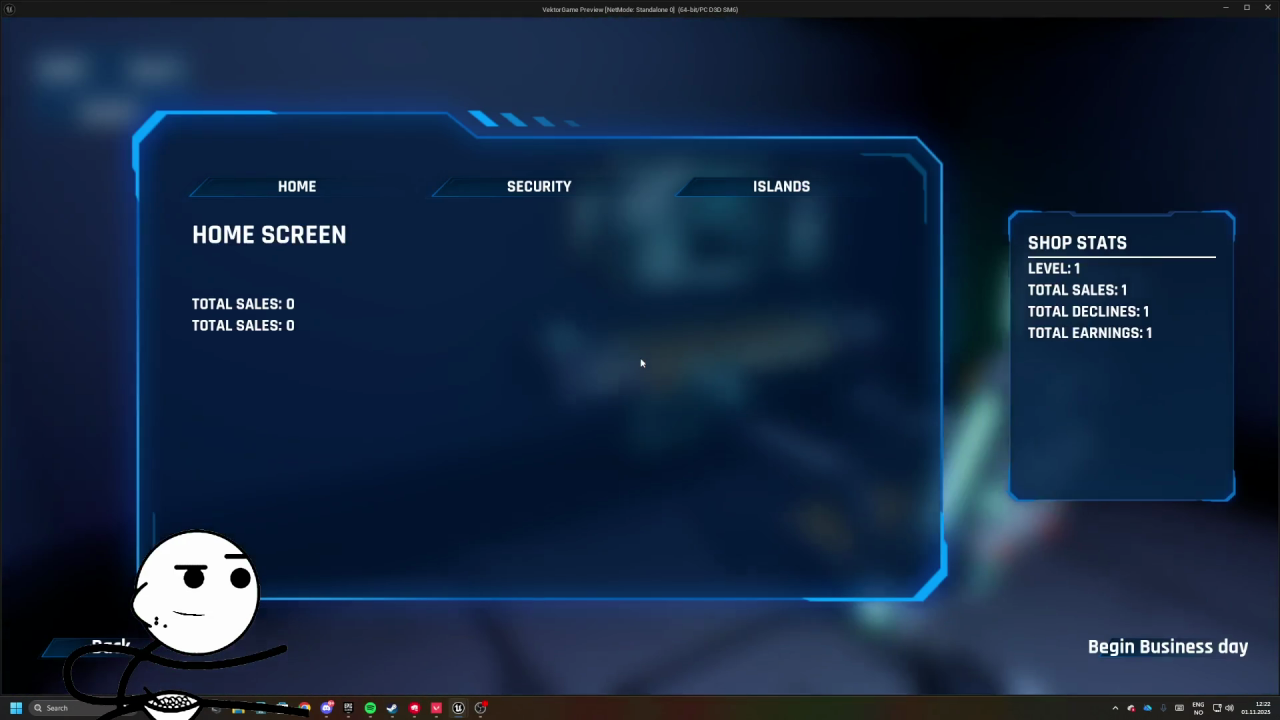
click(1143, 643)
- Walk down to the planter room and harvest the plants
key(w)
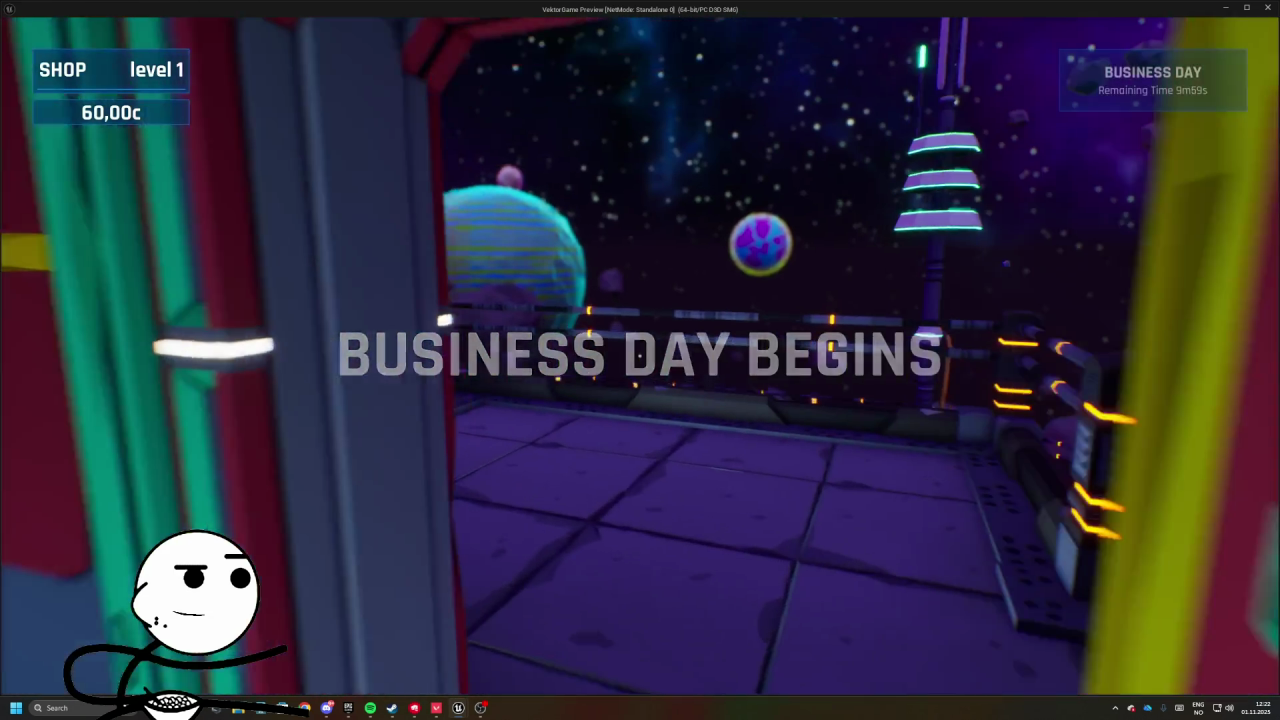
key(w)
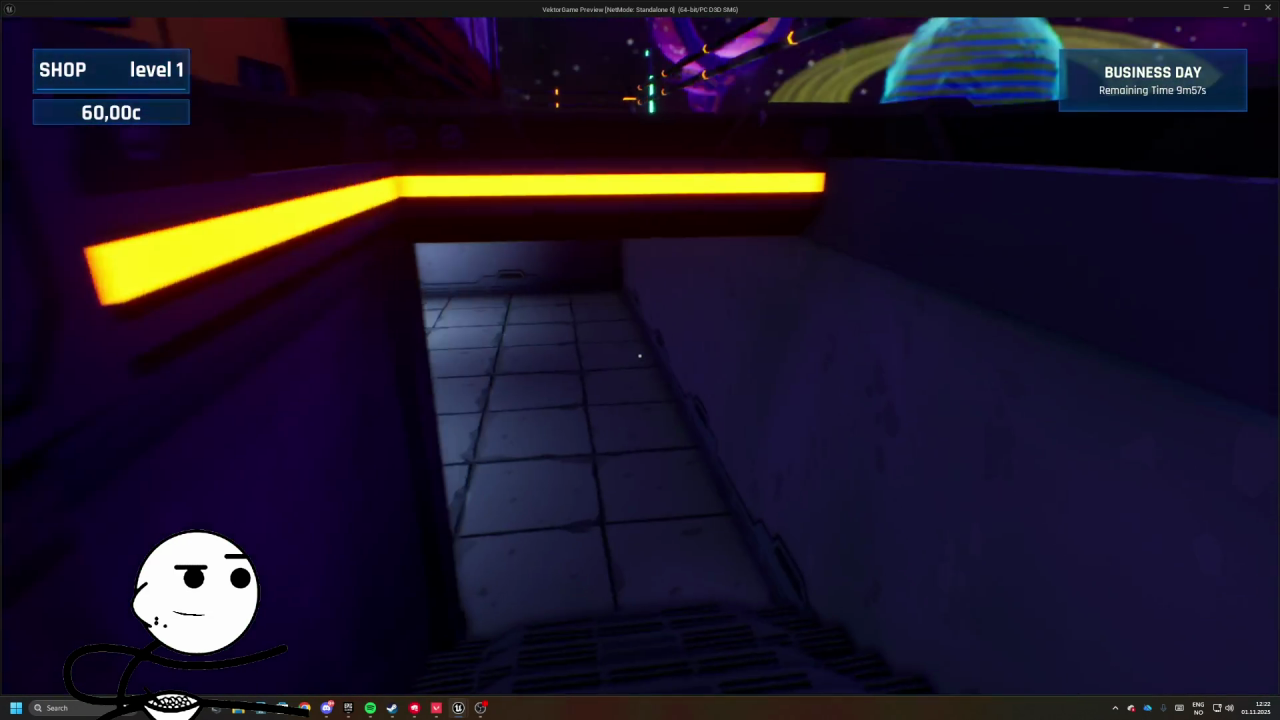
key(w)
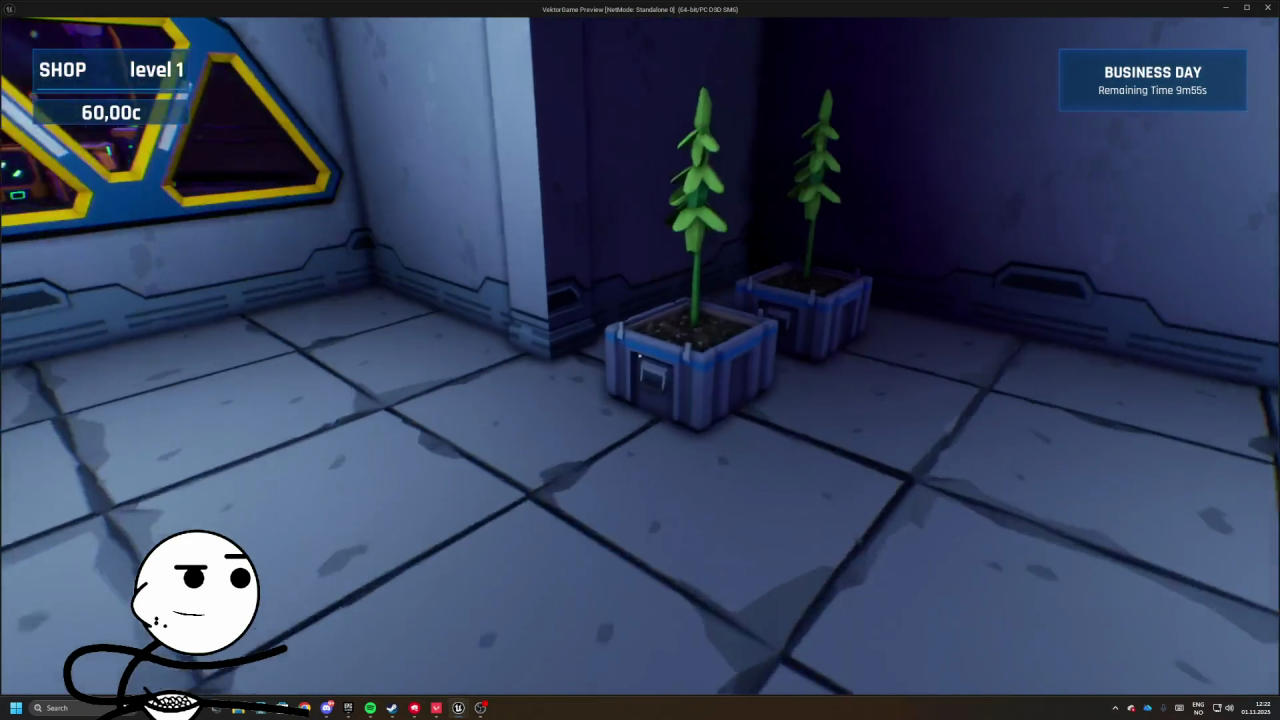
key(f)
key(f)
key(f)
key(f)
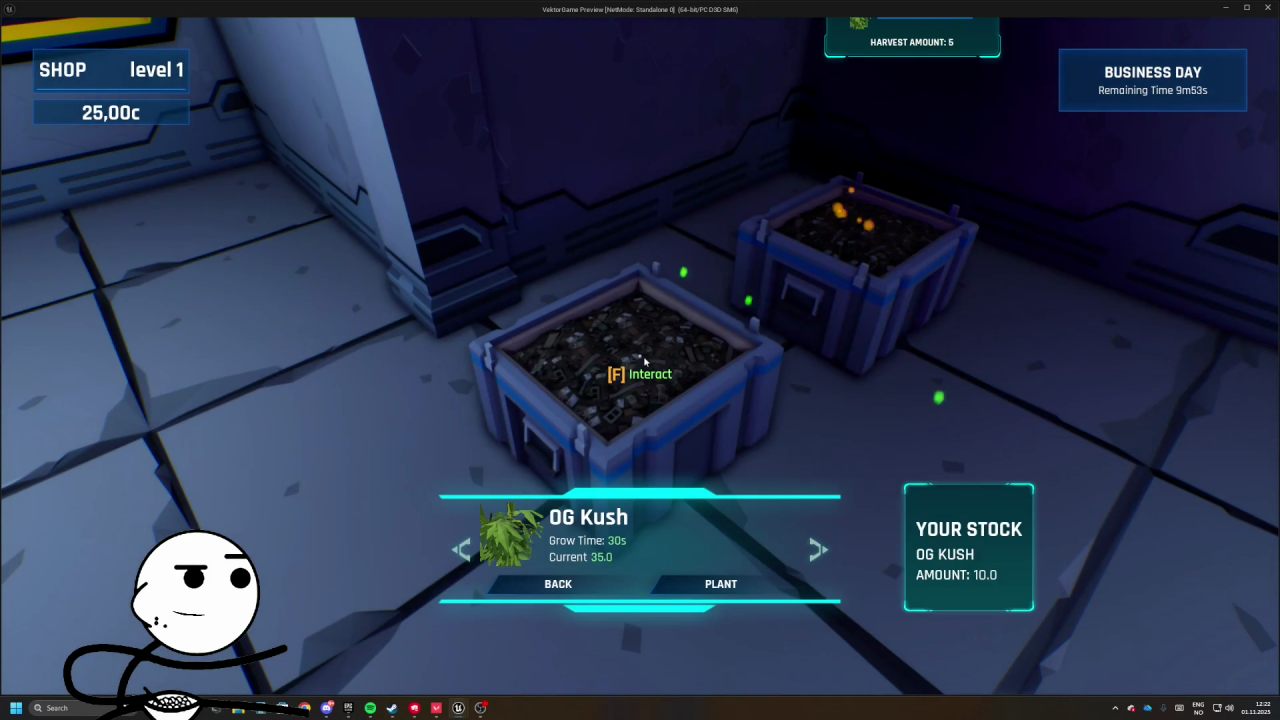
click(583, 592)
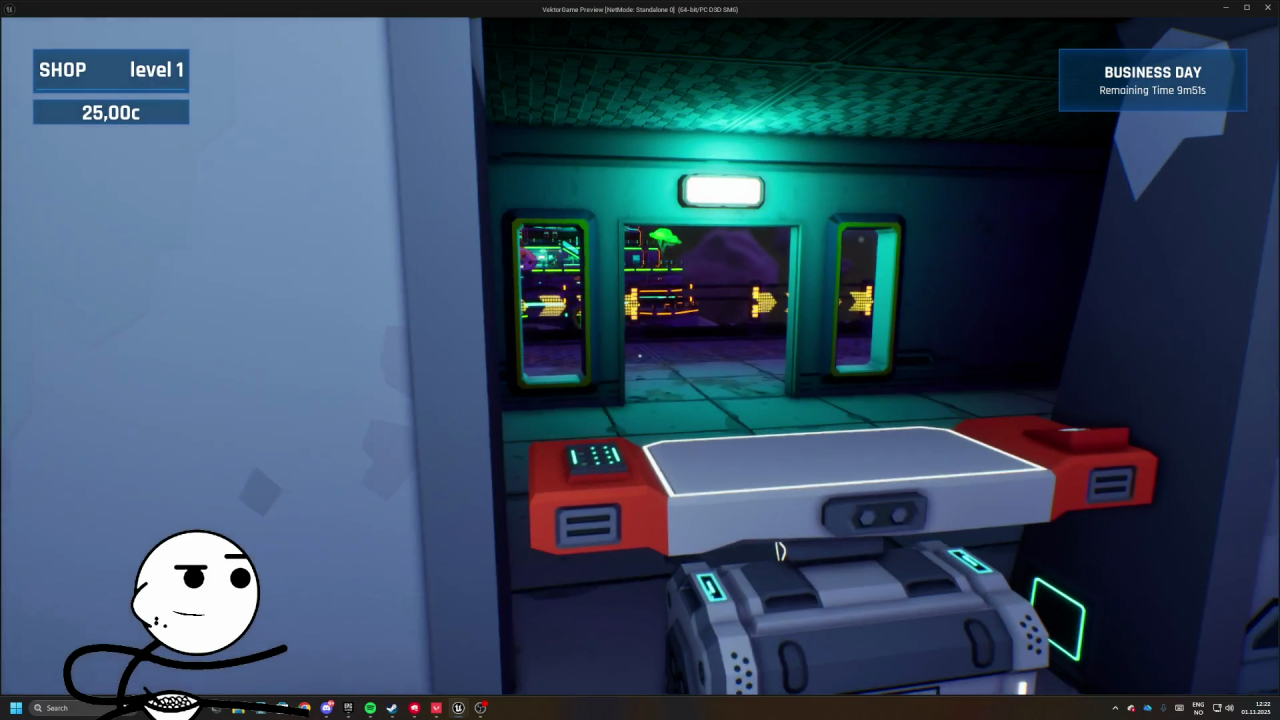
- Sell OG Kush to the waiting customer and plant OG Kush in the empty planter
key(b)
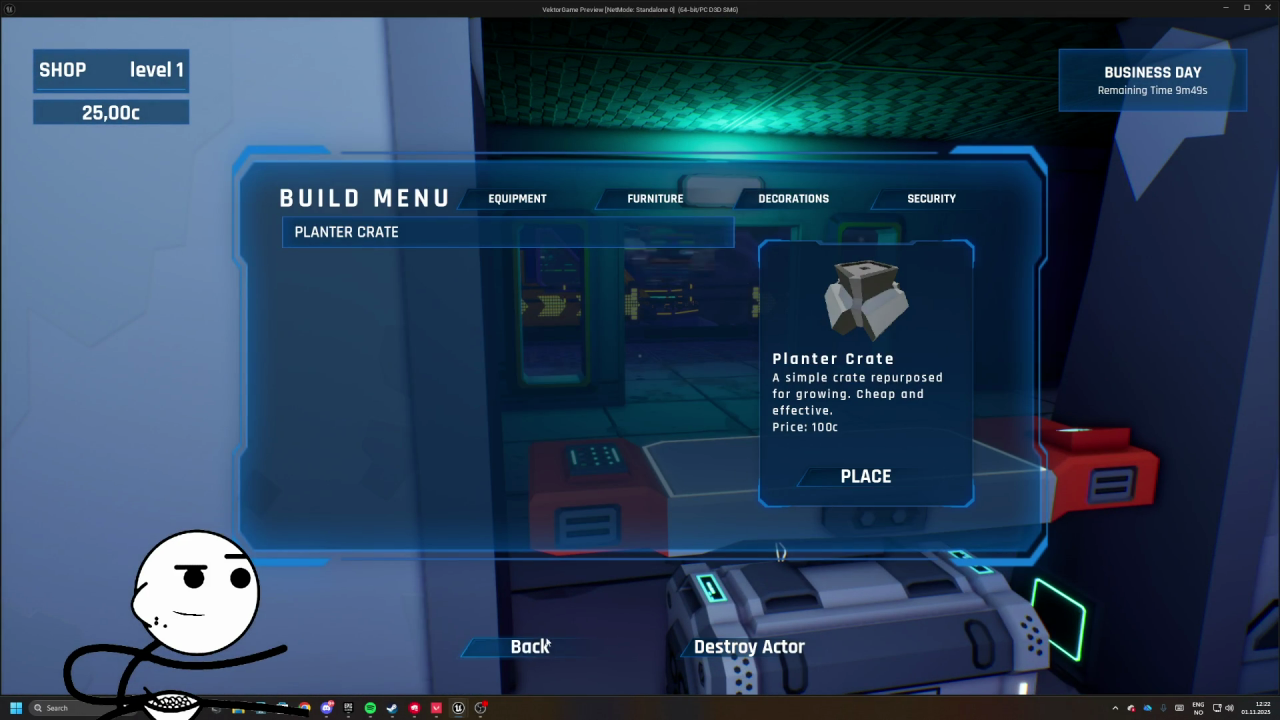
click(550, 645)
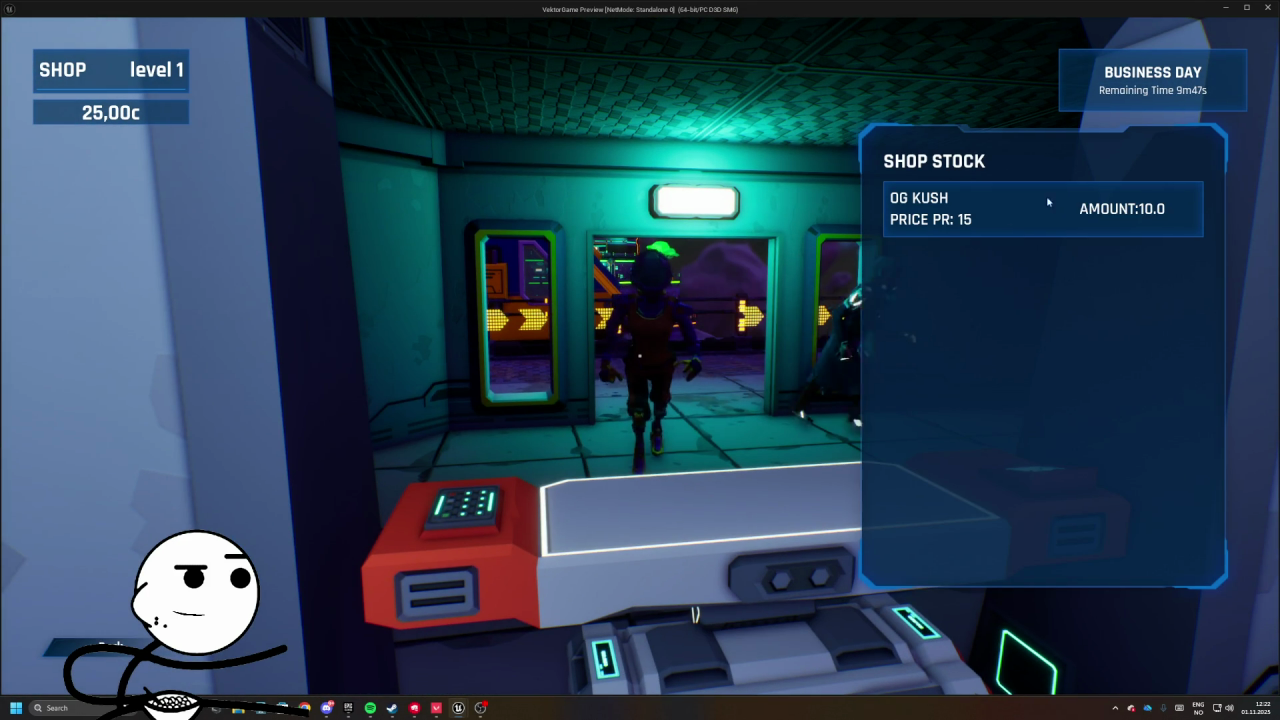
key(f)
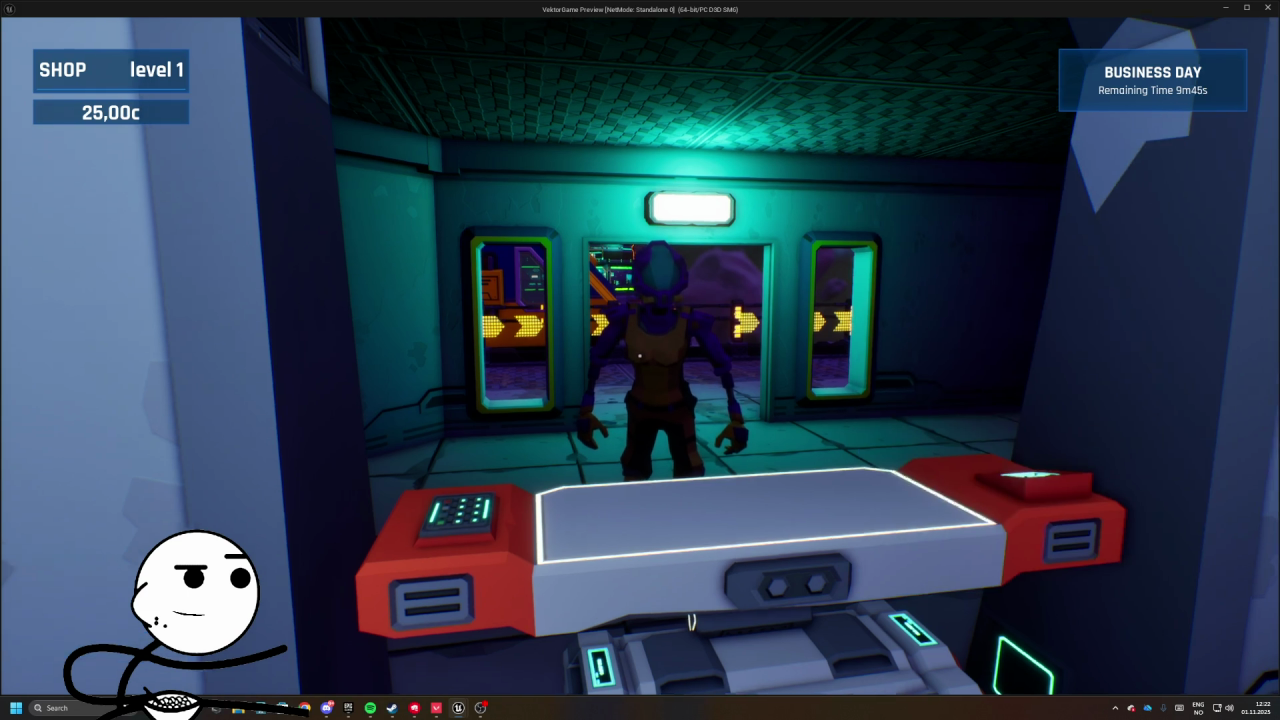
click(540, 607)
key(f)
click(722, 586)
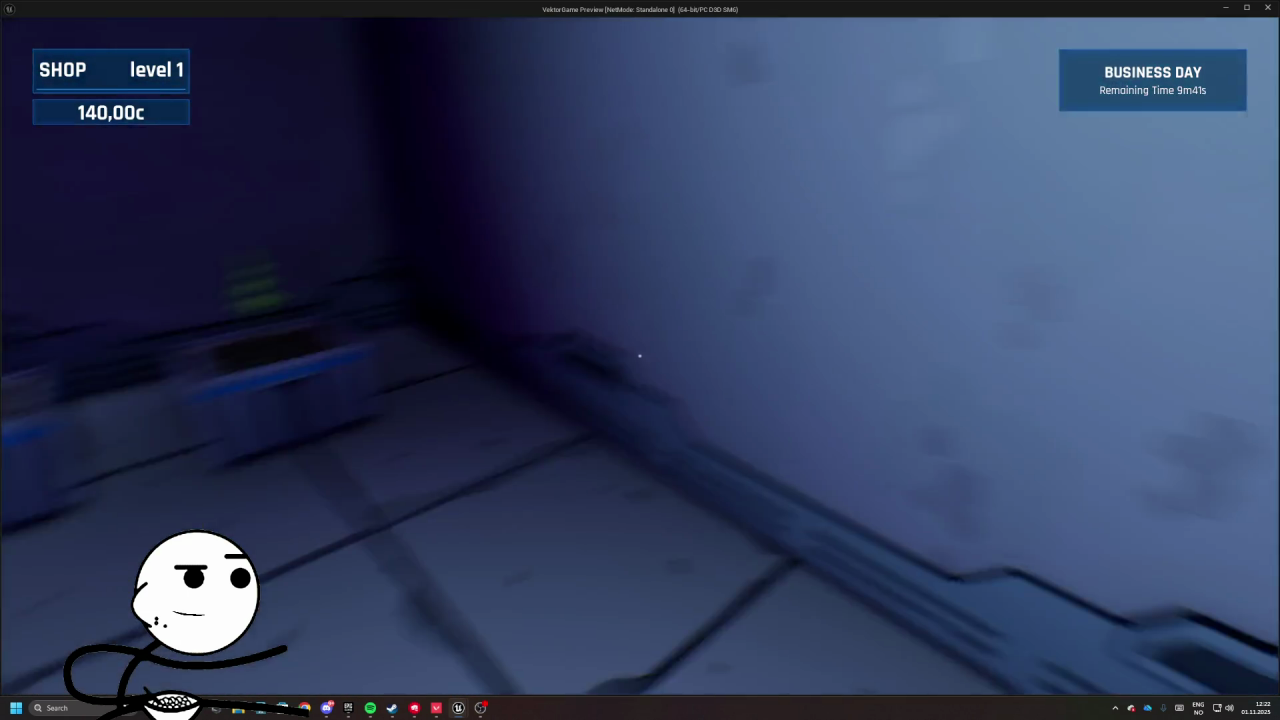
- Buy and place a new Planter Crate from the Build Menu and plant OG Kush in it
key(b)
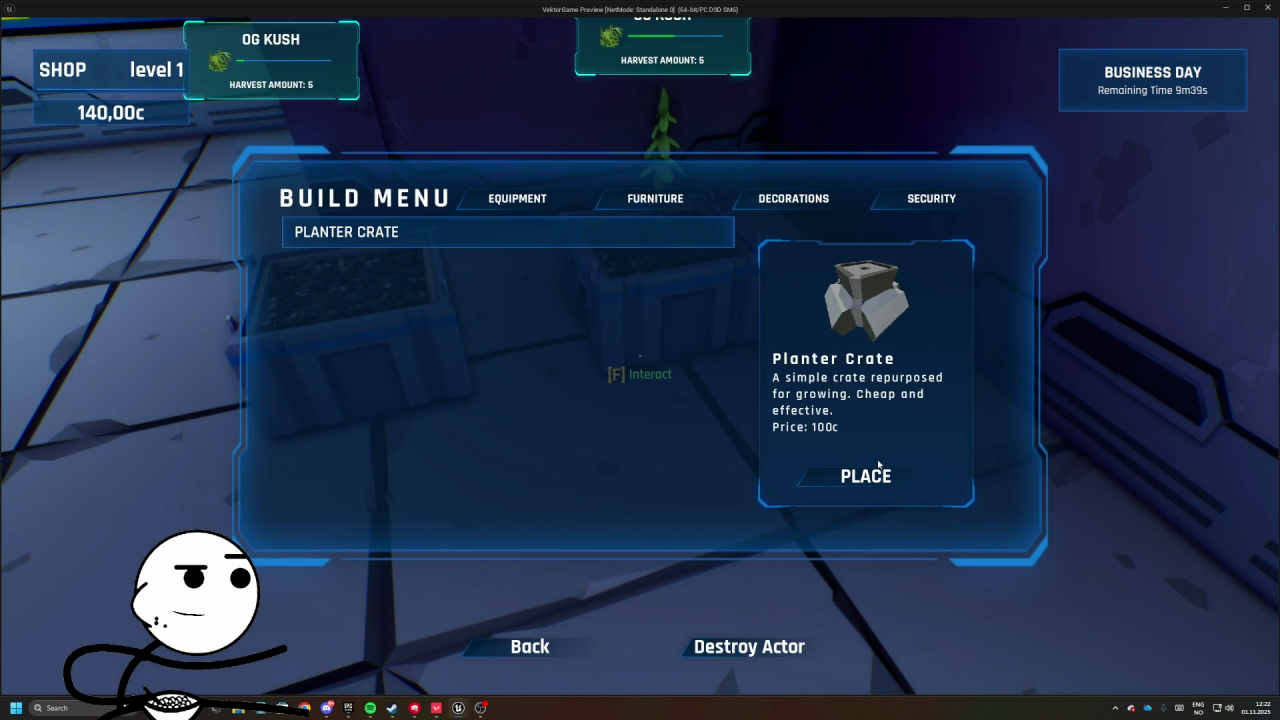
click(870, 474)
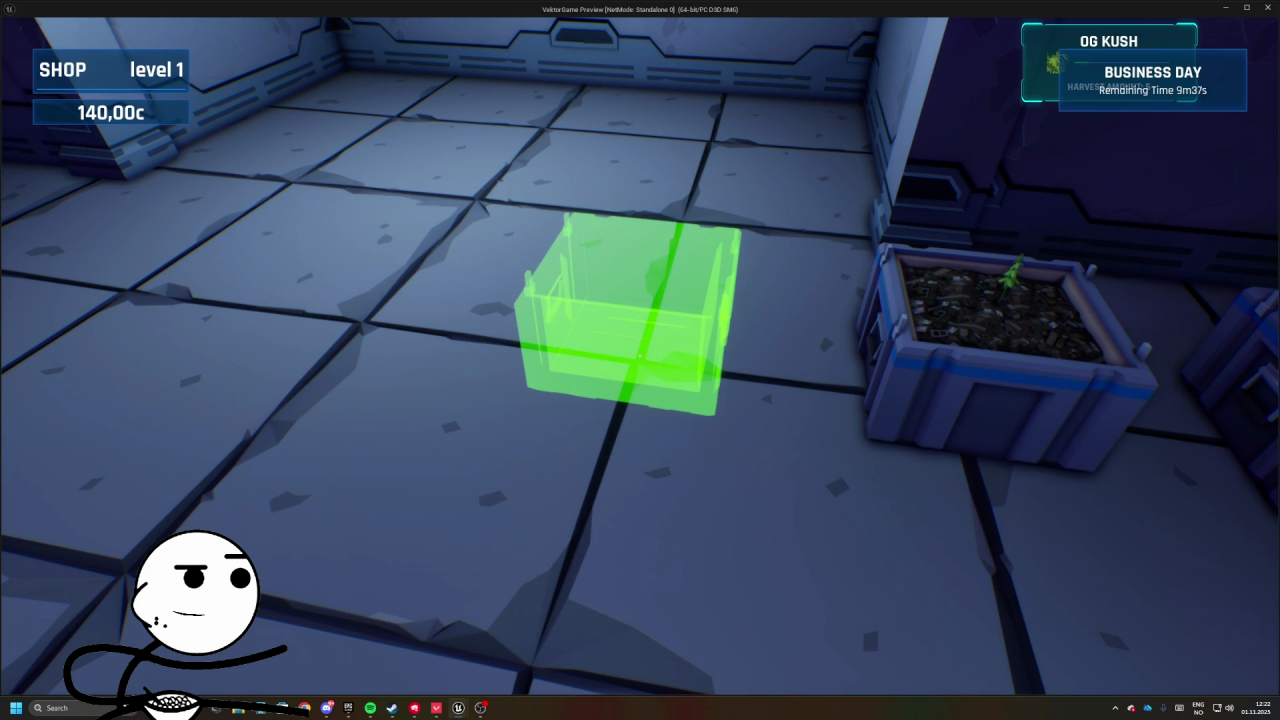
click(640, 360)
key(b)
click(529, 646)
key(f)
click(723, 586)
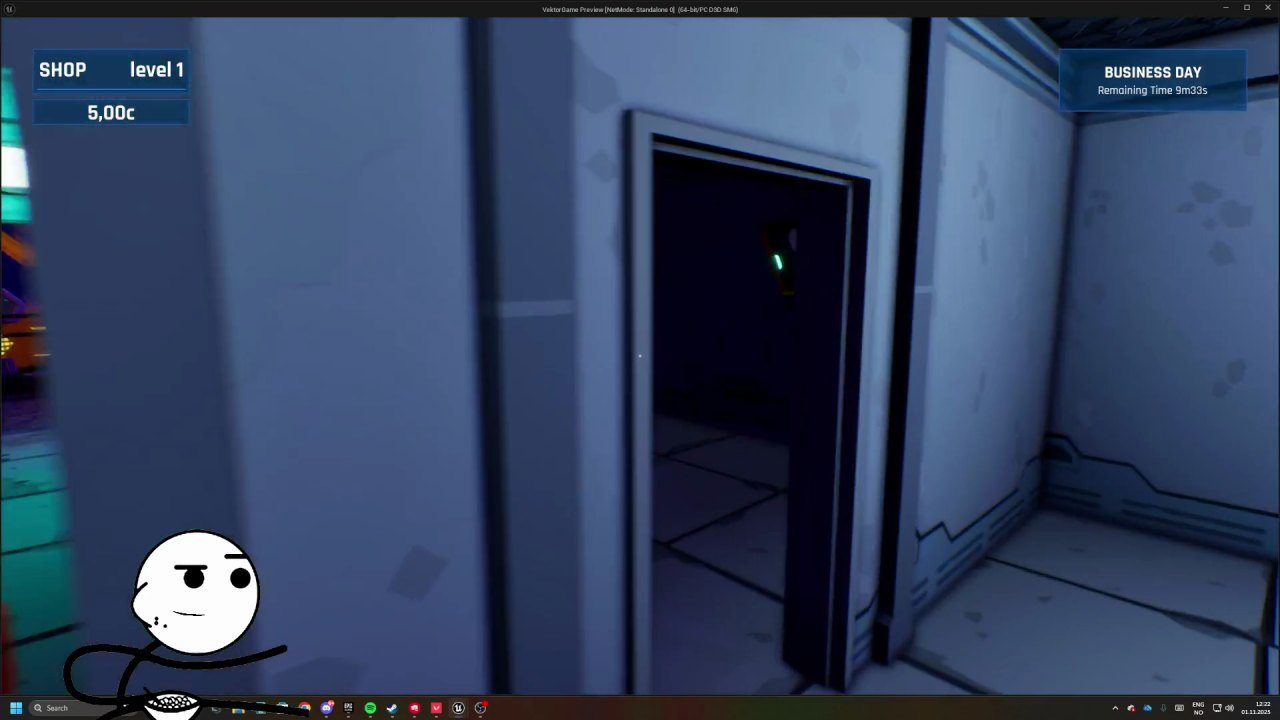
- Tell the customer to wait and harvest the ready OG Kush plants
key(f)
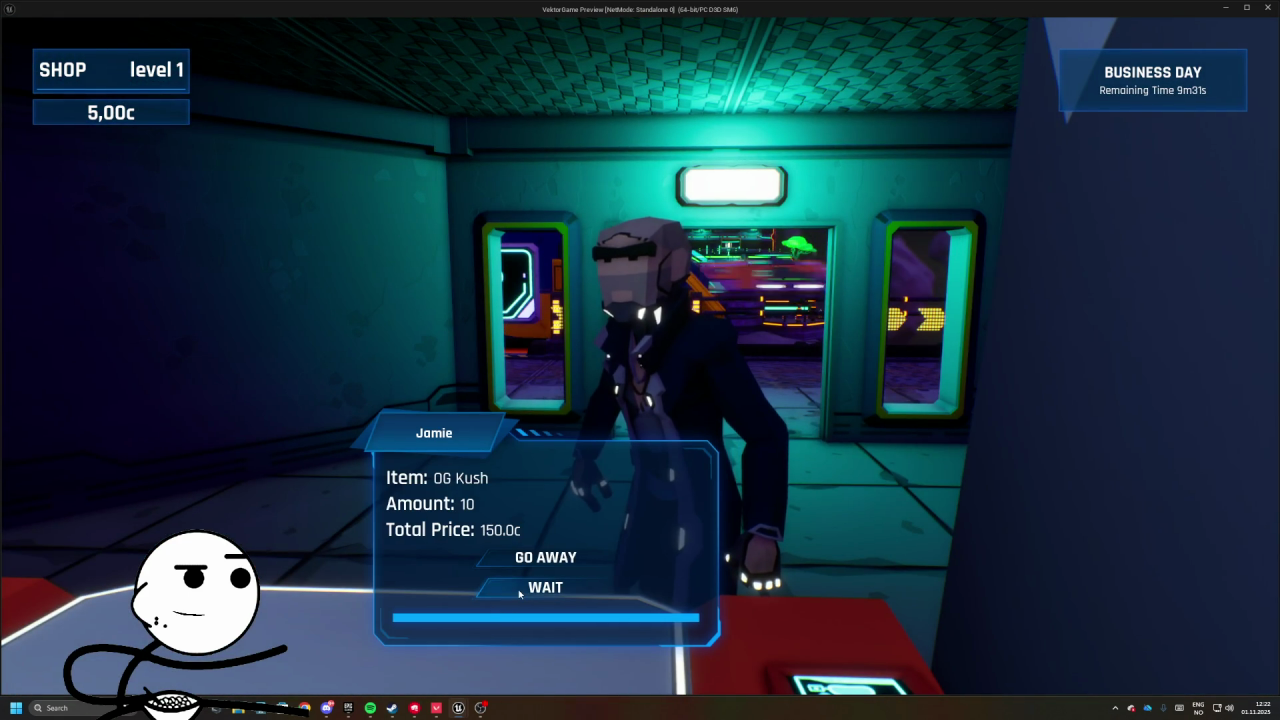
click(519, 594)
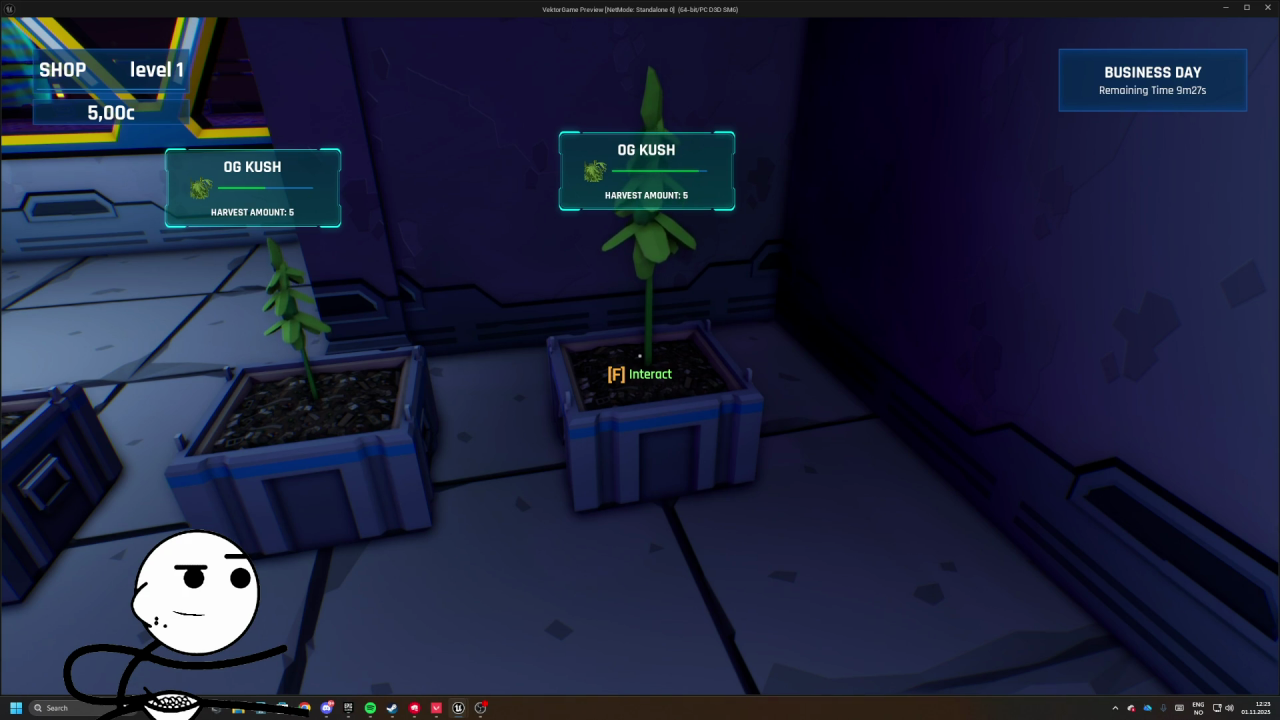
key(s)
key(w)
key(f)
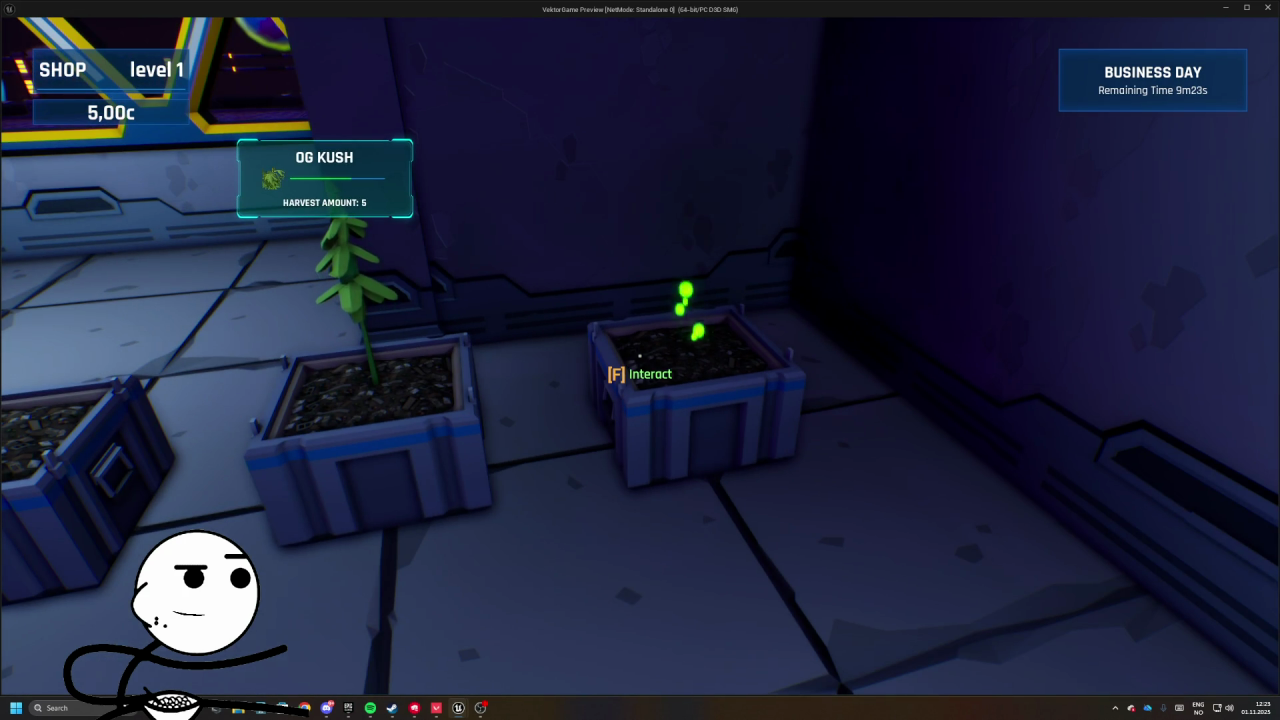
key(s)
key(d)
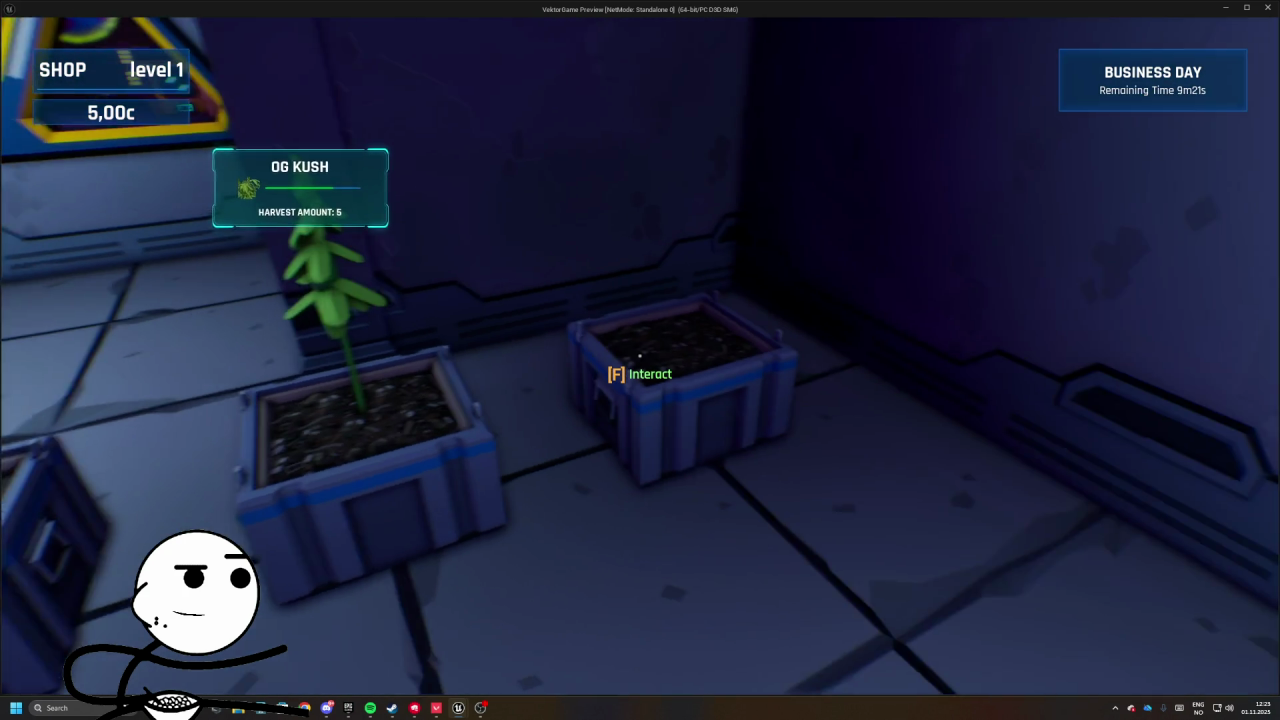
key(s)
key(w)
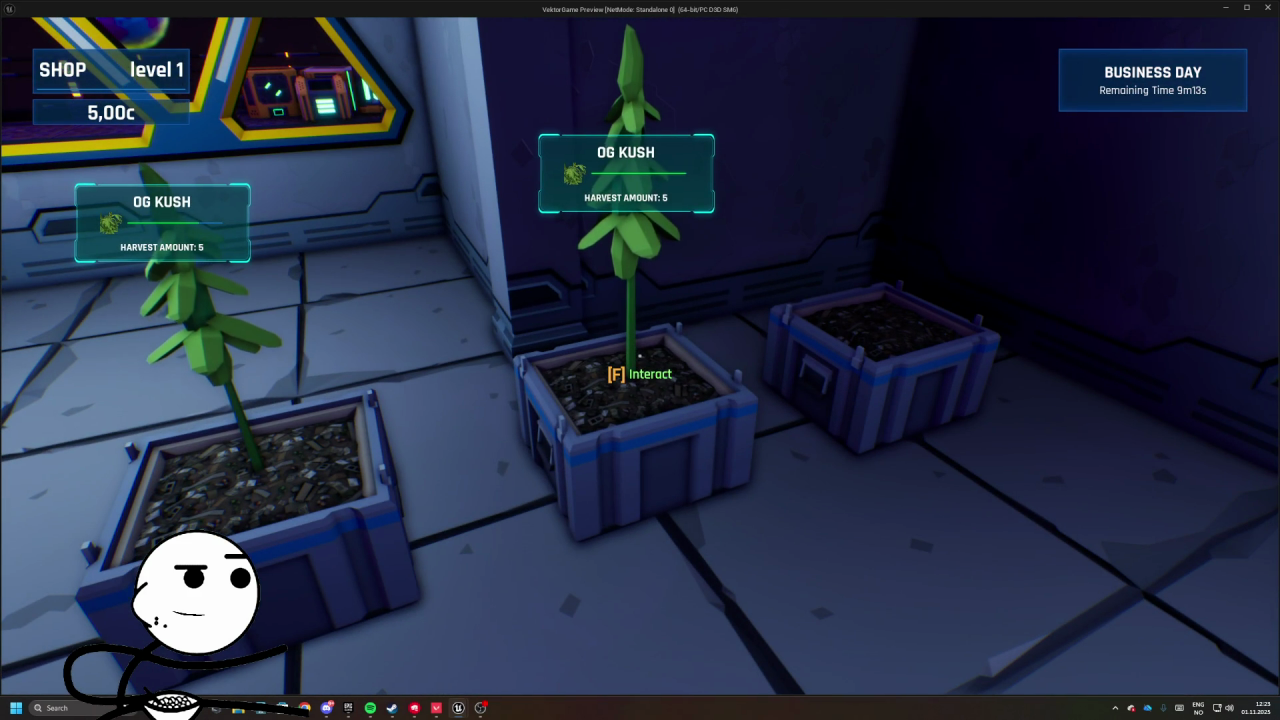
key(f)
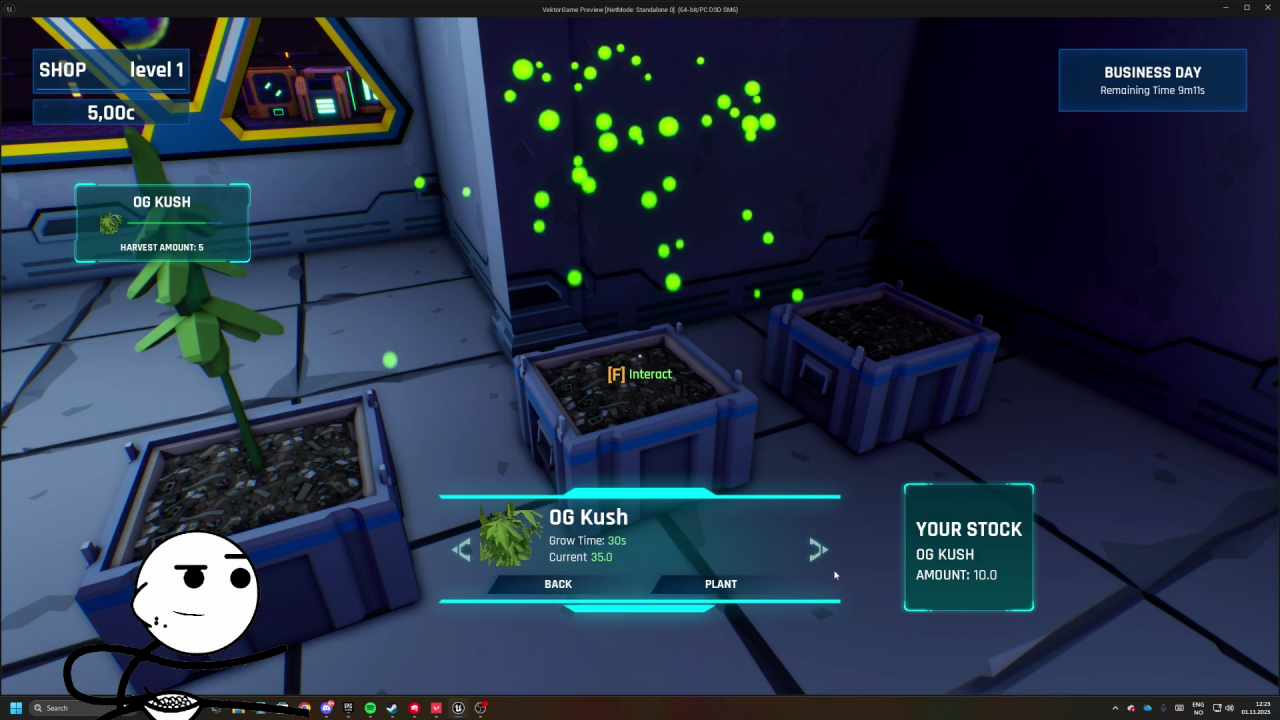
- Sell the harvested OG Kush to the customer at the counter
key(Escape)
key(f)
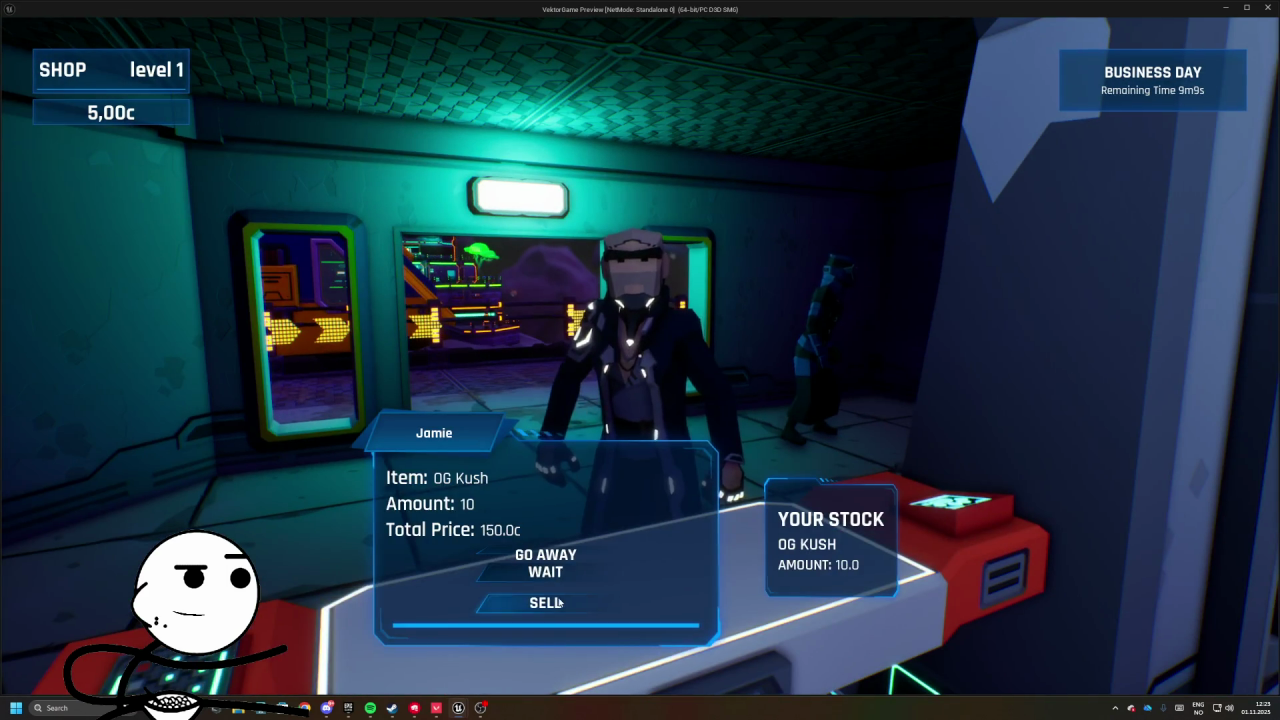
click(560, 602)
- Replant OG Kush in the emptied crate, then walk out onto the deck and back inside
key(f)
key(f)
key(f)
click(714, 585)
key(f)
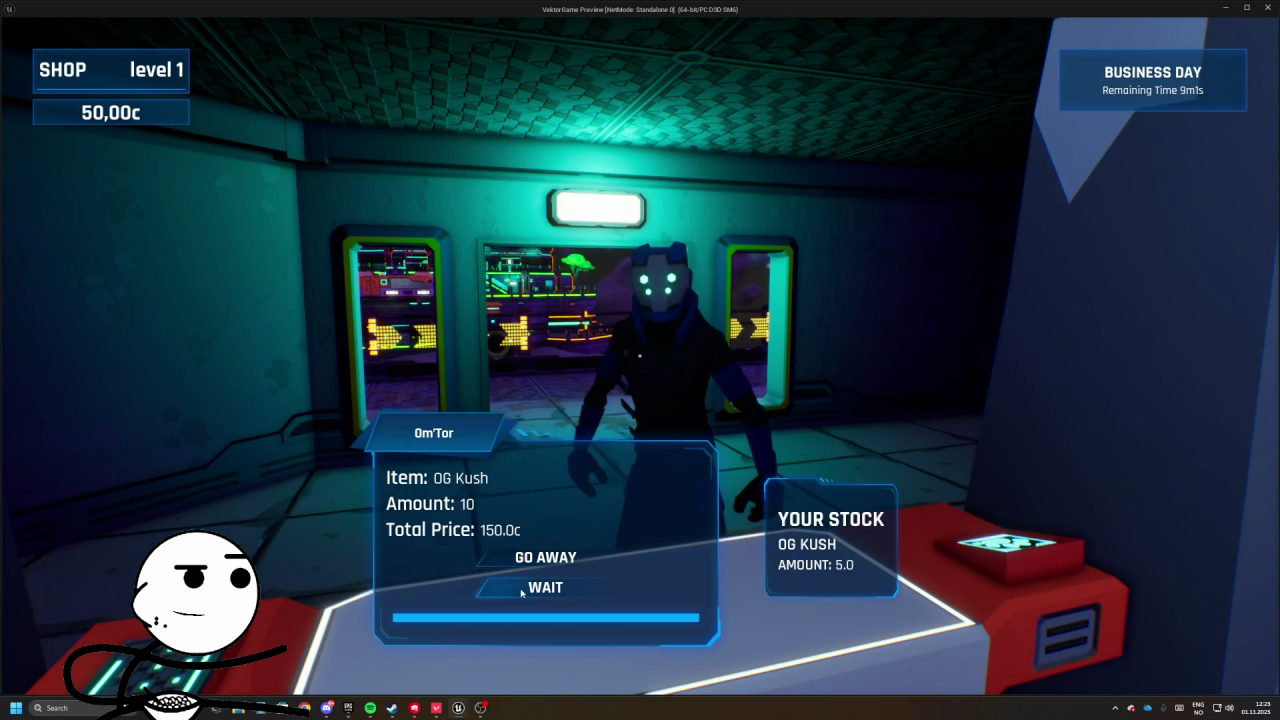
key(w)
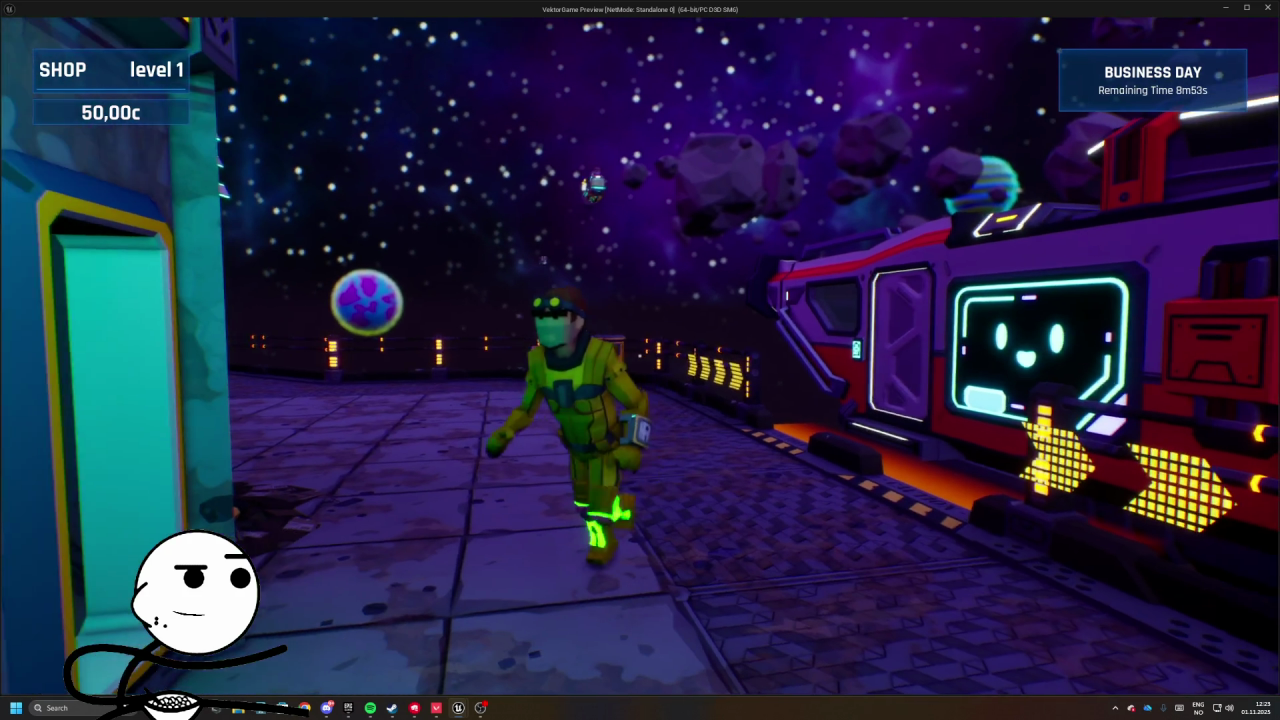
key(w)
key(w)
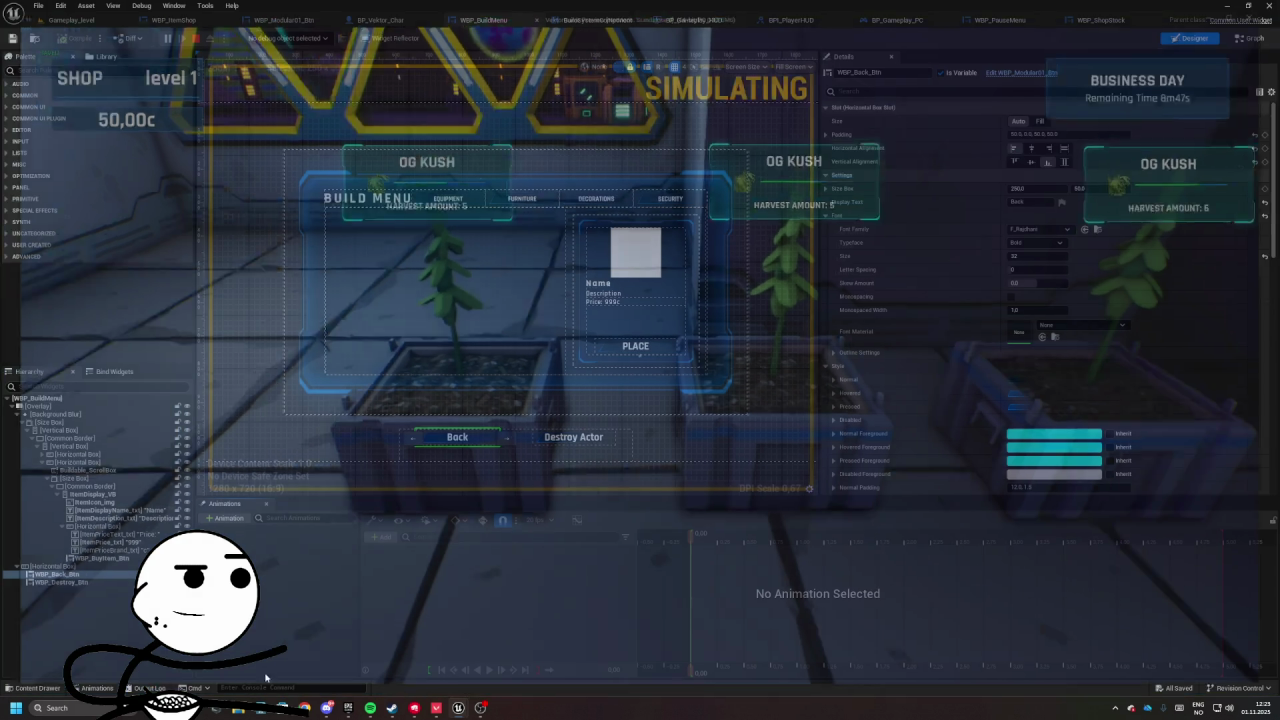
- Reparent WBP_BuildMenu to User Widget in Class Settings and save it
scroll(749, 374, down, 3)
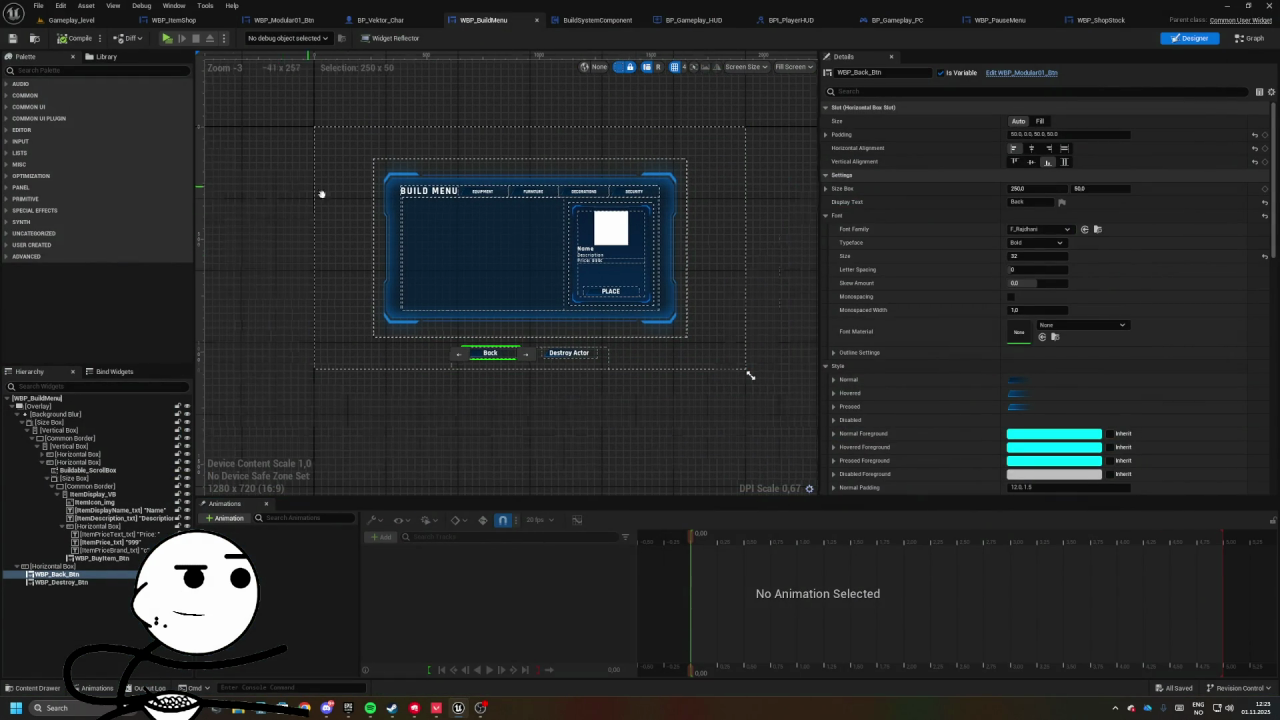
scroll(289, 183, up, 2)
click(406, 208)
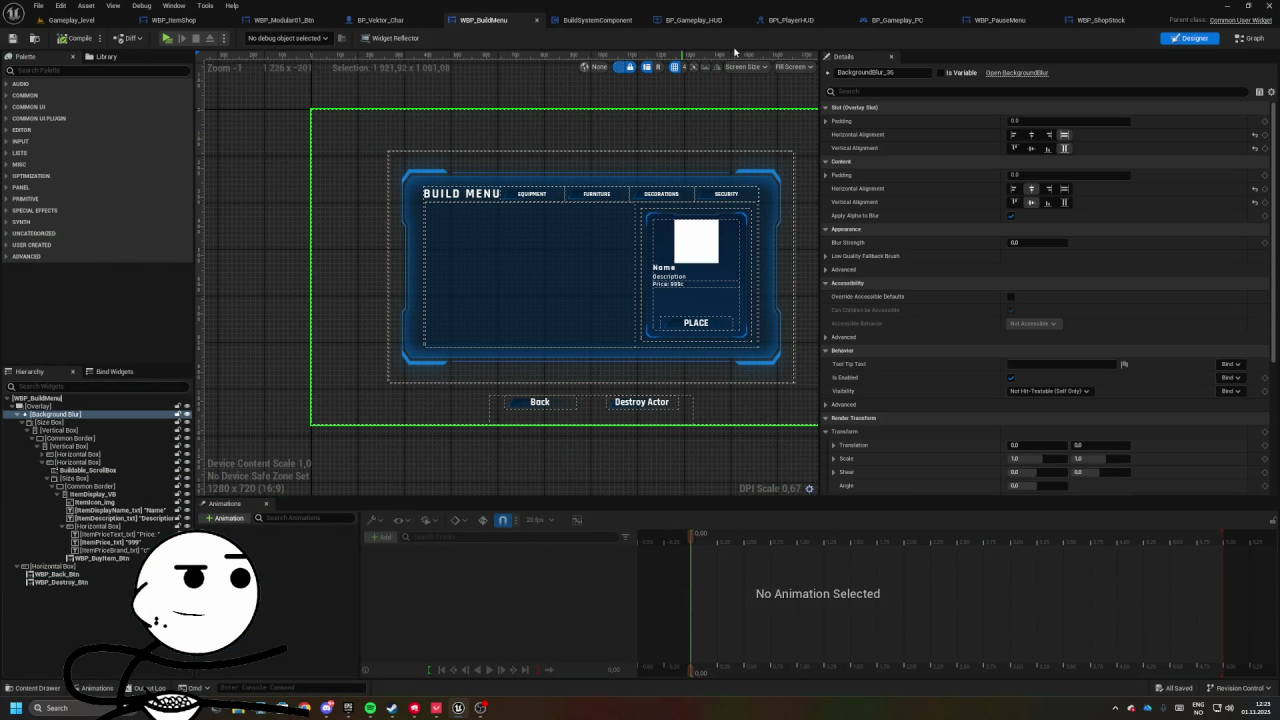
click(1250, 38)
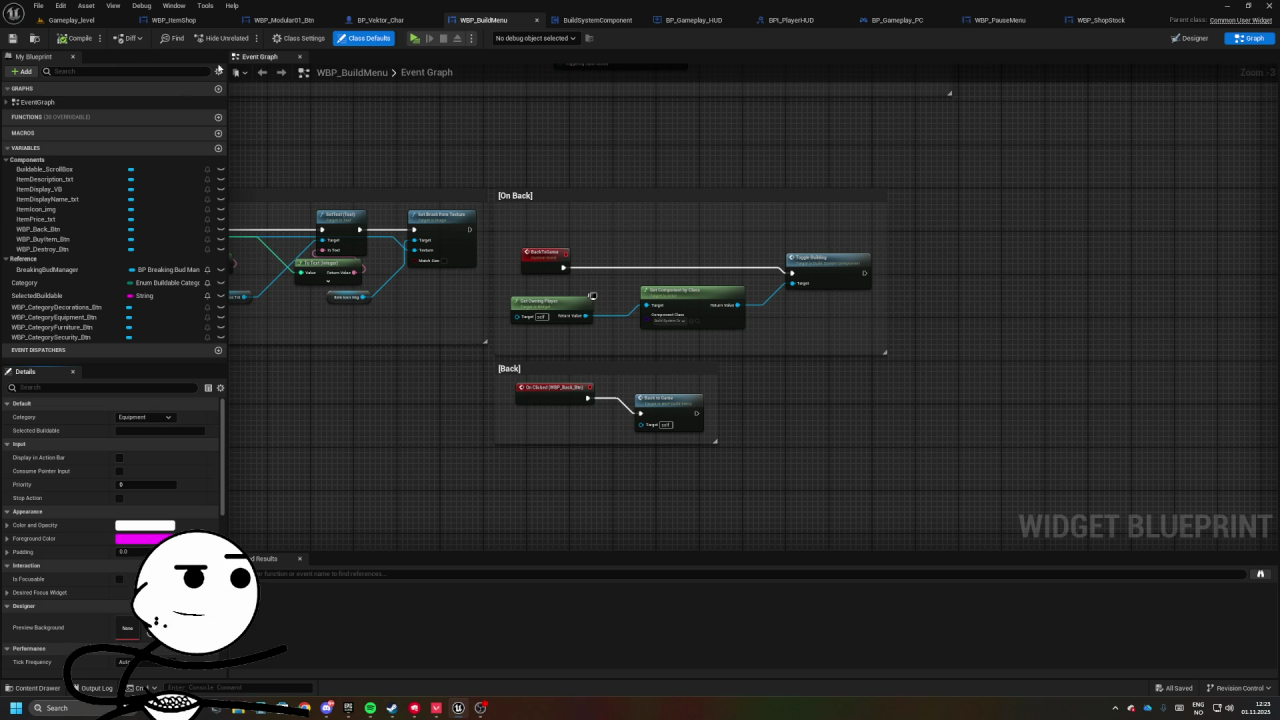
click(303, 40)
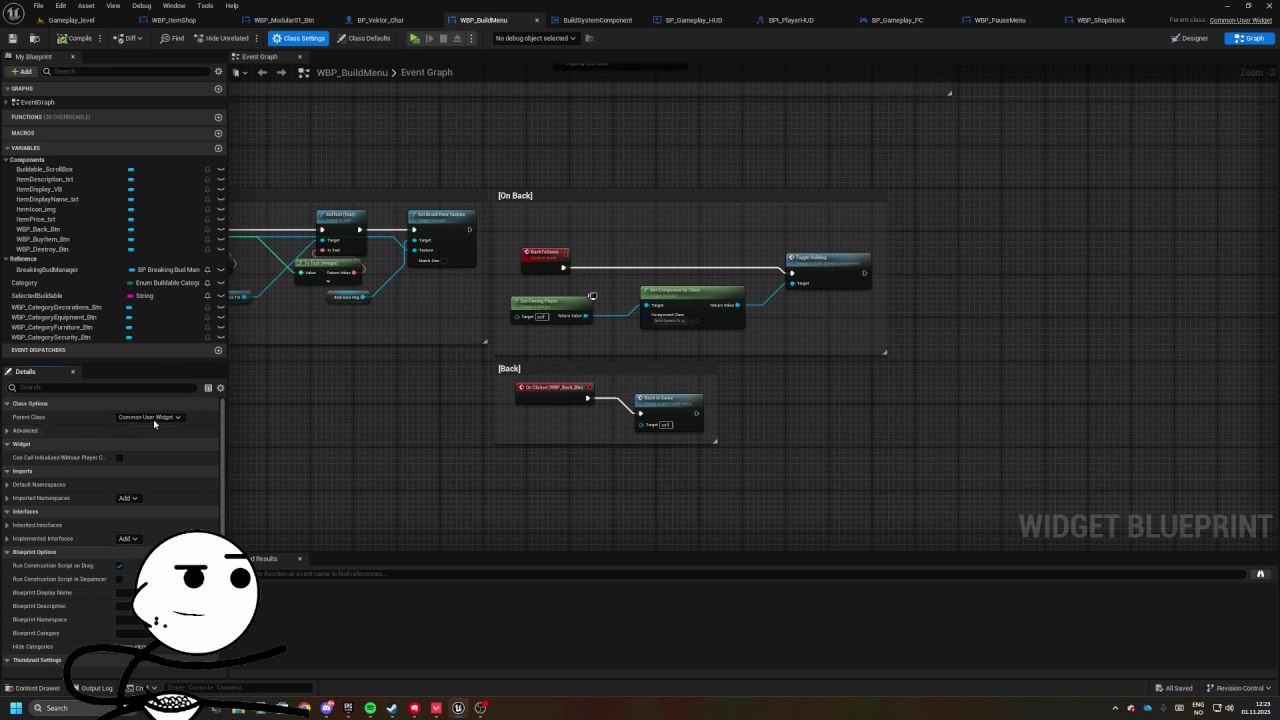
click(158, 418)
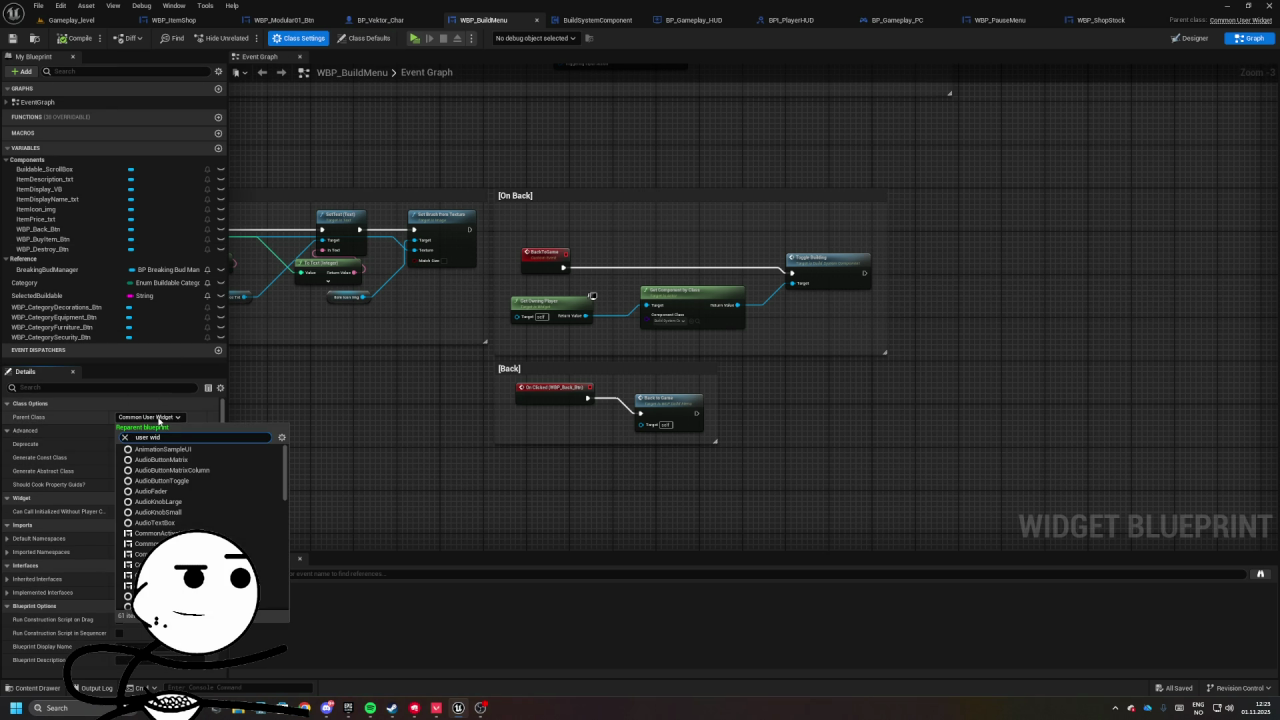
click(165, 449)
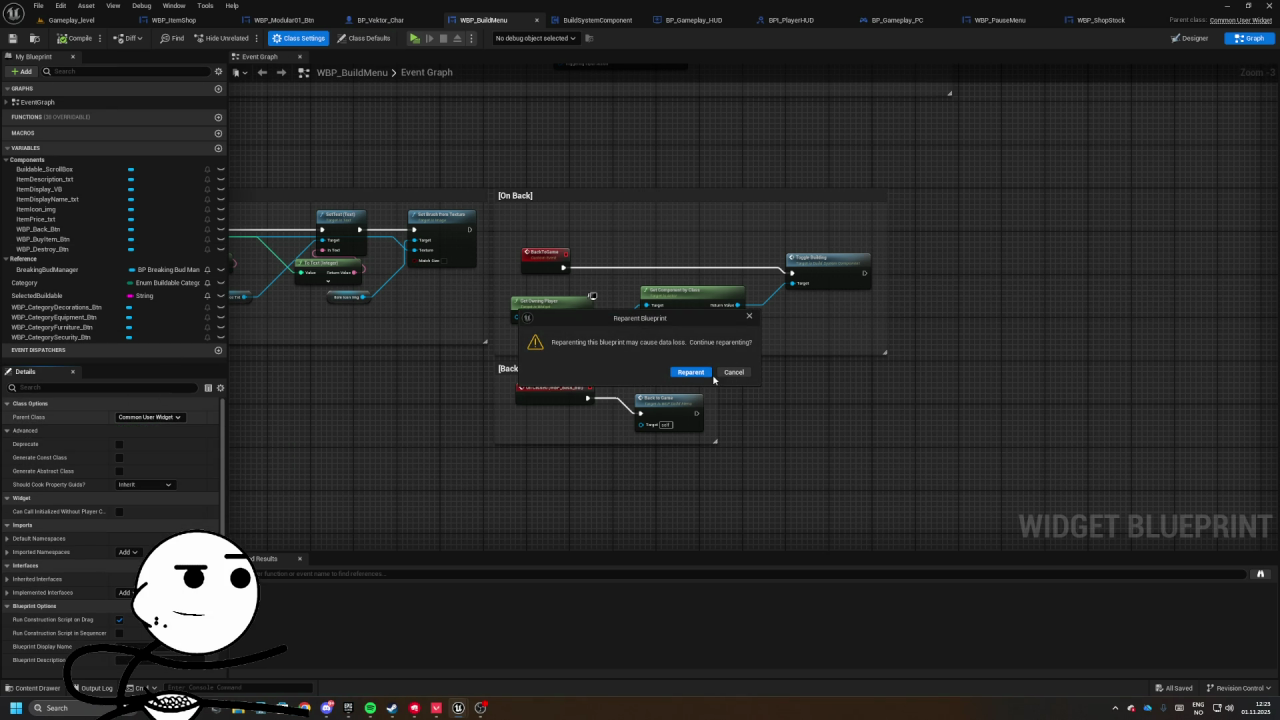
click(690, 372)
click(12, 38)
- In the game preview, close and reopen the Build Menu, then stop play
click(1190, 38)
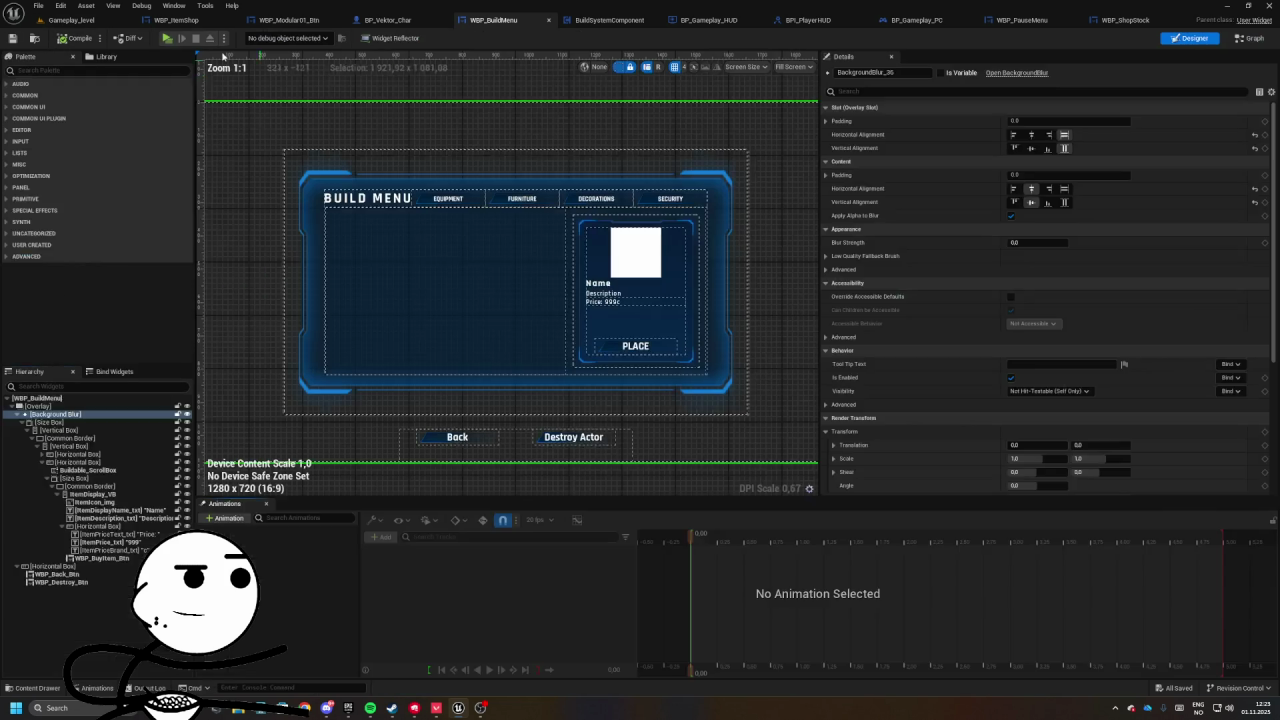
click(72, 20)
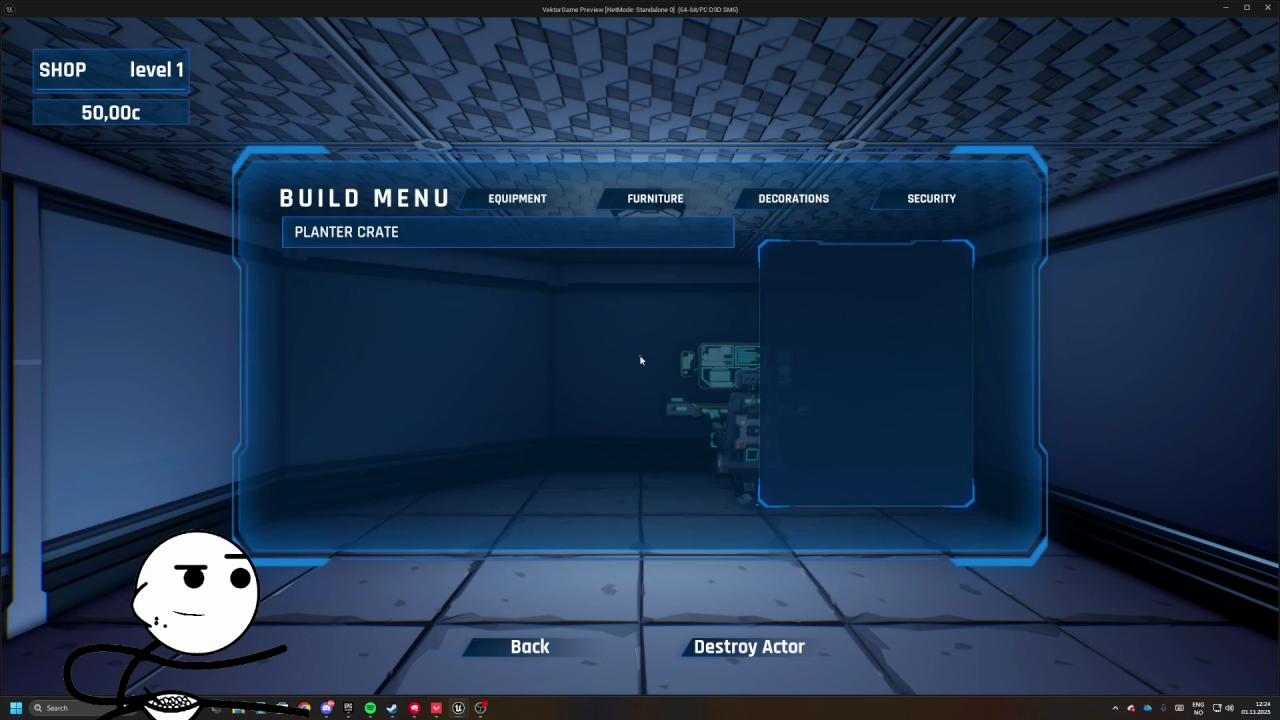
click(530, 646)
key(b)
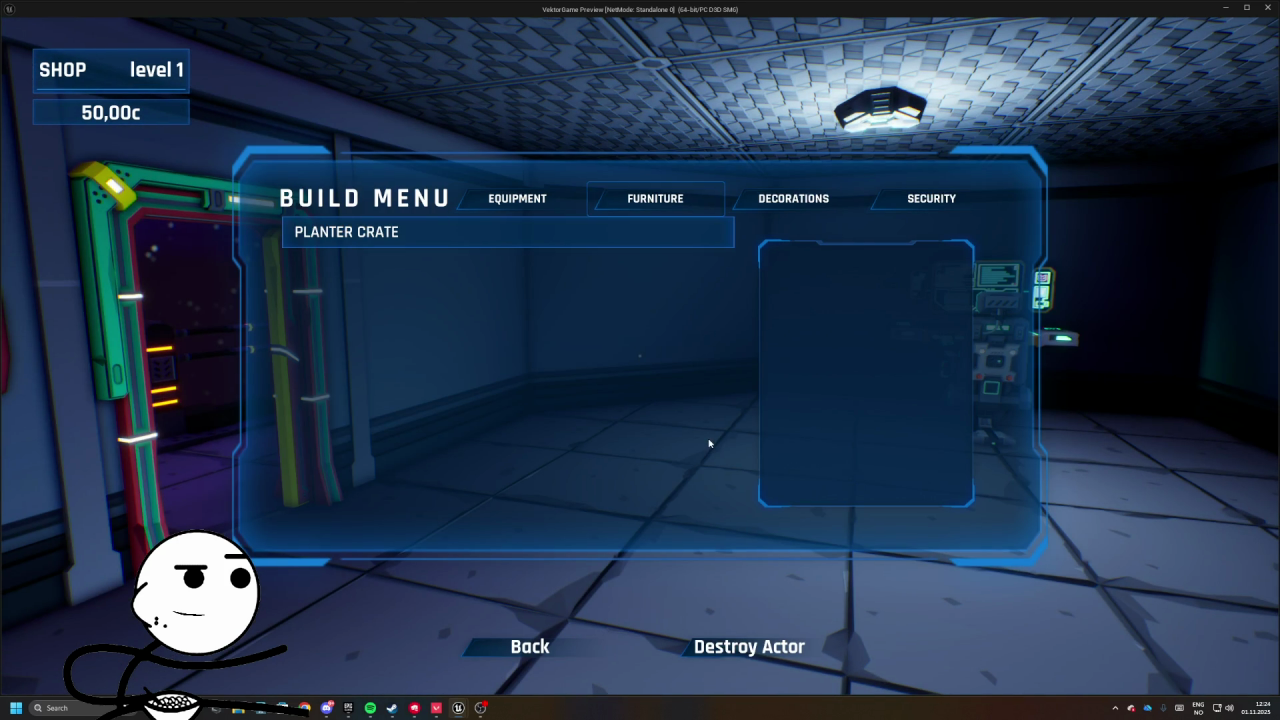
key(Escape)
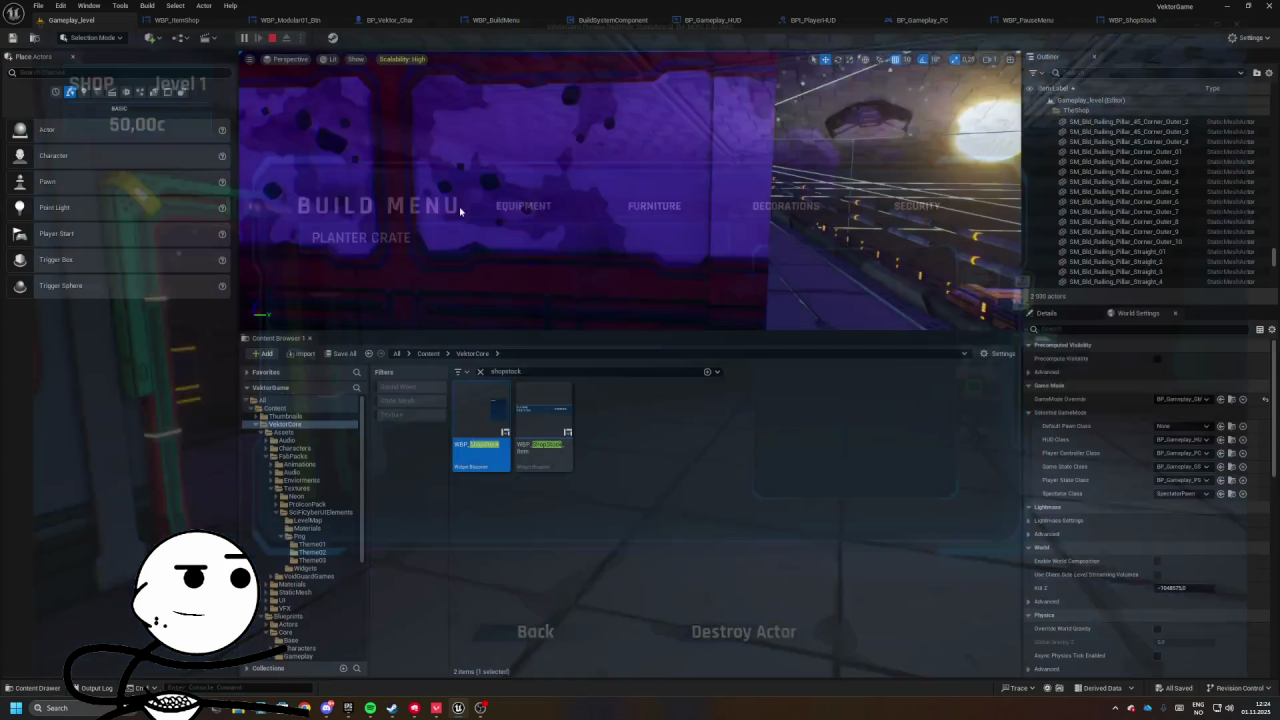
click(61, 5)
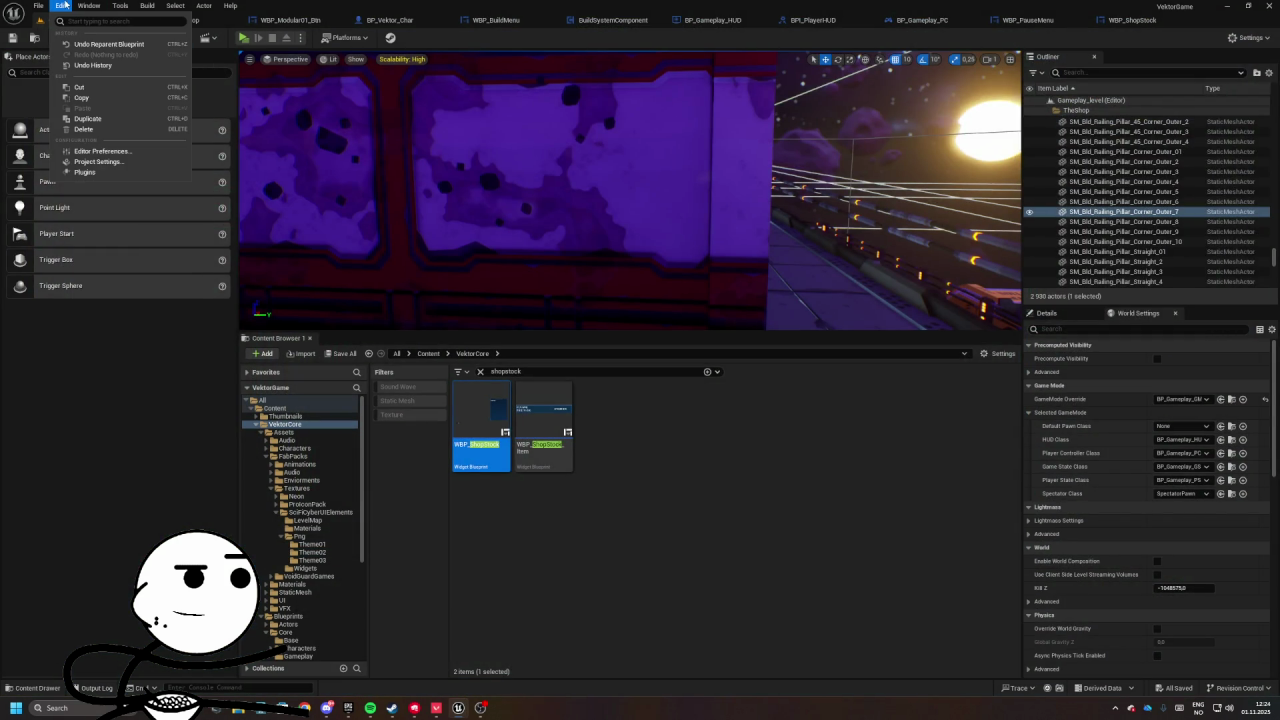
click(91, 153)
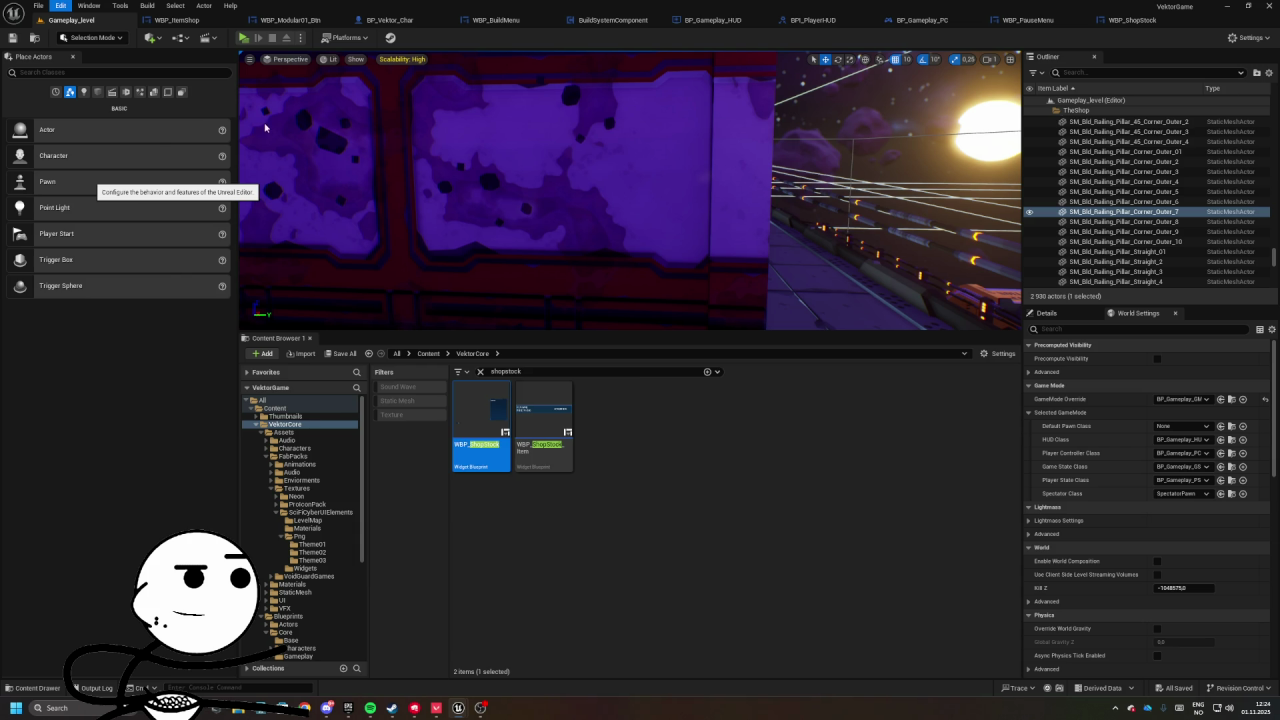
click(368, 147)
text(f)
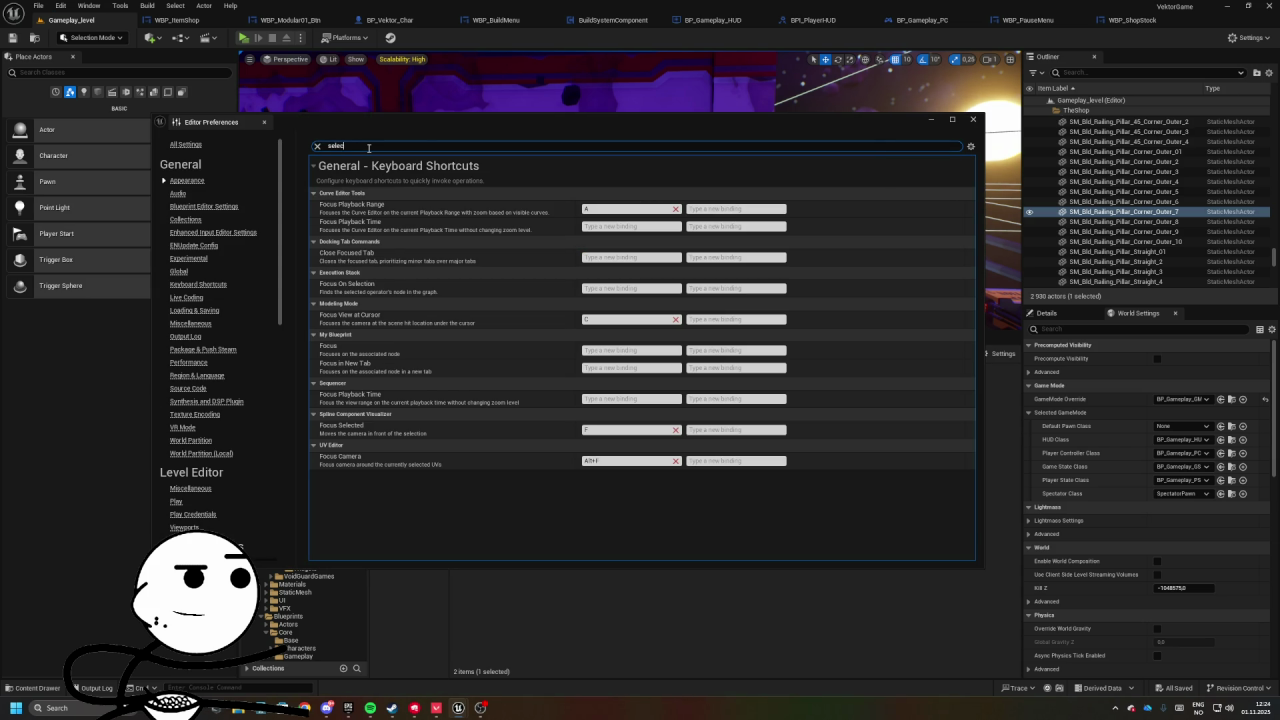
text(t)
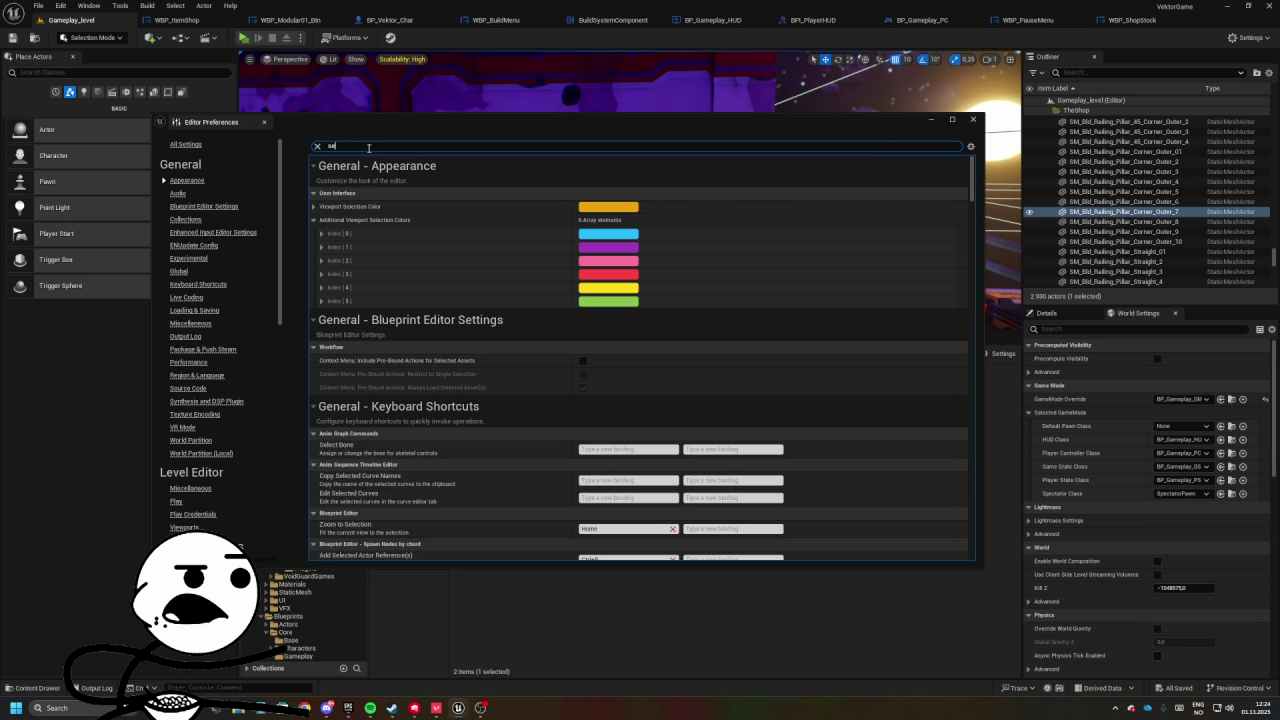
key(BackSpace)
key(BackSpace)
key(BackSpace)
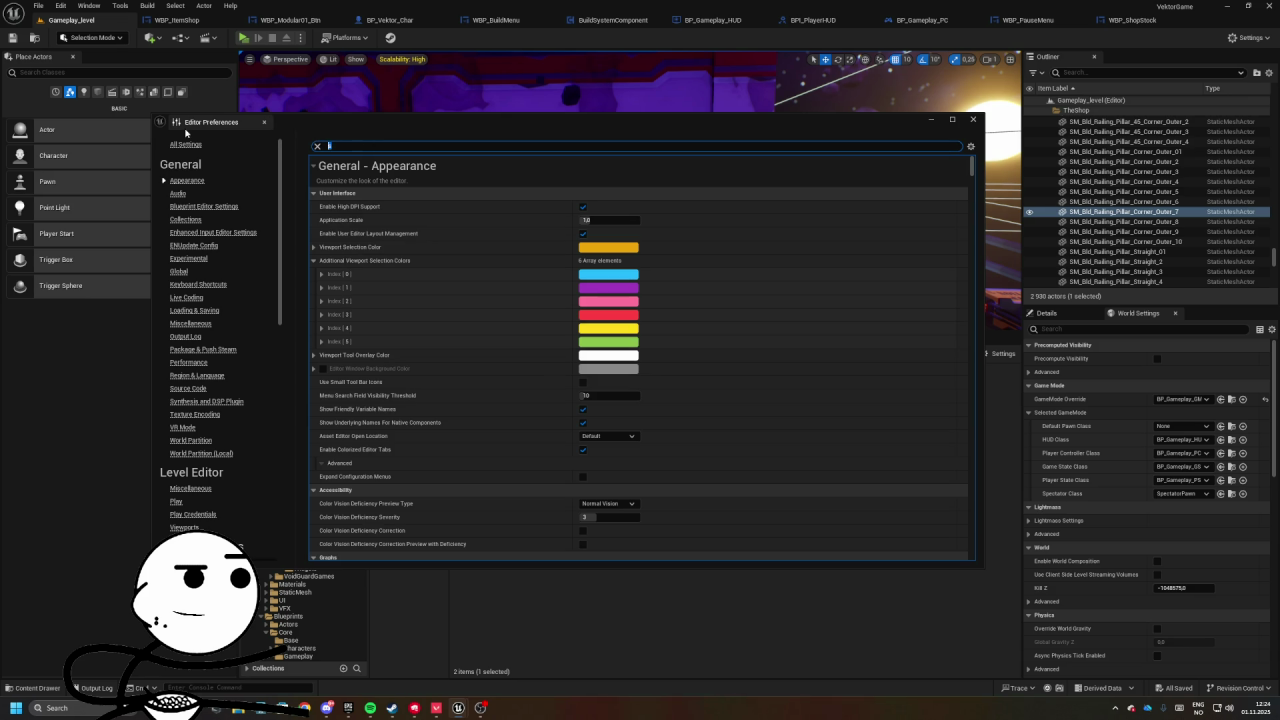
text(navgati)
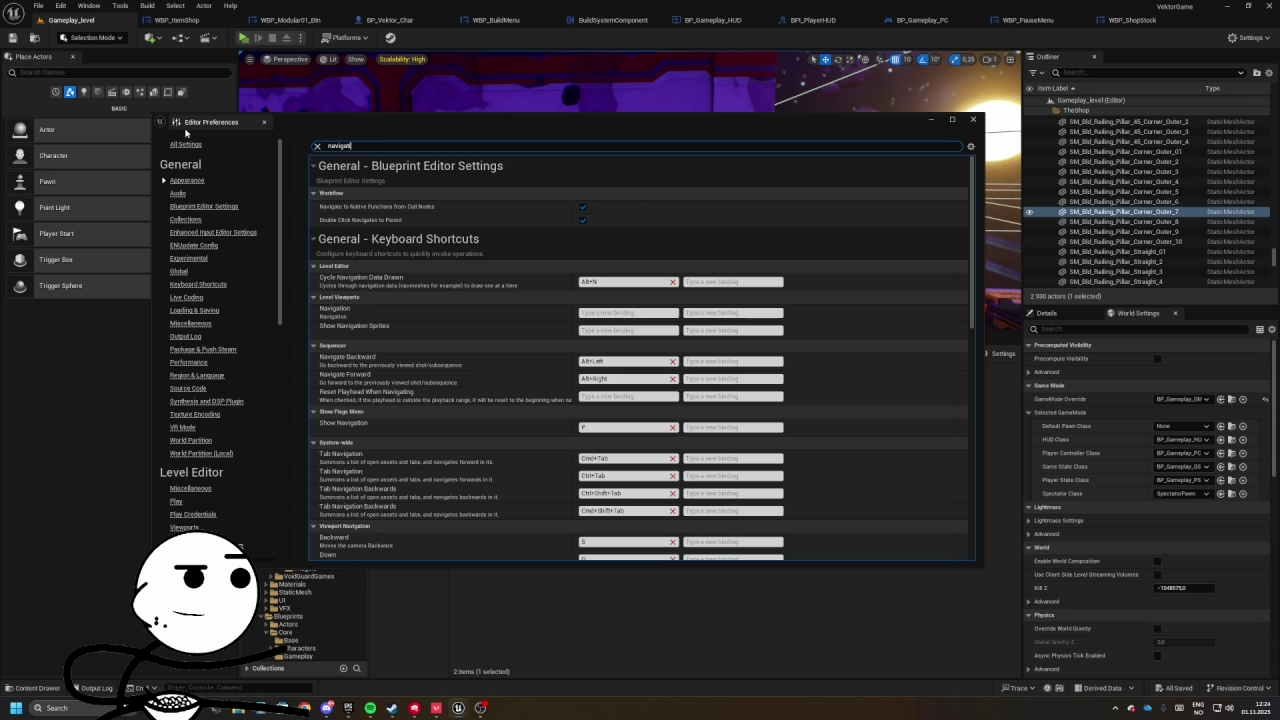
text(on)
scroll(408, 306, down, 3)
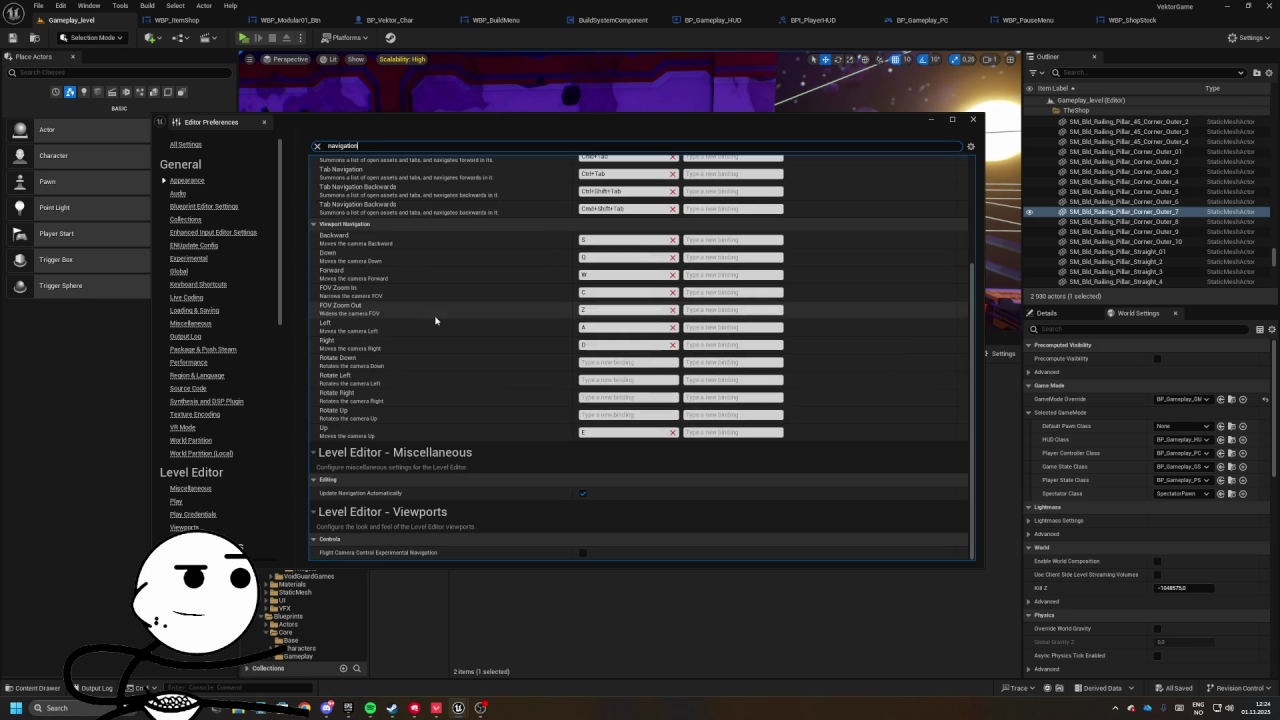
scroll(392, 331, up, 2)
scroll(385, 300, up, 2)
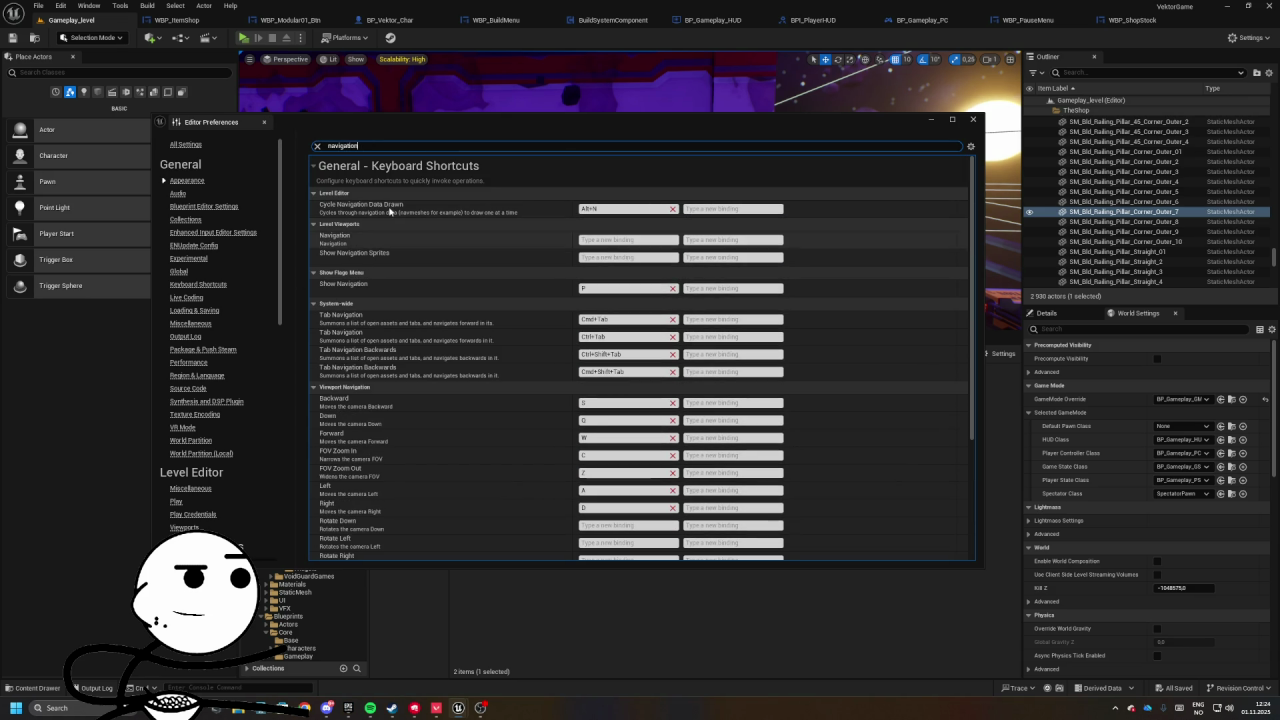
click(264, 121)
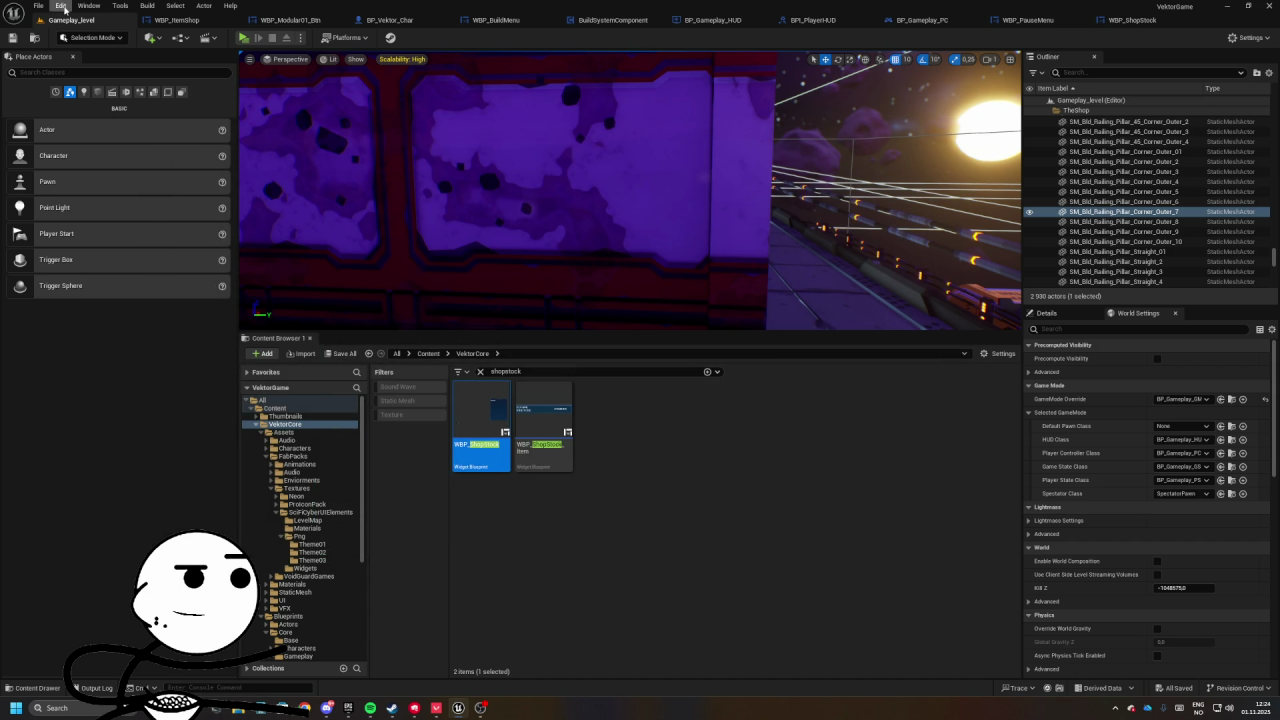
click(61, 10)
click(88, 182)
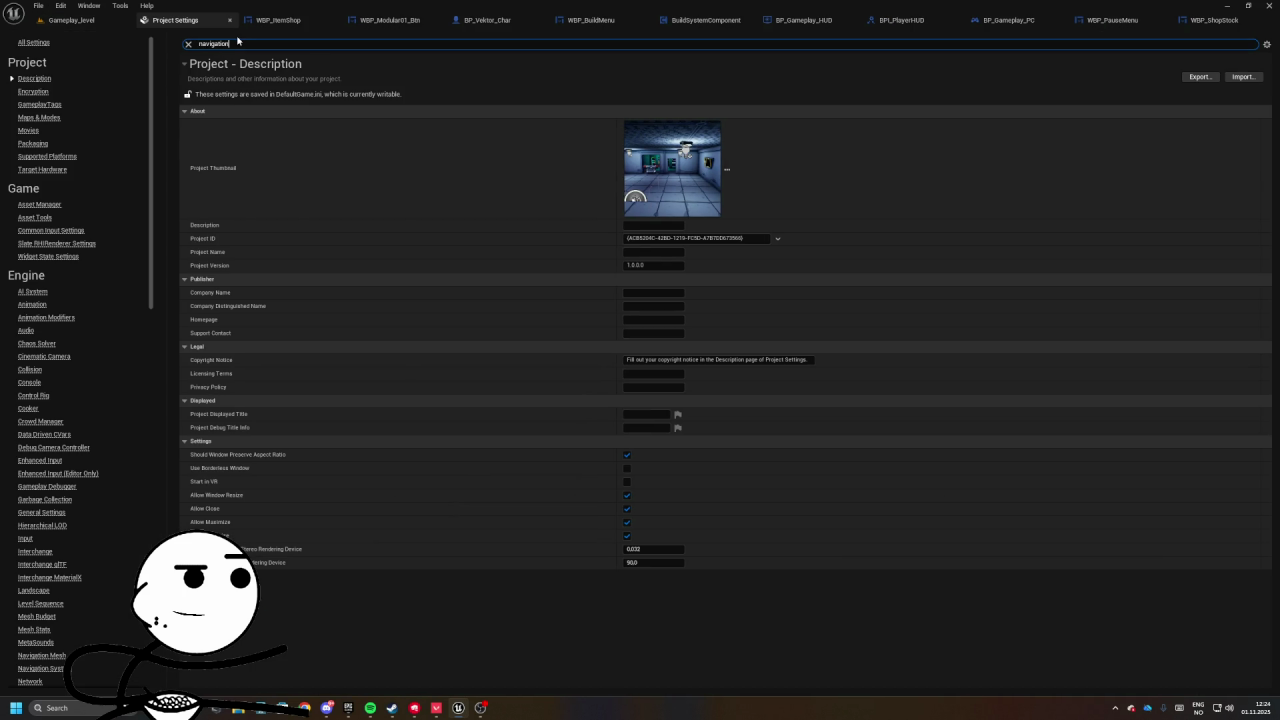
- Set the Engine - User Interface navigation focus setting to Never in Project Settings
text(n)
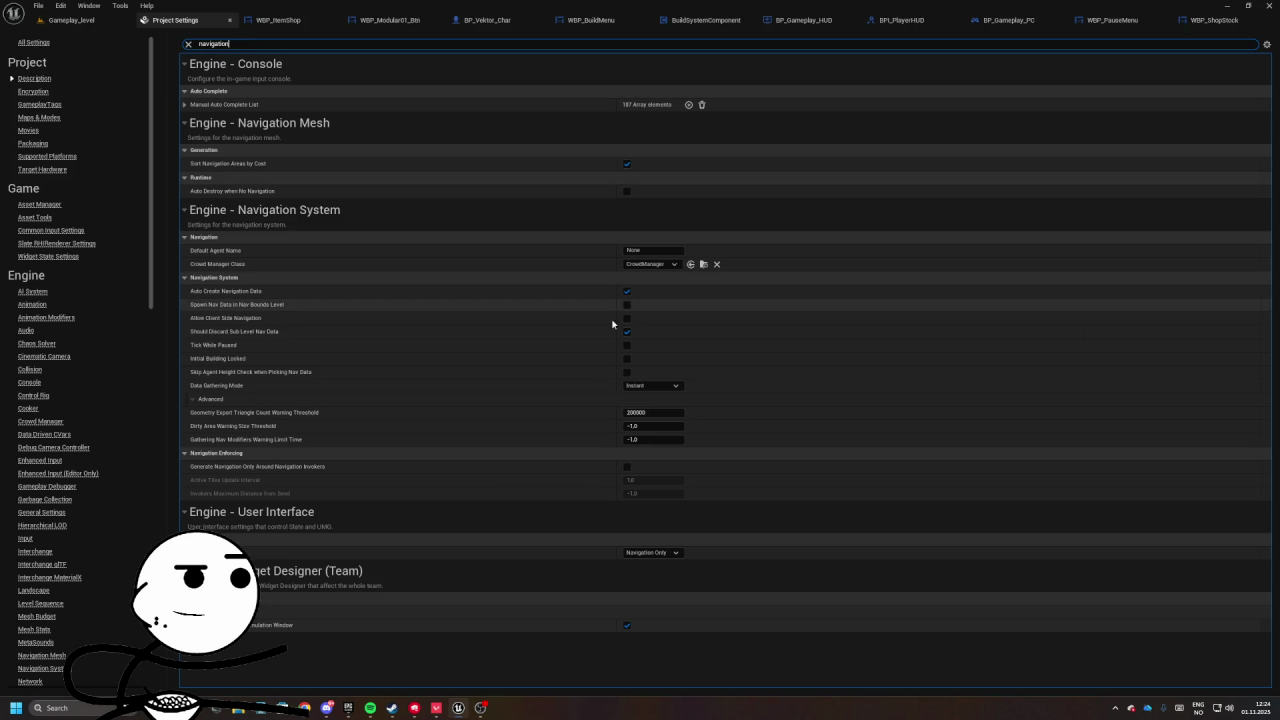
click(651, 547)
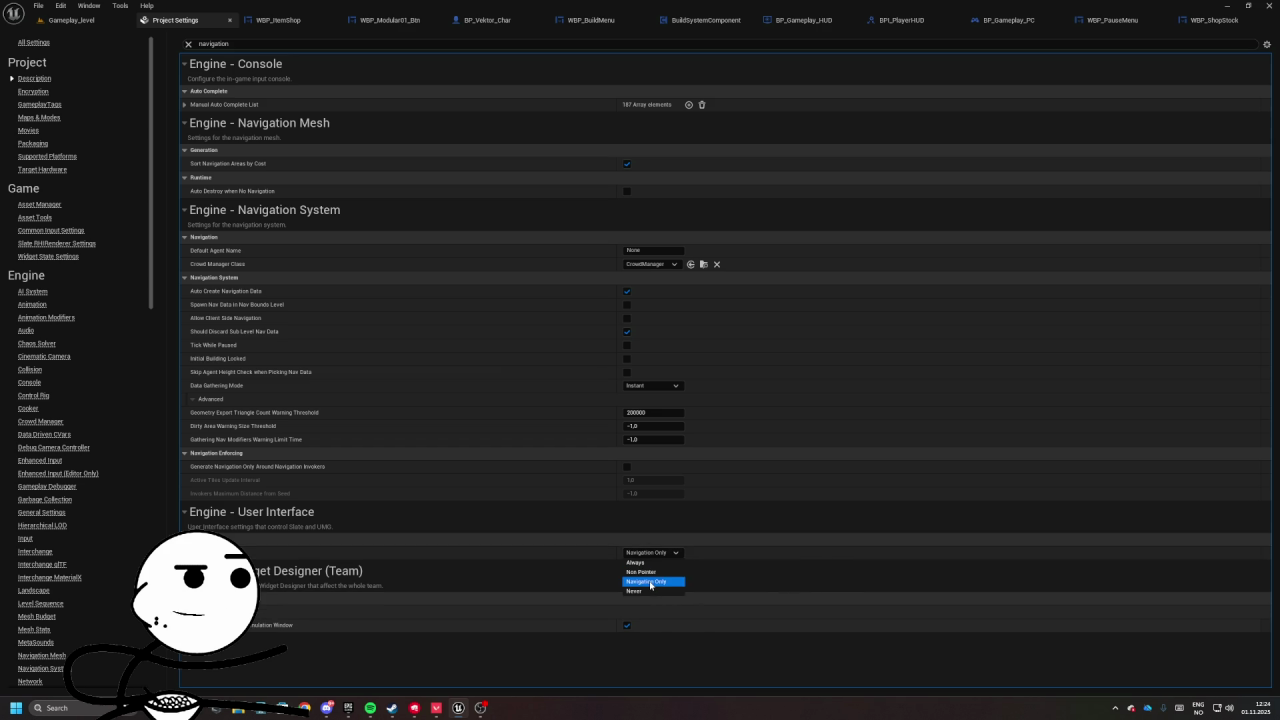
click(652, 582)
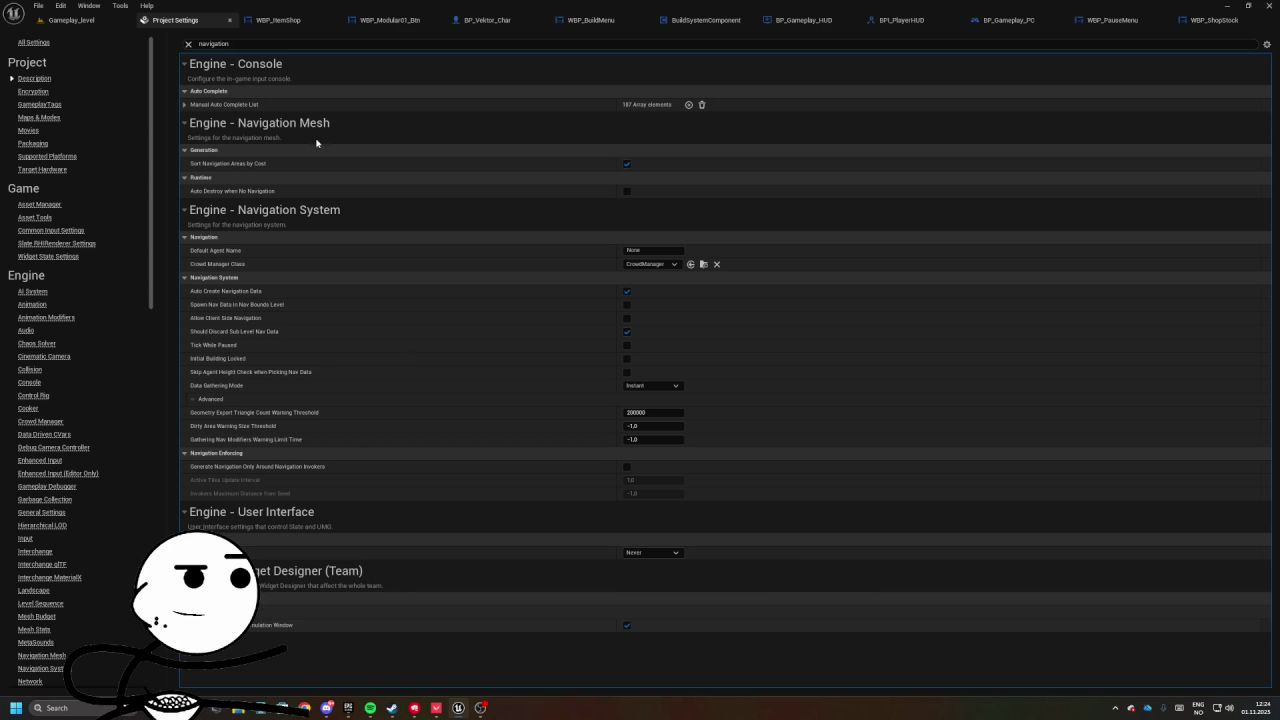
click(230, 20)
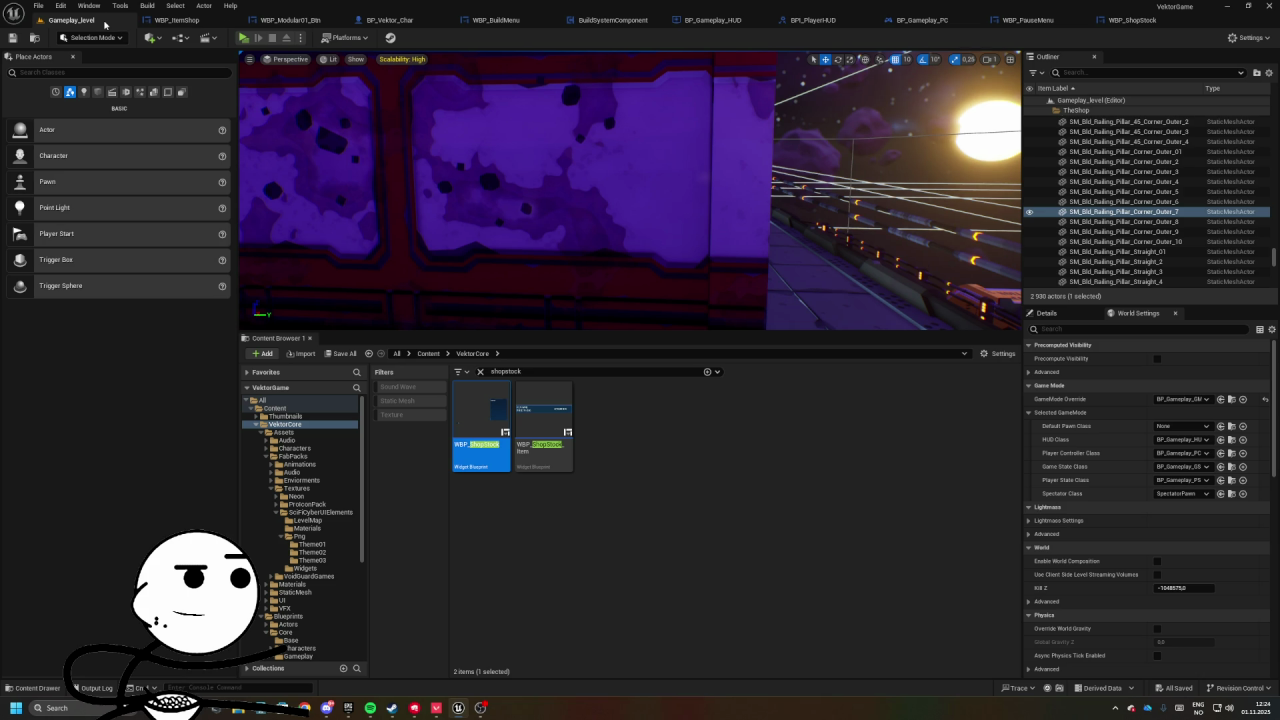
- Playtest the shop, toggling the Build Menu and using the computer, then stop play
click(242, 38)
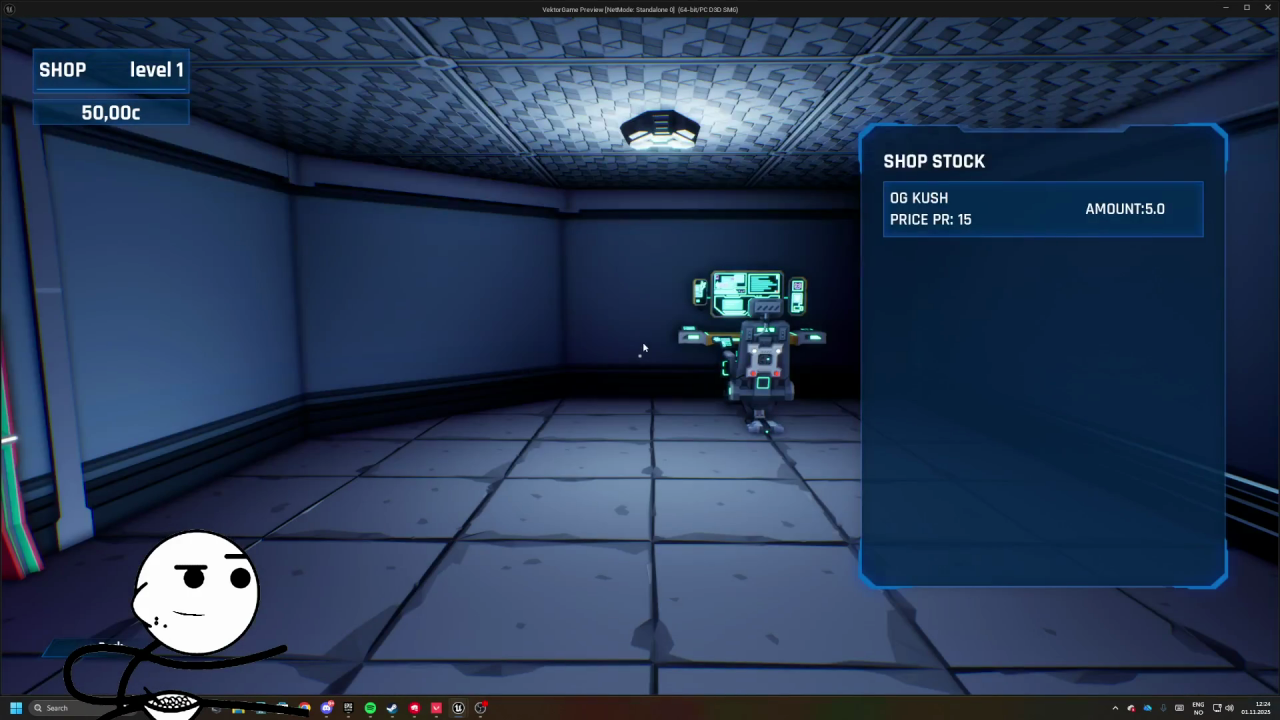
key(Escape)
key(b)
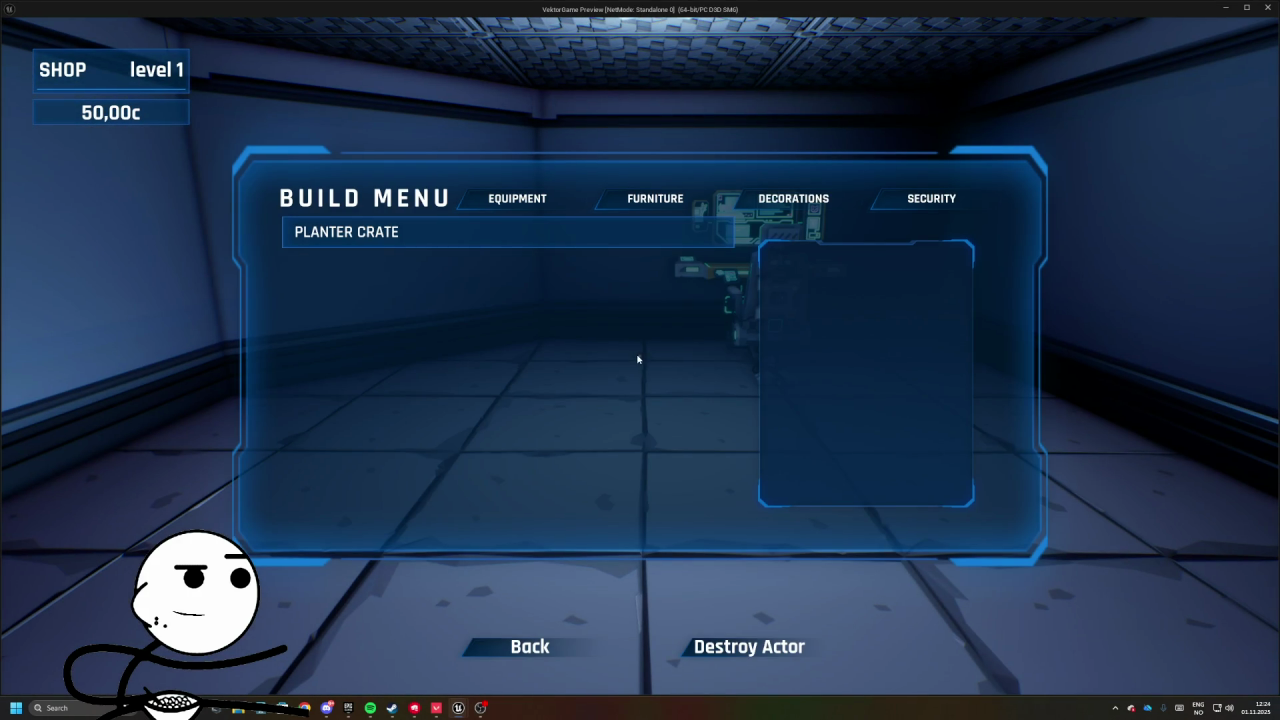
key(b)
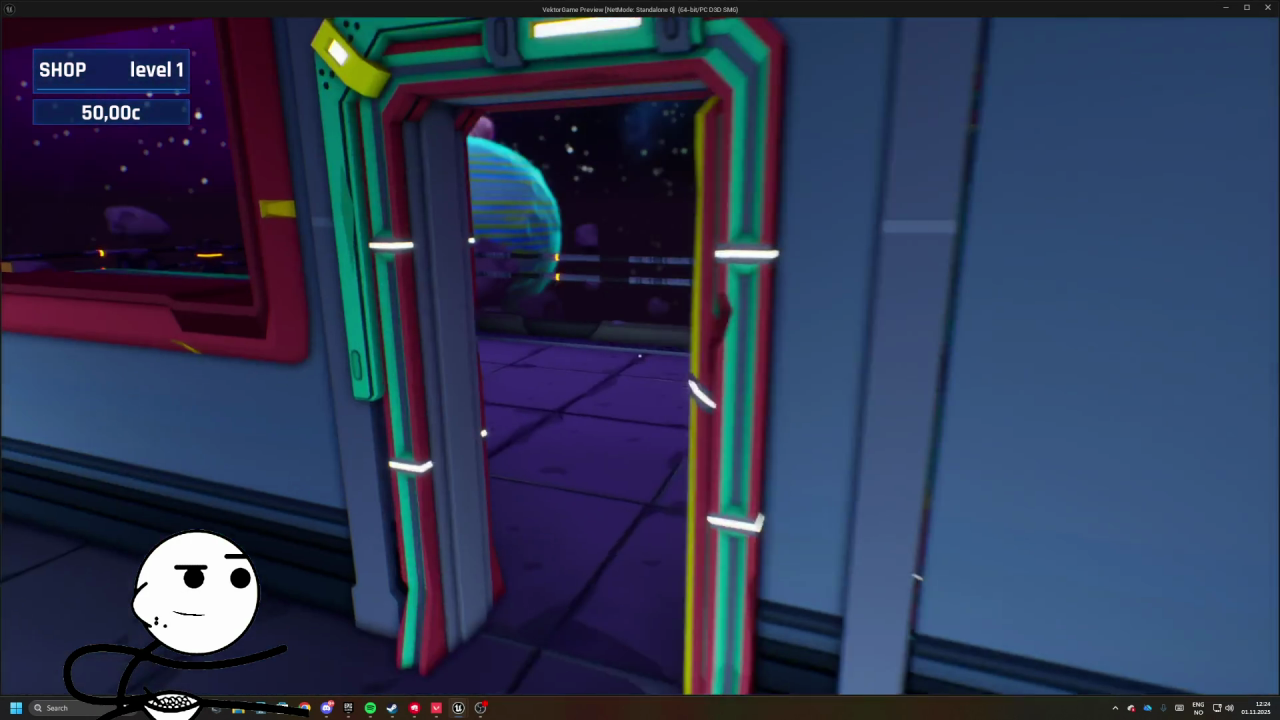
key(e)
key(Escape)
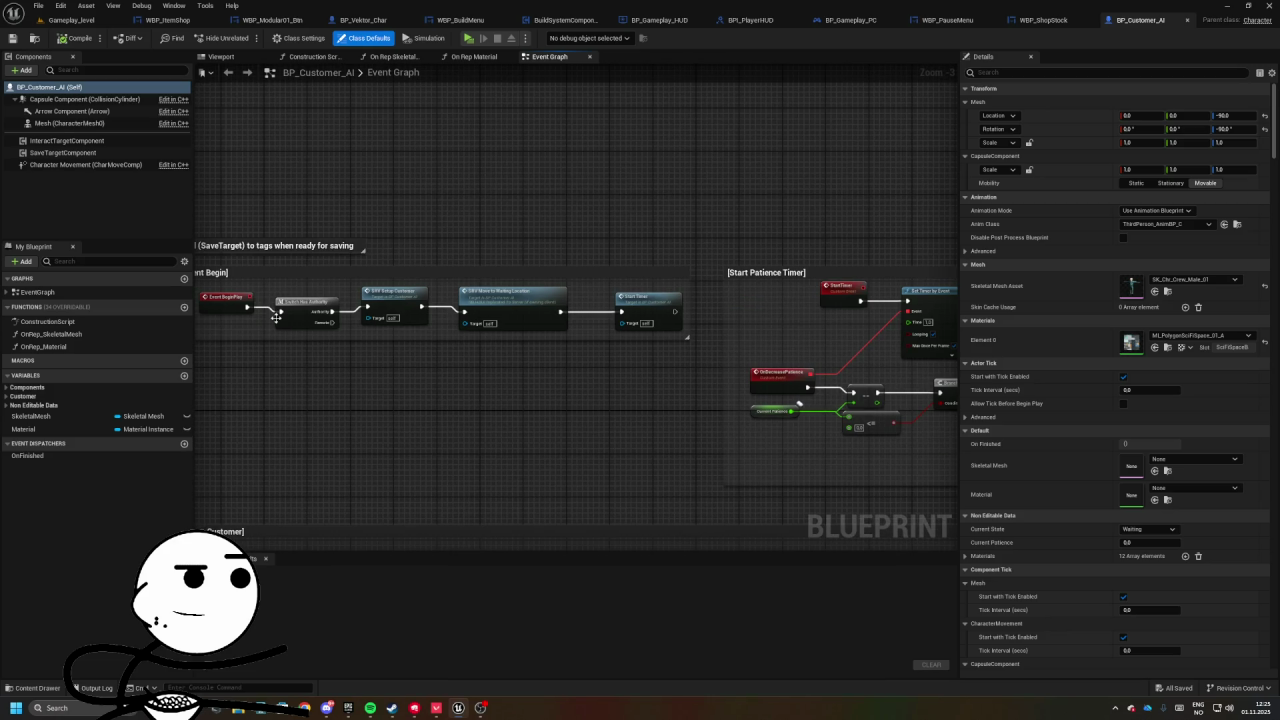
- Set BP_Customer_AI's CurrentPatience variable's replication to Replicated
click(640, 305)
drag(640, 305, 495, 347)
click(600, 245)
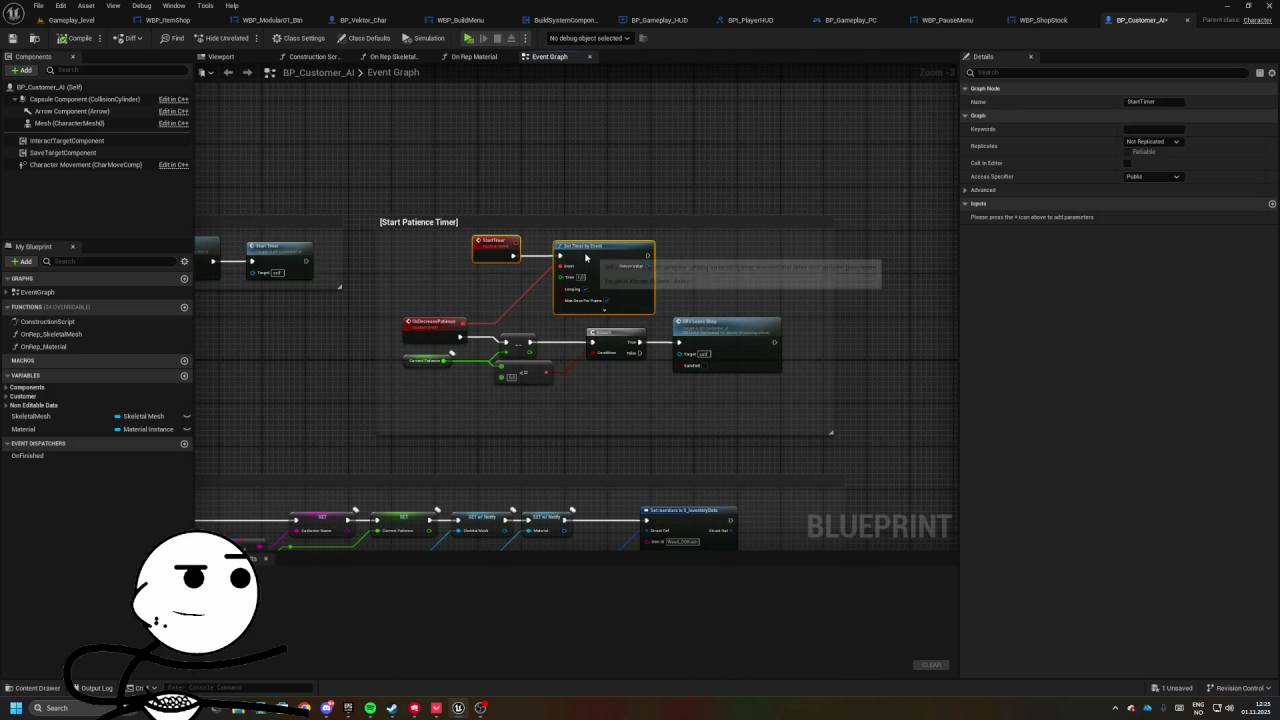
drag(602, 365, 570, 345)
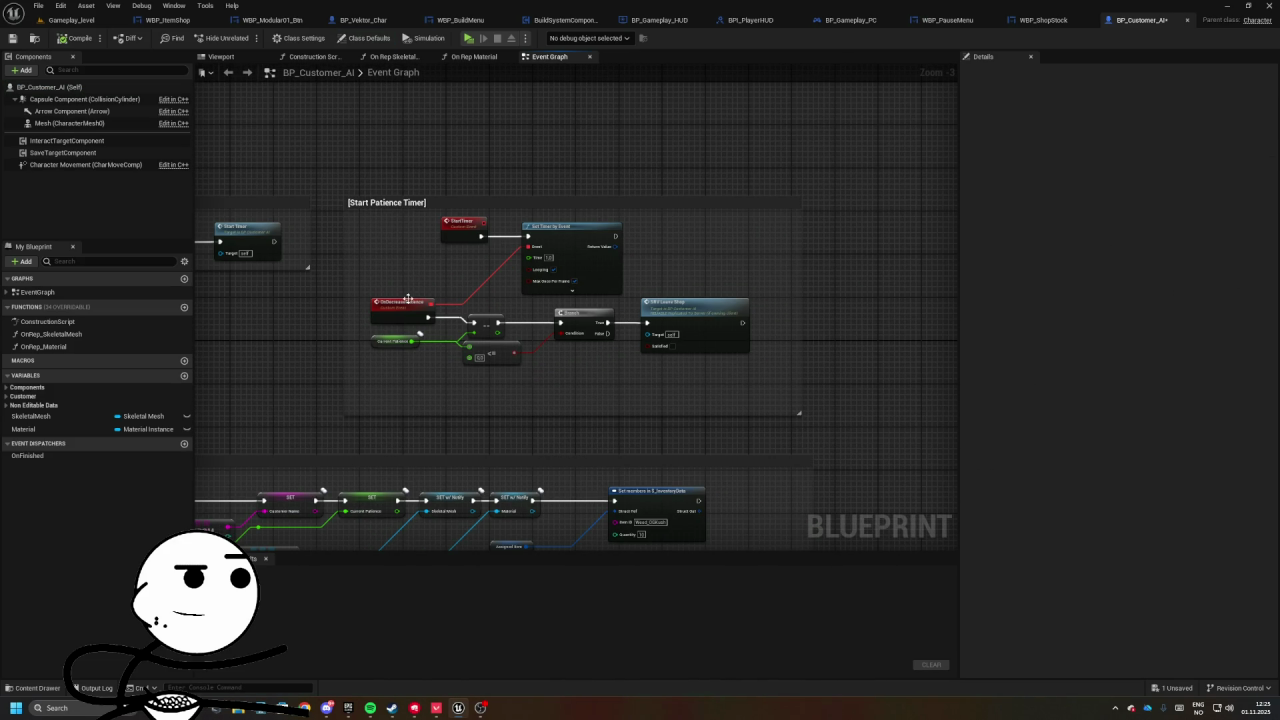
click(395, 342)
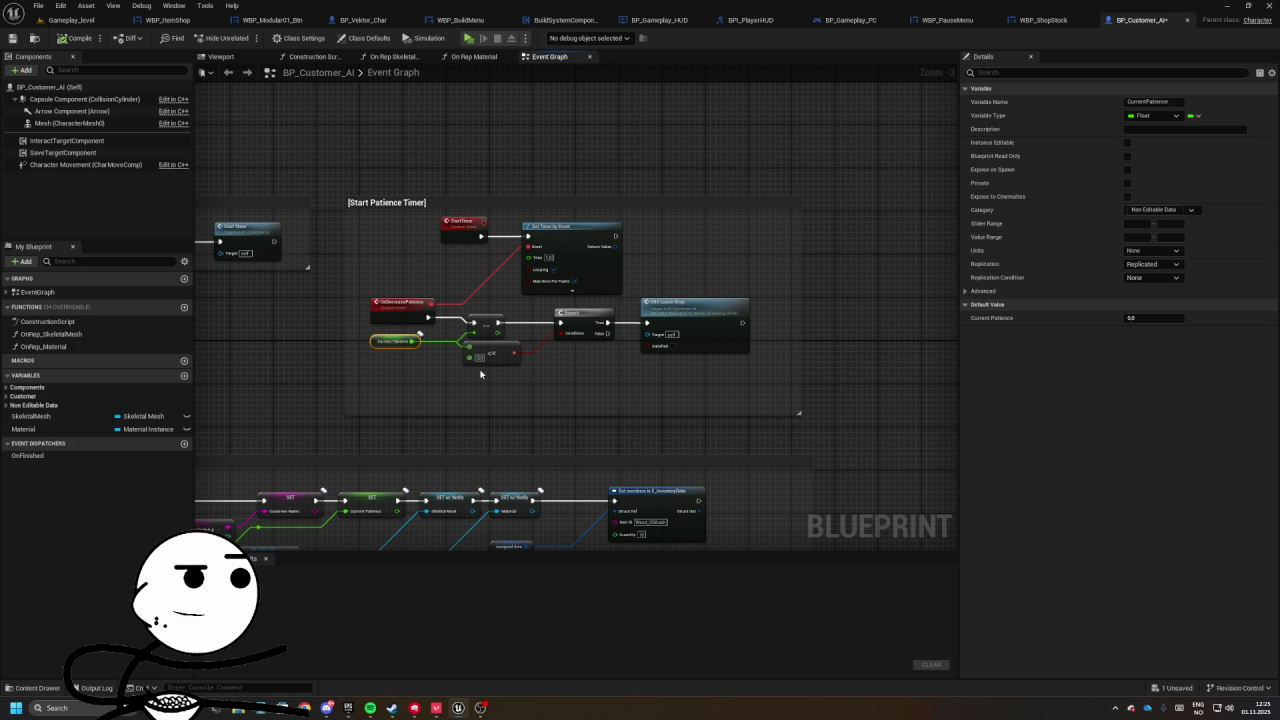
click(1162, 263)
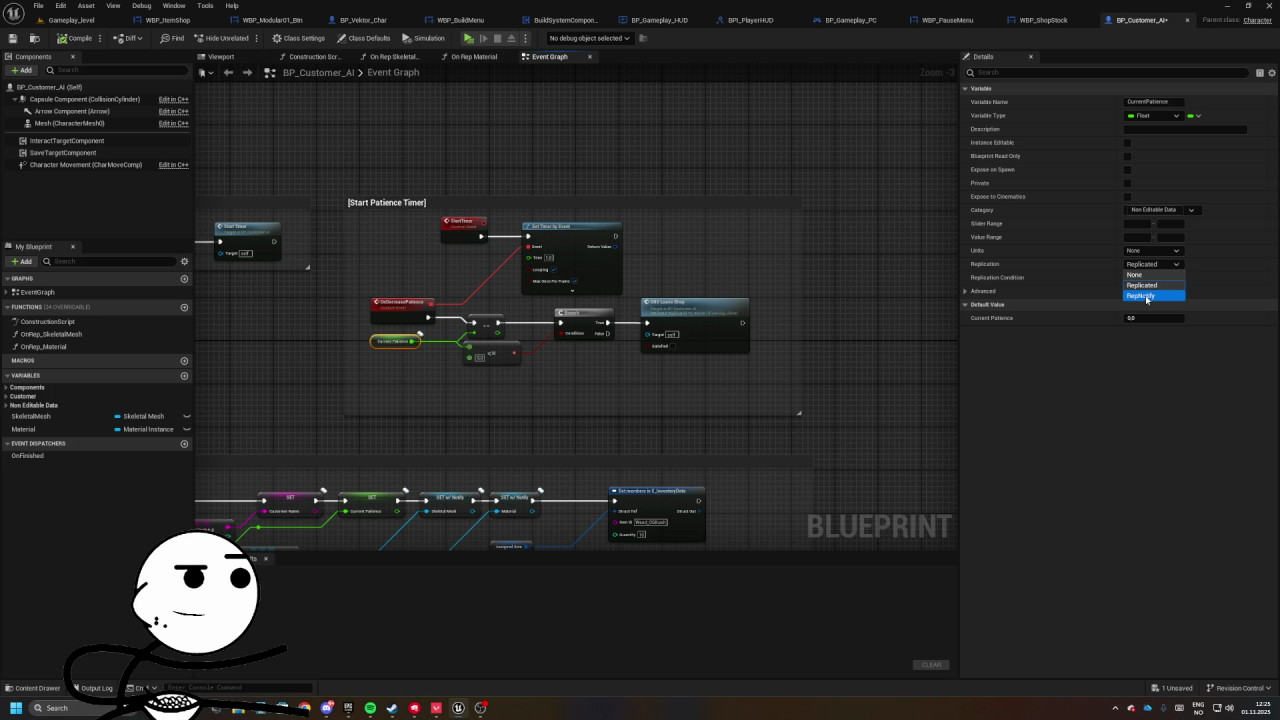
- Survey the graph's comment groups up to Move Back To Vehicle and expand the Customer variables
scroll(691, 203, down, 4)
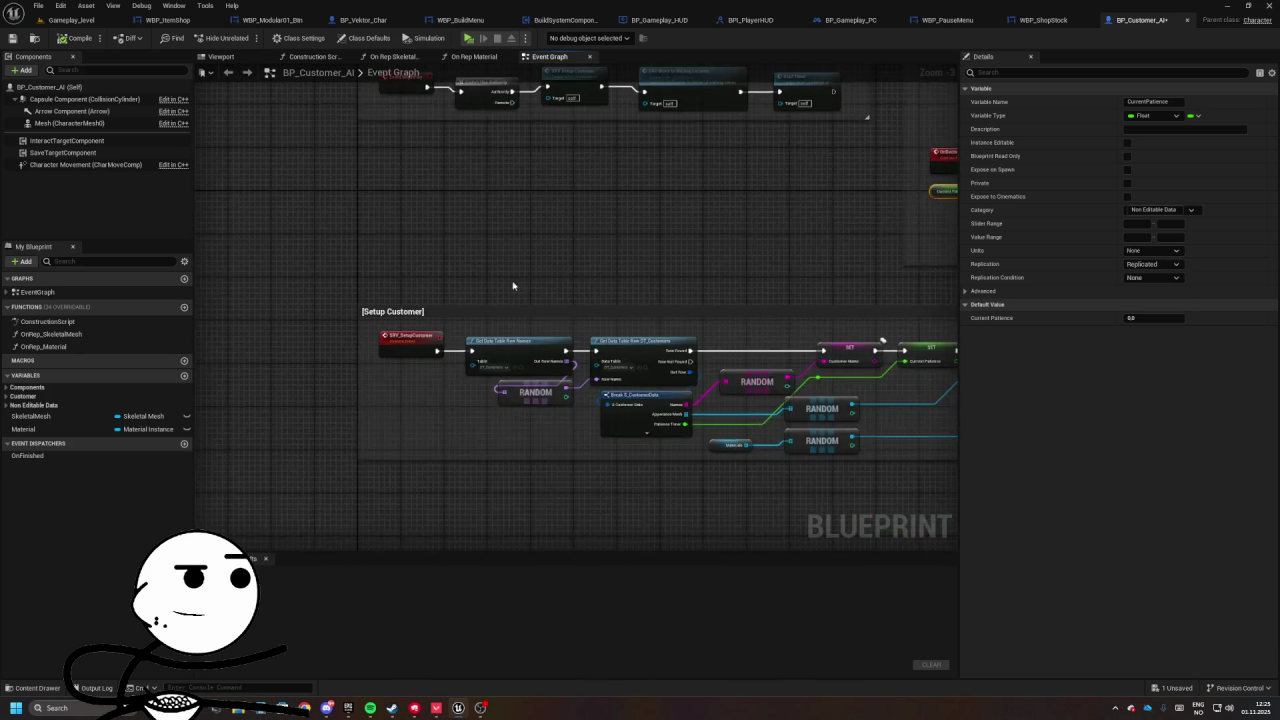
drag(517, 166, 466, 271)
scroll(558, 263, up, 7)
scroll(600, 248, down, 1)
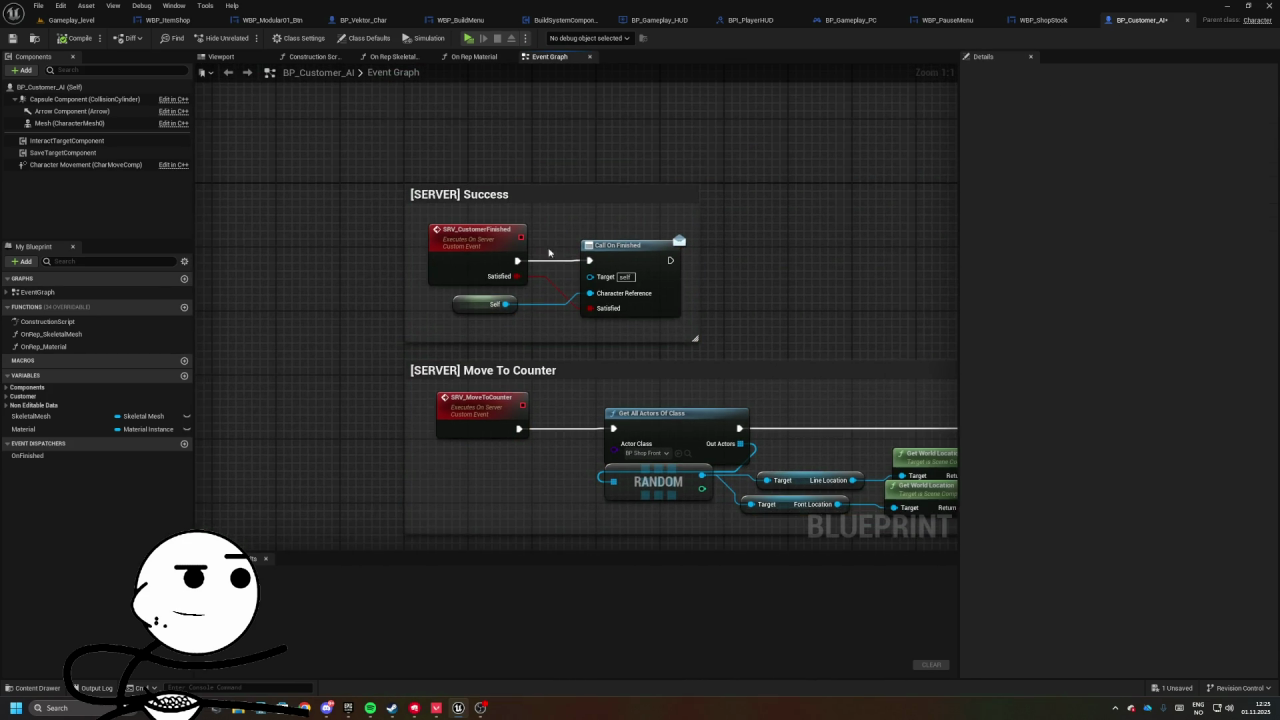
scroll(477, 263, down, 1)
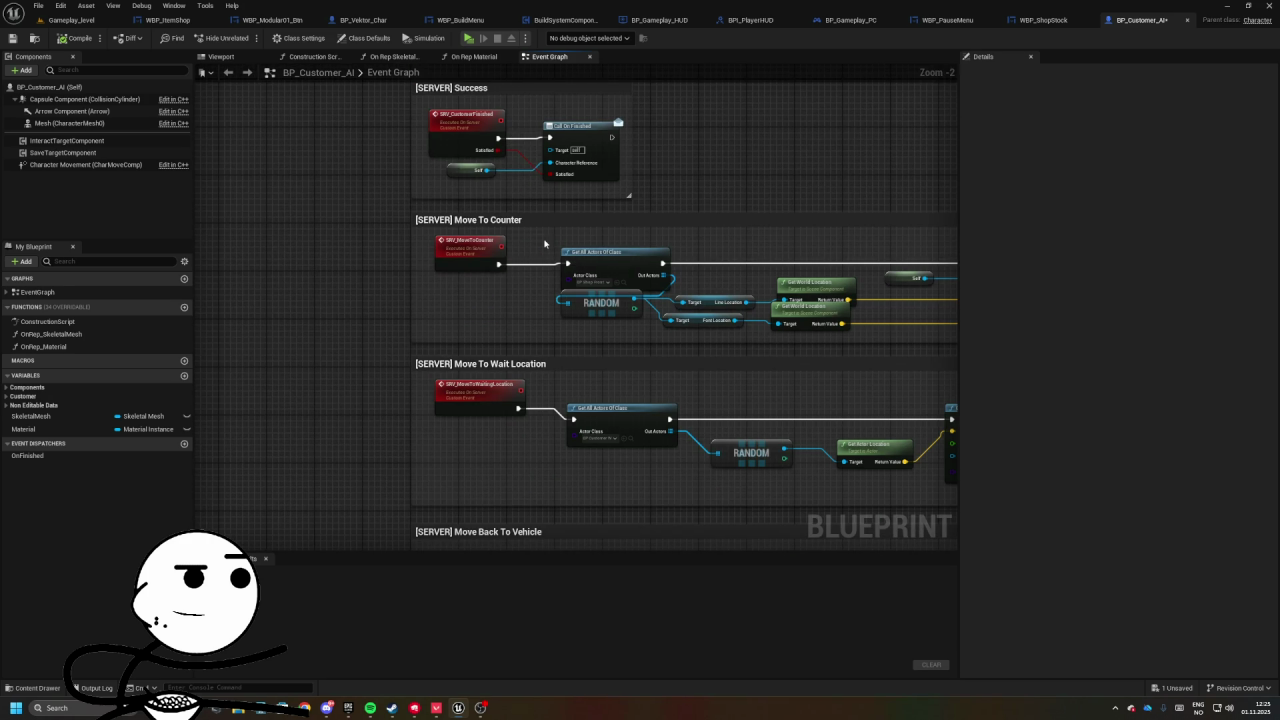
mouse_move(525, 205)
mouse_down()
mouse_move(489, 217)
mouse_move(432, 186)
mouse_move(503, 275)
mouse_move(653, 213)
mouse_up()
click(6, 396)
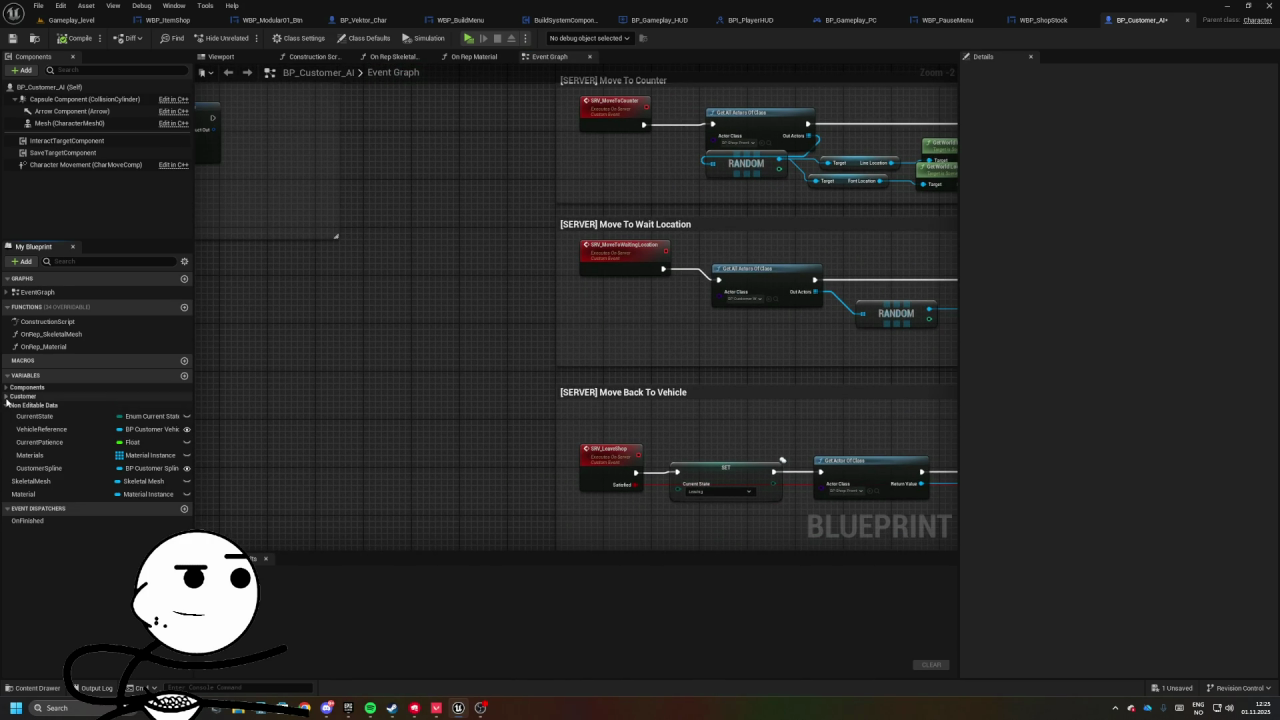
- Put the variables under a new Runtime category, filing CustomerSpline there and reordering VehicleReference
click(35, 425)
click(1180, 211)
text(Runtime)
key(Return)
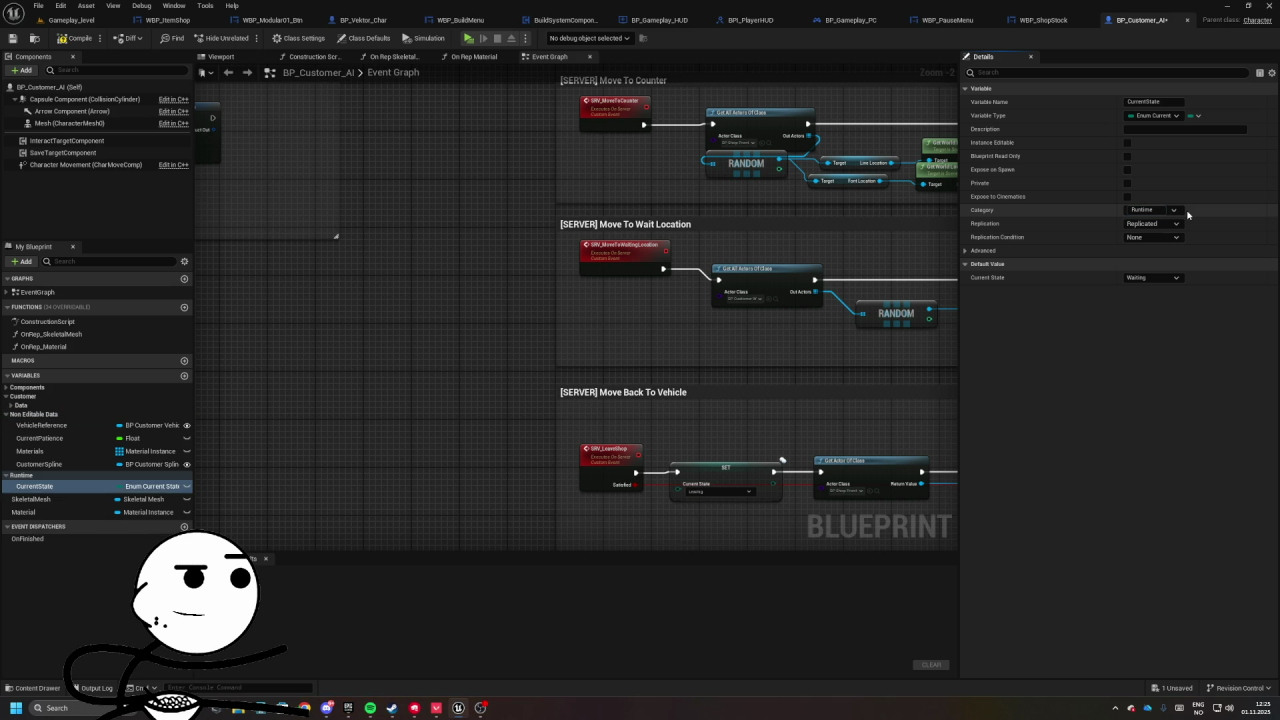
mouse_move(40, 425)
mouse_down()
mouse_move(50, 462)
mouse_move(32, 480)
mouse_move(28, 446)
mouse_move(35, 490)
mouse_up()
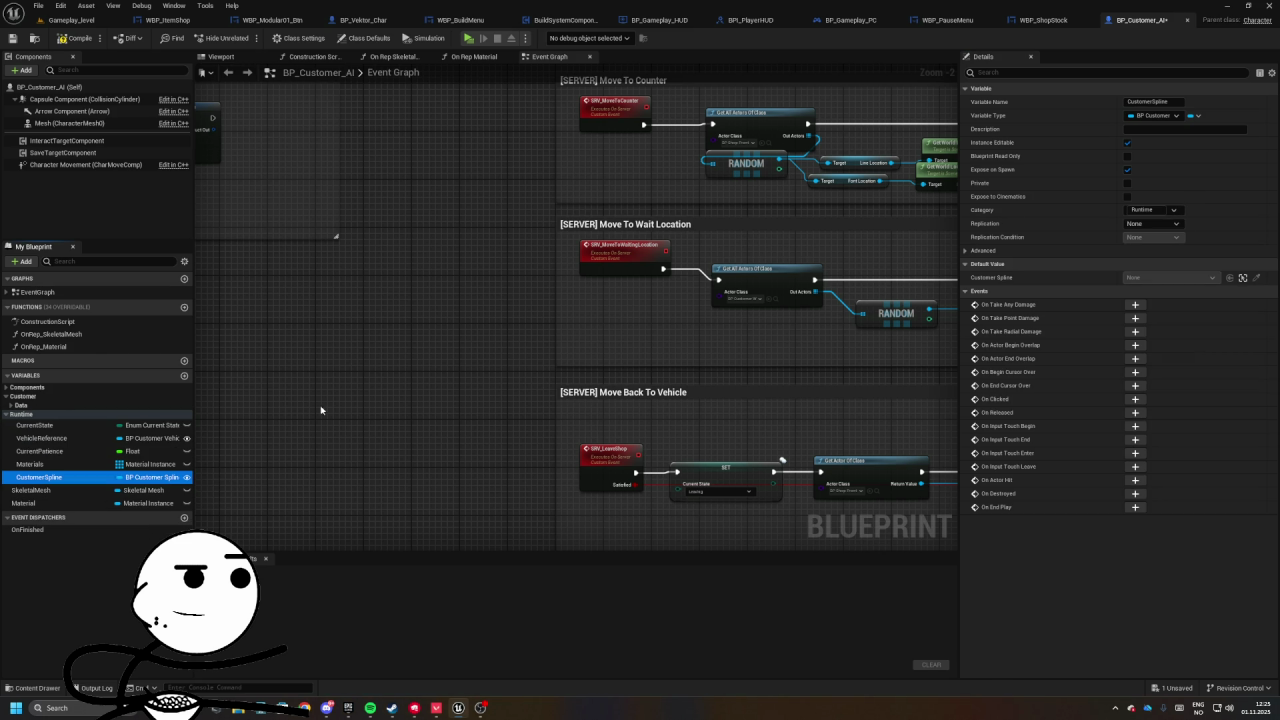
click(22, 406)
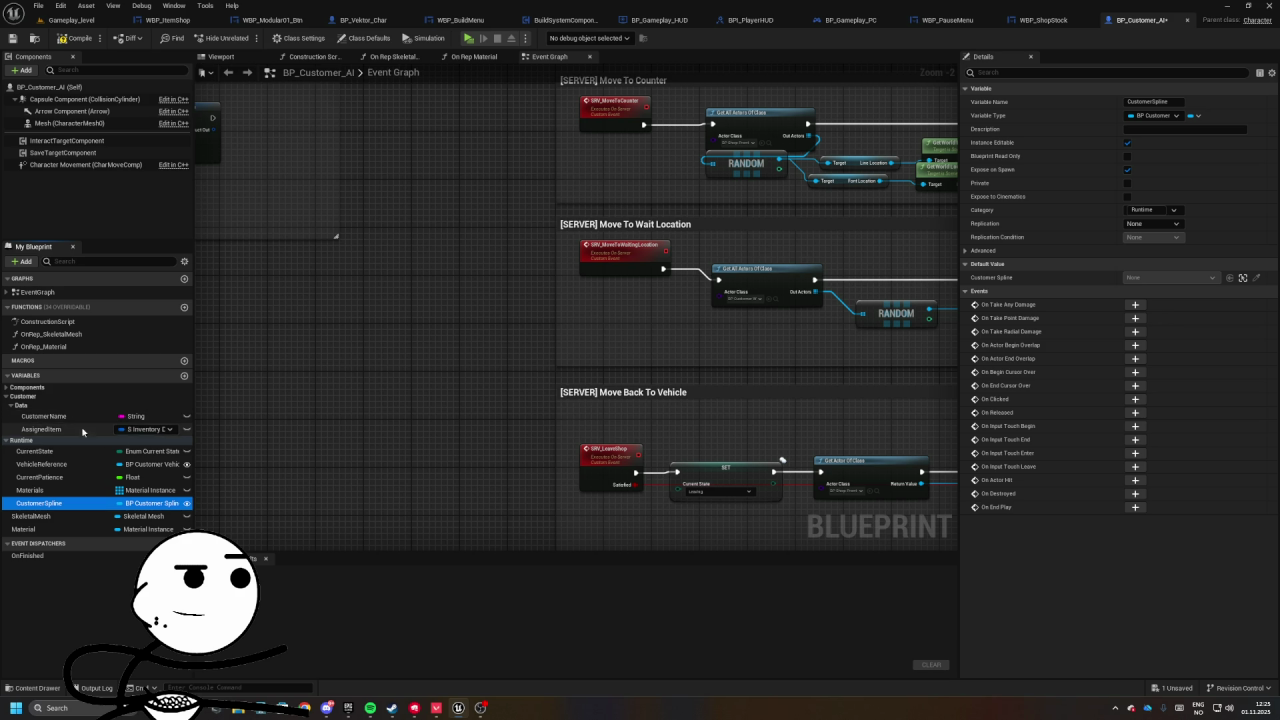
- Expand AssignedItem's default value, compile BP_Customer_AI and return to the level editor
click(45, 429)
click(966, 265)
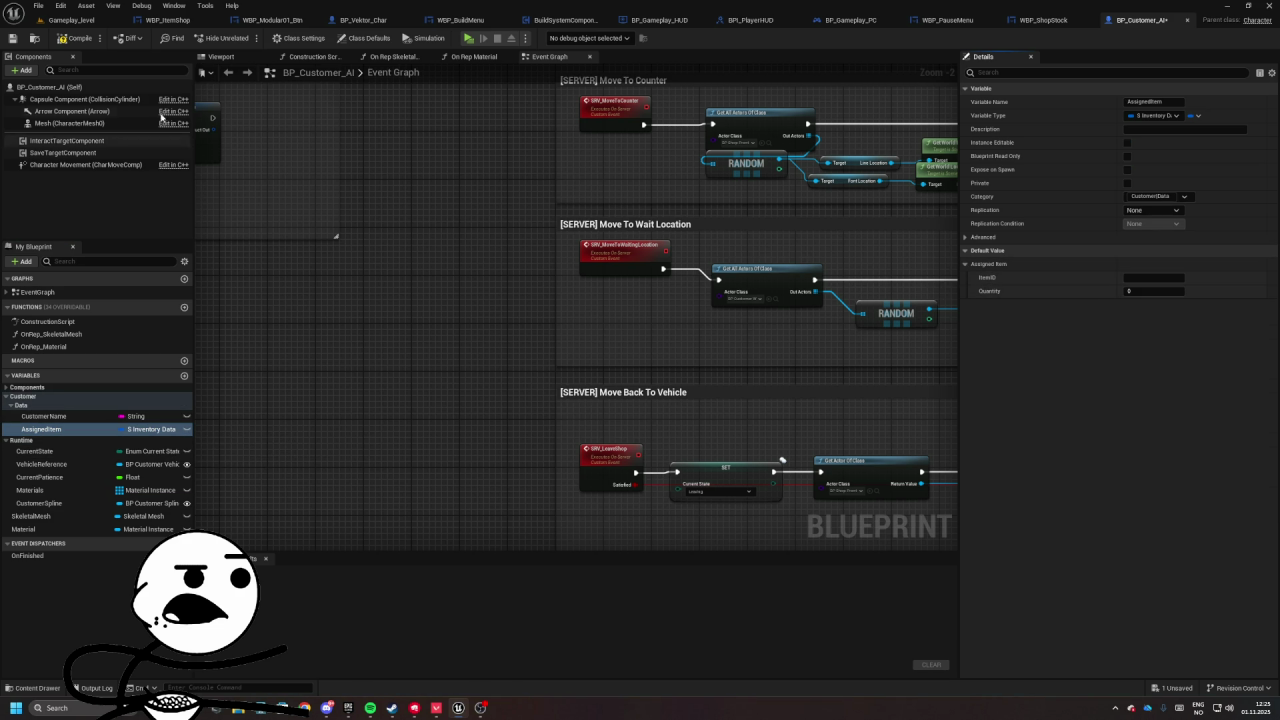
click(80, 38)
key(ctrl+b)
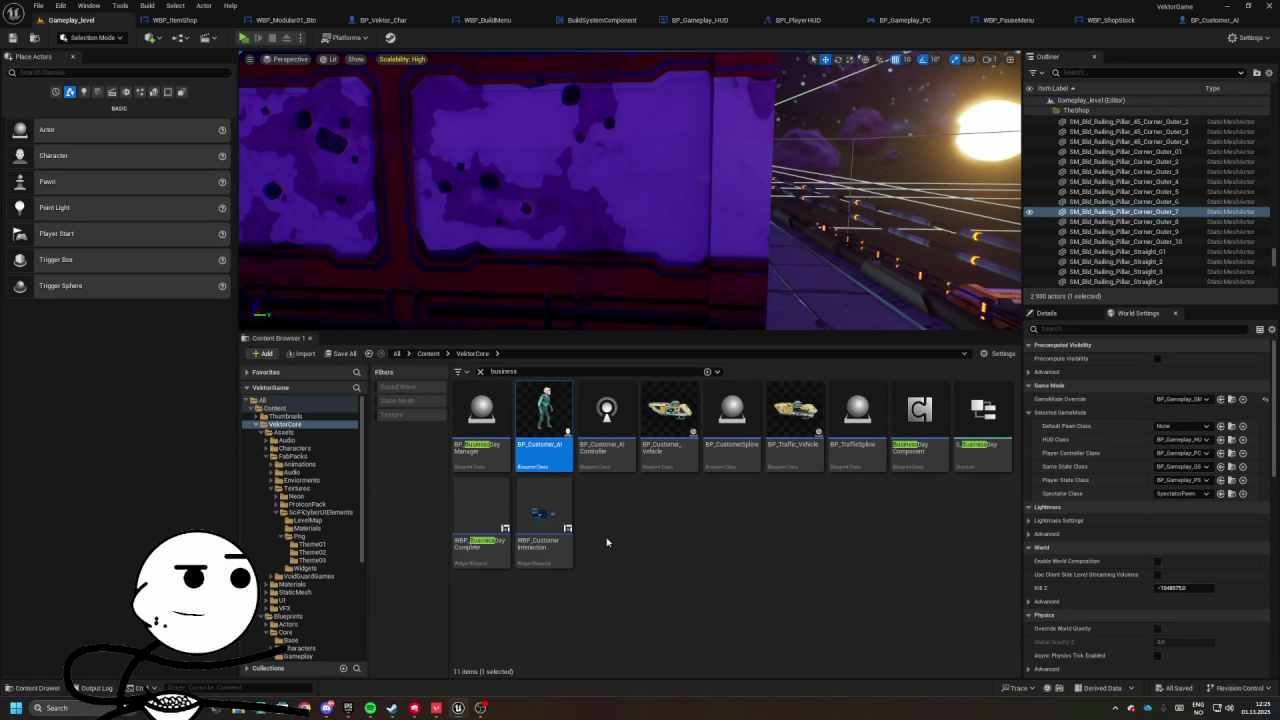
- Clear the business search and open FInventorySlot from Blueprints > GameSystems > InventorySystem > Struct
key(ctrl+a)
key(BackSpace)
click(558, 415)
double_click(558, 415)
double_click(668, 420)
click(600, 432)
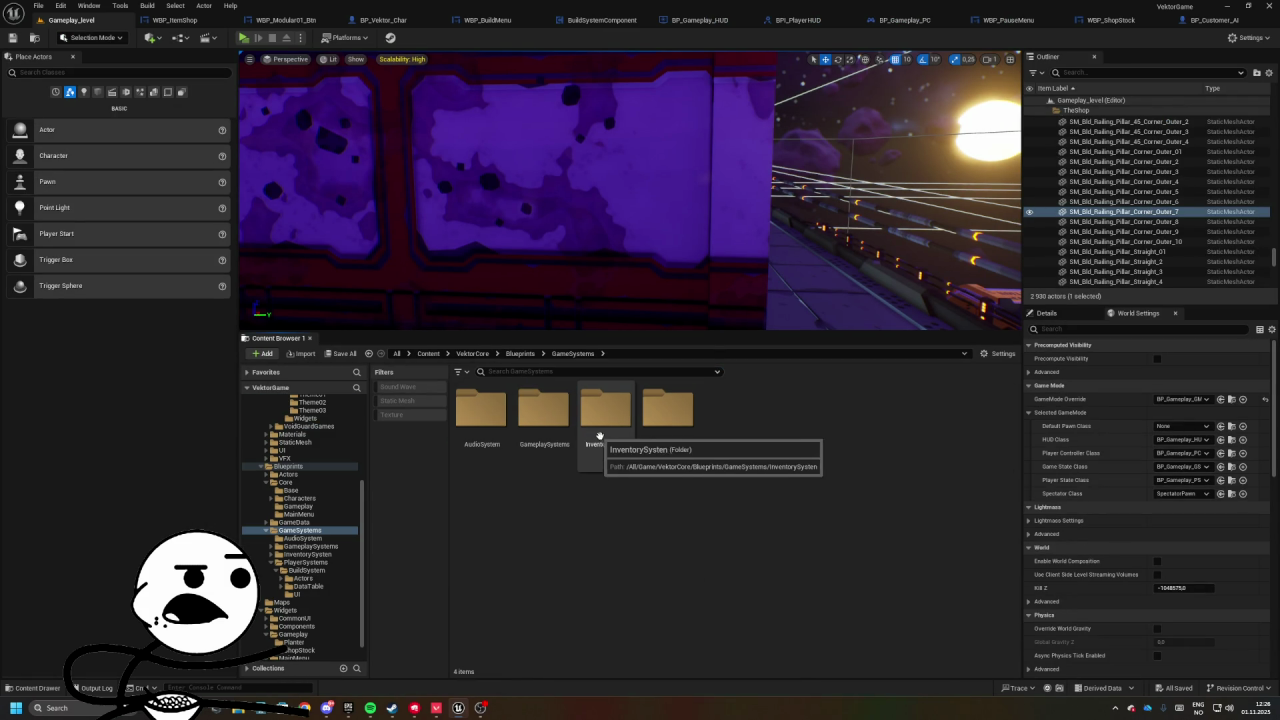
double_click(609, 439)
double_click(480, 438)
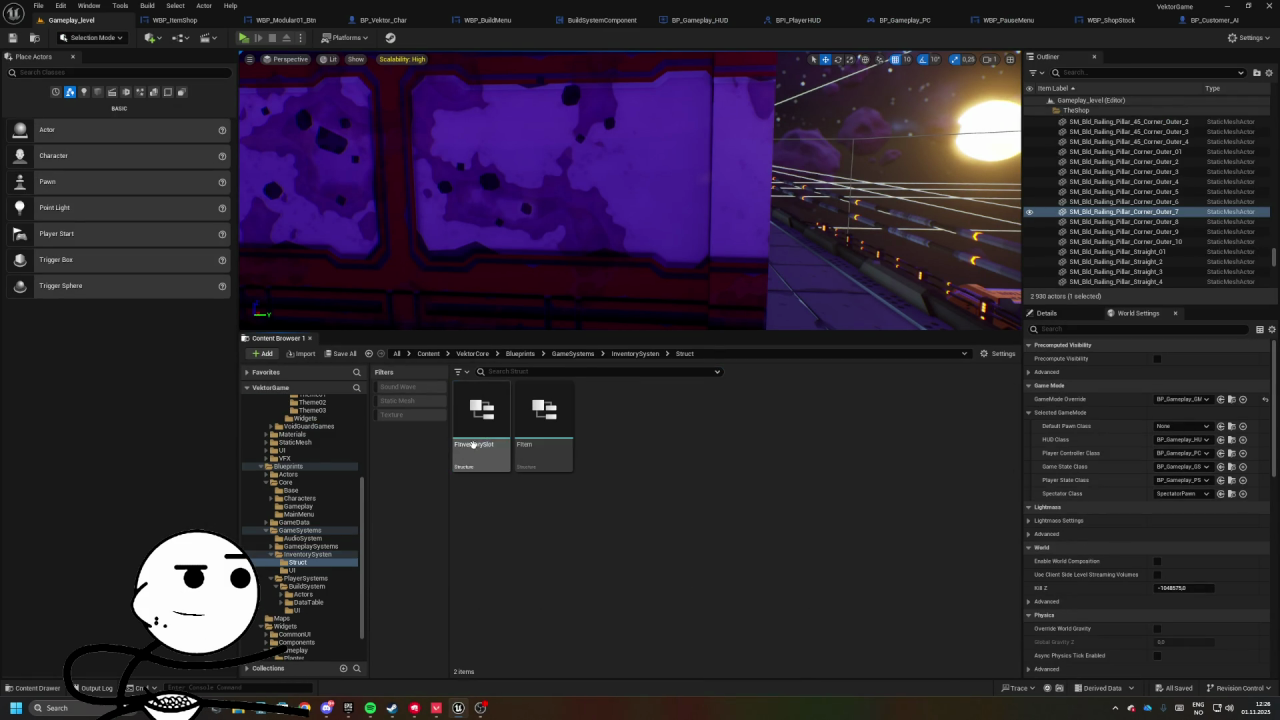
double_click(475, 436)
click(62, 19)
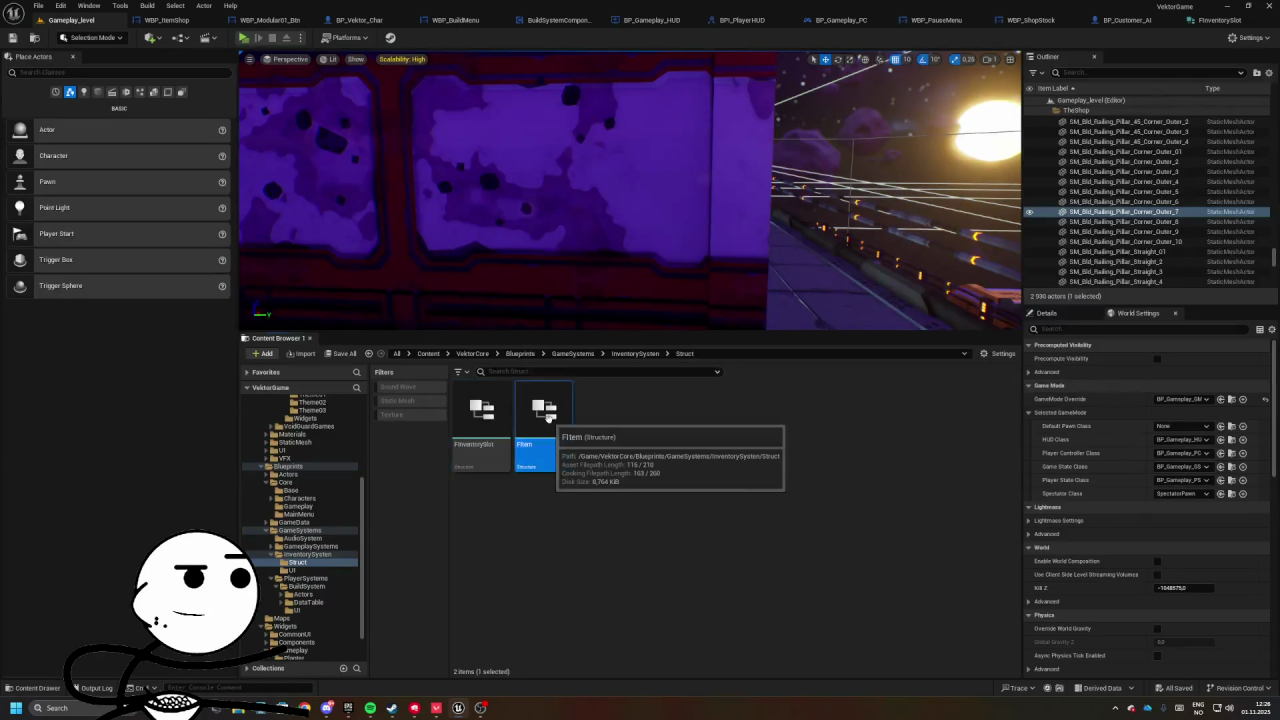
- Open FItem, add then remove the CustomData member, and save it unchanged
double_click(543, 415)
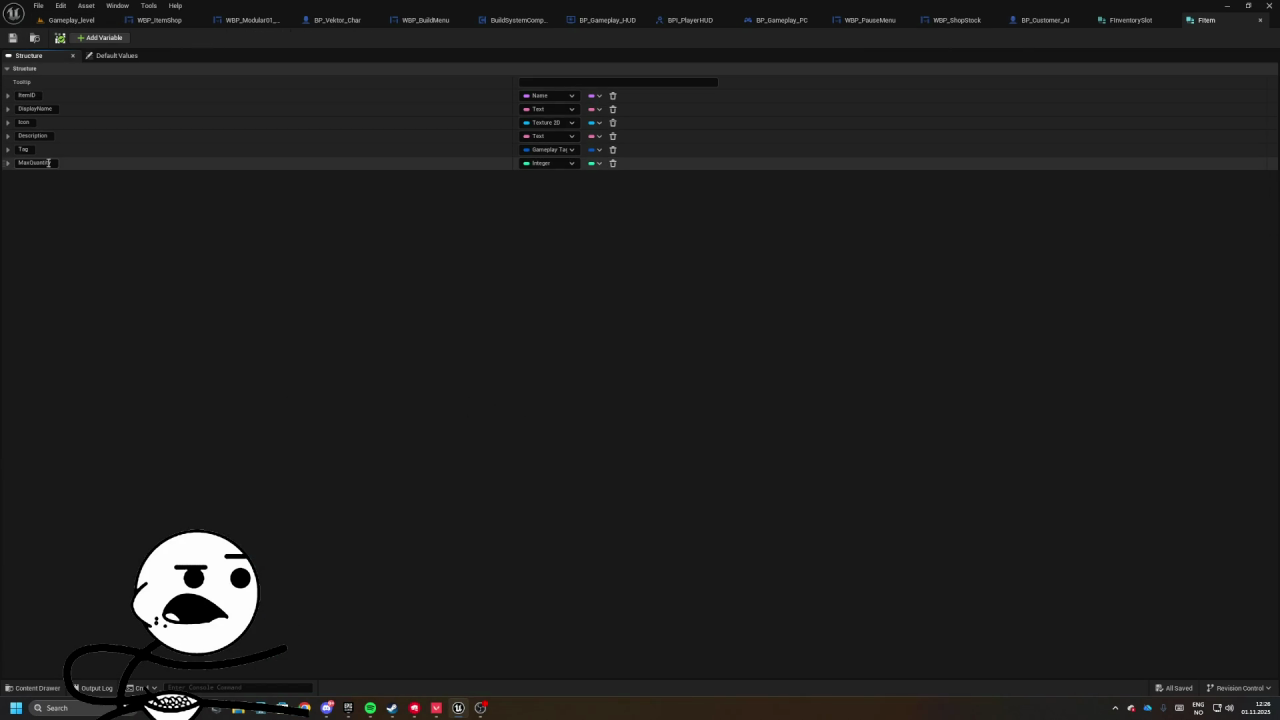
click(103, 38)
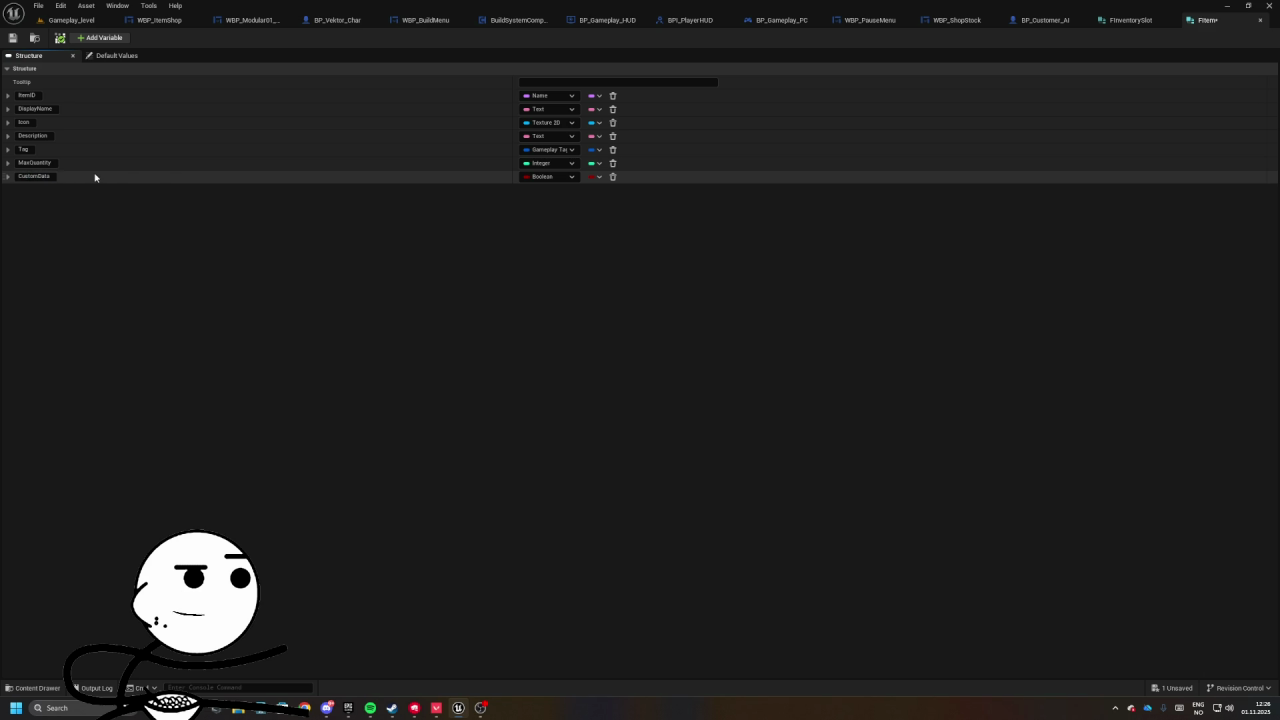
click(613, 176)
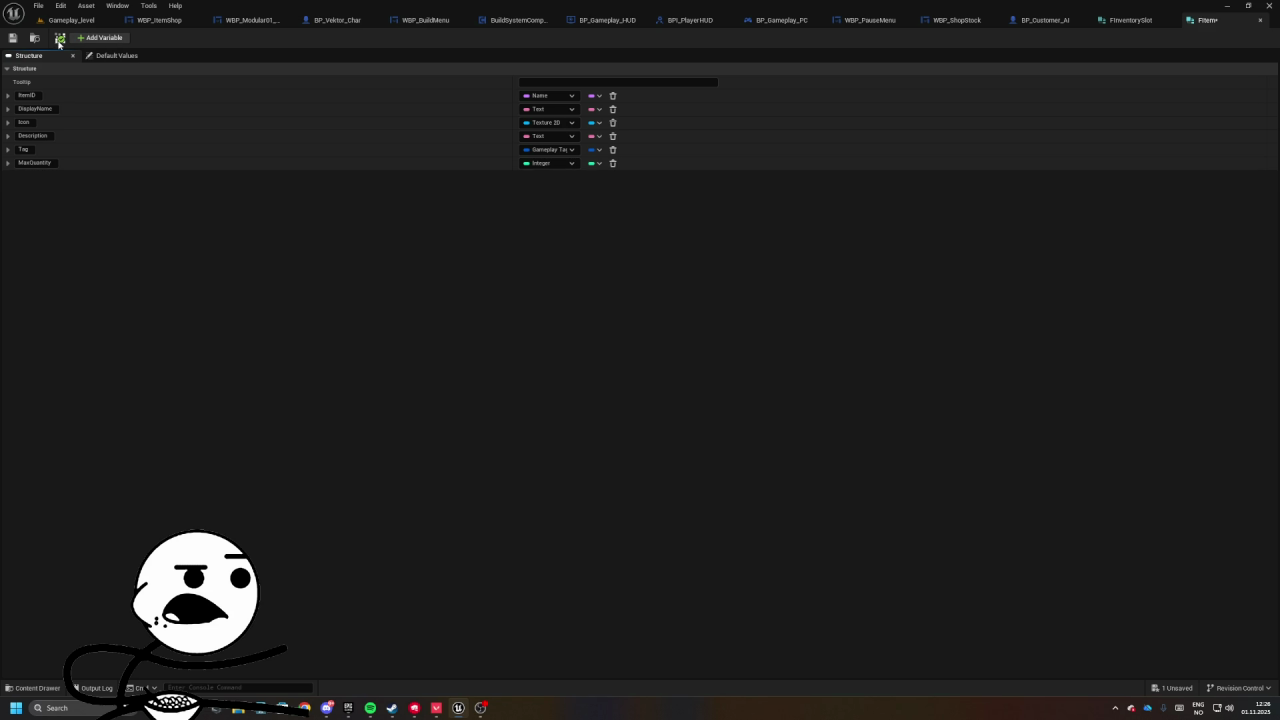
key(ctrl+s)
click(70, 20)
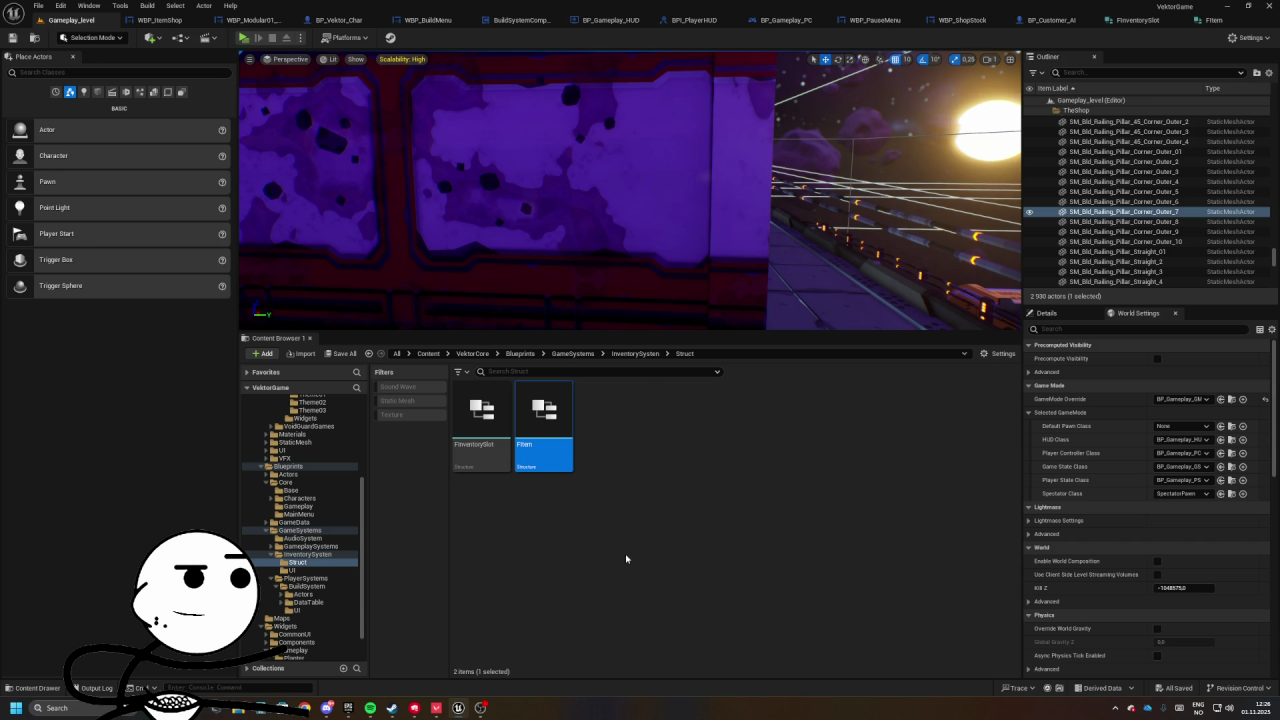
- From GameSystems, rename the inventory folder to InventorySystem and save its assets
click(641, 355)
click(605, 415)
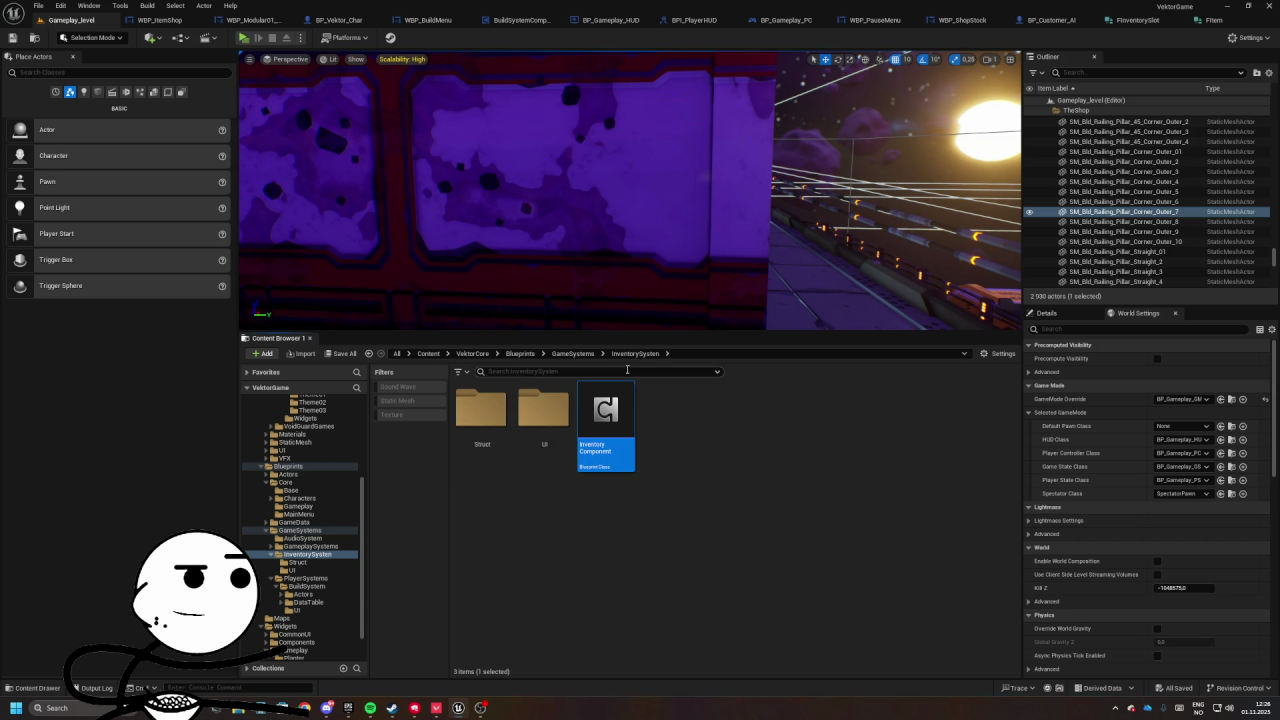
click(572, 353)
click(605, 415)
key(F2)
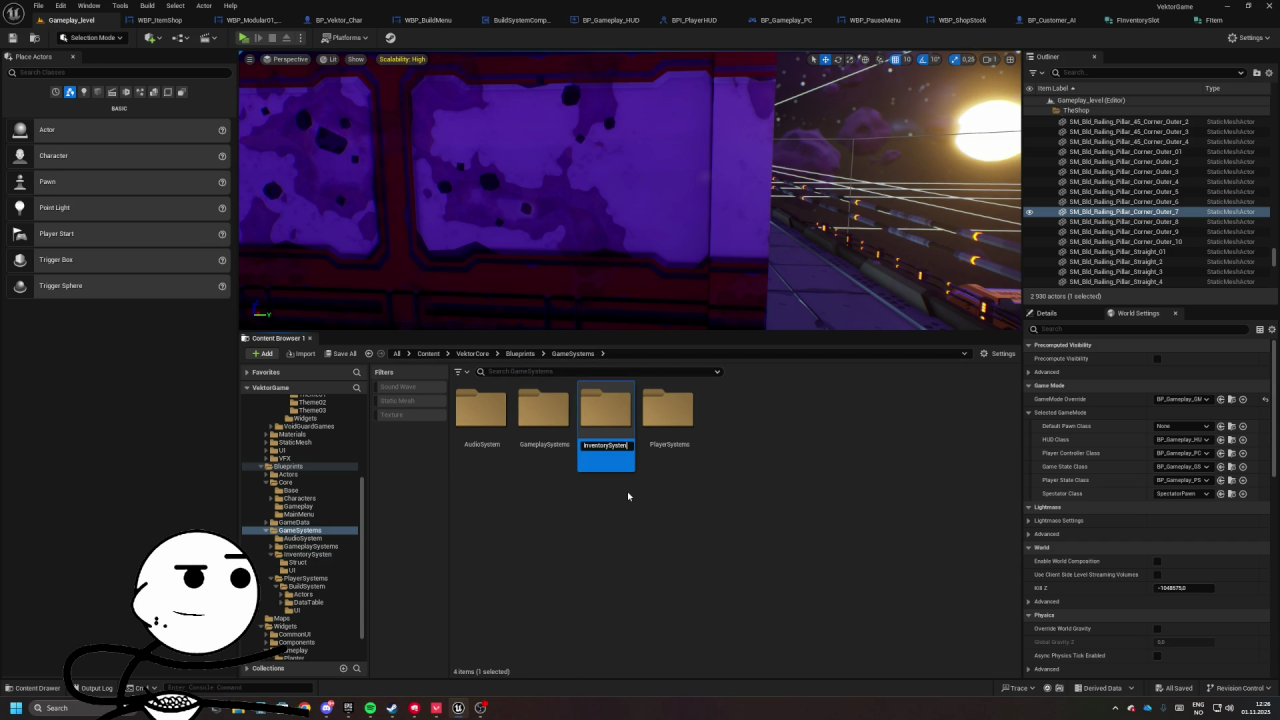
key(Return)
right_click(599, 442)
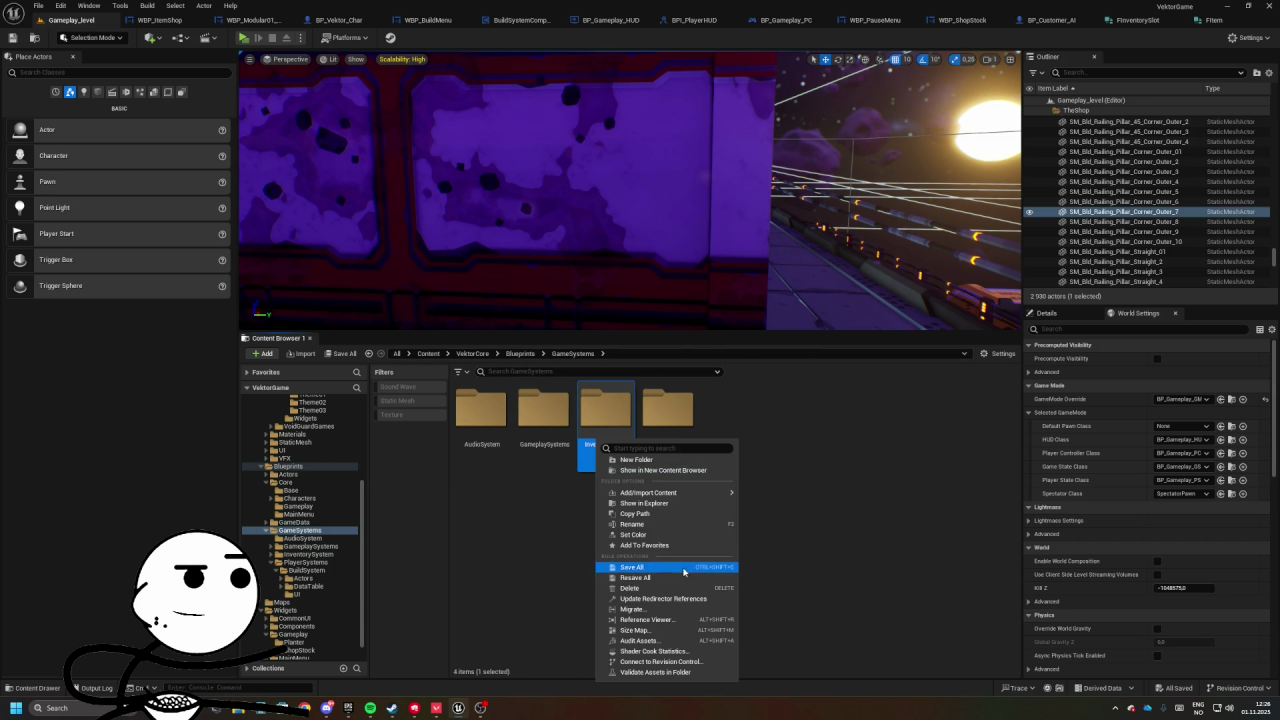
click(671, 598)
- Open the InventoryComponent blueprint in InventorySystem, then bring the Valorant window forward
double_click(605, 415)
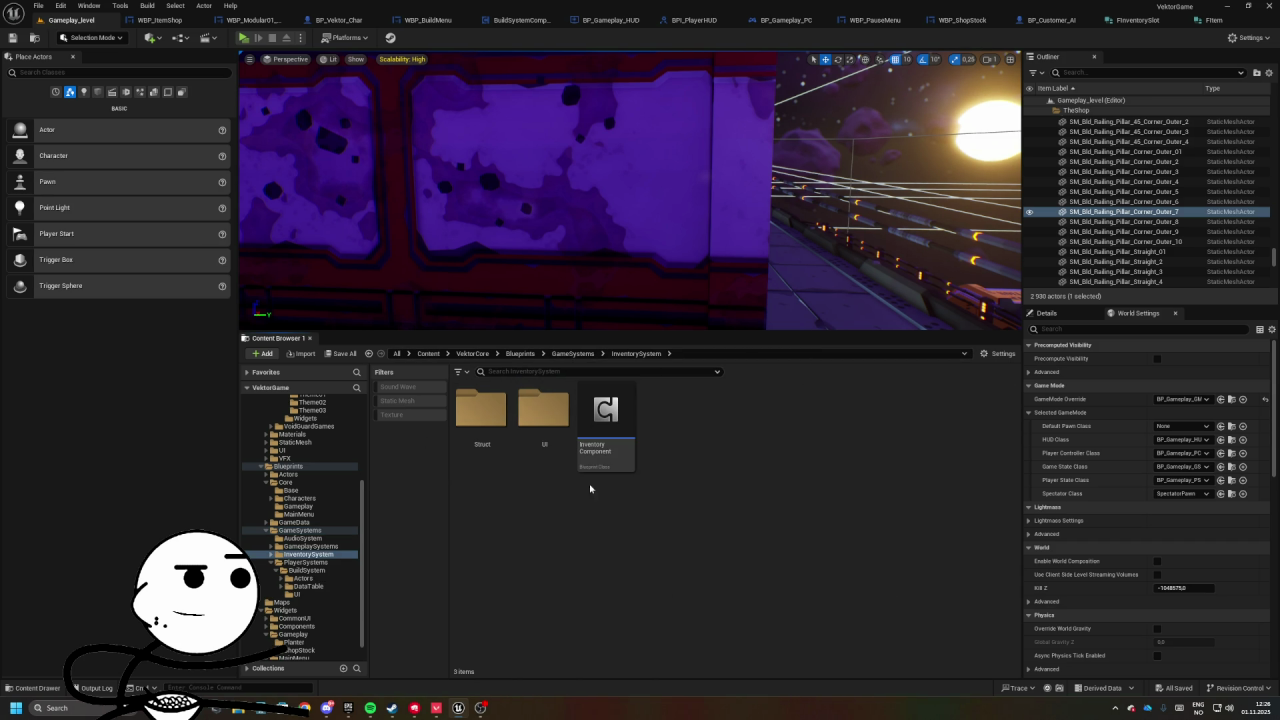
double_click(613, 431)
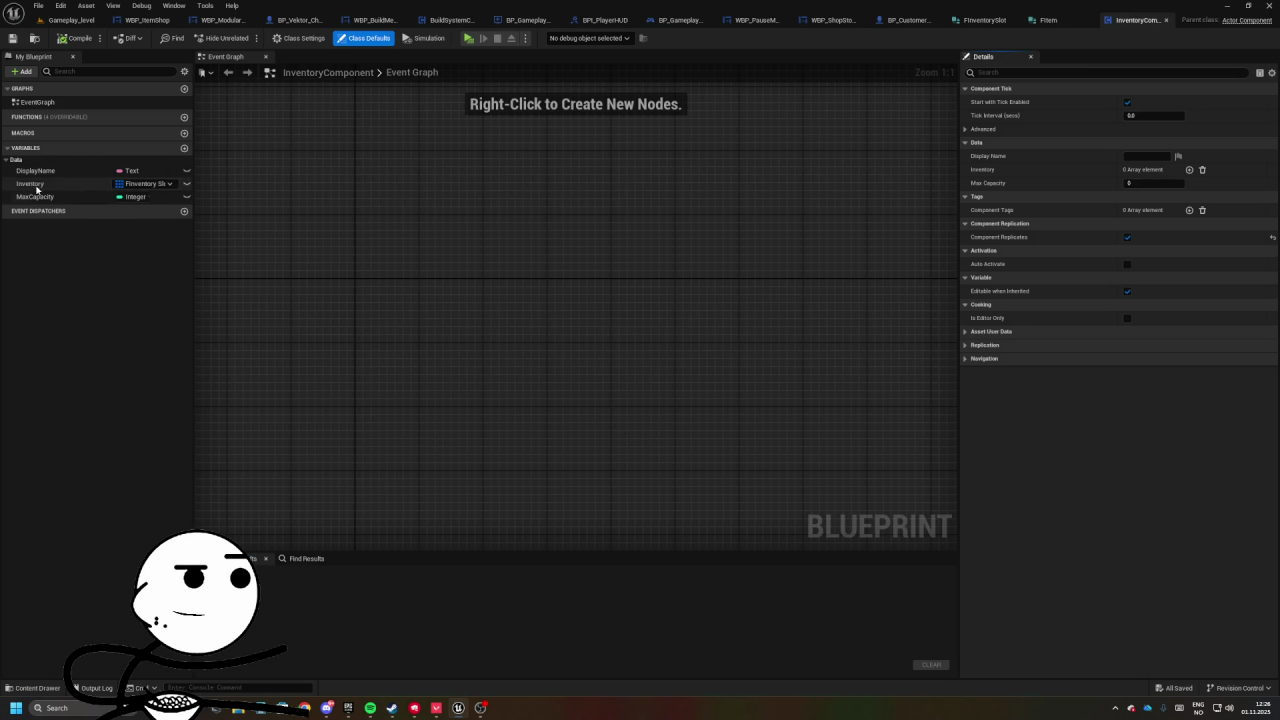
right_click(436, 708)
click(440, 648)
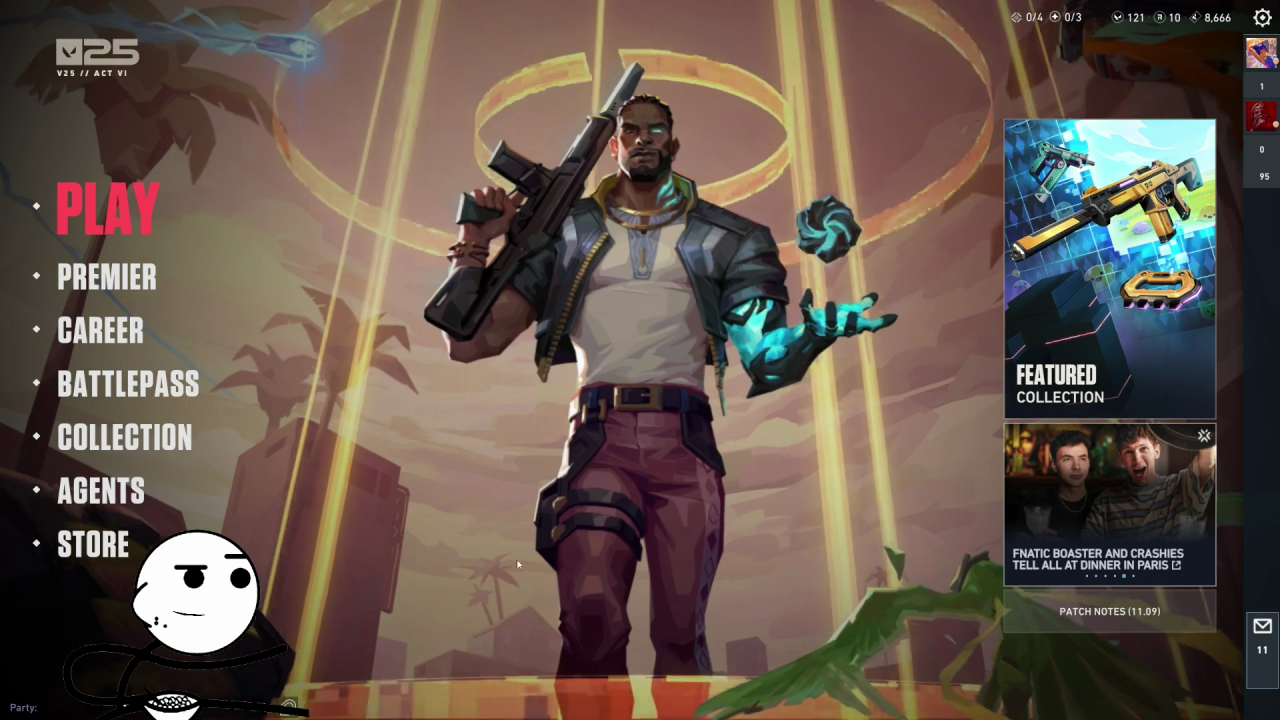
- Call up Valorant's Exit to Desktop prompt, then return to the InventoryComponent blueprint in Unreal
key(Escape)
click(622, 447)
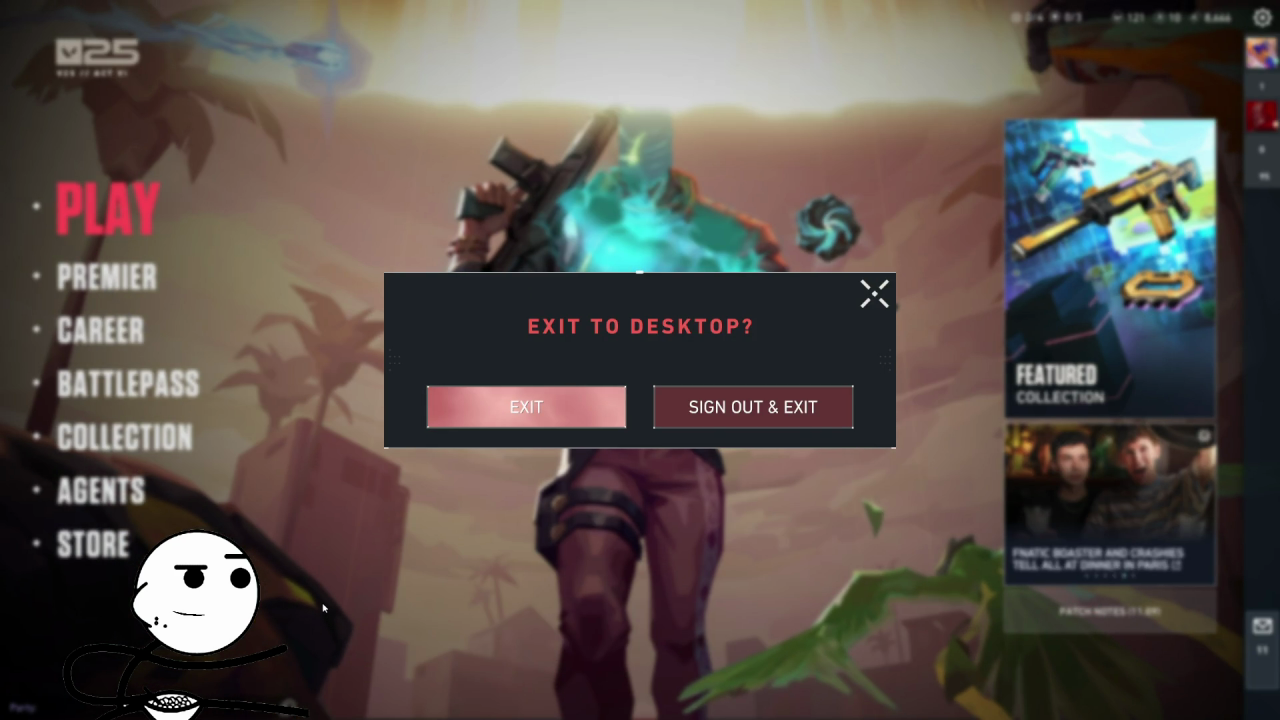
key(alt+Tab)
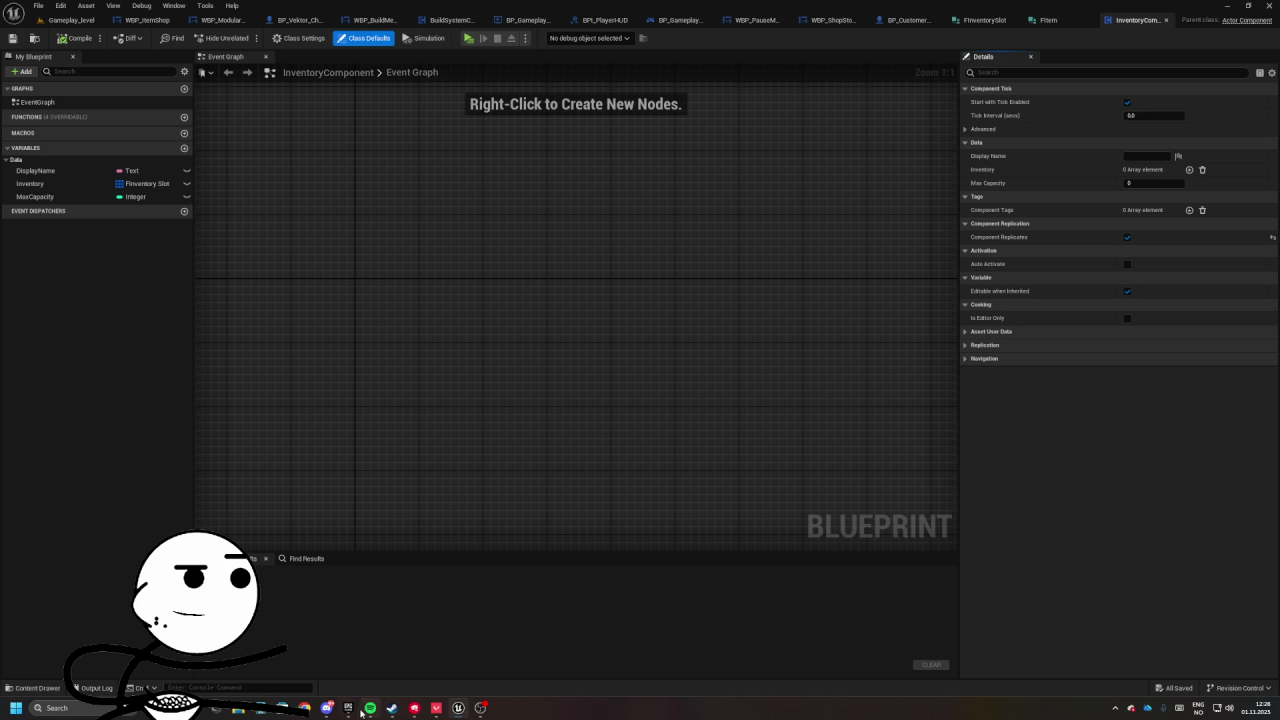
click(348, 708)
- In the Library's My Projects, bring up the Vektor tile's options, select VektorGame, and dismiss the menu
right_click(332, 402)
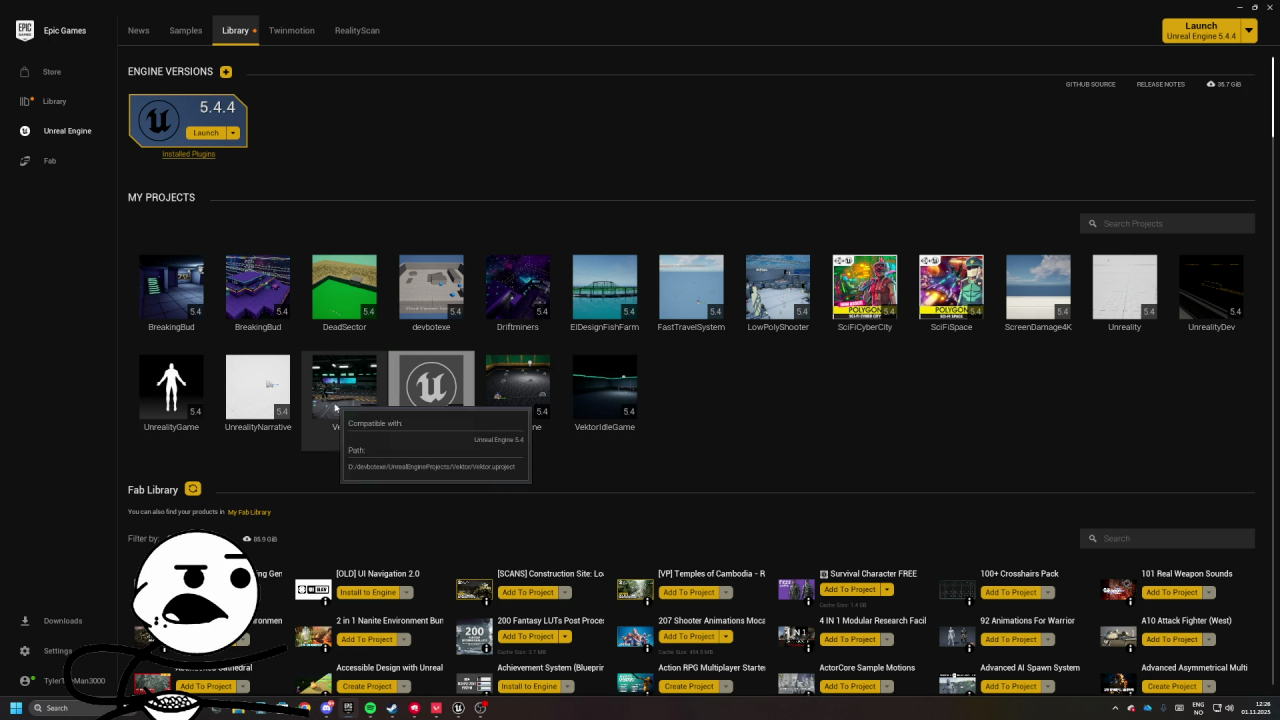
right_click(330, 407)
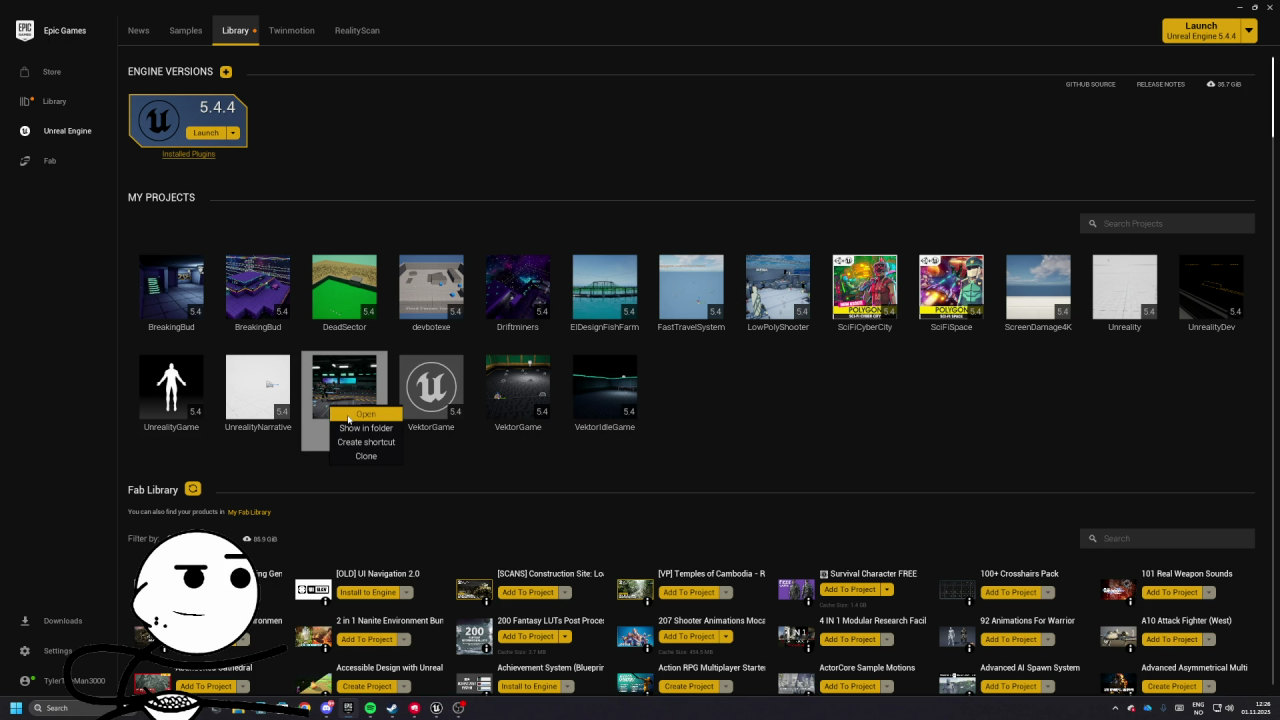
click(512, 400)
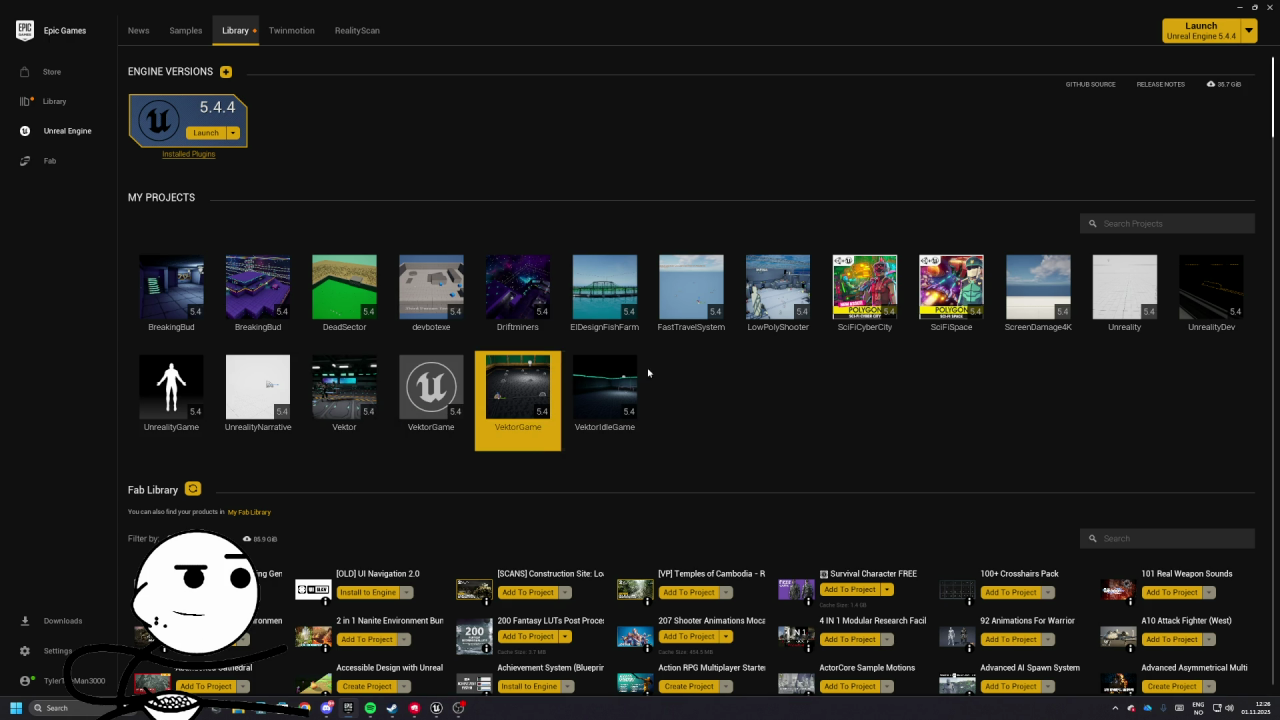
right_click(338, 424)
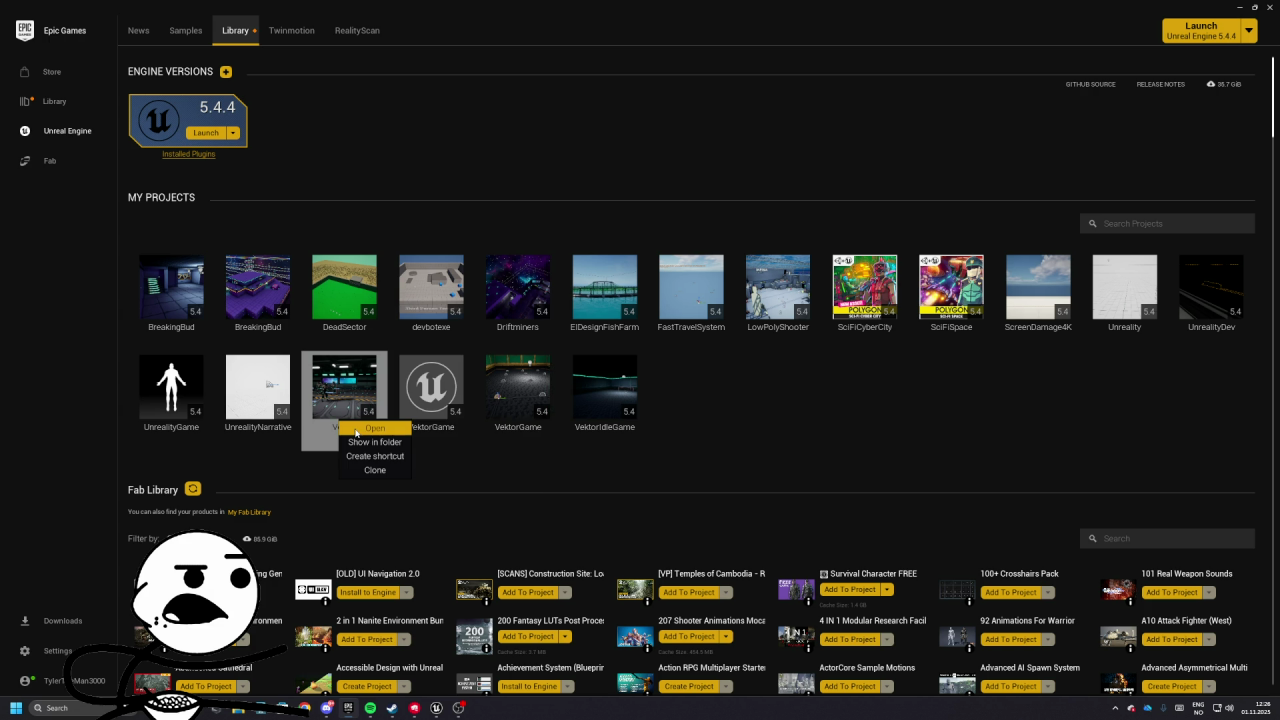
click(211, 394)
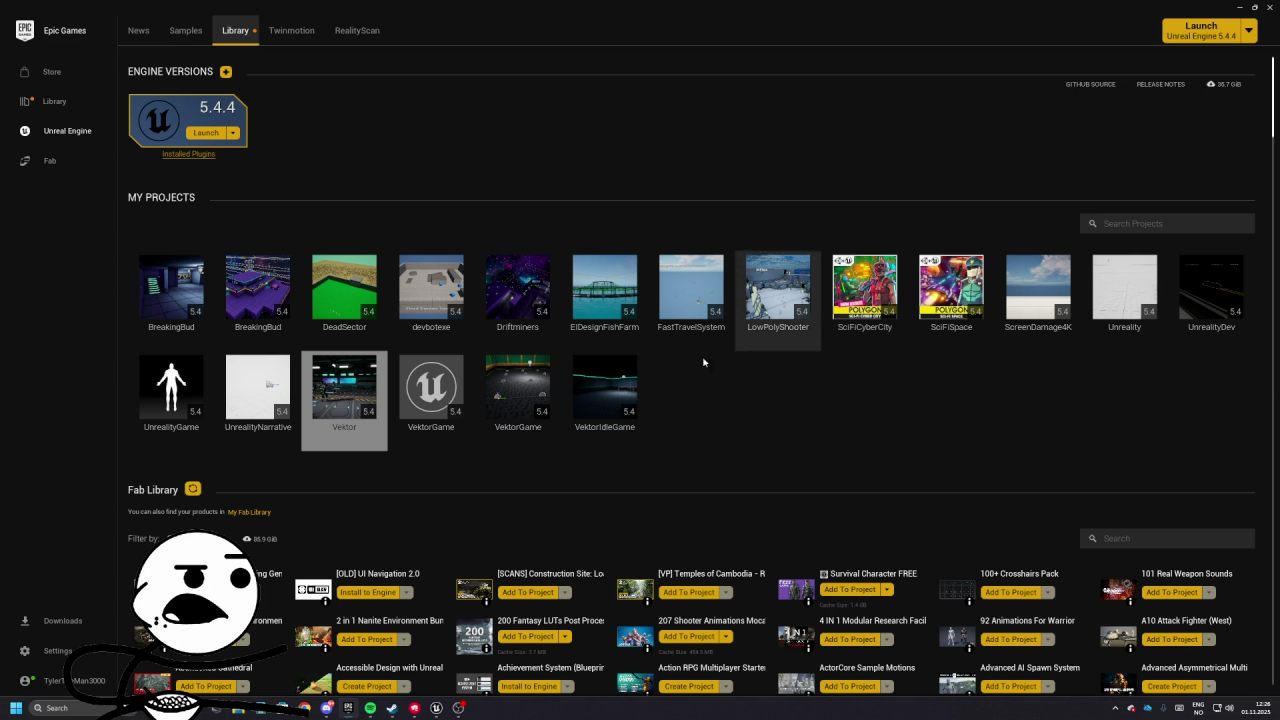
mouse_move(1192, 314)
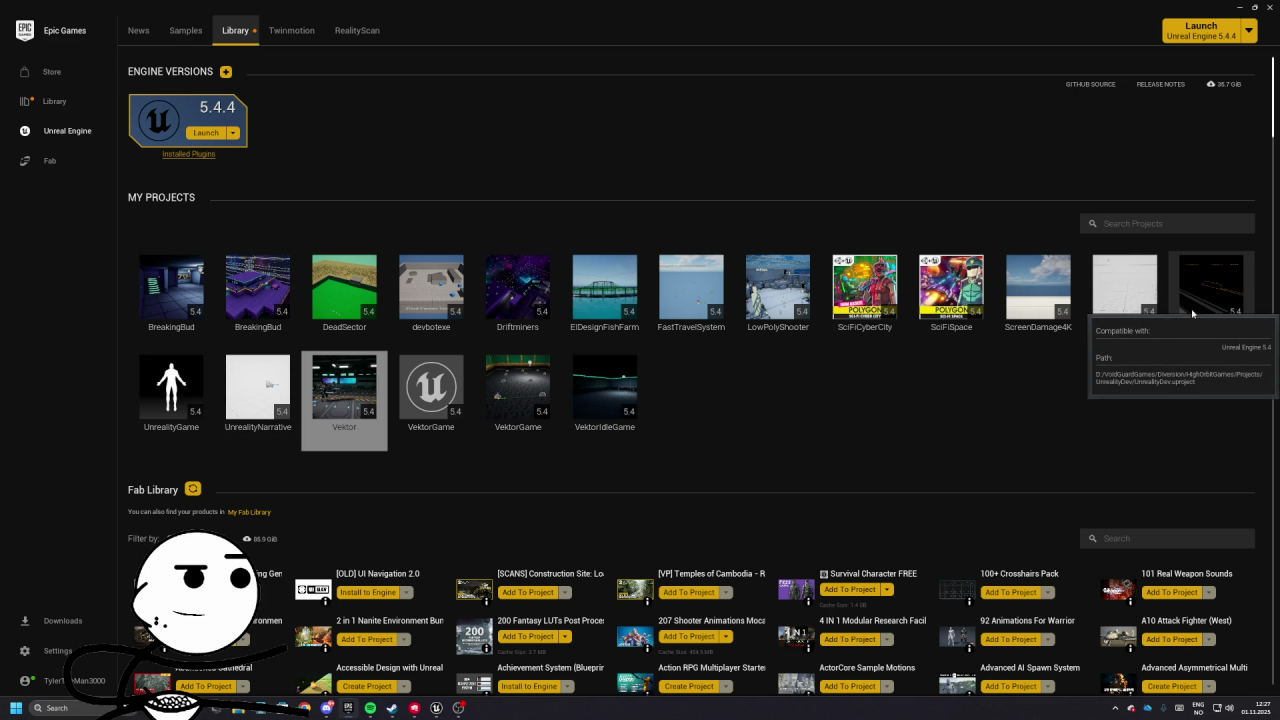
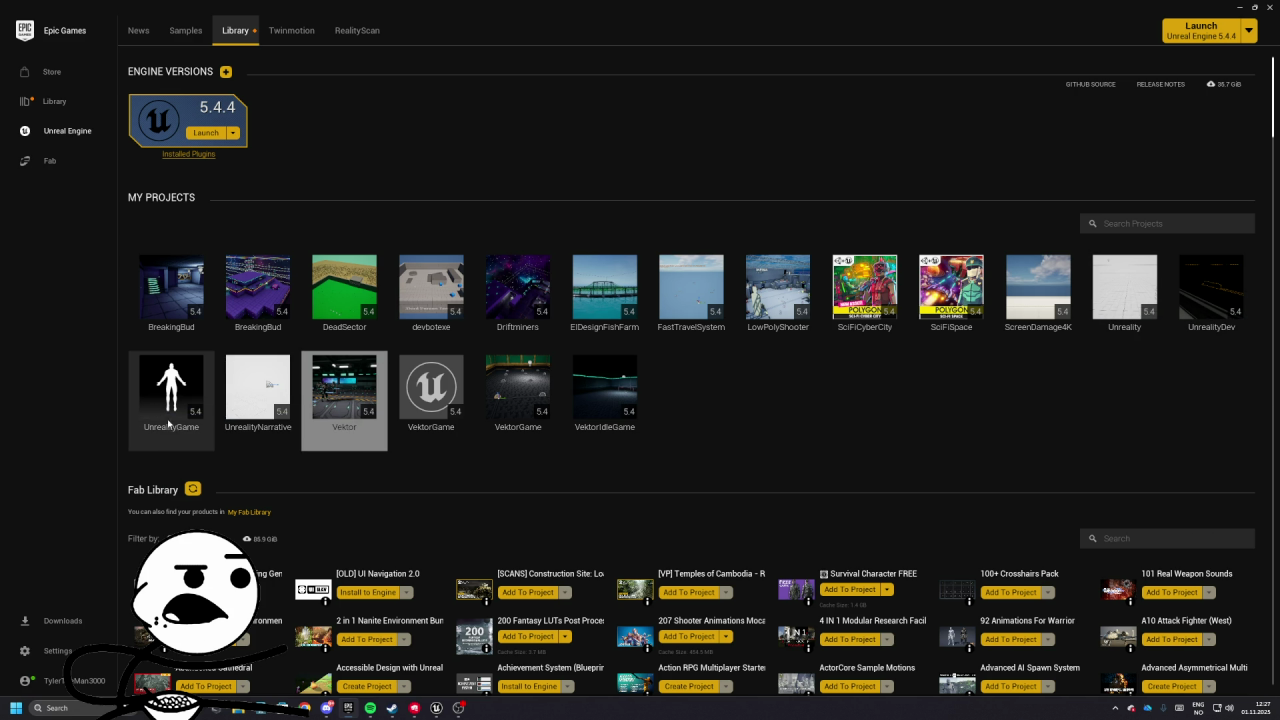
- Open the UnrealityDev project from the launcher, then its WBP_TargetInventory widget blueprint
right_click(1203, 310)
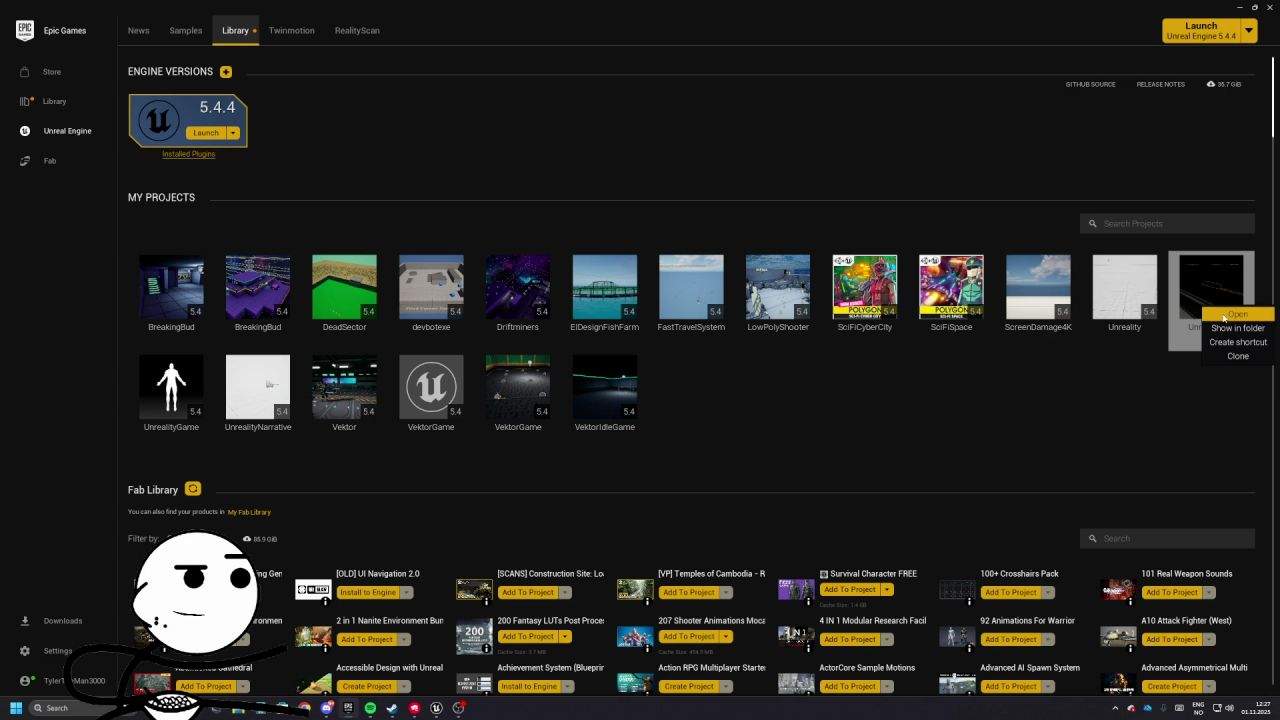
click(1238, 314)
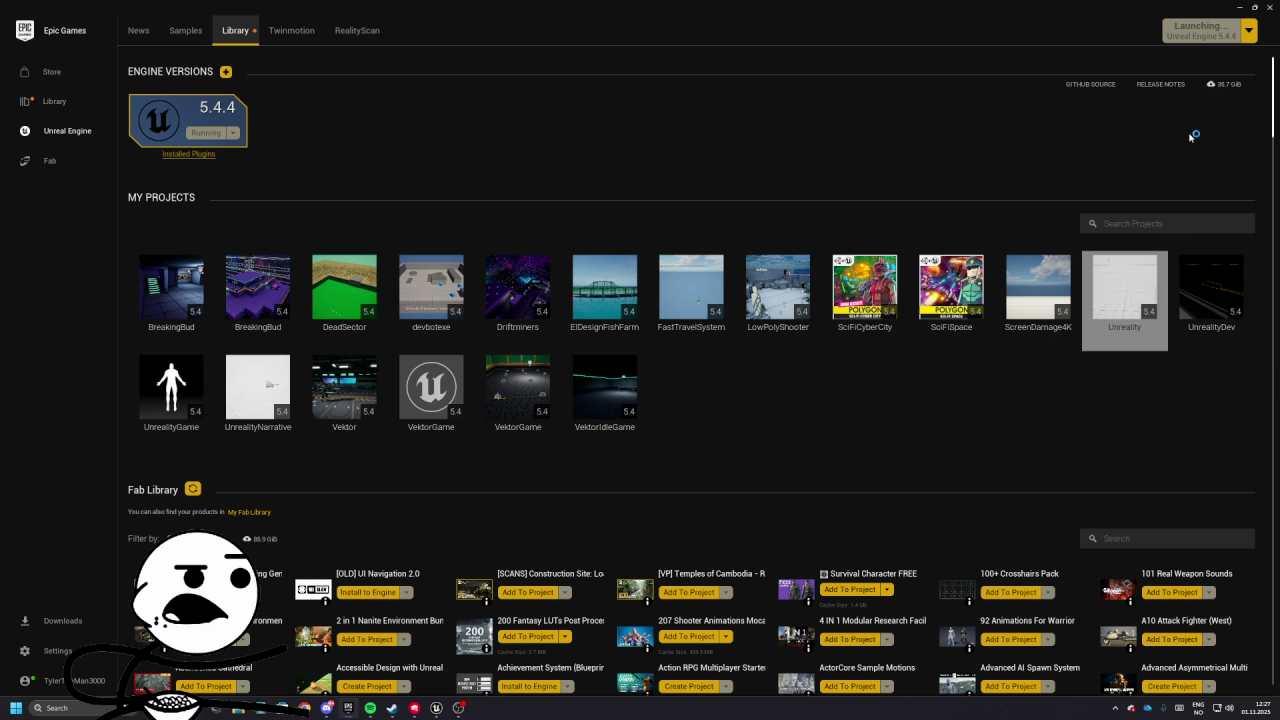
click(1240, 8)
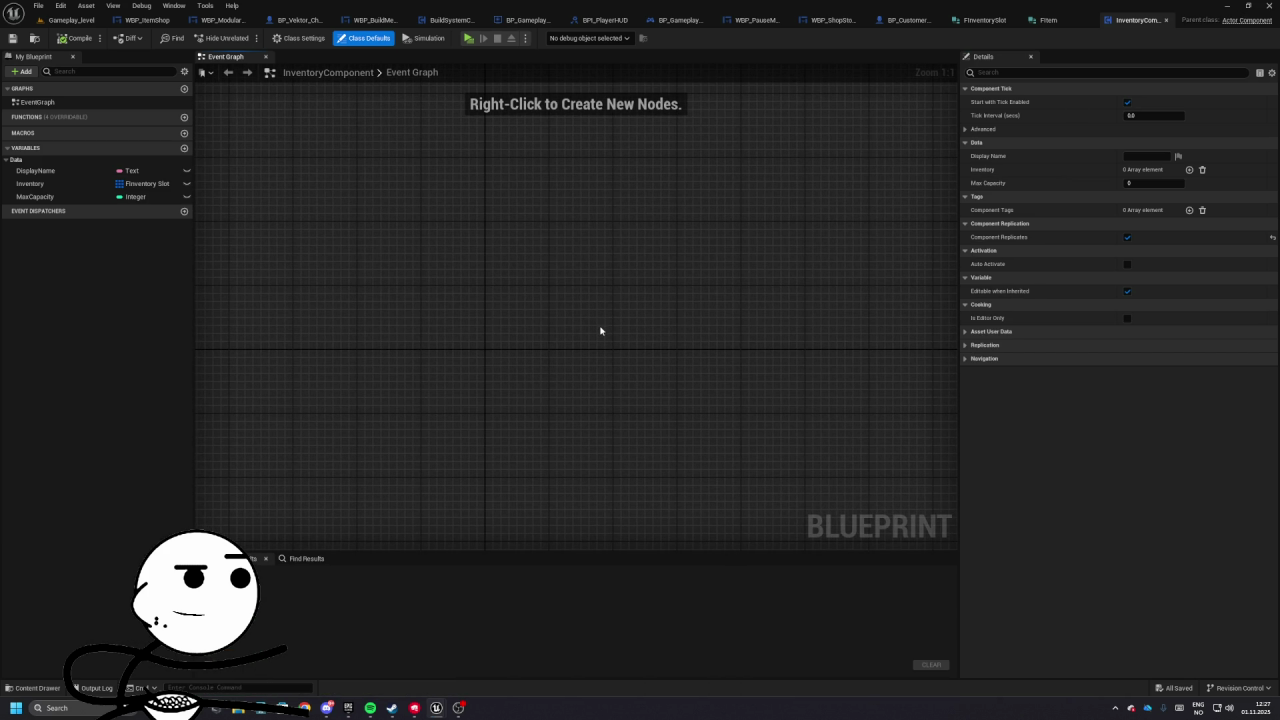
click(72, 21)
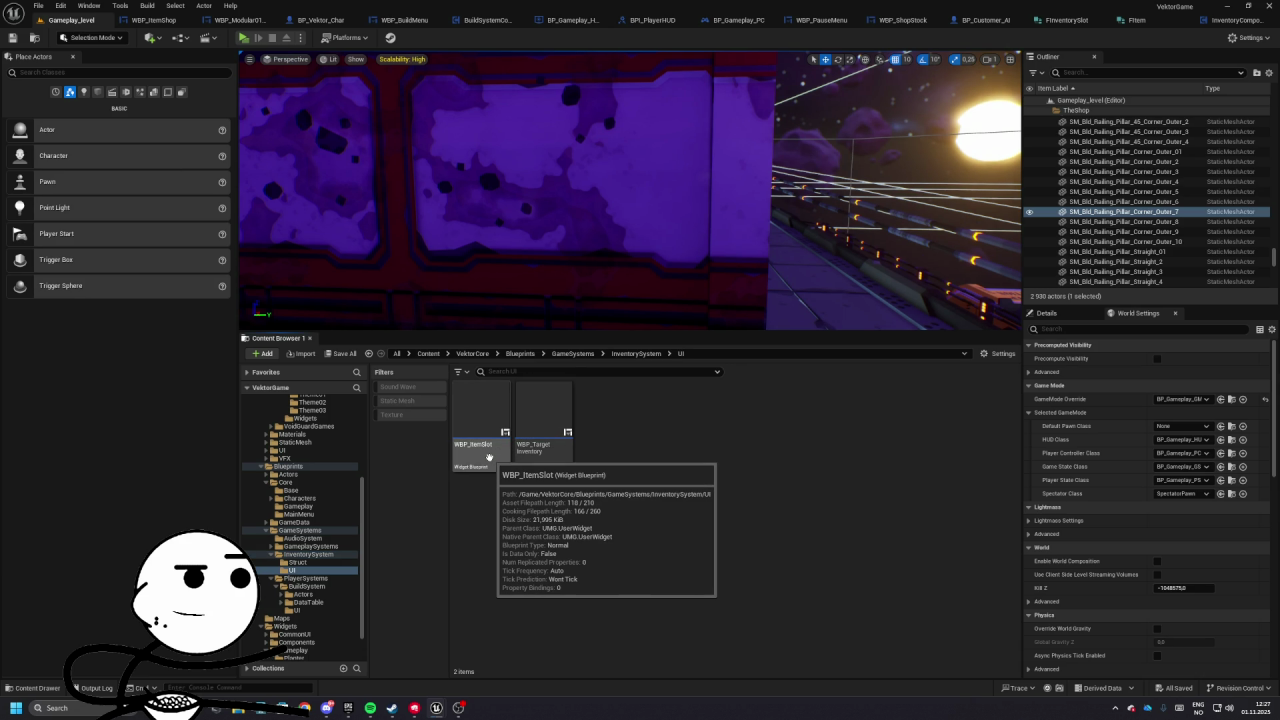
double_click(543, 420)
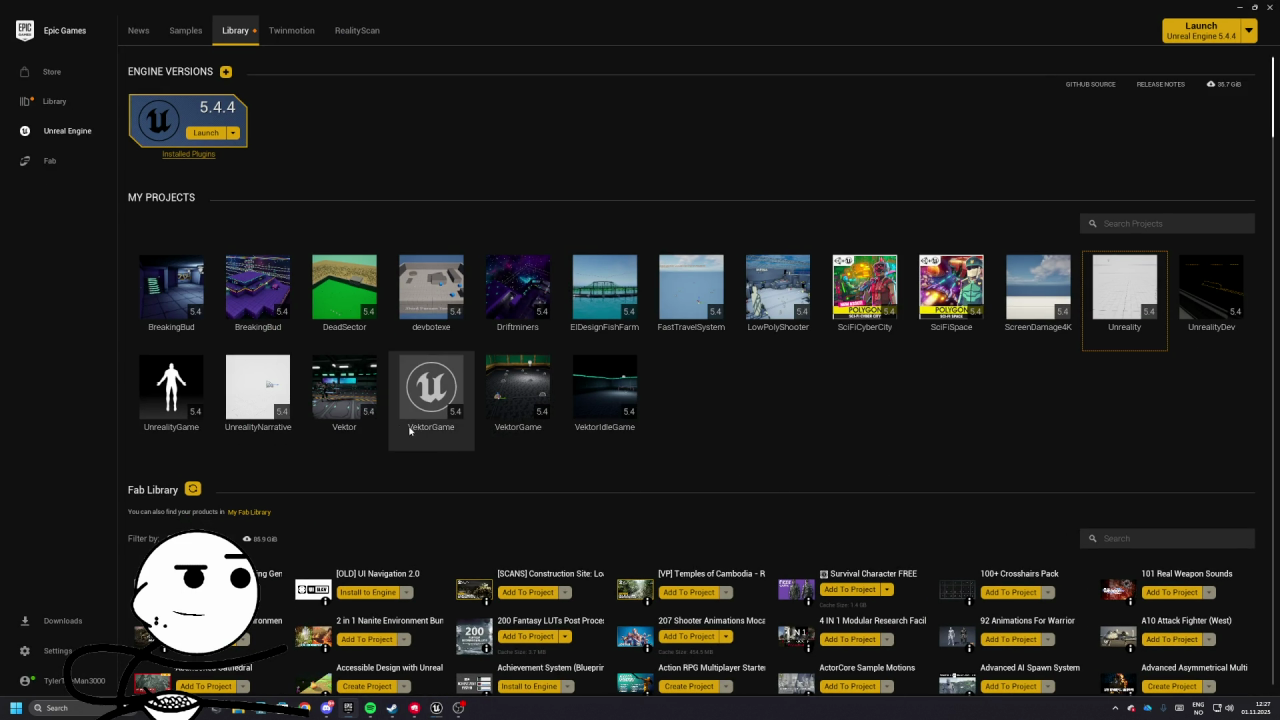
- Launch the Vektor project, clearing the Riot Client and Steam windows while it loads
double_click(344, 392)
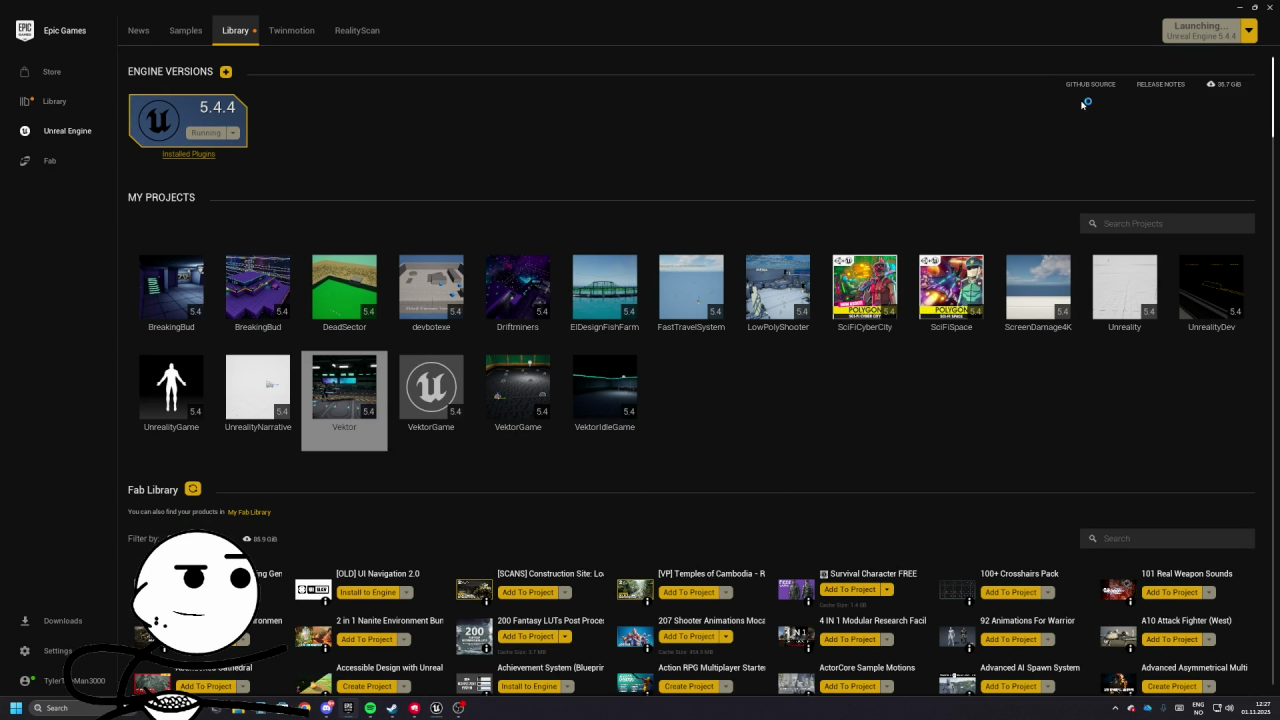
click(1244, 6)
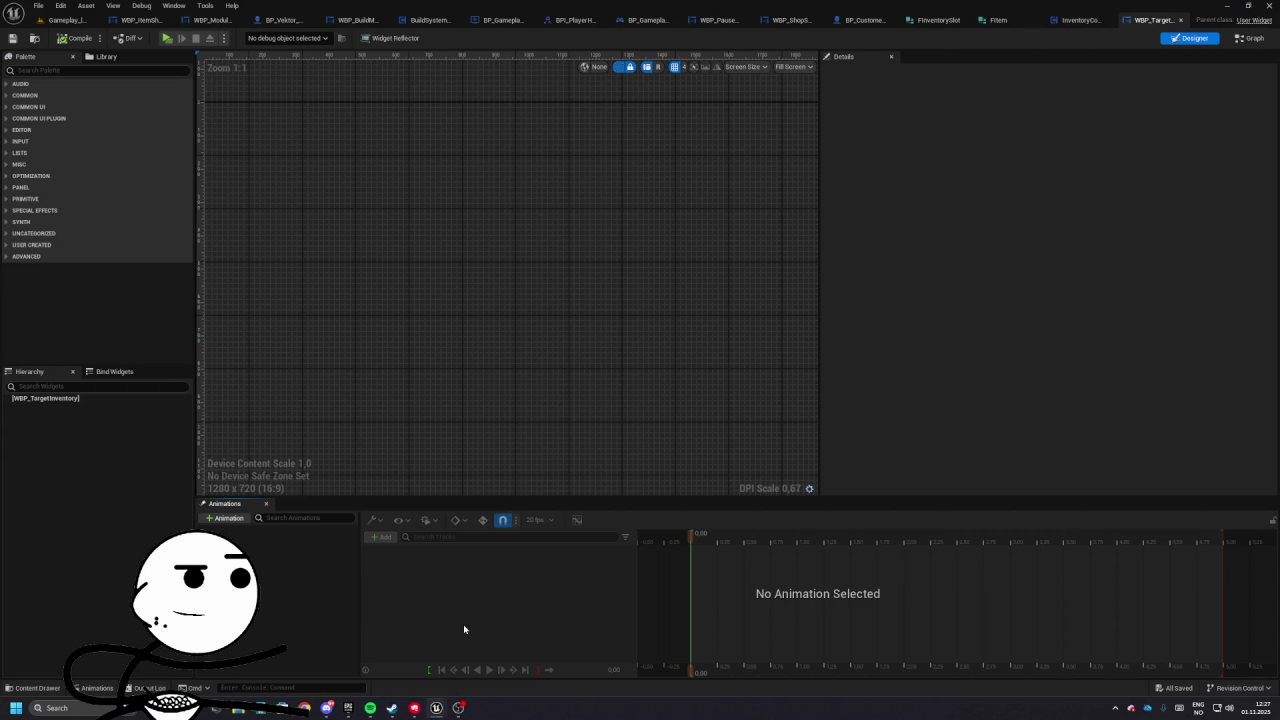
click(416, 707)
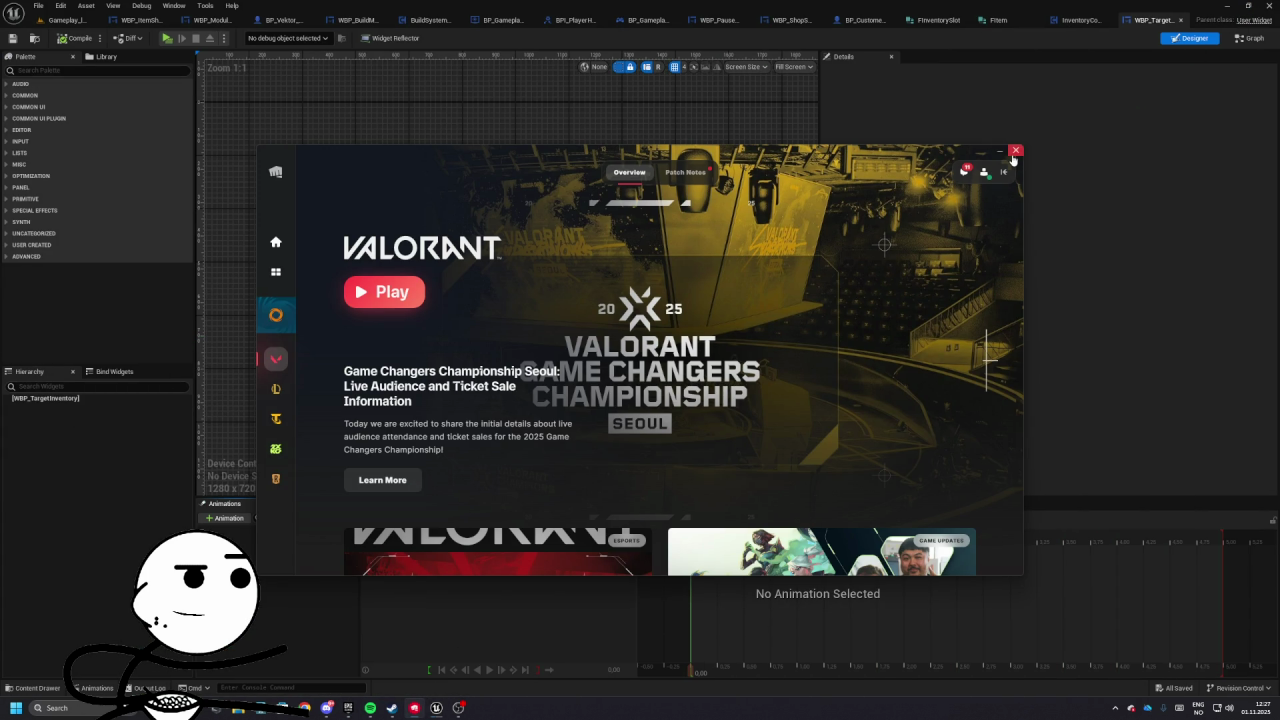
click(497, 590)
right_click(392, 712)
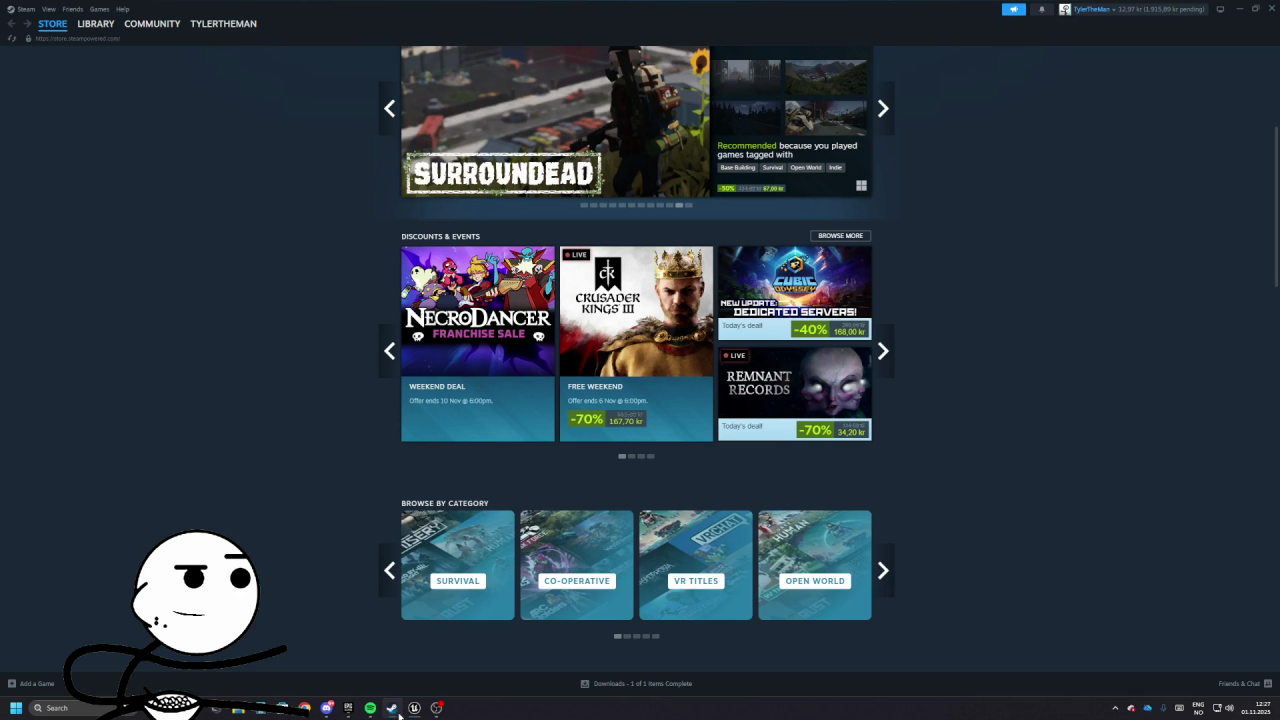
click(393, 710)
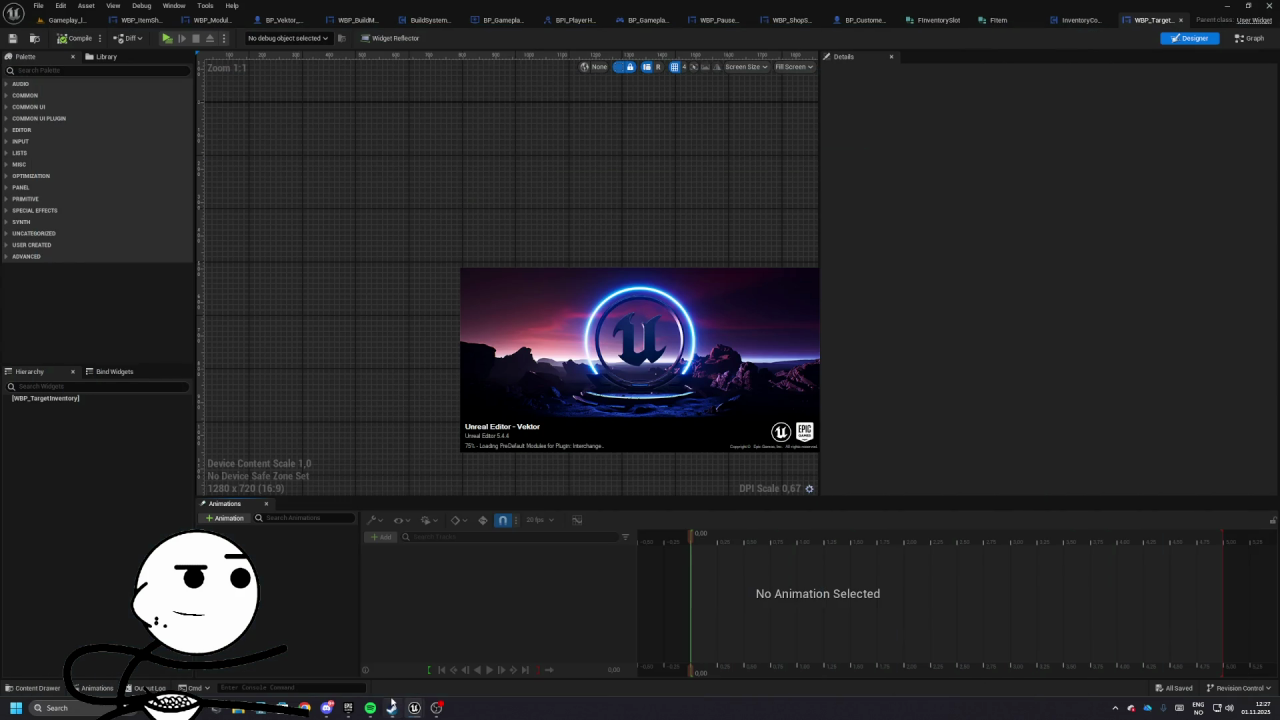
mouse_move(350, 713)
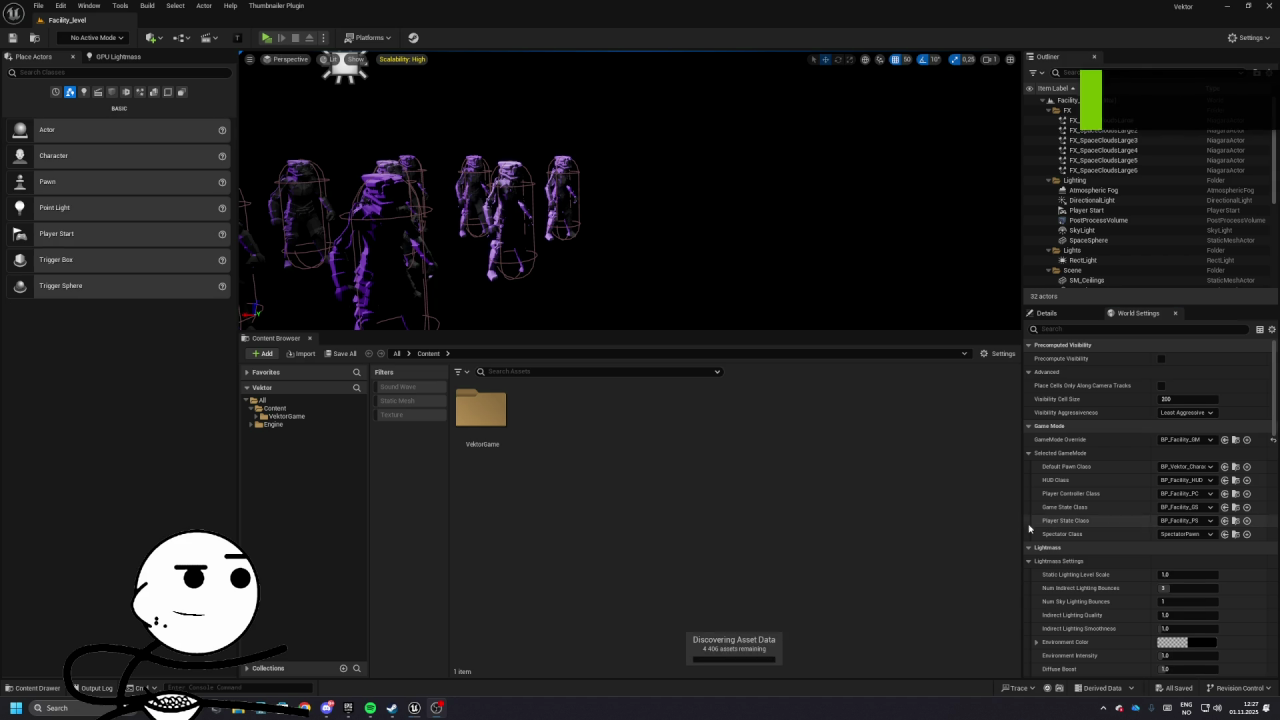
- Return to the Vektor level editor and dismiss the prompt about reopening asset editors
double_click(487, 428)
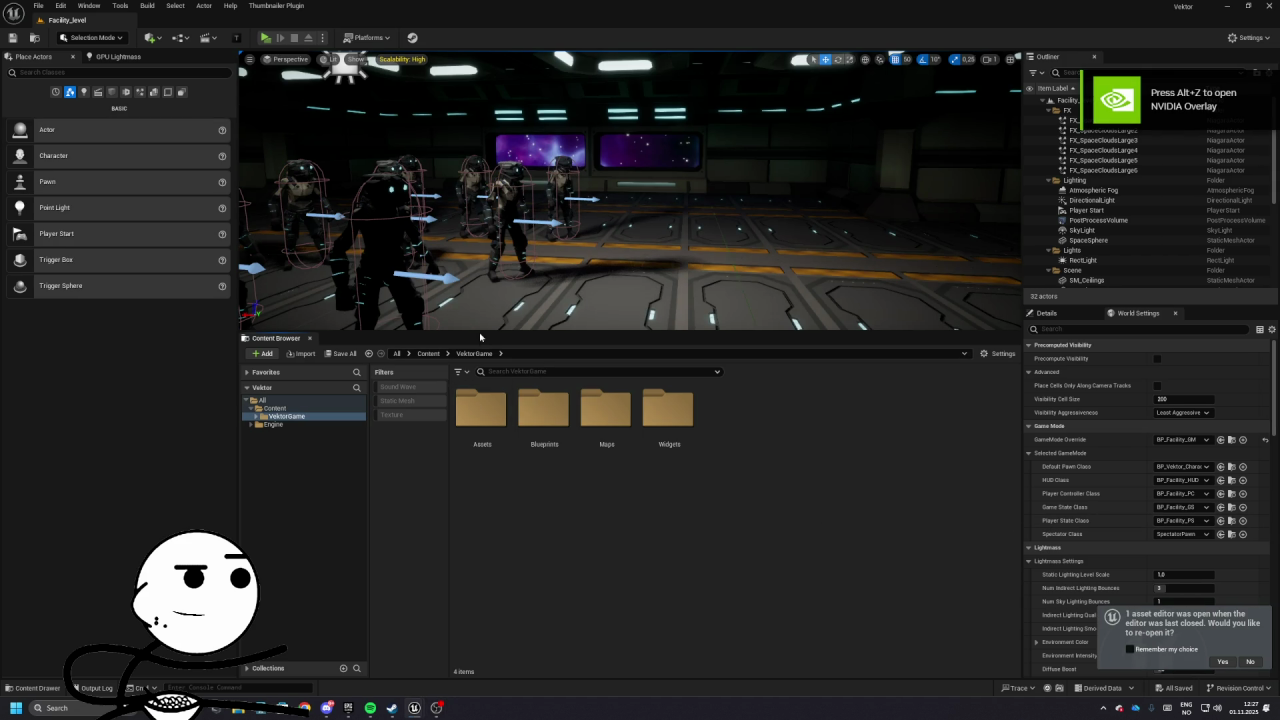
mouse_move(420, 704)
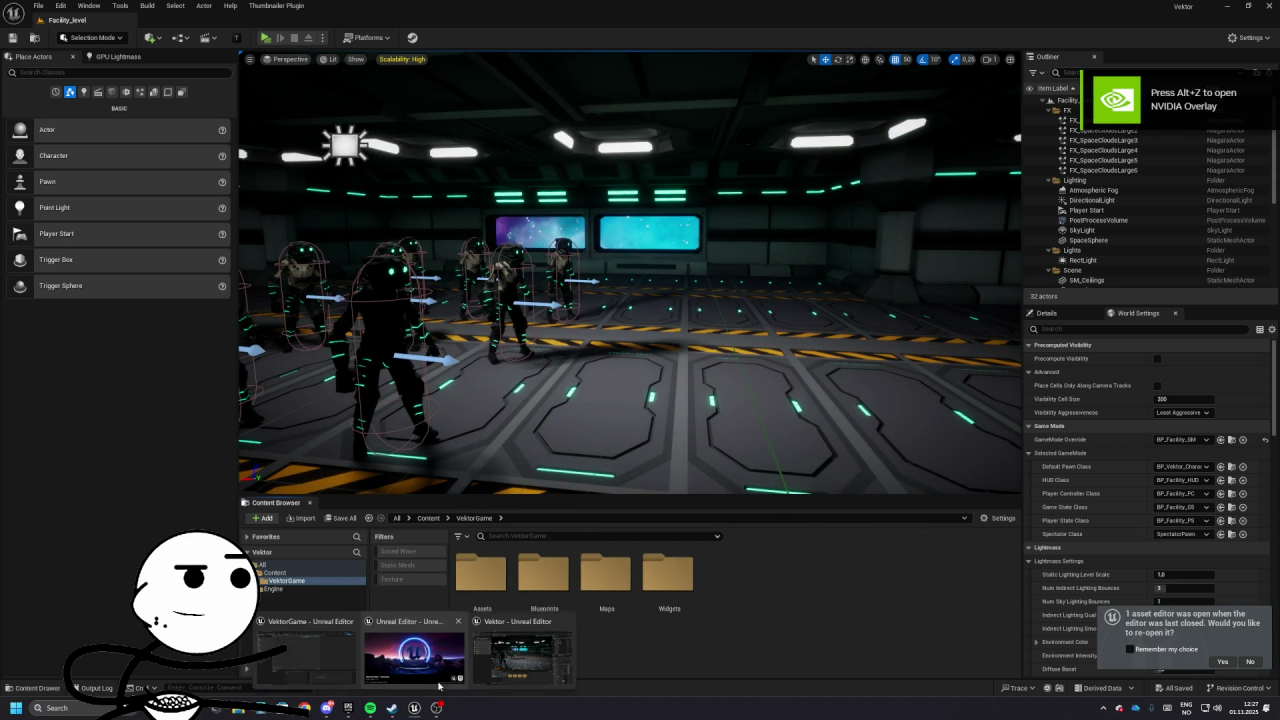
click(460, 625)
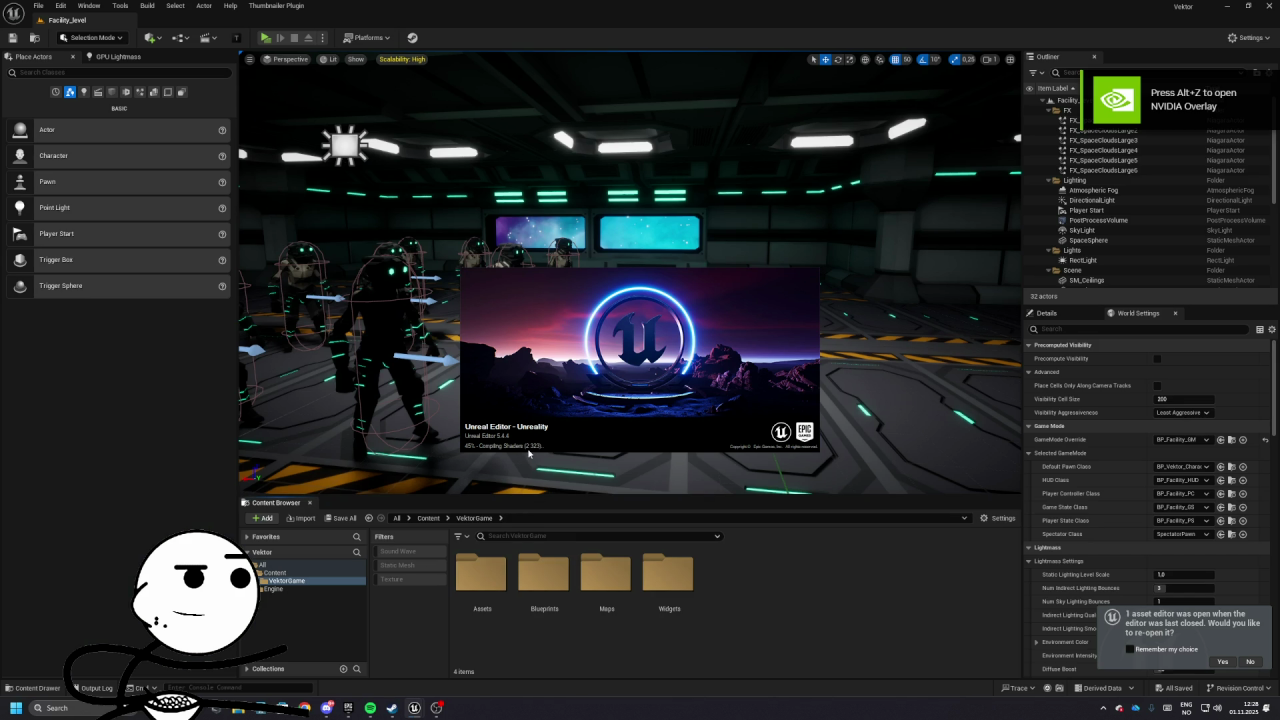
click(529, 456)
click(1248, 664)
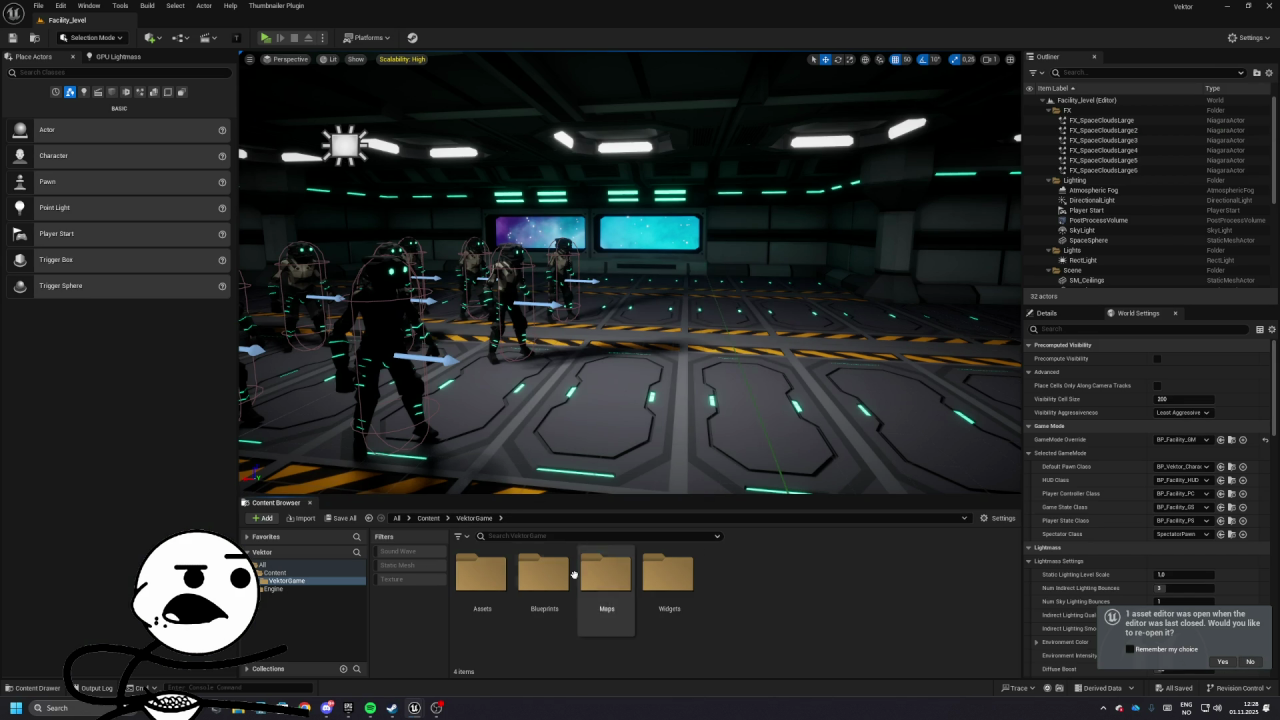
- Open WBP_ItemSlot from Blueprints/GameSystems/InventorySystem/UI
click(545, 588)
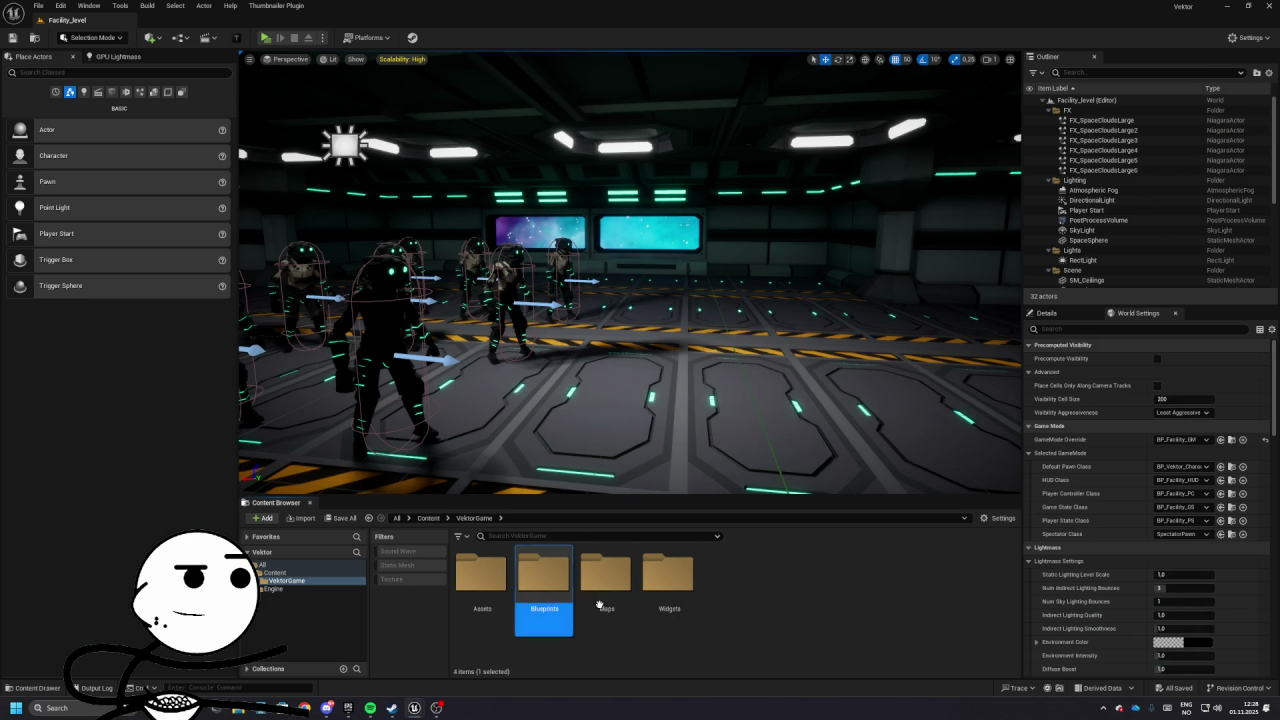
double_click(547, 592)
double_click(606, 588)
double_click(669, 588)
double_click(665, 595)
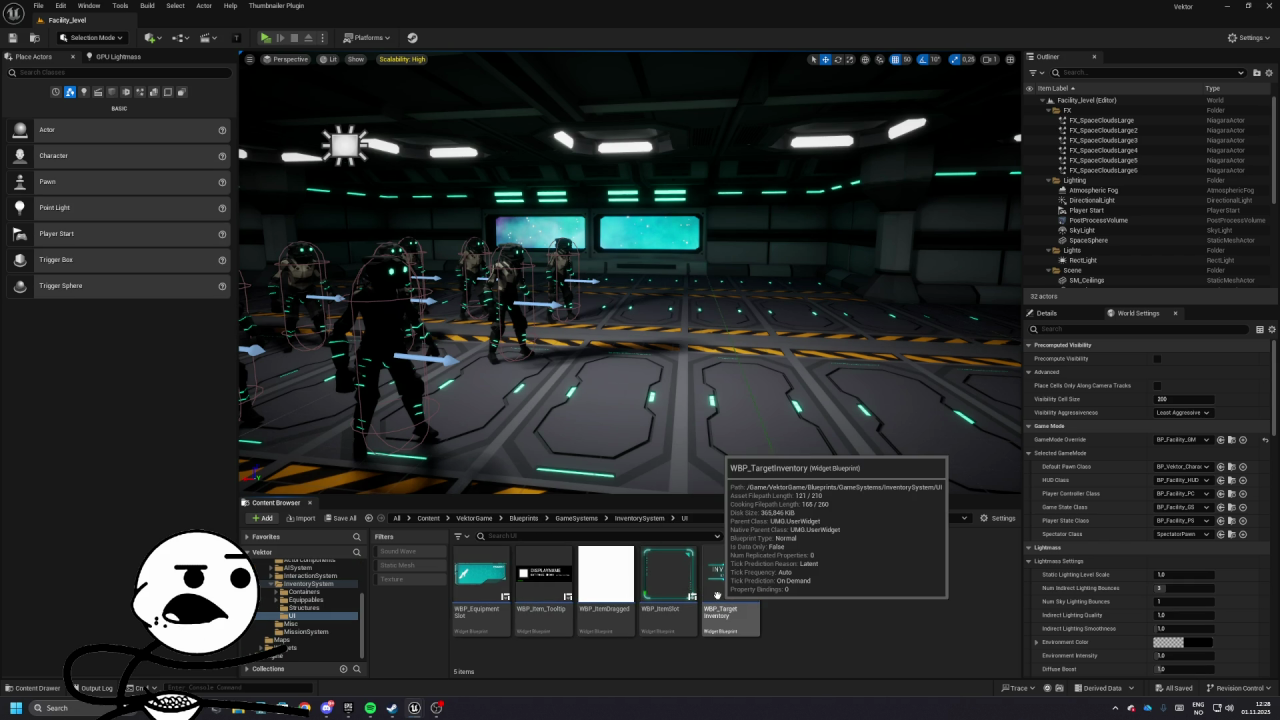
double_click(656, 589)
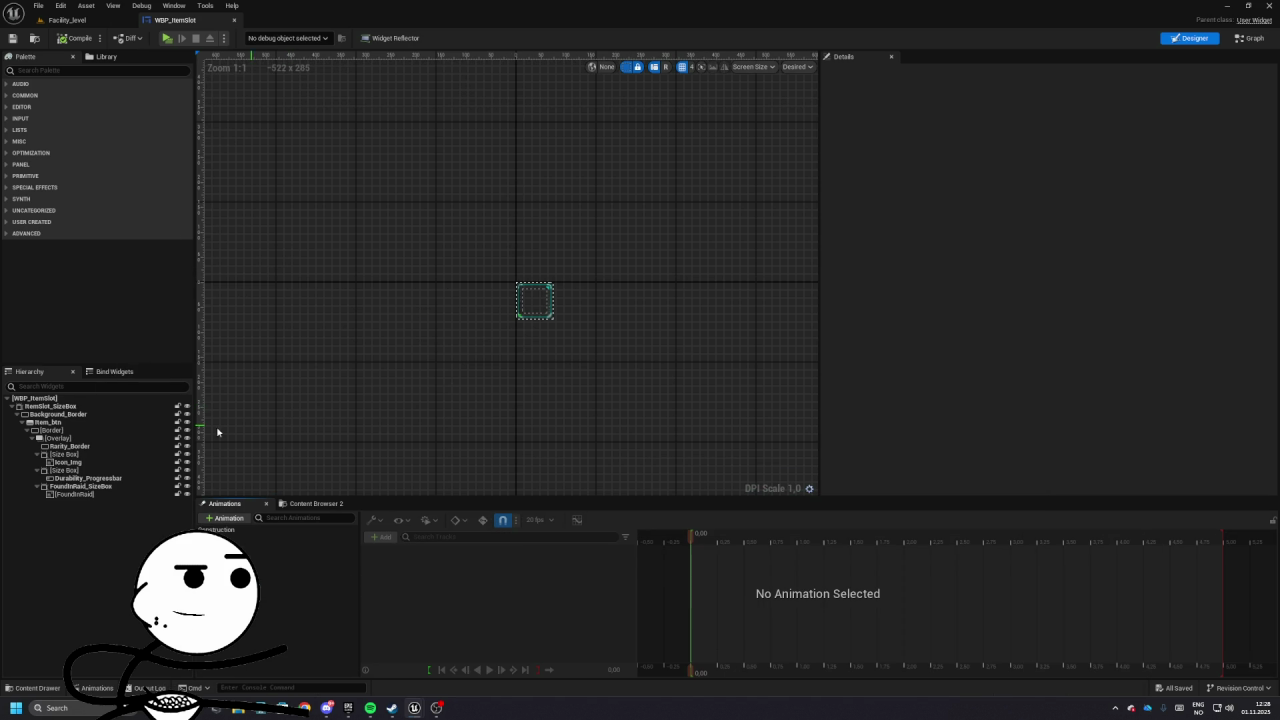
- Inspect WBP_ItemSlot's widgets and its InventoryComponent variable in the Graph
click(50, 406)
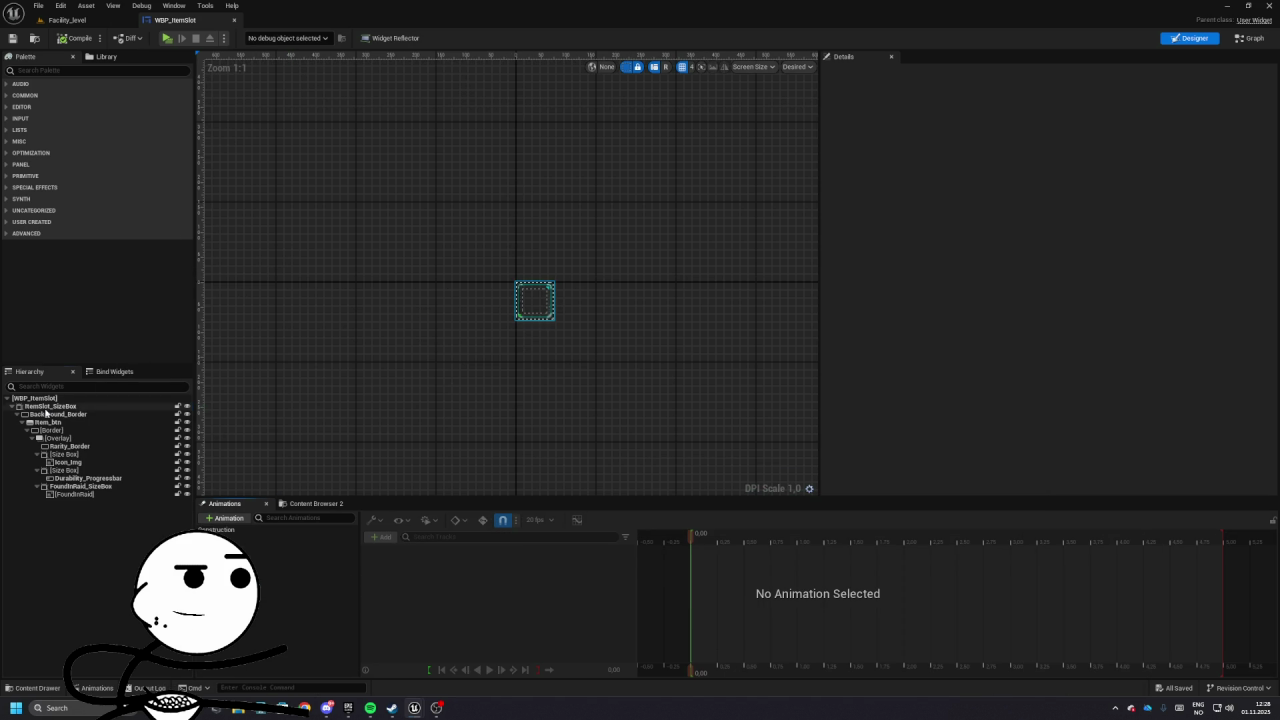
shift+click(73, 493)
click(1248, 38)
click(6, 209)
click(6, 199)
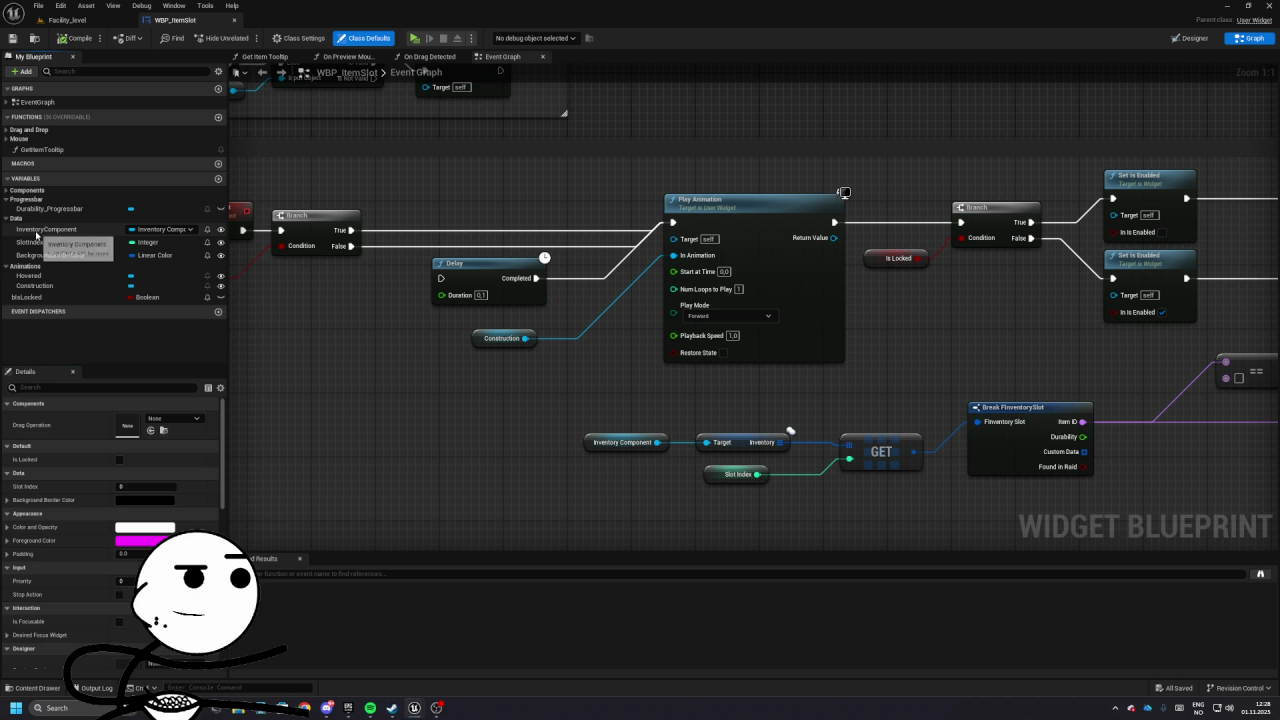
click(36, 231)
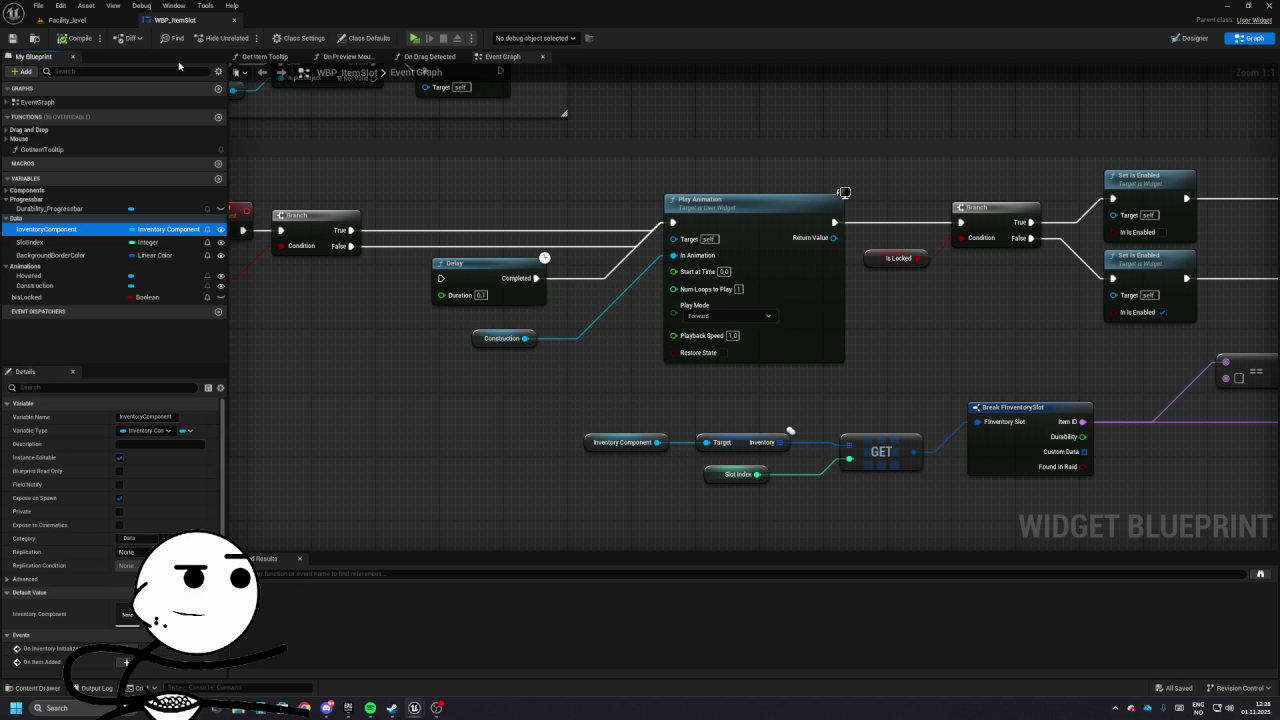
- Switch to the VektorGame editor window and go back to its Gameplay_level
key(alt+Tab)
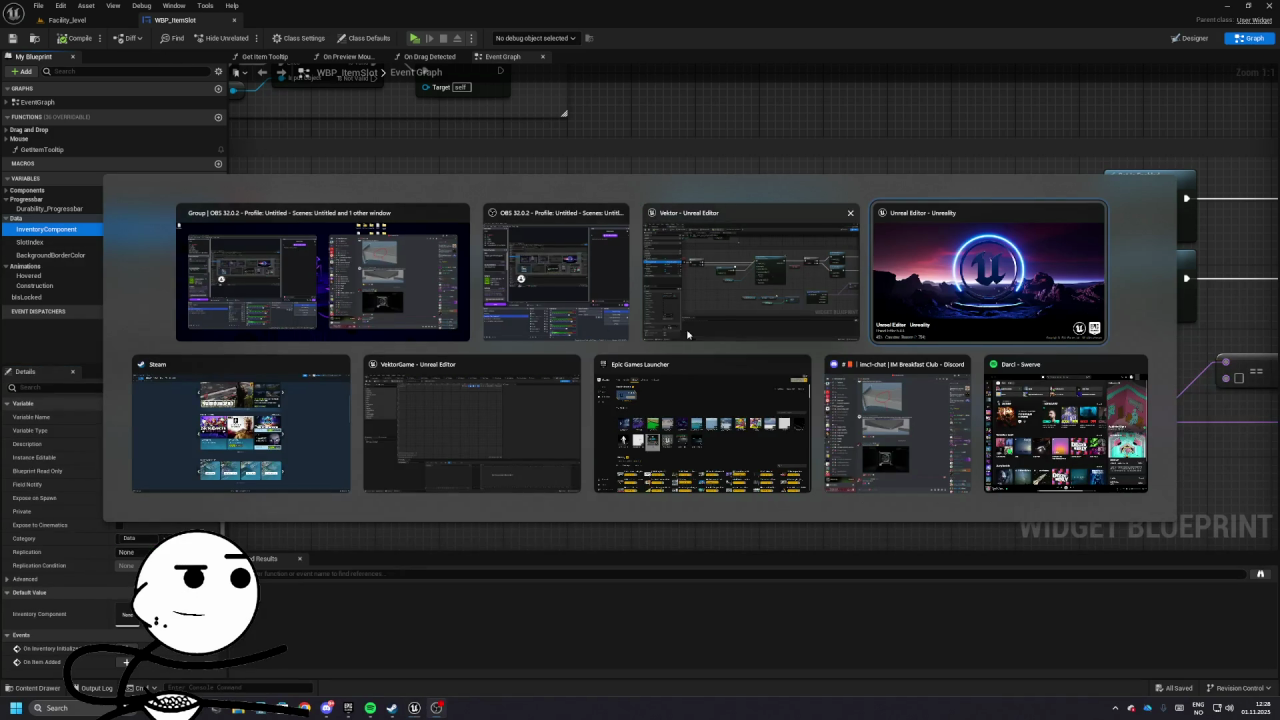
click(452, 427)
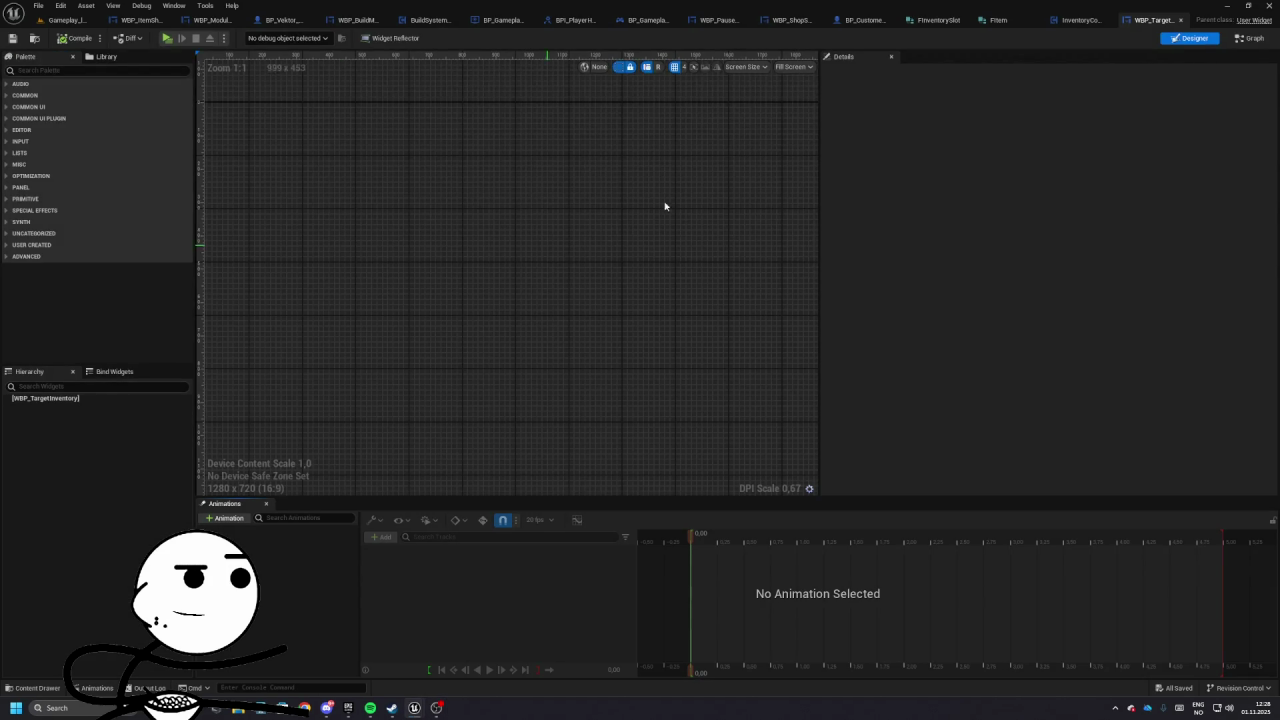
click(1248, 38)
click(68, 20)
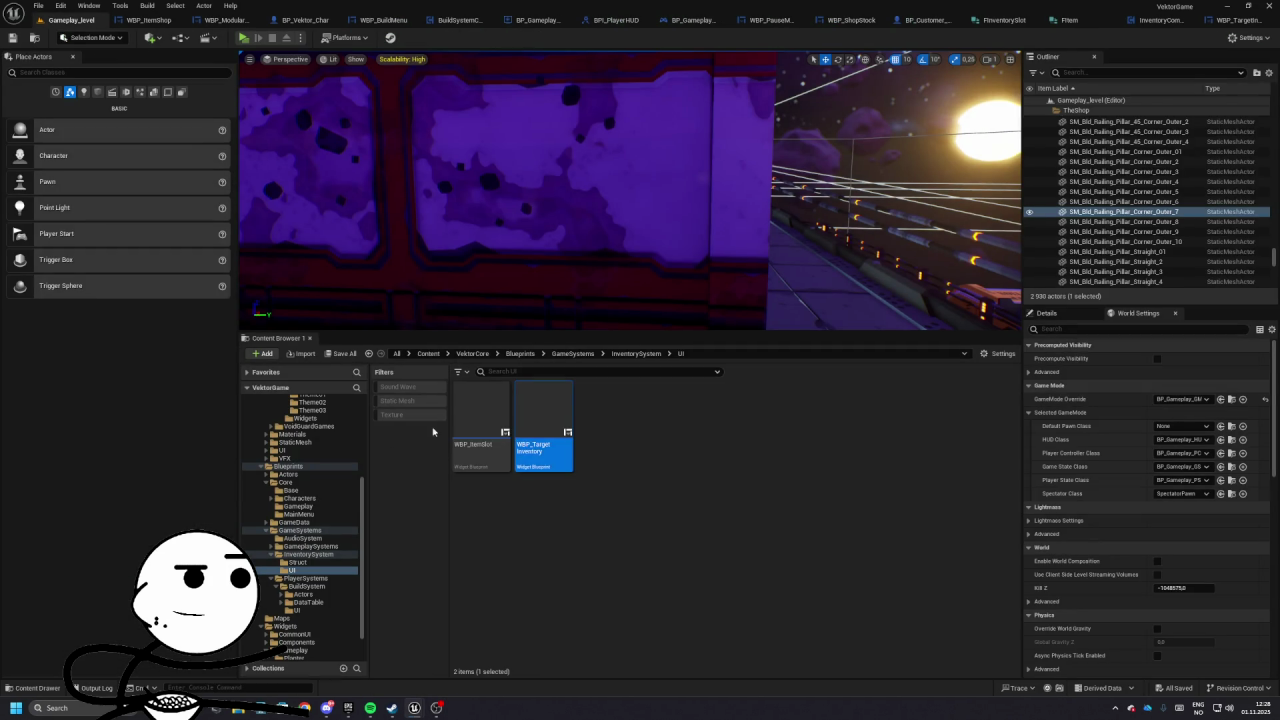
- Open VektorGame's WBP_ItemSlot, paste an InventoryComponent variable, and review its class settings
double_click(481, 415)
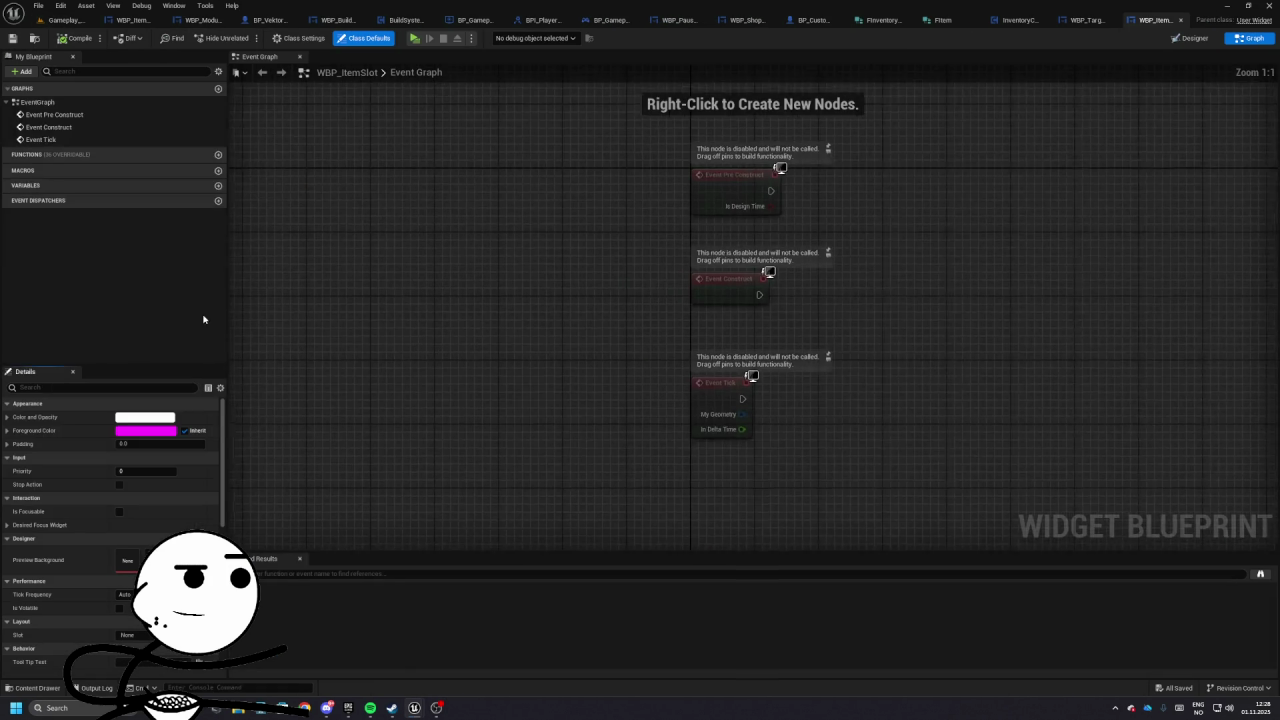
key(ctrl+v)
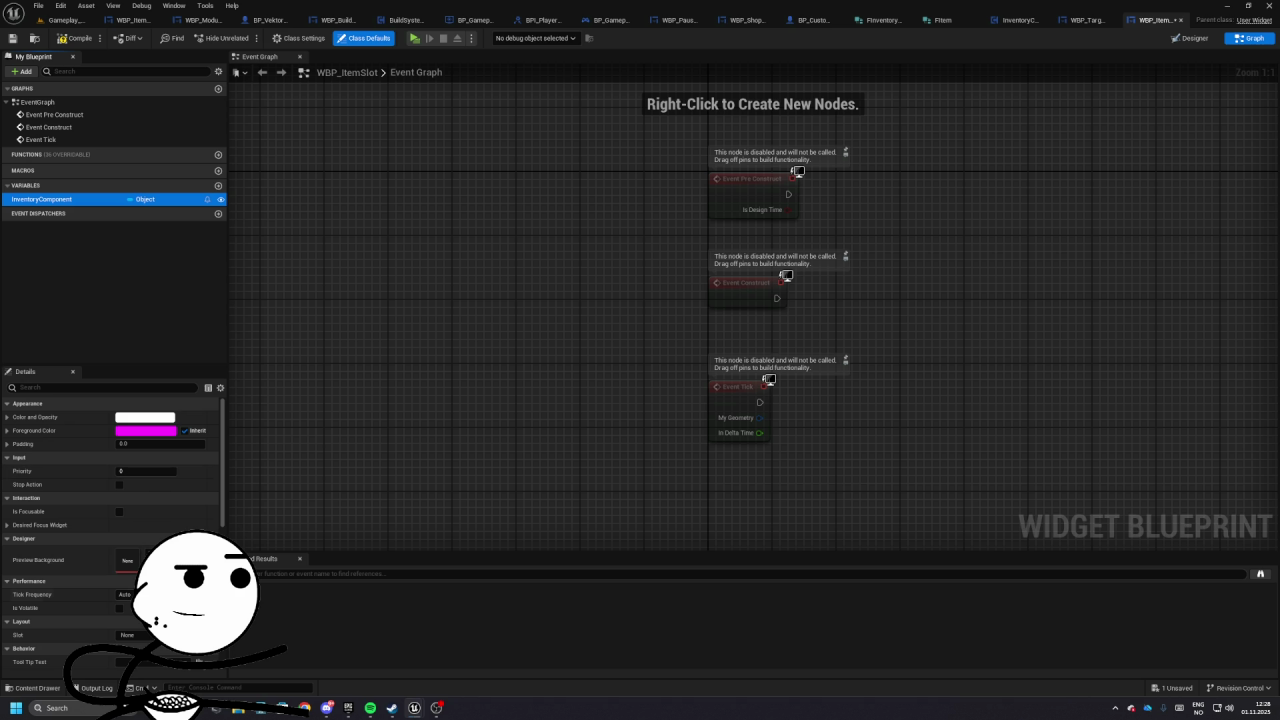
click(301, 38)
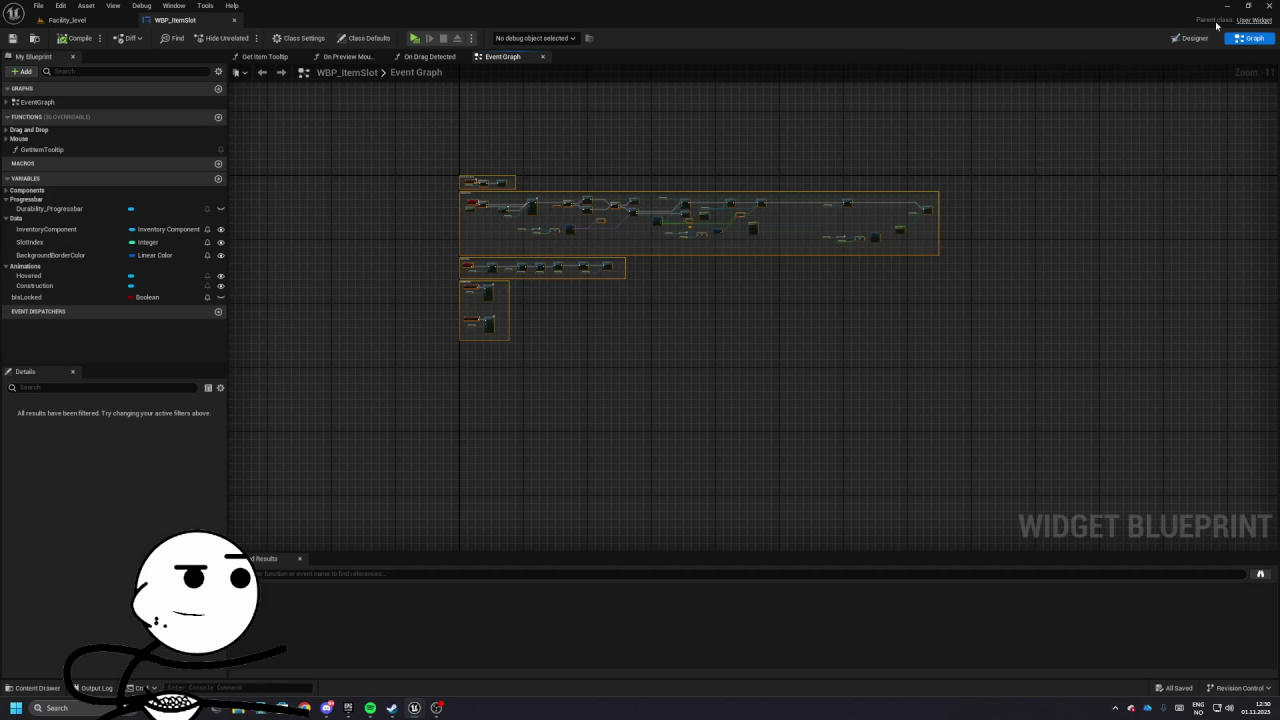
click(1192, 38)
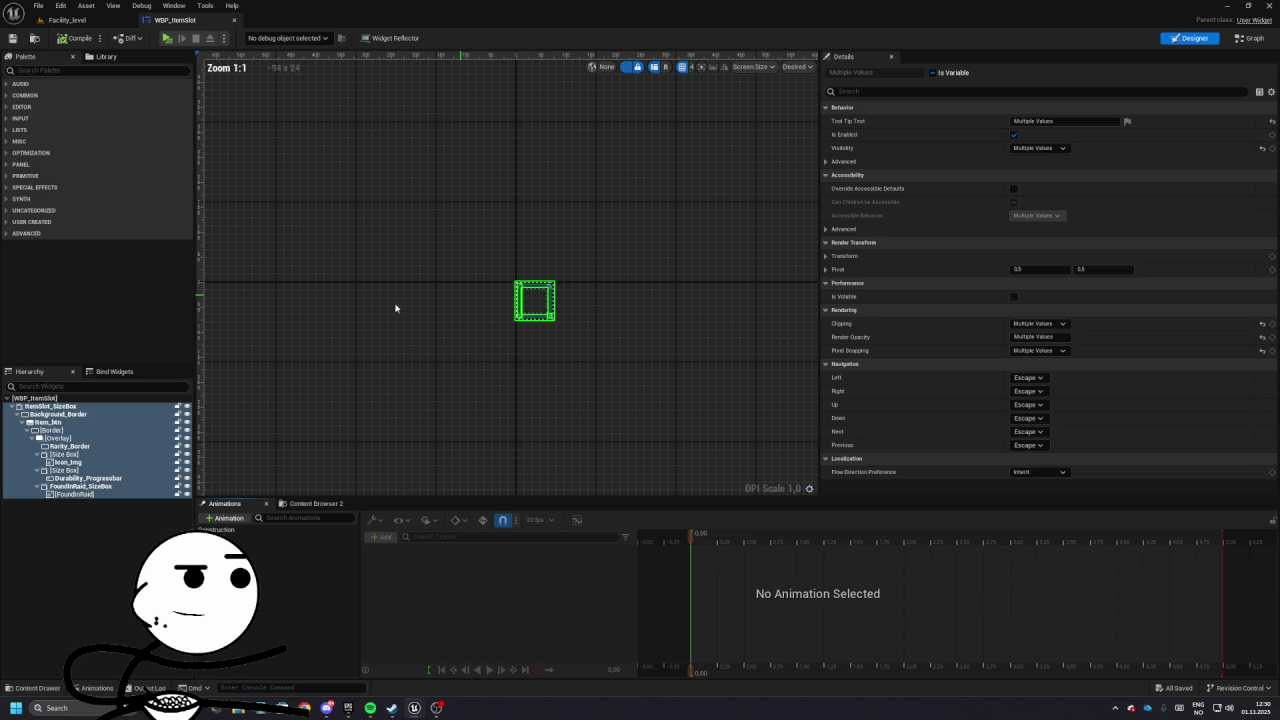
- Delete FoundInRaid_SizeBox and its child from the widget hierarchy
click(53, 410)
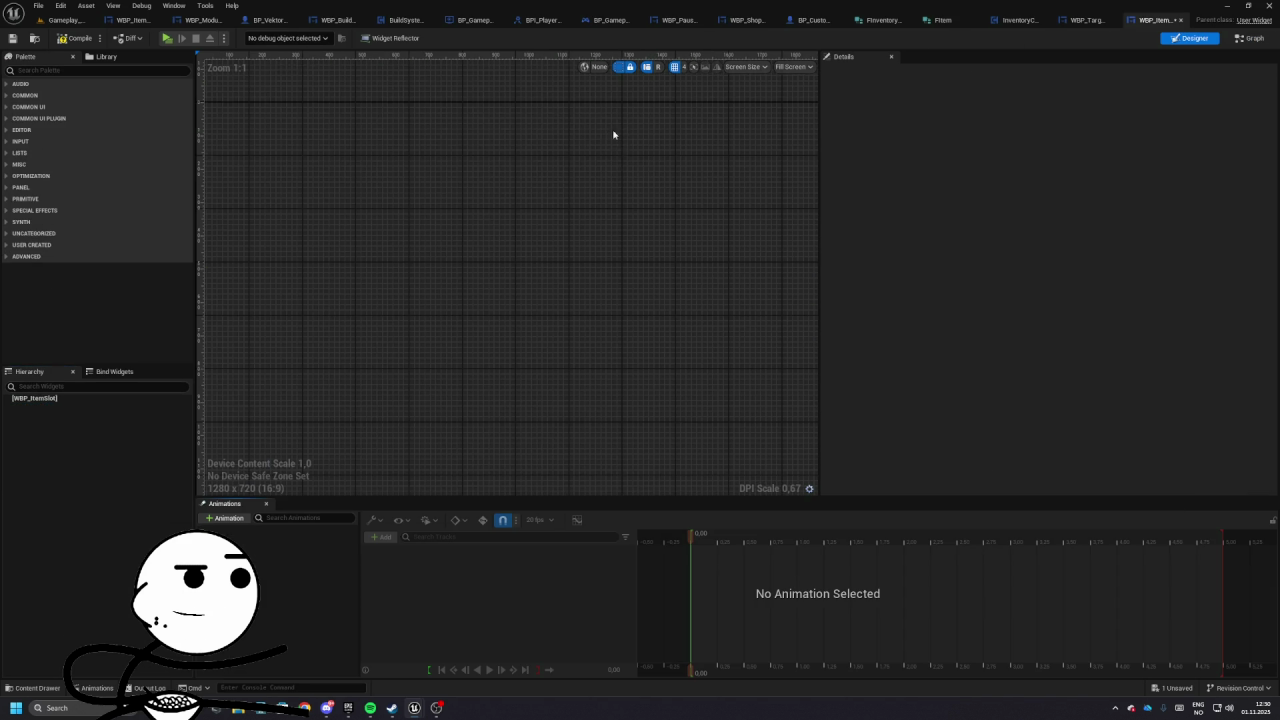
click(78, 406)
click(75, 486)
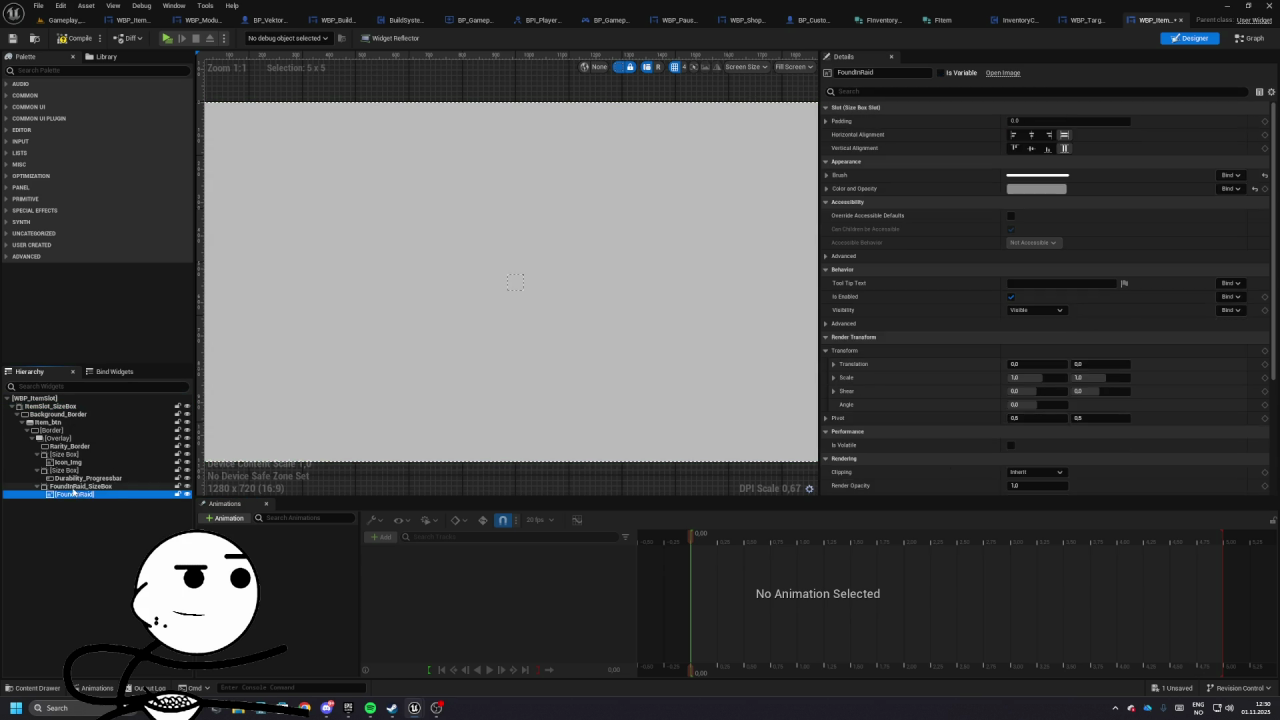
key(Delete)
- Preview the item slot at Desired screen size, then open the reference widget's Event Graph
click(67, 480)
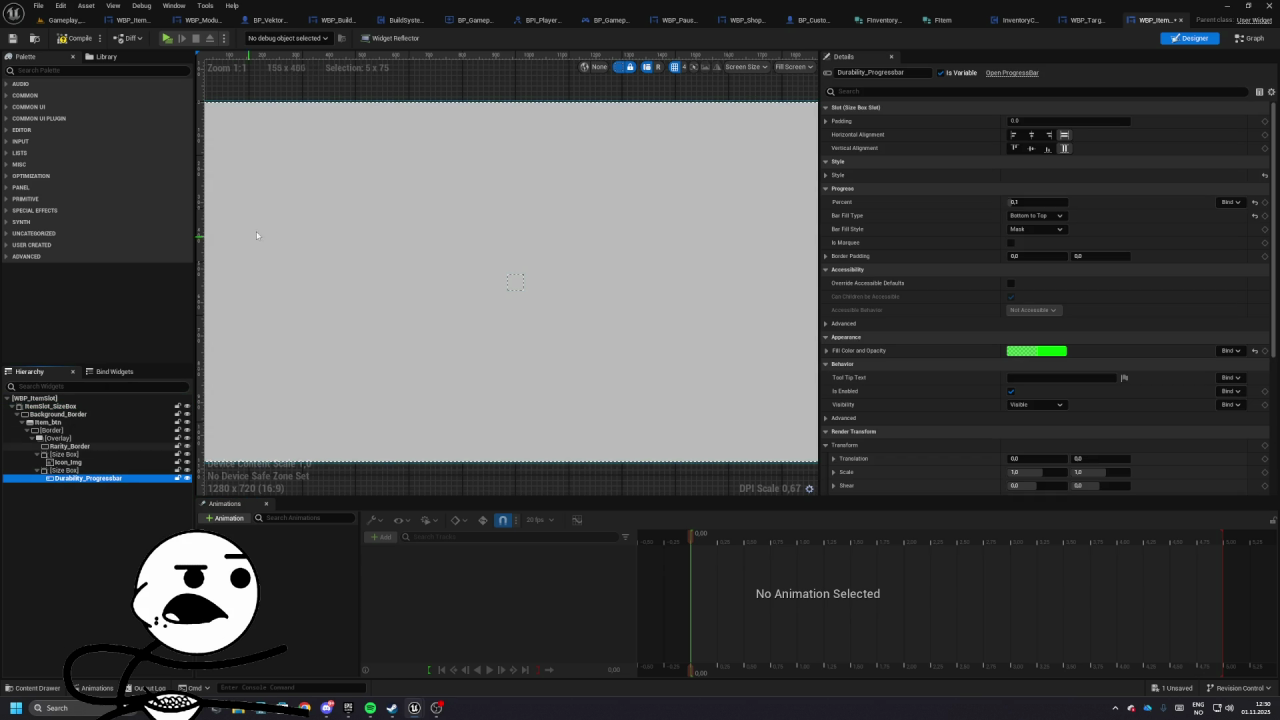
click(808, 68)
click(805, 116)
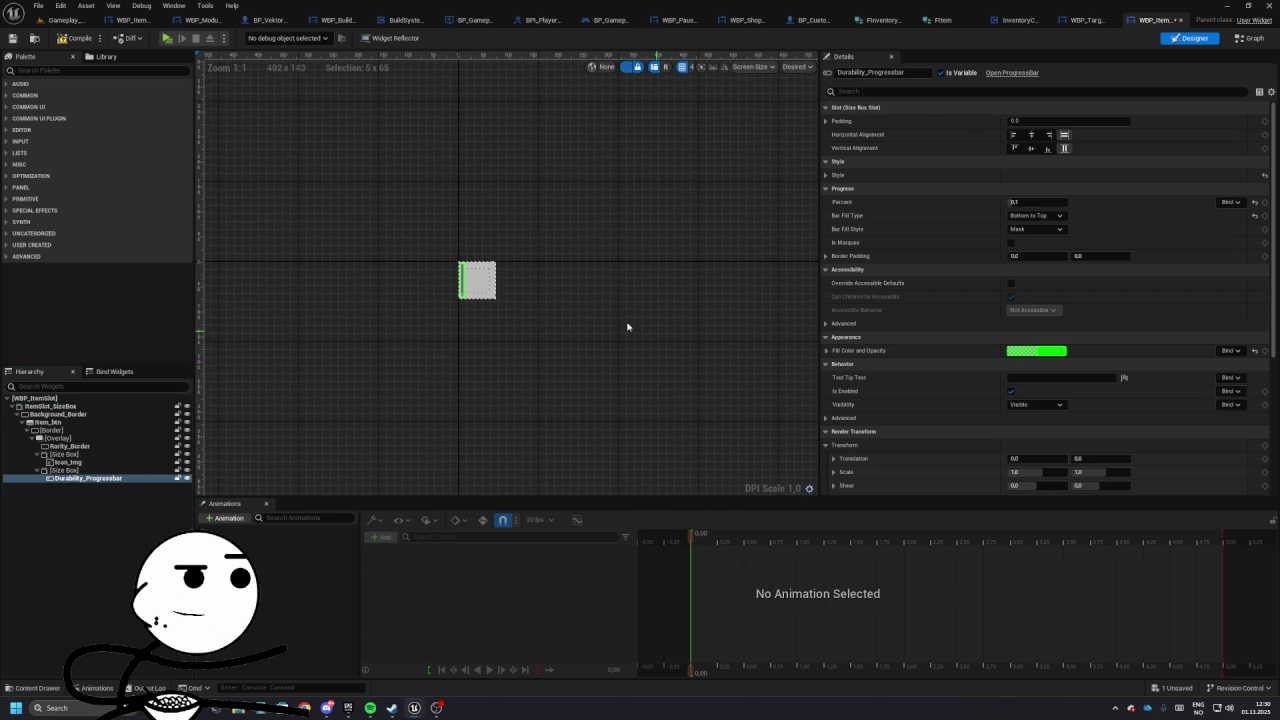
scroll(535, 260, up, 5)
click(525, 317)
scroll(510, 325, up, 4)
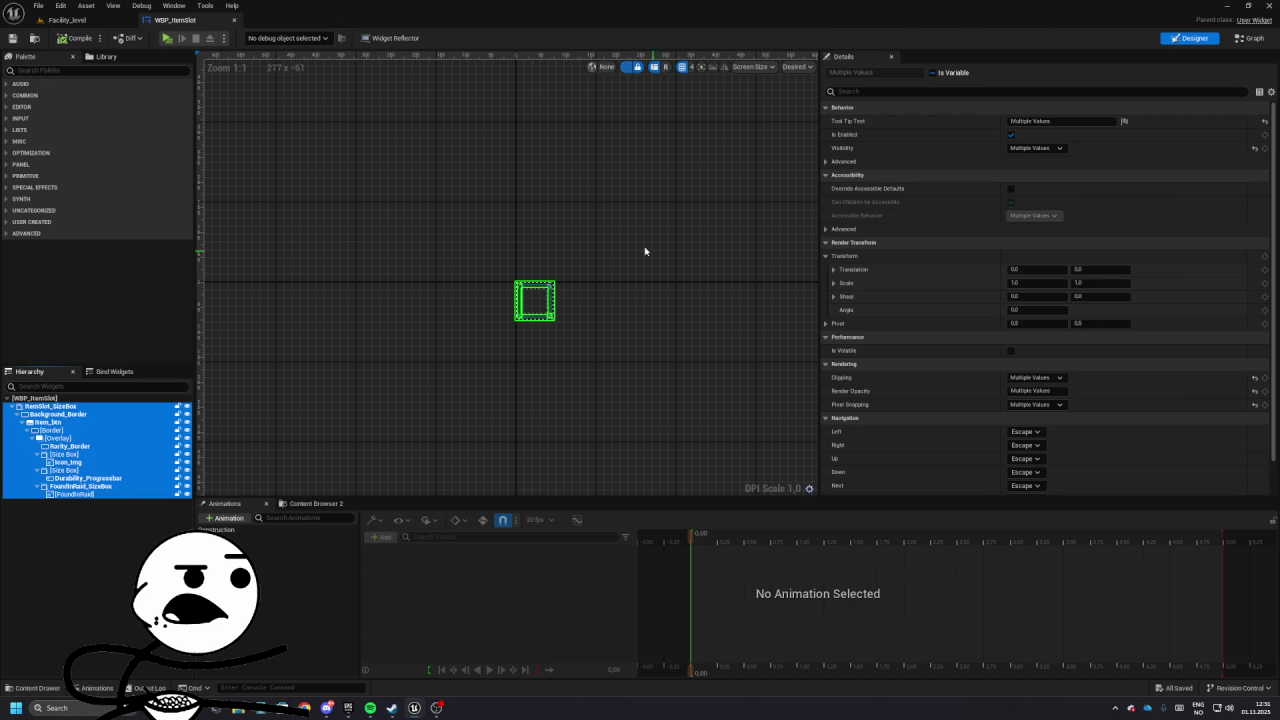
click(1250, 38)
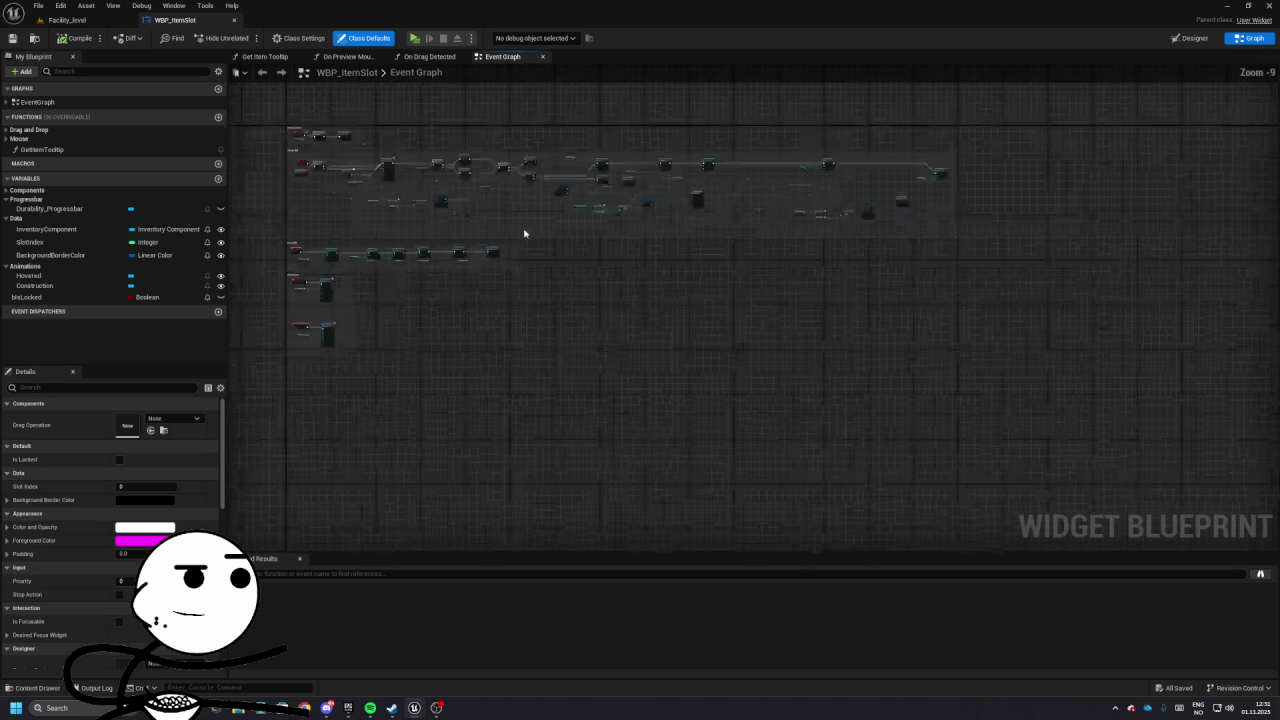
- Browse from the Get Data Table Row node to DT_Items in SystemUtilities and start renaming it
mouse_move(522, 342)
mouse_down()
mouse_move(529, 449)
mouse_move(323, 363)
mouse_move(500, 300)
mouse_move(617, 334)
mouse_up()
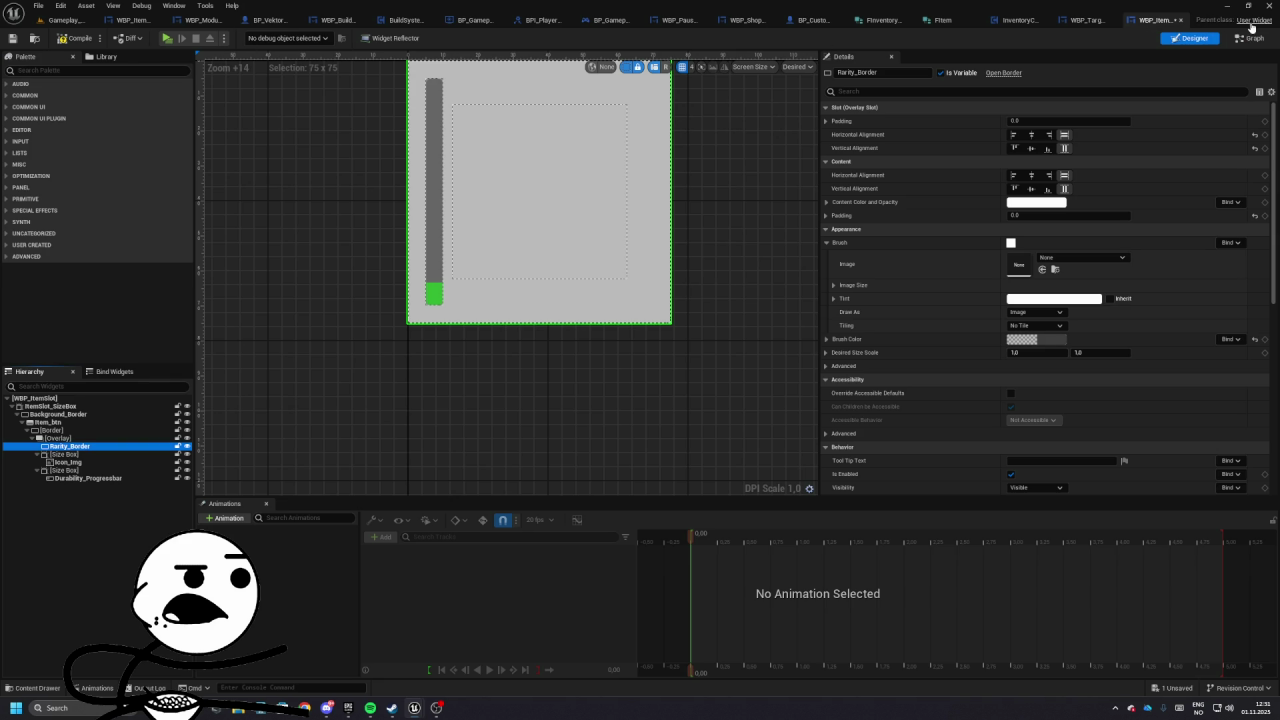
click(1250, 38)
drag(757, 412, 586, 323)
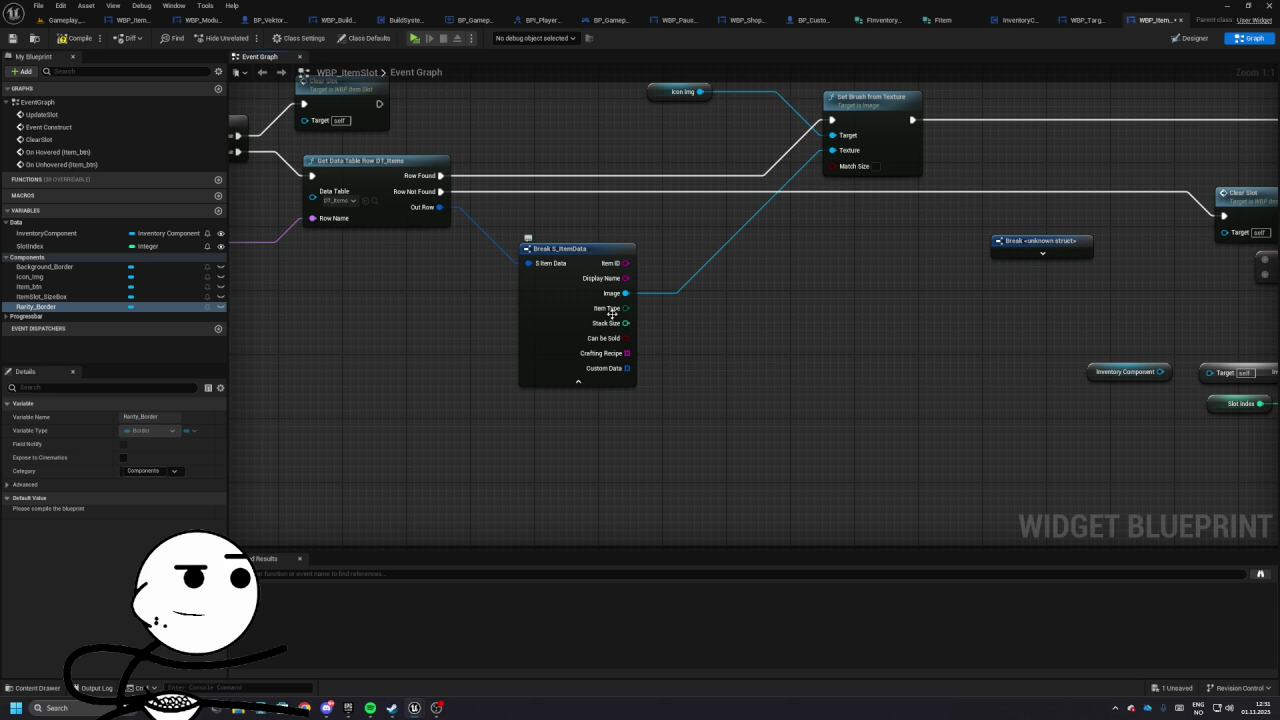
drag(585, 221, 667, 345)
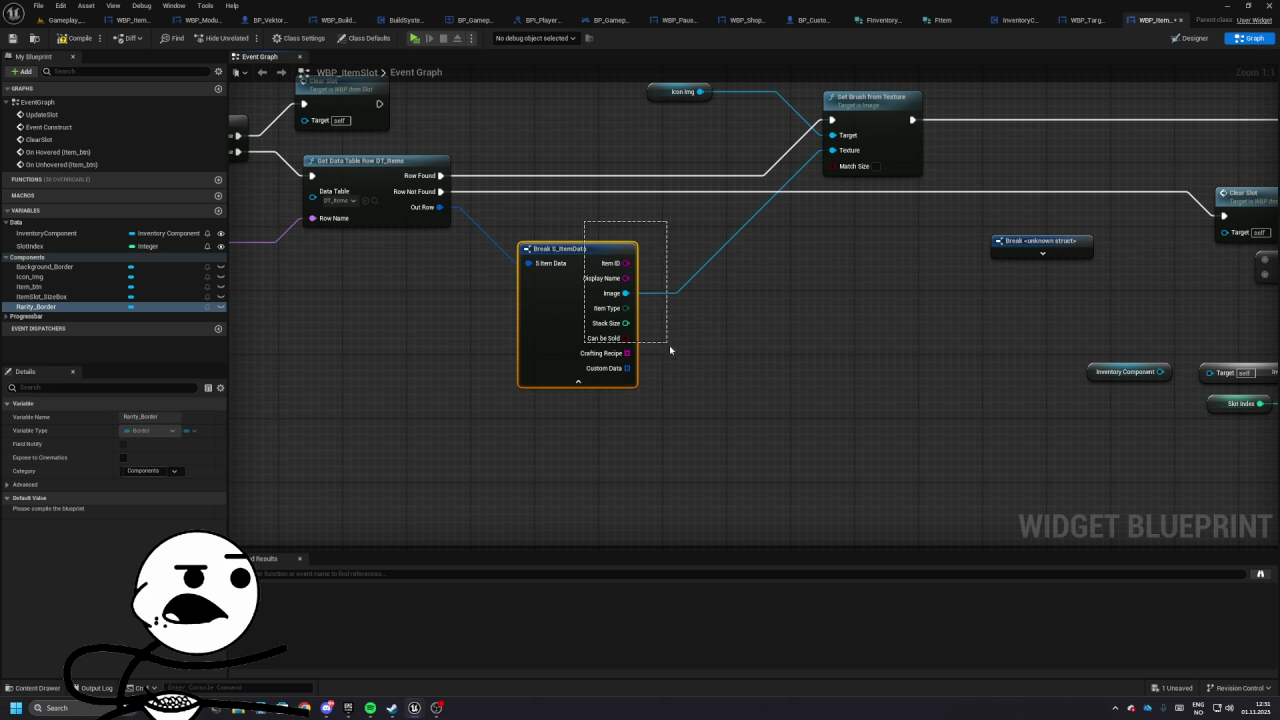
drag(718, 397, 718, 397)
click(500, 236)
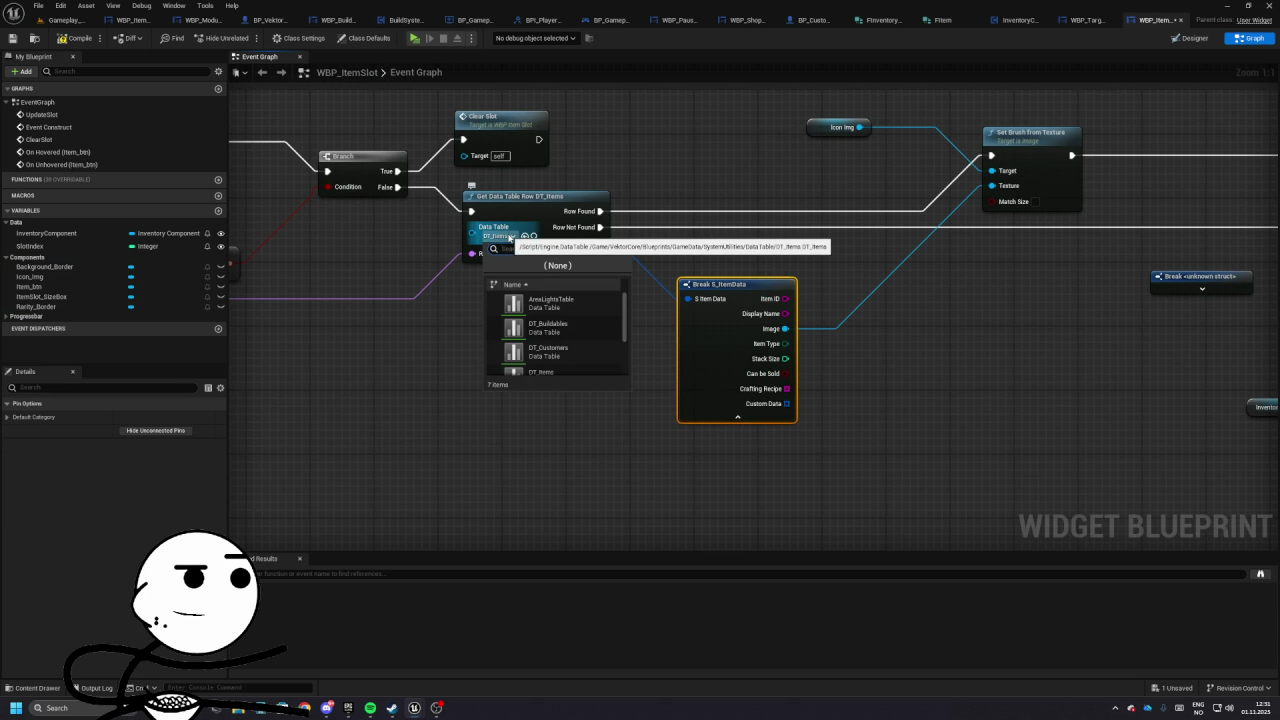
click(542, 227)
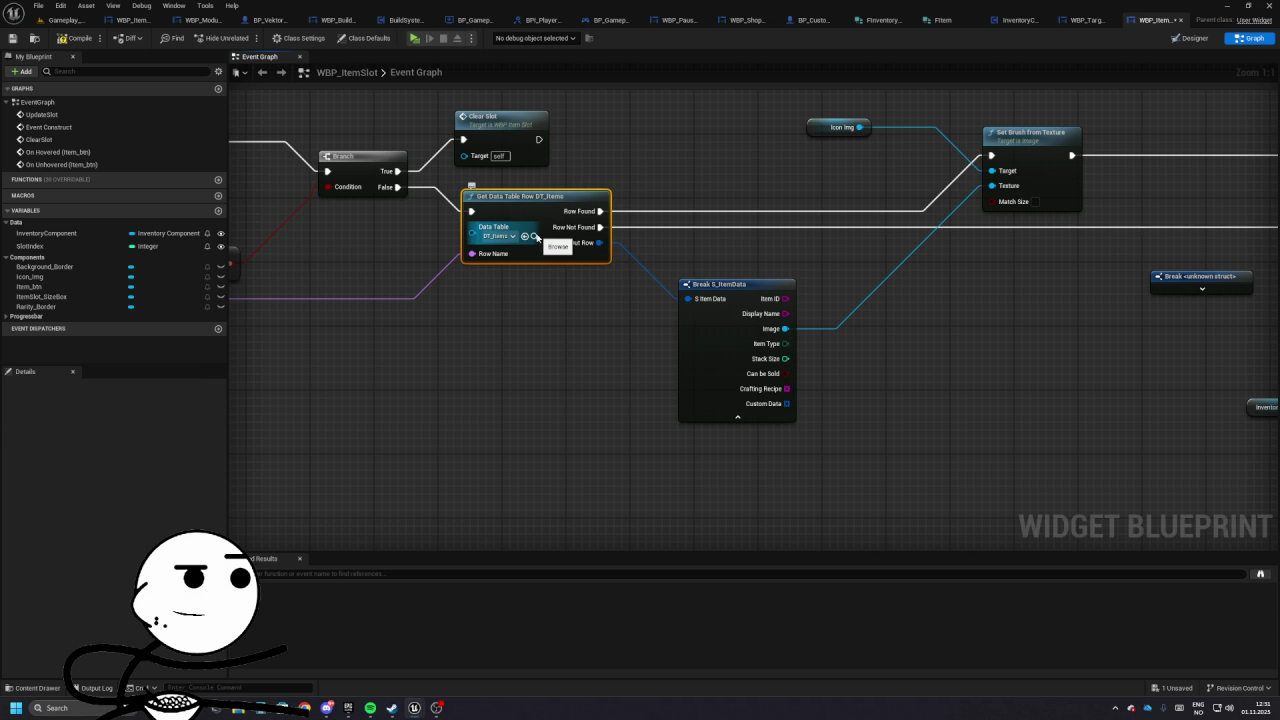
click(535, 237)
click(757, 486)
click(758, 451)
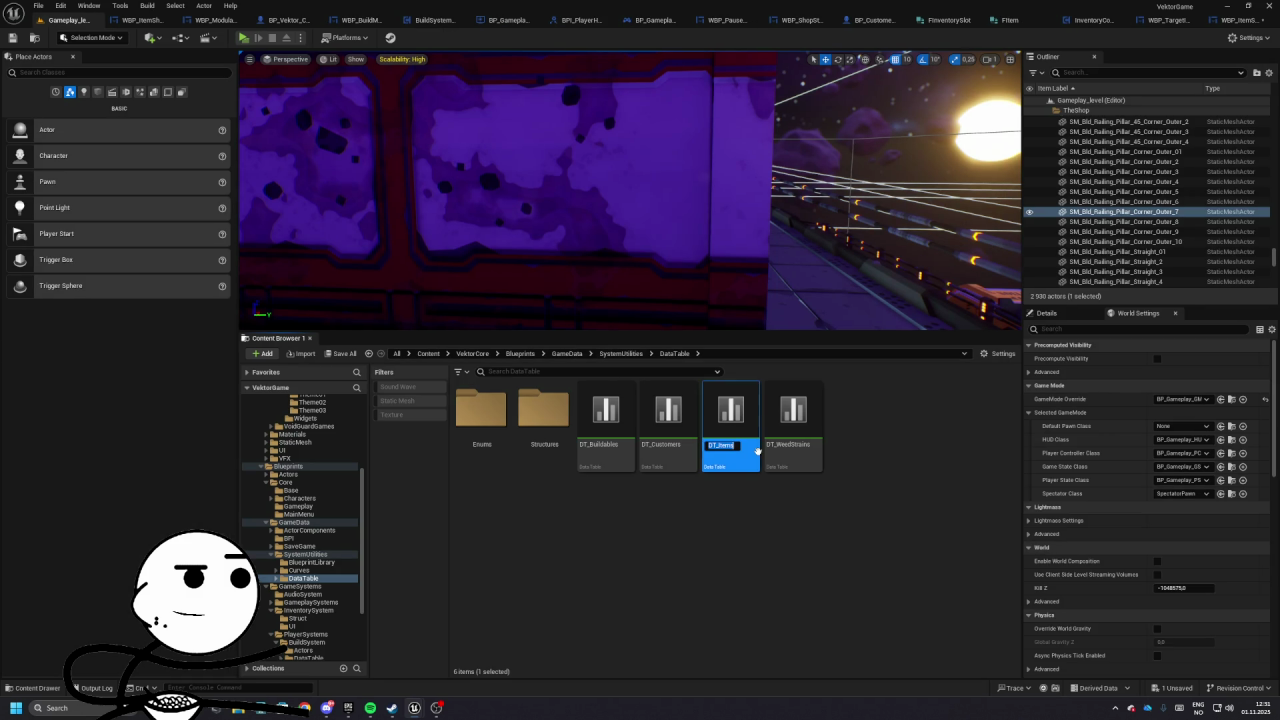
- Rename the old table to DT_Items_Old and go to the InventorySystem folder
key(Return)
click(762, 547)
key(BackSpace)
key(BackSpace)
key(BackSpace)
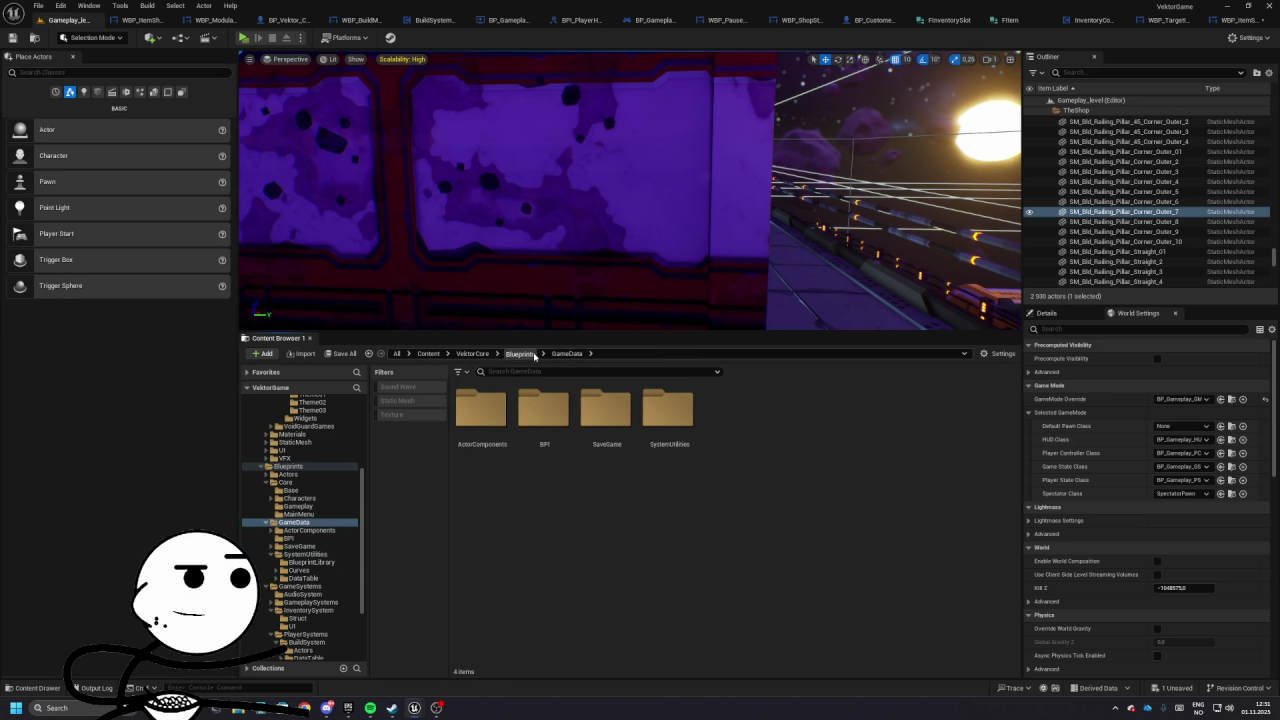
double_click(660, 430)
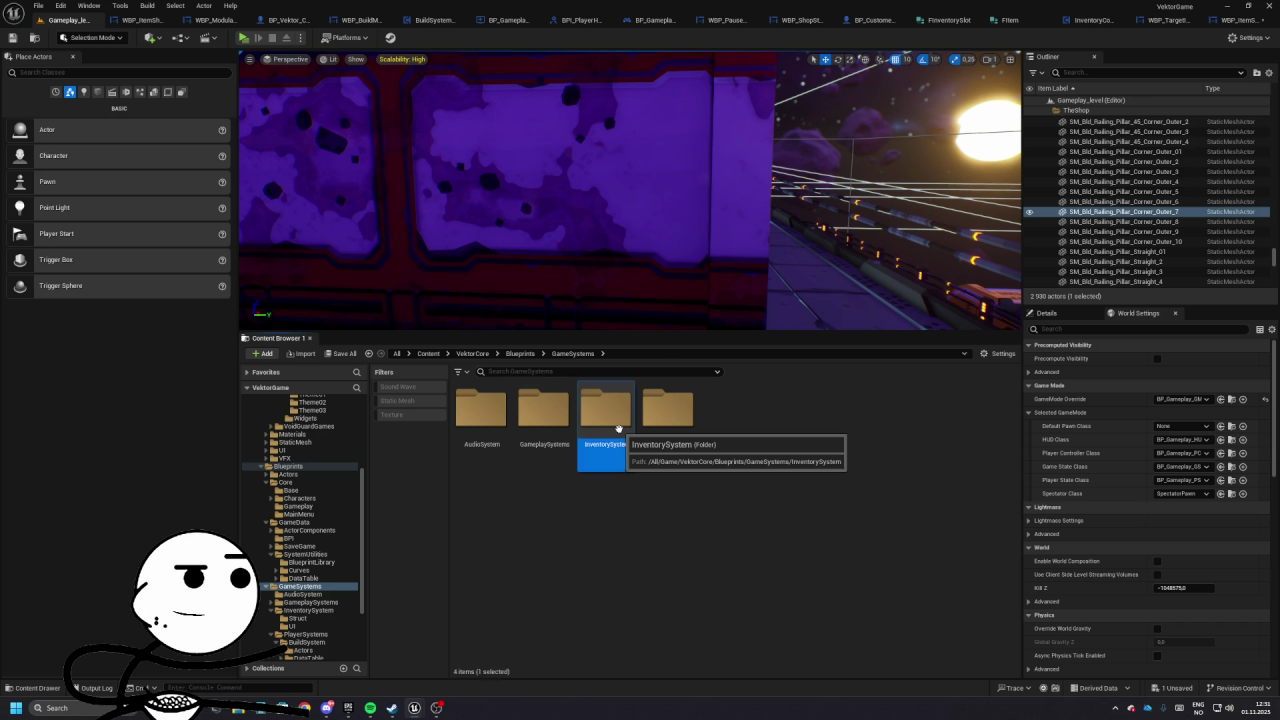
double_click(618, 428)
- Create a new Data Table named DT_Items using the FItem row structure
right_click(656, 430)
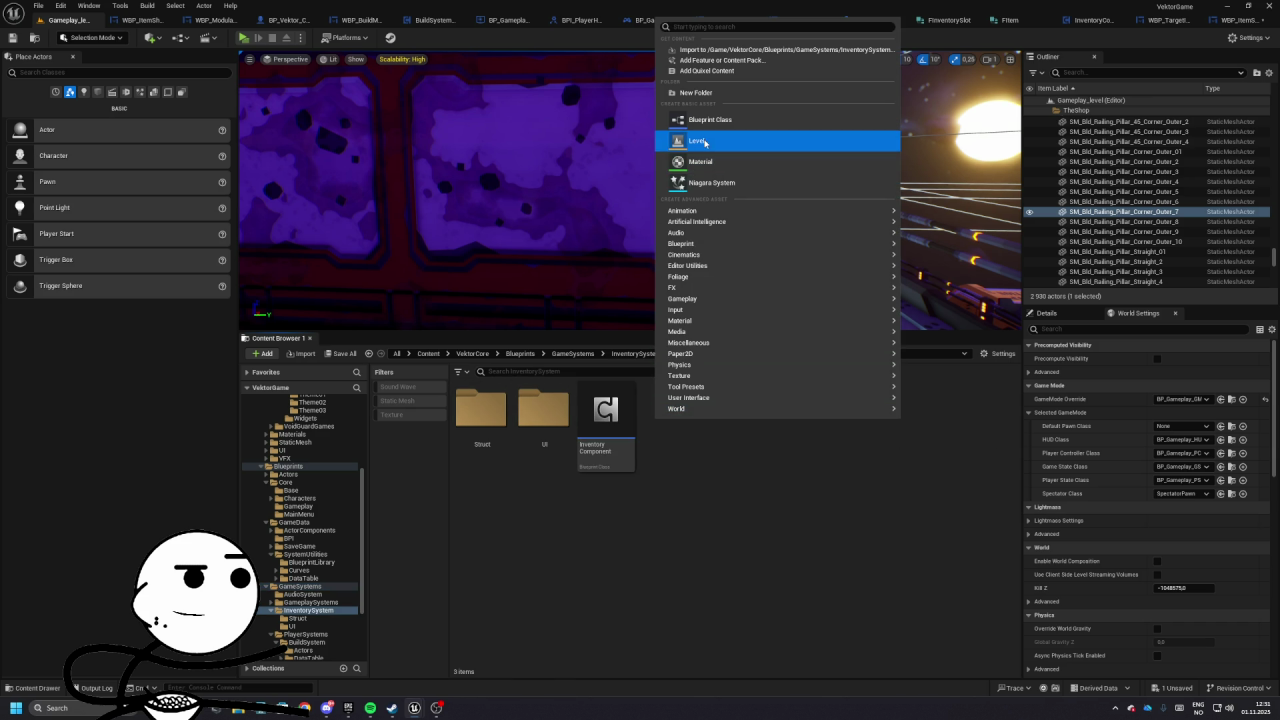
mouse_move(740, 349)
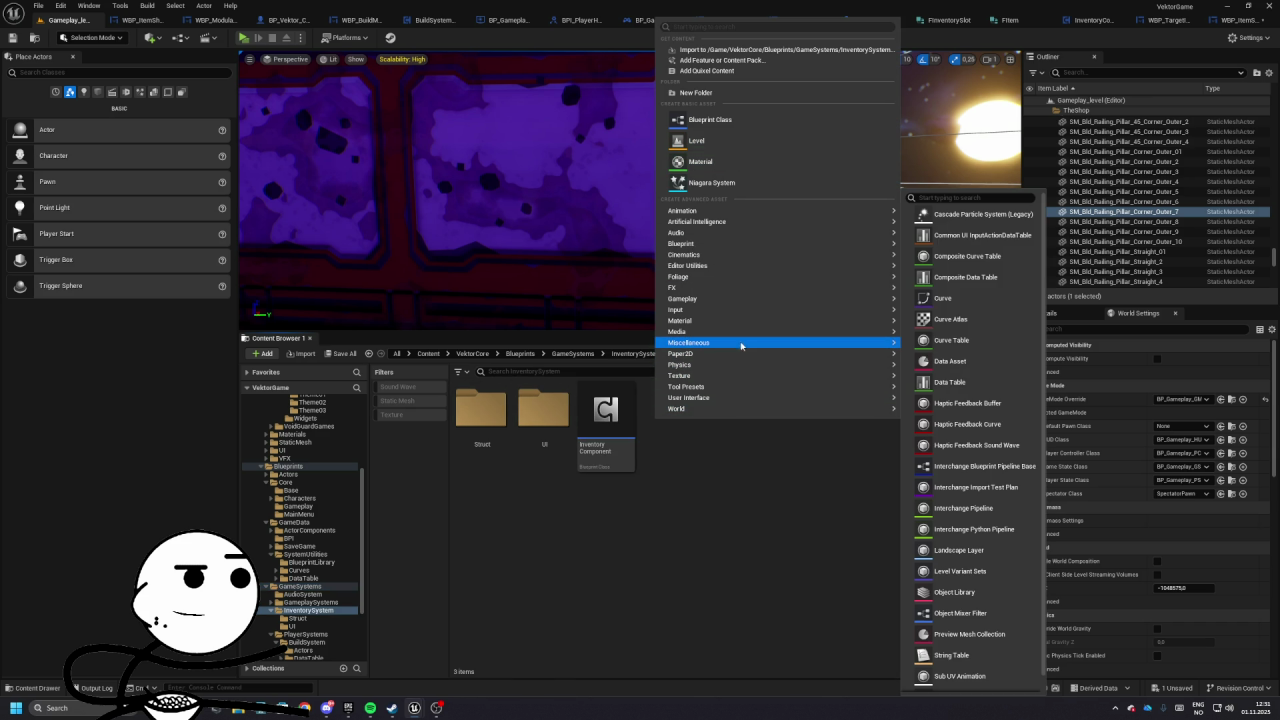
click(950, 382)
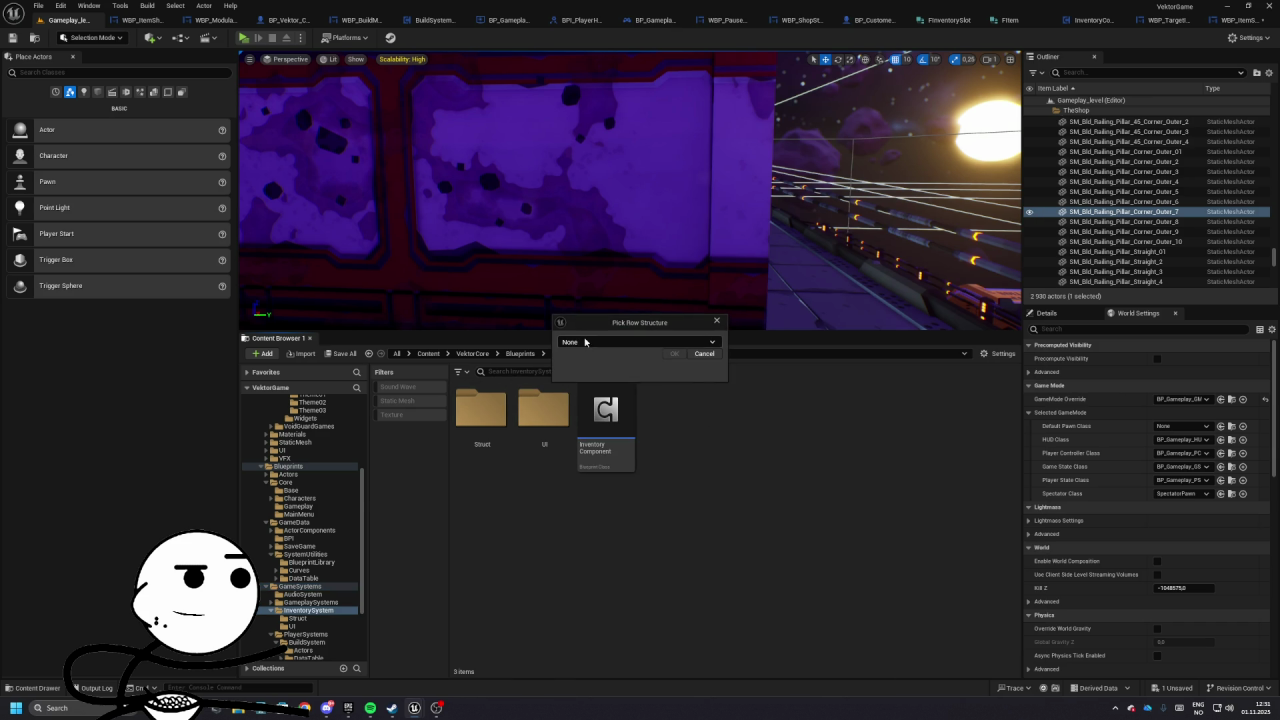
click(590, 344)
text(FItem)
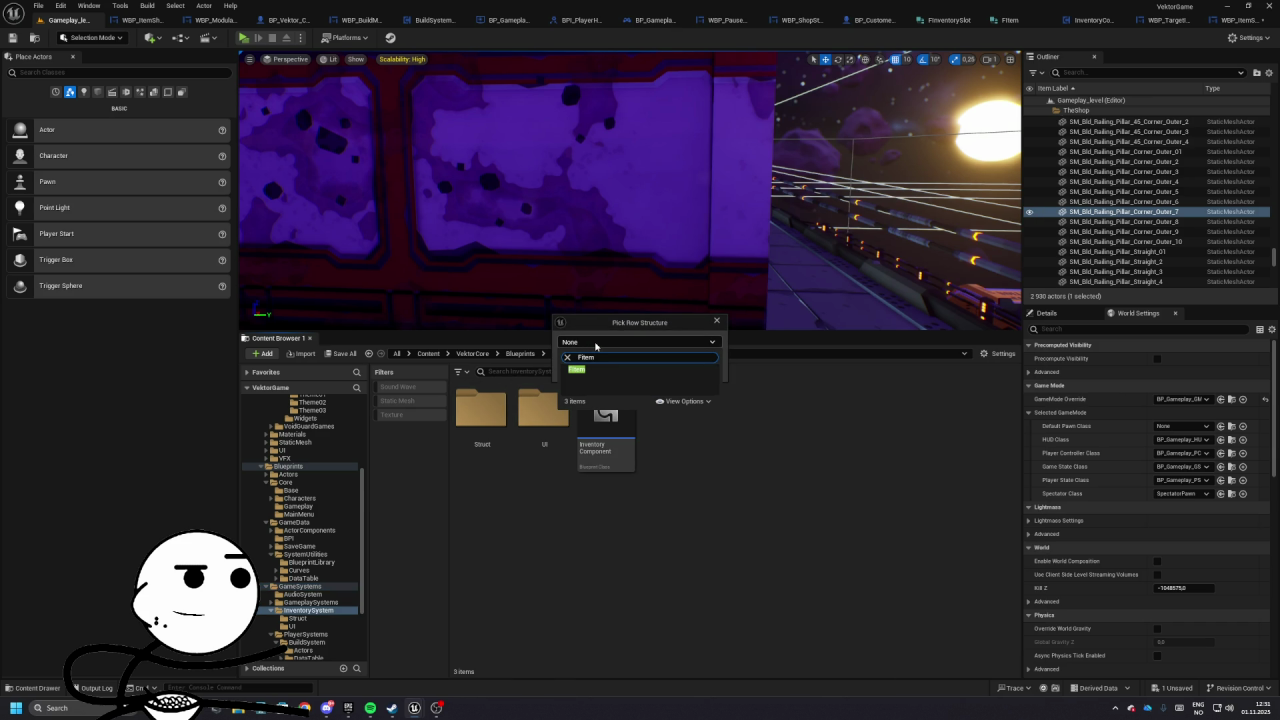
click(600, 369)
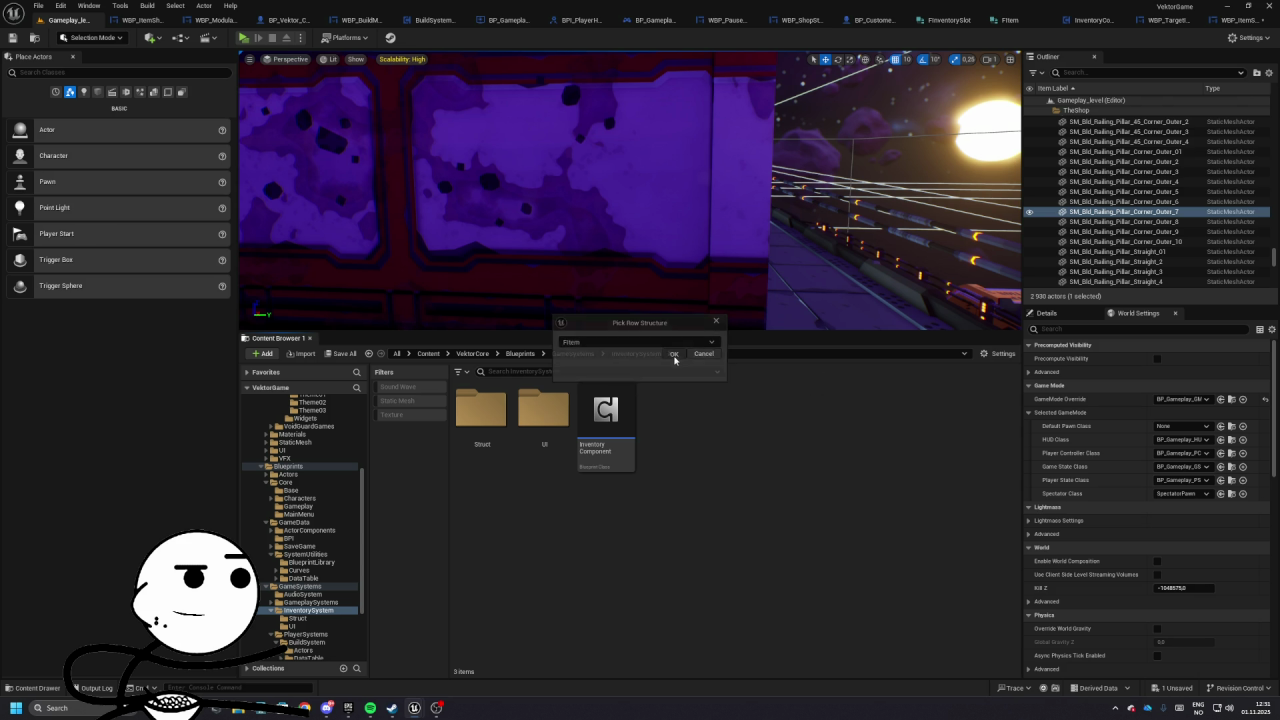
click(676, 357)
click(705, 497)
- Add a NewRow to DT_Items, widen its columns, and close the table
click(125, 38)
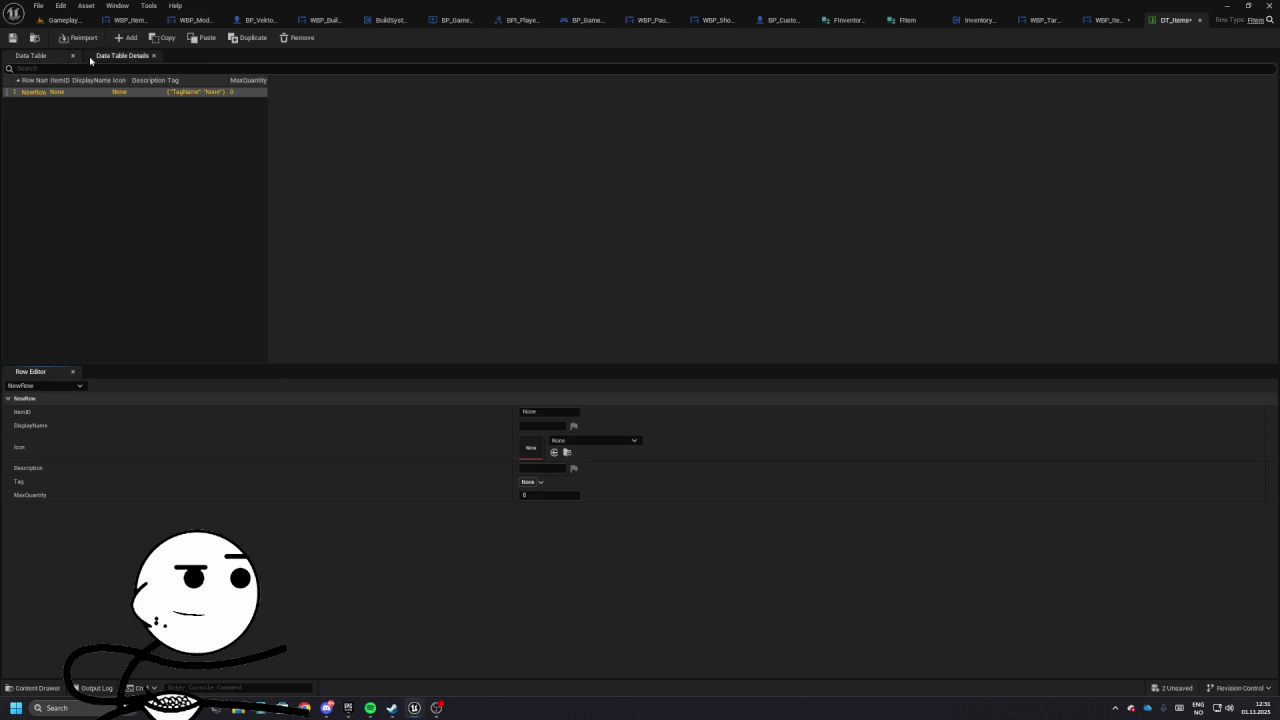
drag(45, 79, 474, 80)
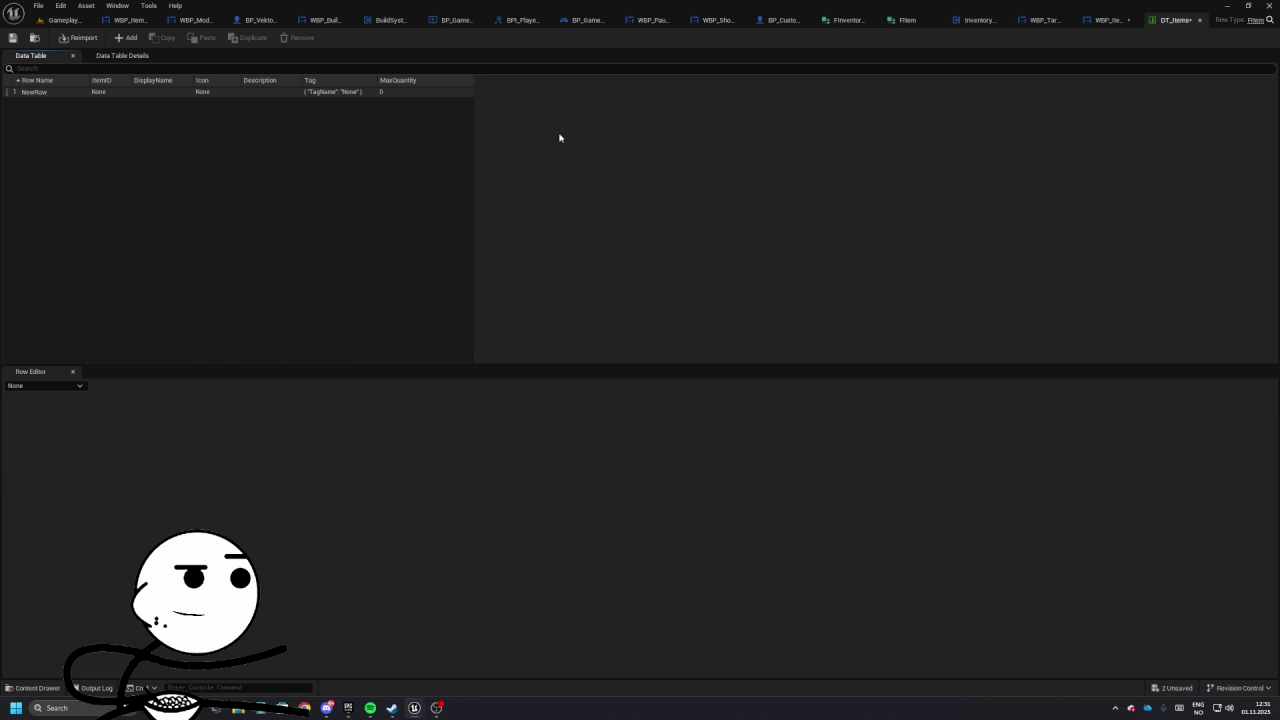
click(1200, 21)
- Point Get Data Table Row at DT_Items and swap Break S_ItemData for Break FItem, Icon feeding Texture
click(437, 221)
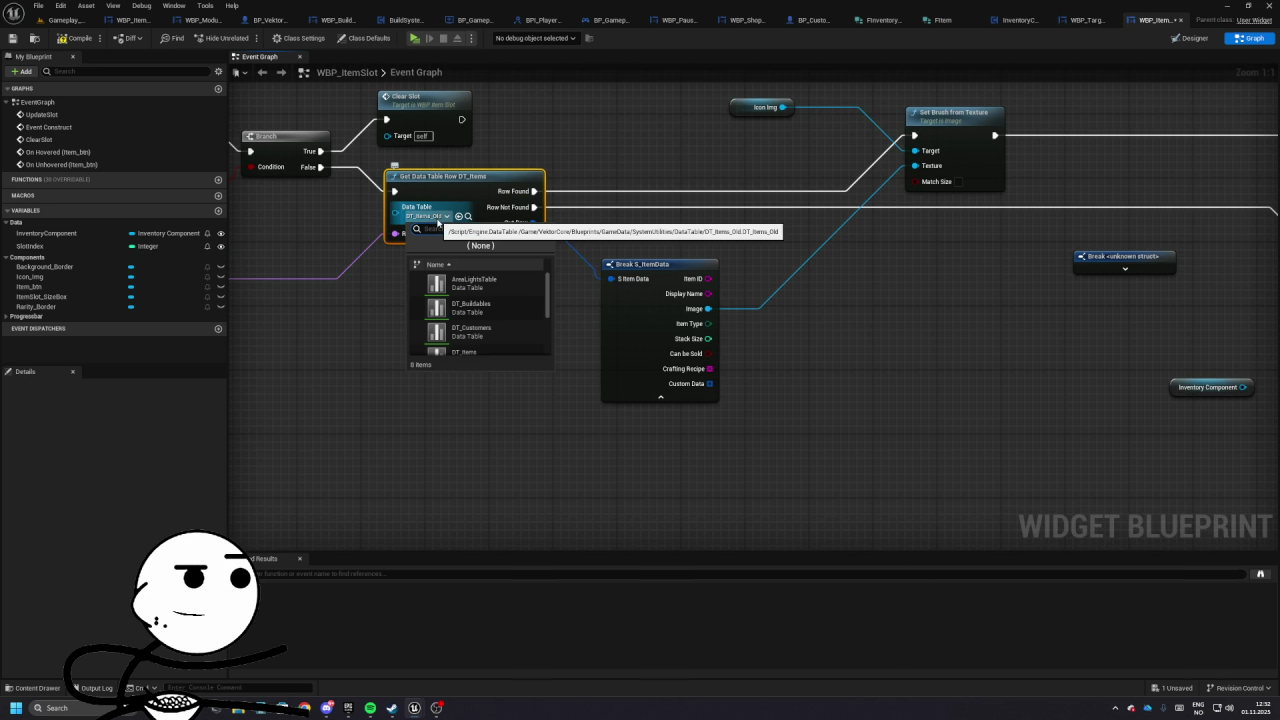
click(465, 305)
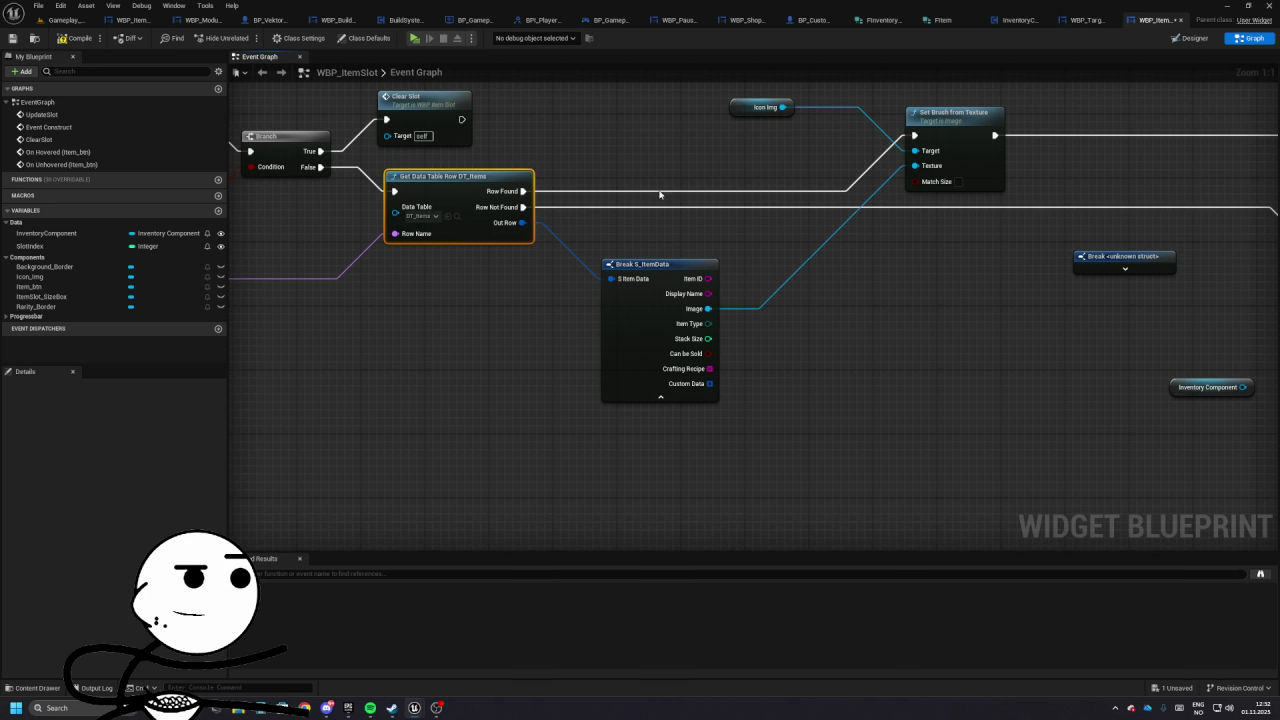
click(655, 265)
key(Delete)
mouse_move(522, 228)
mouse_down()
mouse_move(658, 262)
mouse_move(835, 150)
mouse_up()
text(break)
key(Return)
click(667, 276)
mouse_move(524, 268)
mouse_down()
mouse_move(1049, 283)
mouse_move(871, 289)
mouse_up()
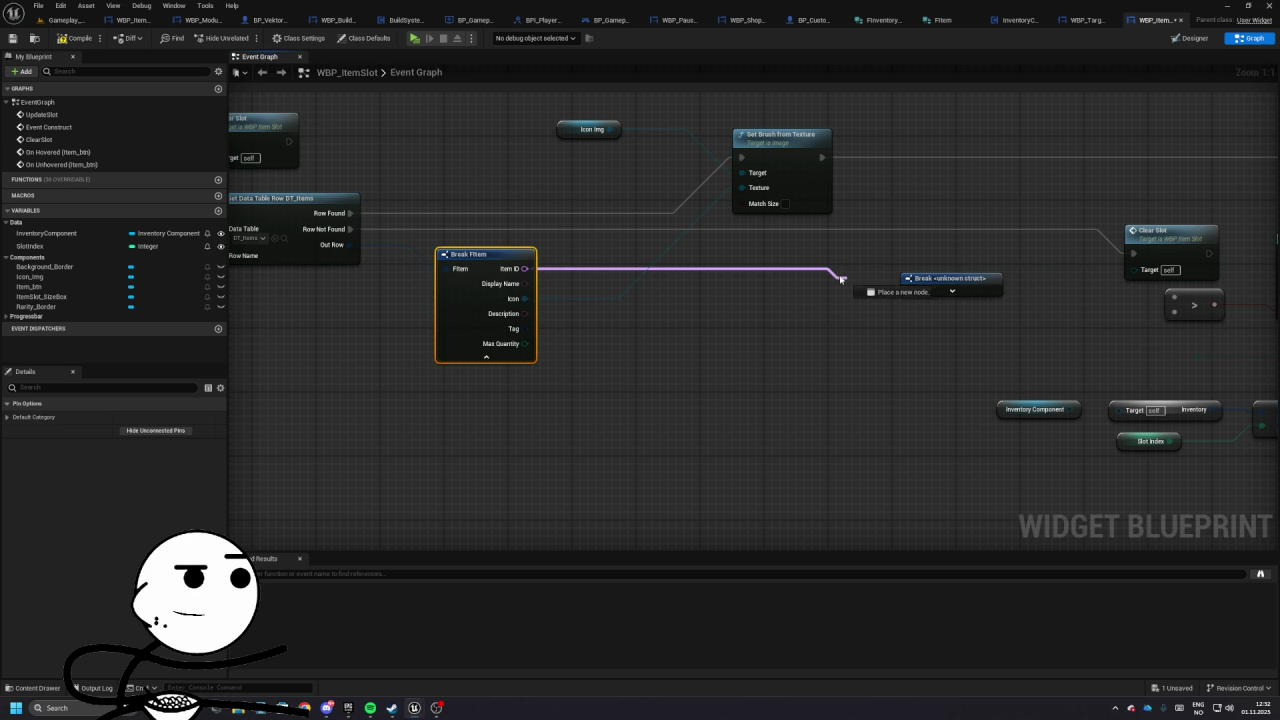
mouse_move(770, 296)
mouse_down()
mouse_move(724, 296)
mouse_move(660, 229)
mouse_move(571, 251)
mouse_move(658, 322)
mouse_move(760, 355)
mouse_up()
- Rearrange the Icon Img, Clear Slot, brush and inventory GET nodes into a tidy layout
mouse_move(571, 155)
mouse_down()
mouse_move(654, 229)
mouse_move(571, 229)
mouse_move(983, 227)
mouse_move(648, 289)
mouse_move(611, 244)
mouse_move(458, 419)
mouse_move(571, 243)
mouse_move(607, 237)
mouse_up()
drag(506, 194, 790, 300)
drag(720, 215, 720, 283)
click(575, 258)
mouse_move(575, 258)
mouse_down()
mouse_move(595, 357)
mouse_move(585, 365)
mouse_up()
drag(573, 322, 529, 314)
mouse_move(575, 365)
mouse_down()
mouse_move(636, 317)
mouse_move(367, 224)
mouse_up()
mouse_move(623, 294)
mouse_down()
mouse_move(495, 308)
mouse_move(595, 282)
mouse_move(615, 180)
mouse_up()
drag(628, 294, 975, 384)
drag(934, 334, 592, 334)
mouse_move(685, 300)
mouse_down()
mouse_move(1043, 286)
mouse_move(709, 286)
mouse_move(760, 303)
mouse_move(695, 264)
mouse_move(391, 242)
mouse_up()
click(760, 303)
- Duplicate the inventory GET group with a Break FInventorySlot node and delete the original group
key(ctrl+v)
mouse_move(751, 366)
mouse_down()
mouse_move(840, 362)
mouse_move(808, 346)
mouse_up()
click(880, 428)
mouse_move(606, 290)
mouse_down()
mouse_move(451, 191)
mouse_move(400, 186)
mouse_up()
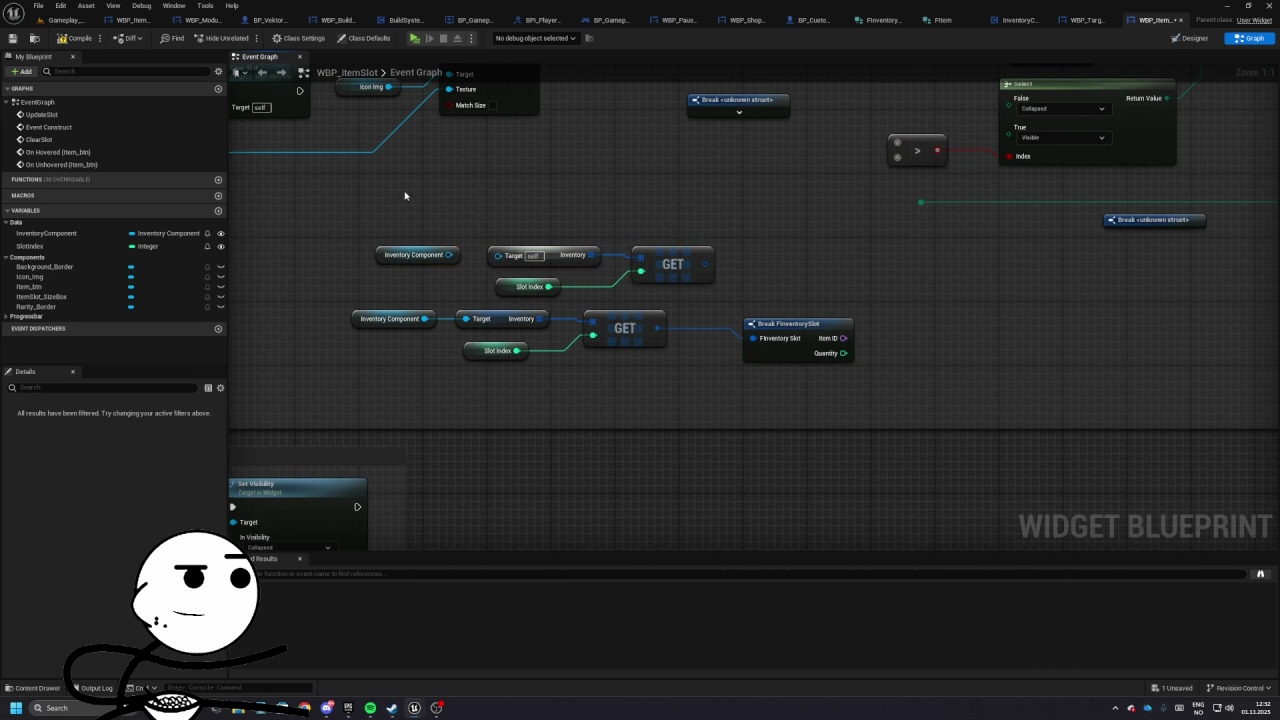
key(Delete)
- Reposition the GET and break node groups around Set Visibility, Select and Set Percent
drag(332, 238, 628, 336)
mouse_move(770, 212)
mouse_down()
mouse_move(775, 318)
mouse_move(348, 418)
mouse_up()
mouse_move(775, 315)
mouse_down()
mouse_move(767, 215)
mouse_move(686, 271)
mouse_up()
click(686, 271)
mouse_move(656, 164)
mouse_down()
mouse_move(522, 221)
mouse_move(606, 229)
mouse_up()
drag(420, 277, 897, 390)
drag(686, 306, 686, 377)
drag(1105, 249, 748, 225)
mouse_move(1032, 268)
mouse_down()
mouse_move(809, 254)
mouse_move(517, 314)
mouse_up()
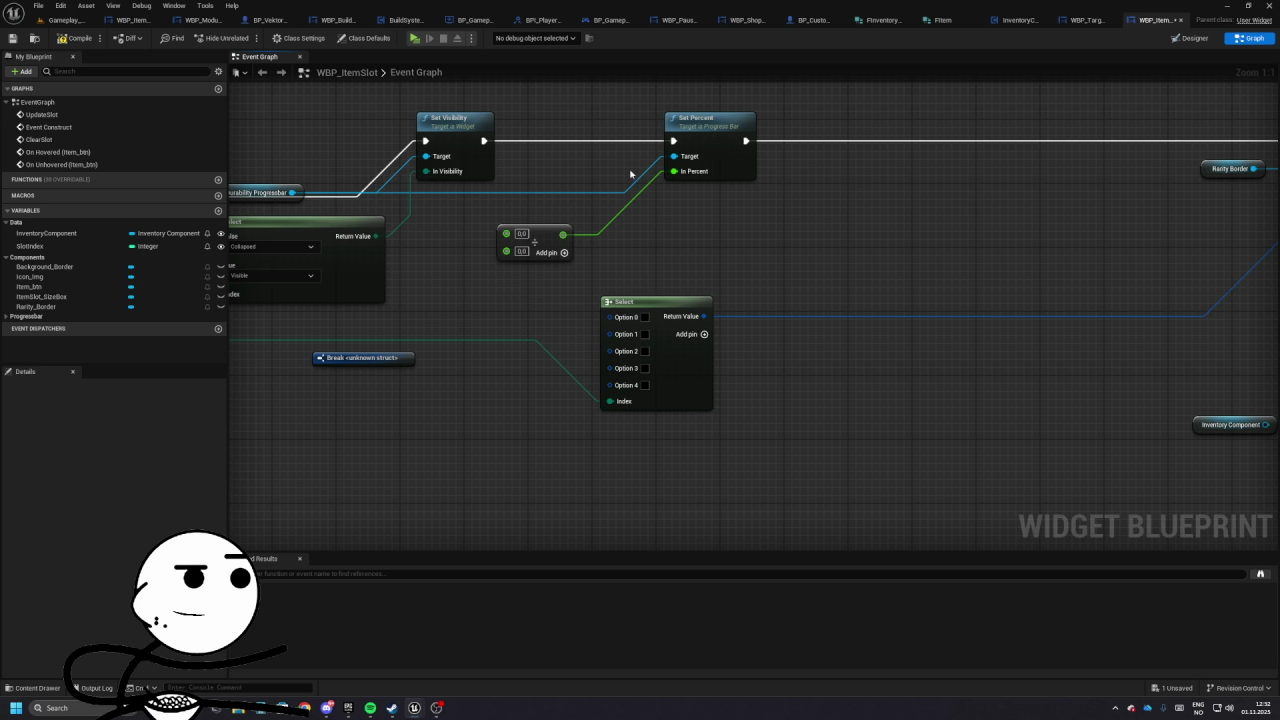
click(66, 20)
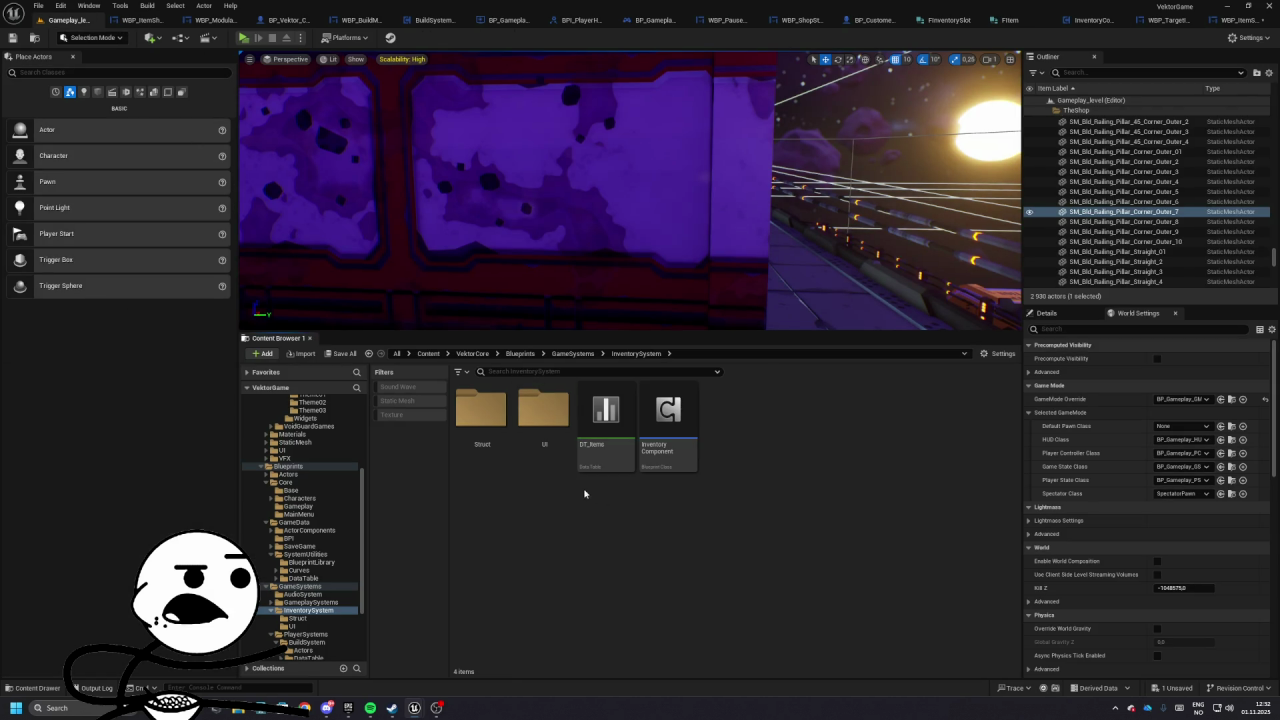
- Create a new folder named Enum inside GameData and open it
click(520, 353)
click(610, 422)
right_click(786, 478)
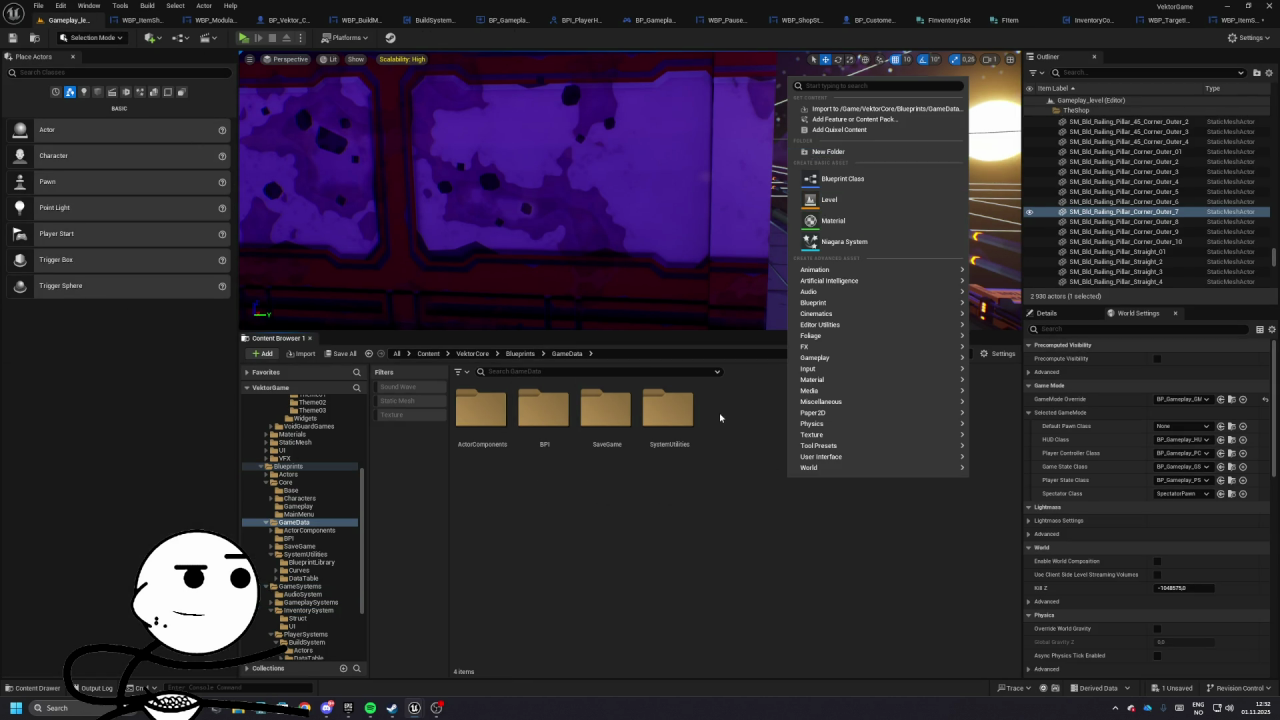
click(305, 554)
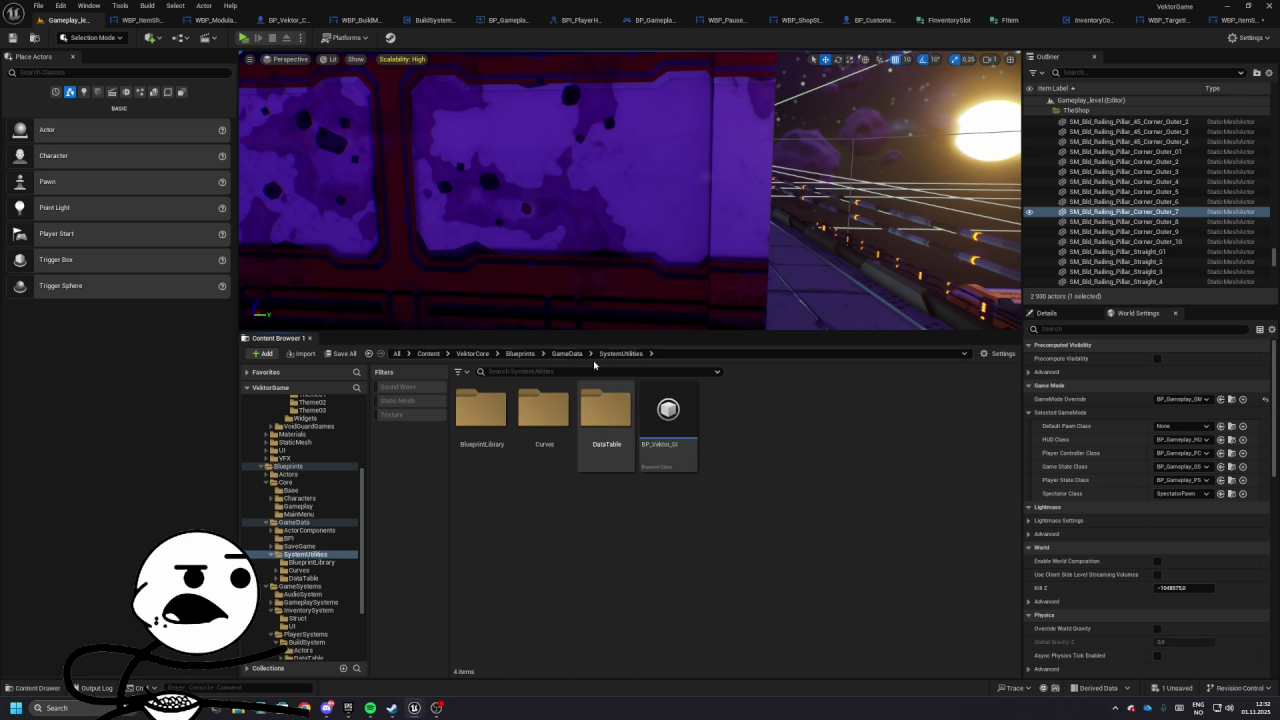
click(565, 354)
right_click(788, 394)
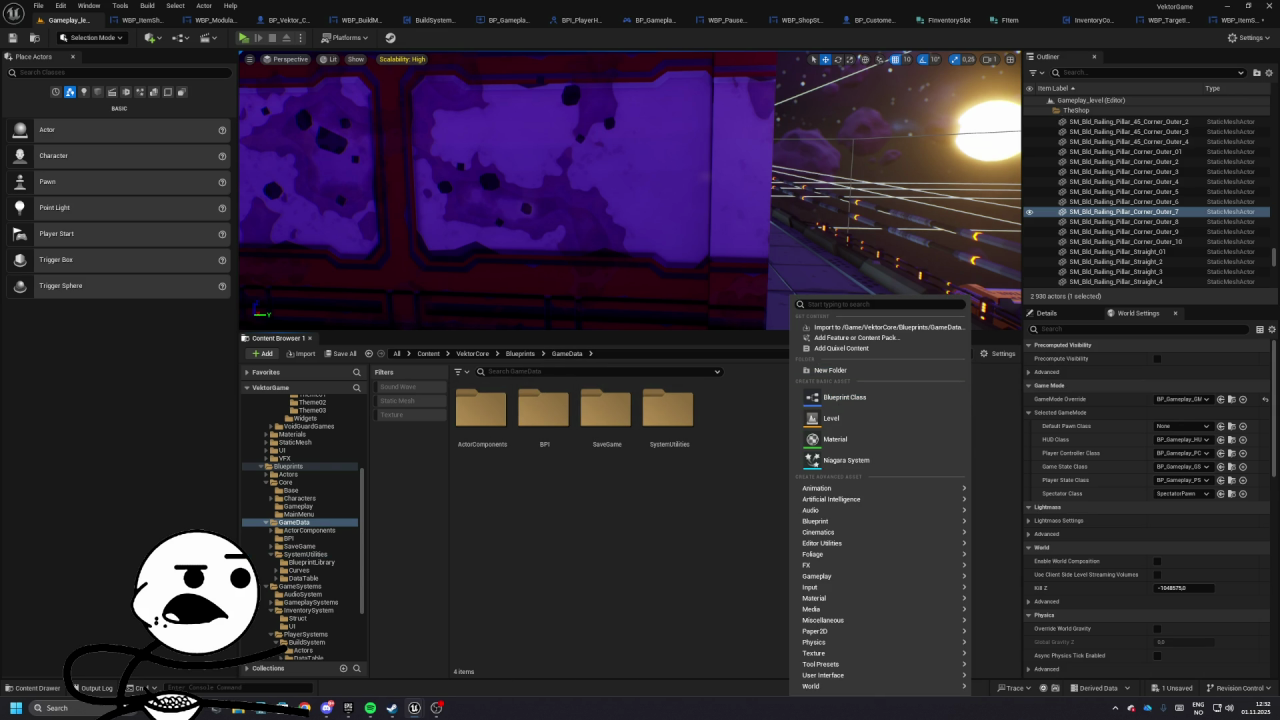
key(Escape)
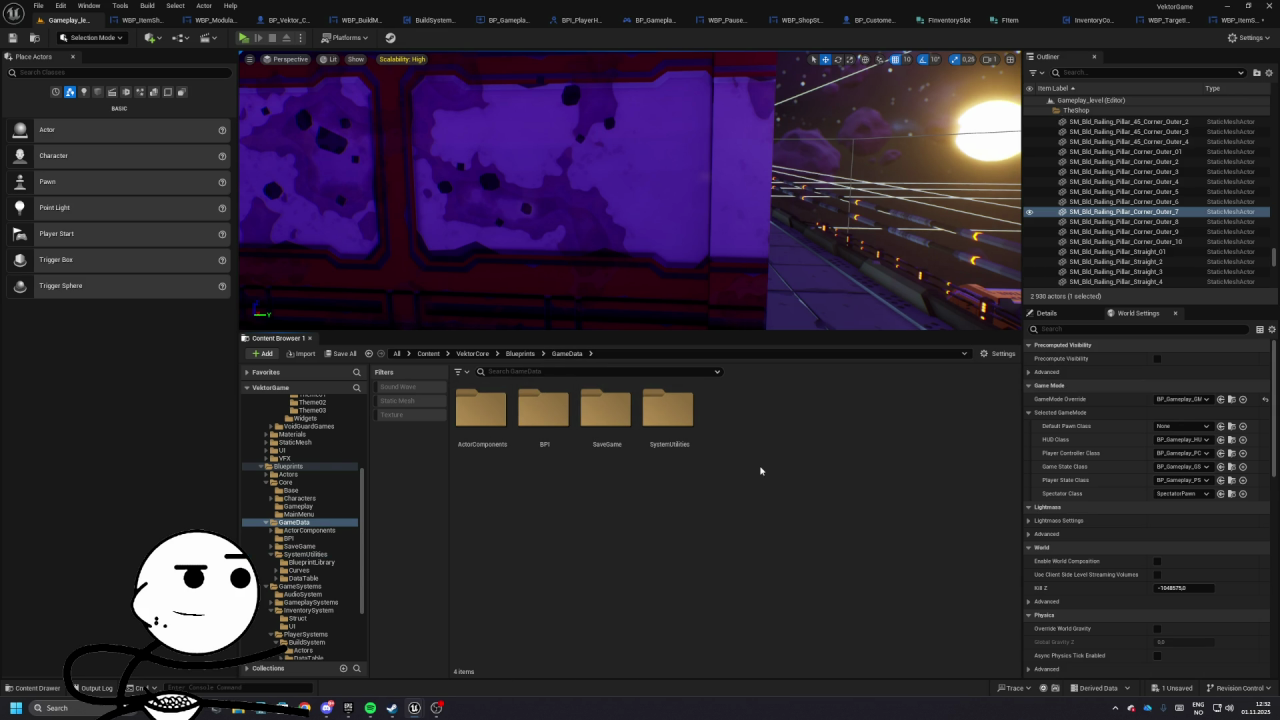
right_click(754, 472)
click(815, 146)
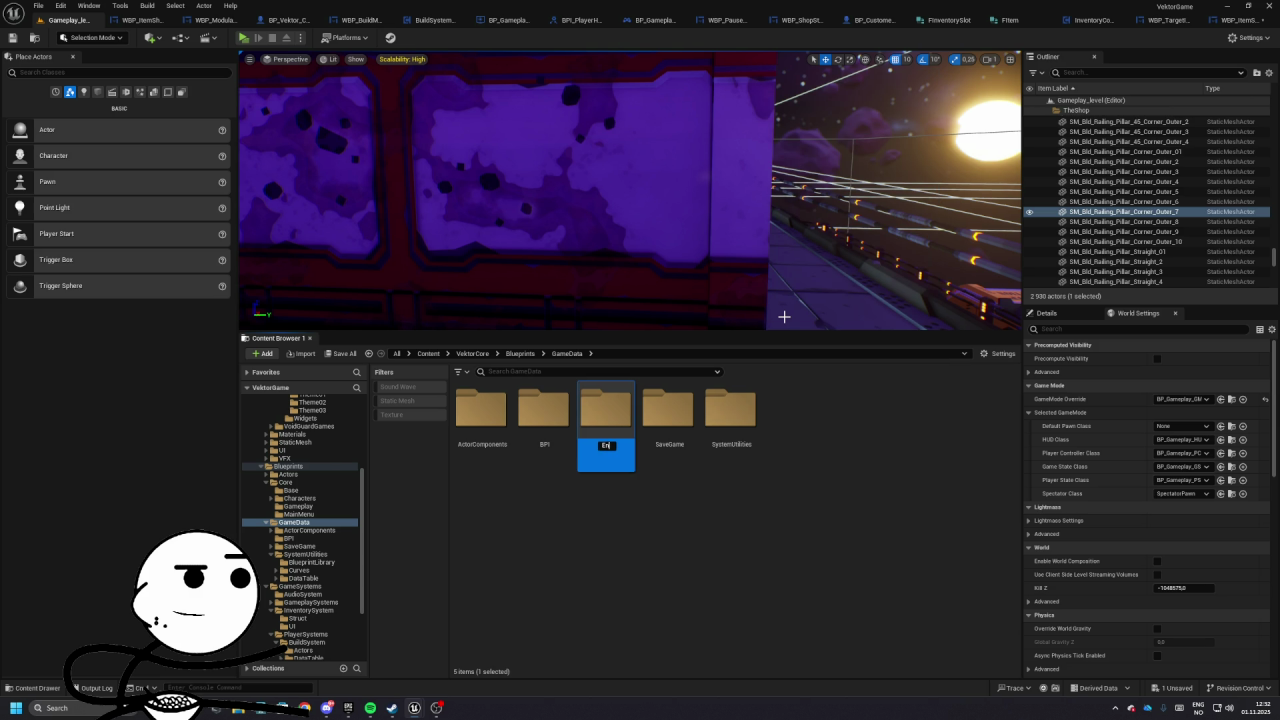
text(um)
click(614, 557)
double_click(606, 410)
- Add a Blueprint Enumeration named ERarity in Enum and open it in the enum editor
right_click(610, 455)
mouse_move(667, 425)
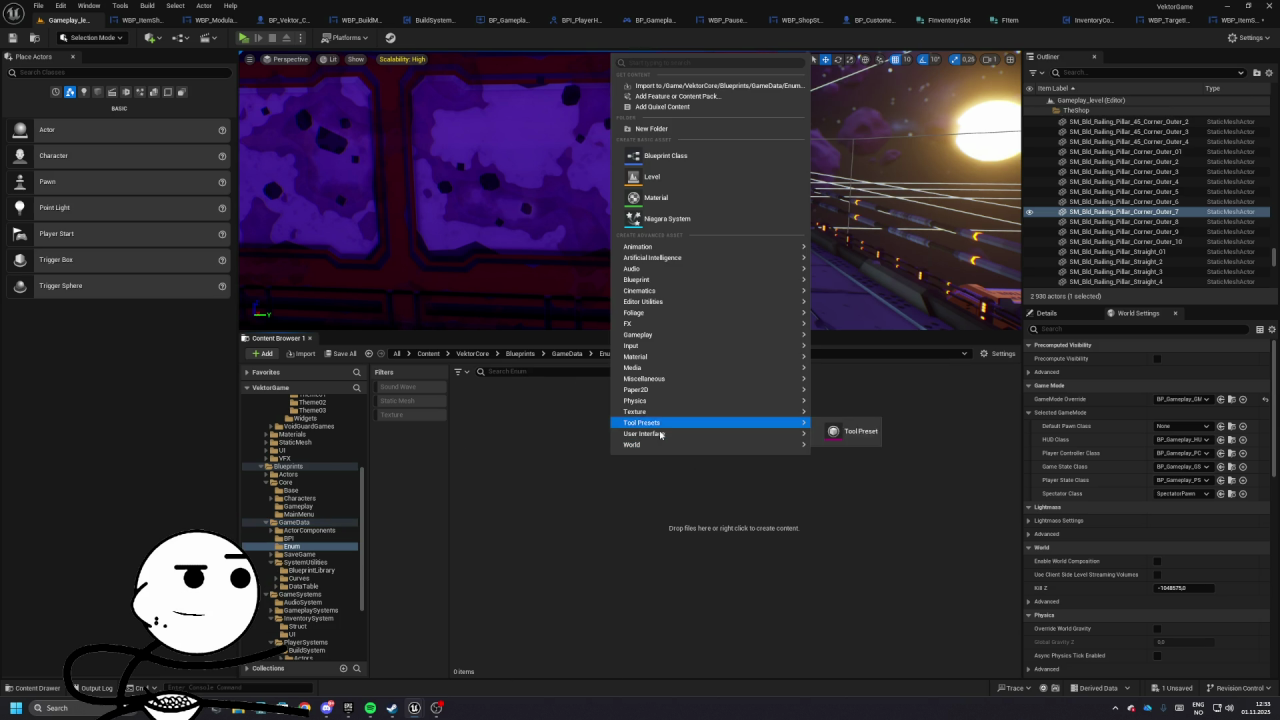
mouse_move(780, 279)
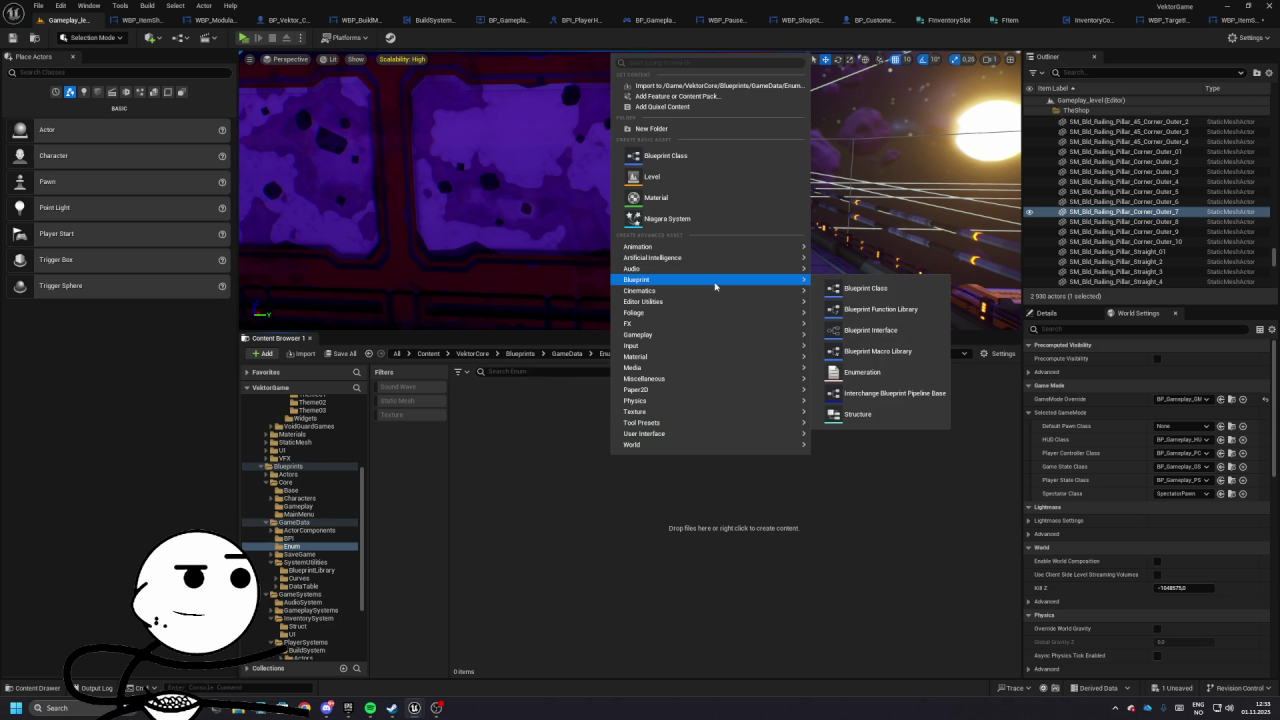
click(862, 371)
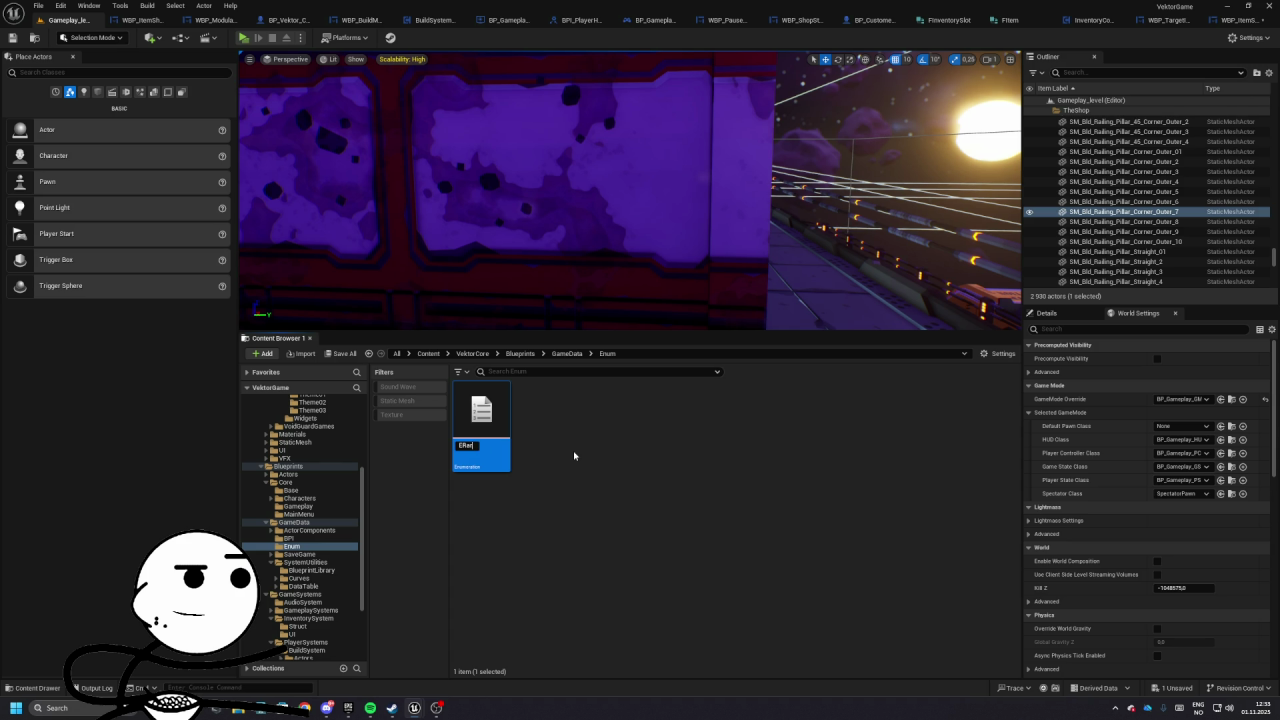
double_click(489, 414)
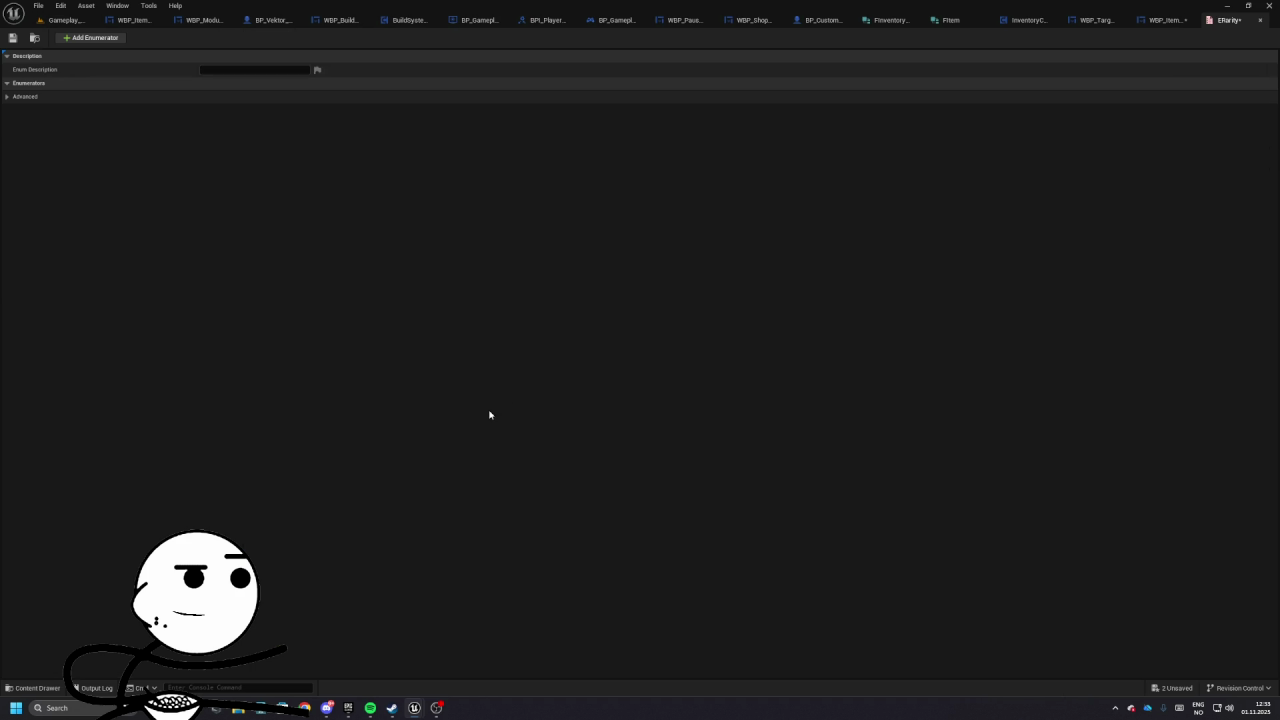
- Add enumerator entries to ERarity and name the first two Common and Uncommon
click(80, 38)
click(80, 38)
click(80, 38)
click(80, 38)
click(80, 38)
text(Common)
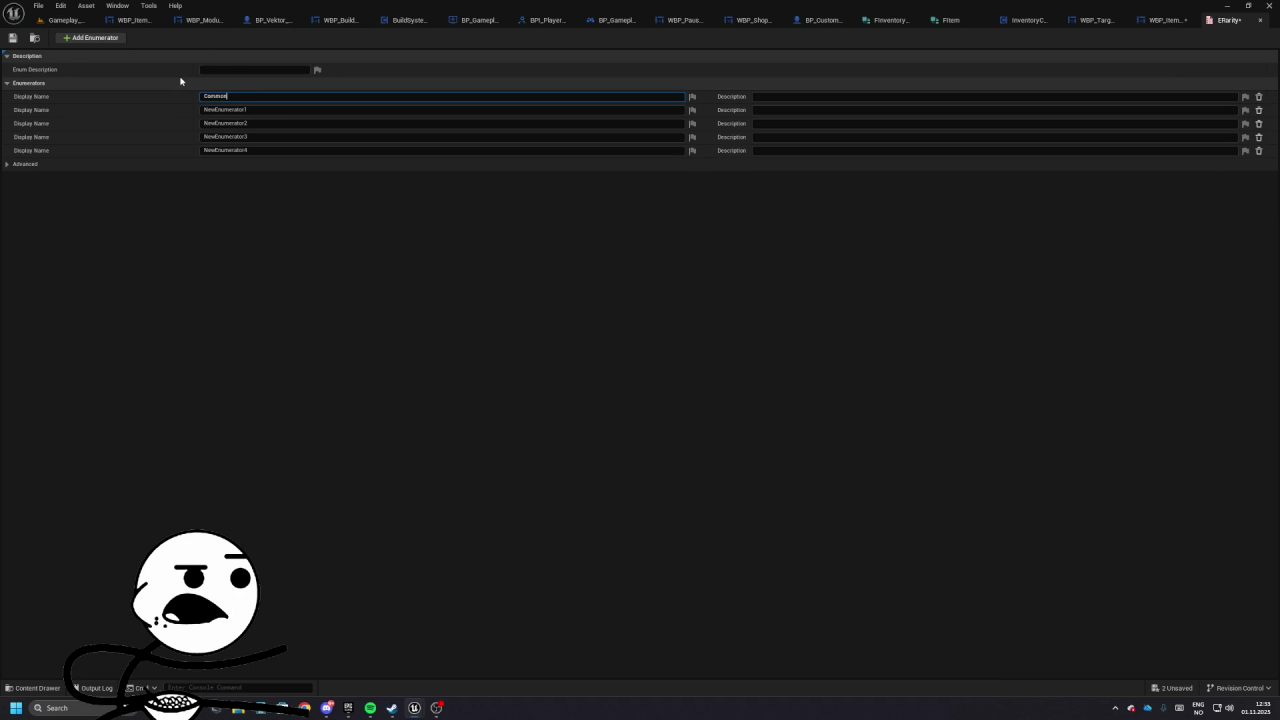
key(Return)
click(248, 109)
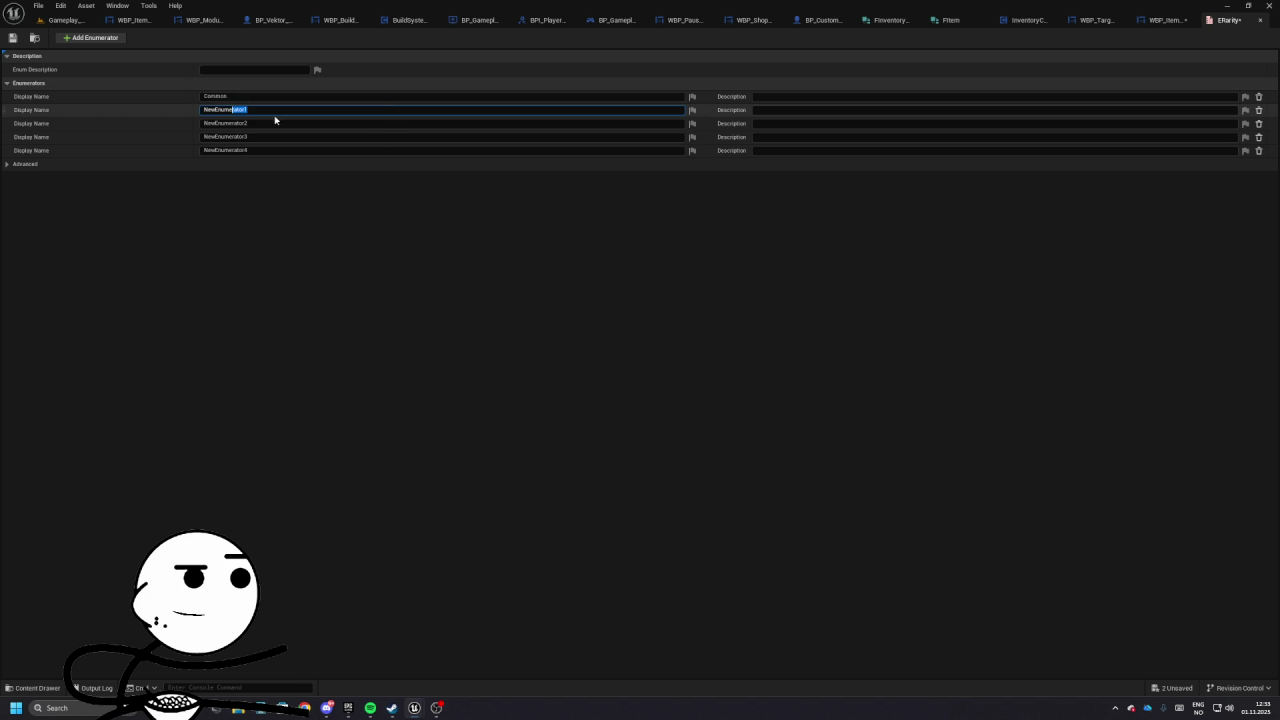
double_click(255, 109)
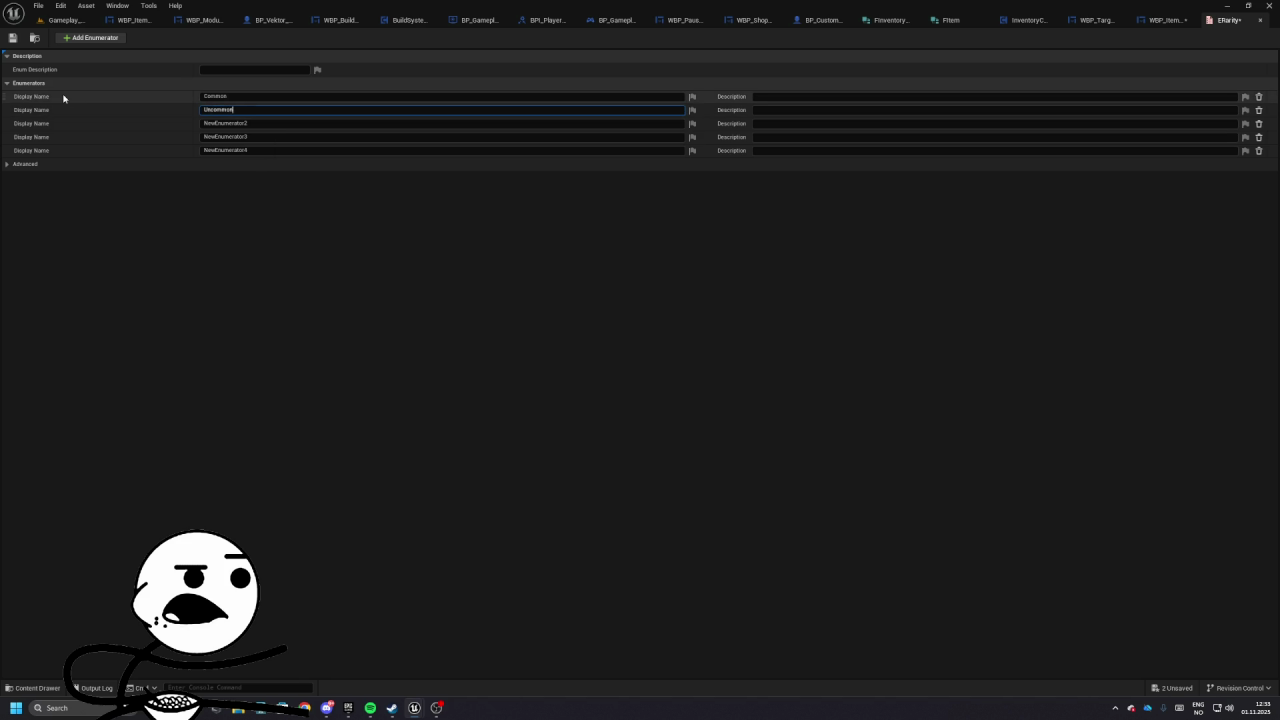
key(Return)
- Name the remaining ERarity entries Rare, Epic and Legendary, then close the enum editor
double_click(215, 123)
text(Rare)
key(Return)
click(264, 137)
double_click(264, 137)
text(E)
key(Return)
double_click(290, 150)
text(L)
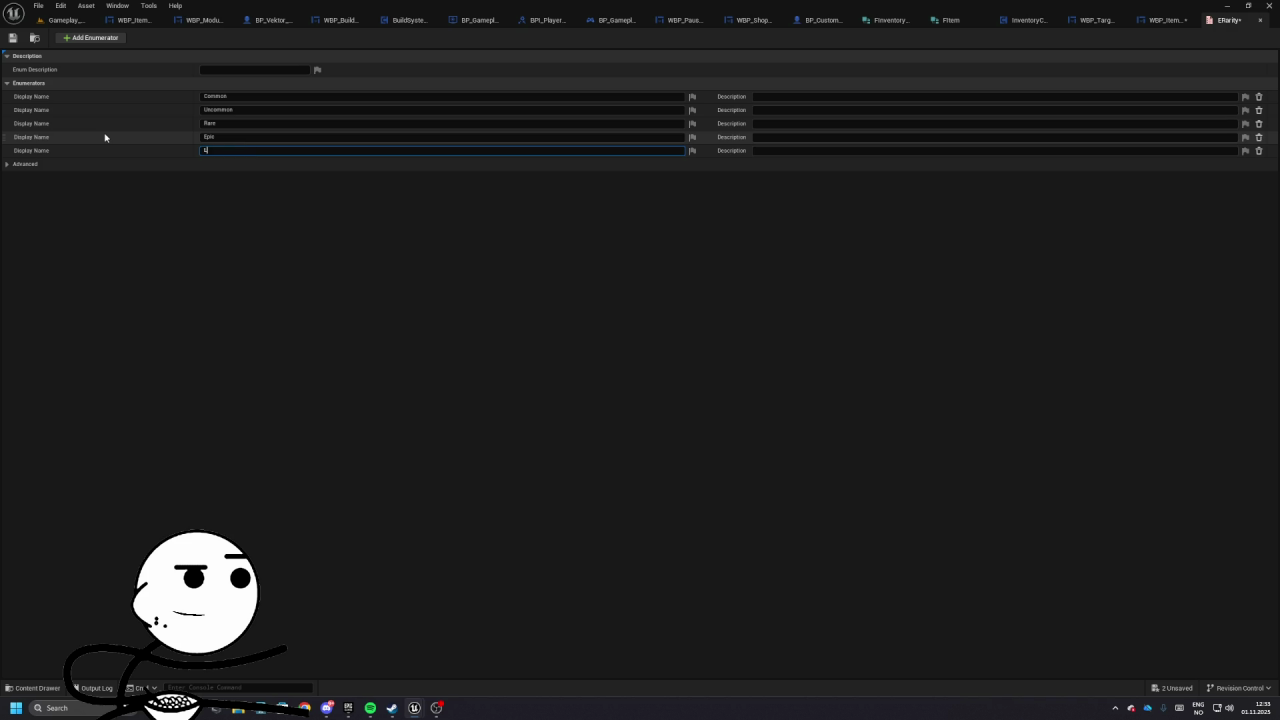
key(Return)
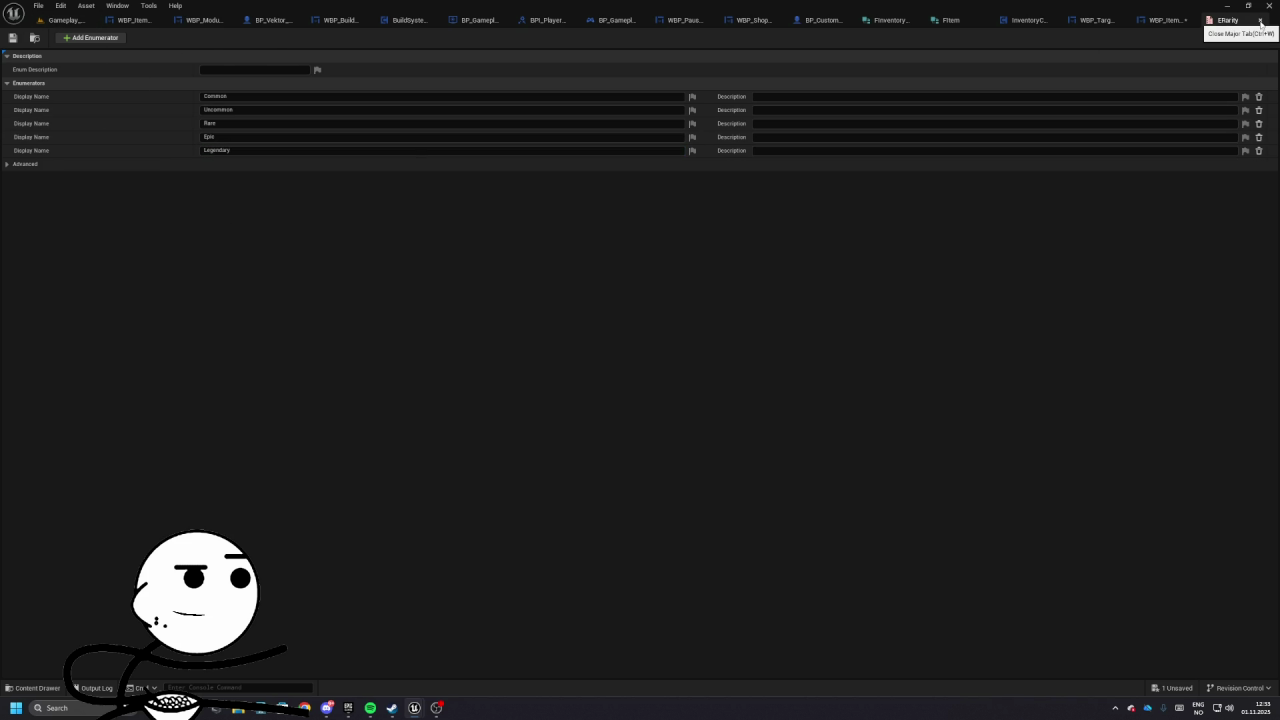
click(1261, 22)
- Close the extra open asset editor tabs, including BP_Gameplay_HUD
middle_click(189, 19)
middle_click(140, 20)
click(177, 21)
click(180, 20)
click(182, 20)
click(190, 20)
click(218, 22)
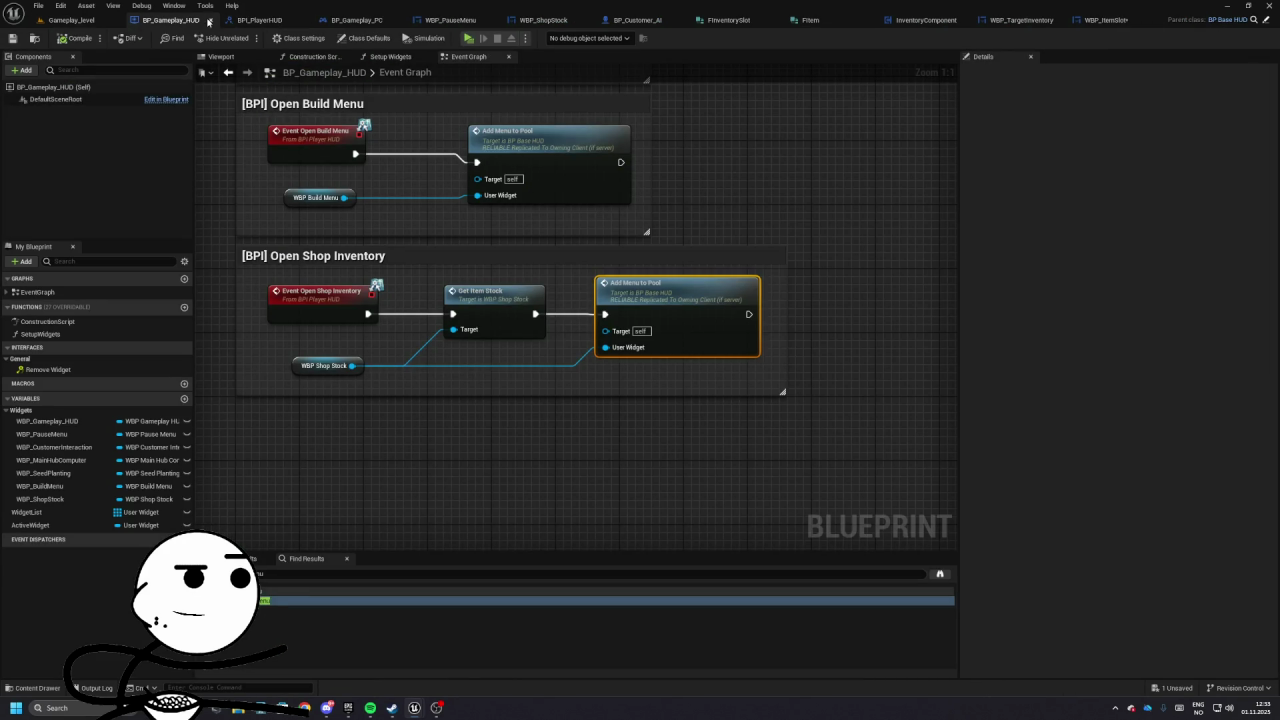
click(212, 21)
click(234, 20)
click(235, 20)
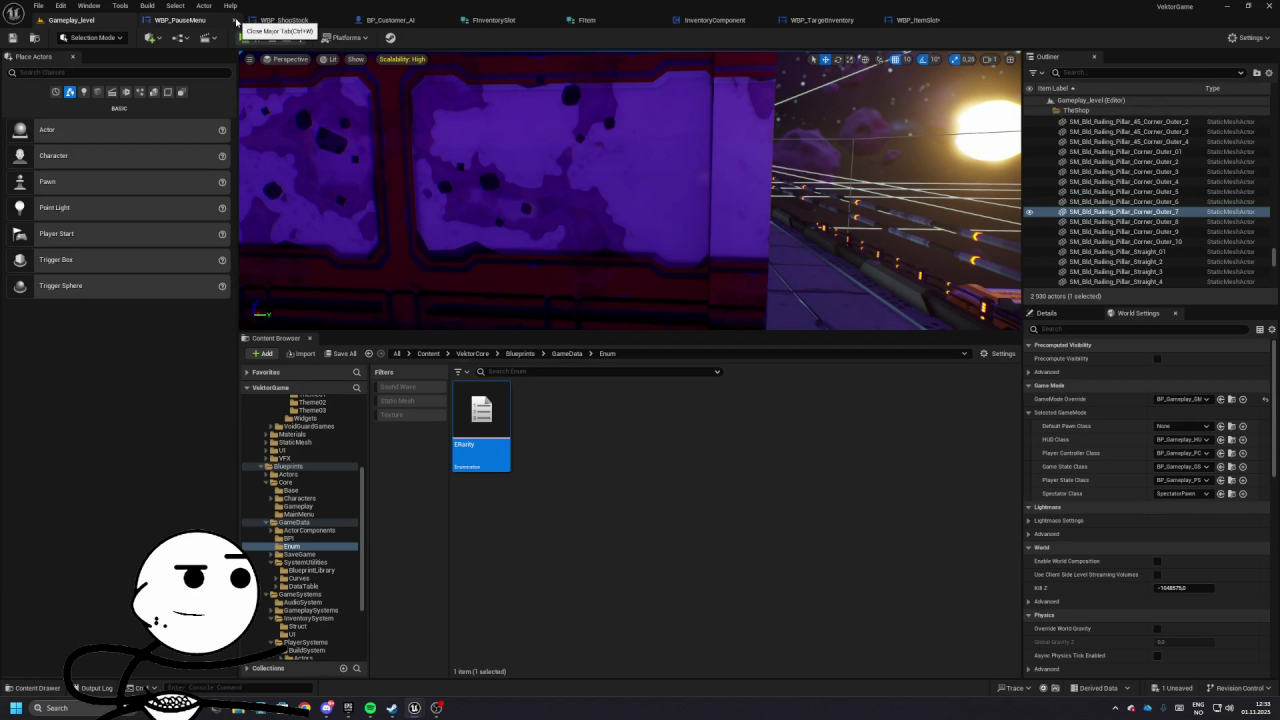
click(235, 20)
click(235, 20)
click(236, 20)
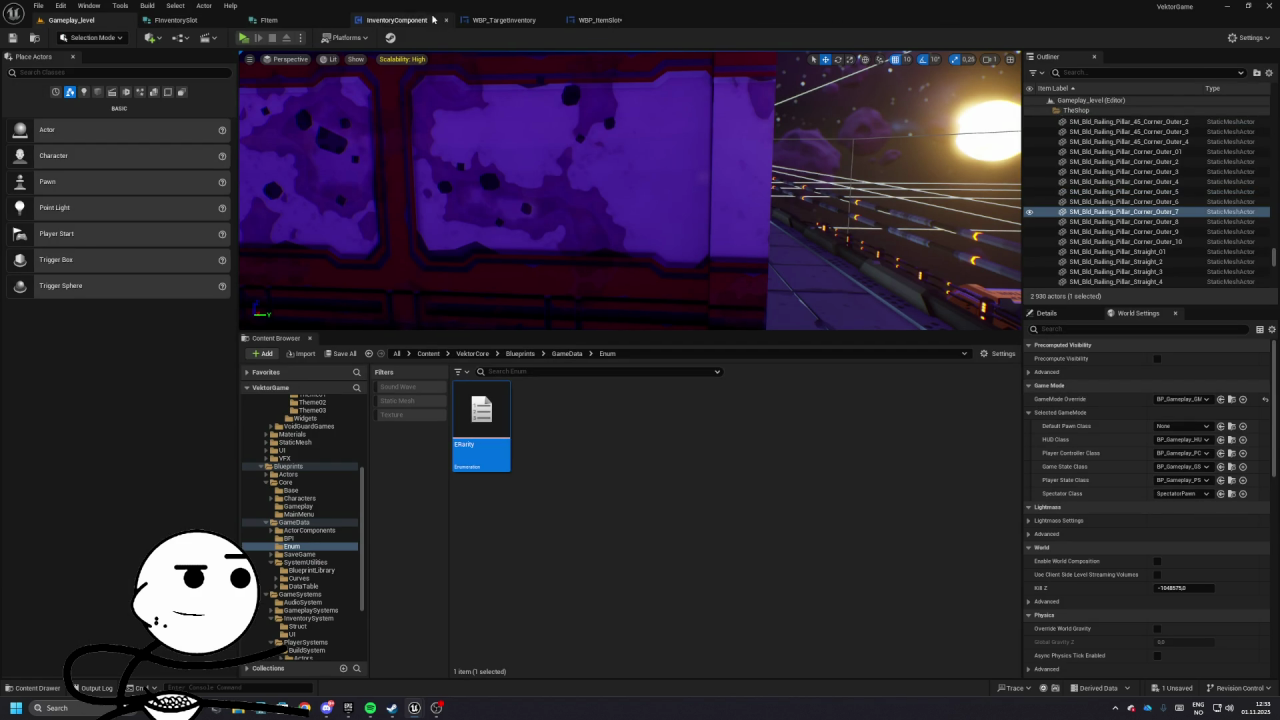
click(589, 396)
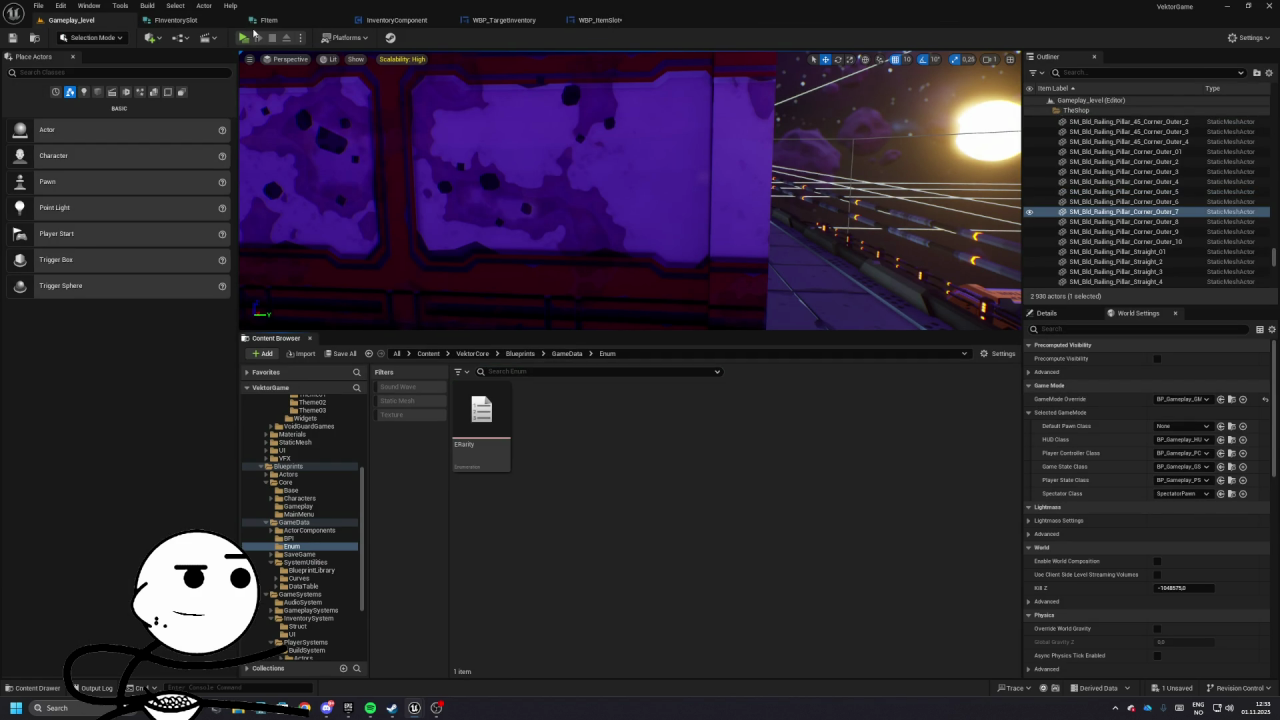
- Add a Rarity field of type ERarity to FItem just before Tag, then launch Chrome
click(258, 21)
click(121, 40)
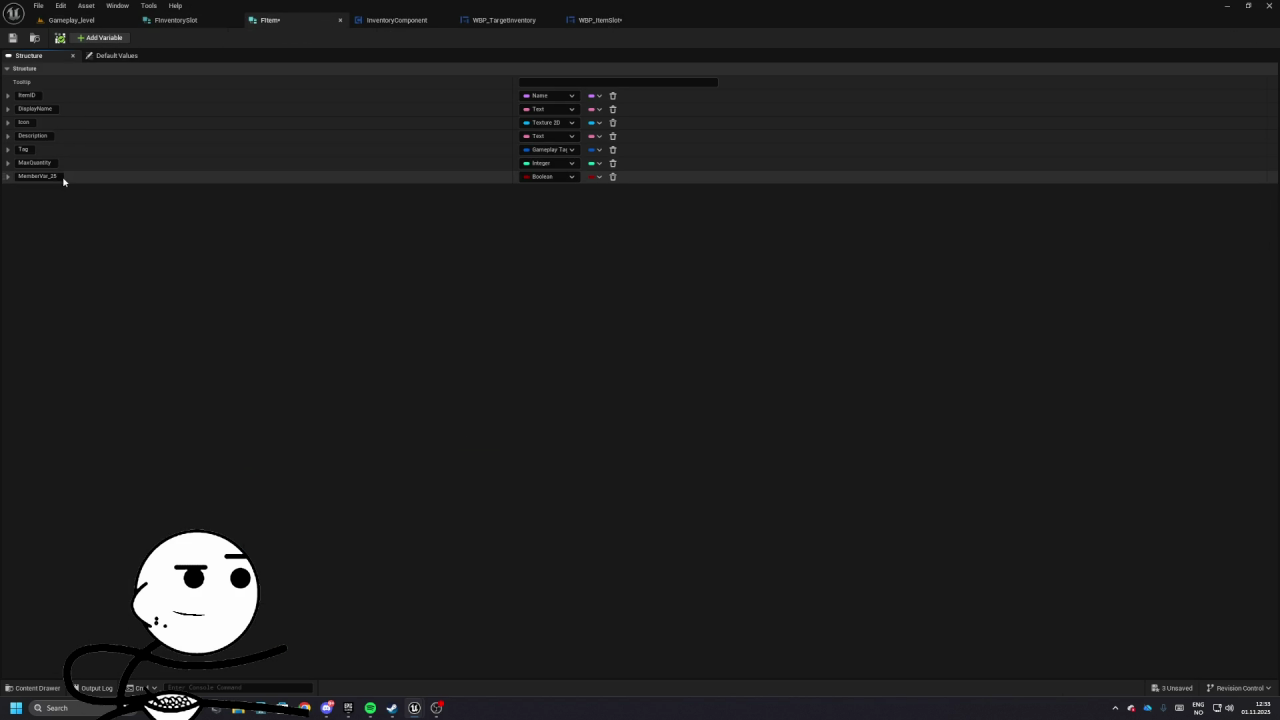
click(545, 177)
text(ERarity)
key(Return)
drag(4, 174, 5, 144)
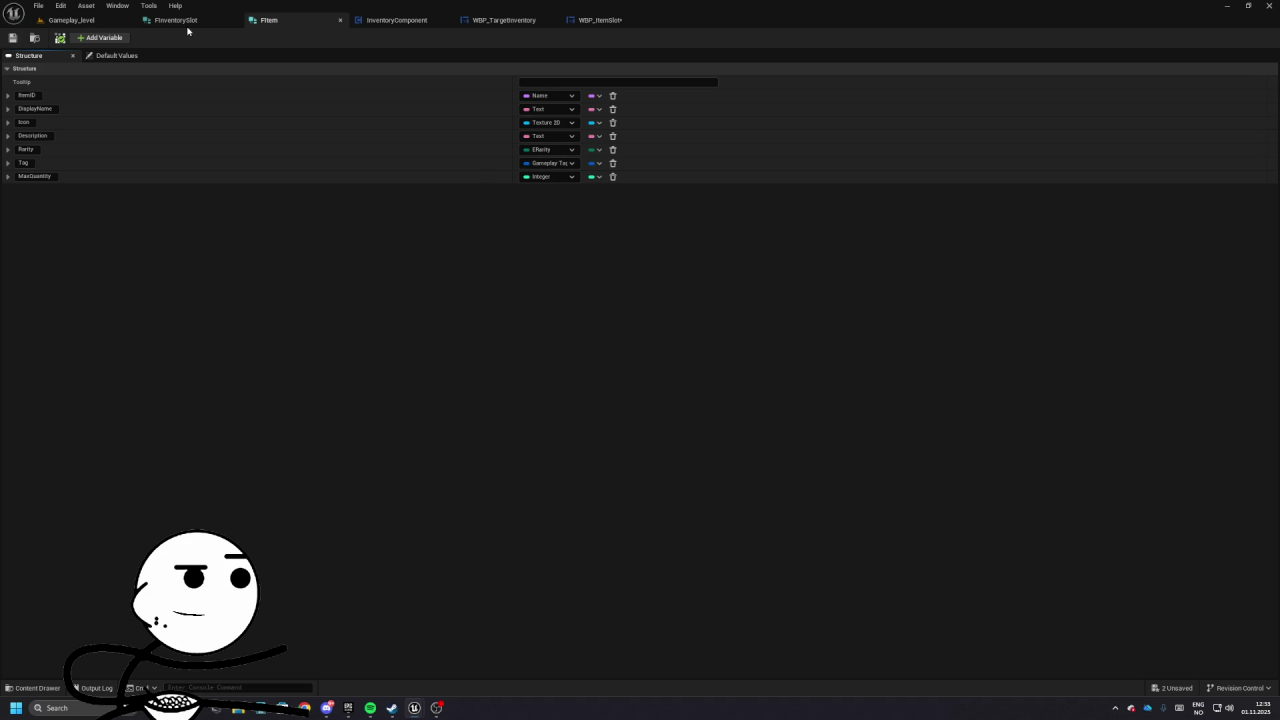
click(66, 19)
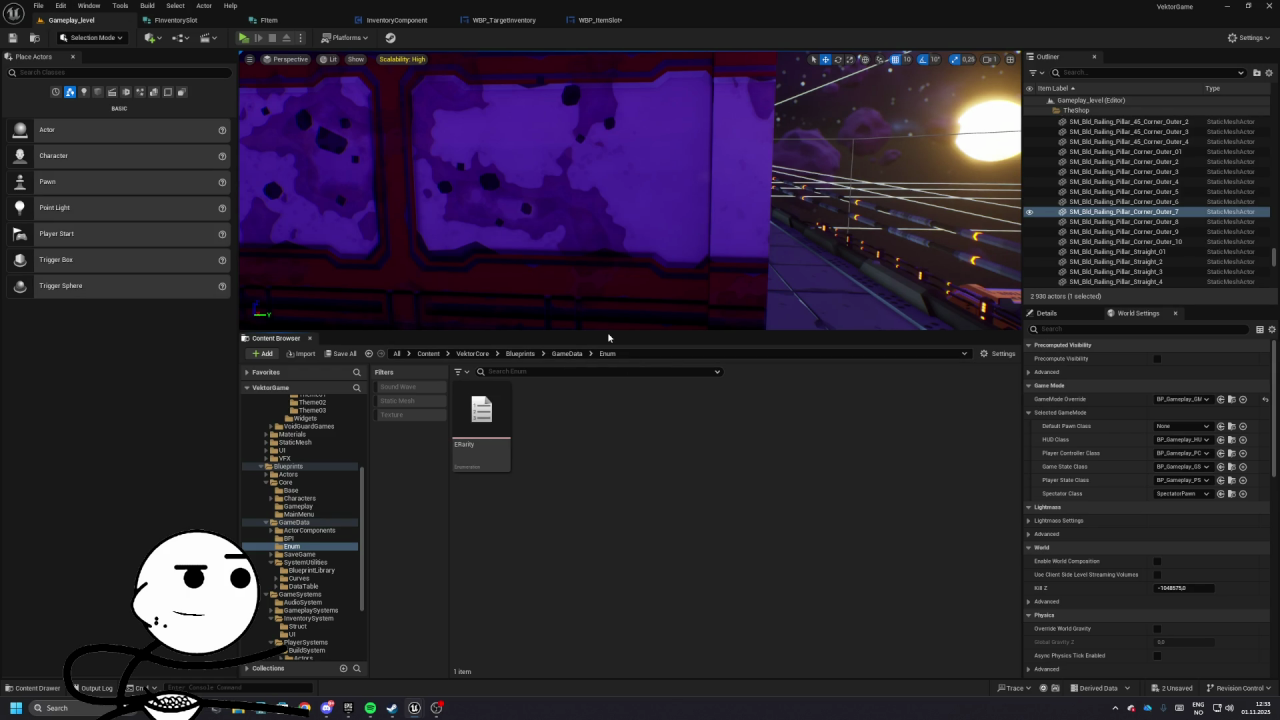
click(307, 706)
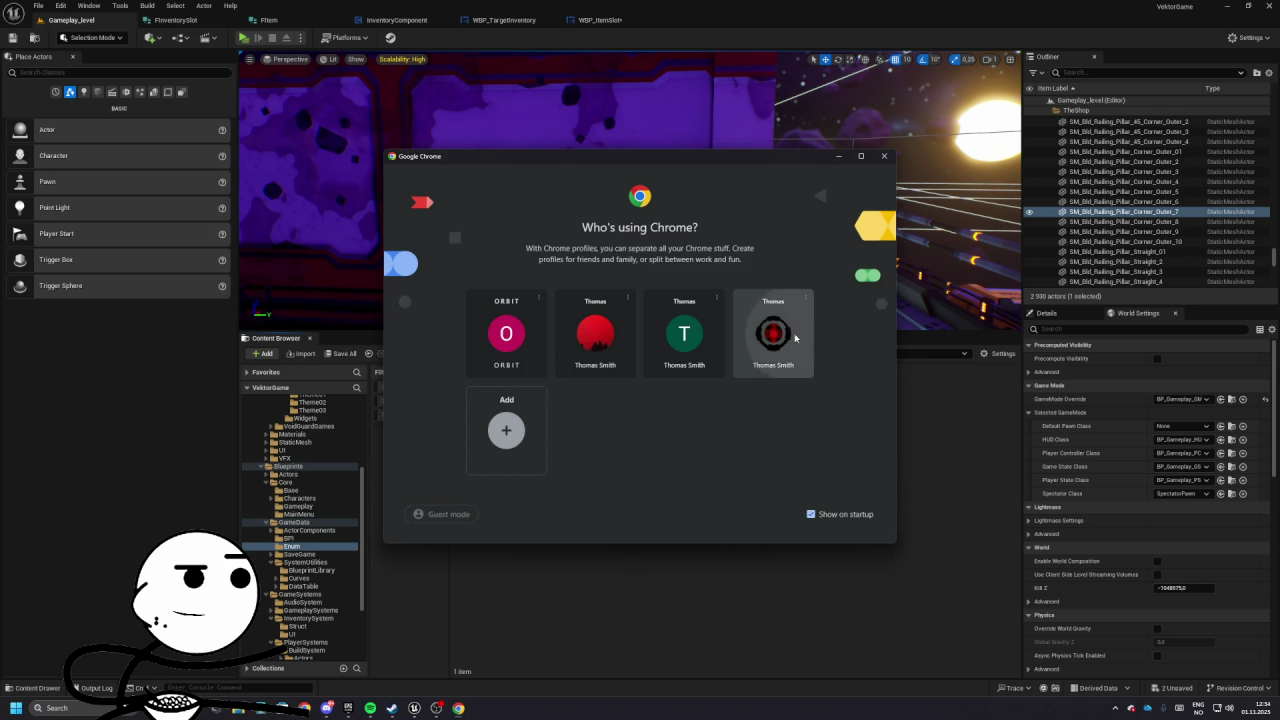
click(780, 330)
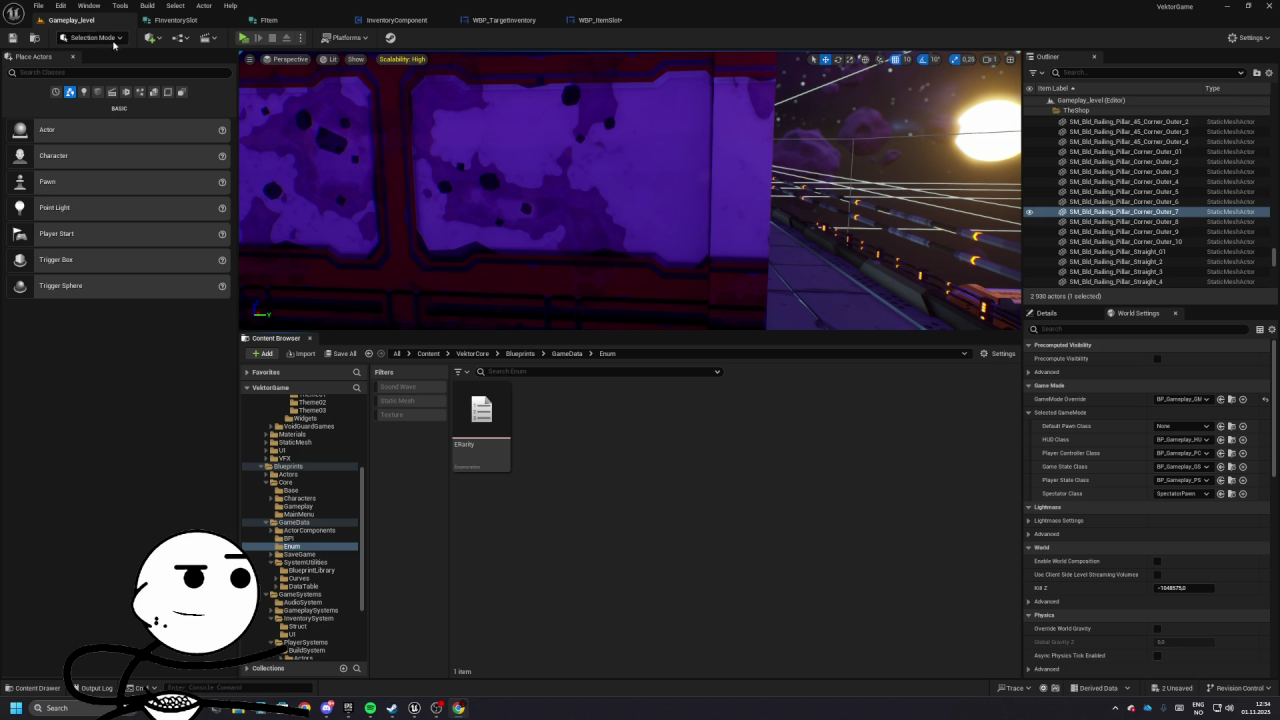
- Open the DT_Items data table and bring up the Gameplay Tag Manager from the row's Tag
click(60, 6)
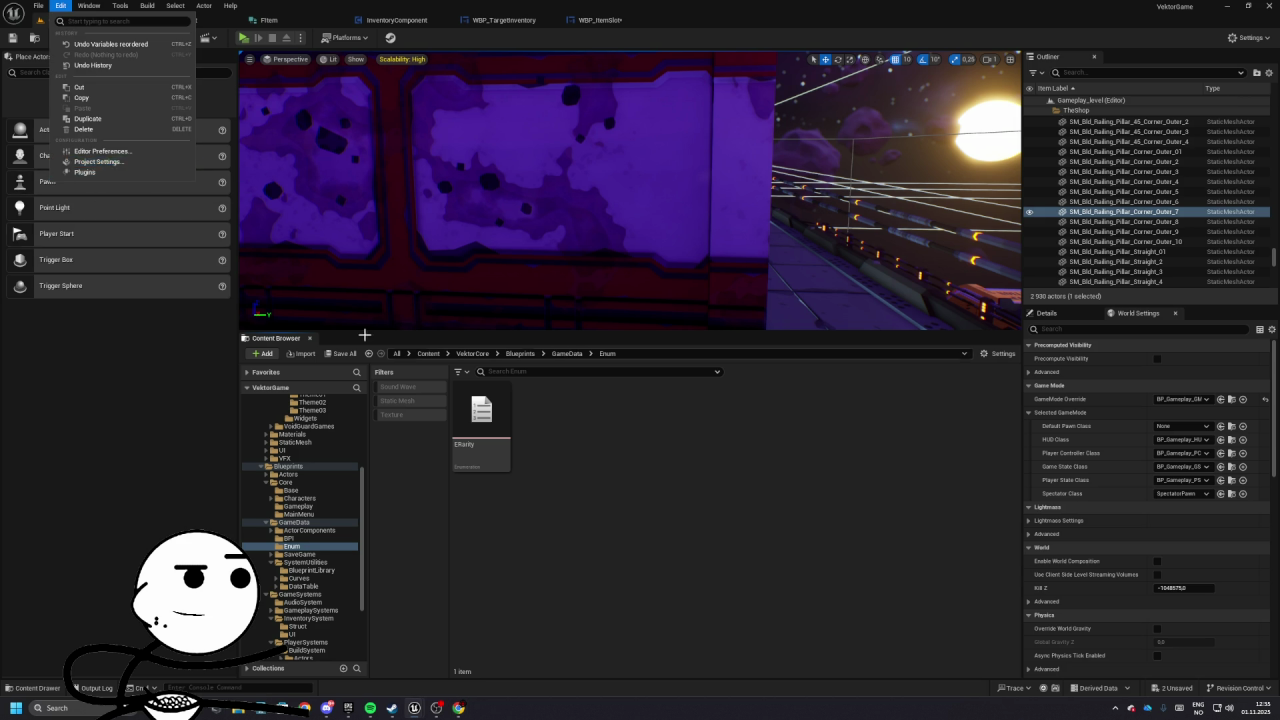
click(82, 176)
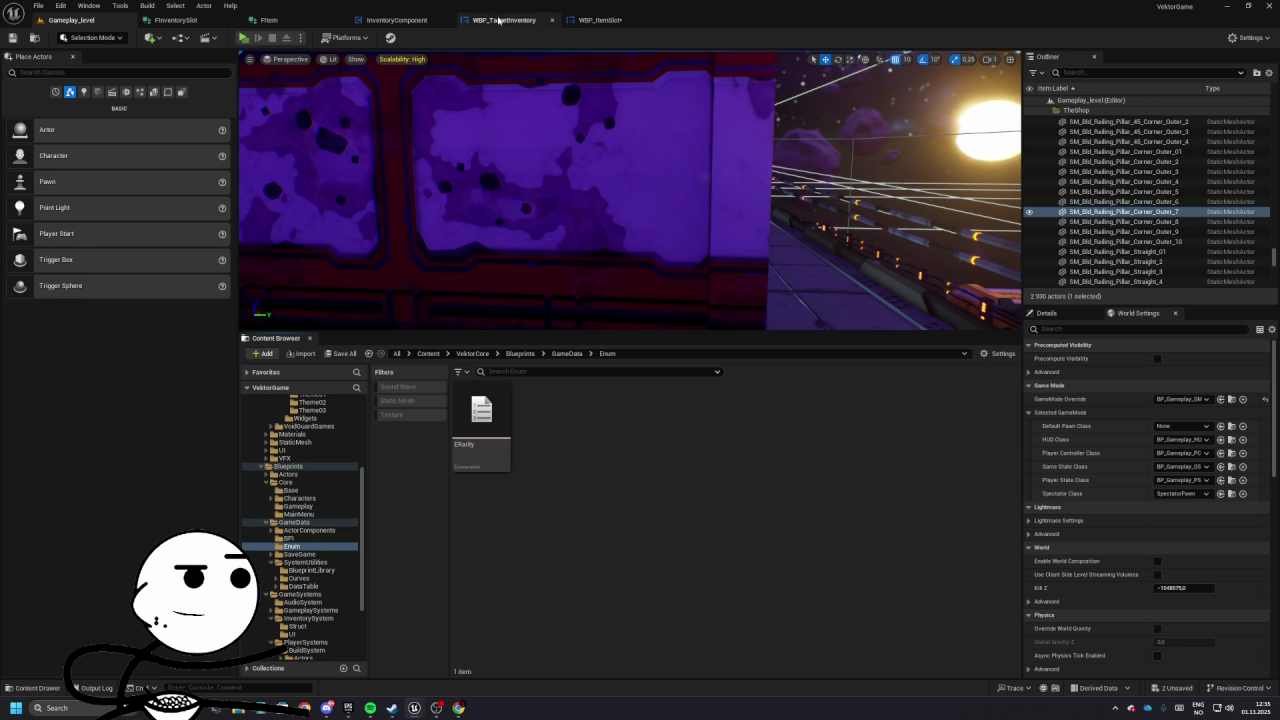
click(268, 20)
click(71, 20)
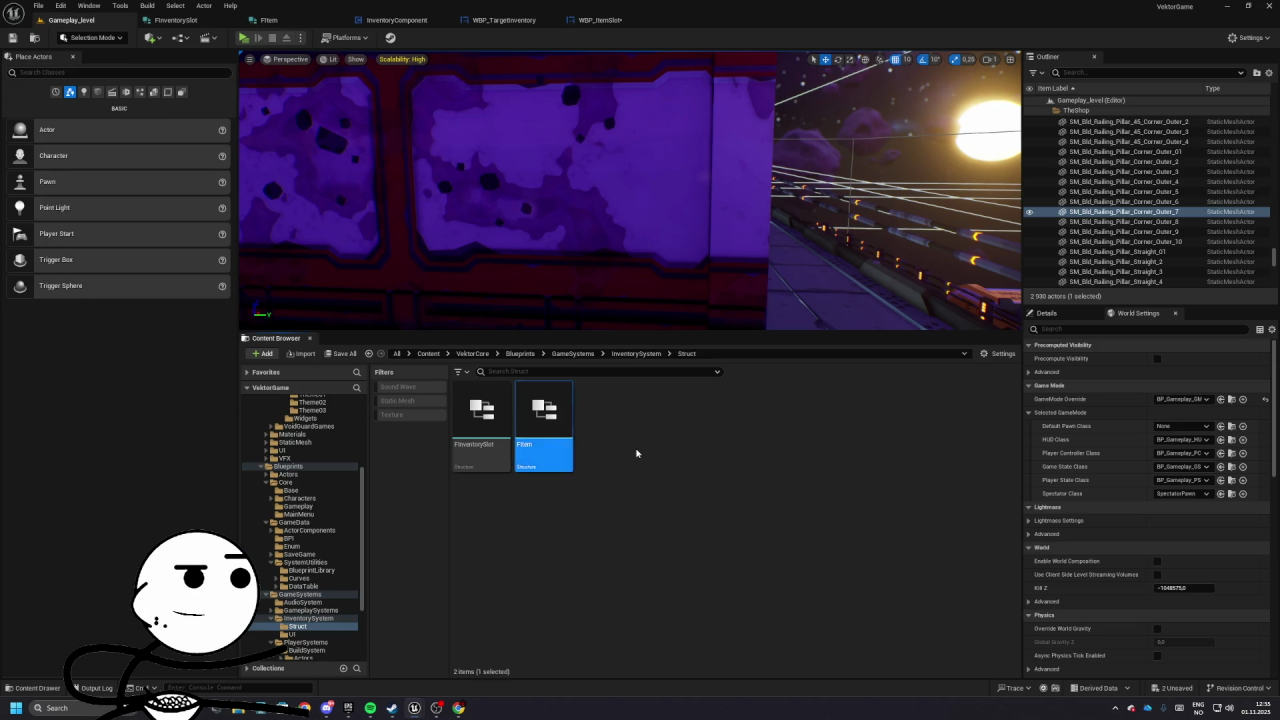
click(630, 360)
double_click(605, 427)
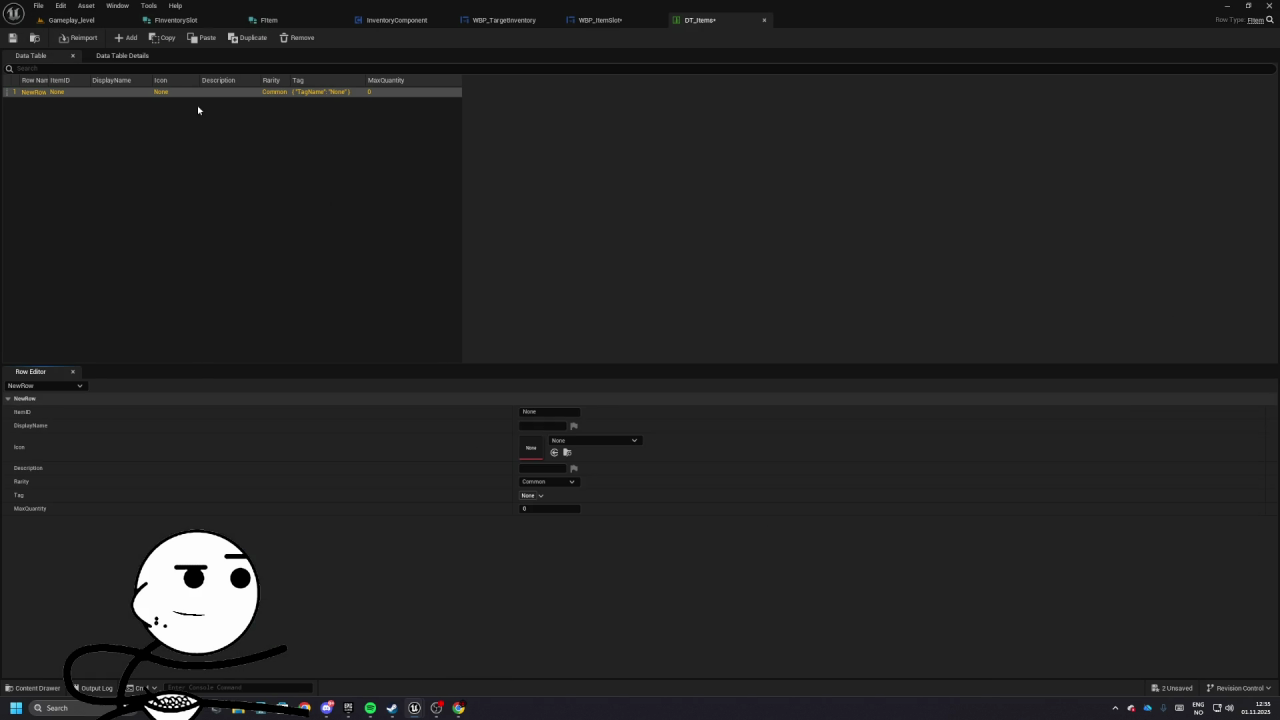
click(540, 495)
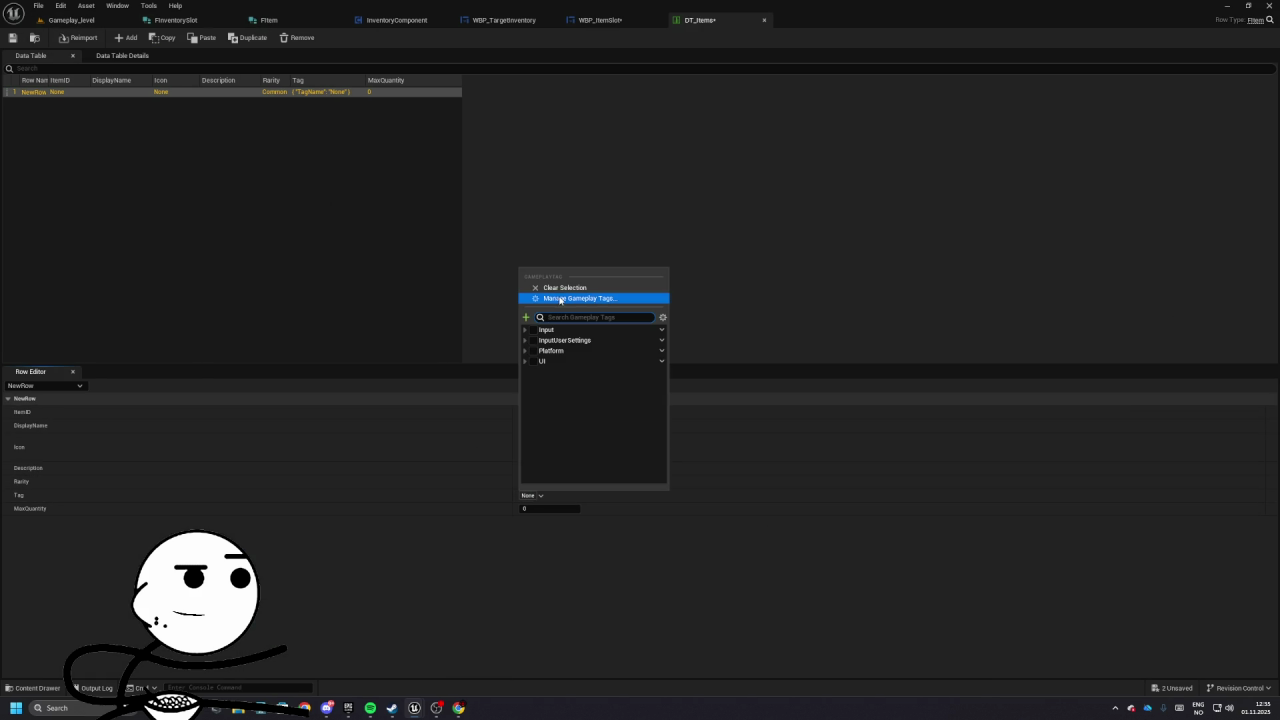
click(569, 298)
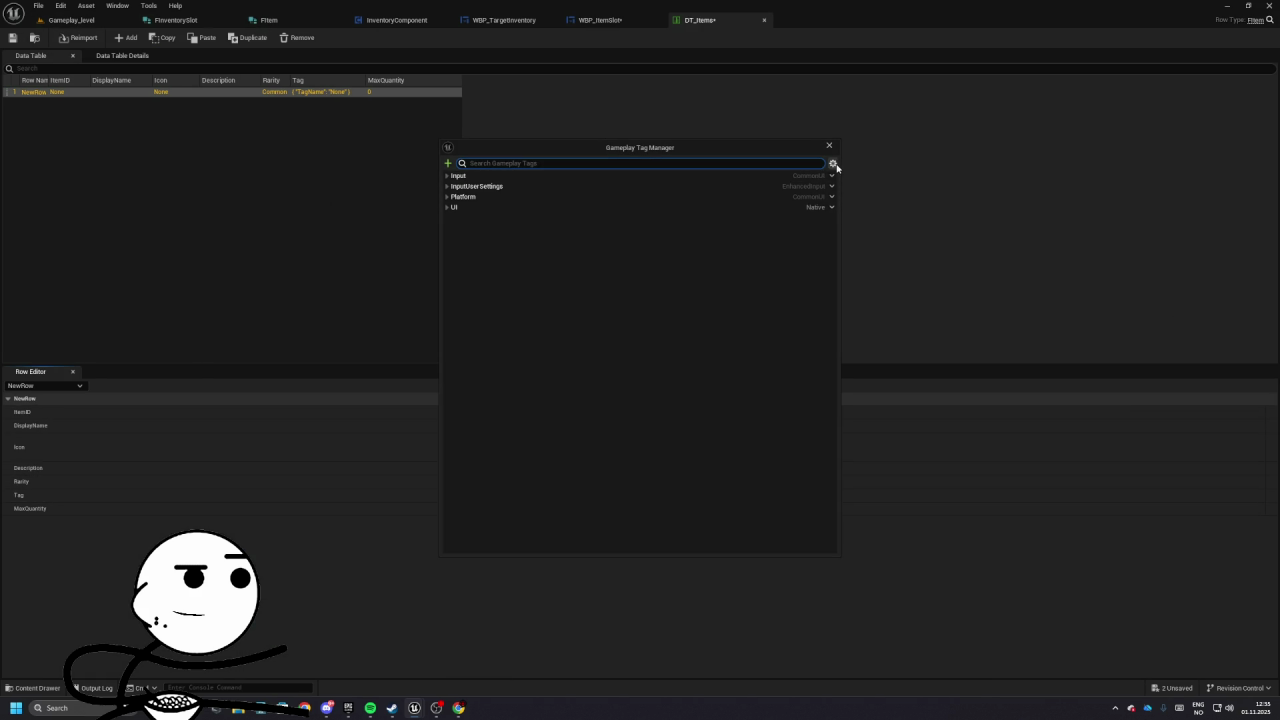
- Draft tag Item.Resource.Raw, commented Raw Plant Material, with source DefaultGameplayTags.ini
click(448, 163)
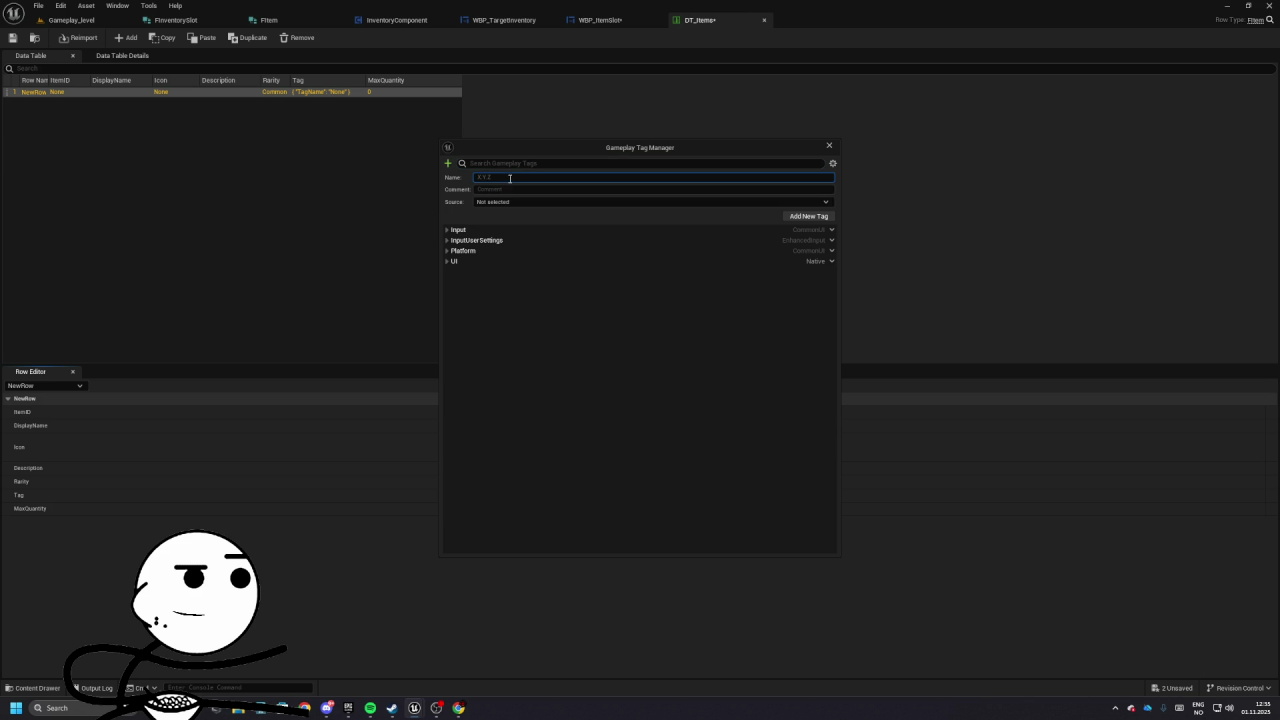
text(Ite)
key(alt+Tab)
key(alt+Tab)
text(Item.Resource.Raw)
key(alt+Tab)
key(alt+Tab)
click(502, 189)
click(512, 202)
click(495, 213)
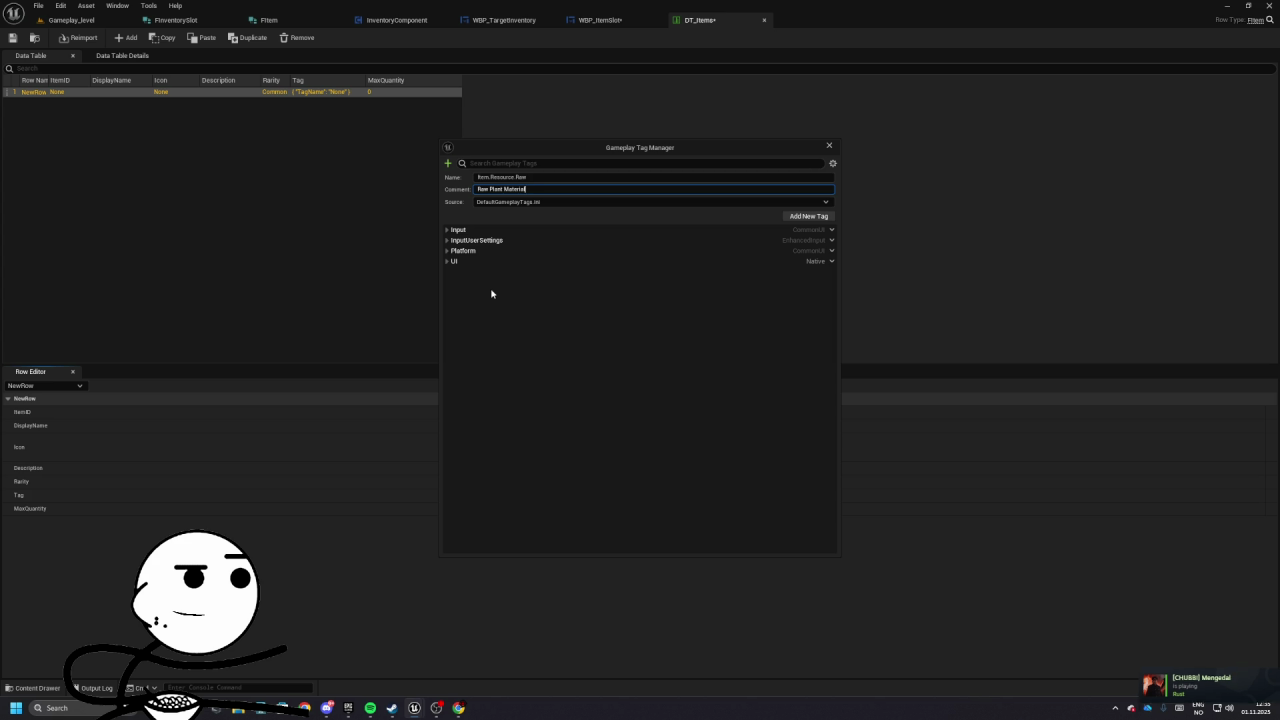
click(833, 163)
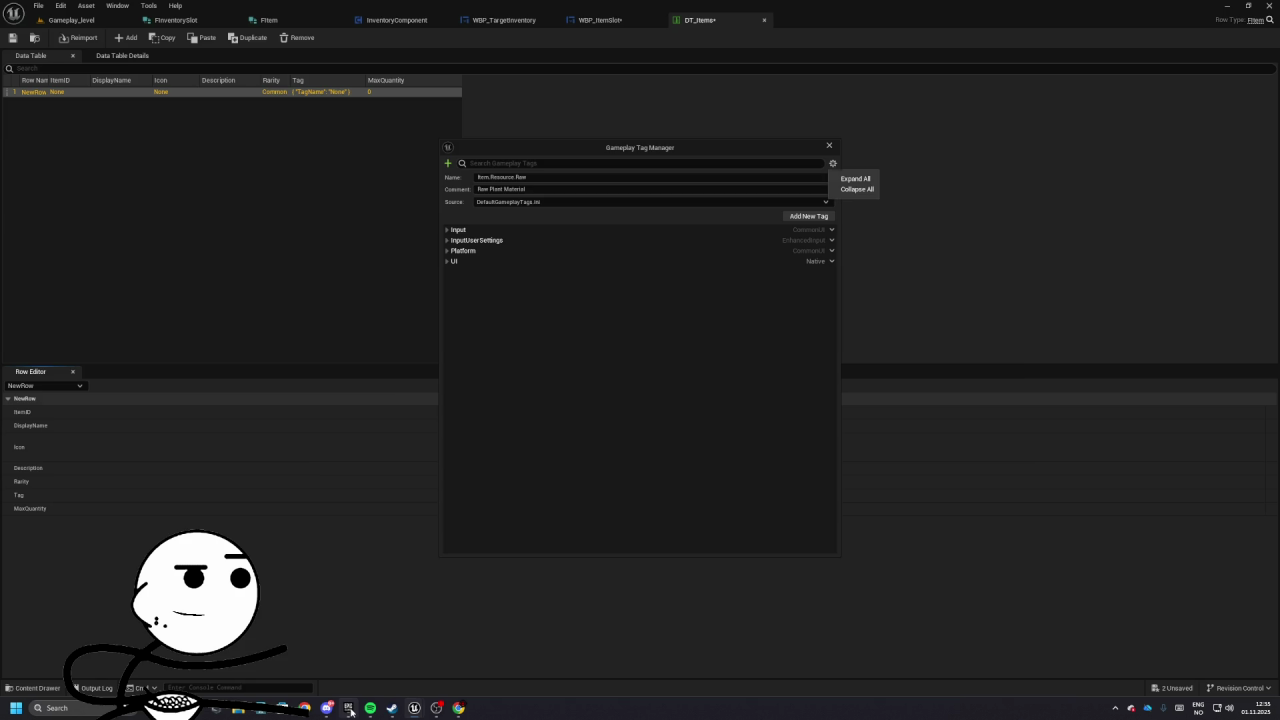
- Show the VektorGame project folder in File Explorer from the Epic Games Launcher
click(349, 711)
right_click(340, 428)
right_click(416, 398)
click(462, 420)
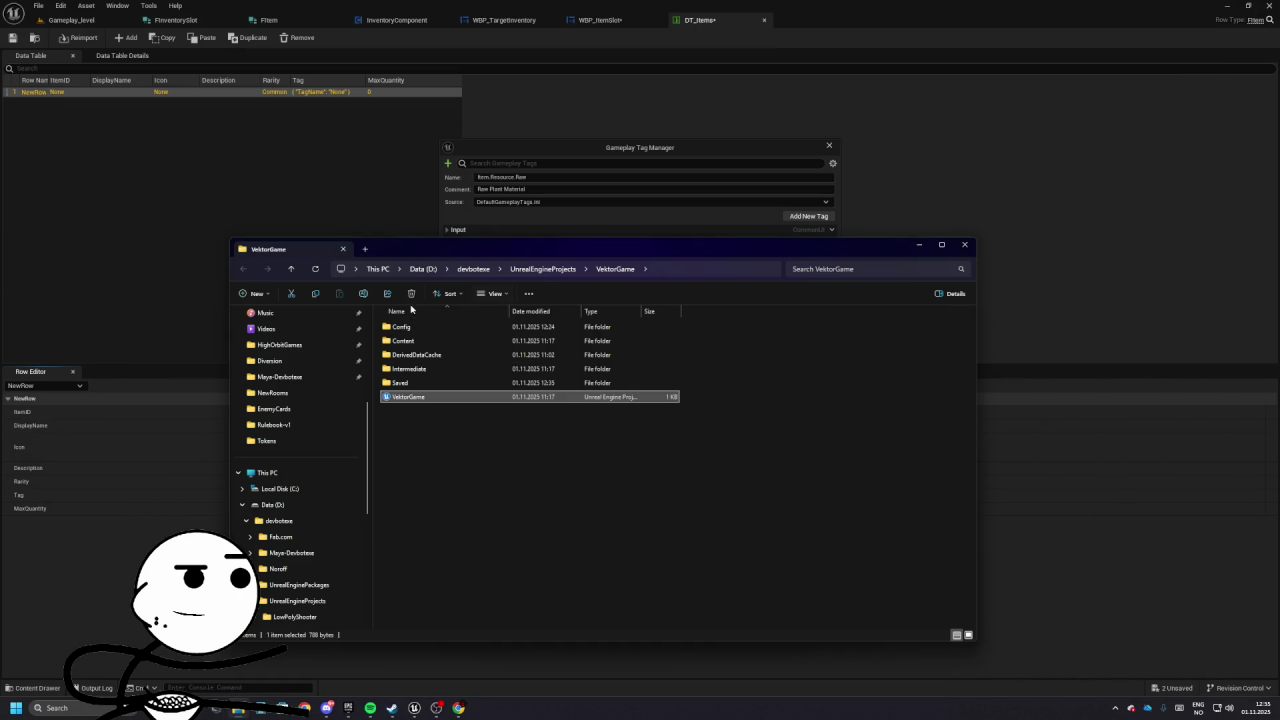
double_click(425, 328)
click(614, 269)
double_click(404, 341)
key(alt+Left)
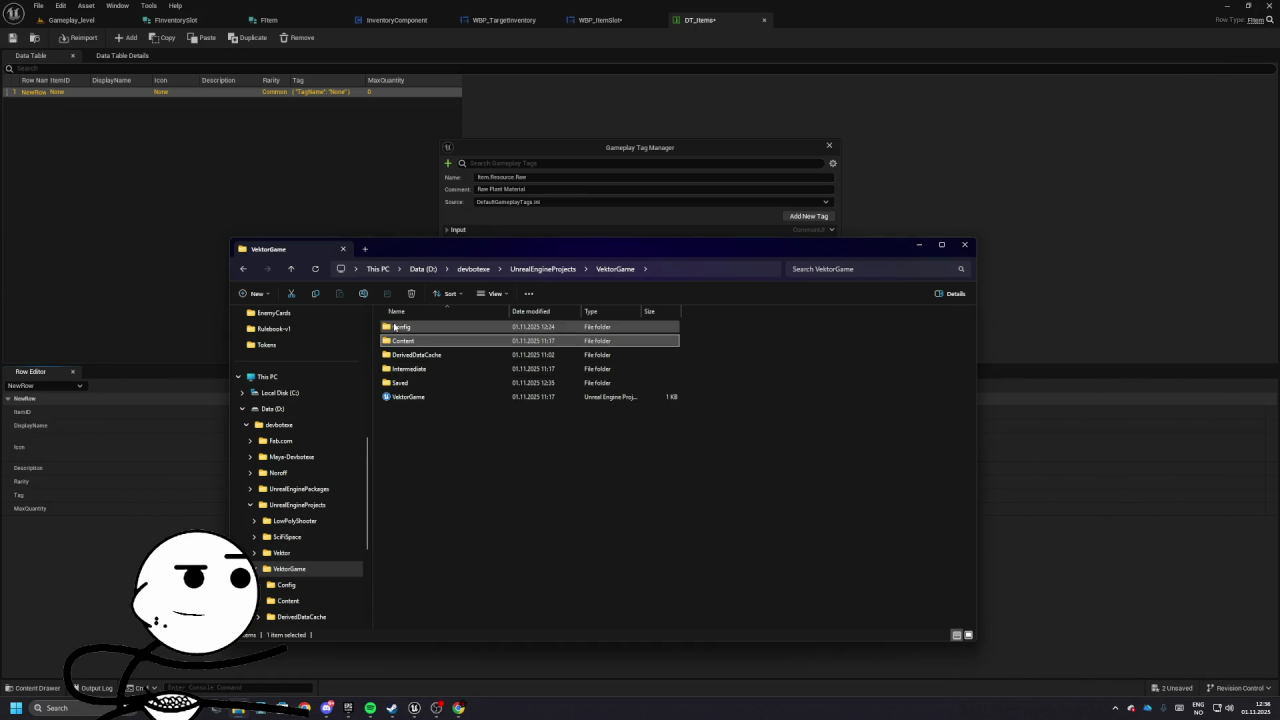
double_click(395, 327)
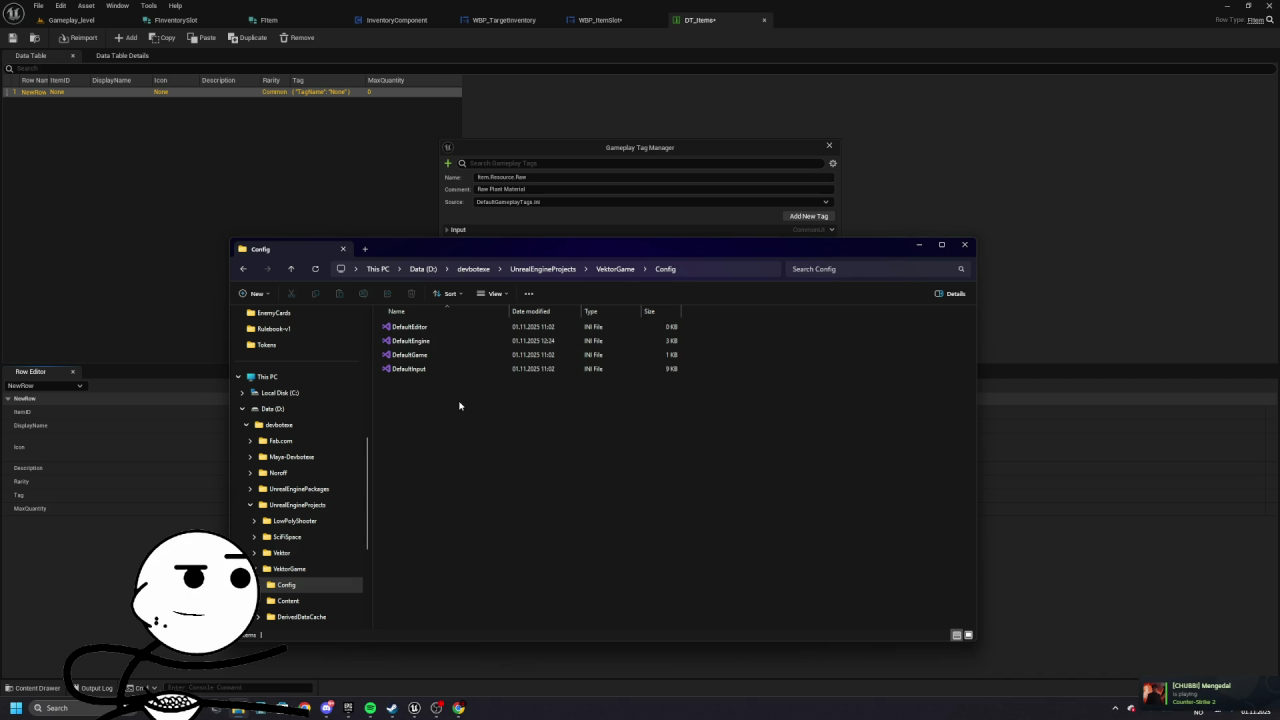
click(617, 270)
double_click(410, 385)
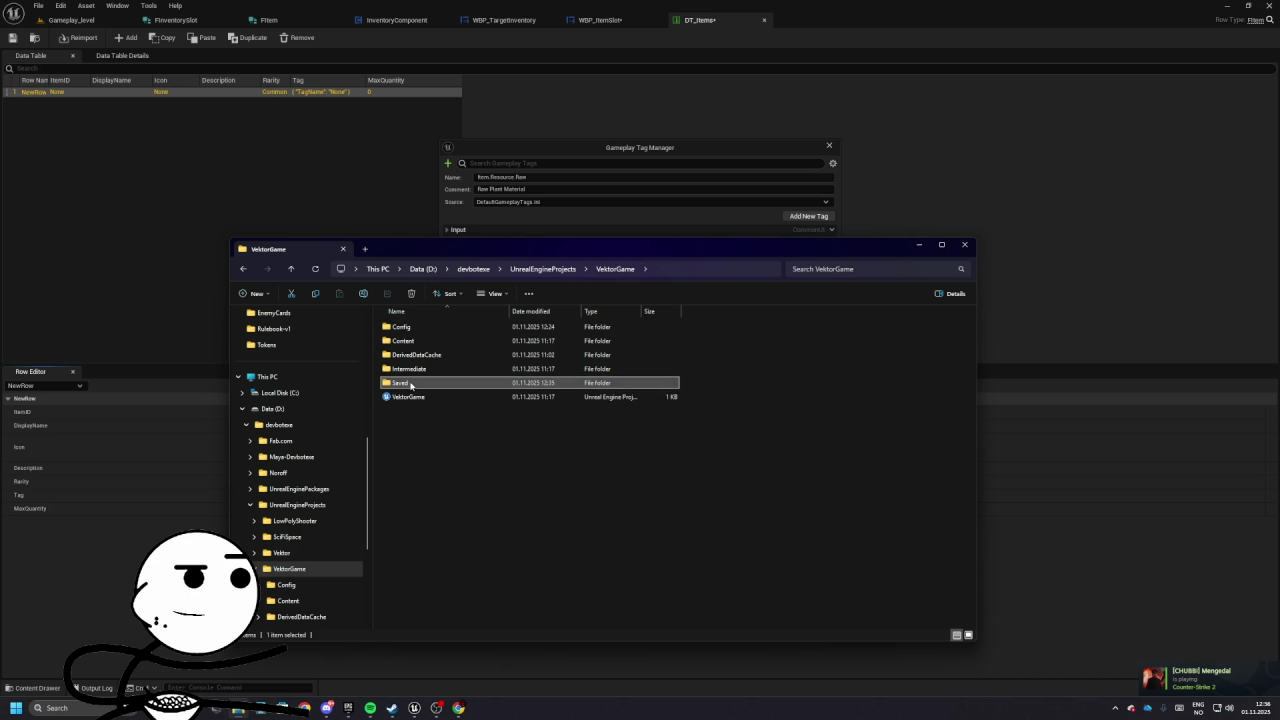
click(615, 269)
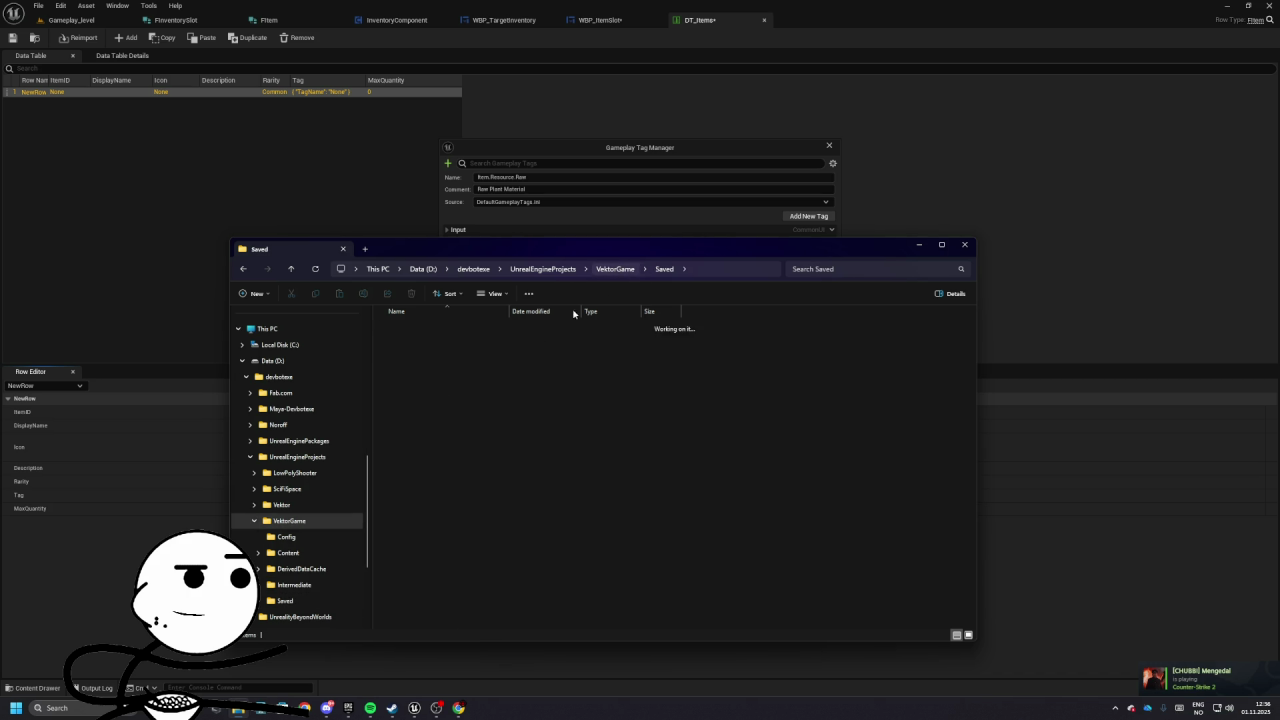
click(415, 355)
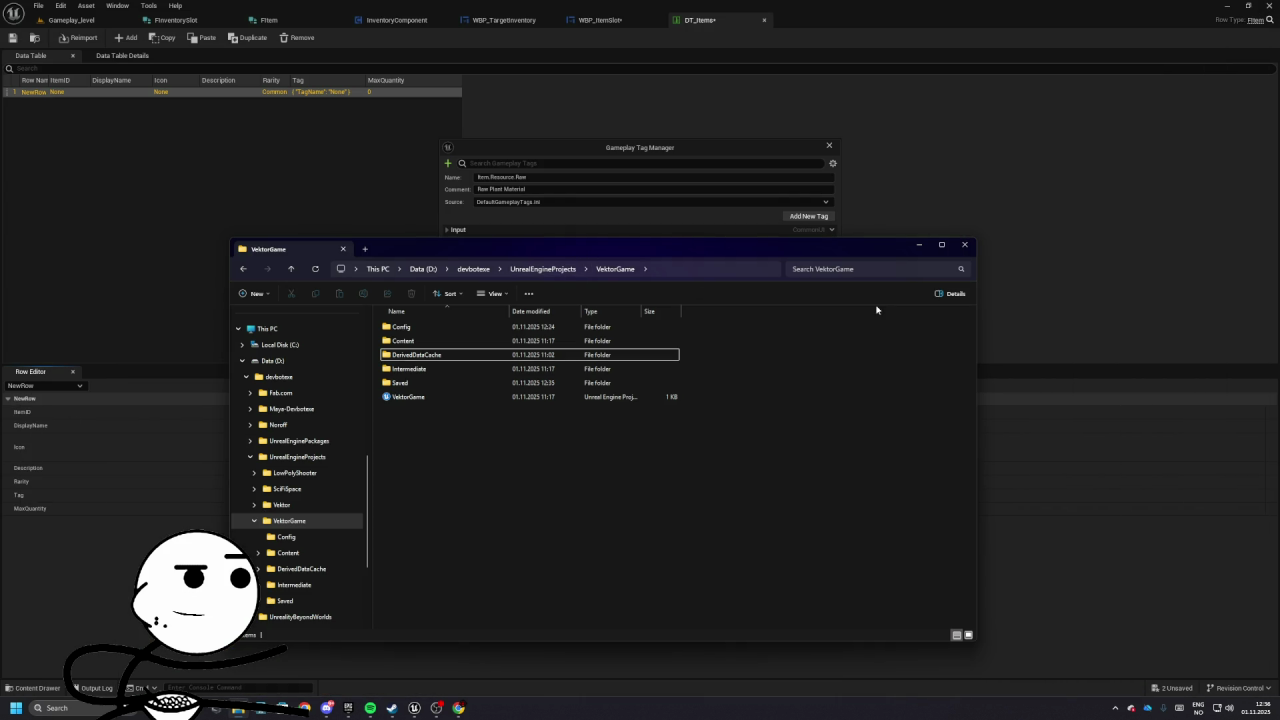
click(855, 270)
text(DefaultGmae)
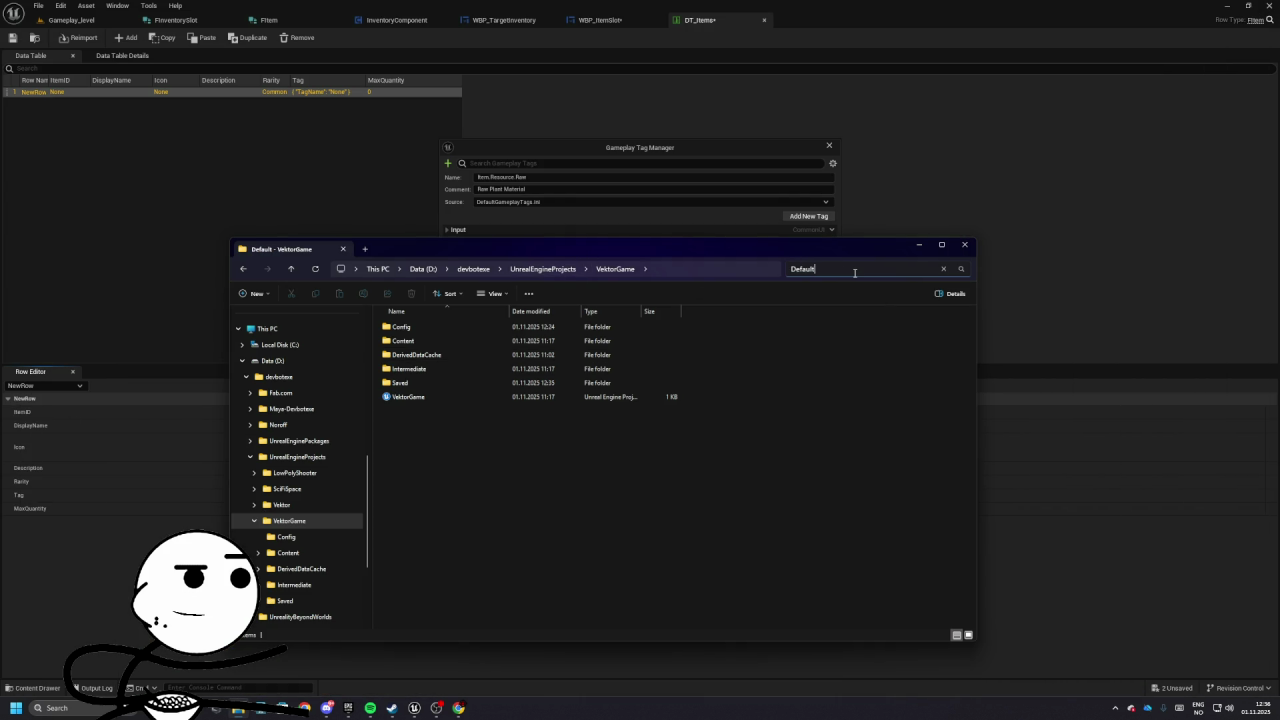
key(BackSpace)
key(BackSpace)
key(BackSpace)
text(ameplay)
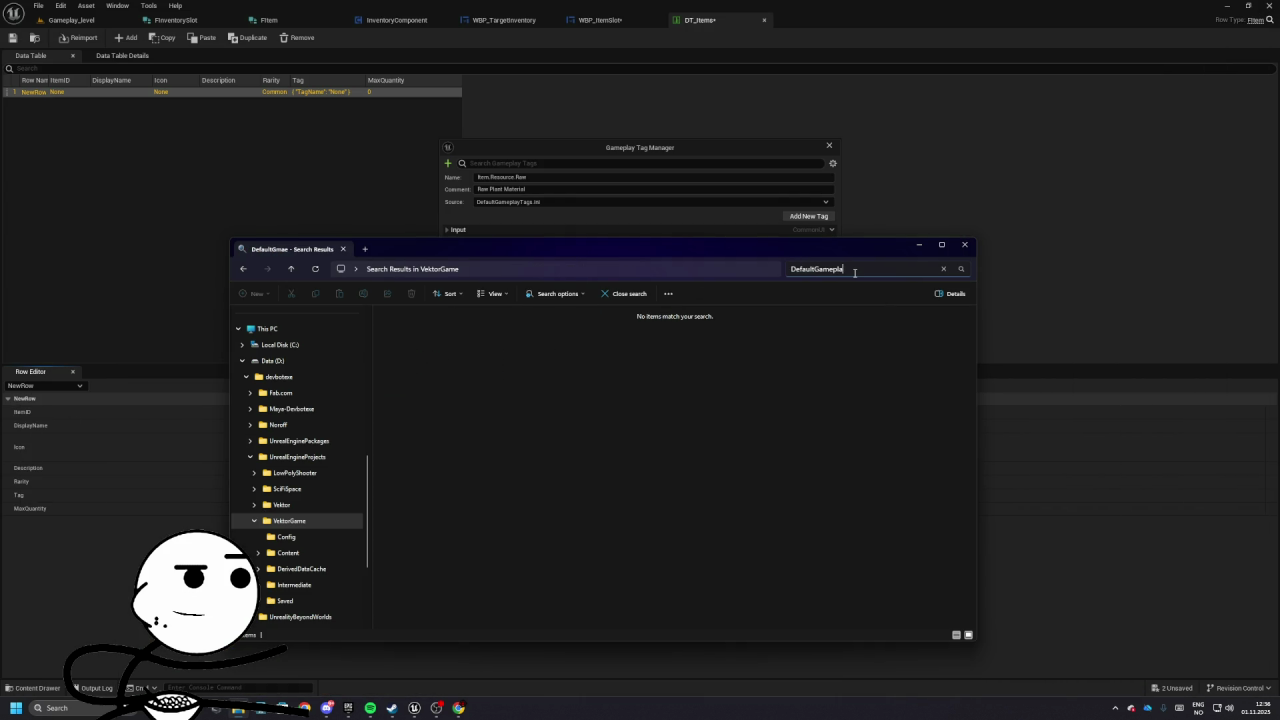
key(Escape)
text(Tags)
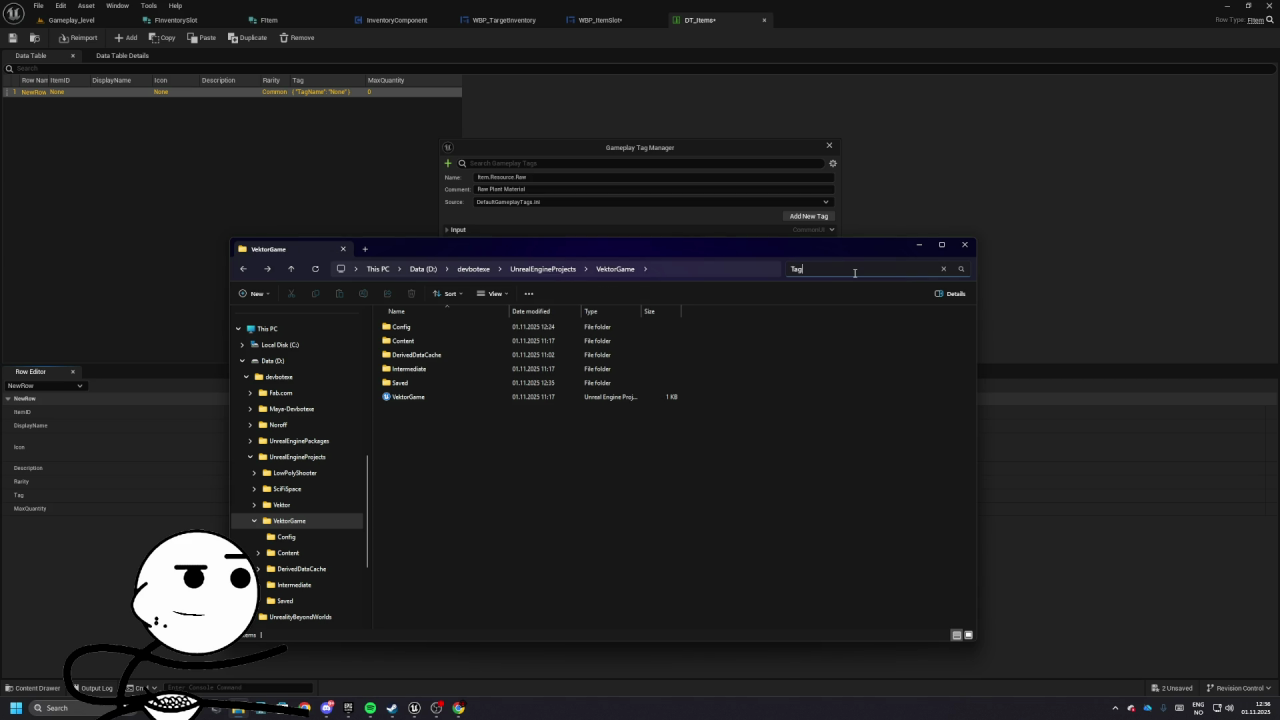
key(BackSpace)
key(BackSpace)
key(BackSpace)
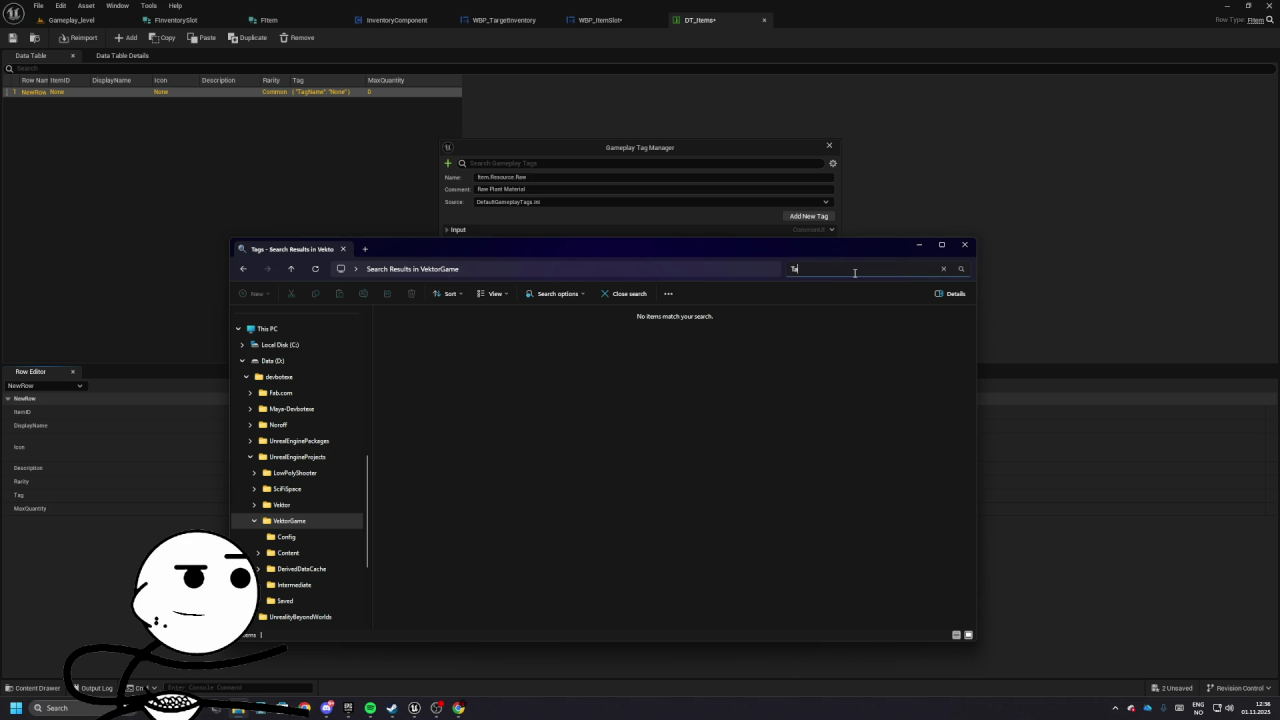
click(514, 201)
- Close the Gameplay Tag Manager and open the GameplayTags project settings
click(520, 202)
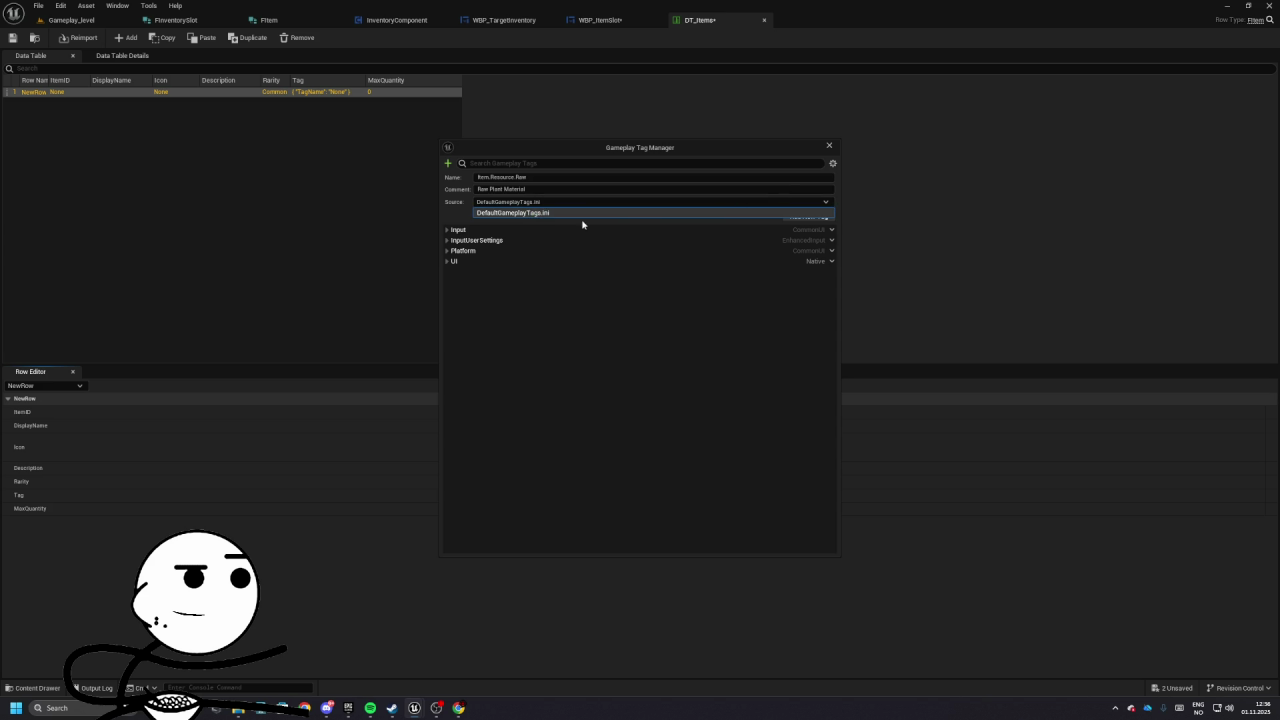
click(829, 212)
click(829, 145)
click(60, 6)
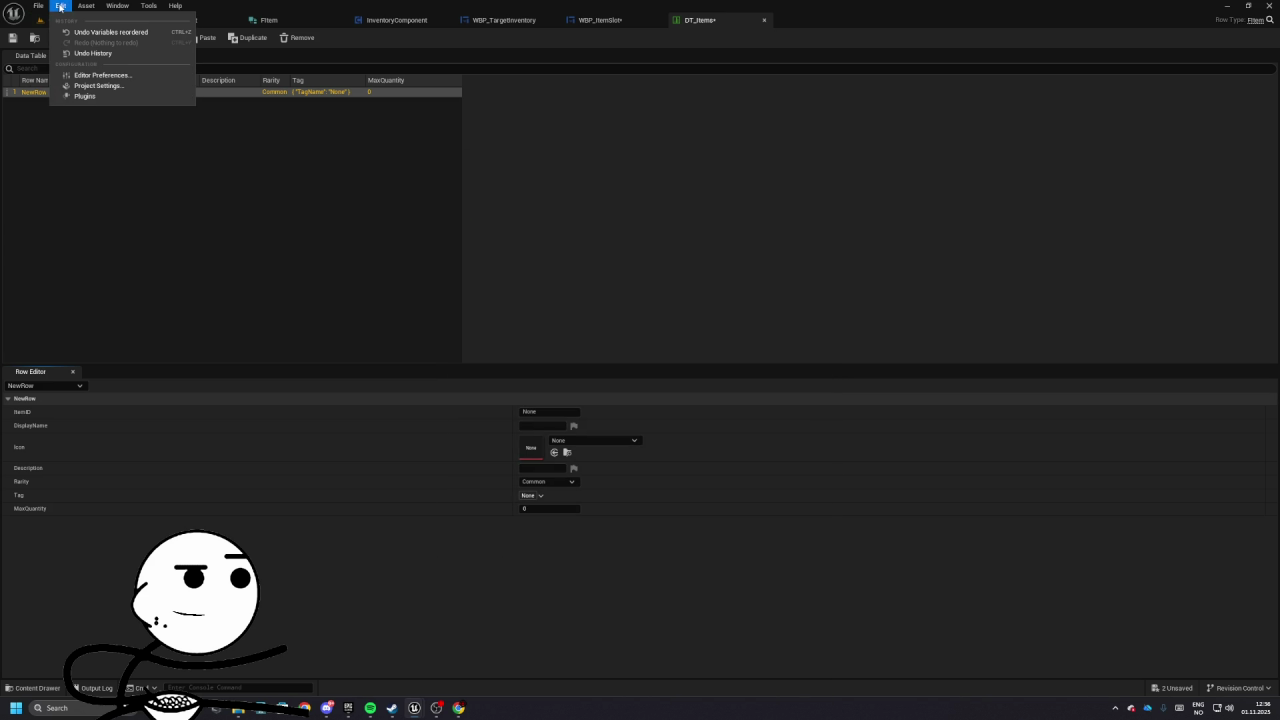
click(127, 224)
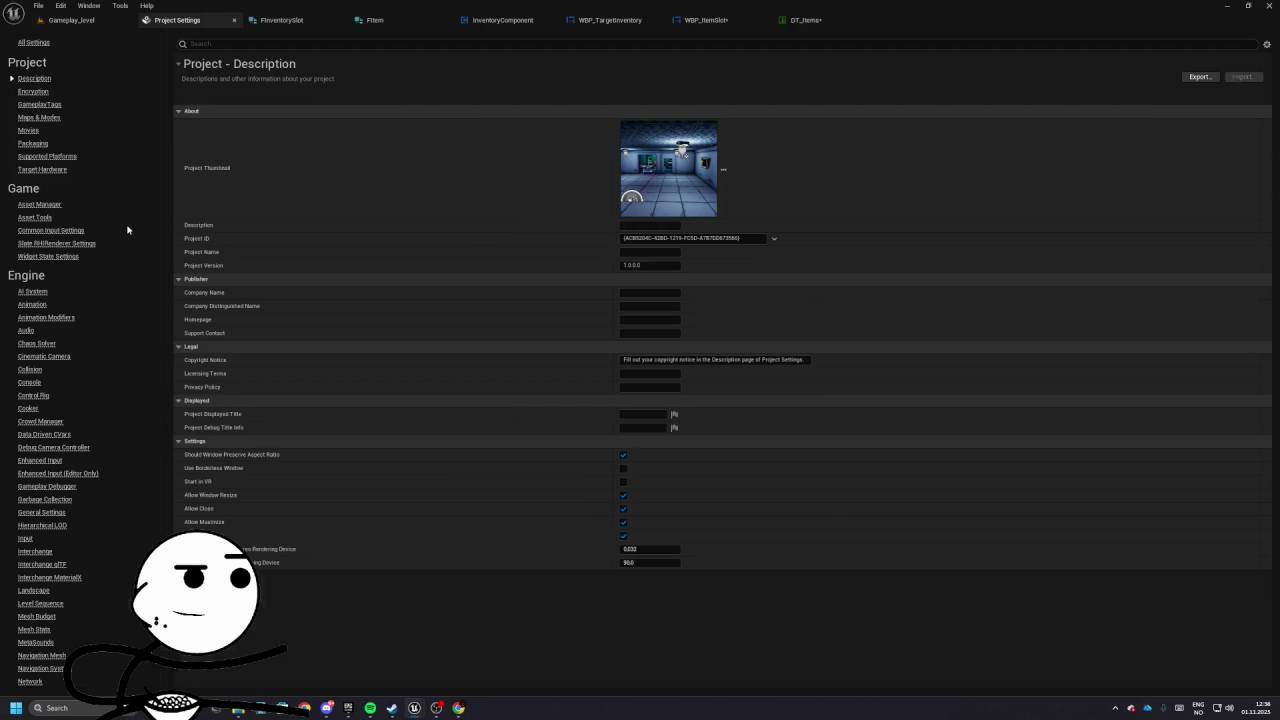
click(48, 105)
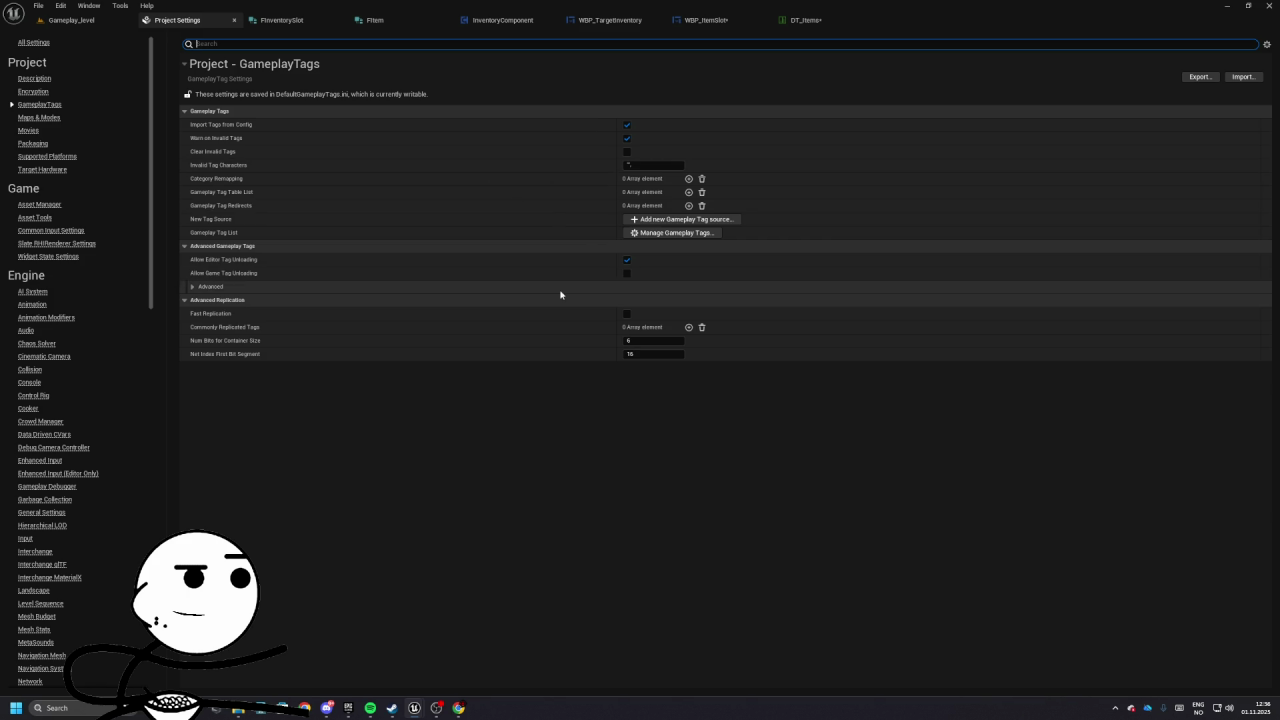
- Create an ItemTags tag source under Config/Tags and return to DT_Items' Tag choices
click(681, 219)
click(612, 349)
click(622, 360)
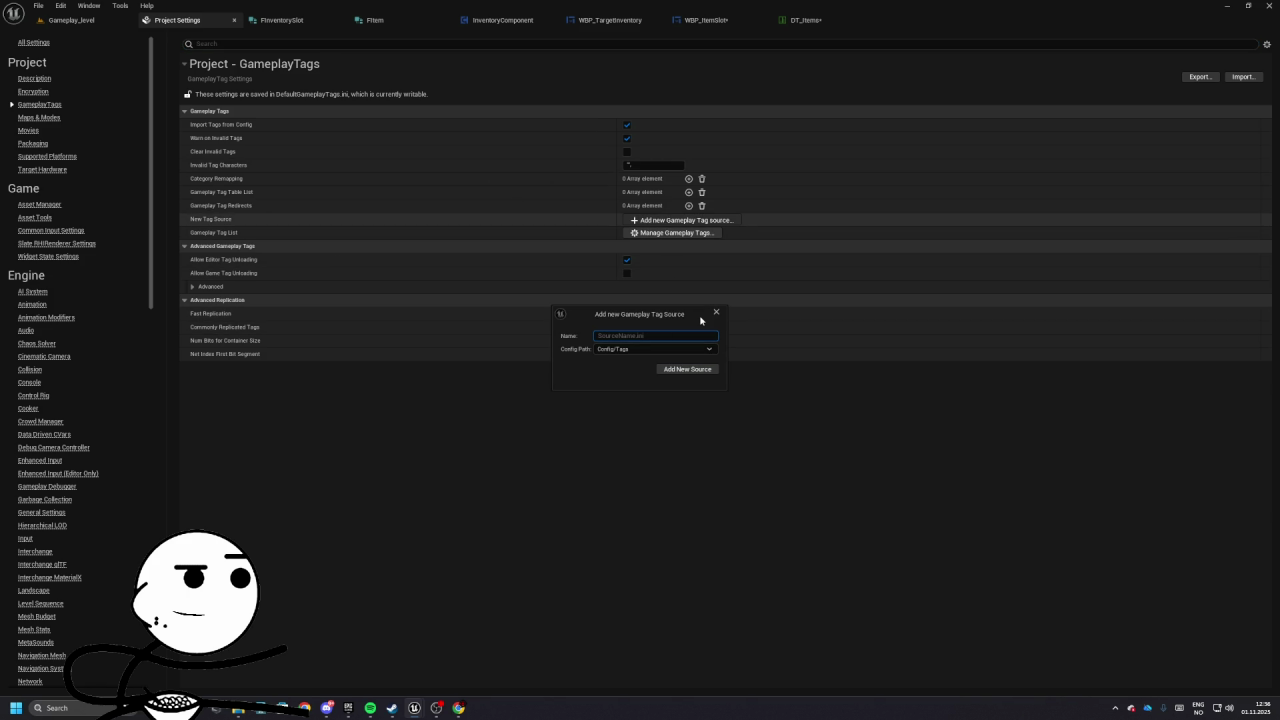
text(ItemT)
text(ags)
click(700, 369)
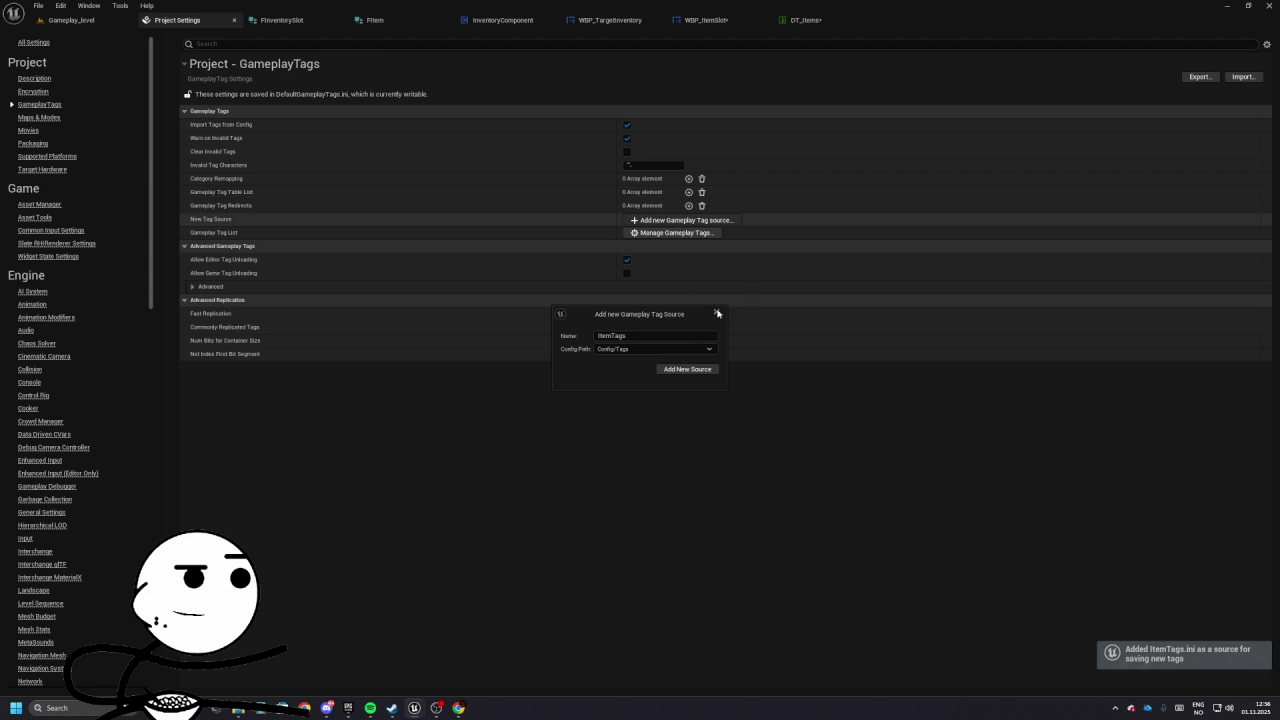
click(716, 312)
click(805, 20)
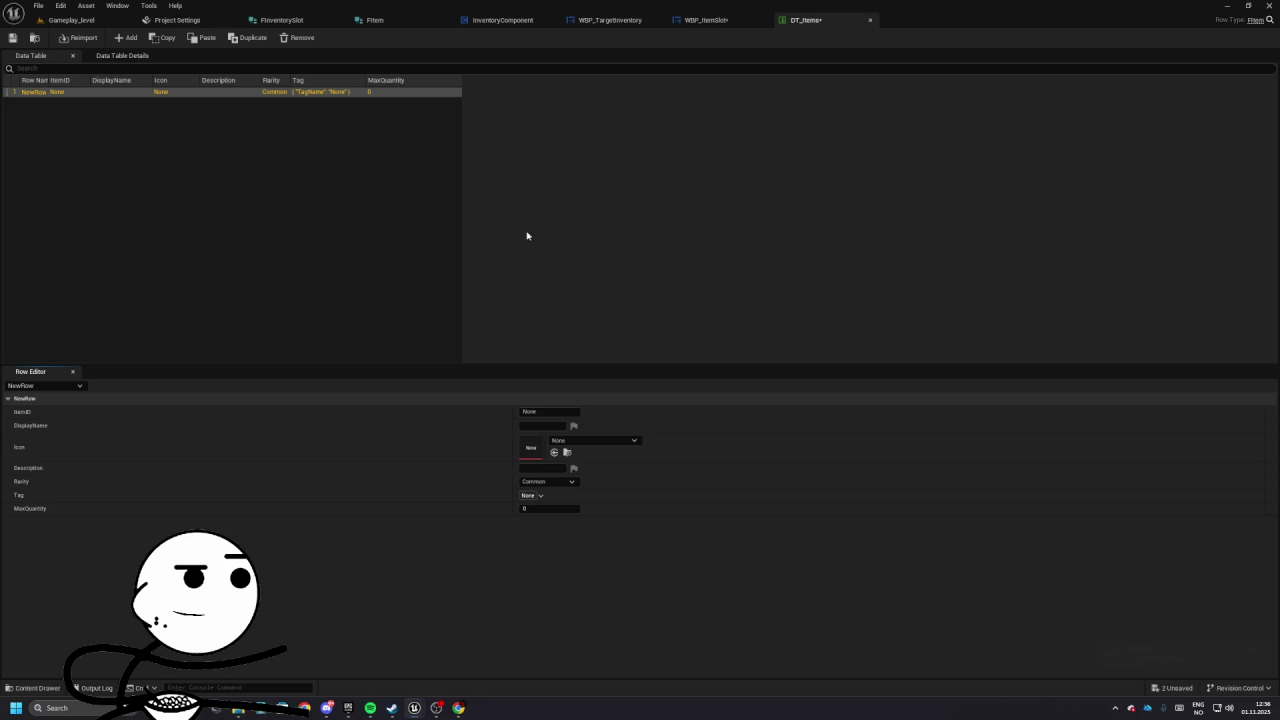
click(531, 495)
- Add Item.Resource.Raw, commented Raw Plant Material, to the ItemTags.ini source
click(567, 300)
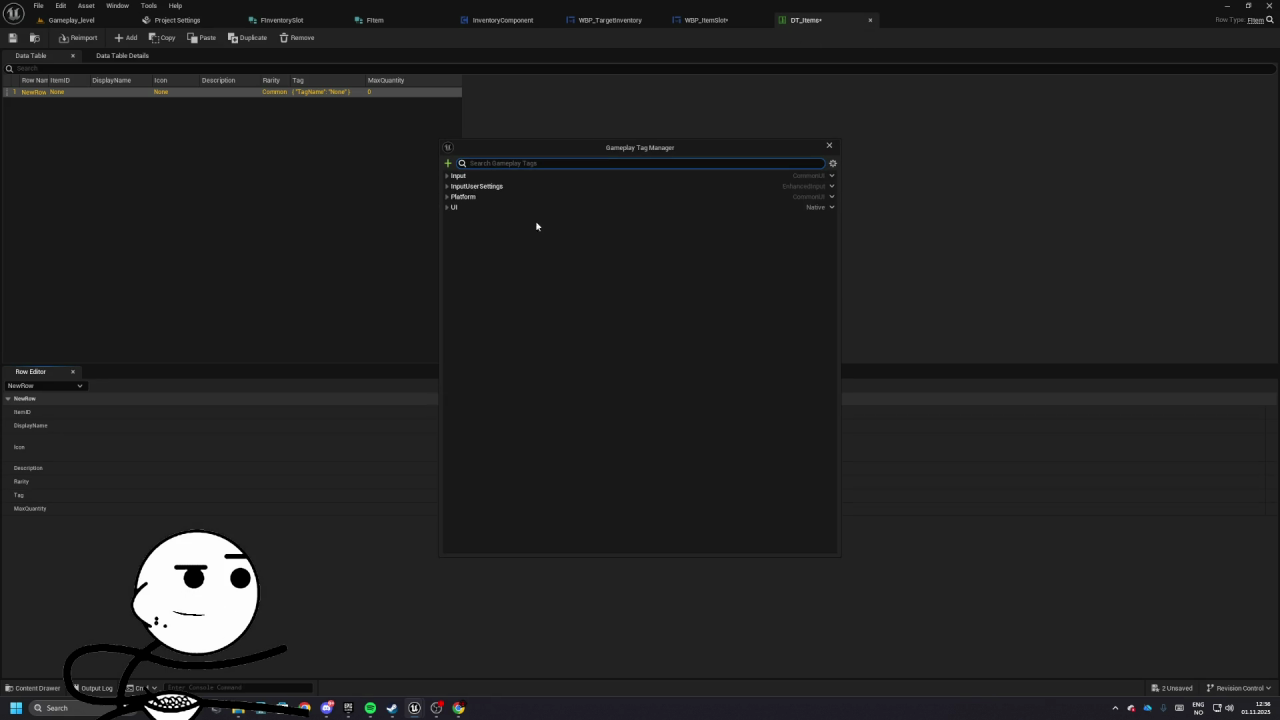
click(448, 163)
click(495, 202)
click(498, 224)
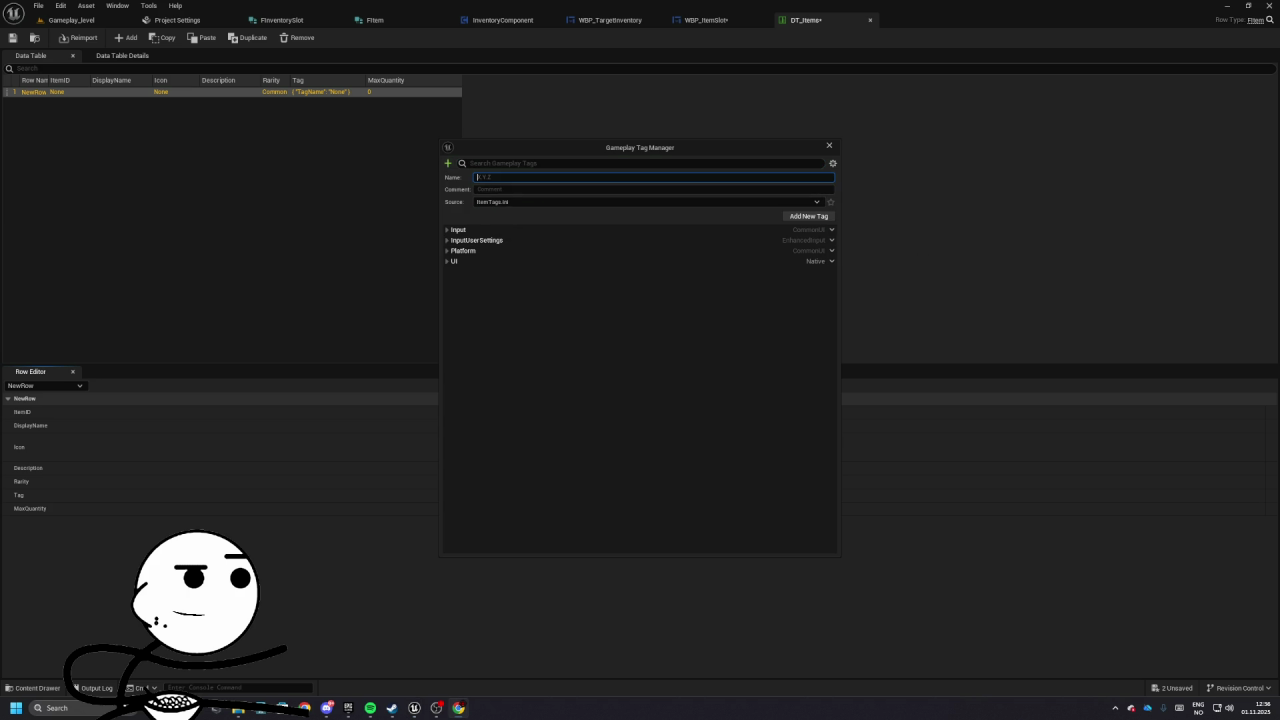
click(583, 198)
text(Item.Resource.Raw)
key(Tab)
text(Raw Plant Material)
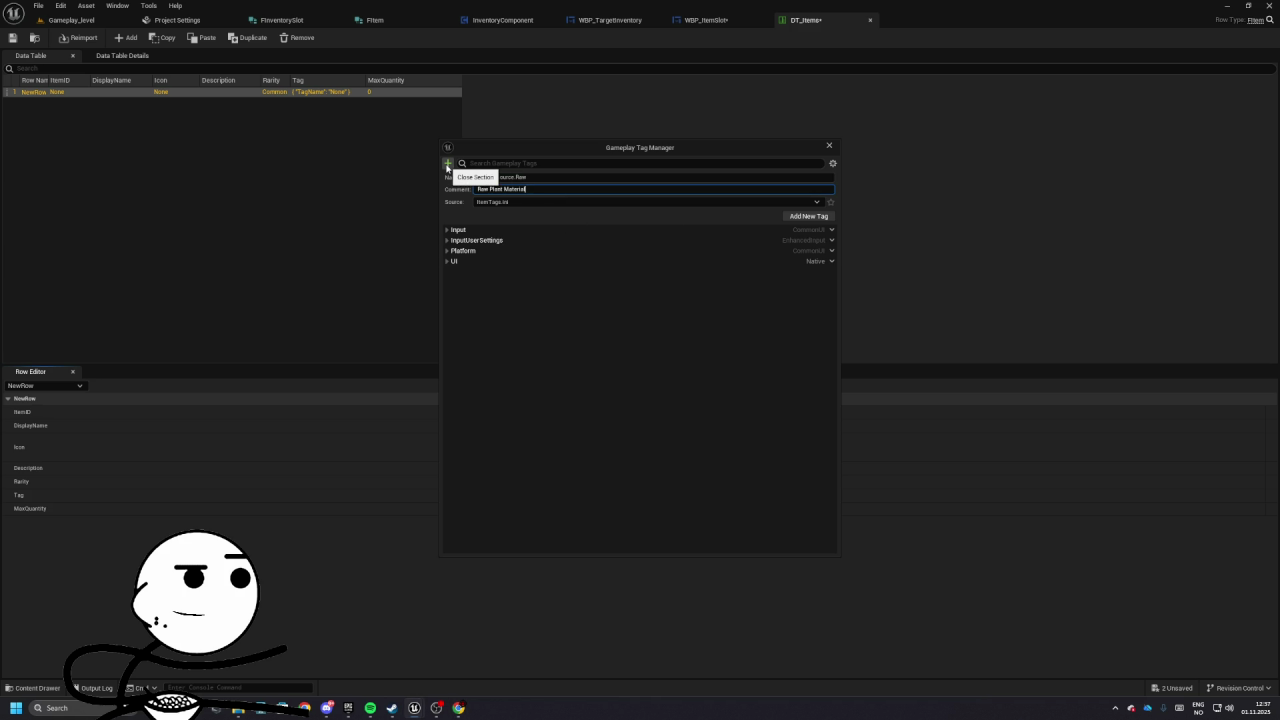
click(799, 217)
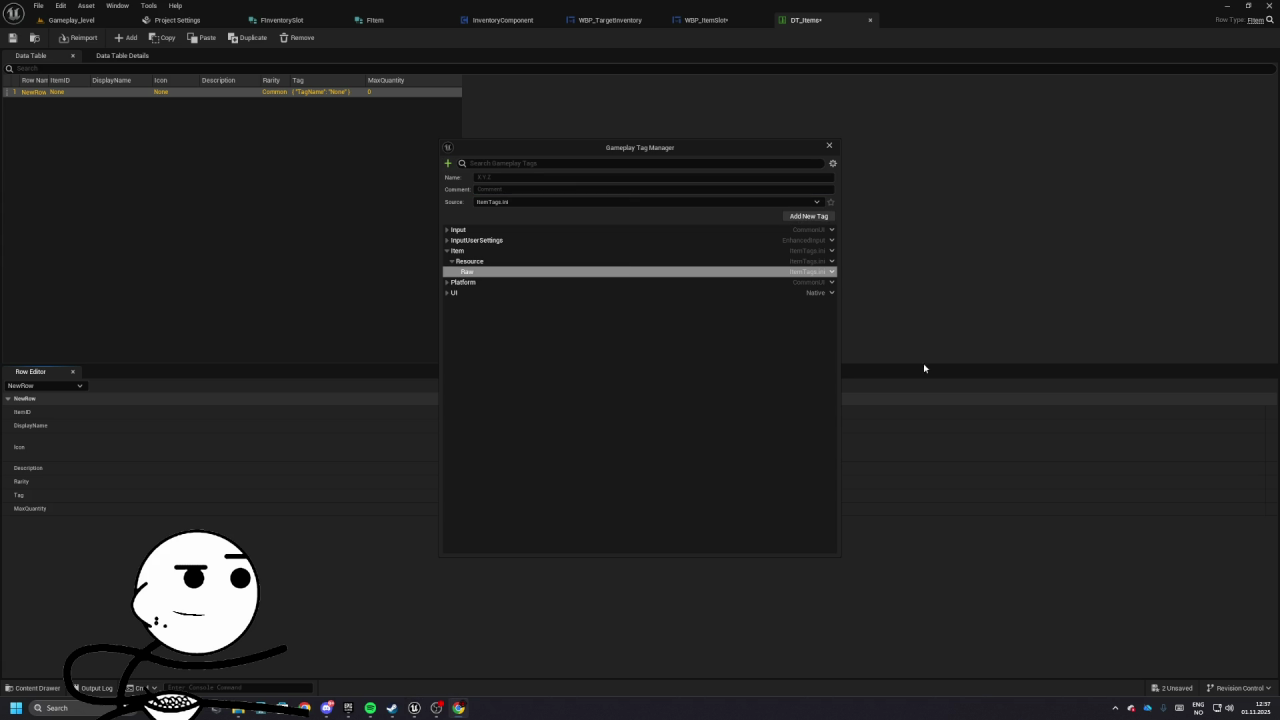
- Add Item.Resource.Processed with the comment Packaged Product
click(503, 178)
text(Item.Resource.Processed)
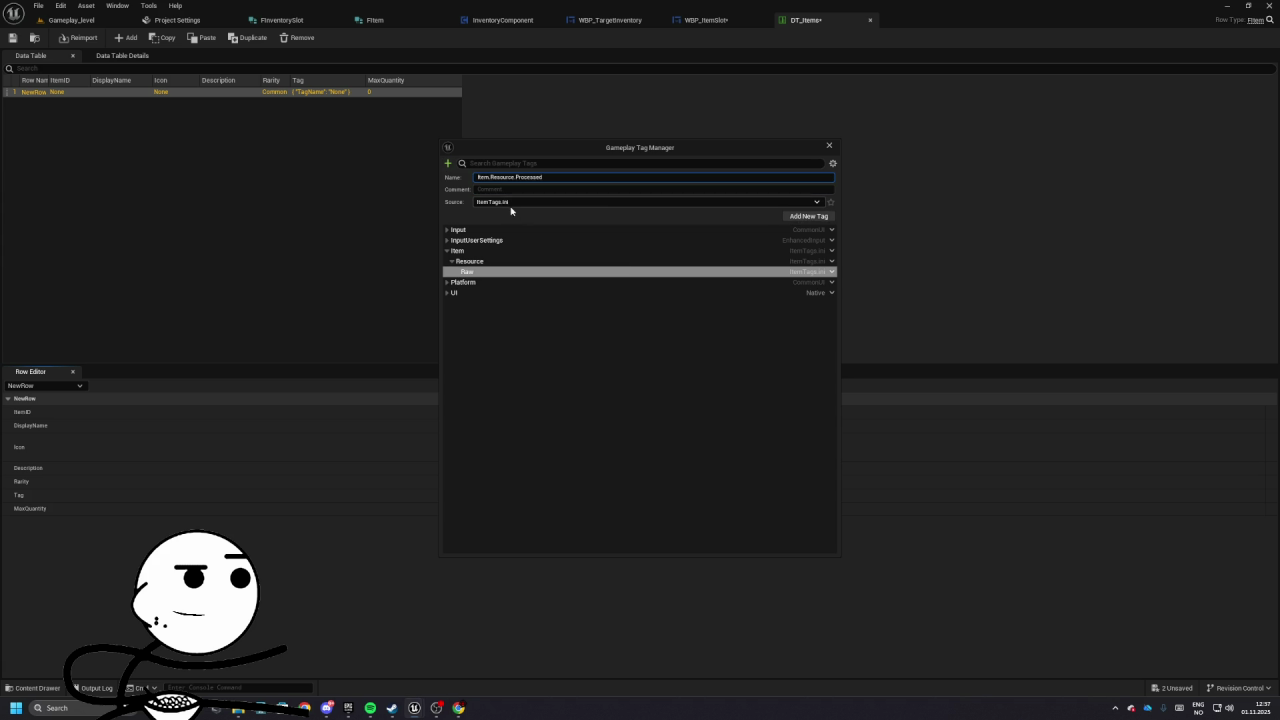
key(Tab)
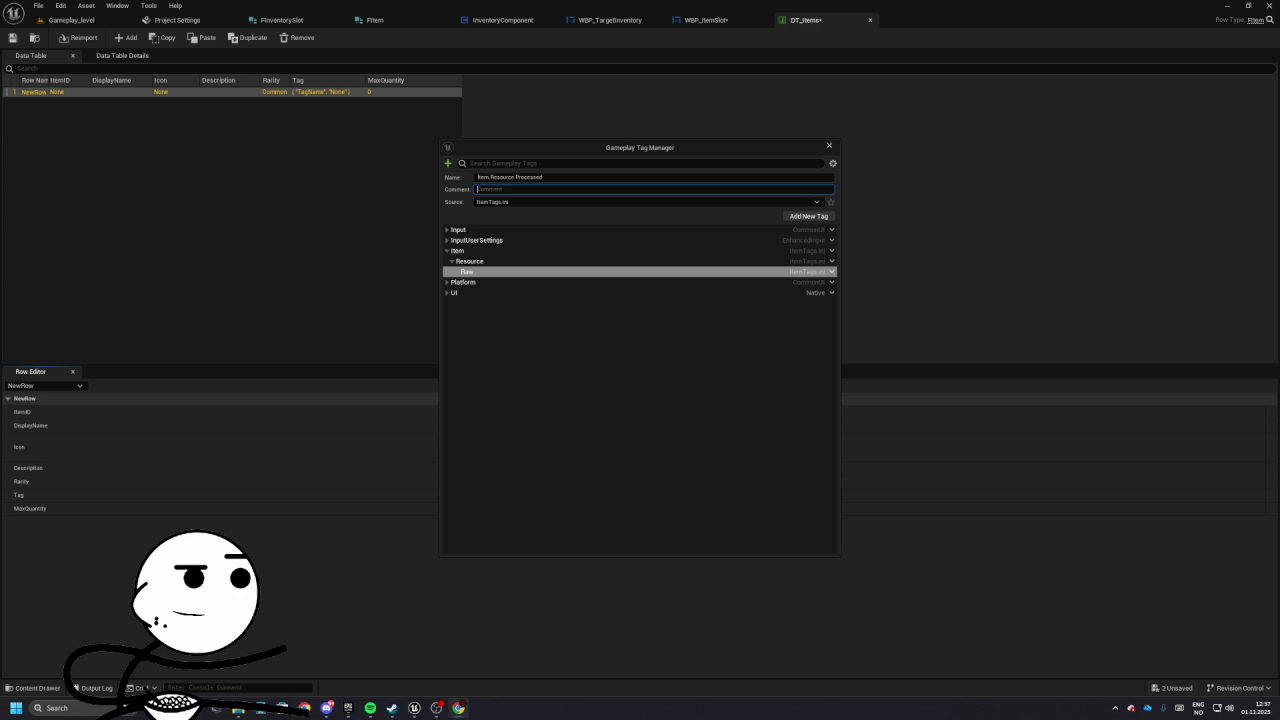
text(Packaged Product)
click(810, 216)
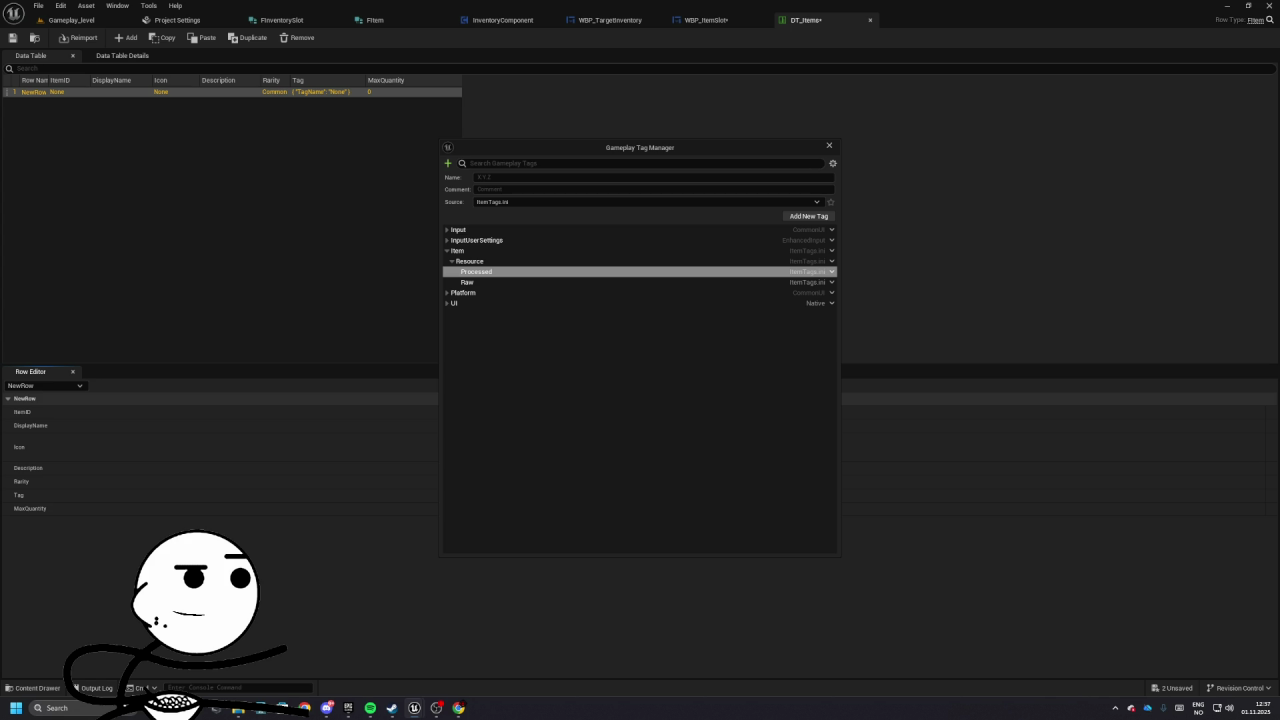
- Add Item.Resource.Premium with the comment High-Quality Product
click(554, 340)
click(520, 177)
text(Item.Resource.Premium)
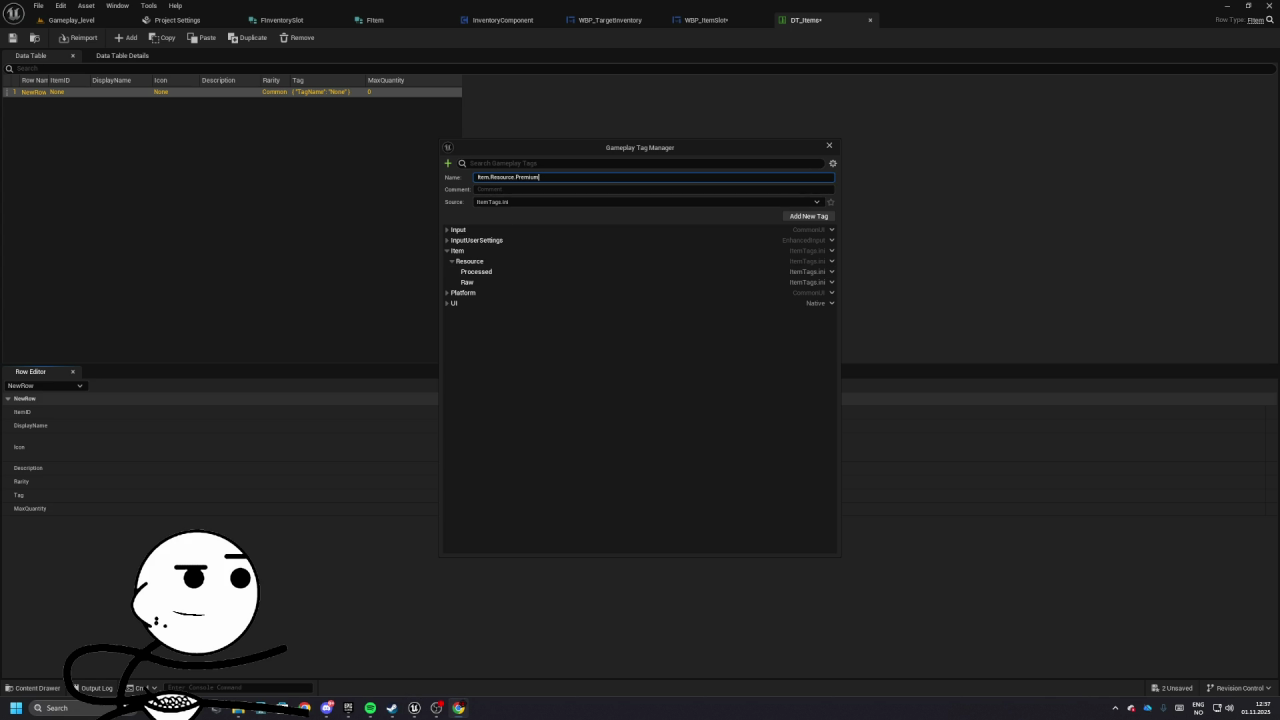
click(508, 189)
text(High-Quality Product)
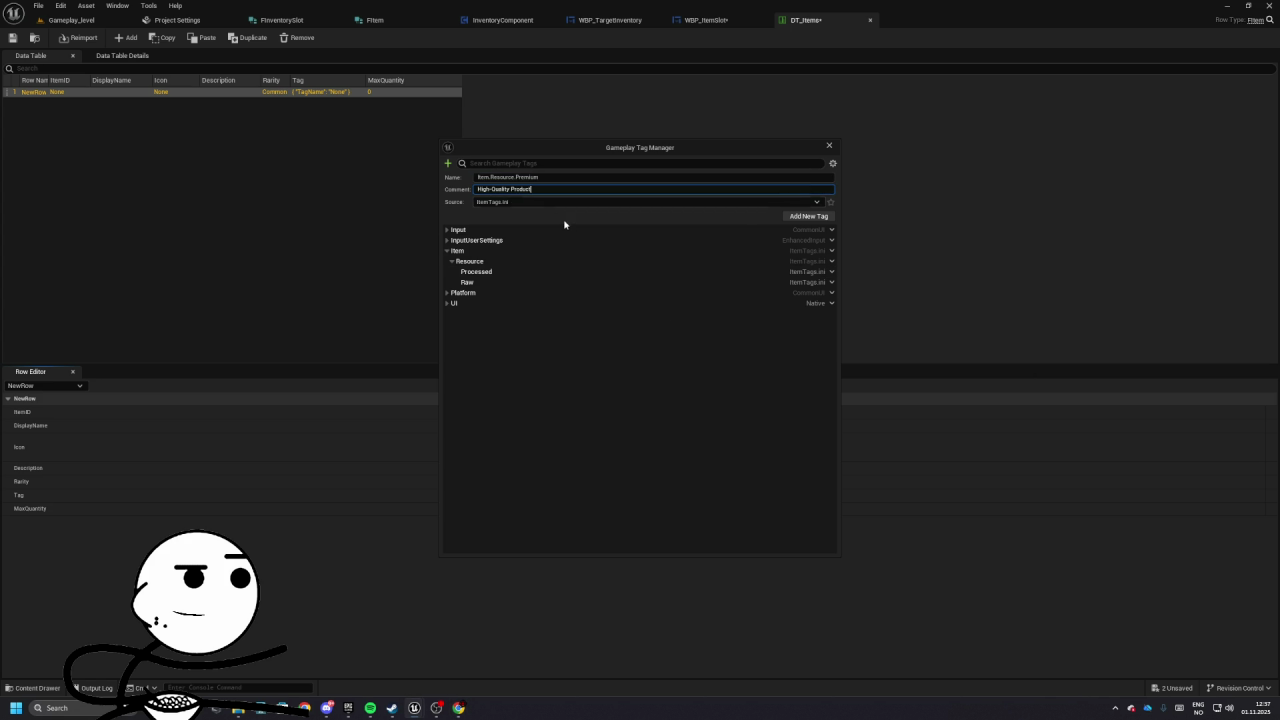
click(809, 216)
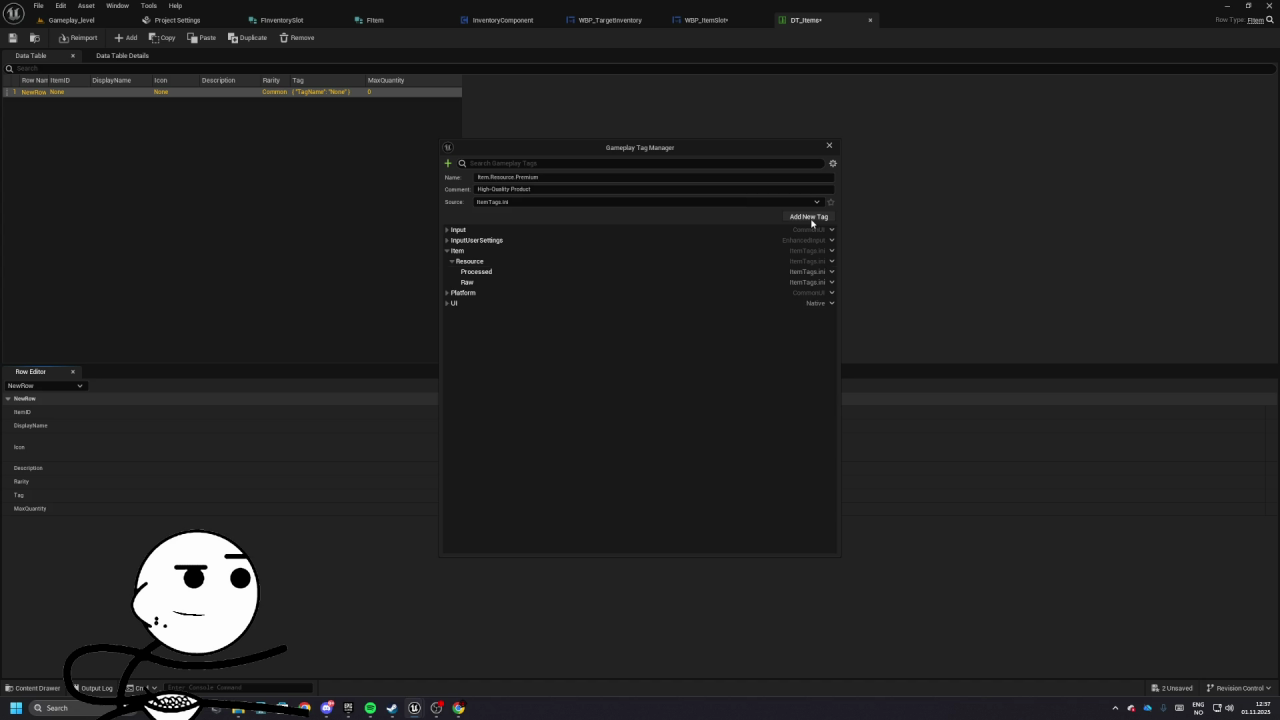
- Add the Item.Resource.Waste tag with its comment
key(alt+Tab)
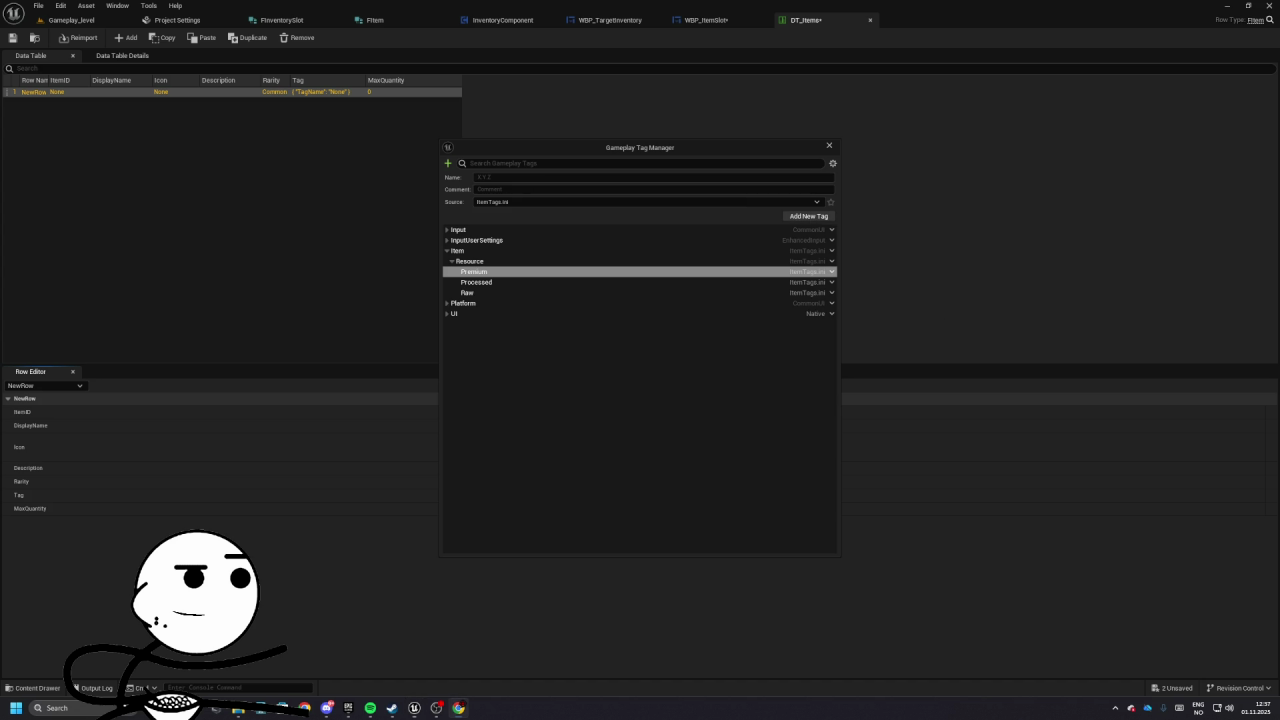
key(alt+Tab)
text(Item.Resource.Waste)
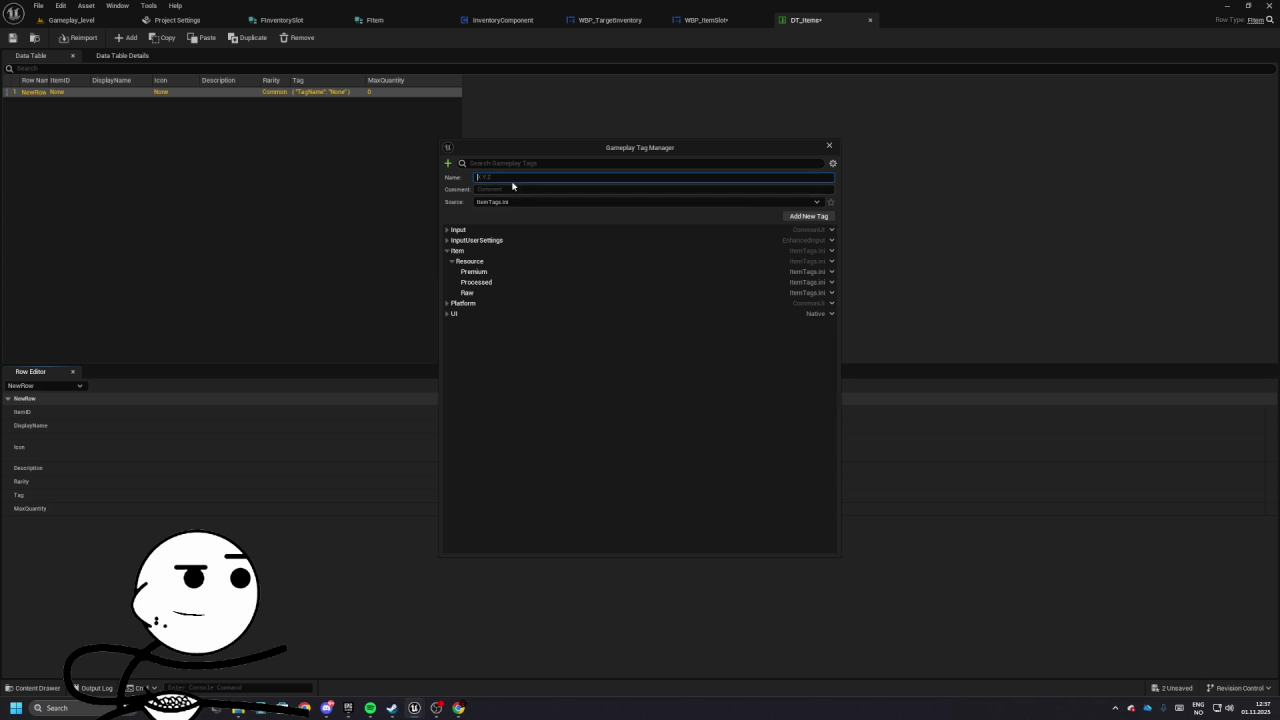
key(alt+Tab)
key(alt+Tab)
key(Tab)
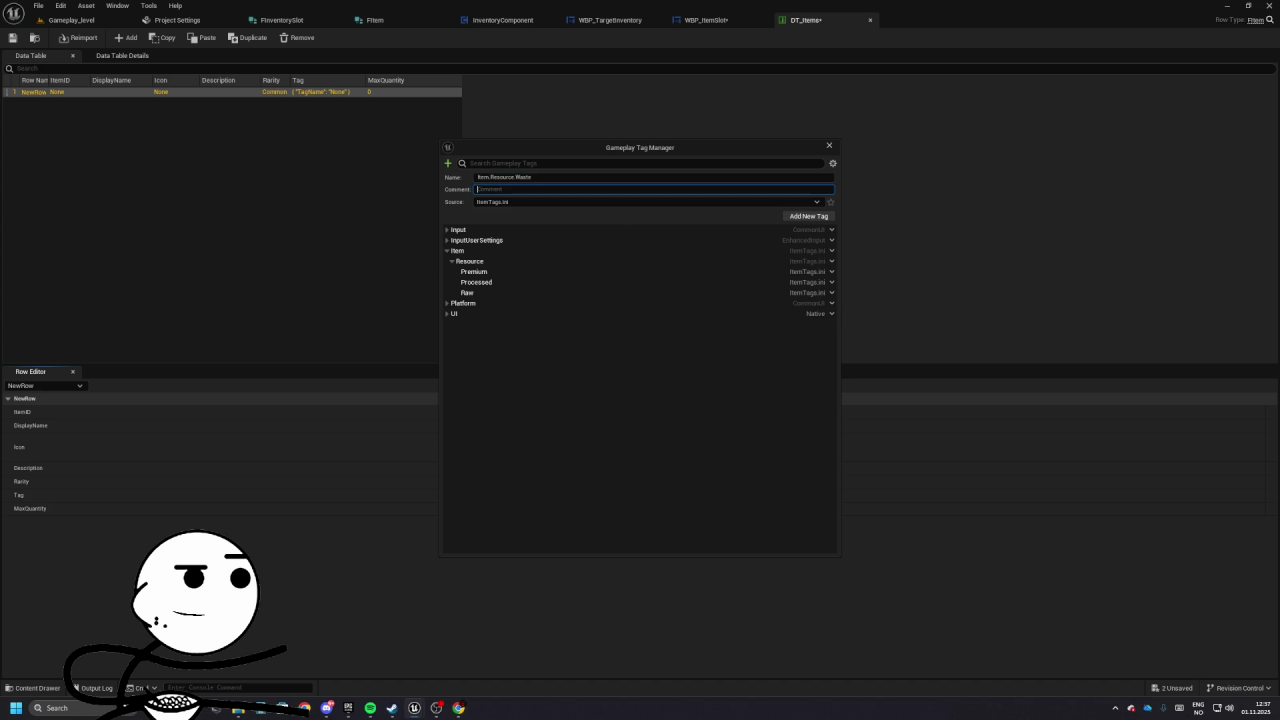
click(808, 216)
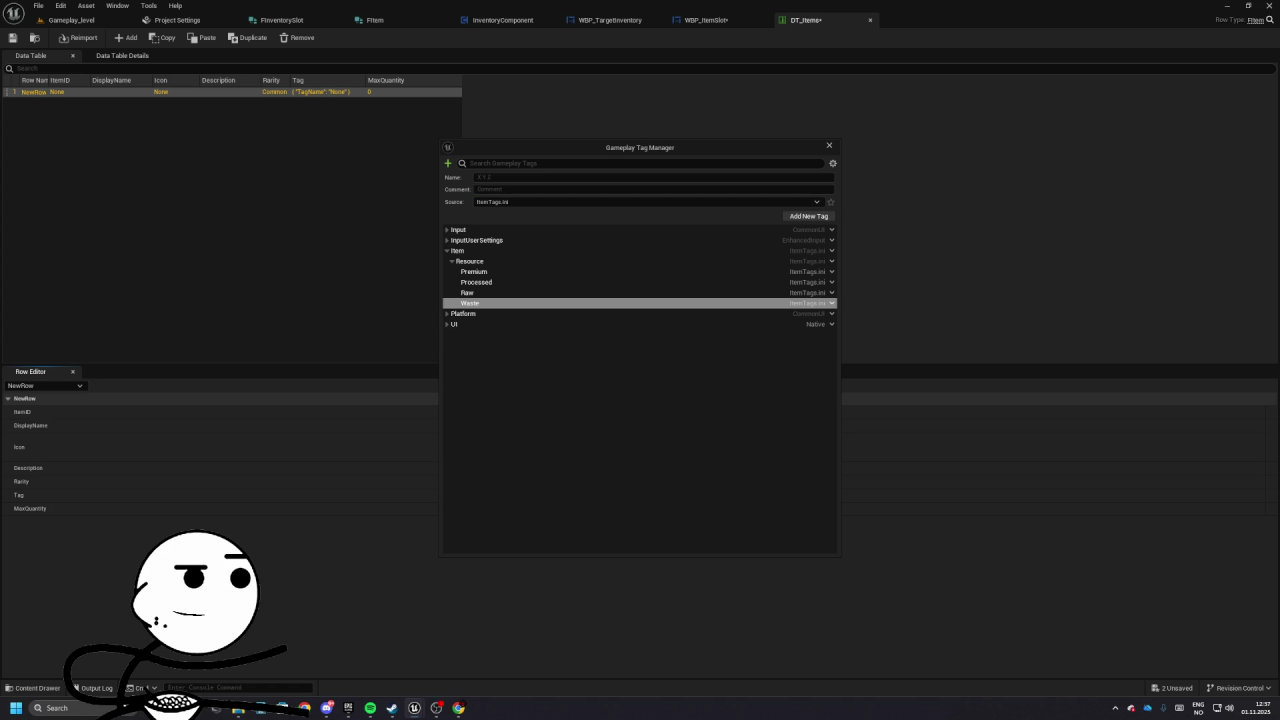
key(alt+Tab)
key(alt+Tab)
- Add the Item.Seed.Basic tag with its pasted comment
text(Item.Seed.Basic)
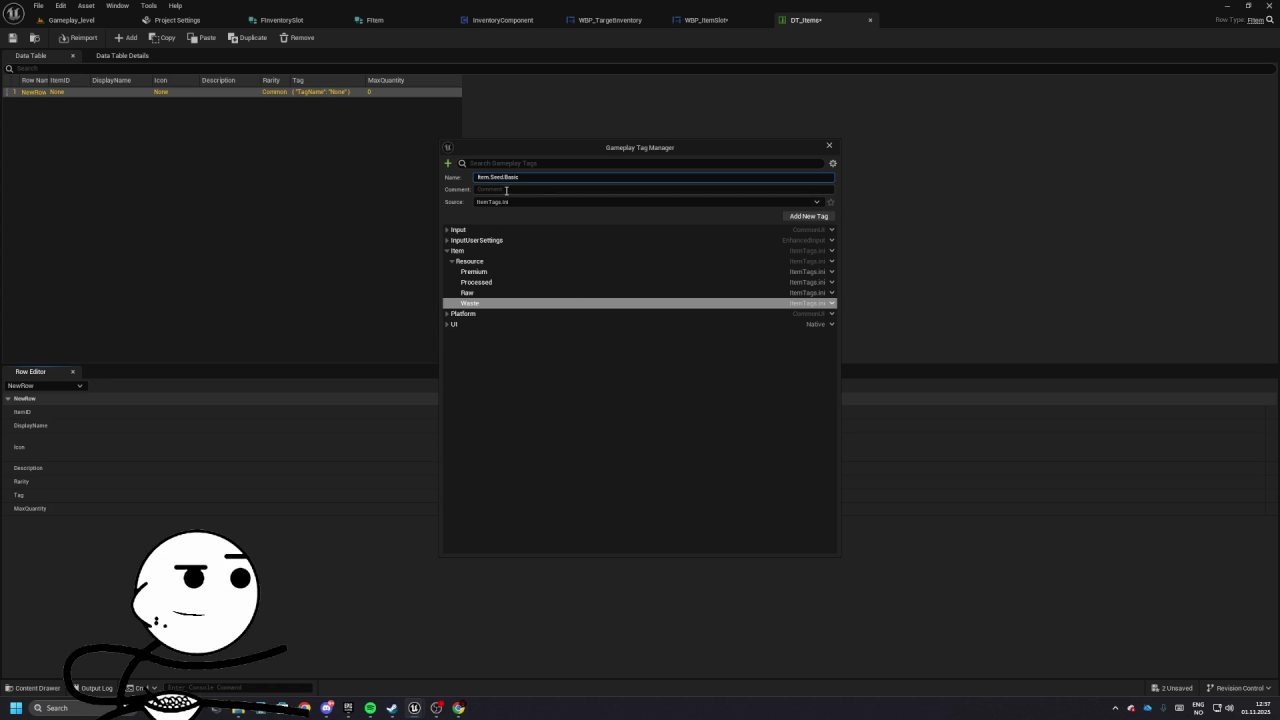
key(alt+Tab)
key(alt+Tab)
click(600, 189)
text(Common Seed Pack)
click(809, 216)
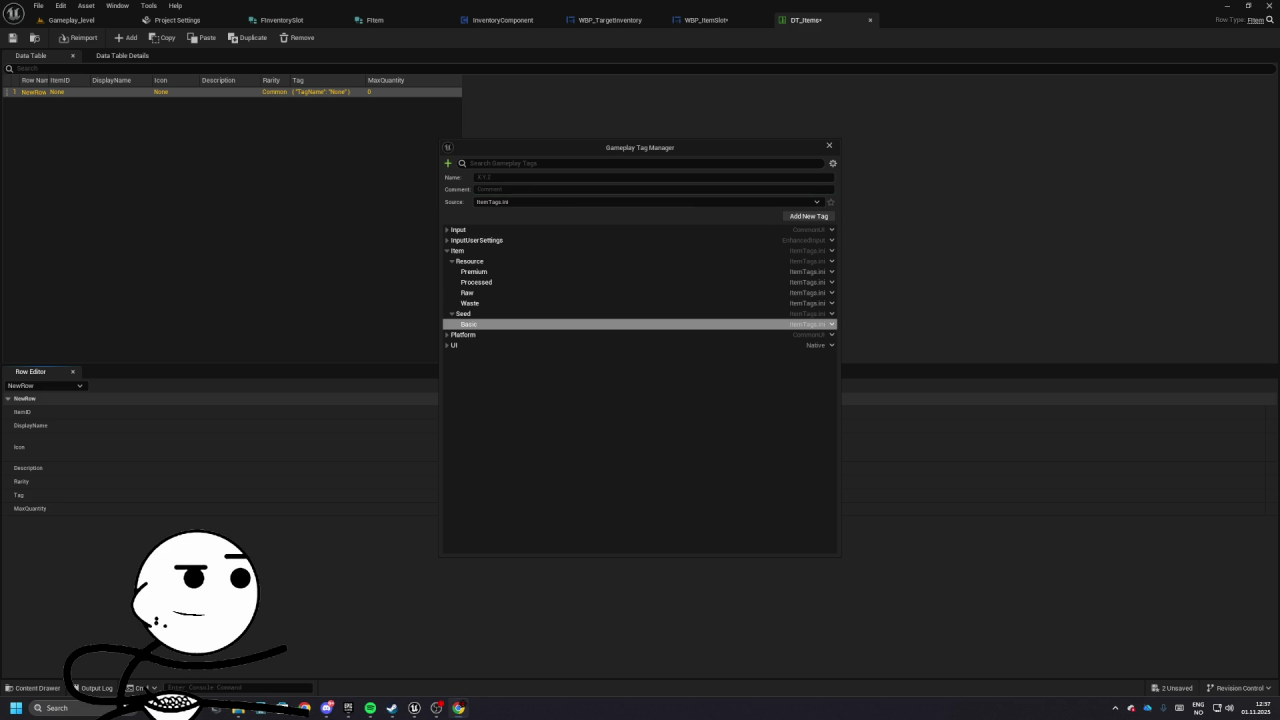
- Add Item.Seed.Hybrid with the comment Mid-tier Seed
click(600, 177)
text(Item.Seed.Hybrid)
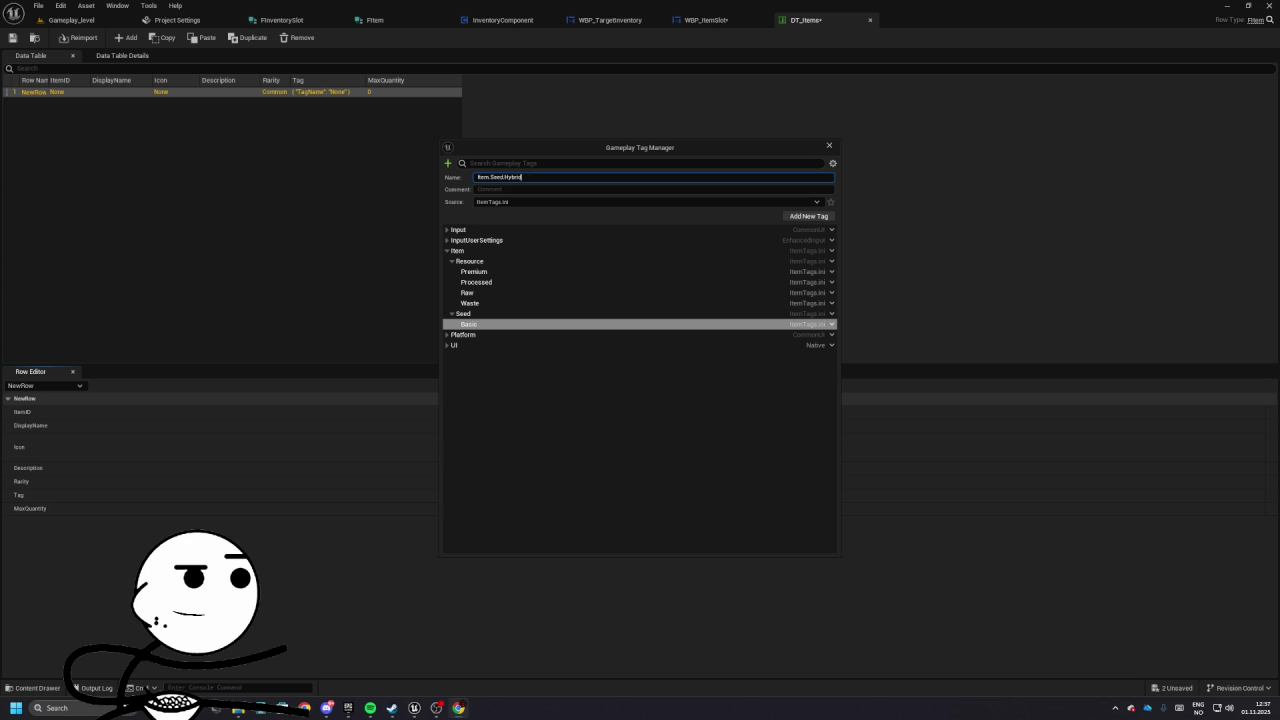
click(500, 189)
text(Mid-tier Seed)
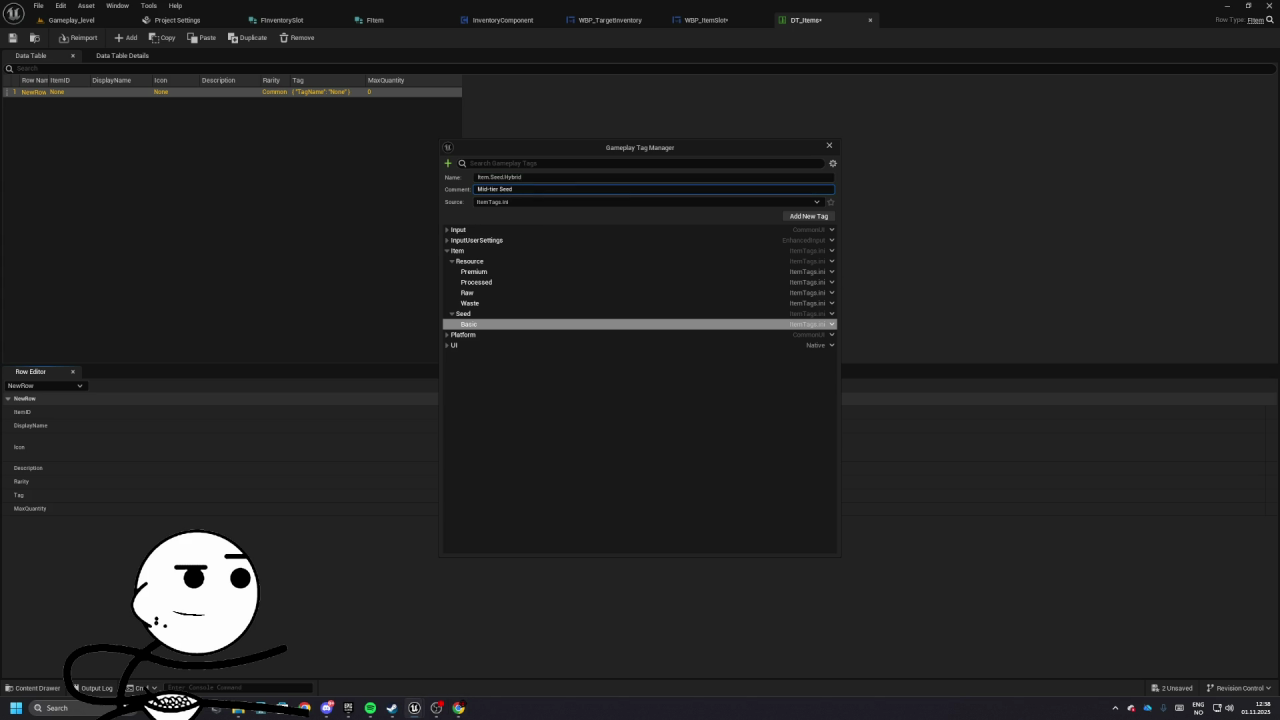
click(808, 216)
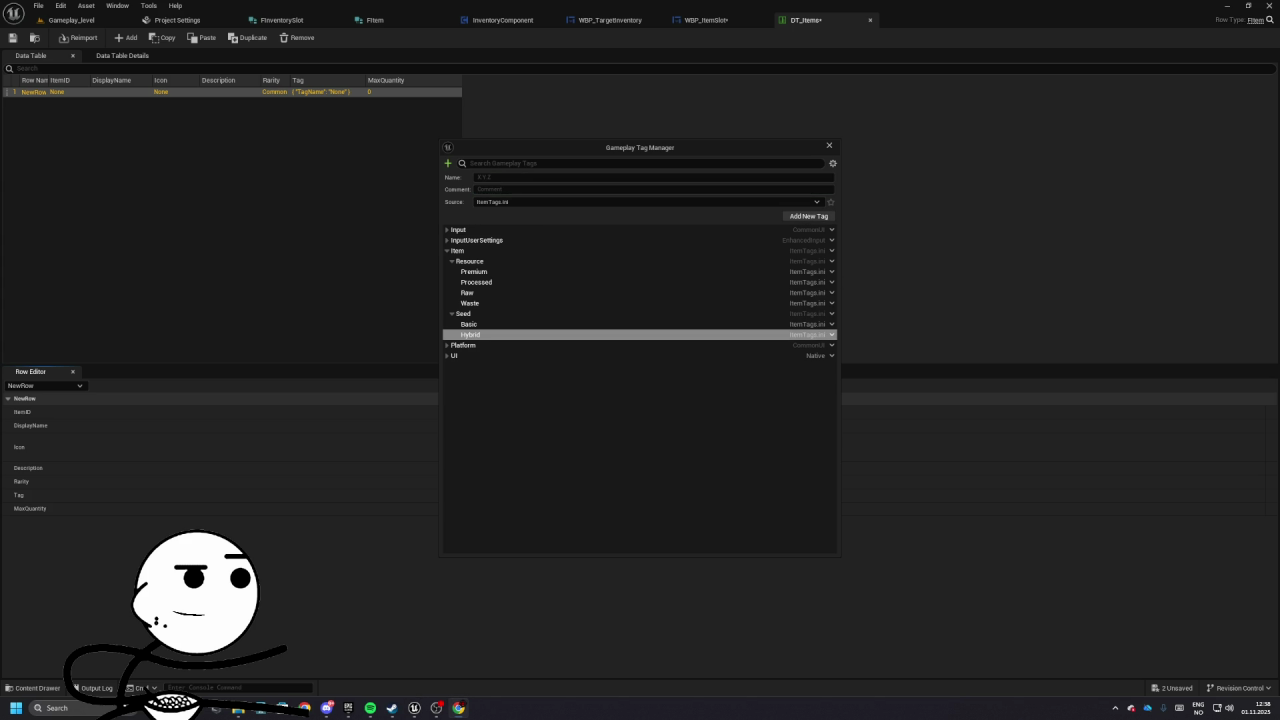
- Add Item.Seed.Exotic, then enter Item.Tool.Upgrade as the next tag name
click(494, 178)
text(Item.Seed.Exotic)
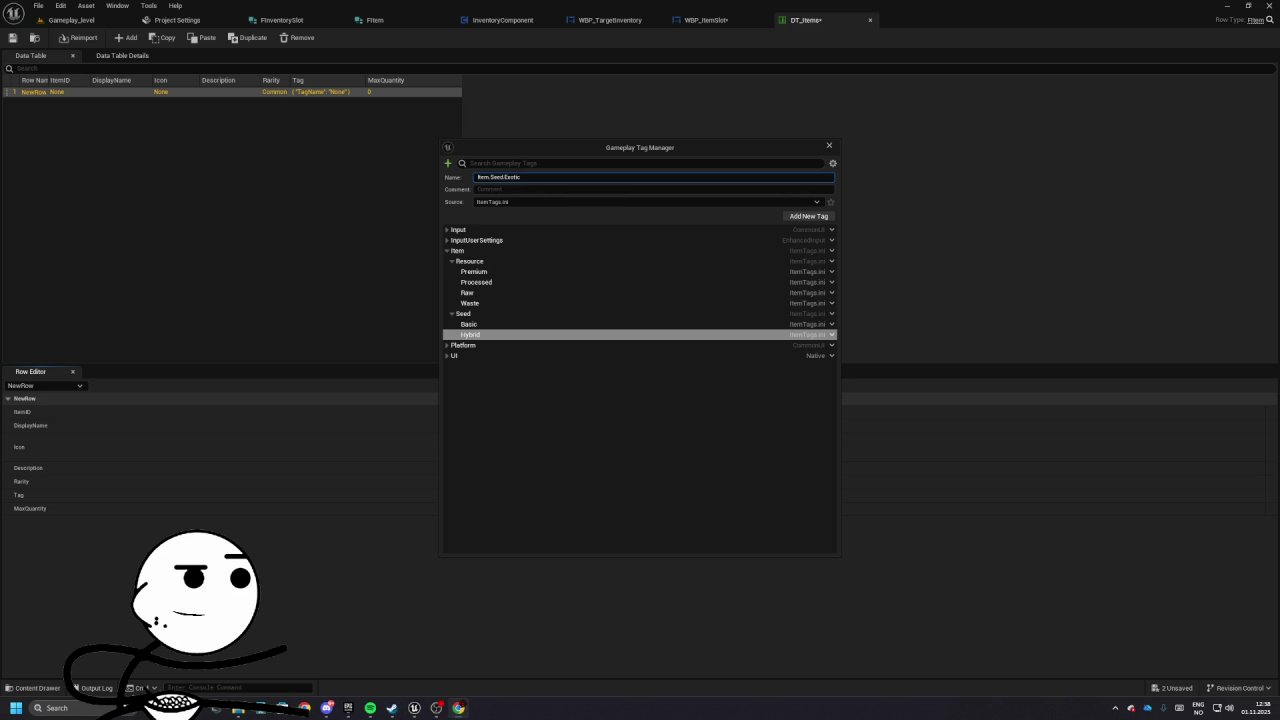
click(533, 190)
text(Rare/late-game Seed)
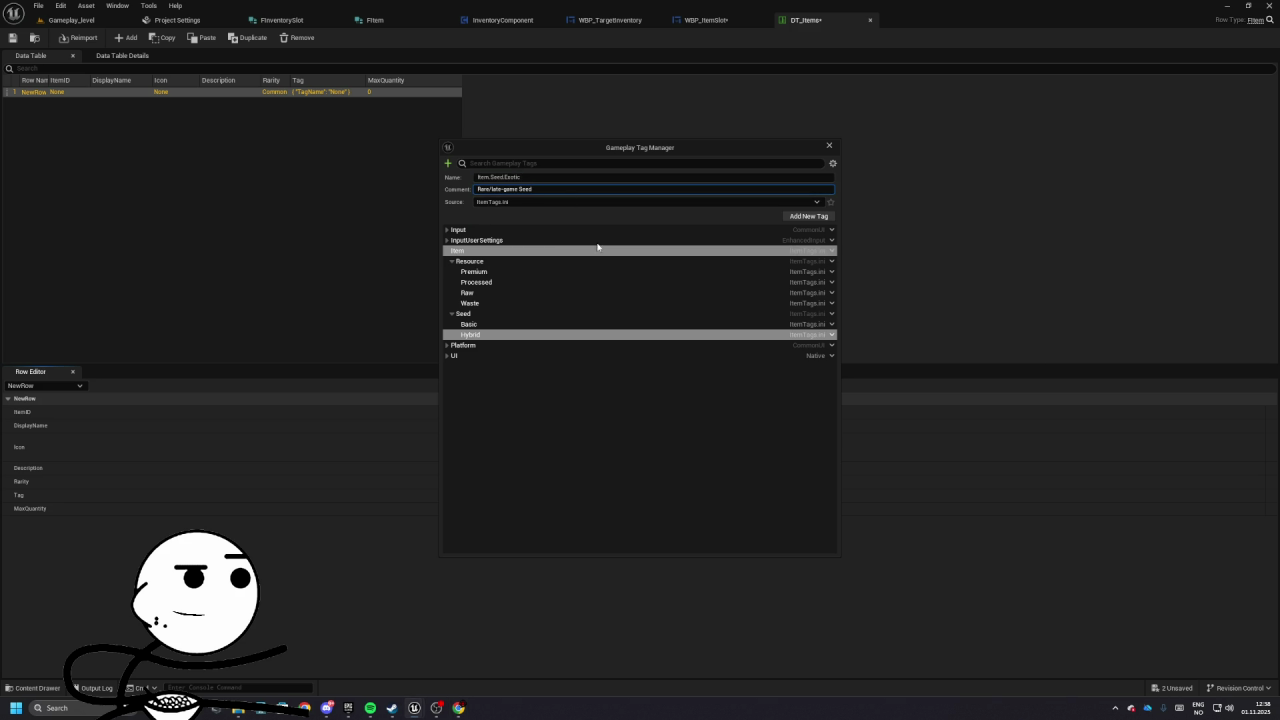
click(808, 216)
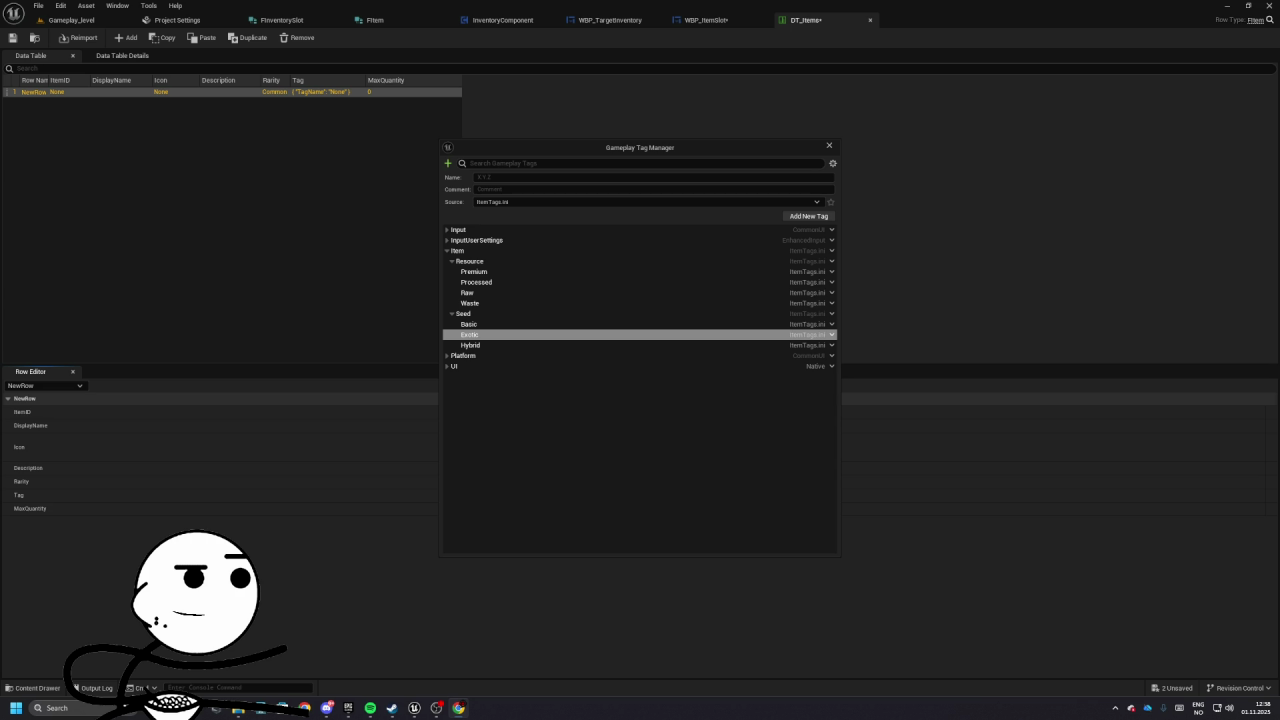
click(494, 177)
text(Item.Tool.Upgrade)
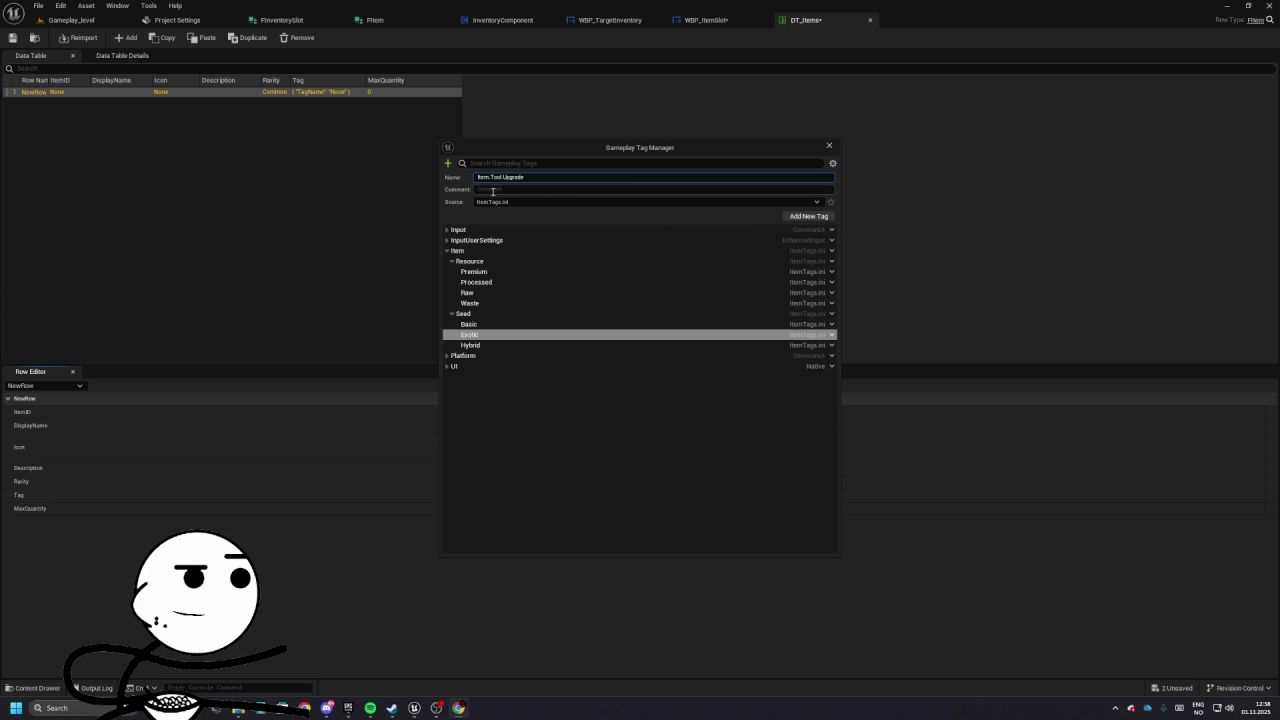
- Add Item.Tool.Upgrade and Item.Tool.Decoration to ItemTags.ini, then collapse the Item hierarchy
click(805, 217)
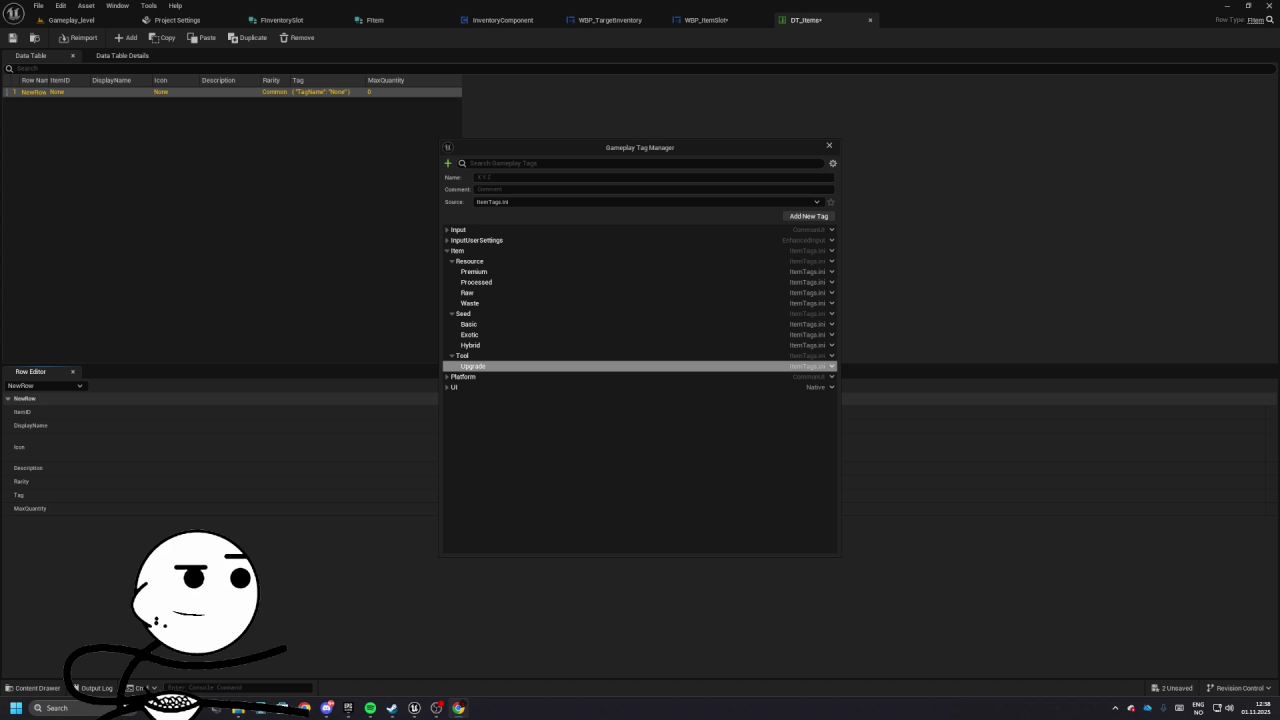
click(560, 177)
text(Item.Tool.Decoration)
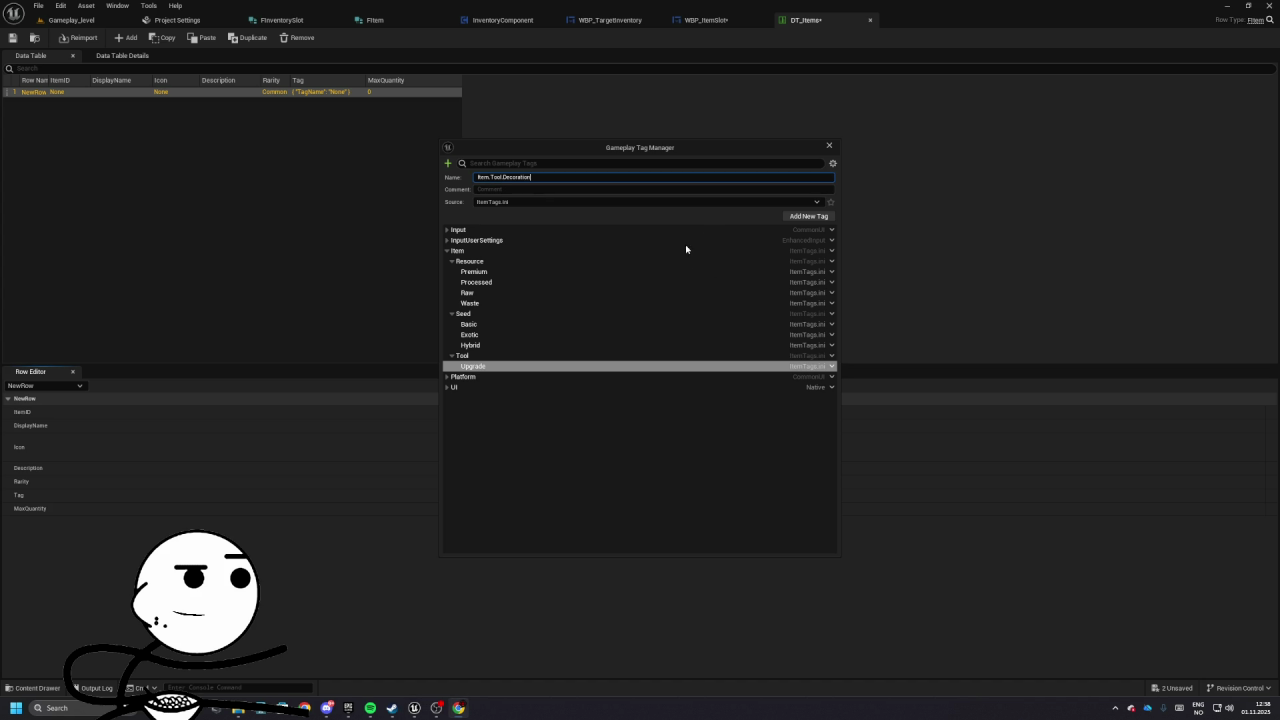
click(808, 216)
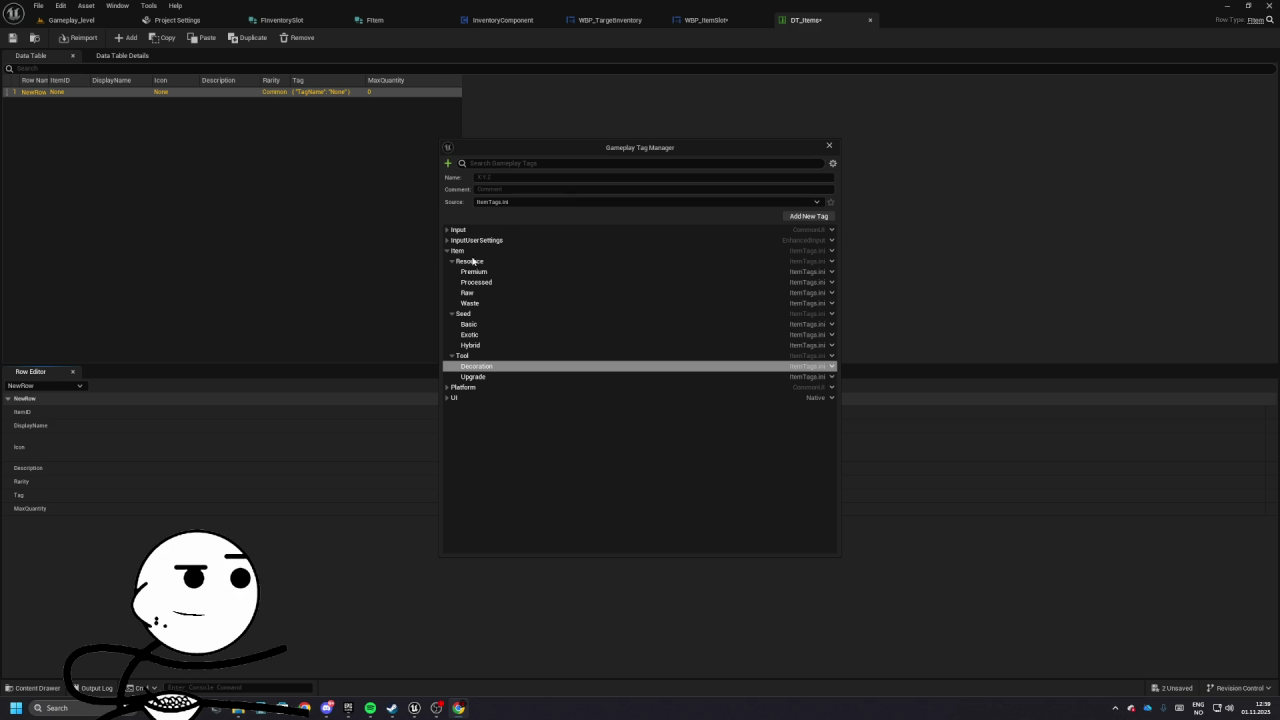
click(447, 251)
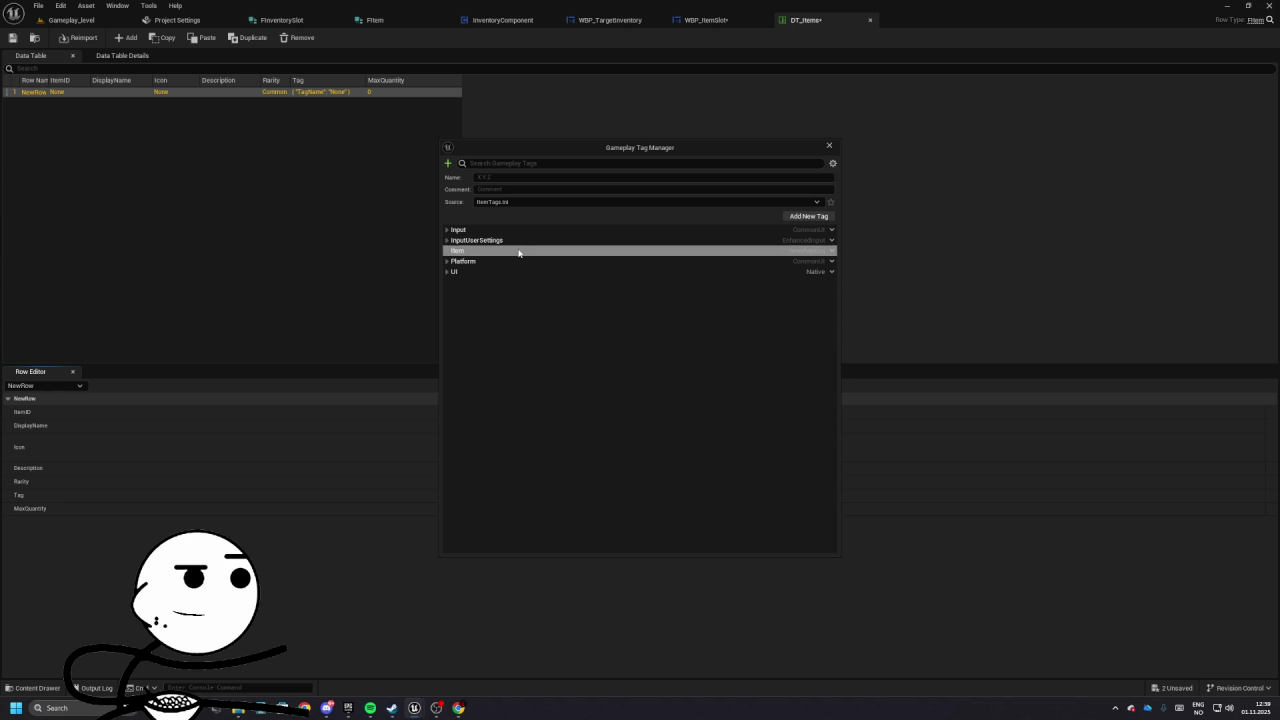
- Create a BuildinSystem gameplay tag source stored under Config/Tags
click(831, 251)
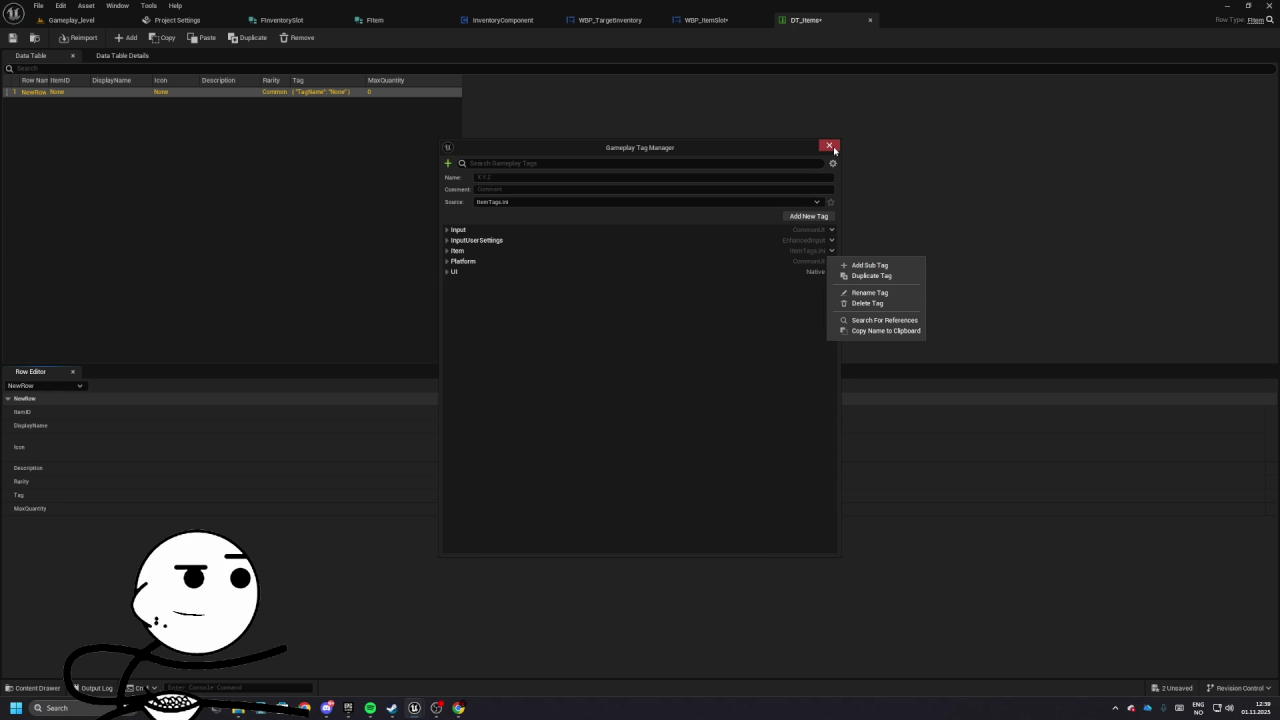
click(176, 20)
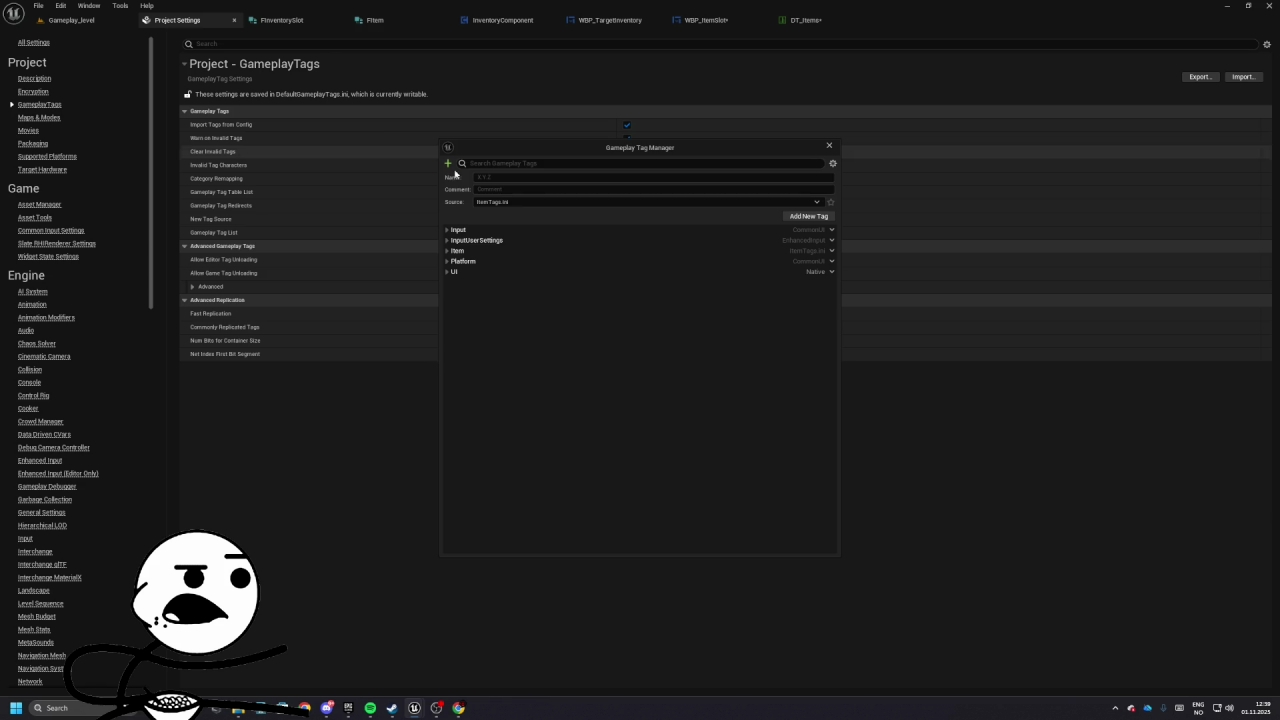
drag(519, 152, 982, 213)
click(634, 220)
click(631, 335)
text(Build)
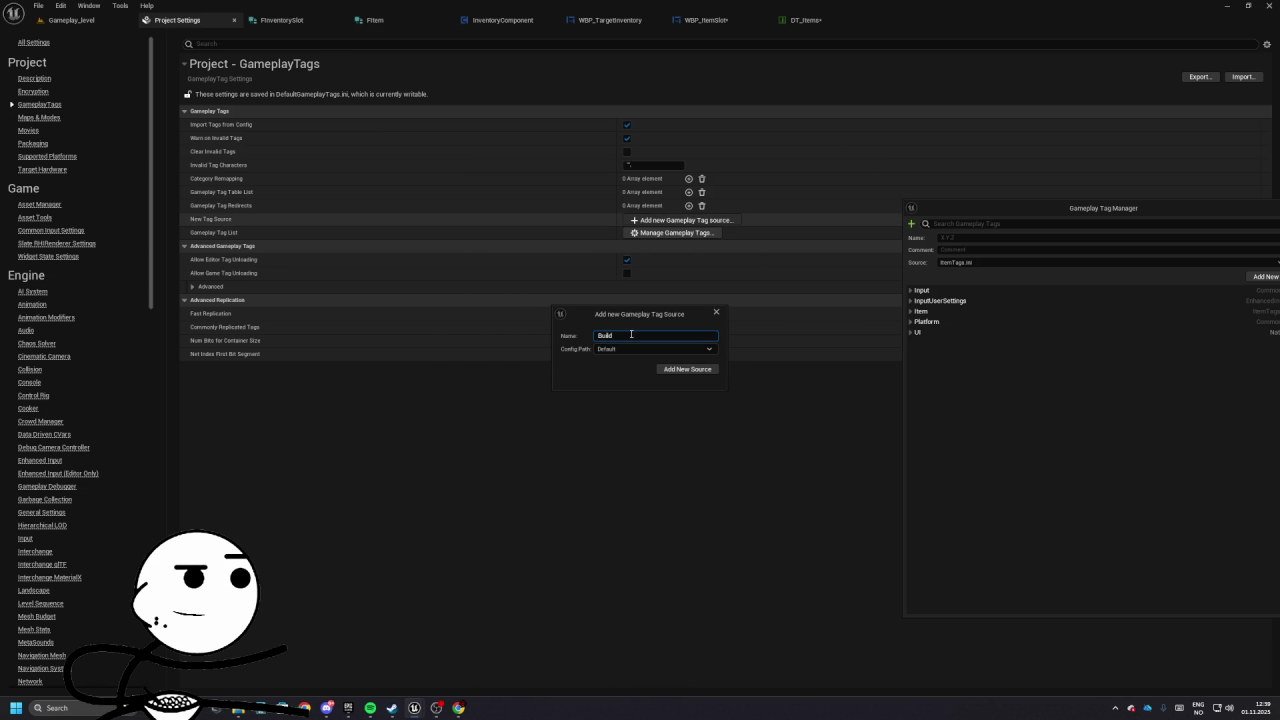
text(inSys)
click(640, 349)
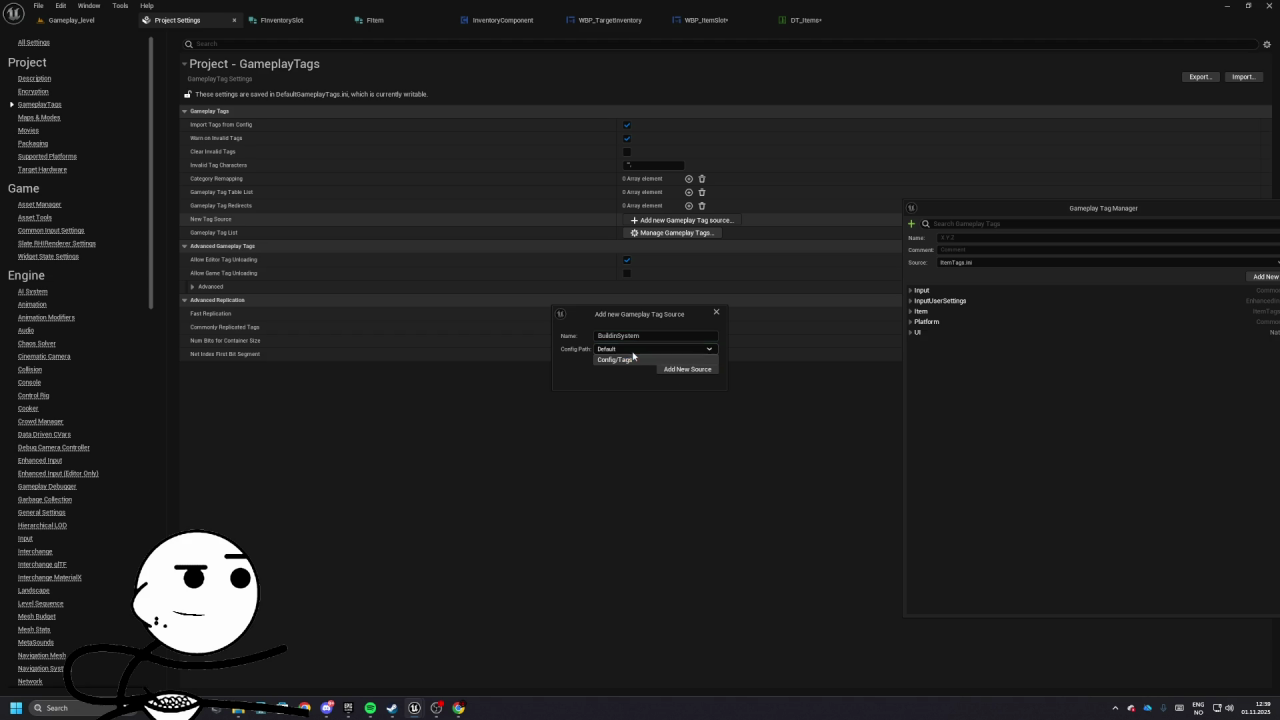
click(628, 357)
click(691, 369)
click(716, 312)
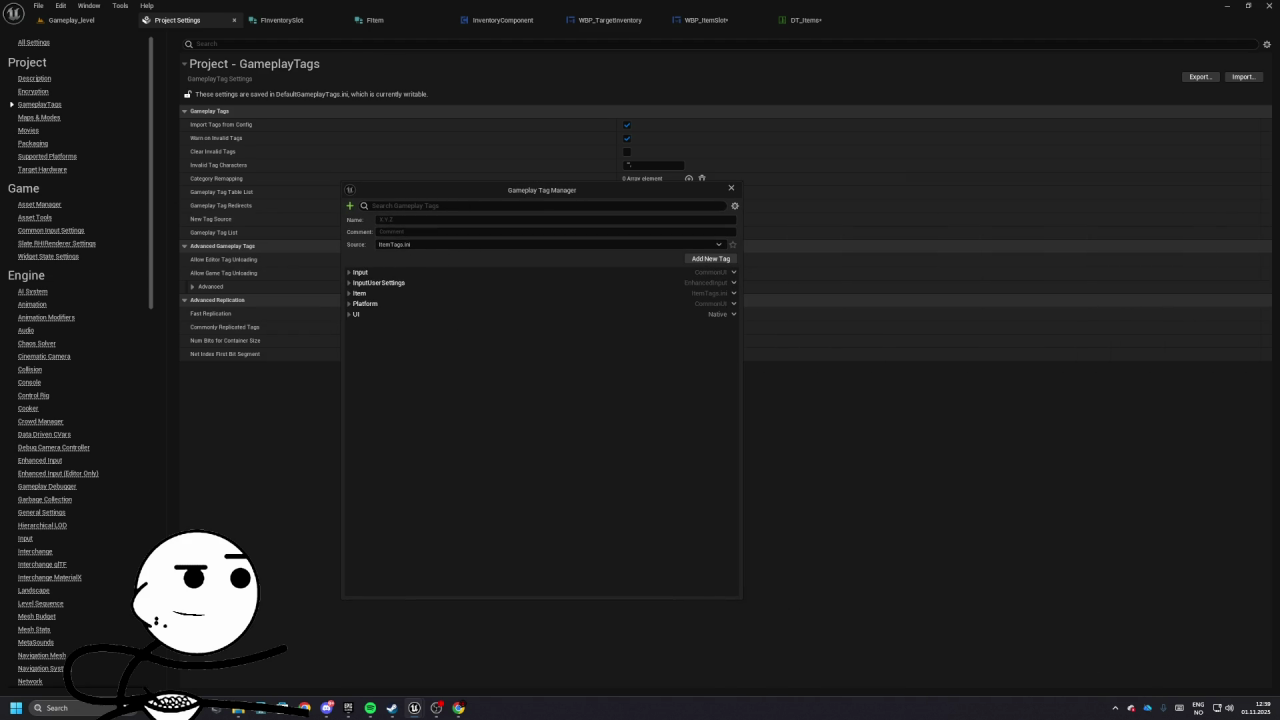
- Keep ItemTags.ini as the source and enter Item.Buildable.GrowRoom as a new tag name
key(alt+Tab)
click(404, 245)
click(400, 243)
click(400, 244)
click(404, 277)
text(Item.Buildable.GrowRoom)
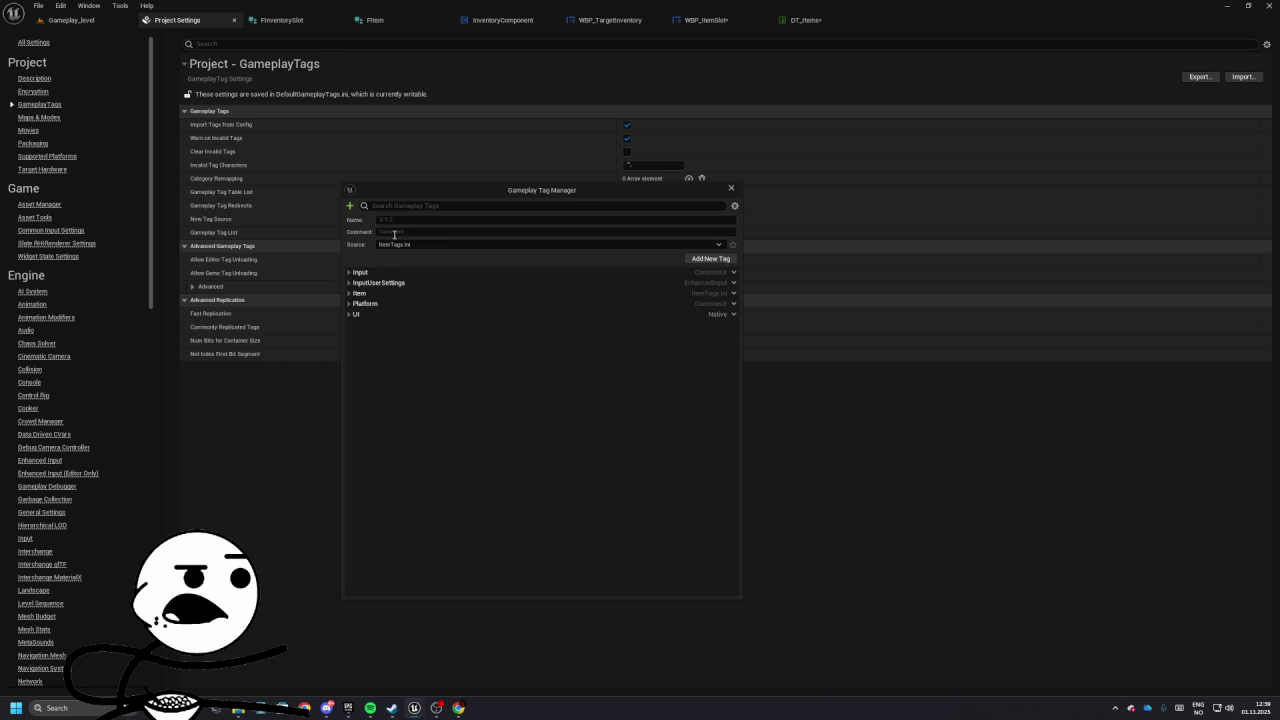